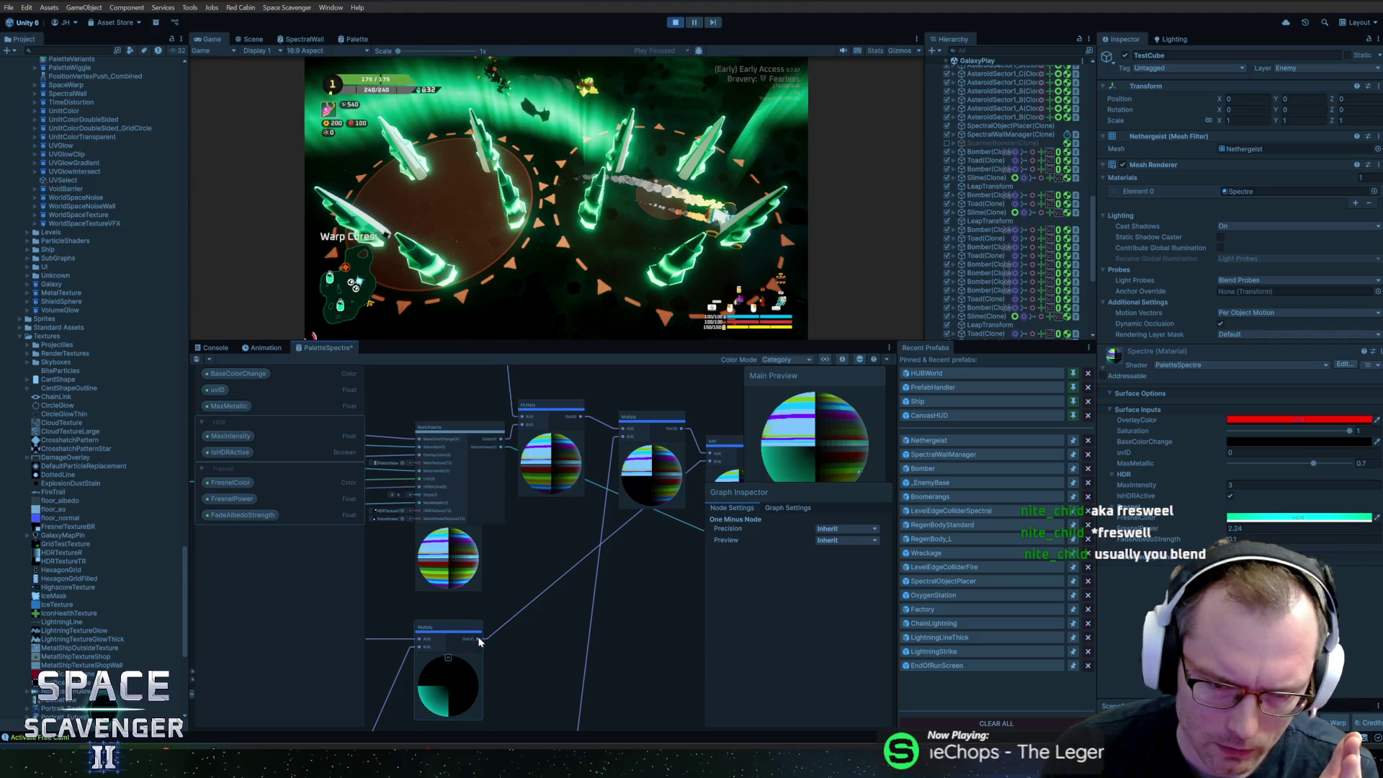
- Wire the lower Multiply's Out port into the Add node, tidy the layout, and save PaletteSpectre
mouse_move(479, 639)
left_mouse_down()
mouse_move(728, 458)
mouse_move(713, 467)
left_mouse_up()
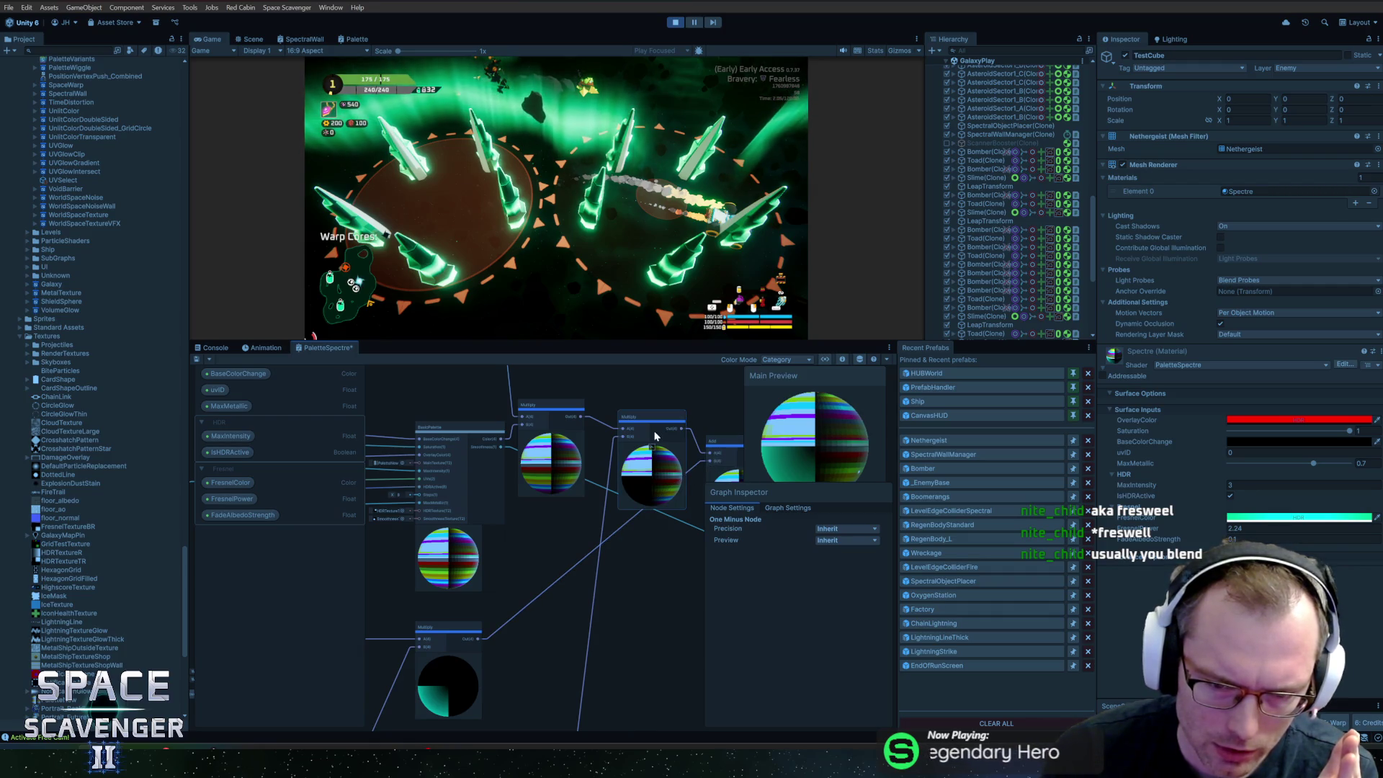
left_click_drag(653, 428, 628, 615)
mouse_move(648, 441)
left_mouse_down()
mouse_move(555, 454)
mouse_move(543, 442)
mouse_move(645, 469)
mouse_move(633, 482)
mouse_move(555, 457)
mouse_move(614, 452)
mouse_move(519, 438)
left_mouse_up()
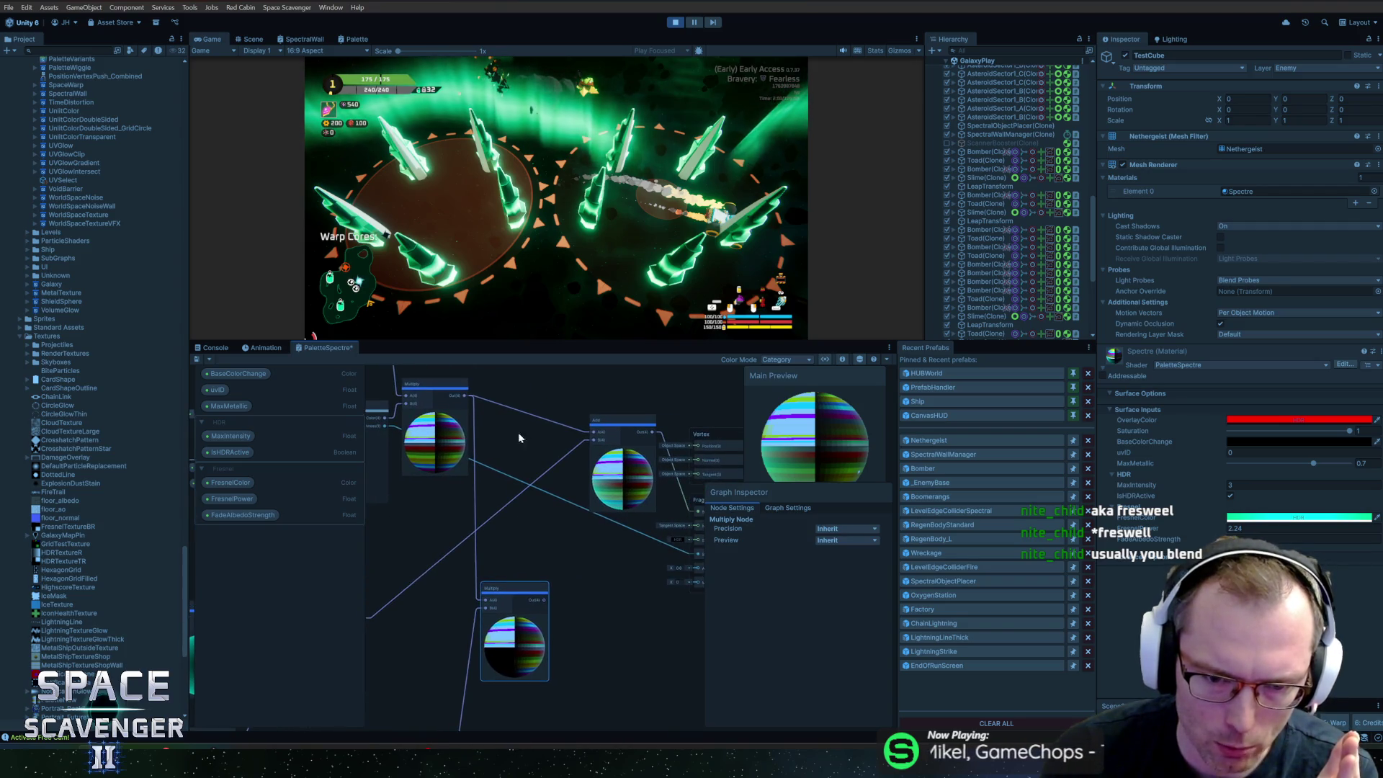
left_click(196, 358)
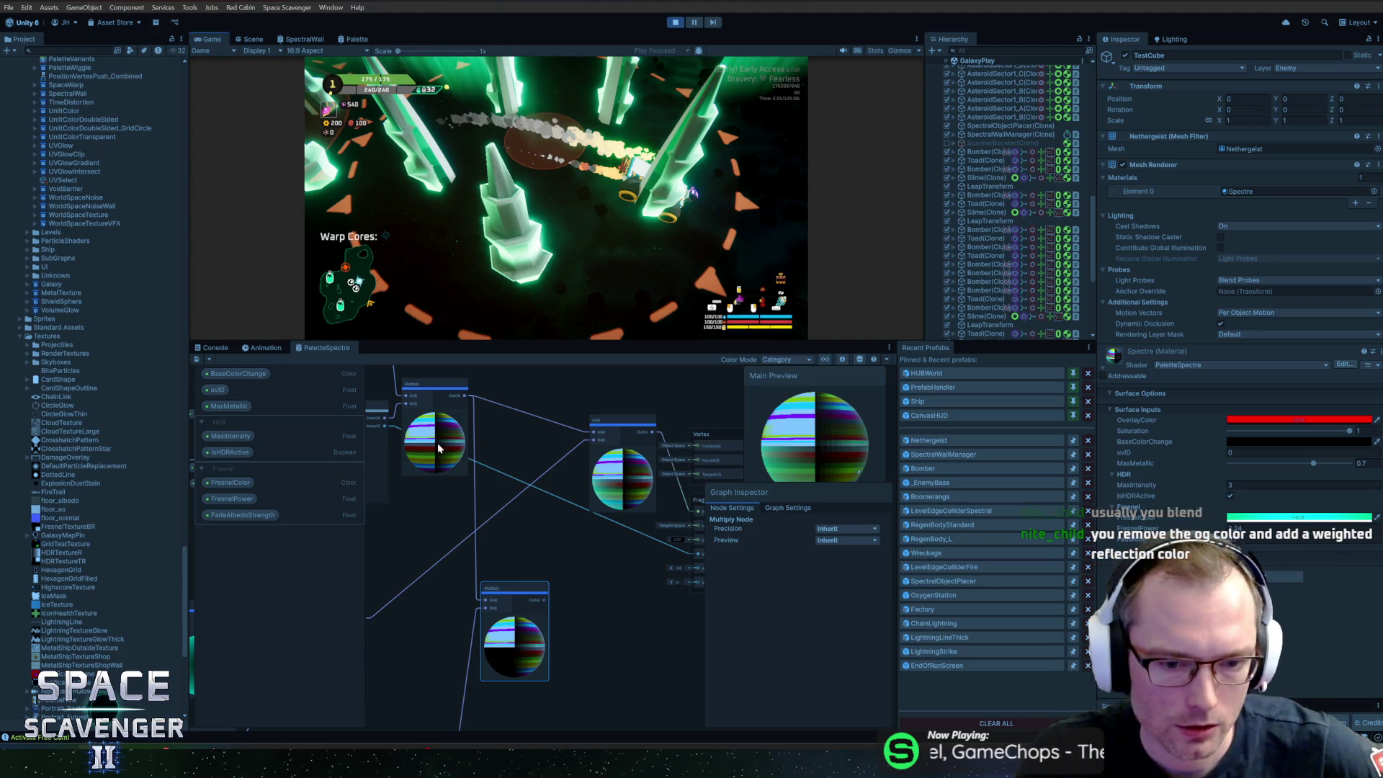
- Connect the bottom Multiply's output into the upper Multiply's B input
left_click_drag(518, 590, 544, 529)
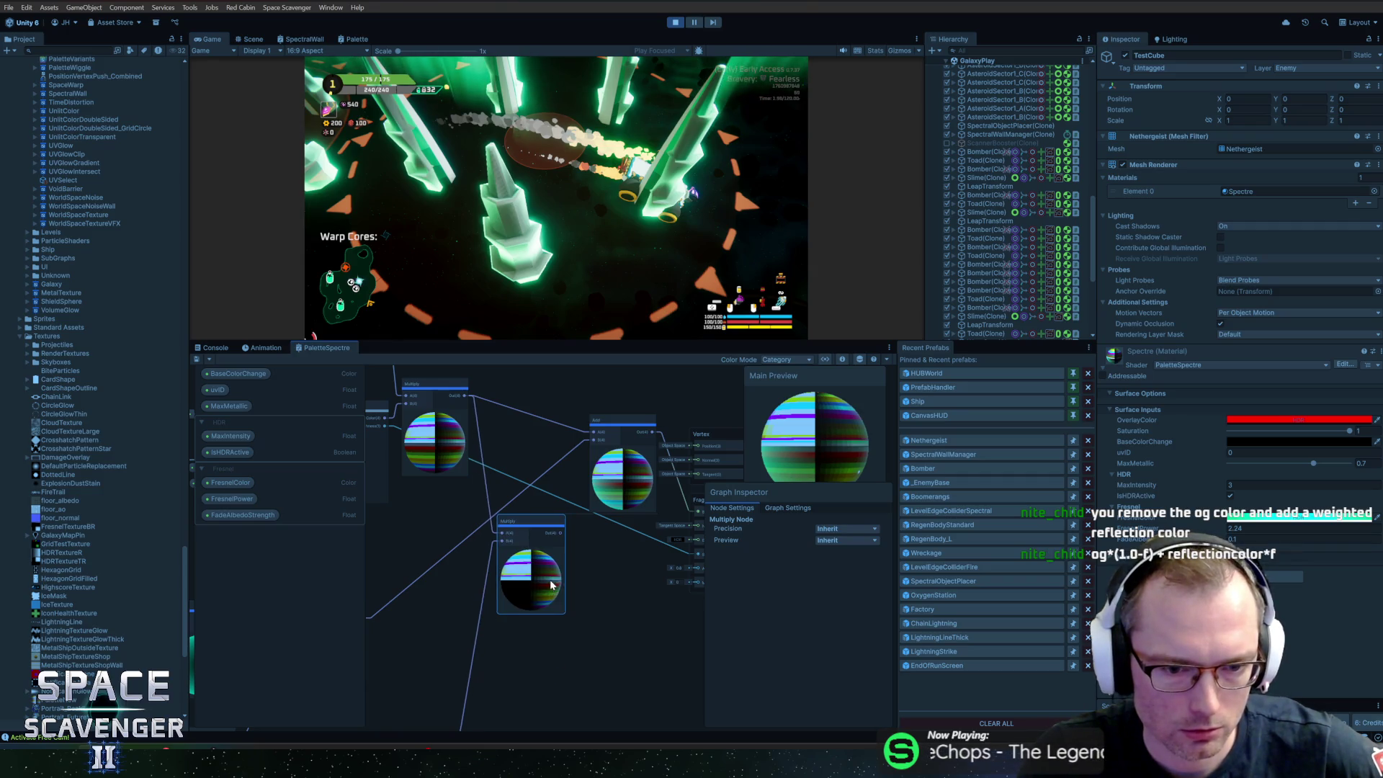
mouse_move(436, 541)
left_mouse_down()
mouse_move(605, 455)
mouse_move(538, 465)
left_mouse_up()
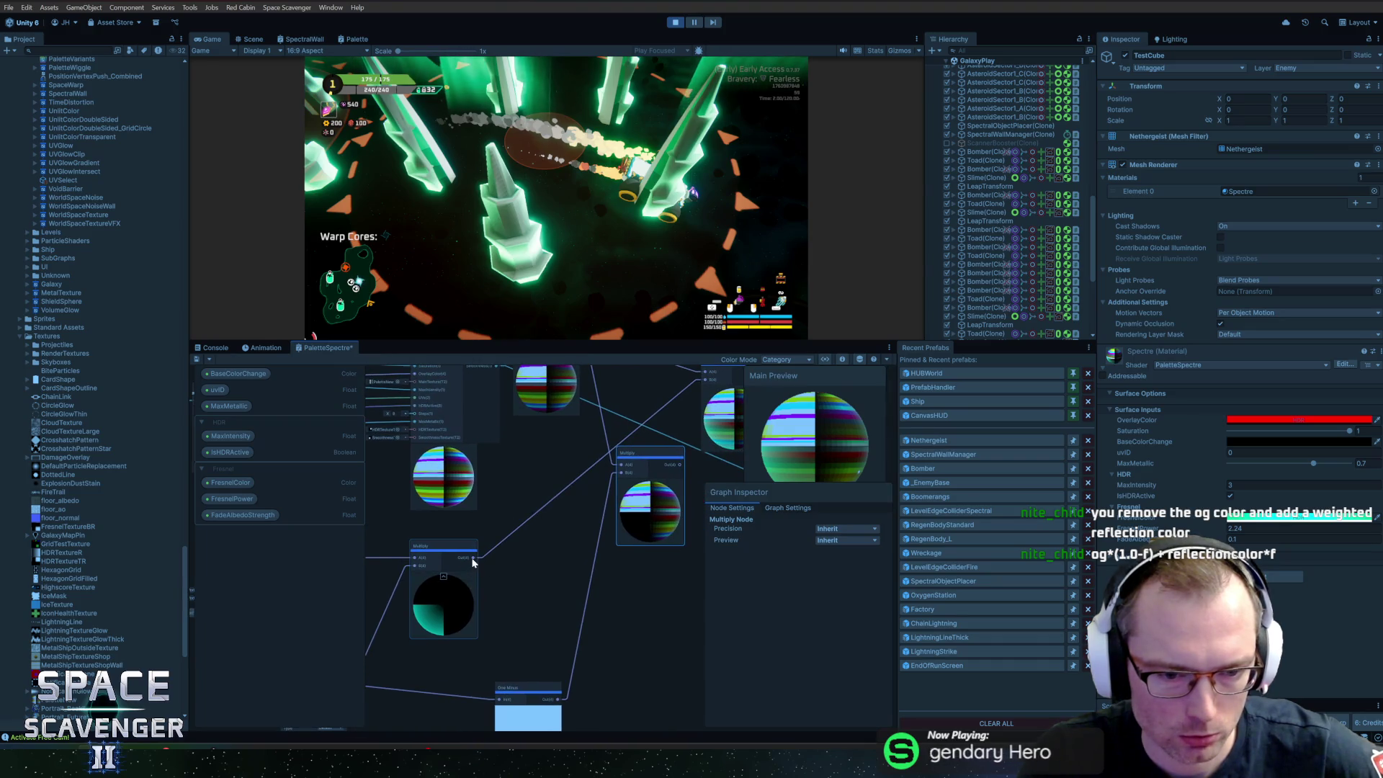
left_click_drag(473, 559, 619, 473)
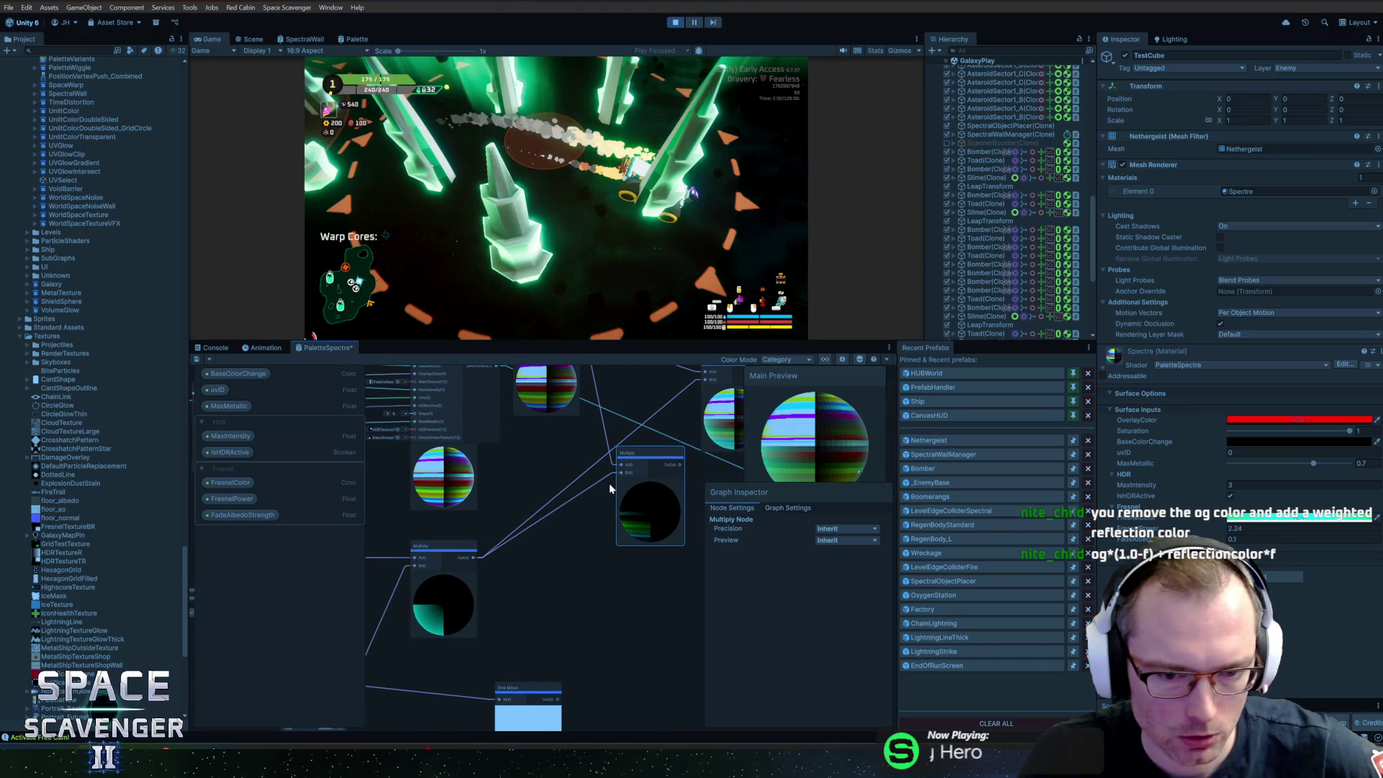
left_click_drag(456, 519, 509, 520)
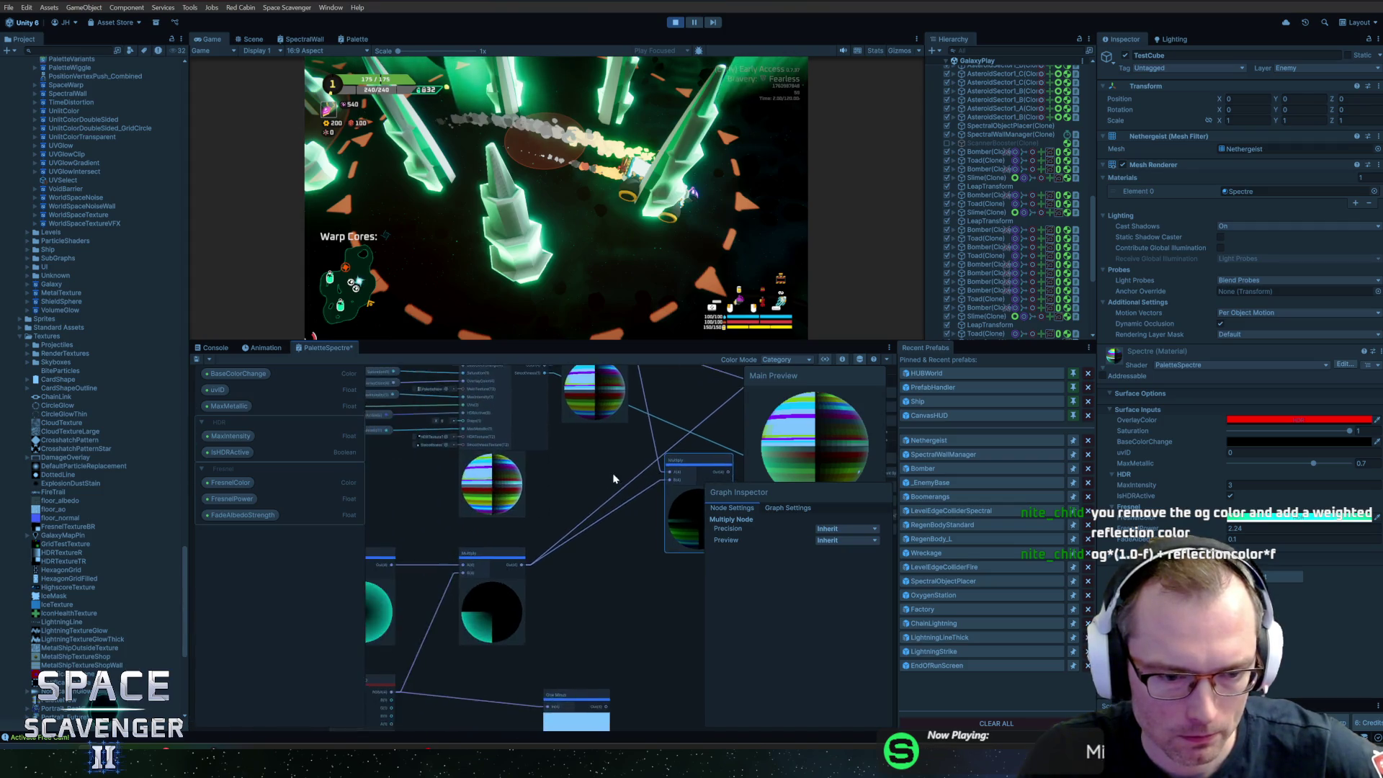
left_click_drag(614, 478, 531, 503)
mouse_move(500, 603)
left_mouse_down()
mouse_move(630, 555)
mouse_move(543, 605)
mouse_move(598, 566)
mouse_move(572, 594)
left_mouse_up()
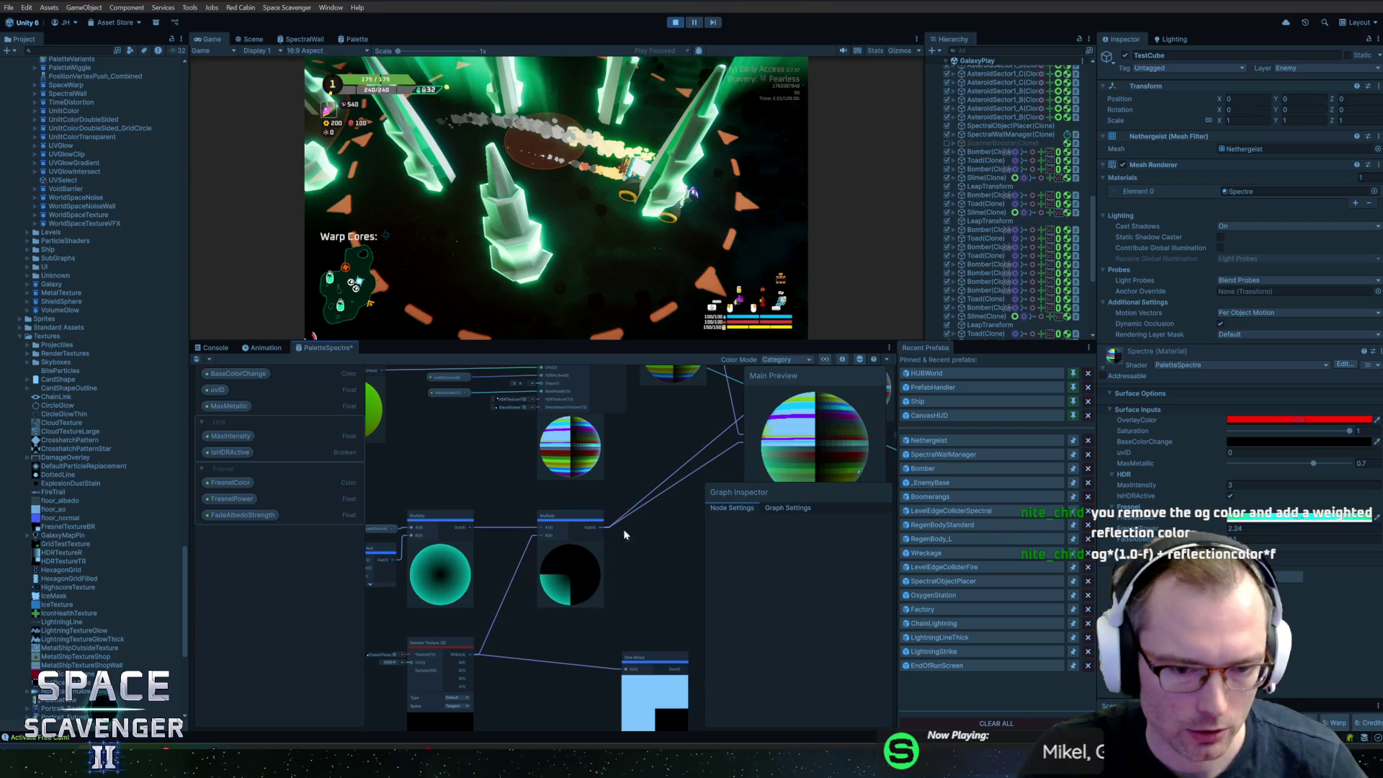
- Create an Add node fed by the Multiply output and centre the view on it
key("space")
type("add")
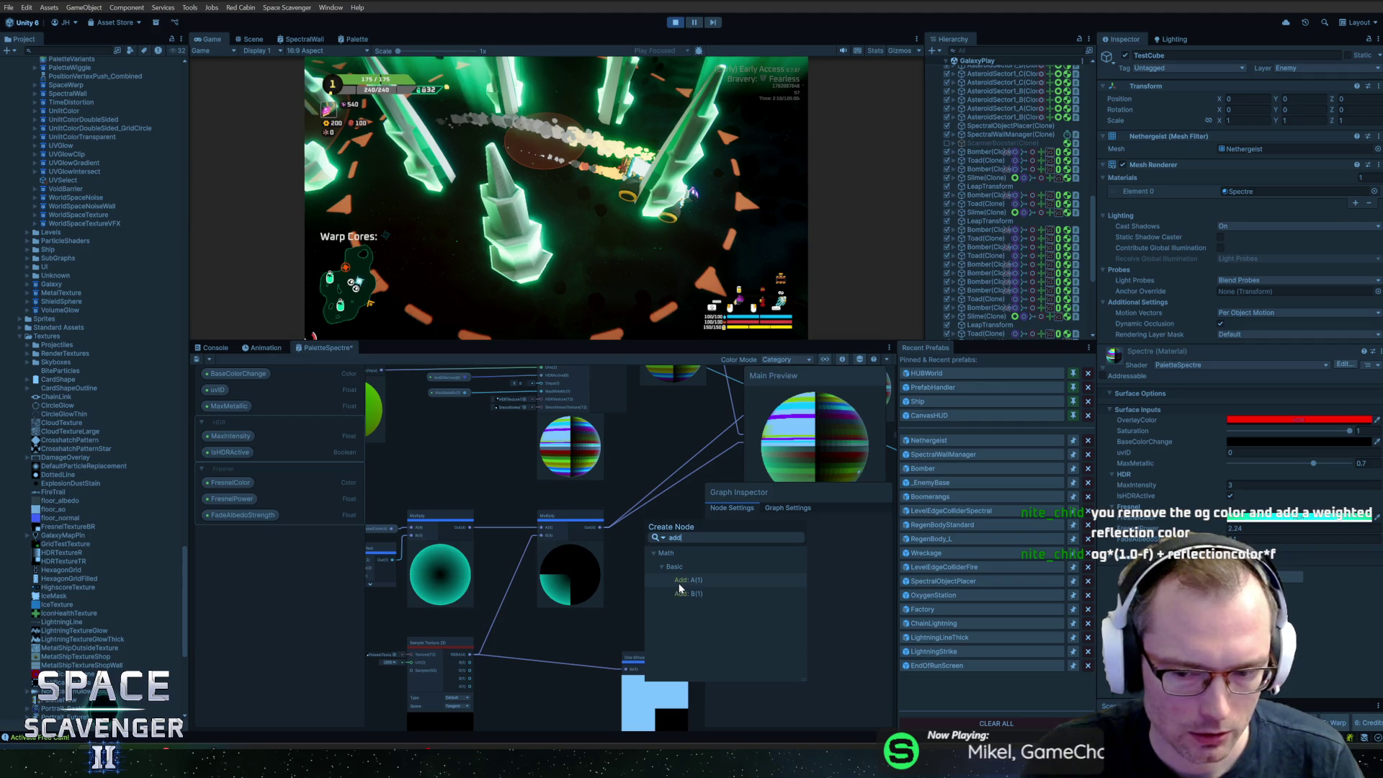
left_click(679, 583)
left_click_drag(626, 565, 538, 526)
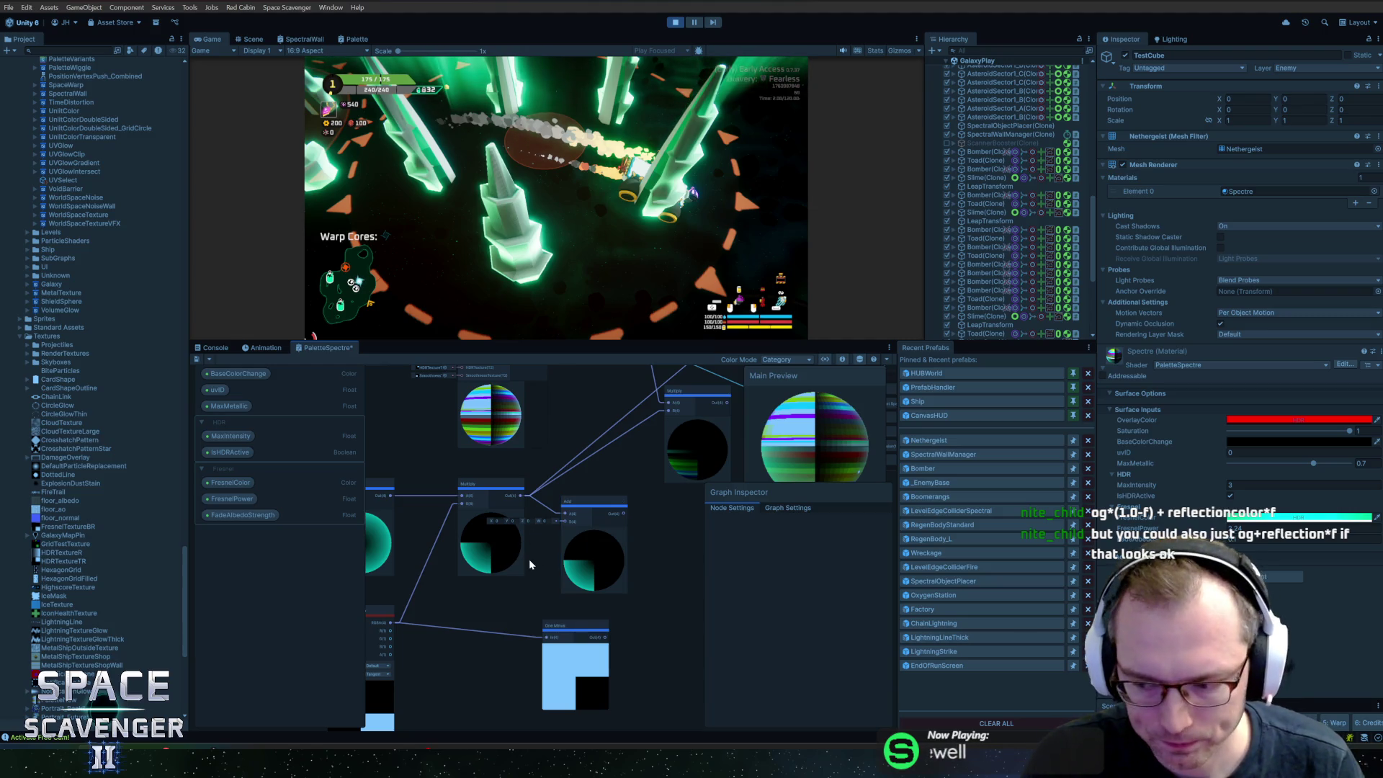
- Move the One Minus node left and wire its output into the Add node's B input
mouse_move(516, 586)
left_mouse_down()
mouse_move(543, 590)
mouse_move(534, 604)
left_mouse_up()
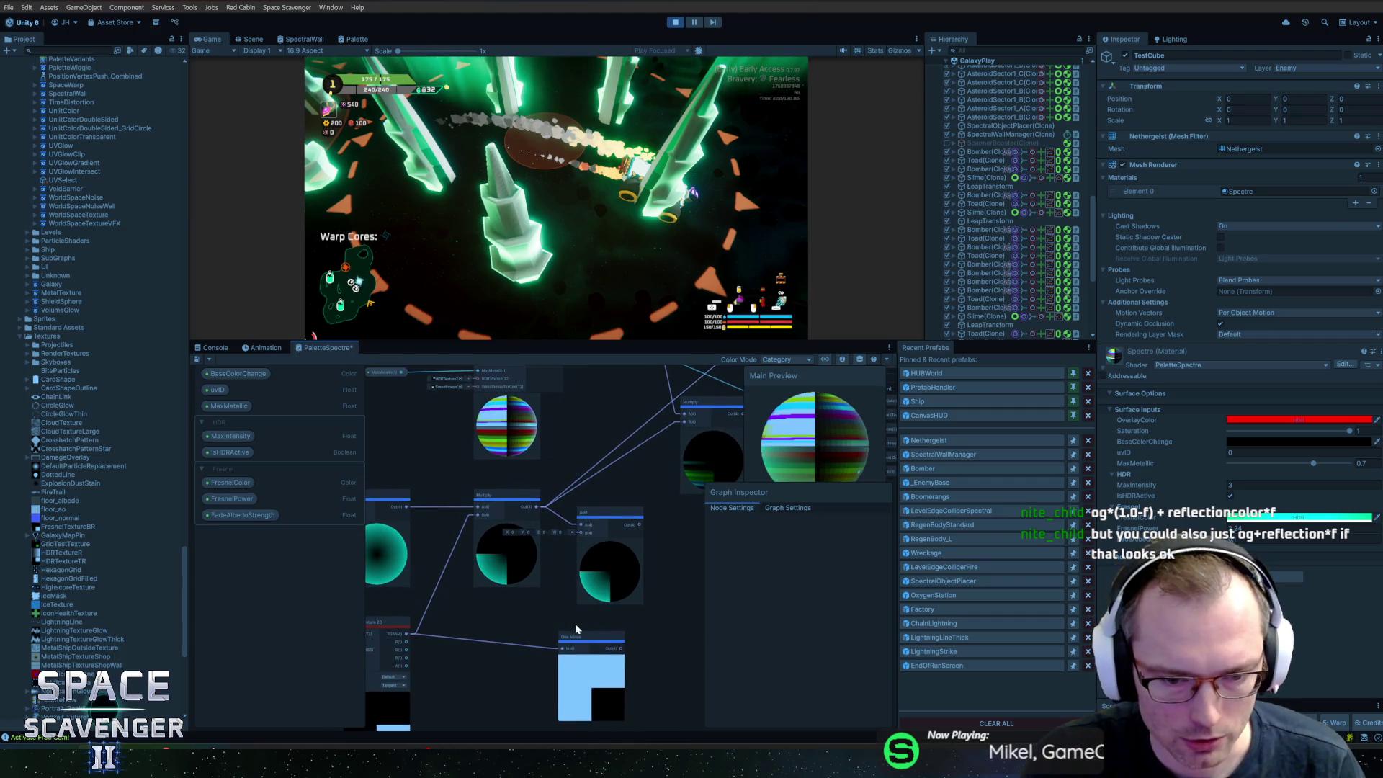
mouse_move(611, 649)
left_mouse_down()
mouse_move(526, 636)
mouse_move(588, 540)
left_mouse_up()
mouse_move(617, 488)
left_mouse_down()
mouse_move(585, 553)
mouse_move(580, 534)
left_mouse_up()
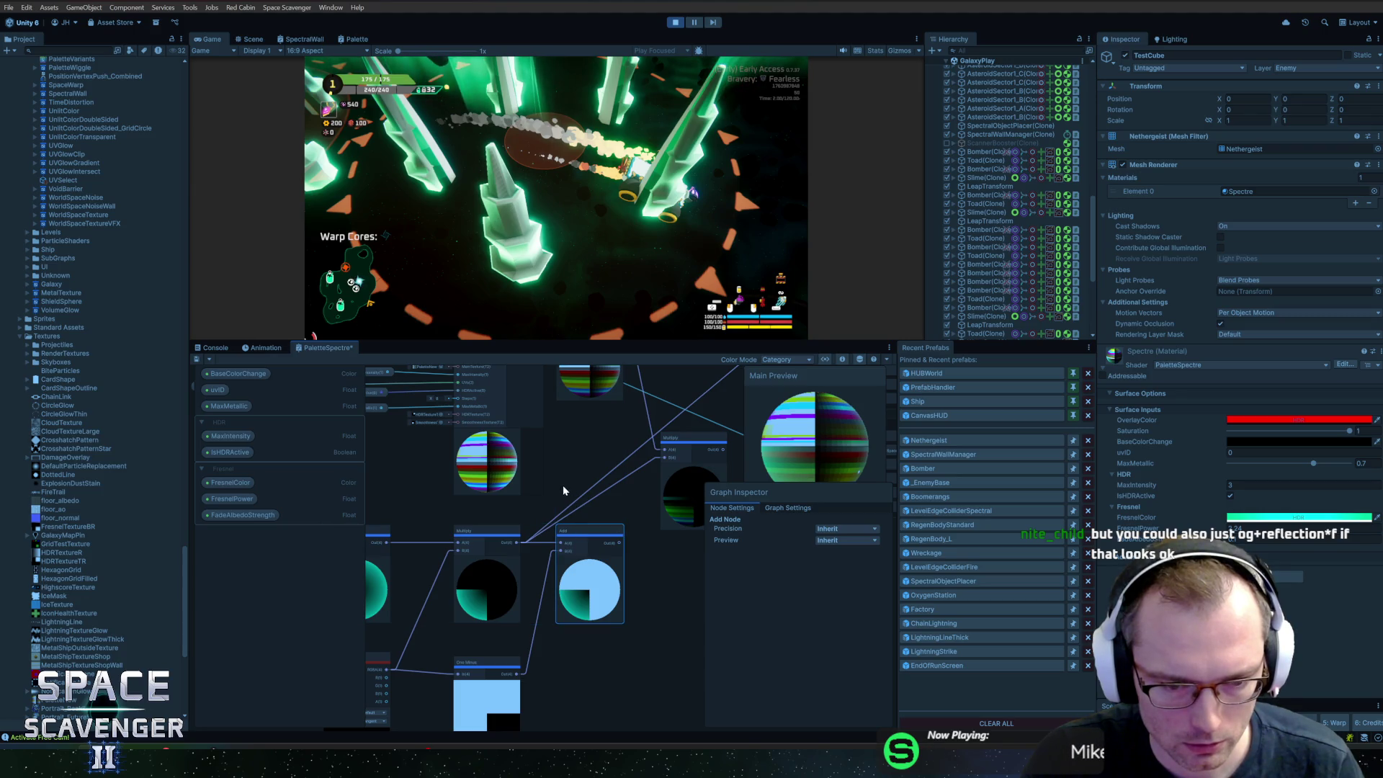
- Bring the Fragment and Vertex outputs into view and save the shader graph with Ctrl+S
left_click_drag(560, 479, 534, 534)
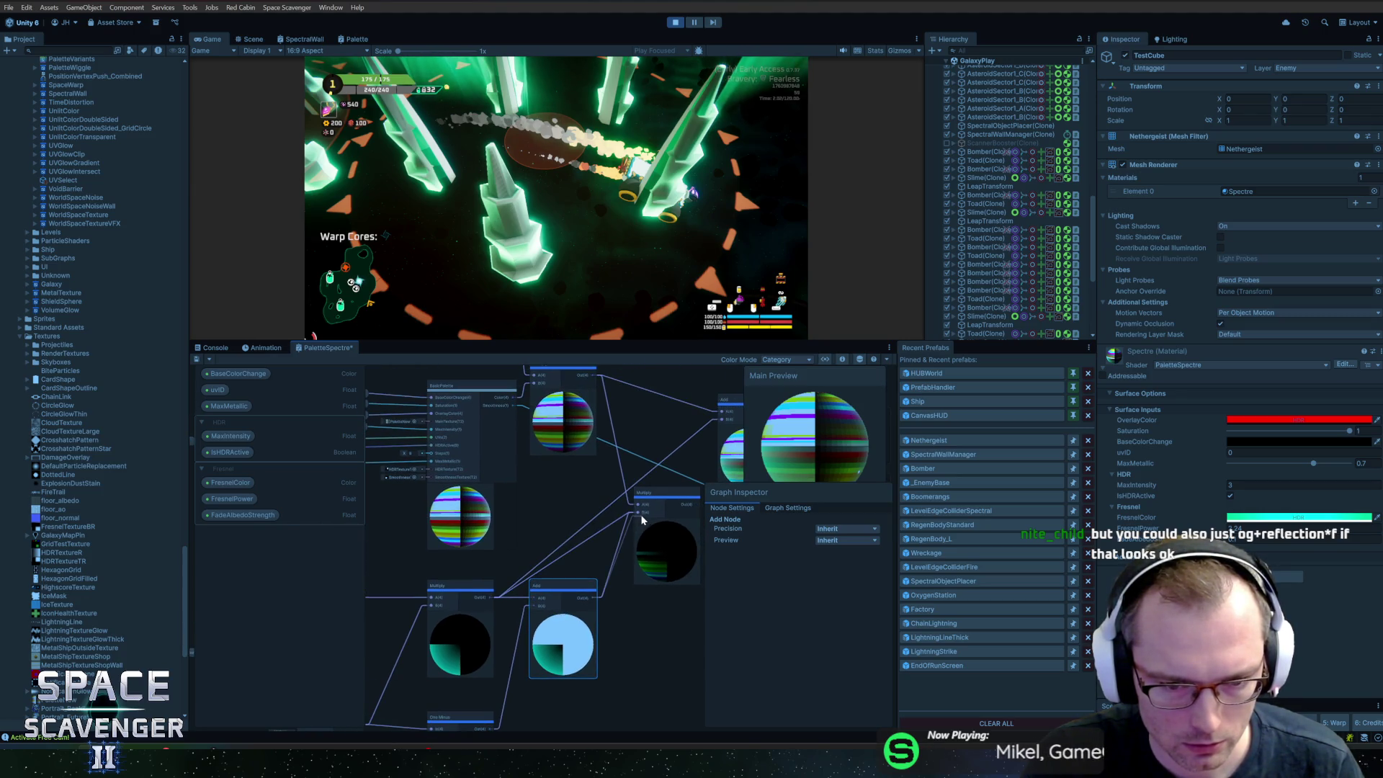
scroll(645, 529, "up", 2)
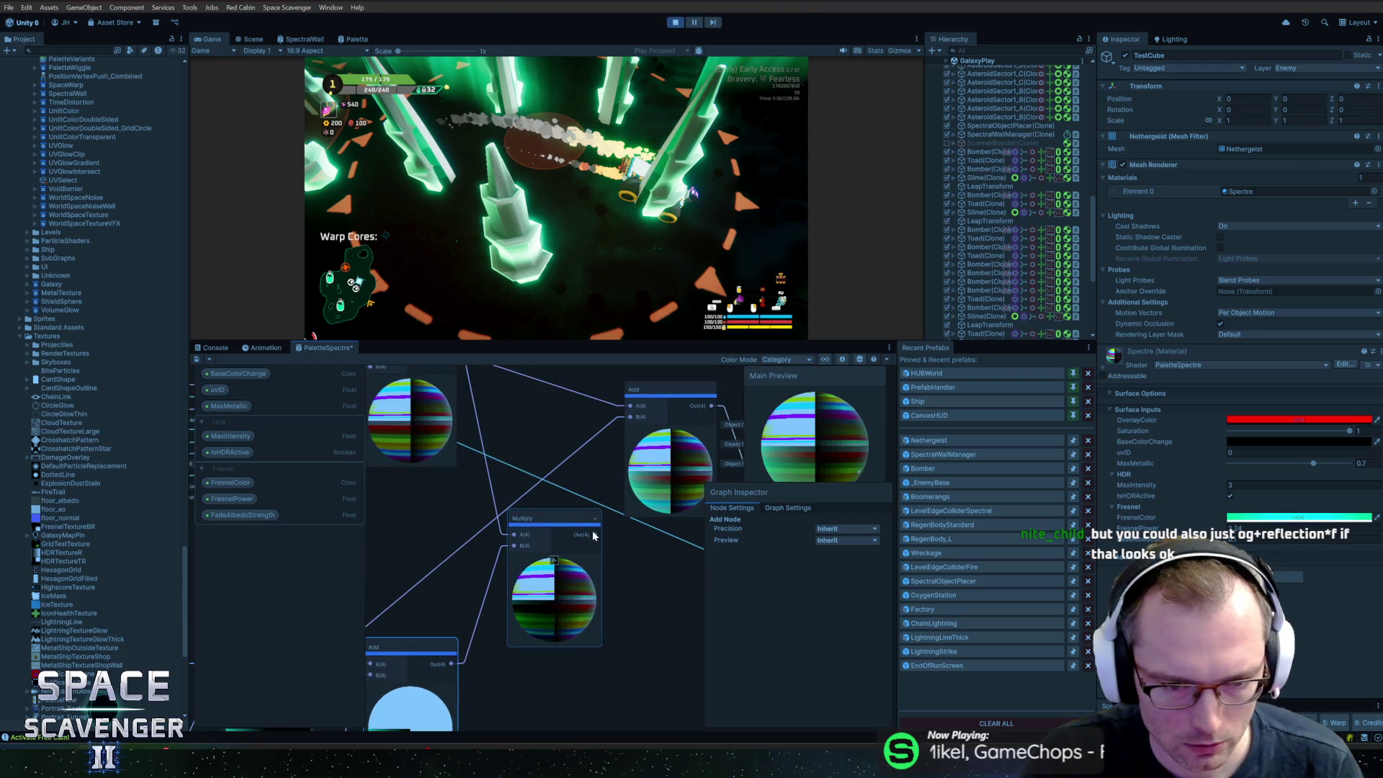
left_click_drag(605, 559, 516, 555)
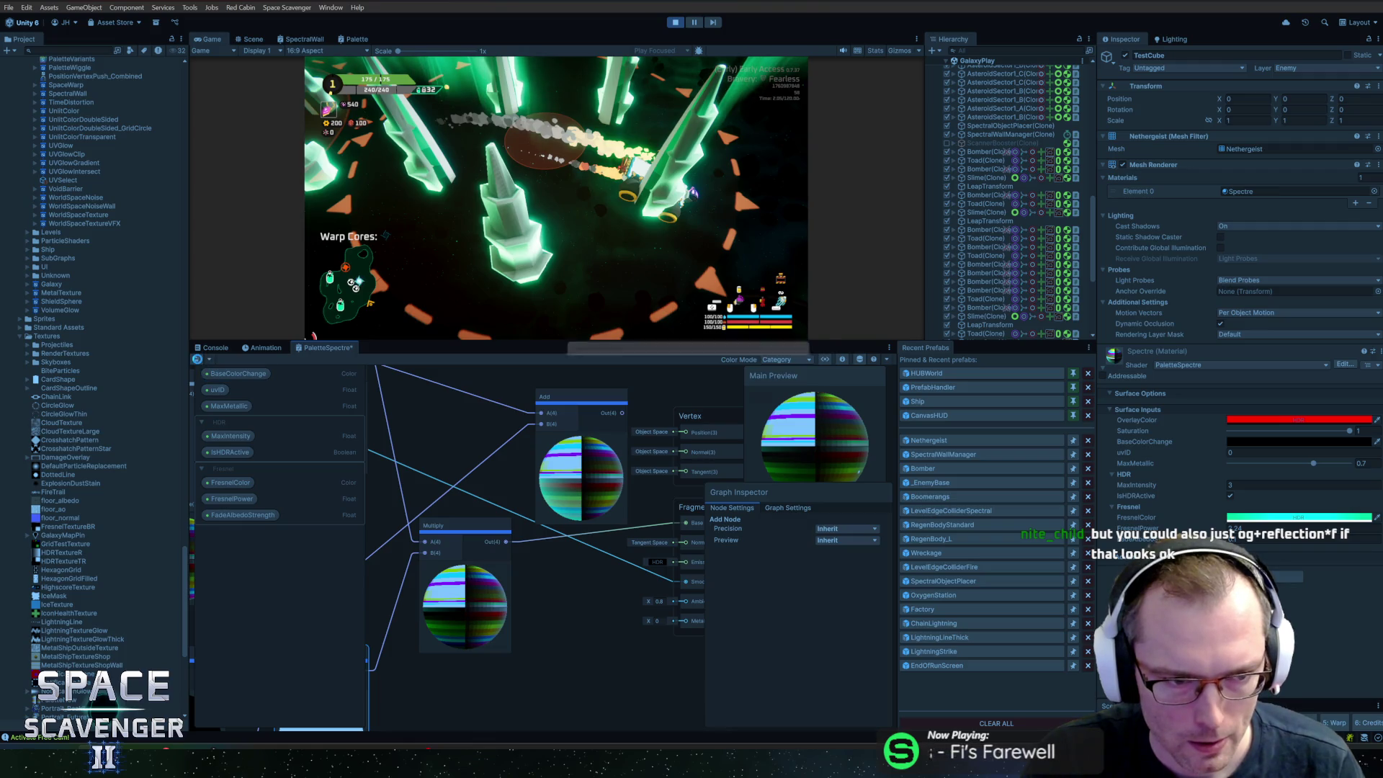
key("ctrl+s")
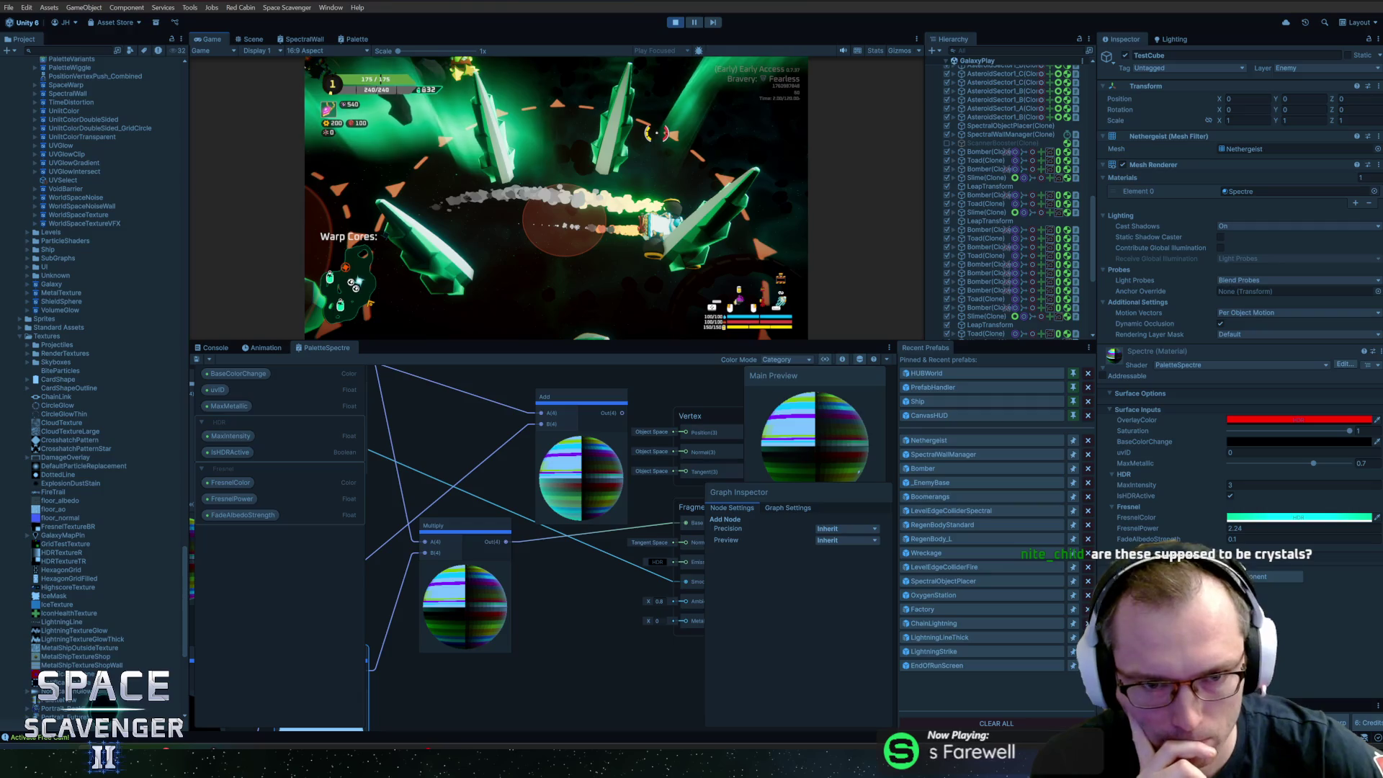
- Switch the Game view to Free Aspect and drag its lower splitter down to enlarge it
left_click(335, 49)
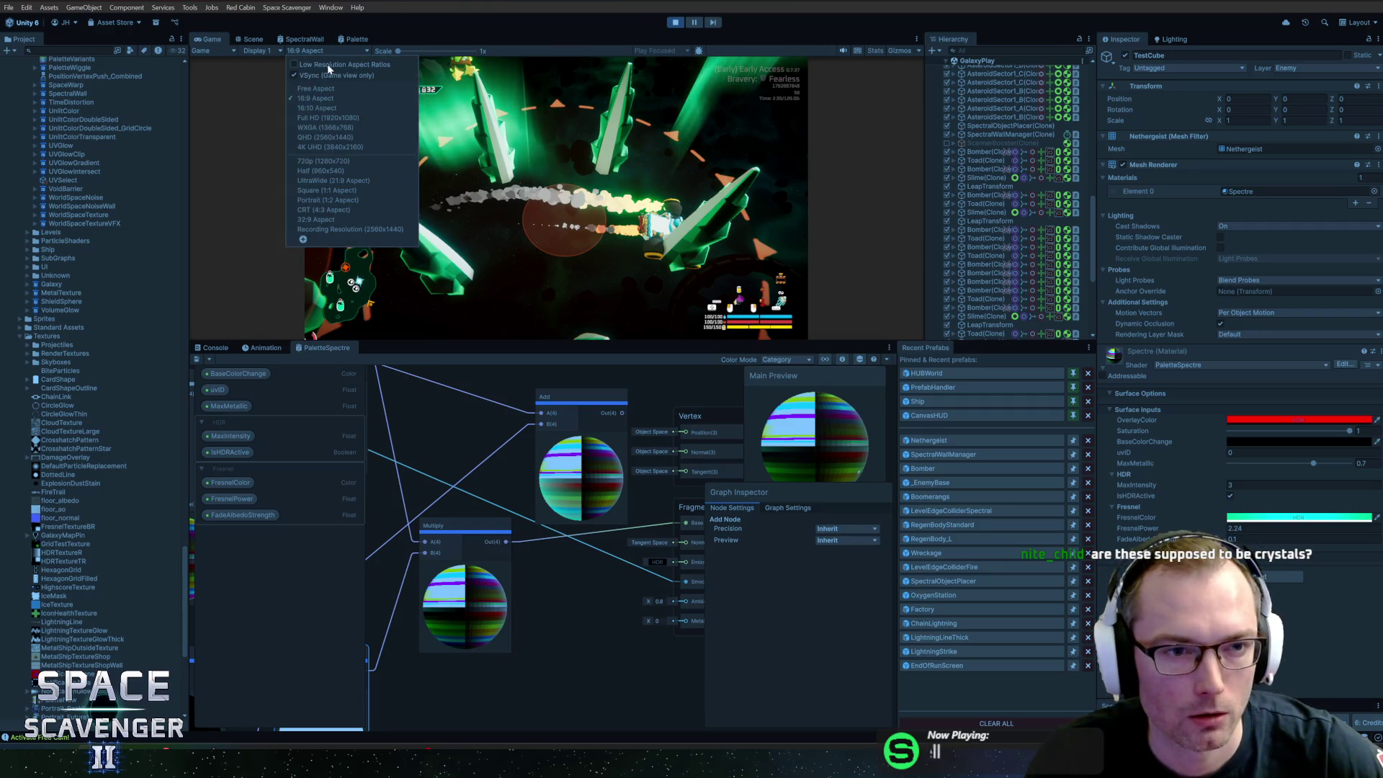
left_click(324, 91)
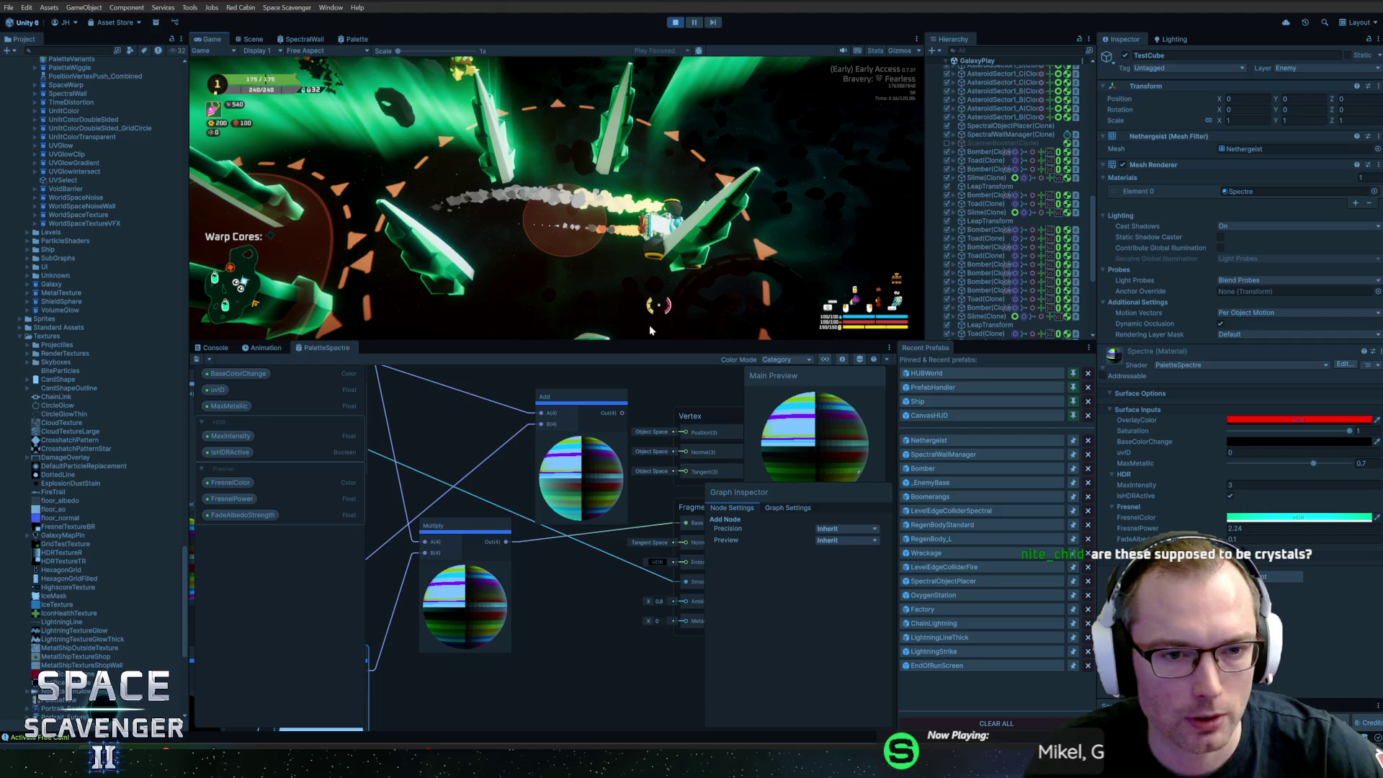
left_click_drag(655, 347, 655, 376)
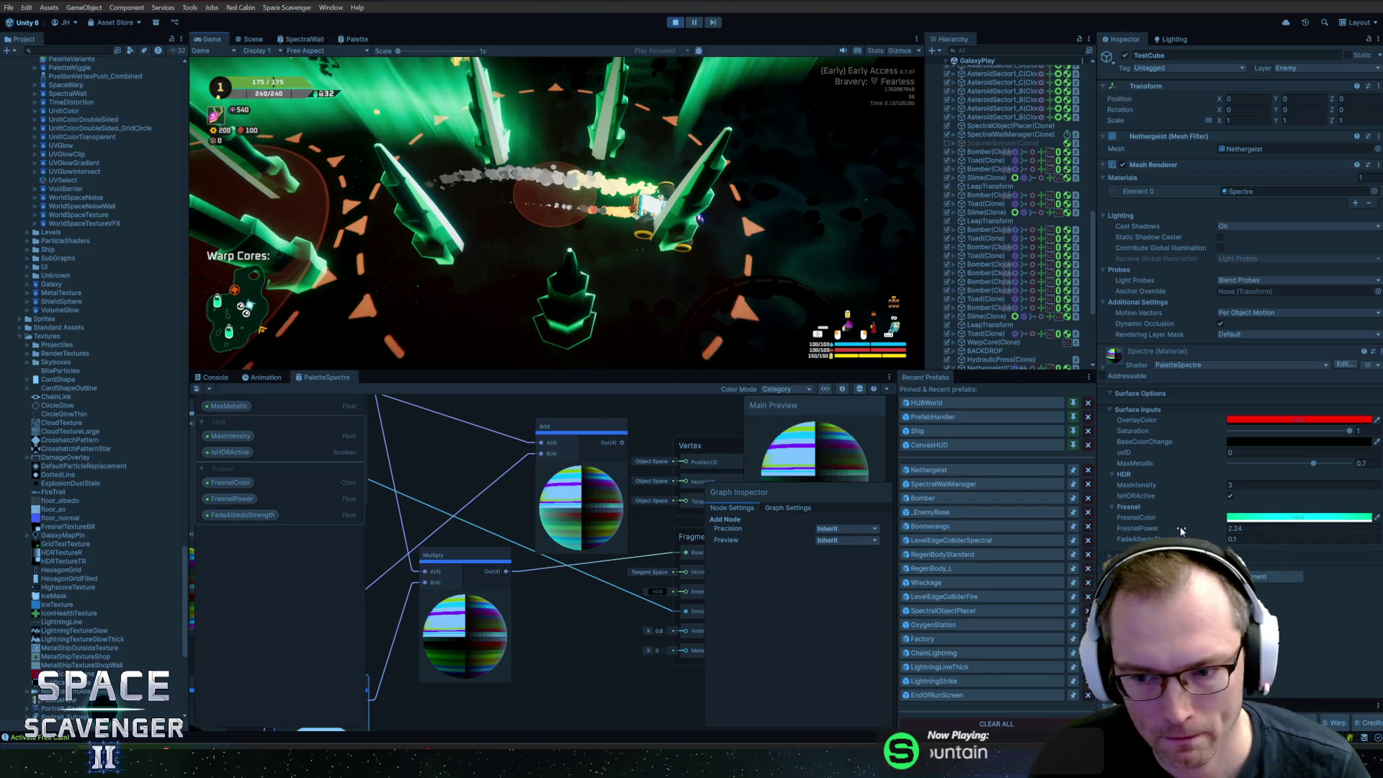
- Brighten the FresnelColor intensity, then set FresnelPower to 2.54 and FadeAlbedoStrength to -0.85
mouse_move(1193, 528)
left_mouse_down()
mouse_move(1220, 536)
mouse_move(1199, 535)
left_mouse_up()
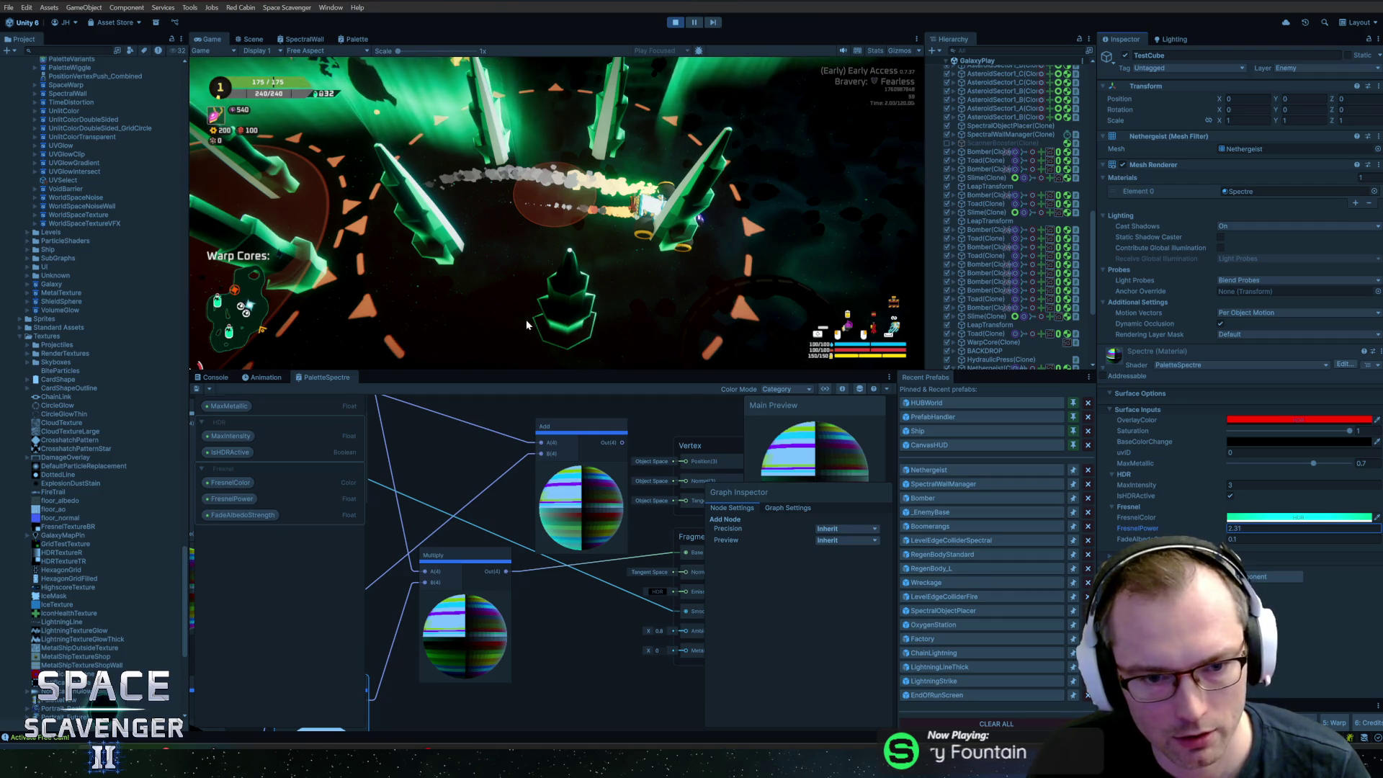
left_click_drag(1151, 529, 1196, 535)
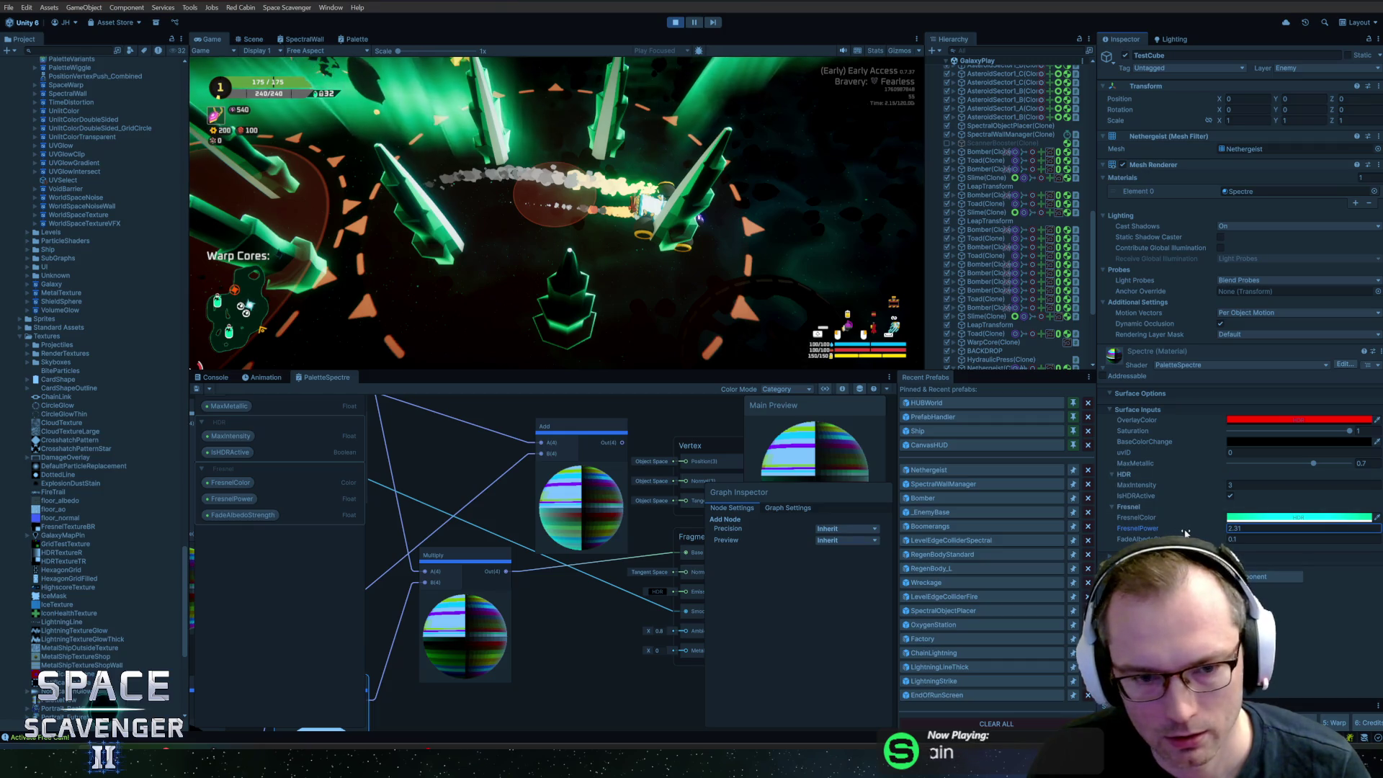
left_click(1227, 518)
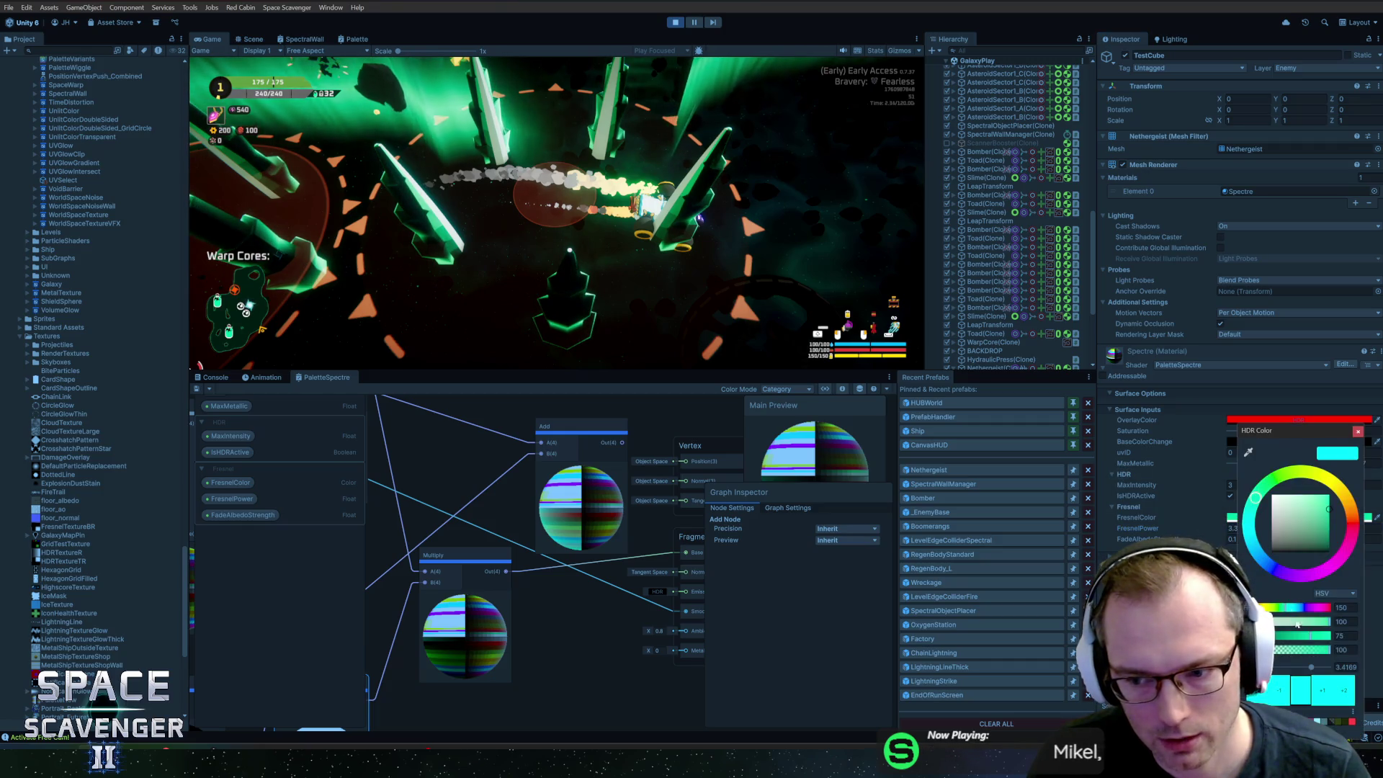
left_click(1321, 690)
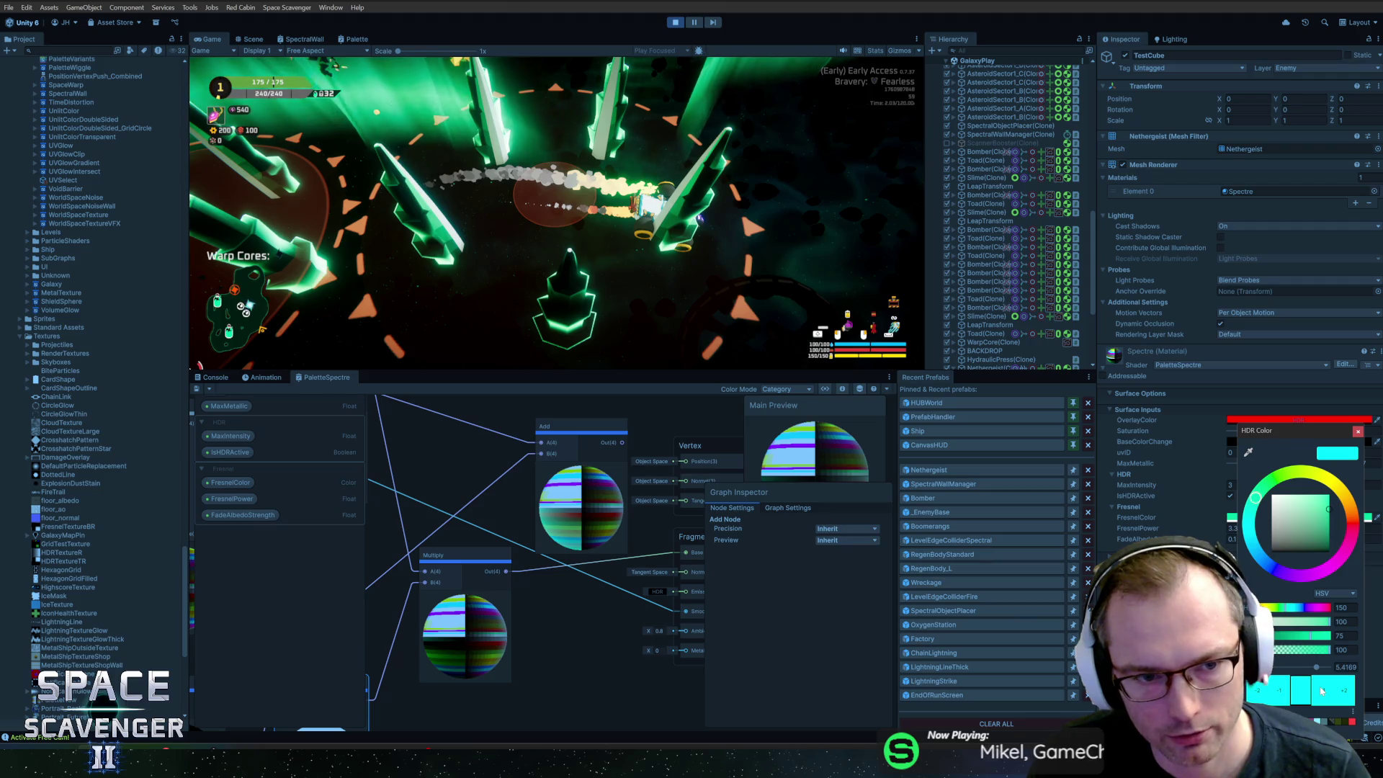
left_click(1322, 690)
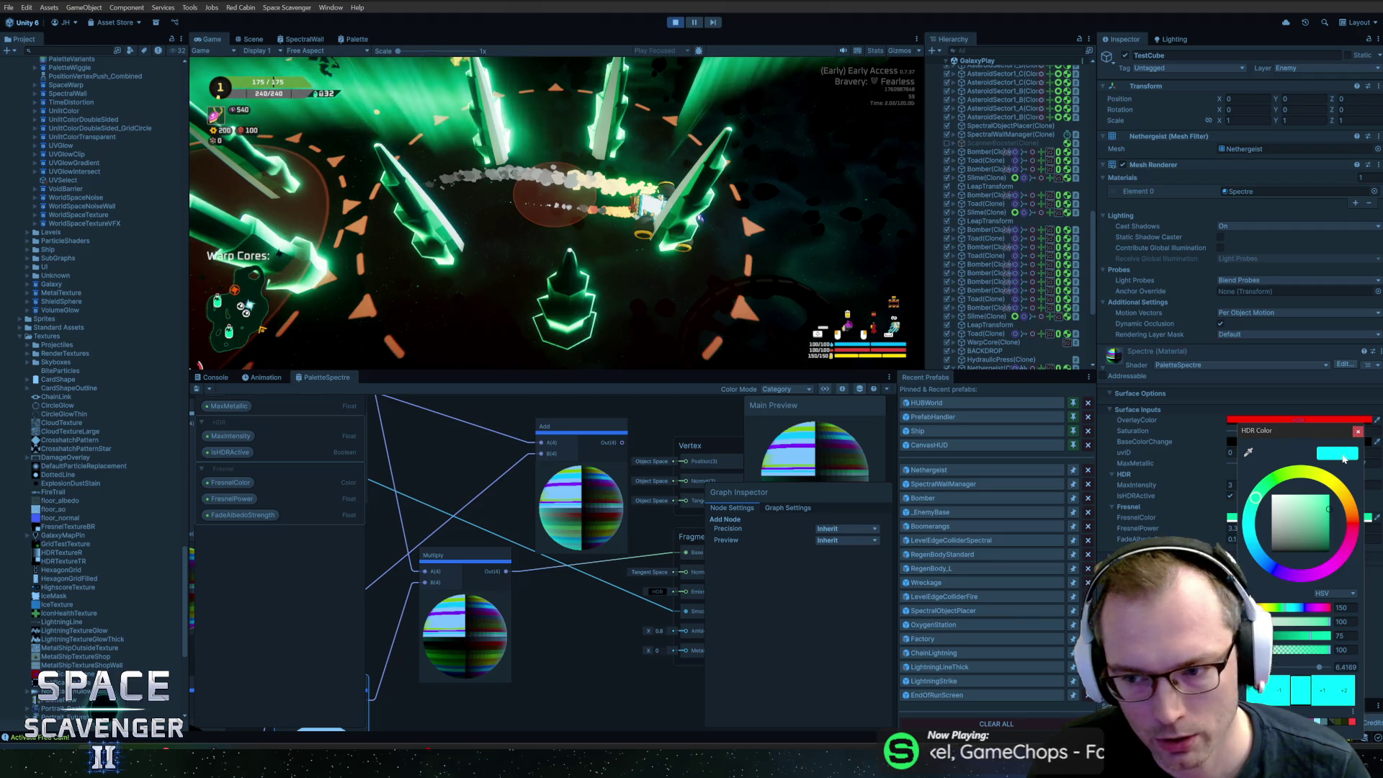
left_click(1357, 431)
left_click_drag(1190, 532, 1177, 532)
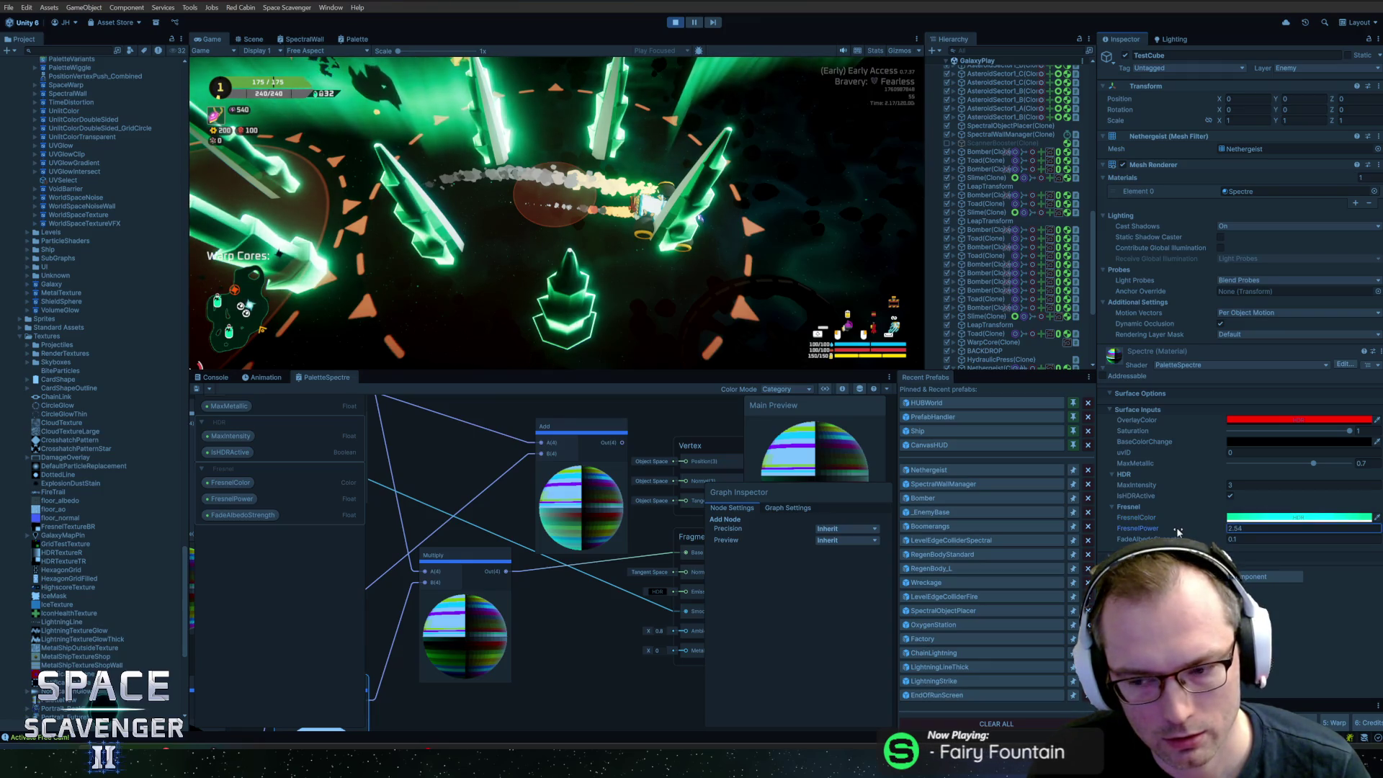
mouse_move(1185, 538)
left_mouse_down()
mouse_move(1152, 539)
mouse_move(1230, 551)
mouse_move(1174, 551)
mouse_move(1190, 551)
left_mouse_up()
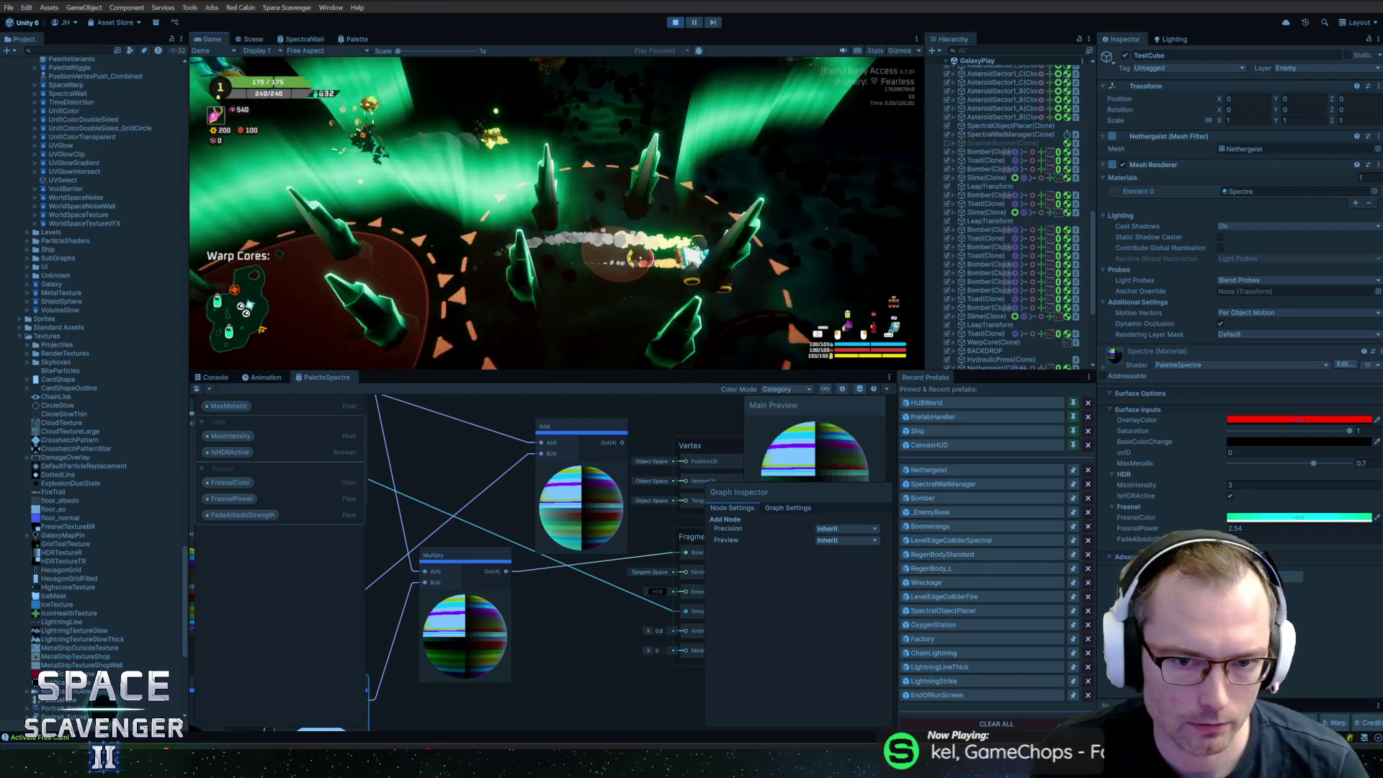
- In Blender, undo the mesh strip recolouring, clear the selection and run a first FBX export
key("alt+Tab")
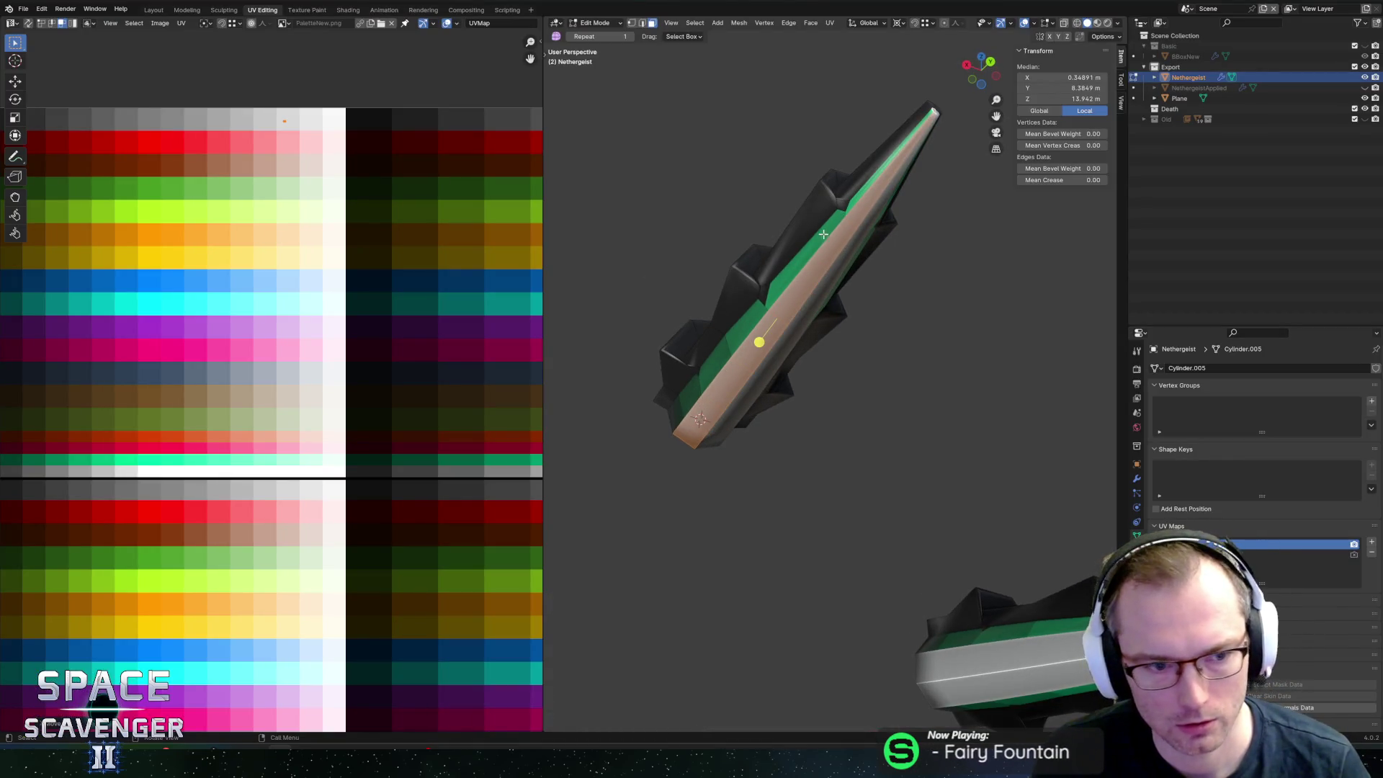
key("ctrl+z")
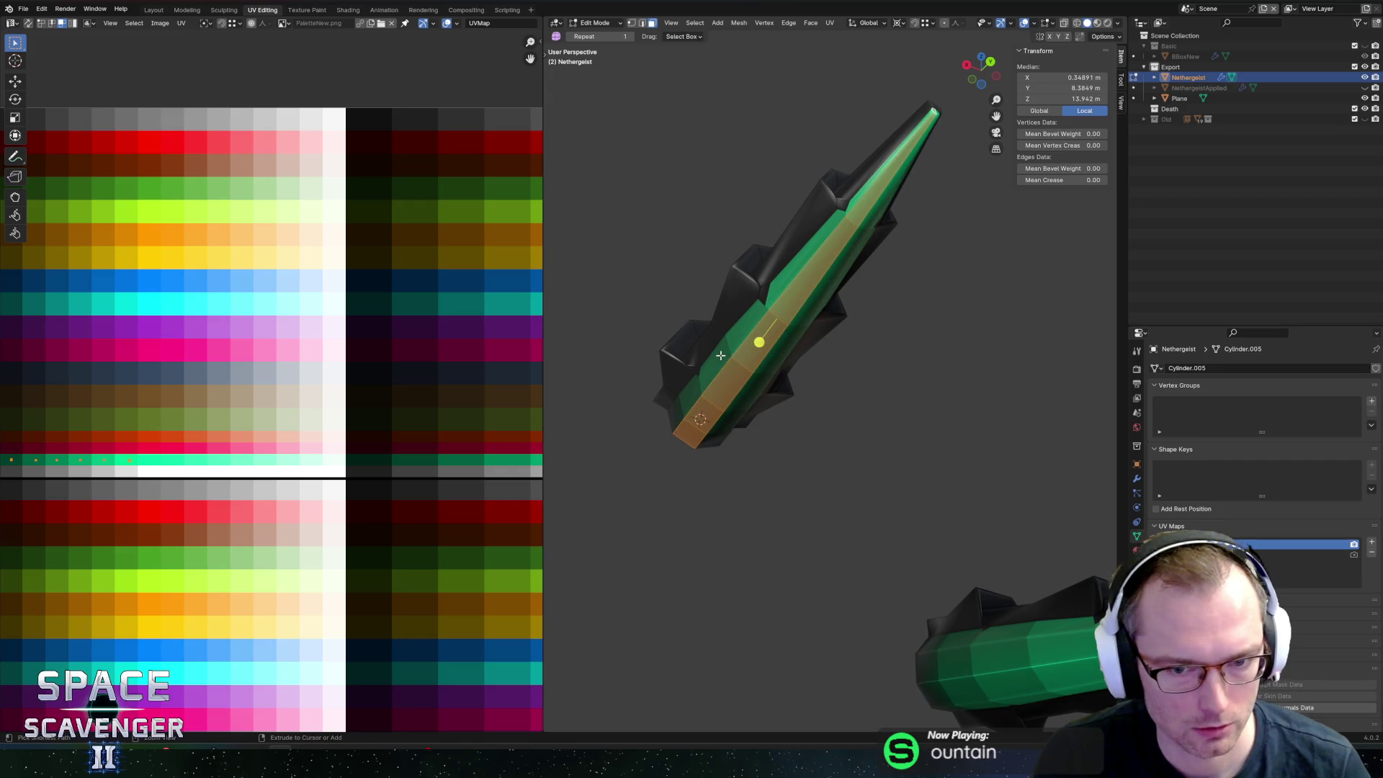
key("alt+a")
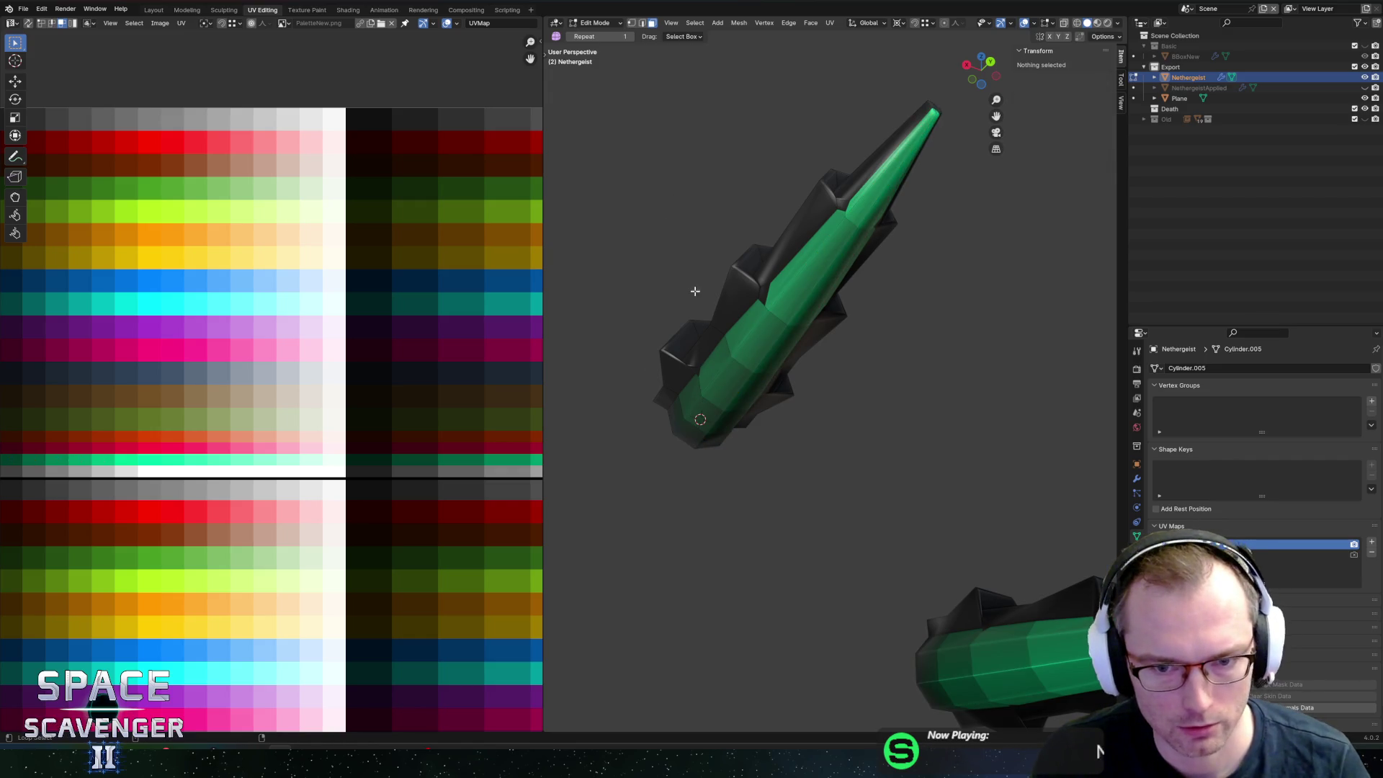
key("ctrl+shift+e")
left_click(1030, 657)
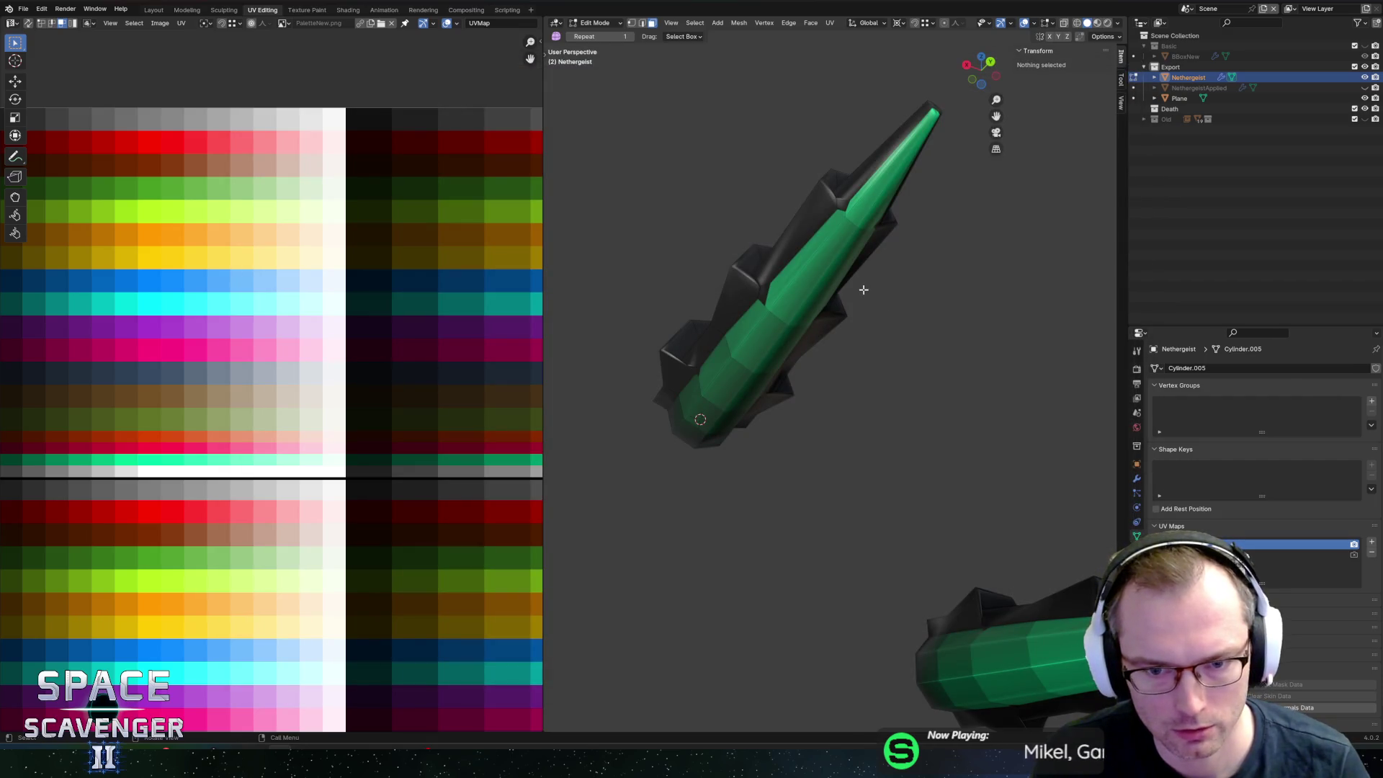
key("ctrl+z")
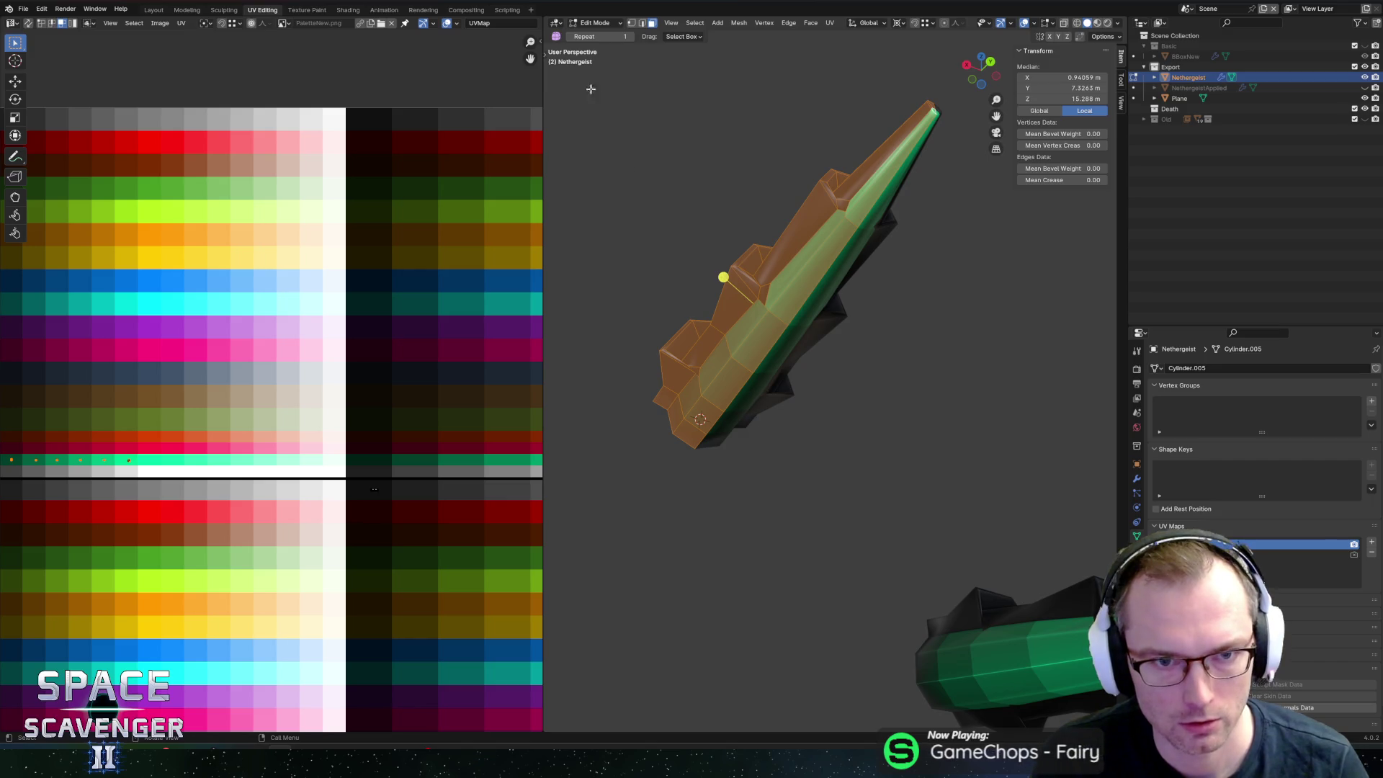
- Merge the Nethergeist vertices by distance and export it as Nethergeist.fbx to the Enemies folder
left_click(547, 57)
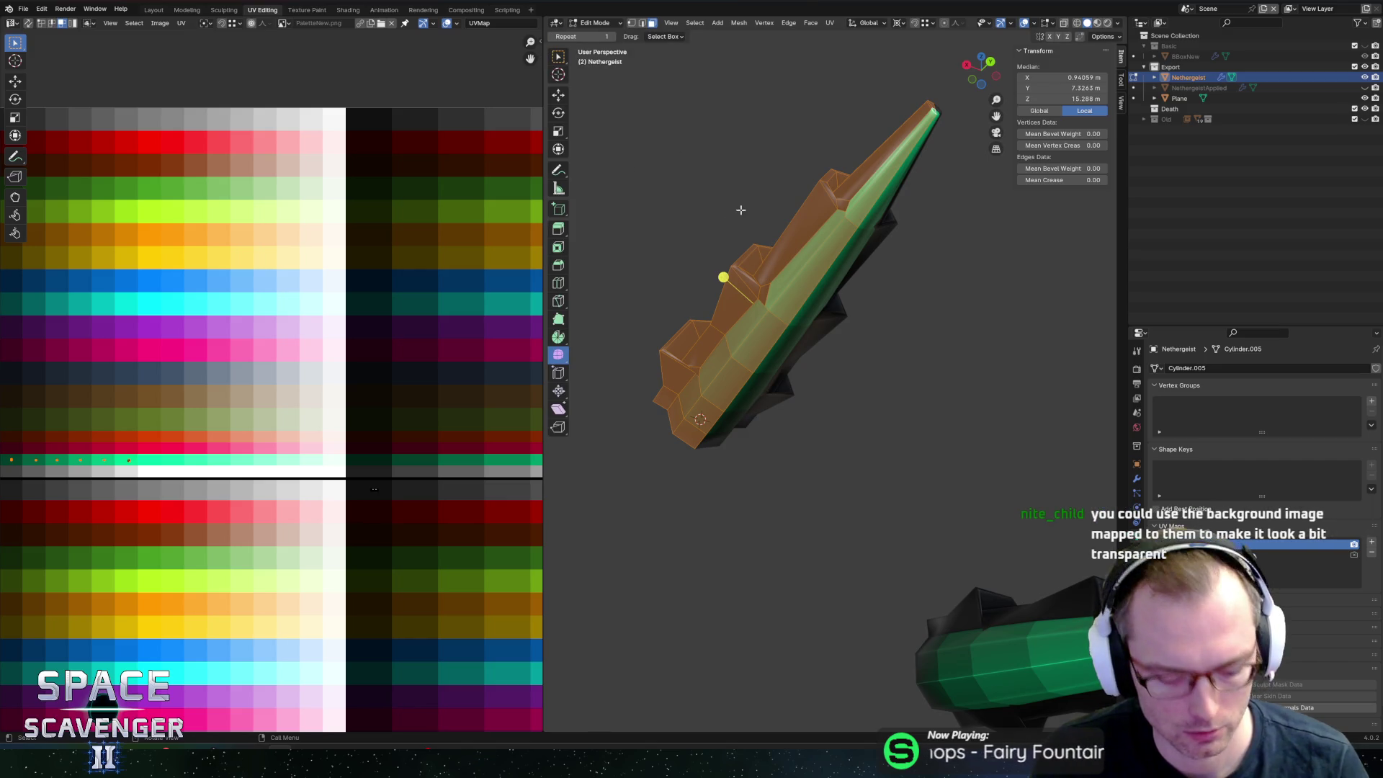
key("m")
left_click(736, 249)
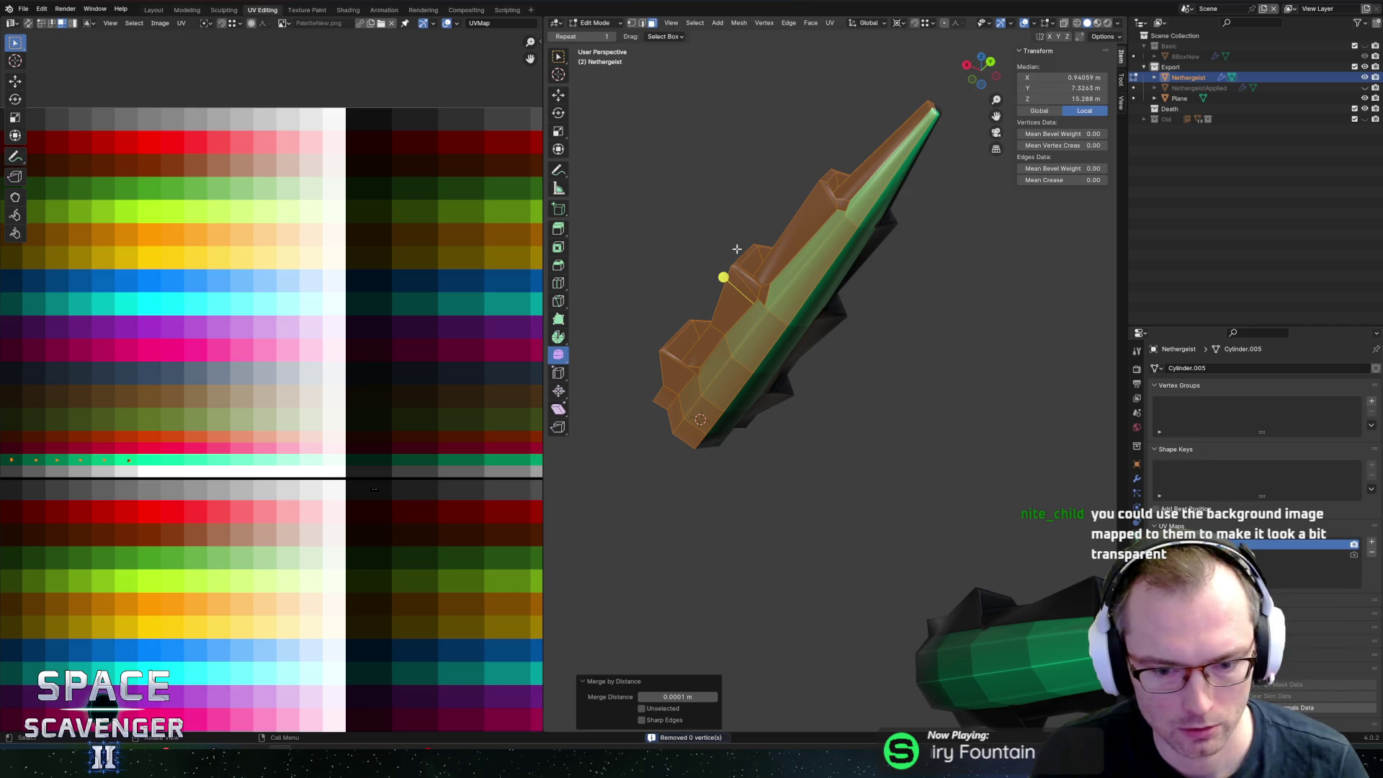
key("ctrl+shift+e")
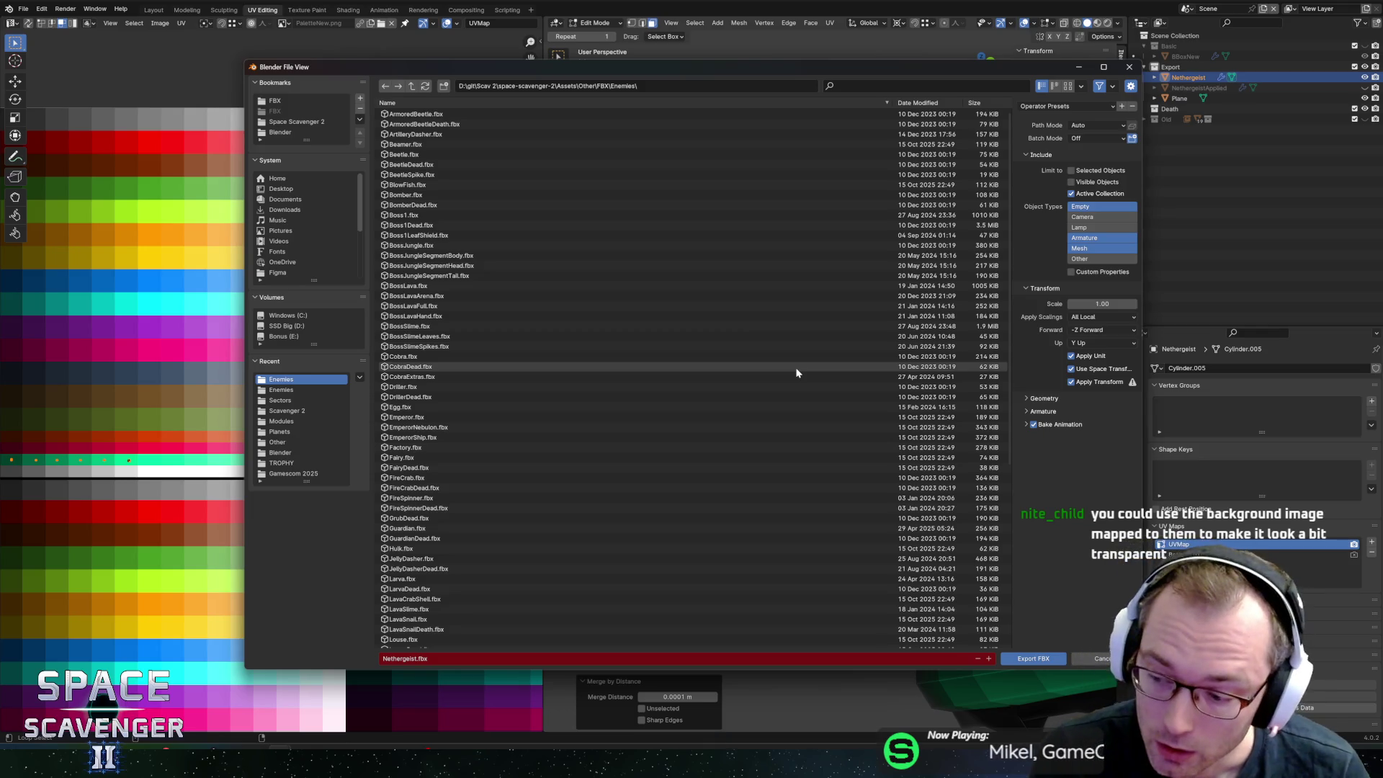
left_click(1032, 658)
key("alt+Tab")
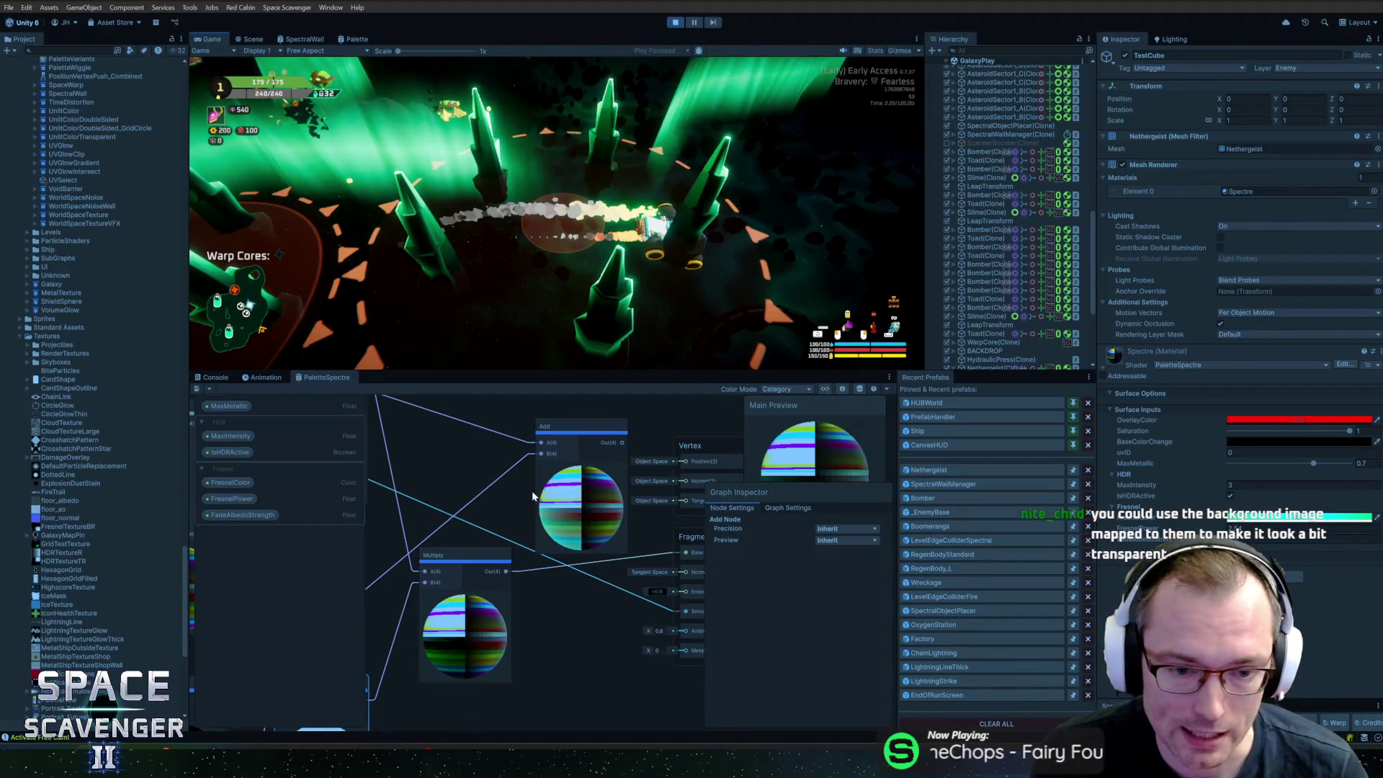
scroll(515, 489, "down", 5)
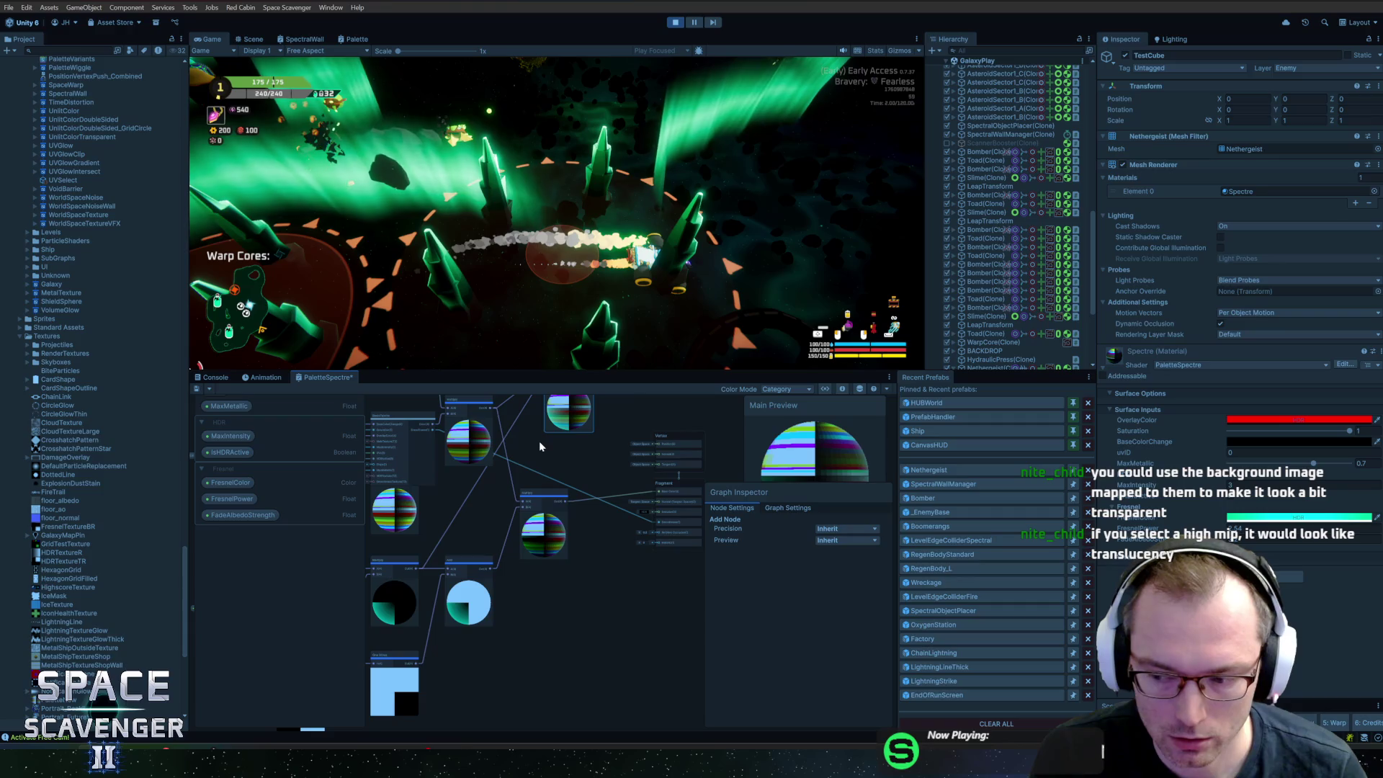
left_click_drag(480, 495, 626, 469)
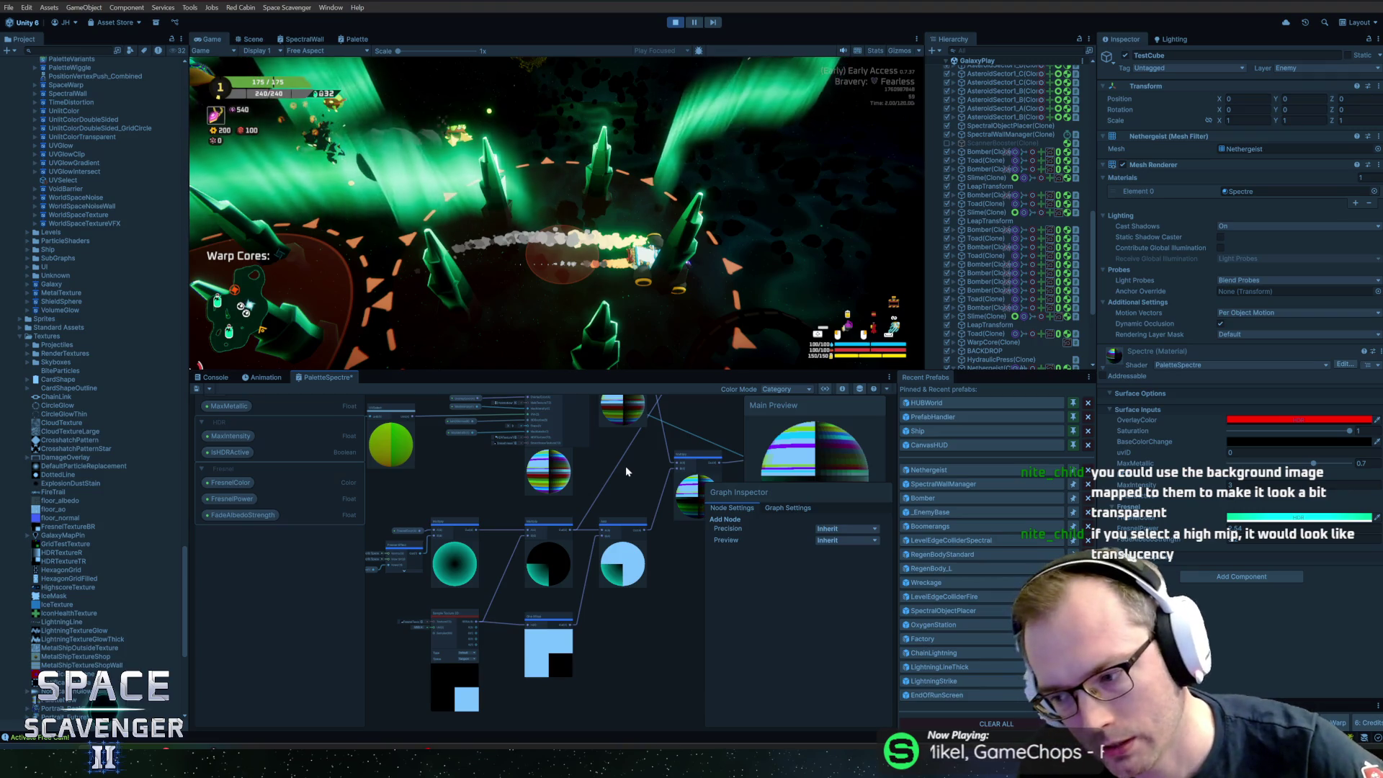
scroll(626, 470, "up", 2)
left_click_drag(500, 471, 555, 437)
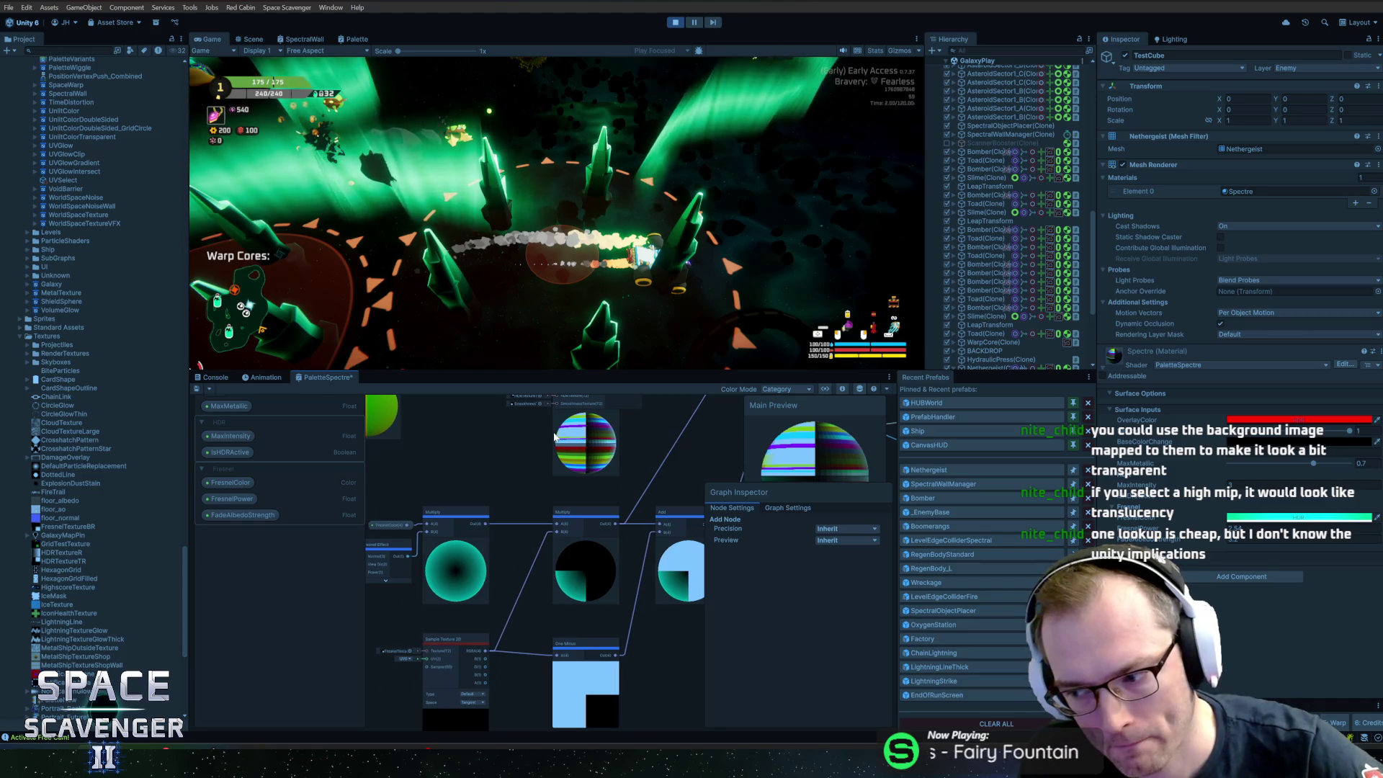
left_click_drag(555, 437, 551, 433)
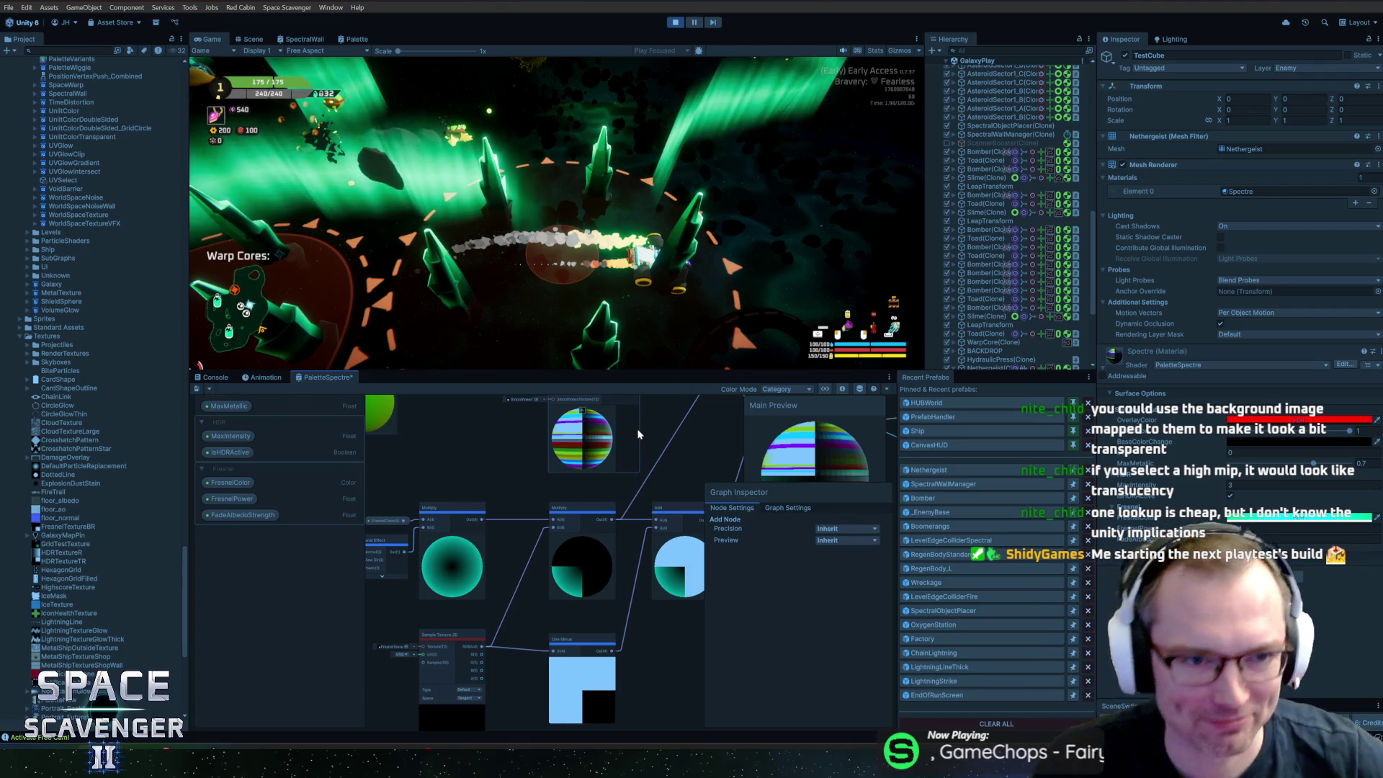
scroll(550, 456, "down", 2)
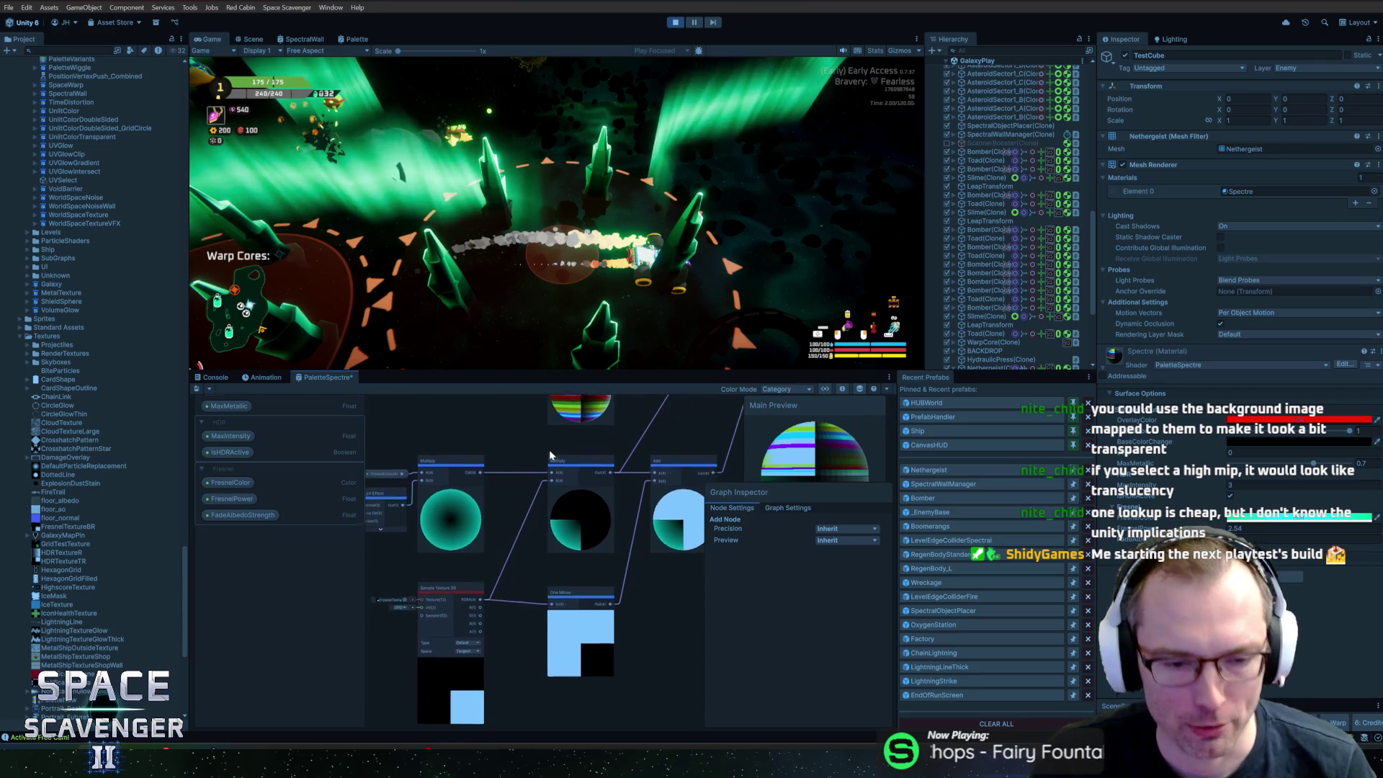
scroll(550, 456, "left", 2)
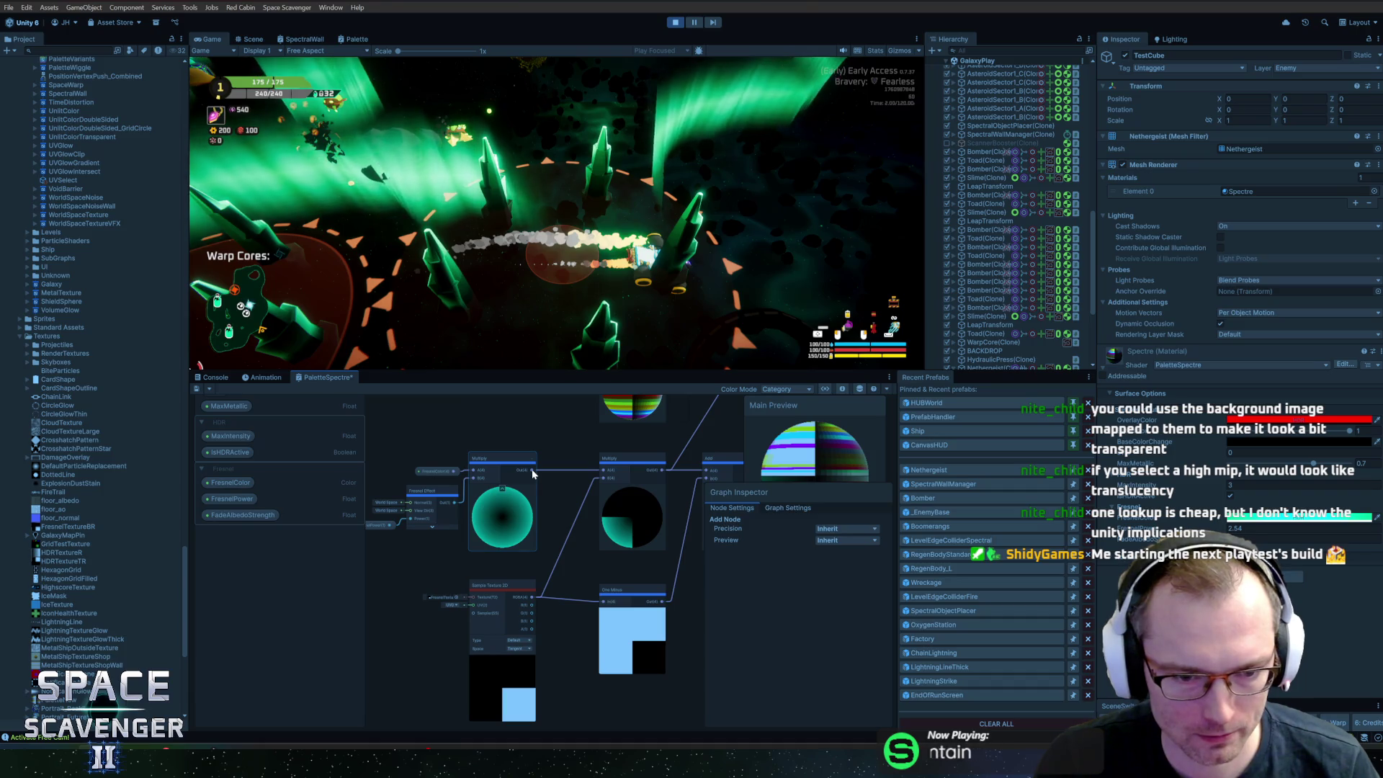
scroll(533, 473, "up", 5)
left_click_drag(528, 470, 571, 523)
left_click(482, 416)
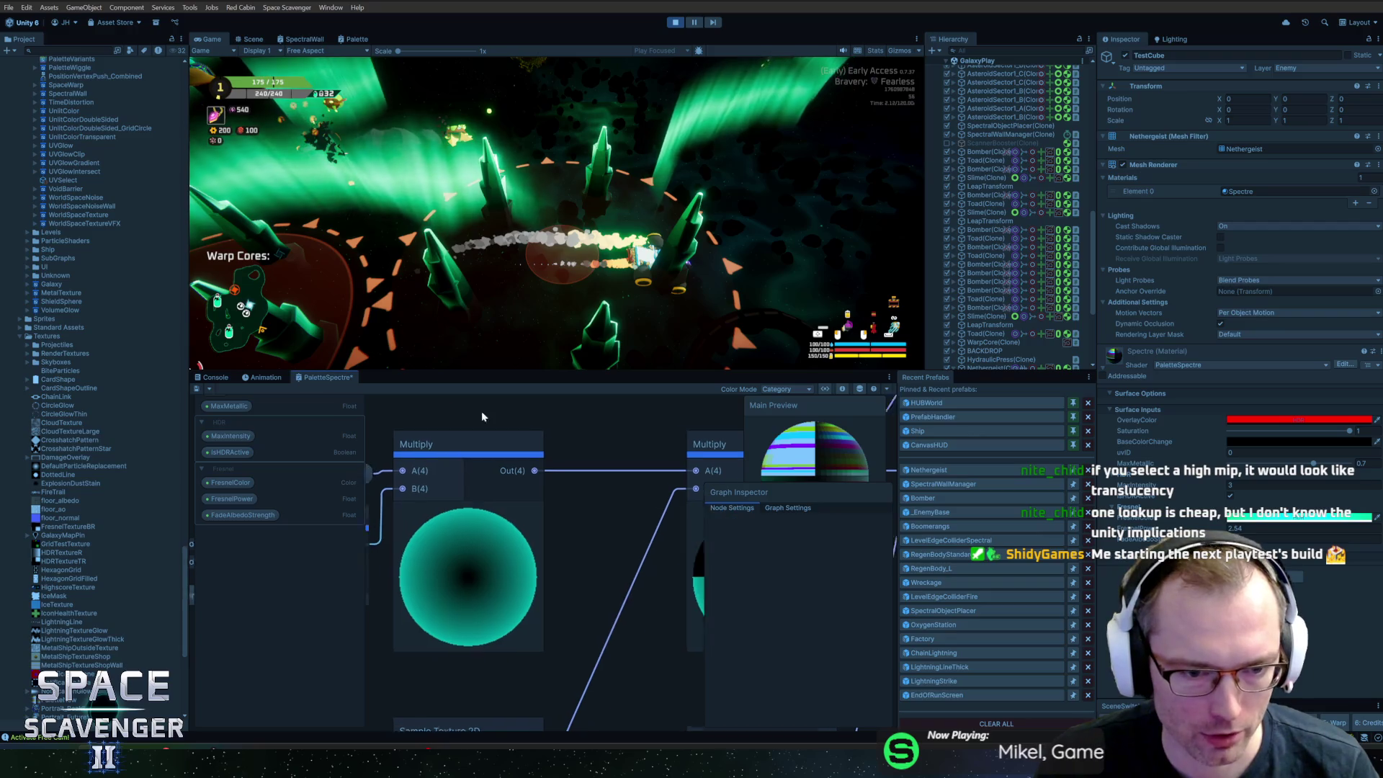
scroll(483, 416, "down", 3)
- Move the Fresnel Effect node to the left and recentre the graph around it
left_click(502, 505)
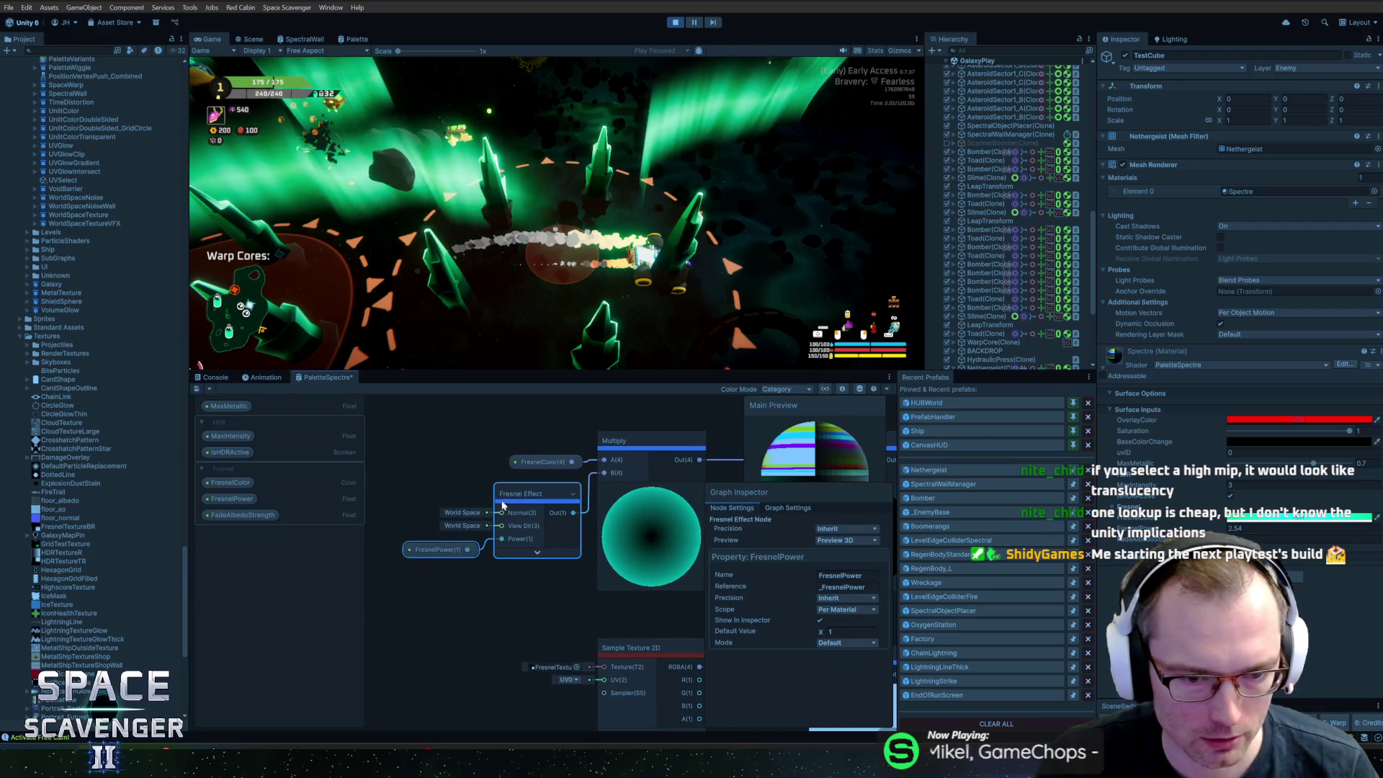
left_click_drag(502, 504, 339, 502)
scroll(474, 535, "down", 1)
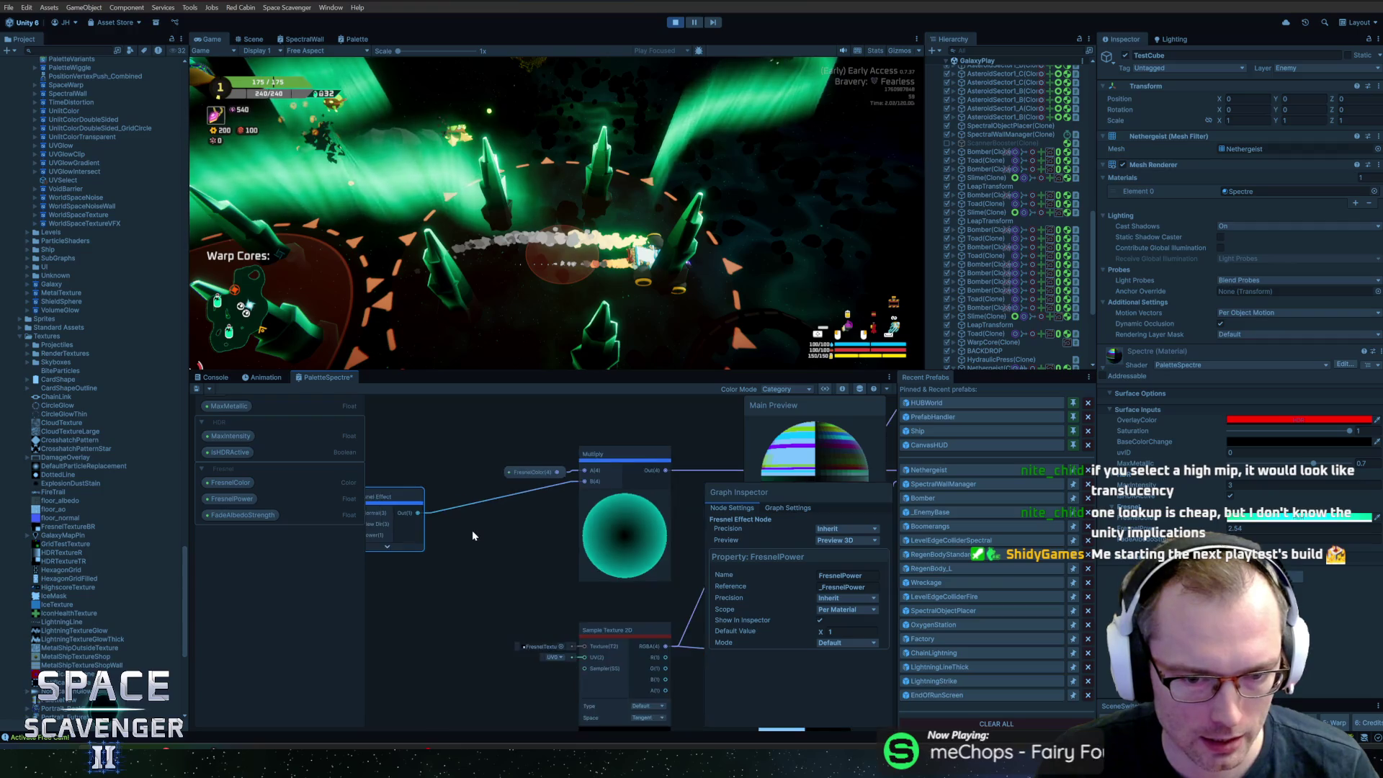
left_click_drag(473, 535, 529, 583)
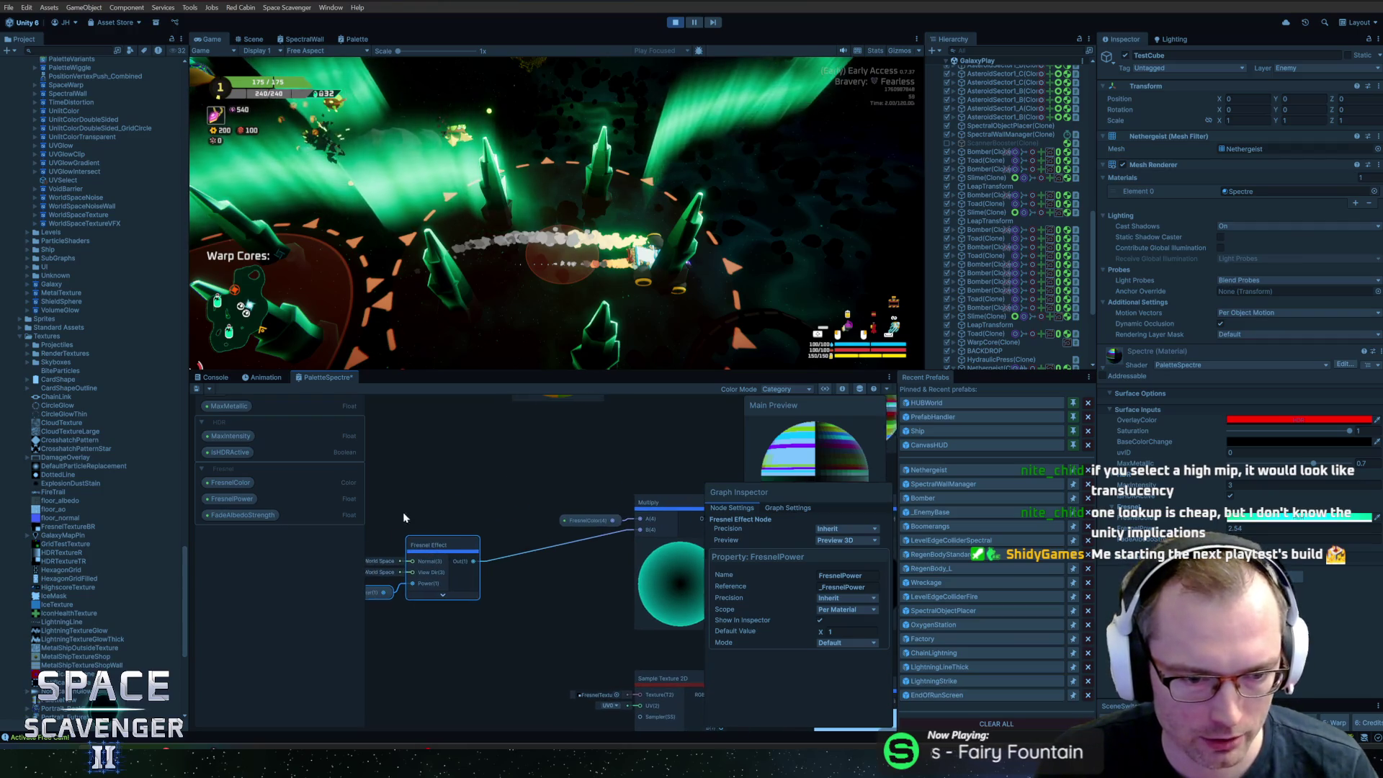
left_click_drag(404, 518, 467, 558)
- Create a Scene Color node from the canvas Create Node search for 'scene'
right_click(510, 463)
left_click(533, 472)
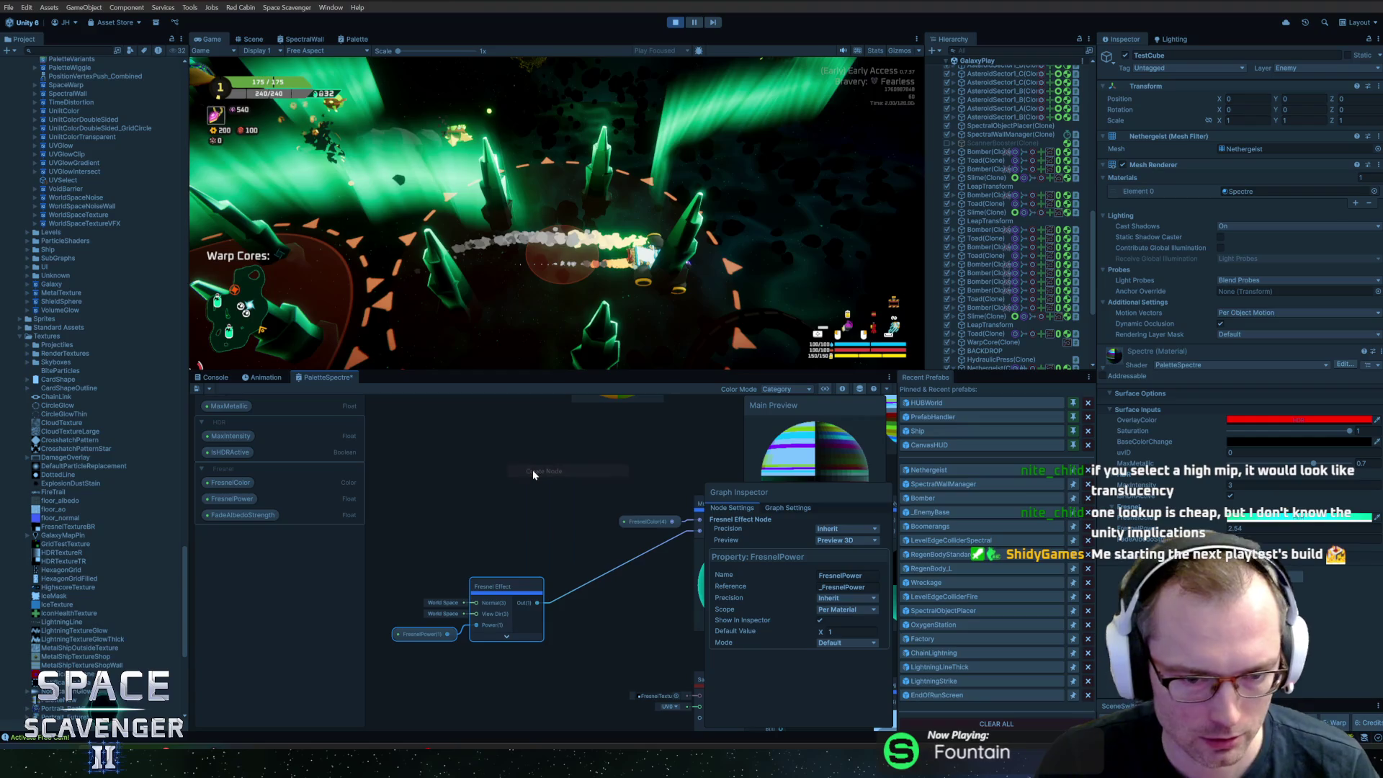
type("cen")
key("BackSpace")
key("BackSpace")
key("BackSpace")
type("scene")
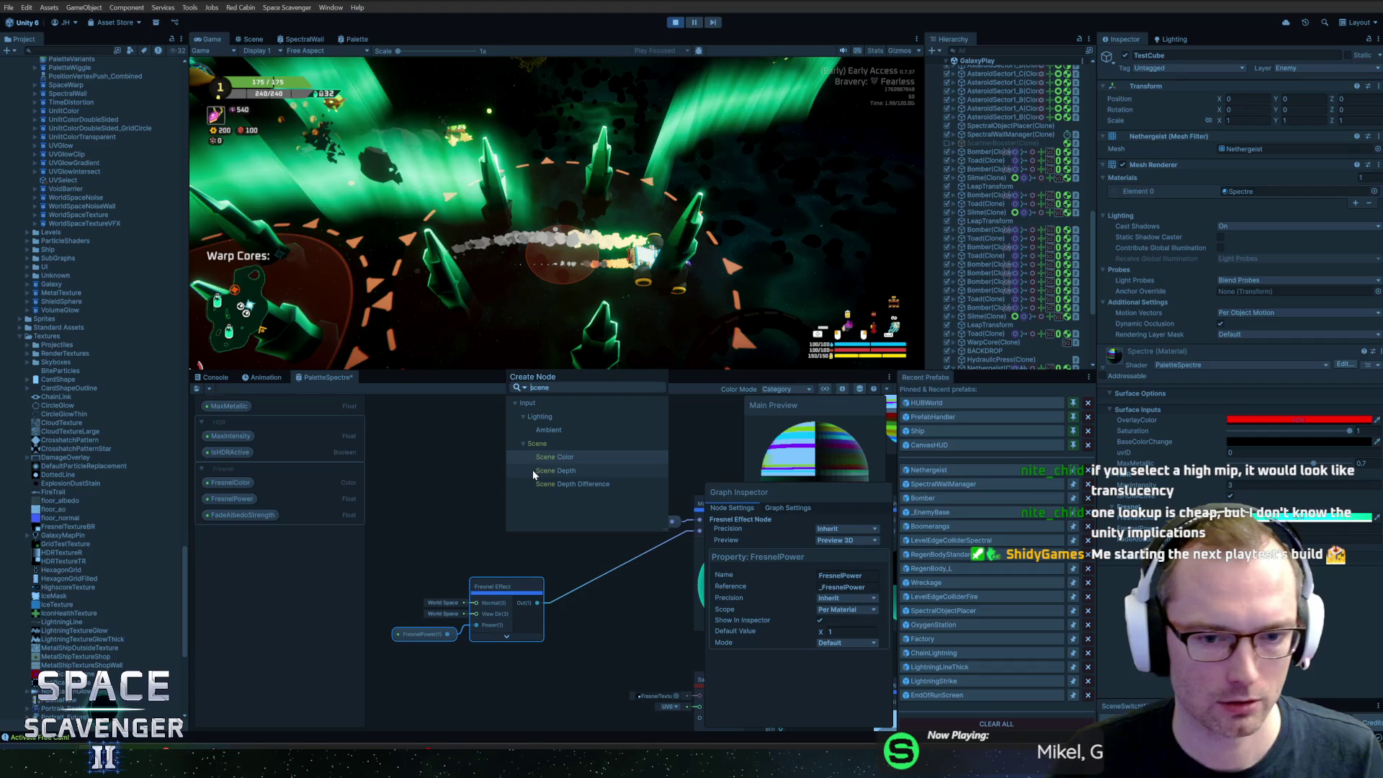
key("Return")
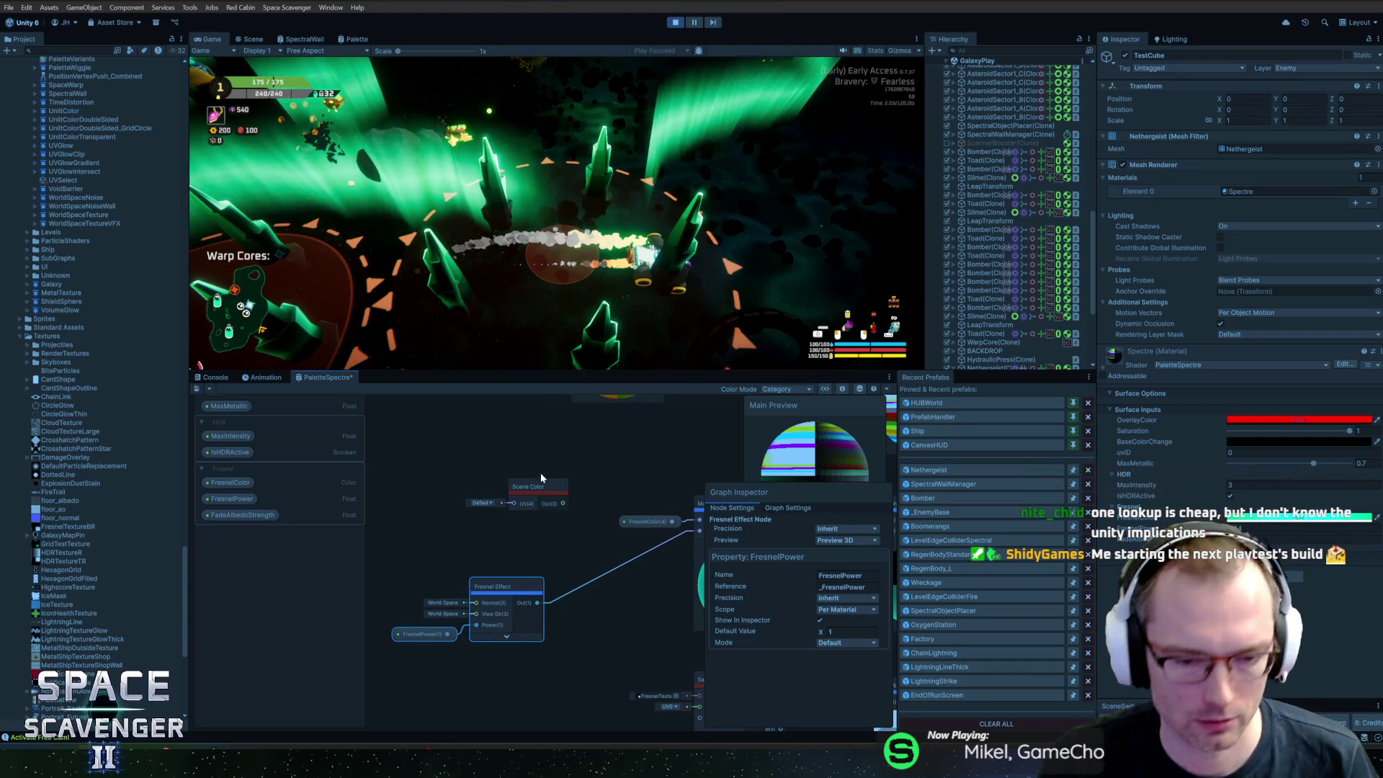
left_click_drag(557, 556, 478, 535)
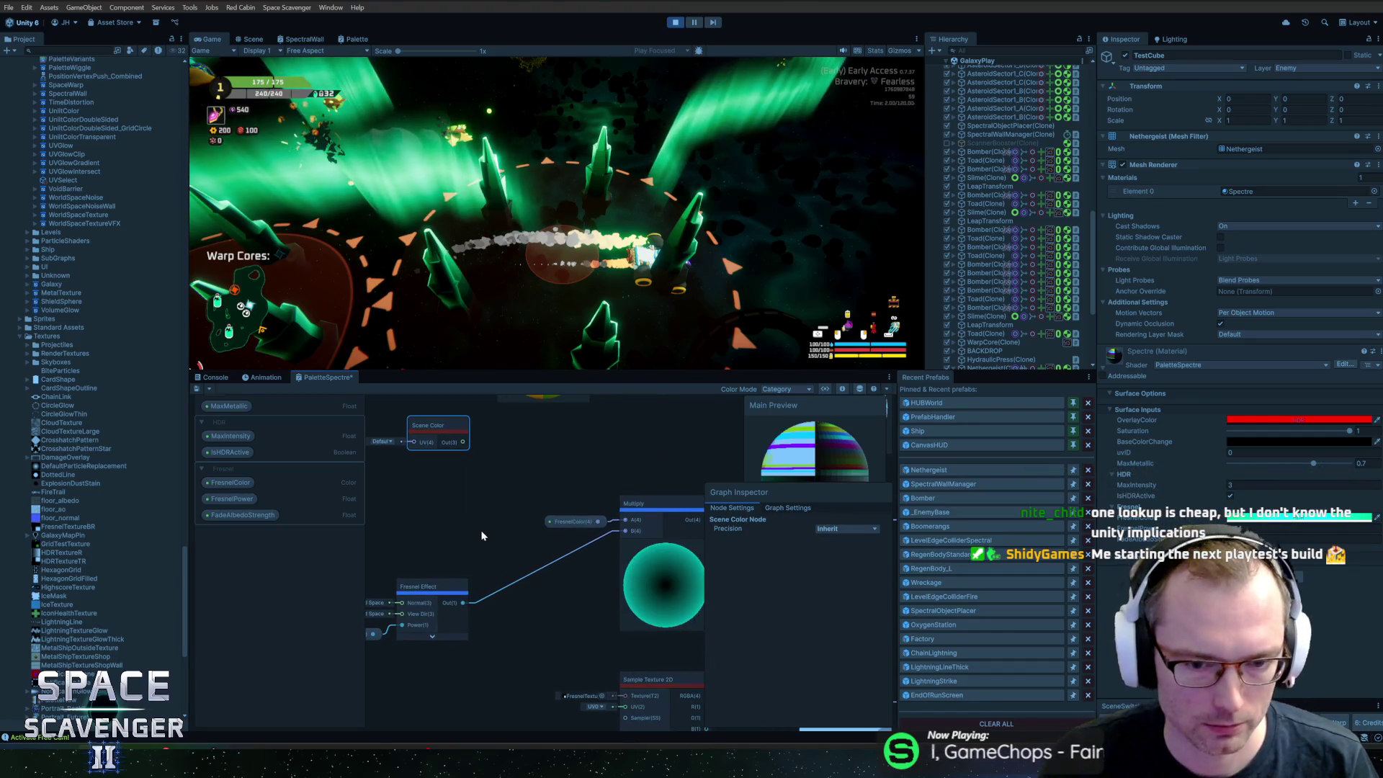
left_click_drag(489, 469, 645, 533)
left_click_drag(567, 511, 566, 512)
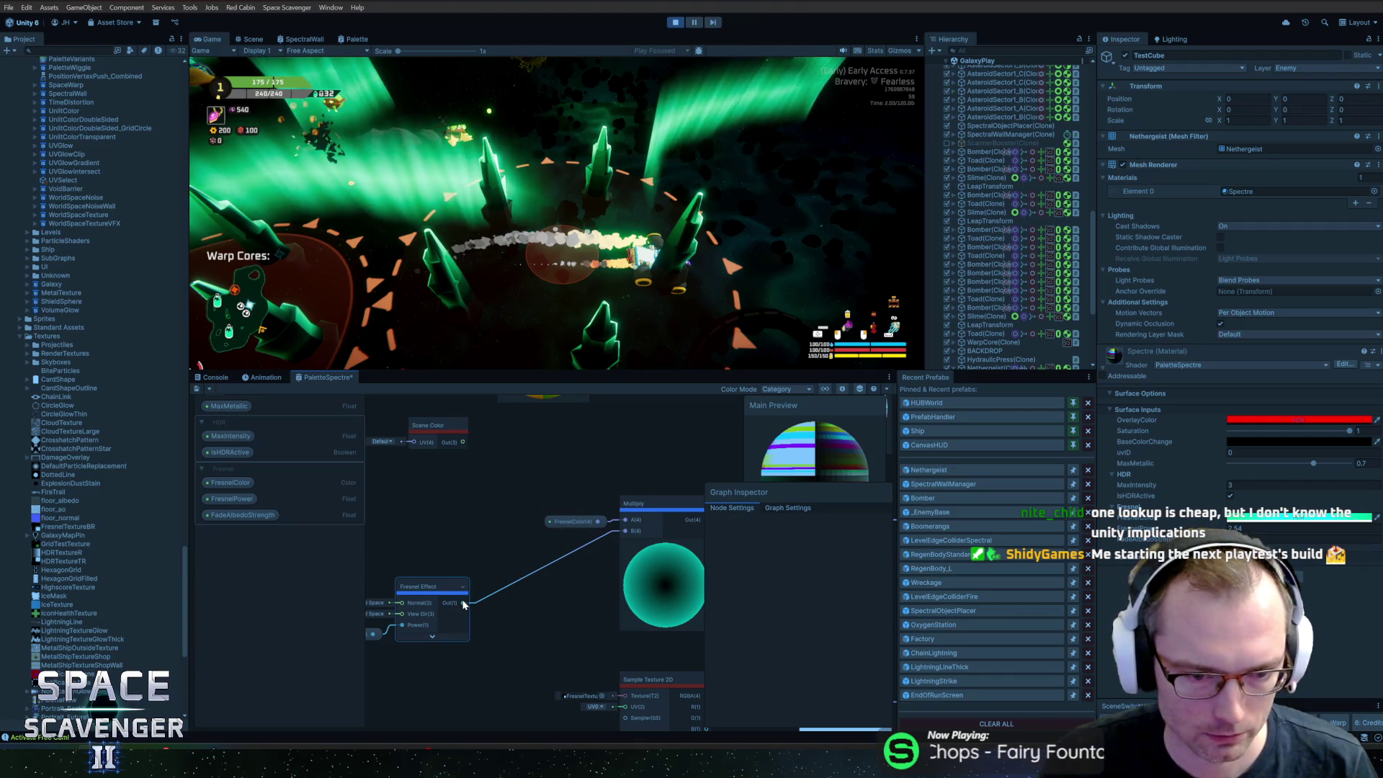
- Add a One Minus node fed by the Fresnel Effect output
left_click_drag(465, 605, 484, 524)
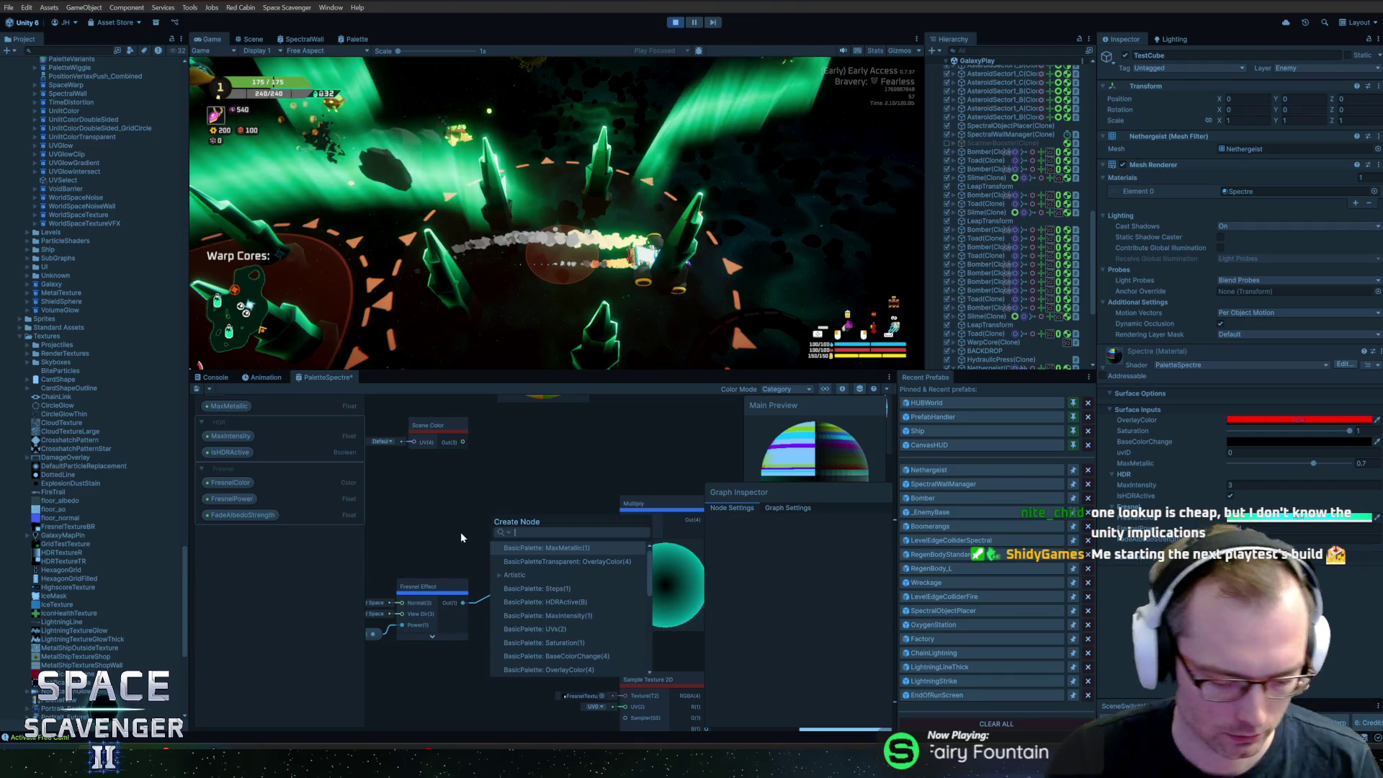
type("one minus")
key("Return")
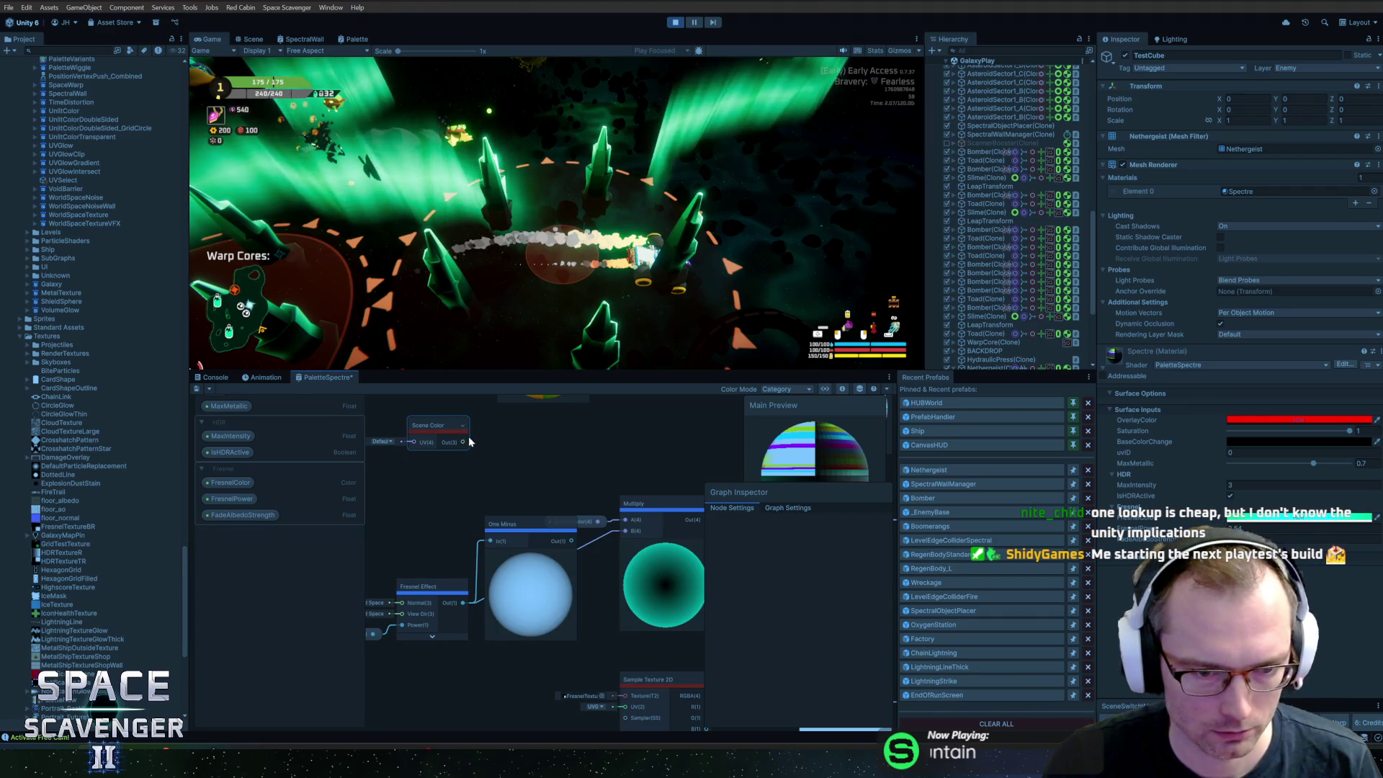
- Create a Multiply node from Scene Color's output and wire One Minus into its B input
mouse_move(470, 441)
left_mouse_down()
mouse_move(509, 441)
mouse_move(528, 470)
left_mouse_up()
type("mult")
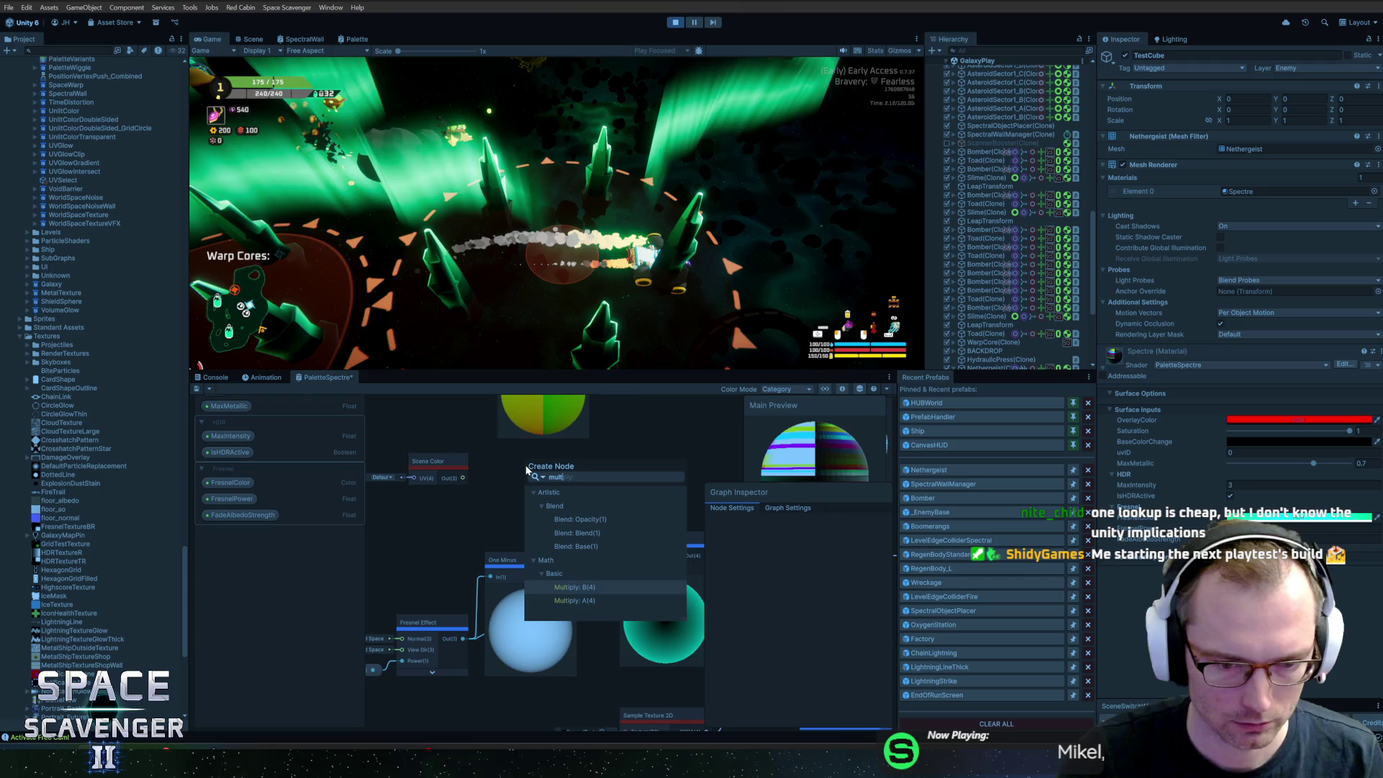
key("Return")
mouse_move(569, 579)
left_mouse_down()
mouse_move(470, 553)
mouse_move(524, 496)
left_mouse_up()
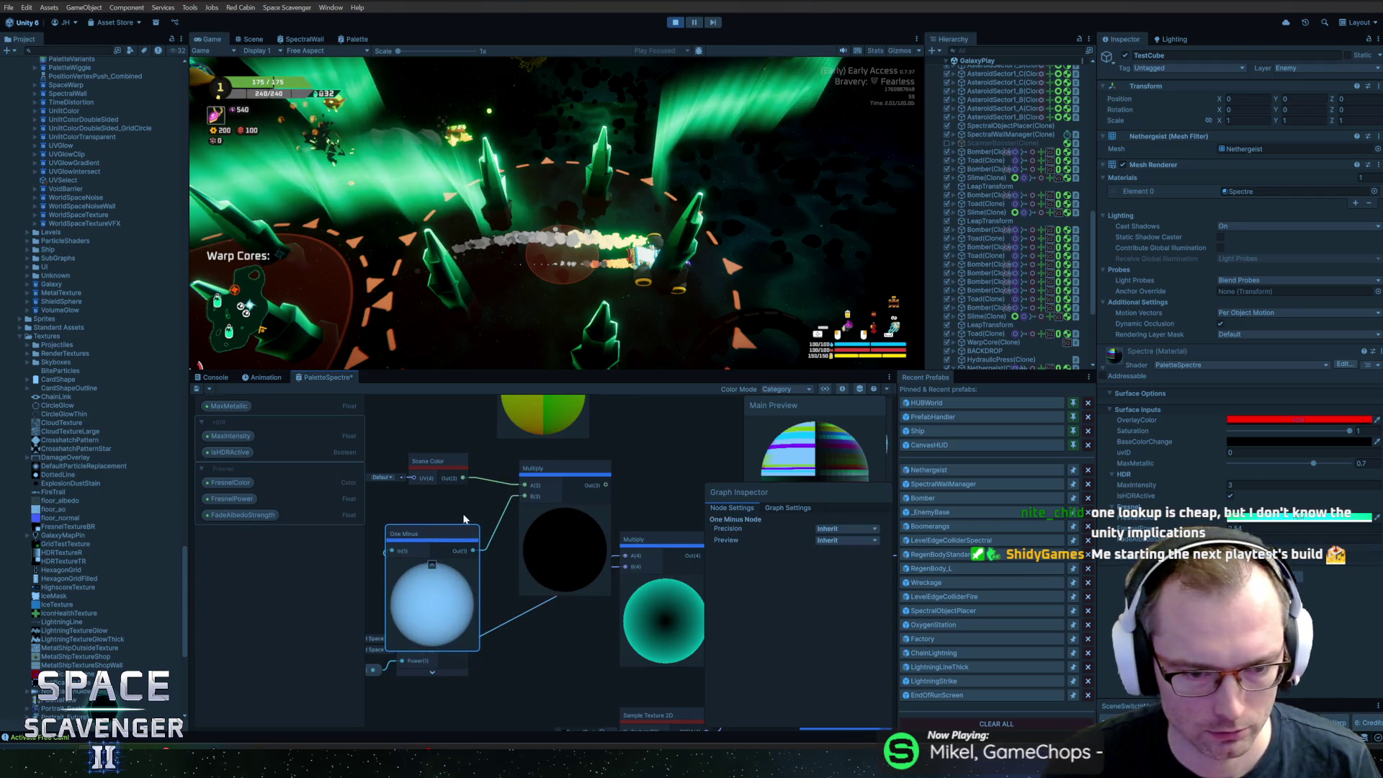
left_click_drag(432, 533, 461, 518)
- Keep Scene Color's Default UV mode, move the Fresnel nodes down-left, and collapse One Minus's preview
left_click(430, 487)
left_click_drag(389, 492, 478, 485)
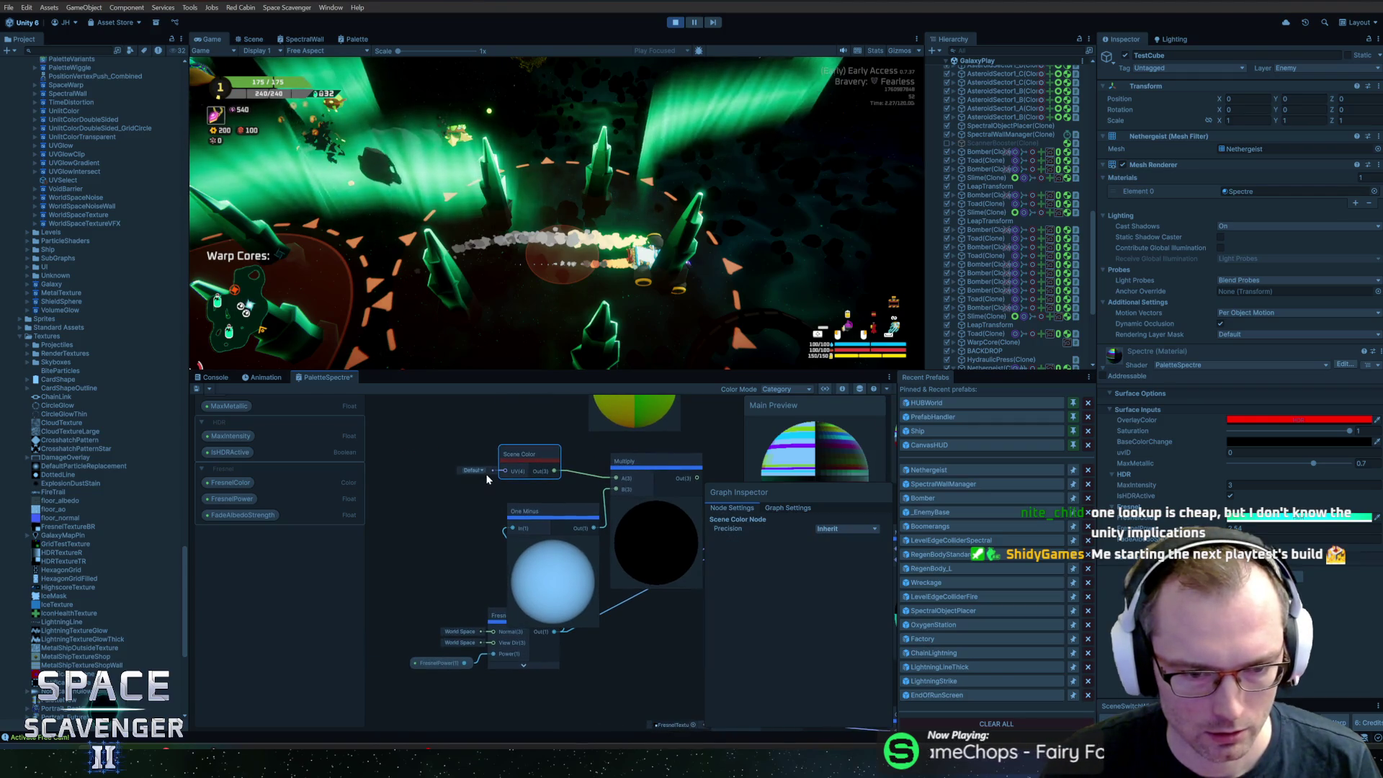
left_click(485, 474)
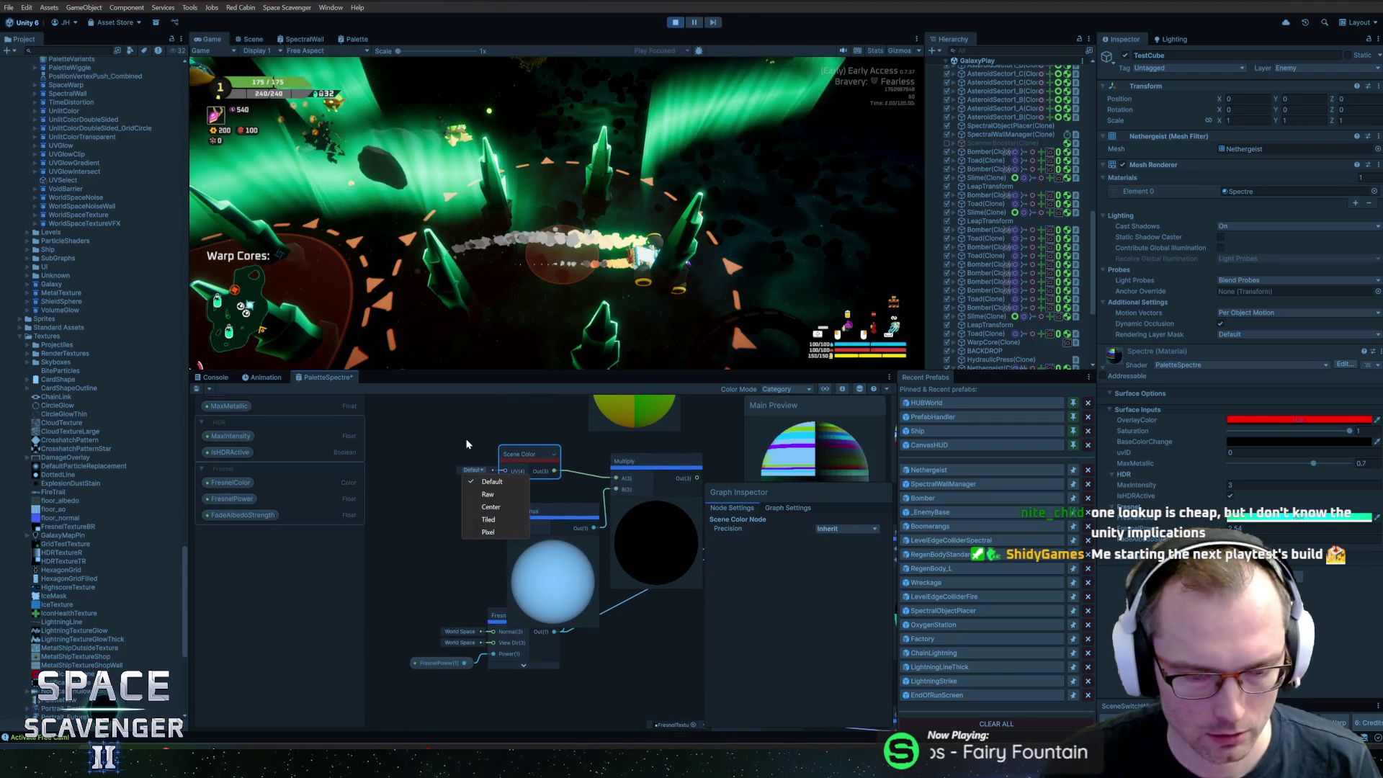
left_click(490, 481)
left_click_drag(441, 650, 547, 673)
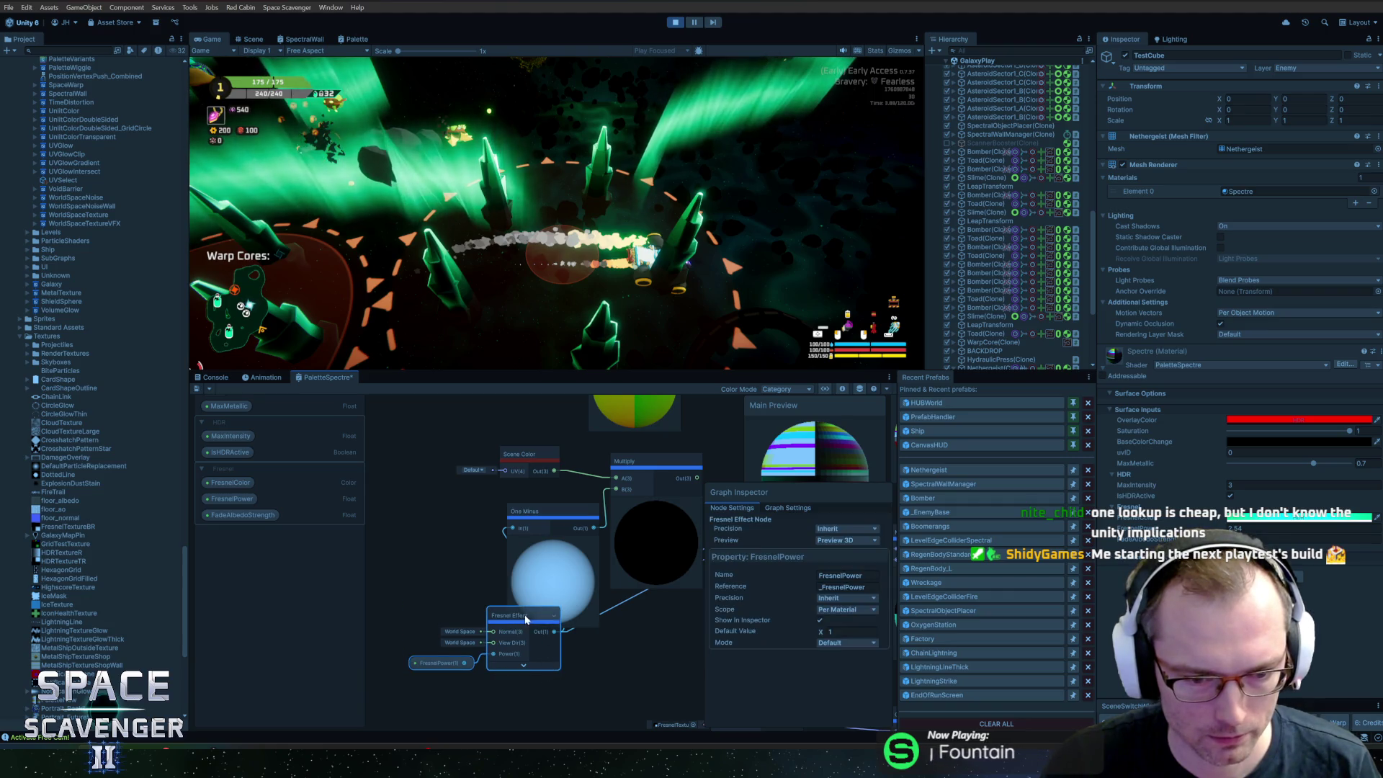
mouse_move(526, 618)
left_mouse_down()
mouse_move(443, 624)
mouse_move(453, 630)
left_mouse_up()
left_click(646, 629)
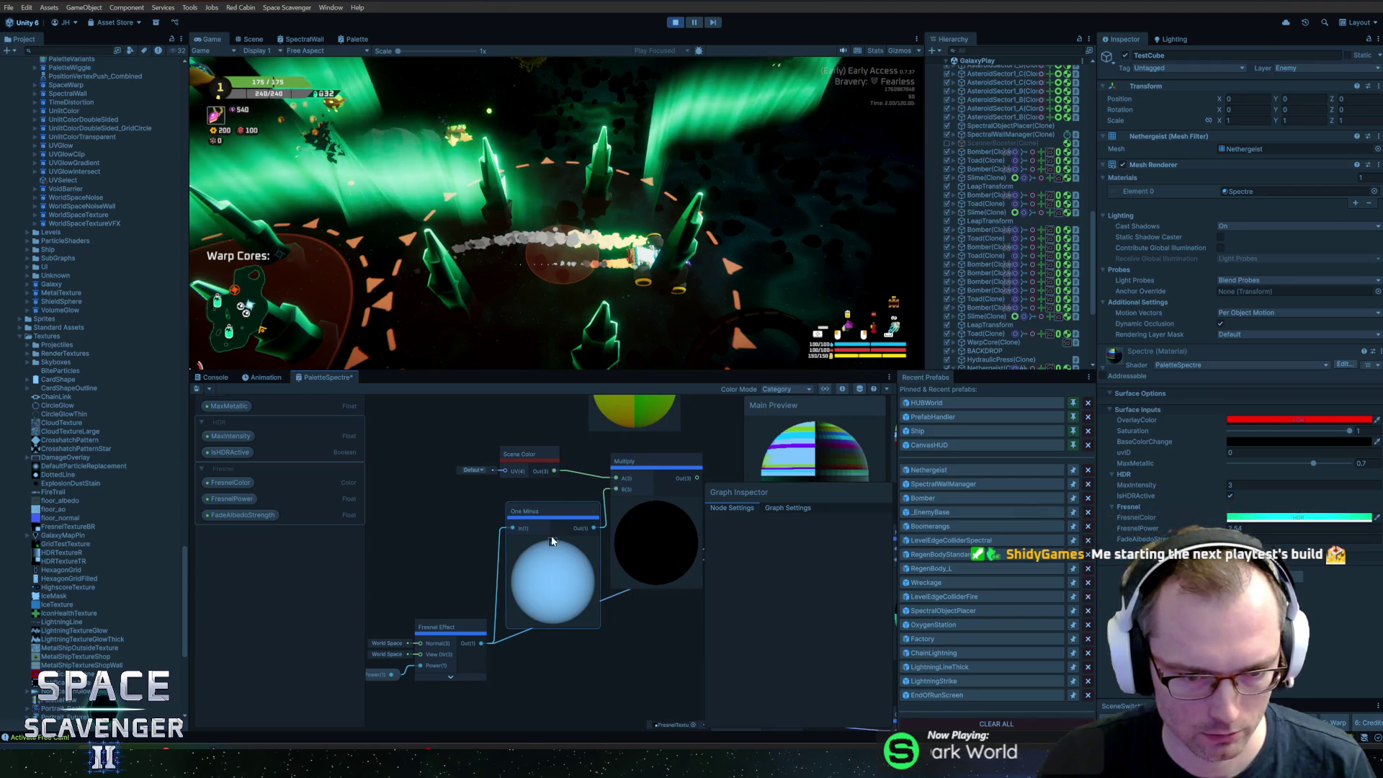
left_click(552, 540)
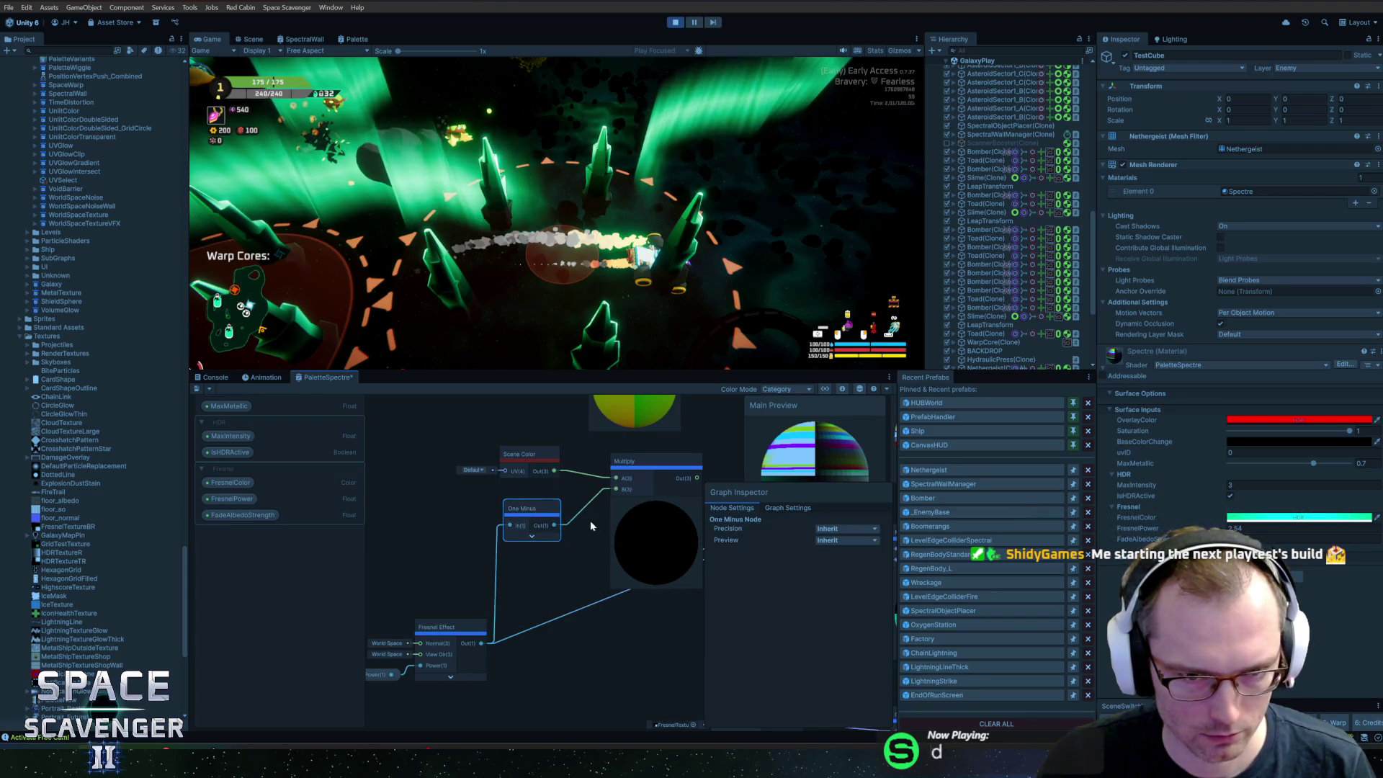
left_click_drag(587, 522, 481, 508)
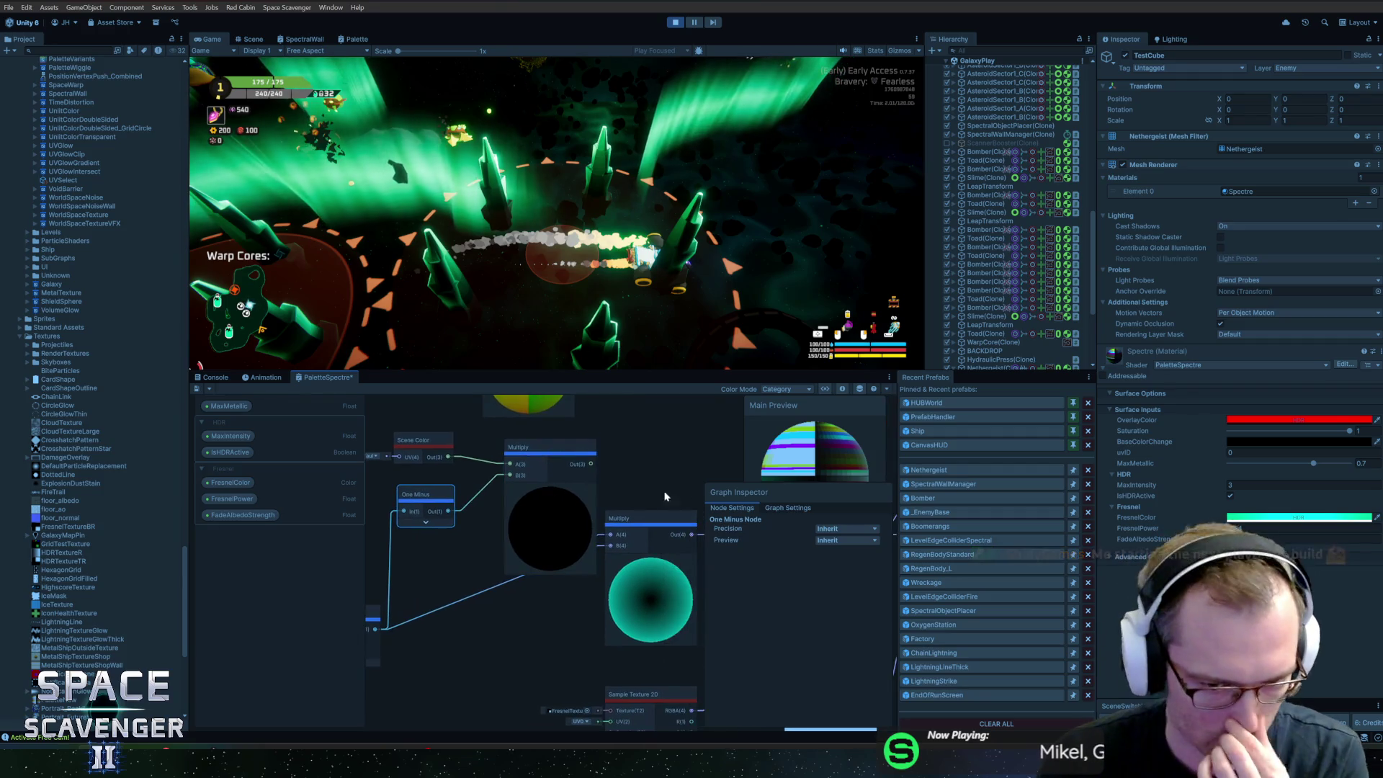
scroll(648, 490, "down", 3)
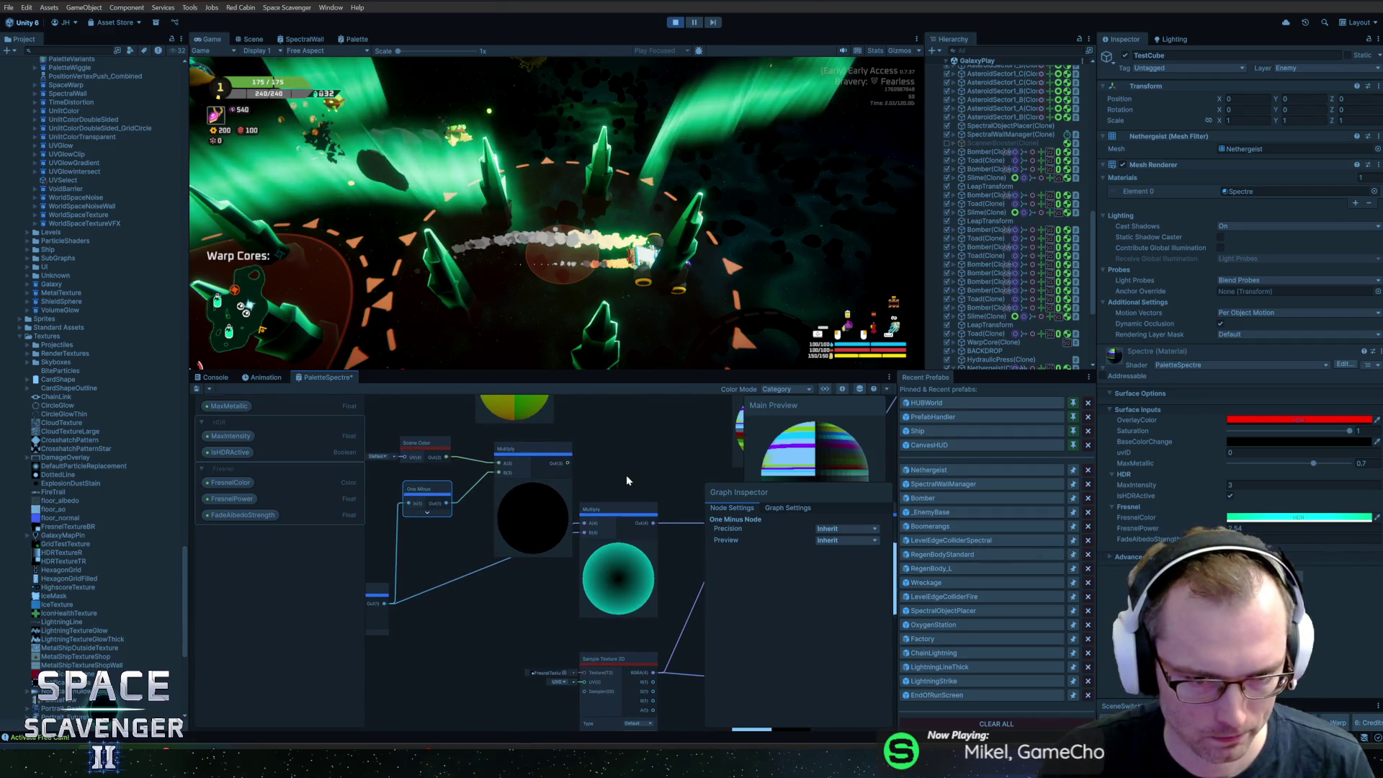
- Add an Add node after the Multiply node beside Sample Texture 2D
mouse_move(626, 480)
left_mouse_down()
mouse_move(679, 478)
mouse_move(470, 470)
mouse_move(565, 477)
left_mouse_up()
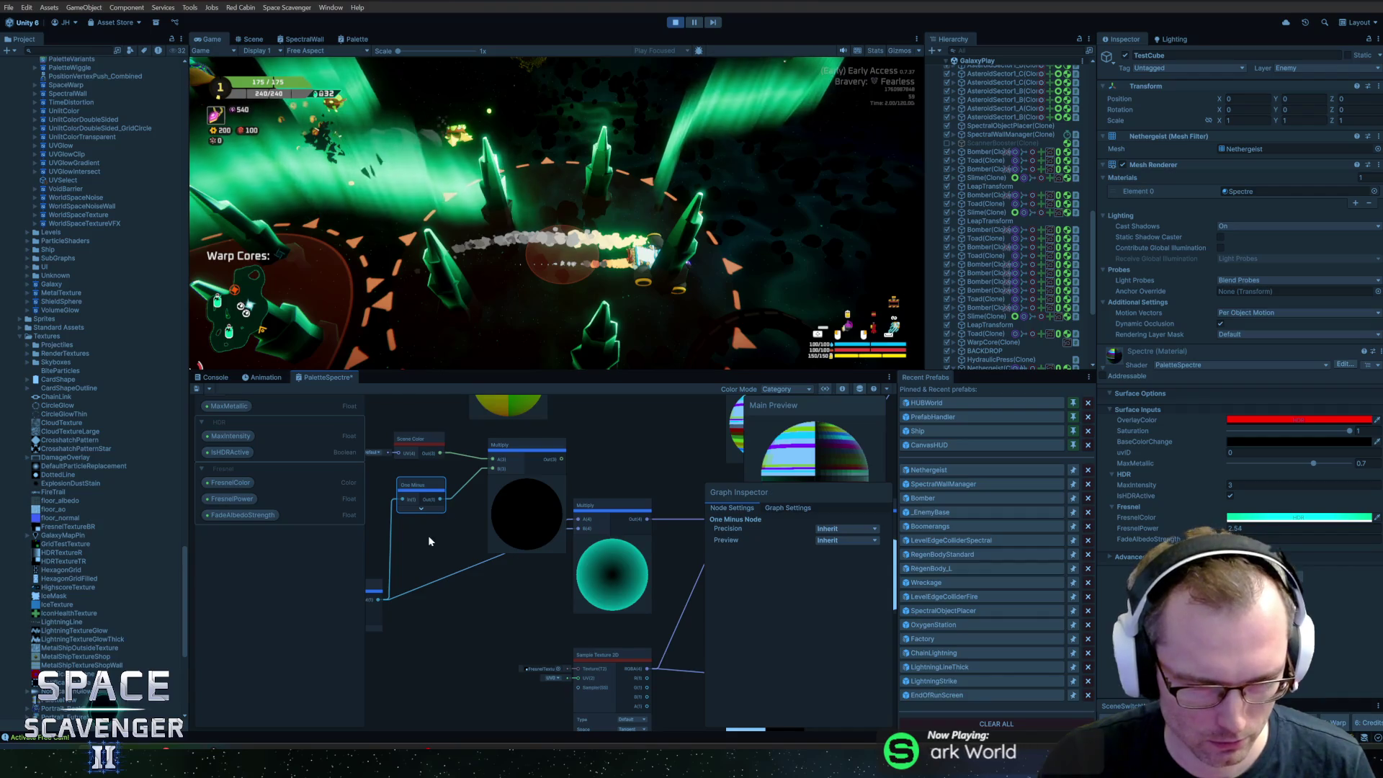
left_click_drag(433, 540, 526, 533)
left_click(517, 505)
left_click(529, 504)
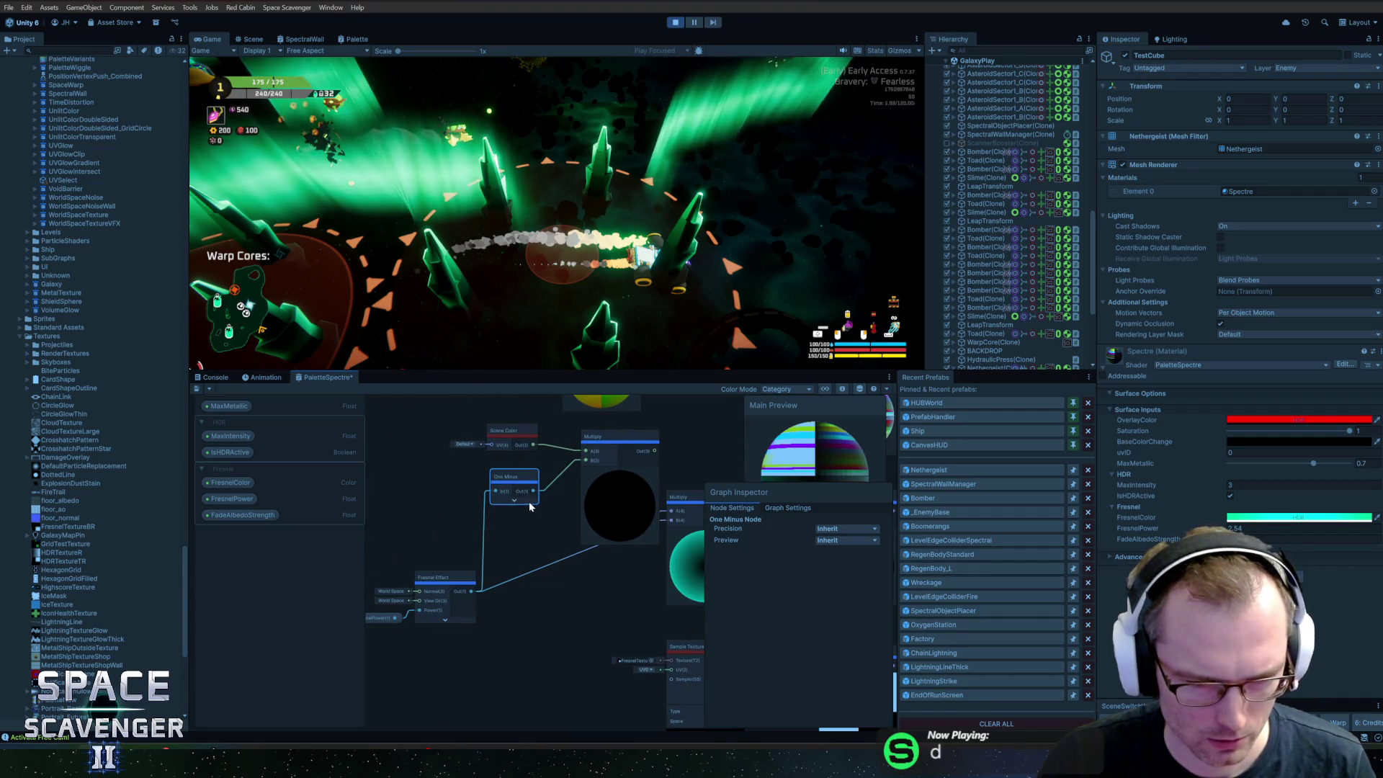
mouse_move(691, 456)
left_mouse_down()
mouse_move(518, 478)
mouse_move(509, 461)
mouse_move(580, 464)
mouse_move(493, 539)
mouse_move(578, 479)
left_mouse_up()
type("add")
key("Return")
- Centre the Multiply, Add and One Minus nodes and save the PaletteSpectre shader
mouse_move(709, 499)
left_mouse_down()
mouse_move(565, 490)
mouse_move(536, 510)
left_mouse_up()
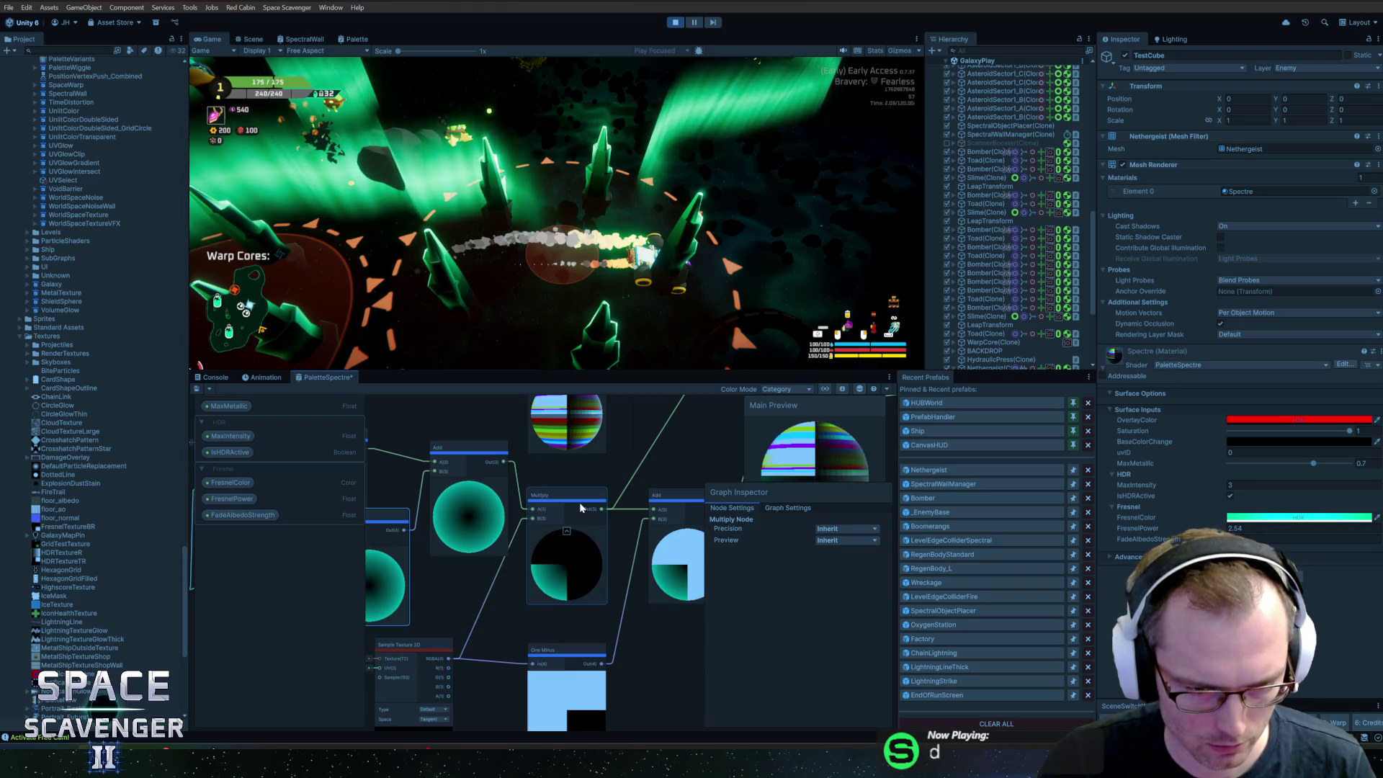
mouse_move(580, 508)
left_mouse_down()
mouse_move(624, 468)
mouse_move(530, 550)
mouse_move(346, 596)
mouse_move(395, 586)
mouse_move(571, 633)
mouse_move(475, 661)
mouse_move(587, 531)
mouse_move(608, 515)
mouse_move(614, 540)
left_mouse_up()
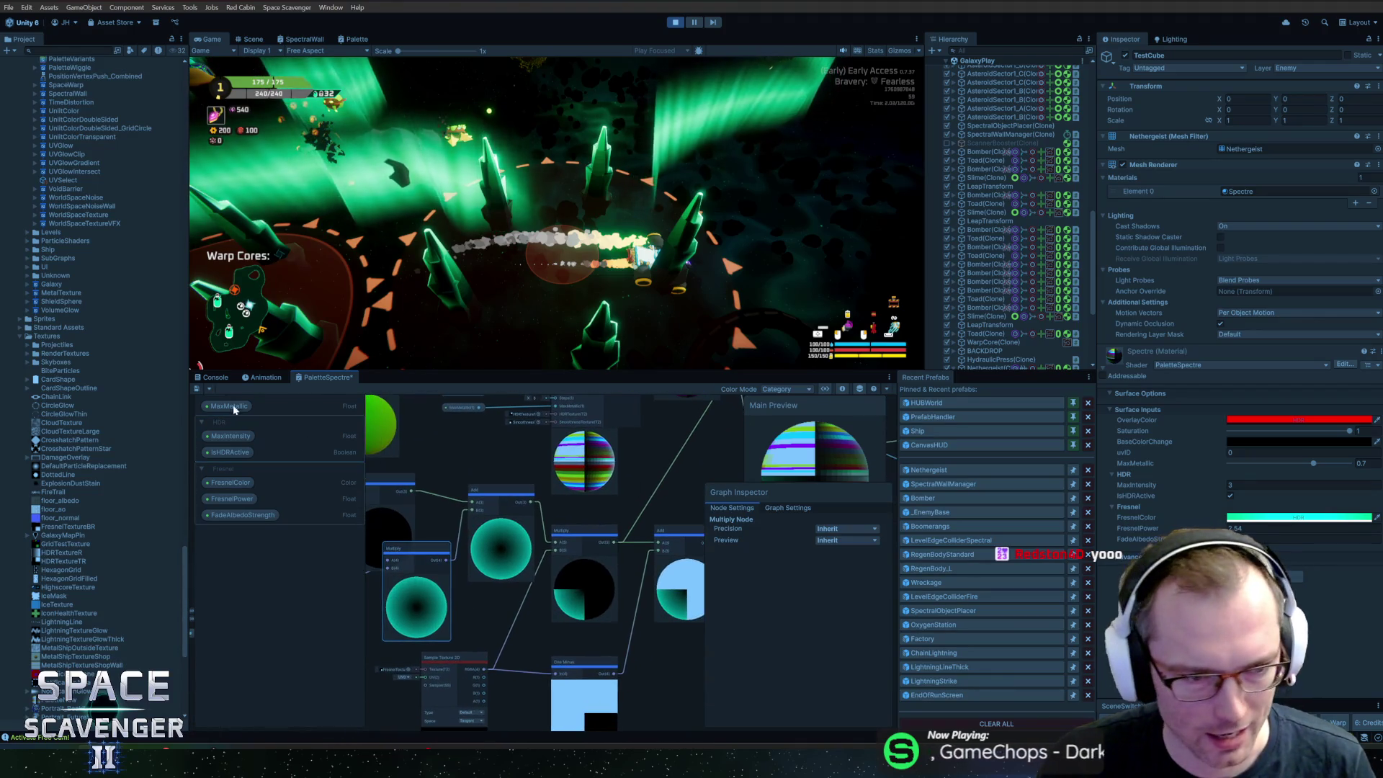
left_click(197, 390)
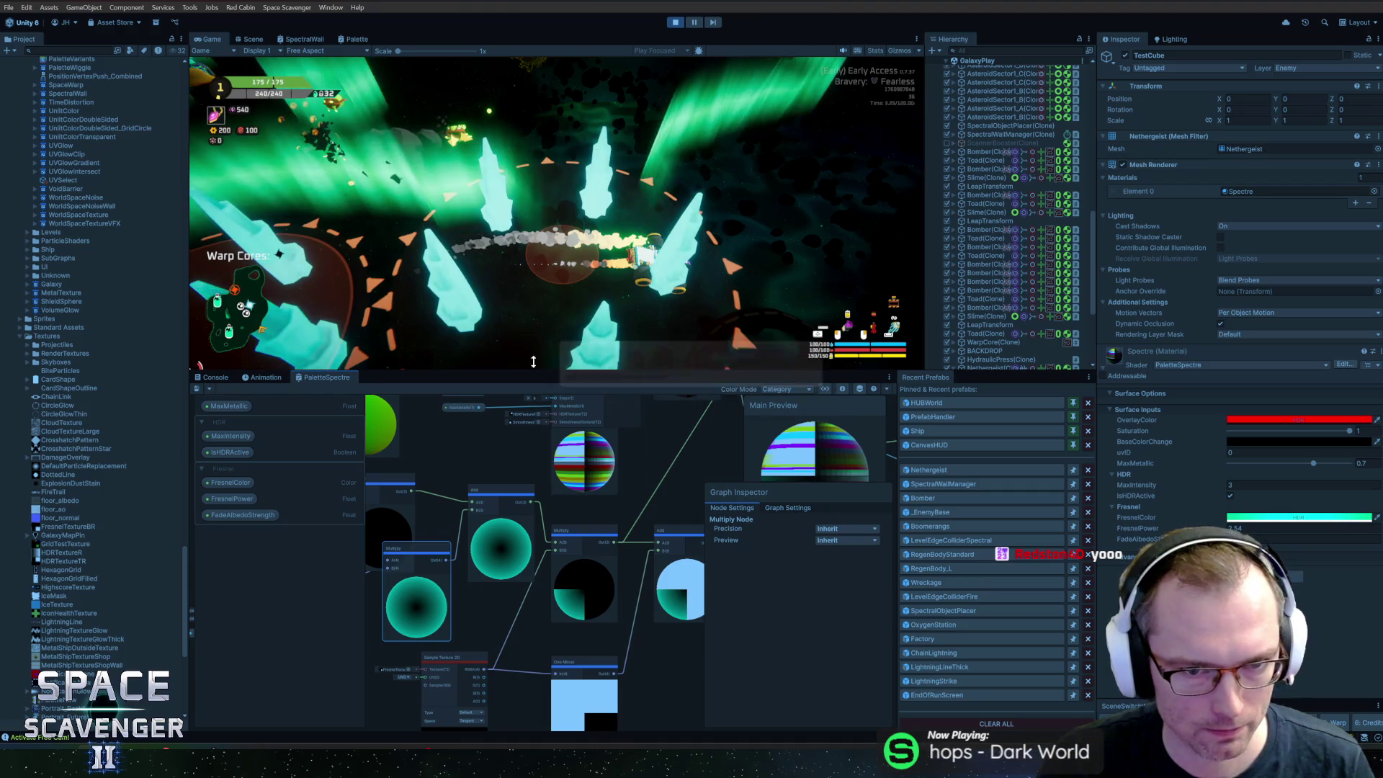
- Raise the Spectre material's sorting Priority from 11 to 39 and wire Scene Color into the Fragment output
left_click(543, 353)
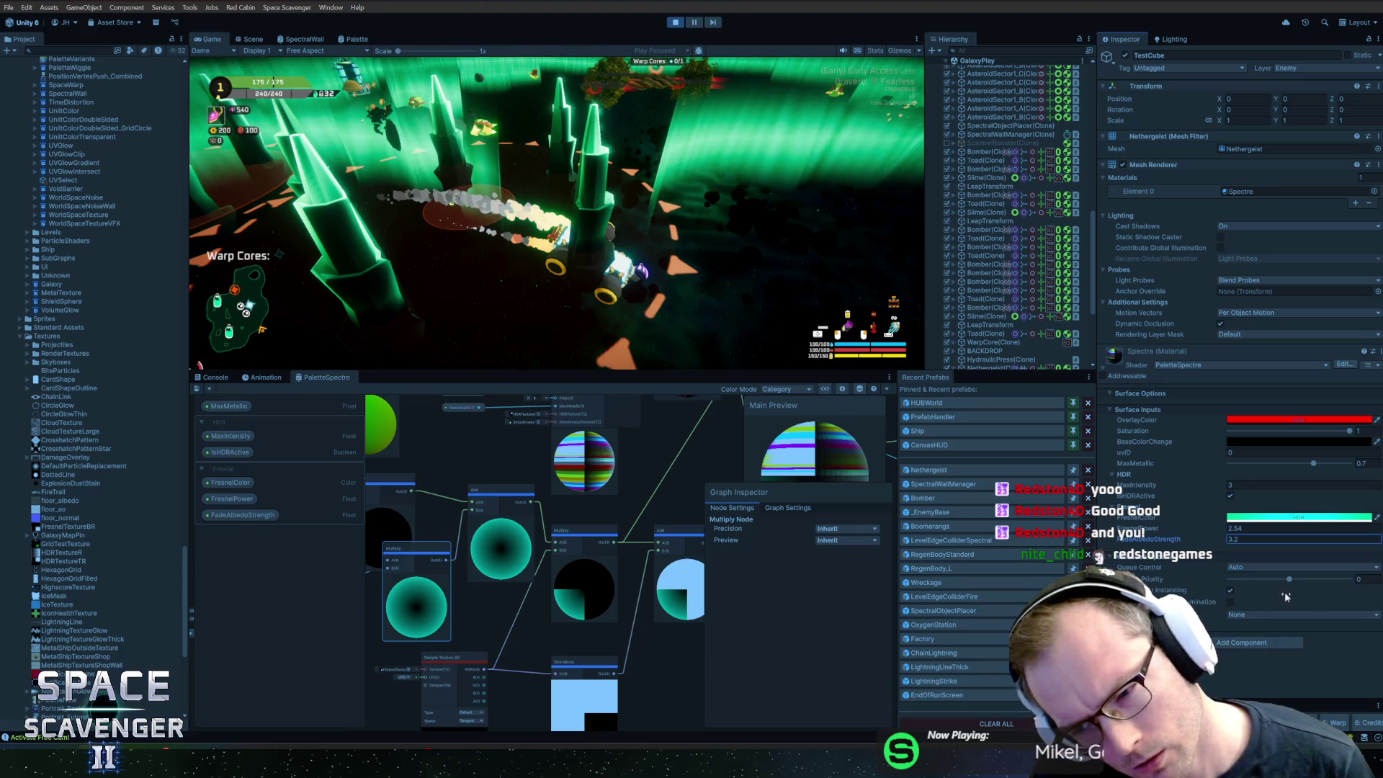
left_click(1291, 578)
left_click_drag(1307, 579, 1339, 588)
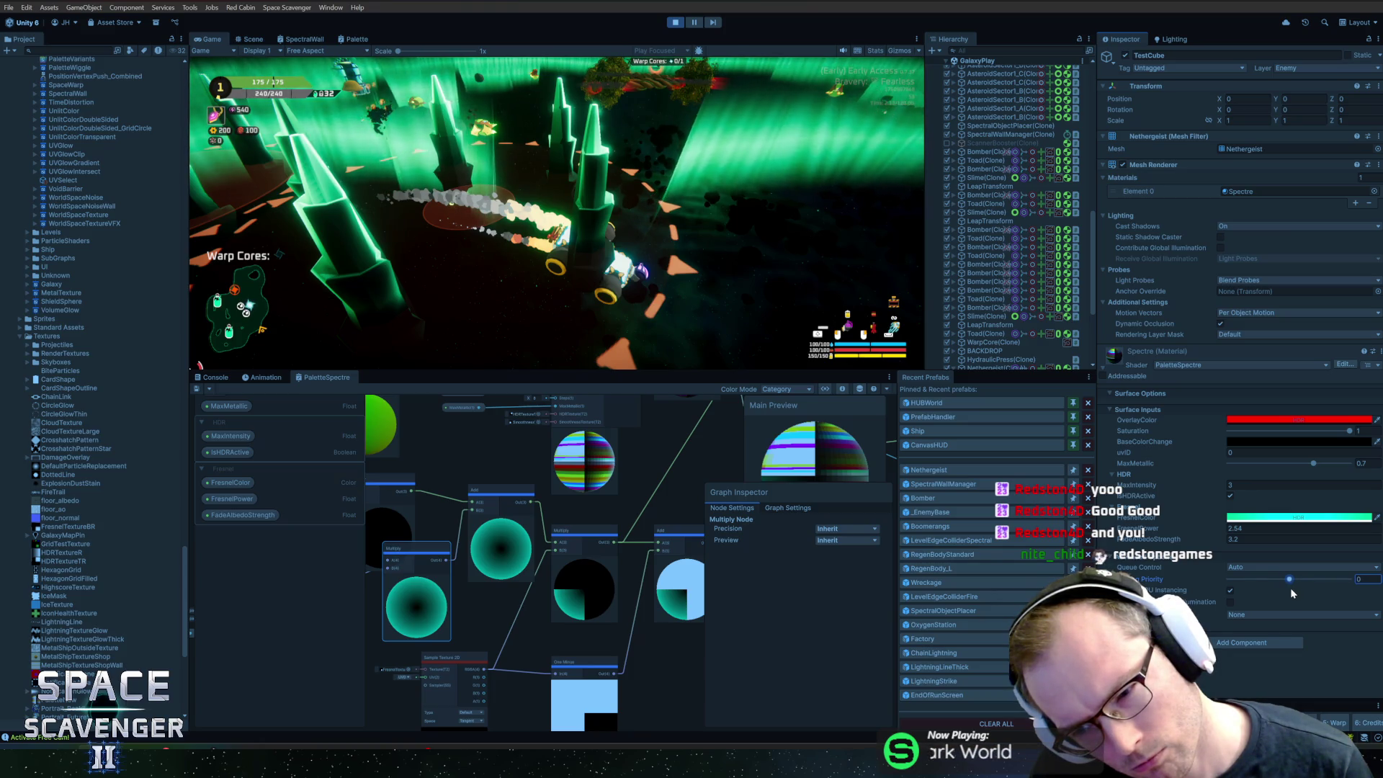
key("Return")
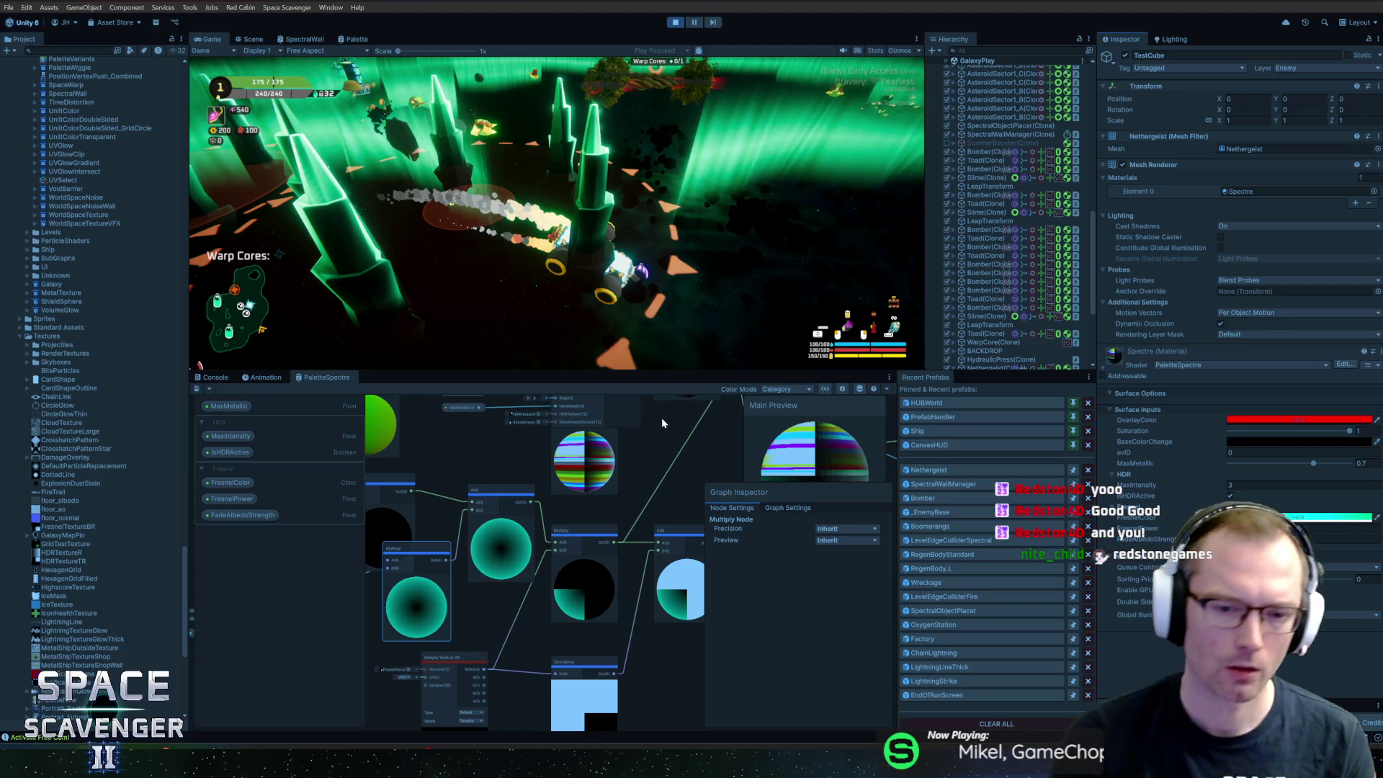
mouse_move(493, 471)
left_mouse_down()
mouse_move(507, 492)
mouse_move(584, 493)
left_mouse_up()
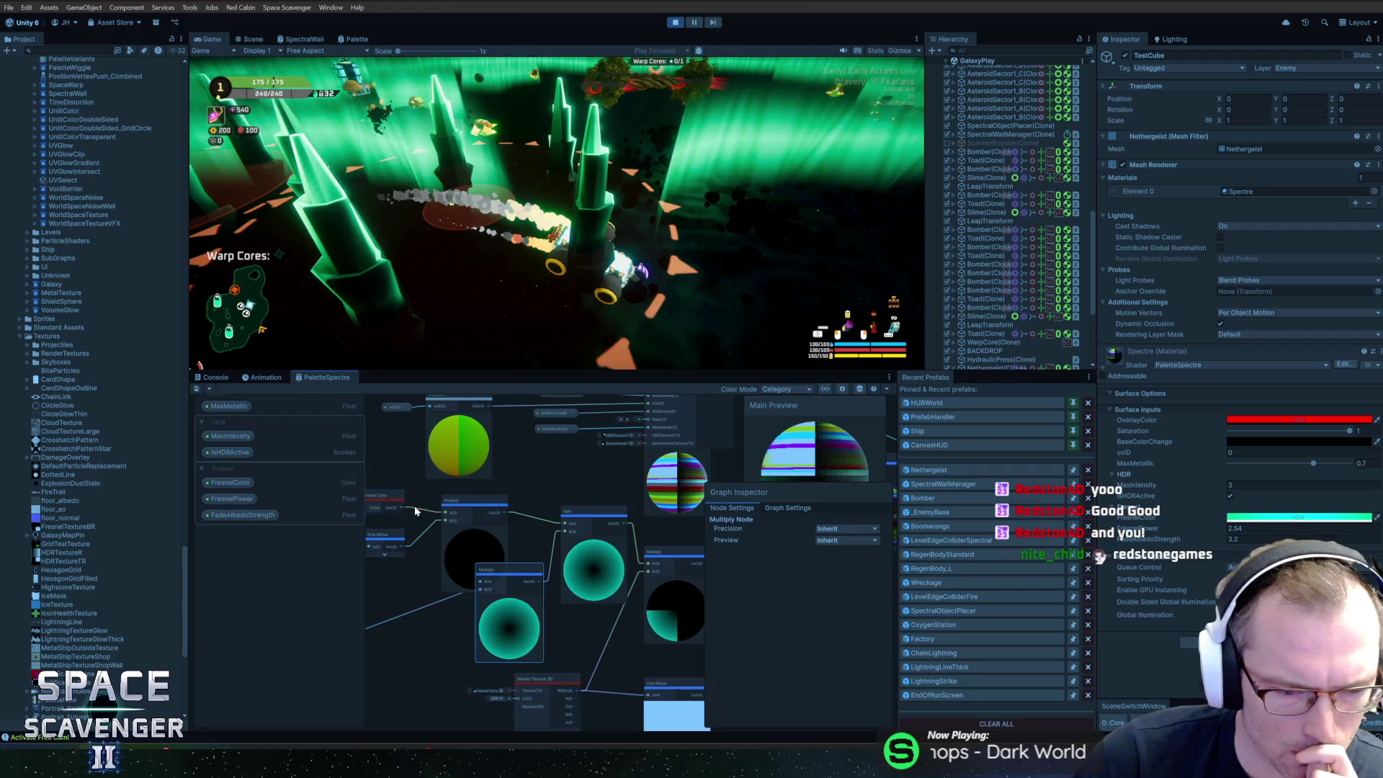
mouse_move(416, 511)
left_mouse_down()
mouse_move(689, 610)
mouse_move(609, 594)
left_mouse_up()
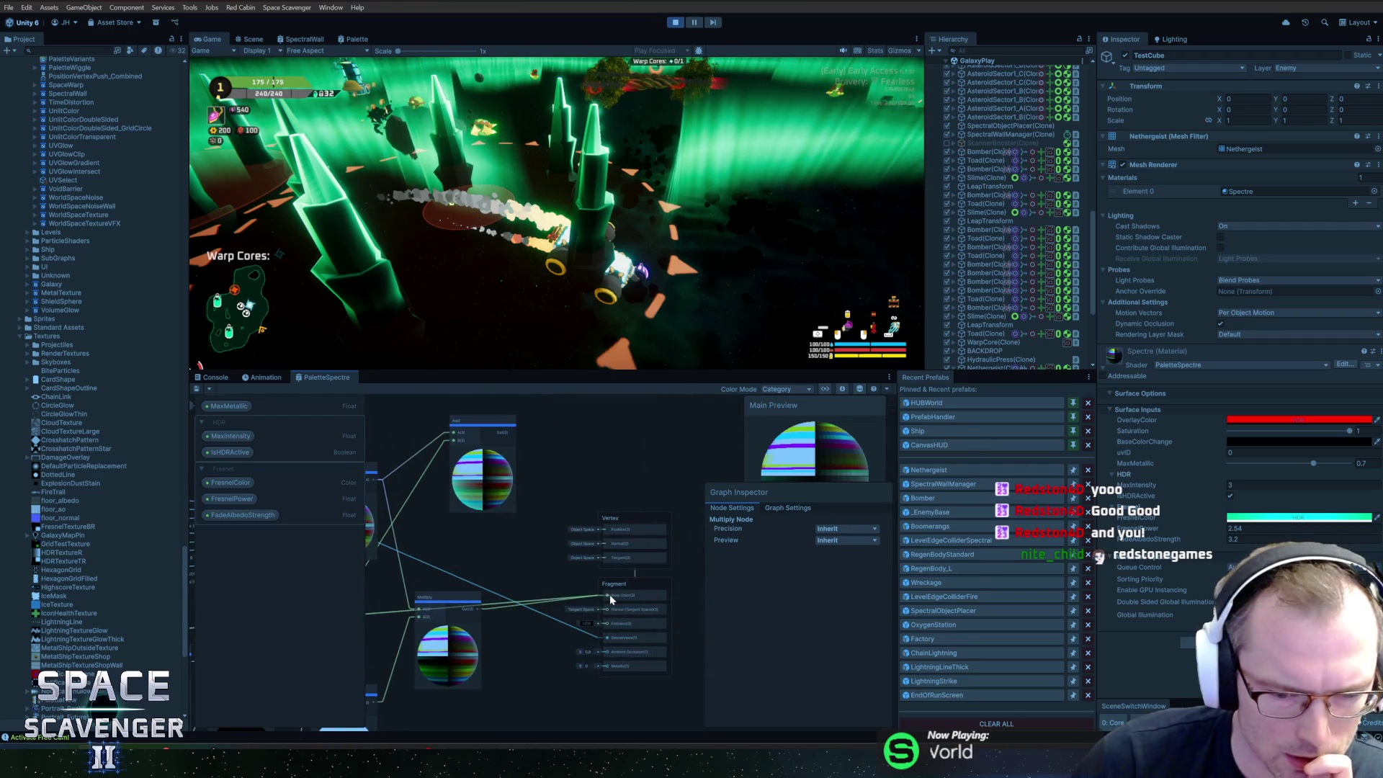
- Save the Scene Color test, then wire the Multiply node's Out into Fragment Base Color
left_click(195, 390)
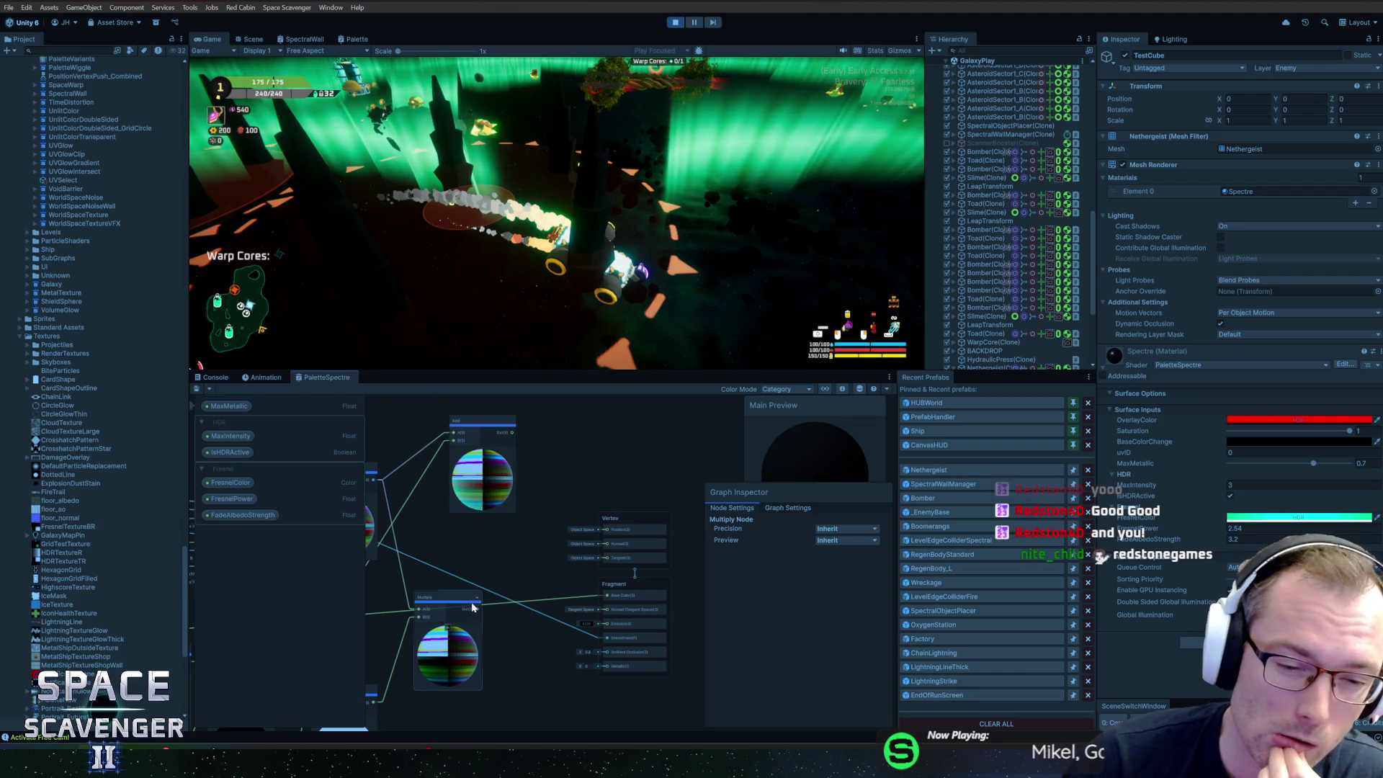
left_click_drag(479, 612, 608, 595)
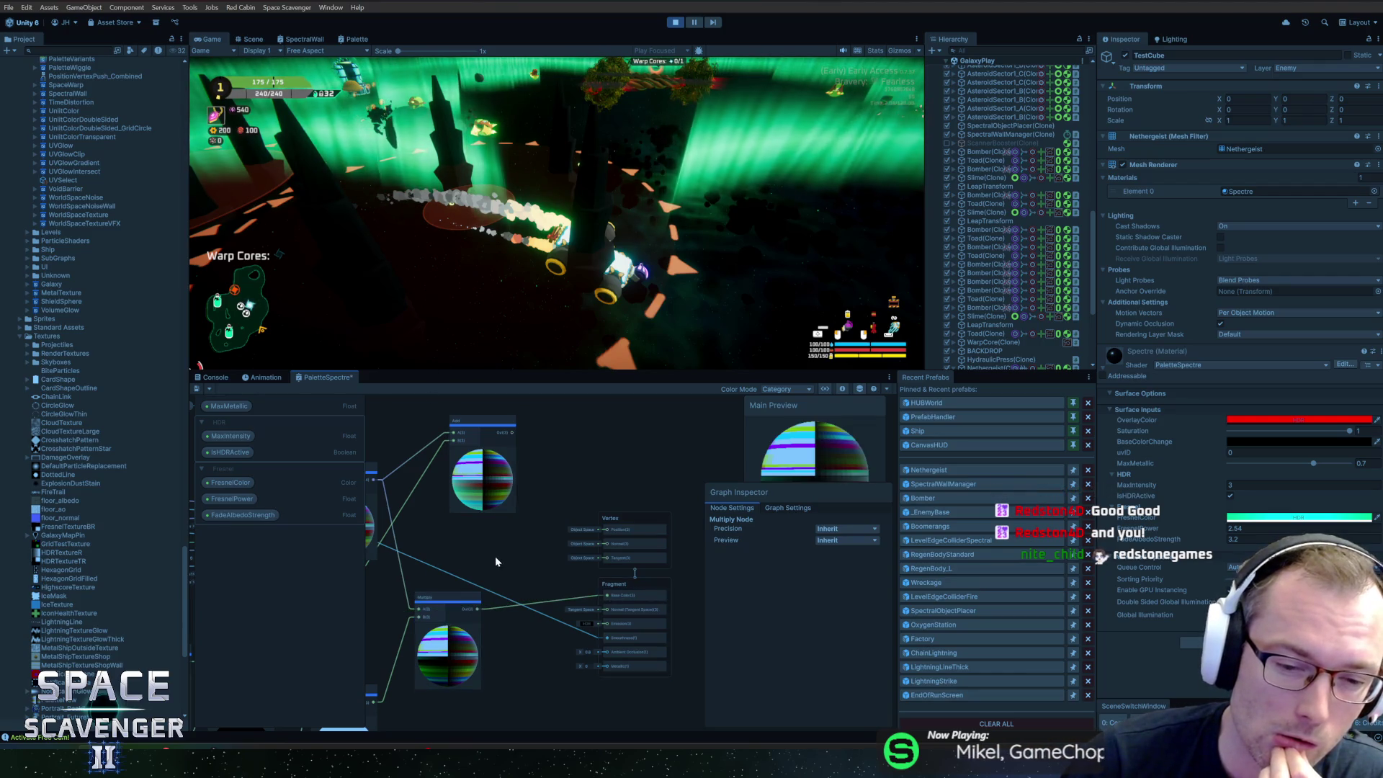
mouse_move(661, 512)
left_mouse_down()
mouse_move(663, 484)
mouse_move(556, 478)
left_mouse_up()
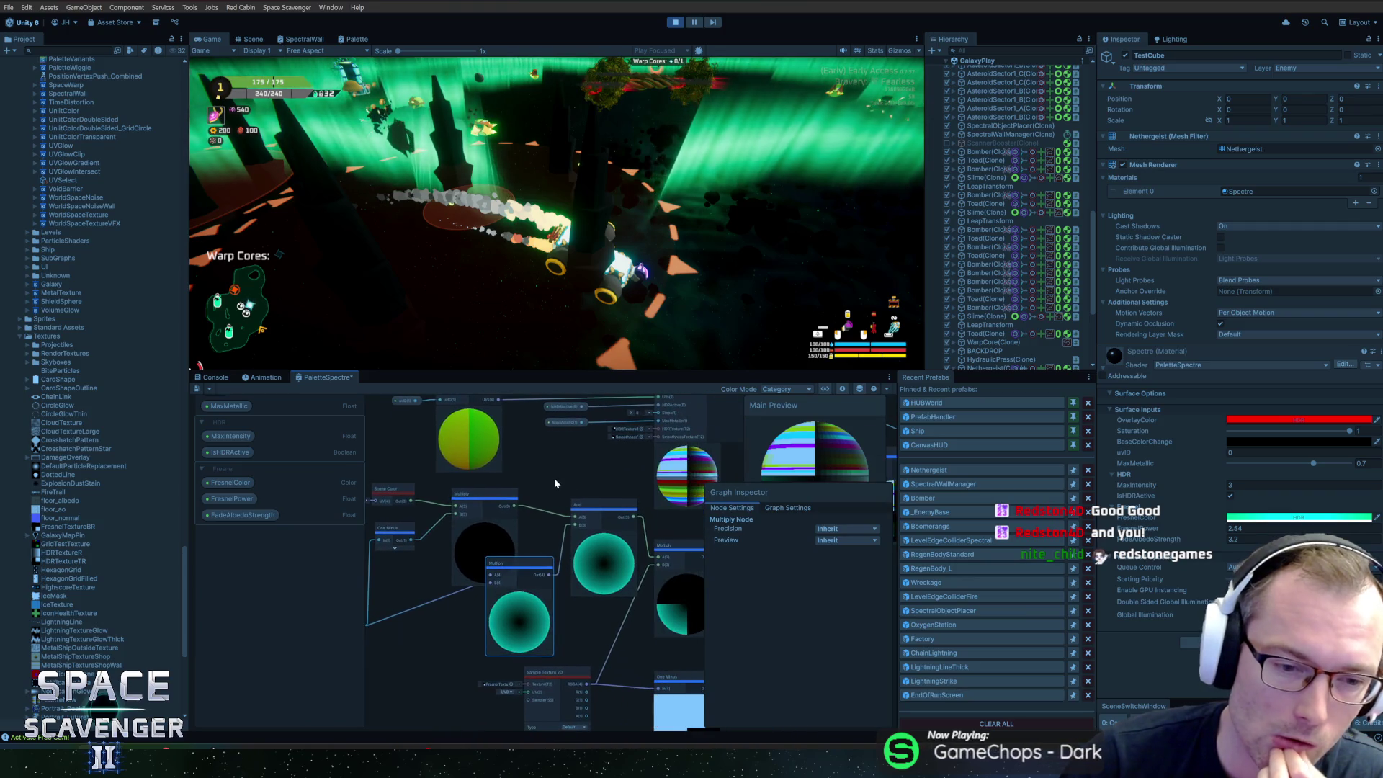
scroll(504, 479, "right", 5)
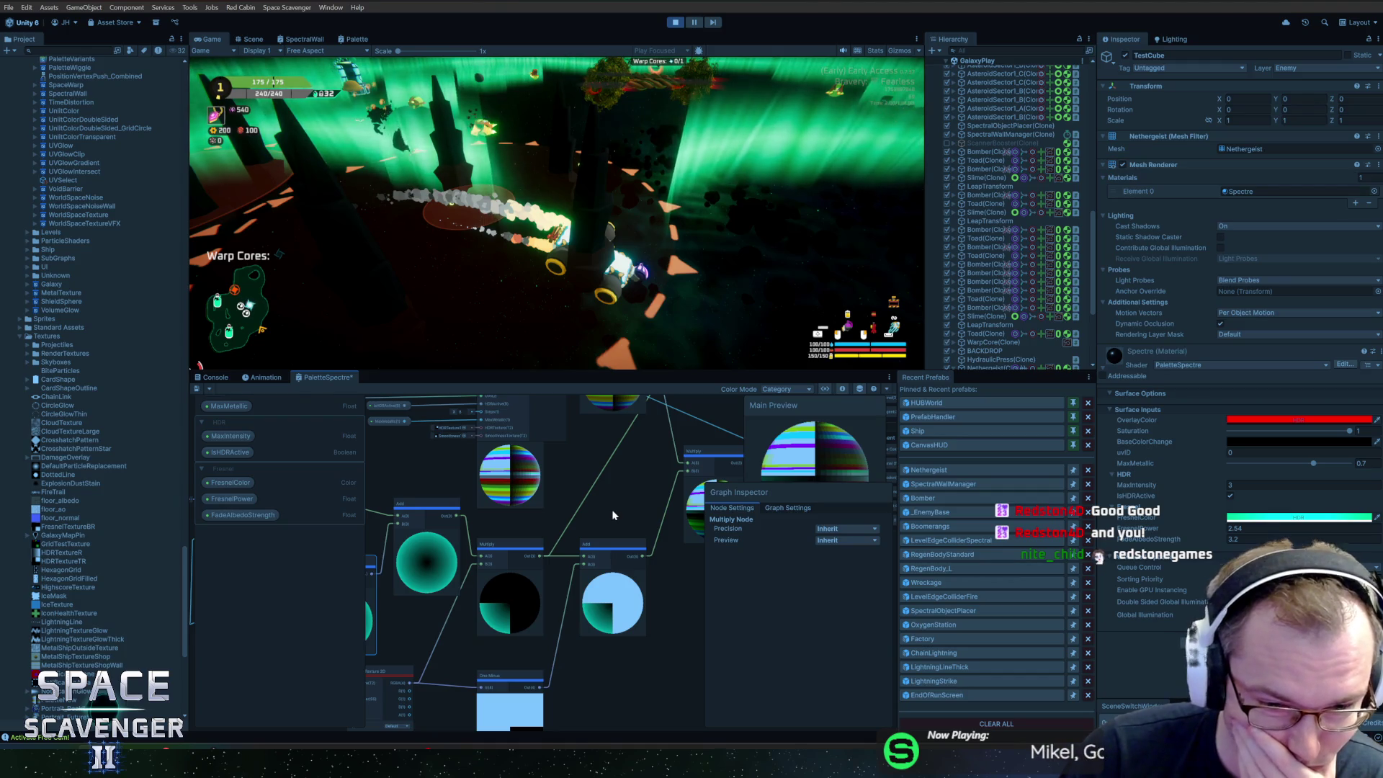
scroll(611, 509, "left", 3)
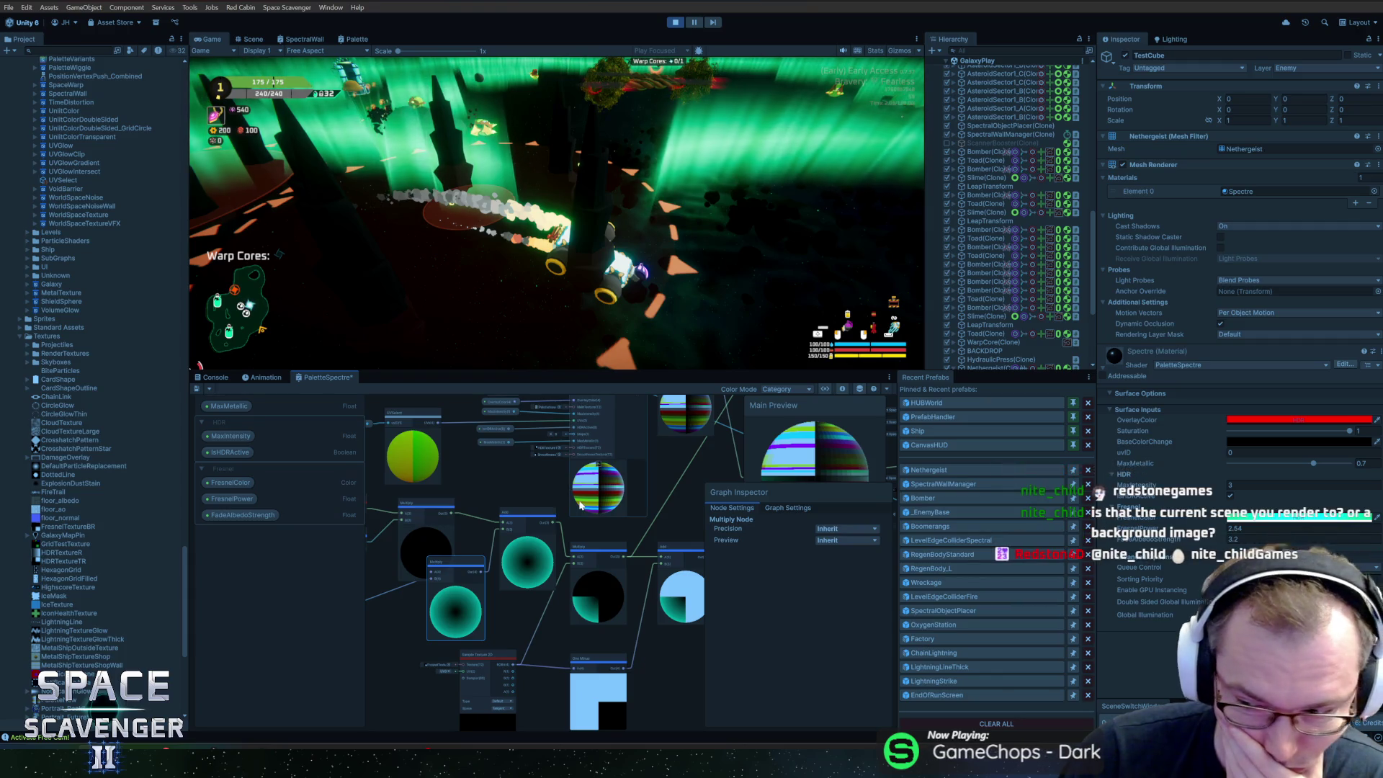
- Set the Scene Color node's UV mode to Raw and save the shader
scroll(621, 488, "left", 3)
scroll(432, 497, "up", 3)
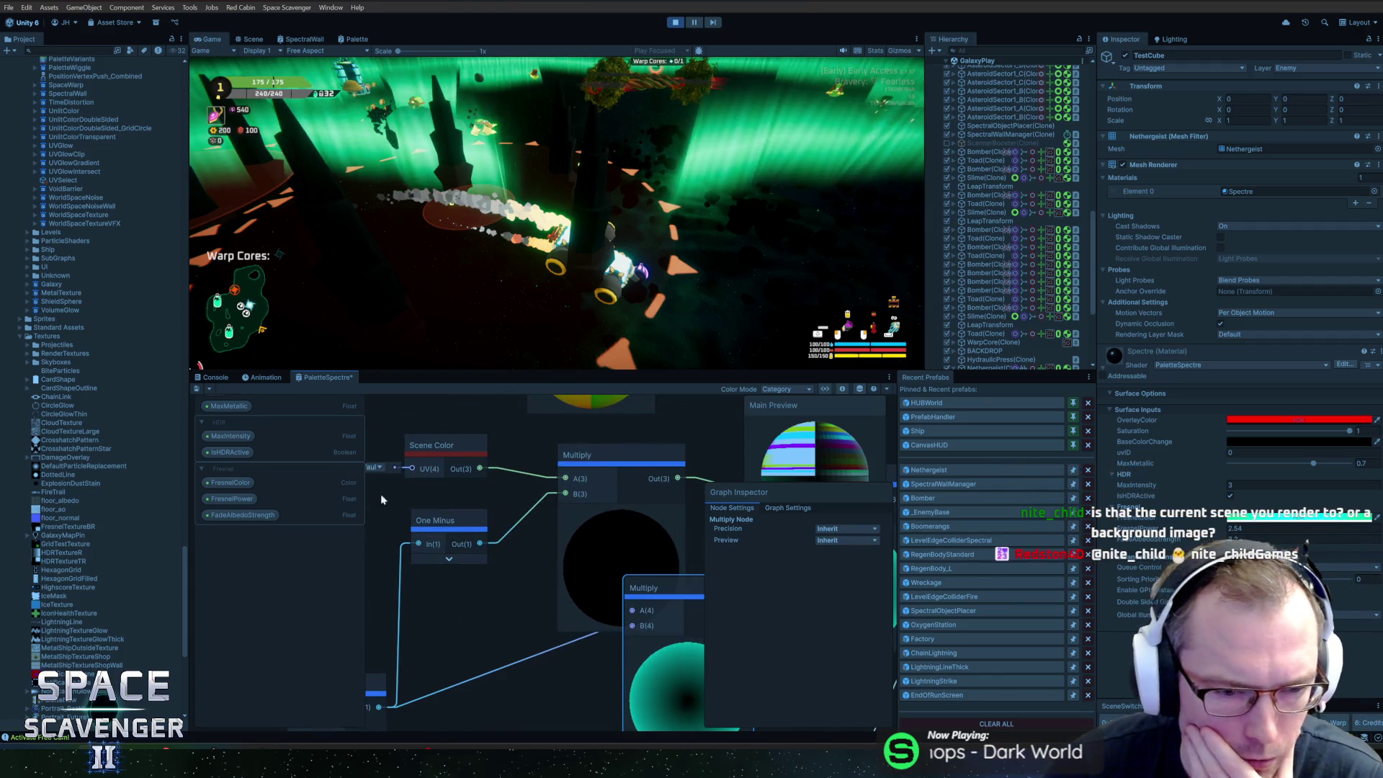
scroll(446, 483, "up", 3)
left_click(464, 466)
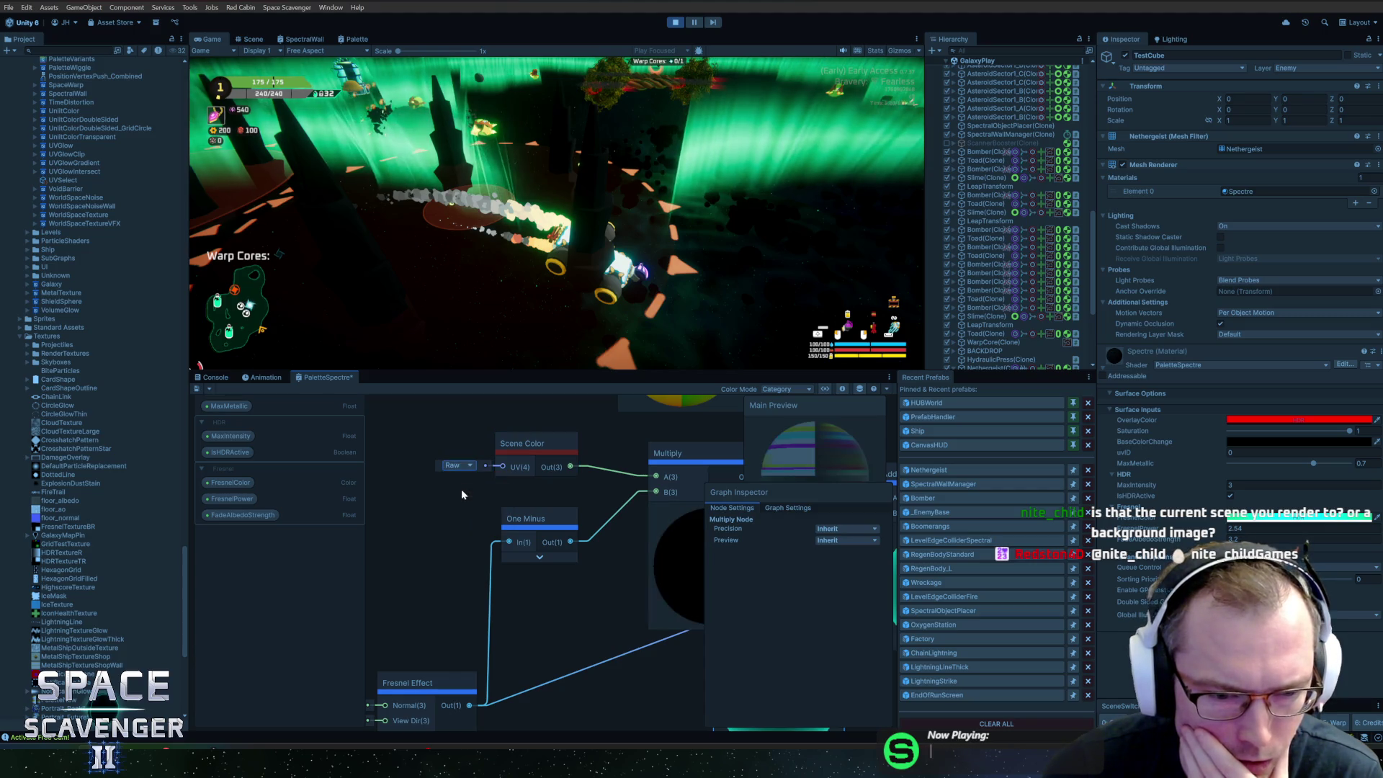
left_click(493, 492)
scroll(477, 495, "down", 5)
scroll(477, 495, "up", 2)
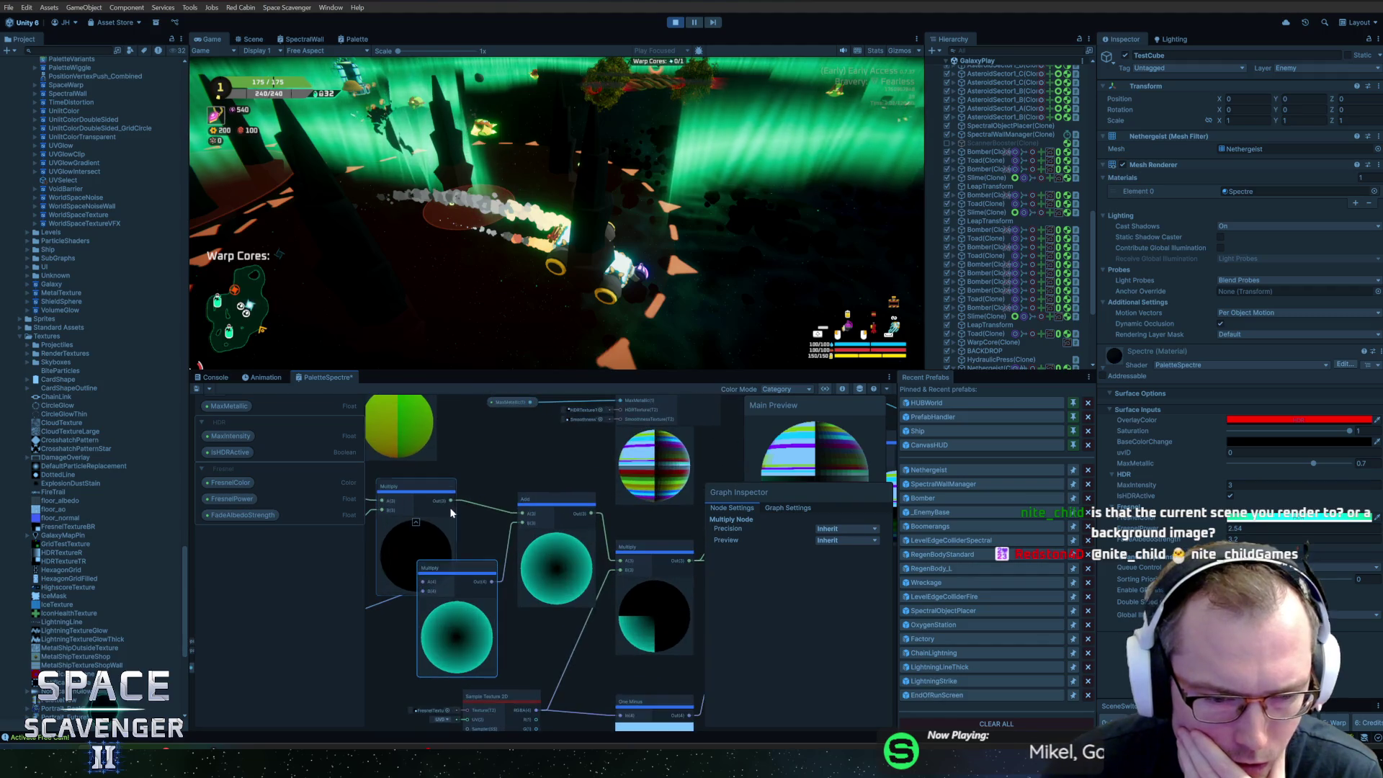
scroll(461, 504, "up", 4)
mouse_move(664, 410)
left_mouse_down()
mouse_move(563, 493)
mouse_move(662, 456)
mouse_move(720, 461)
left_mouse_up()
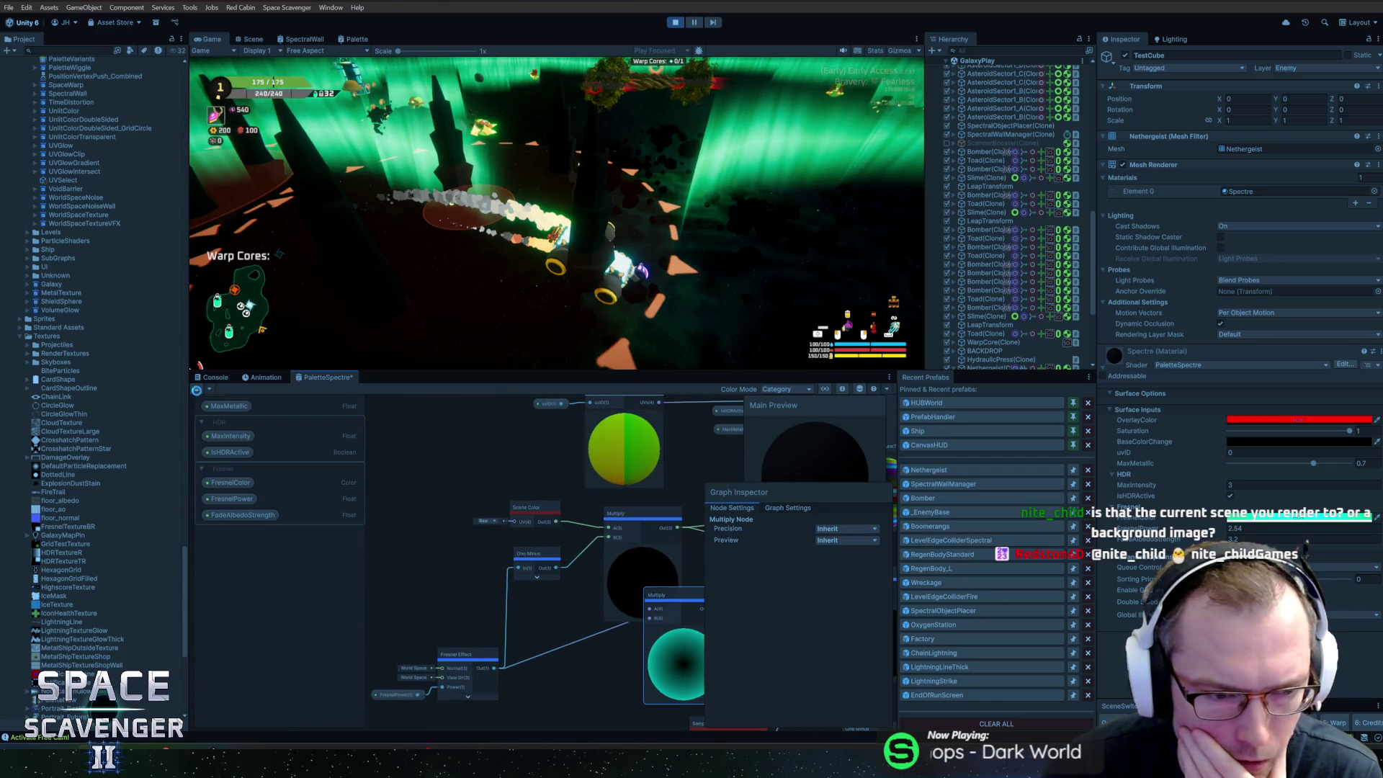
left_click(196, 390)
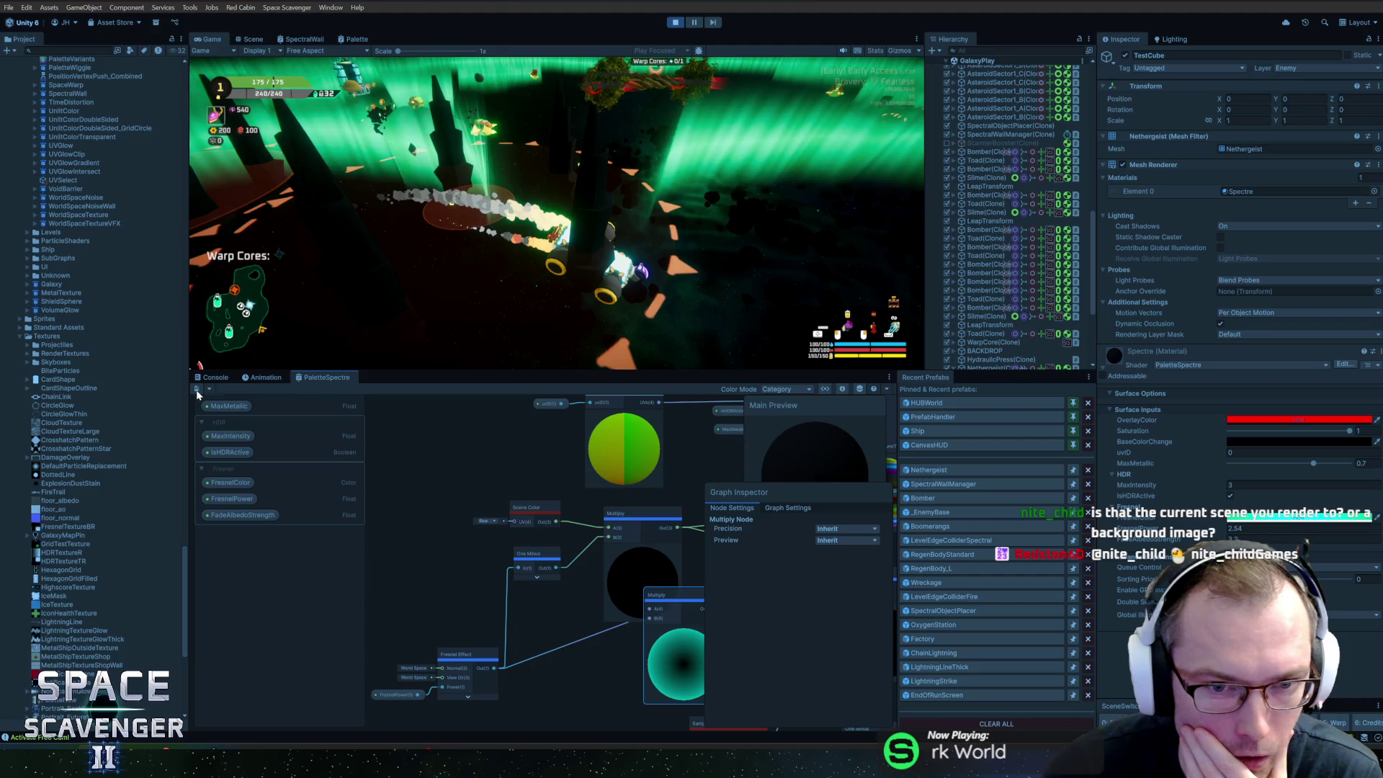
- Switch the Scene Color UV mode to Pixel and save again
left_click(494, 522)
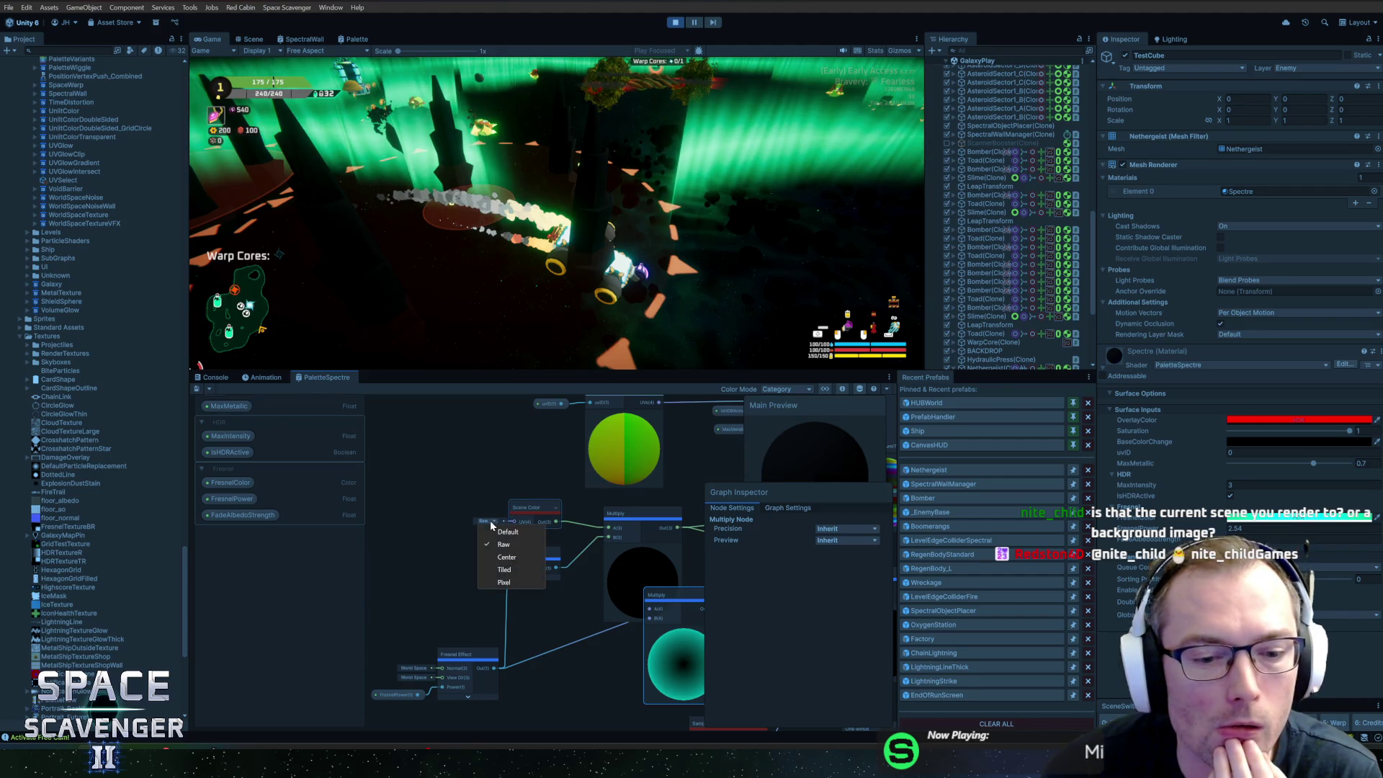
left_click(504, 583)
left_click(199, 392)
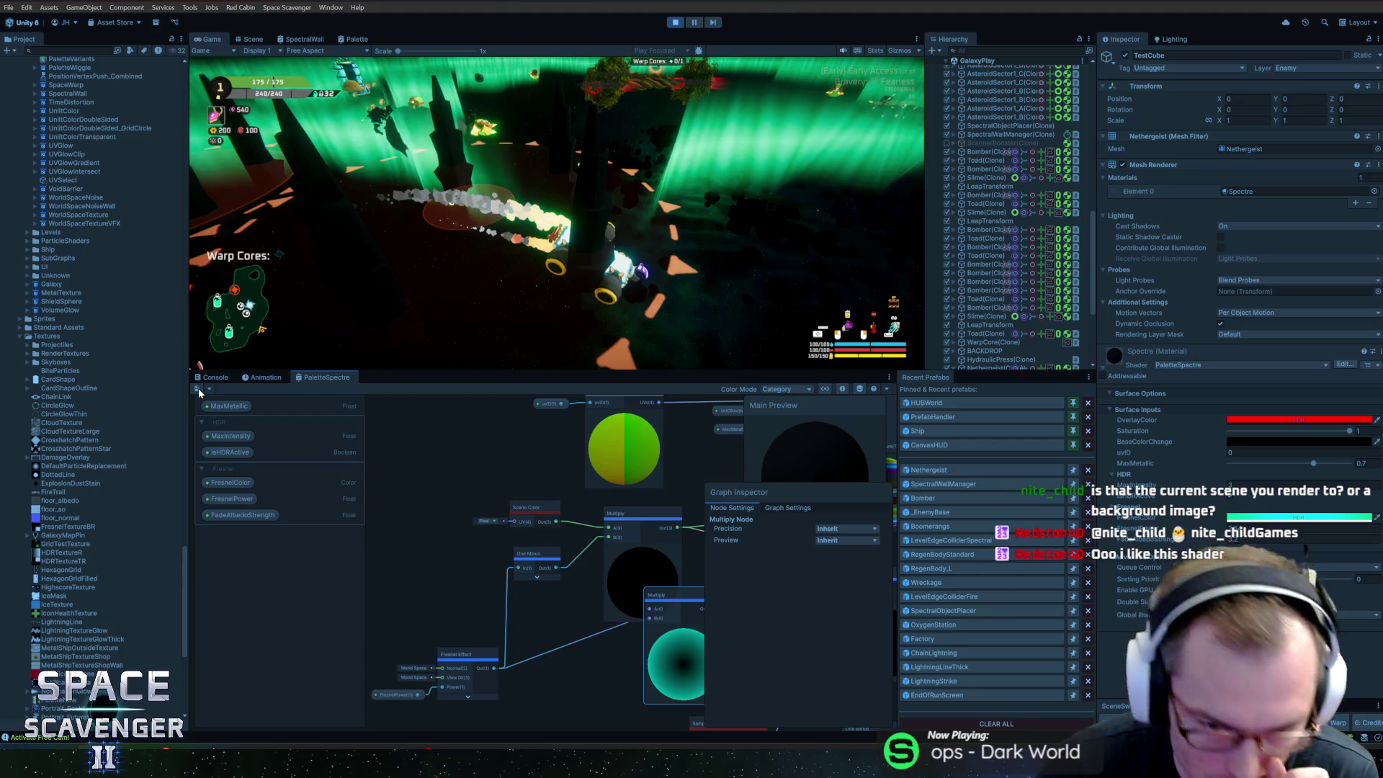
left_click_drag(507, 491, 414, 478)
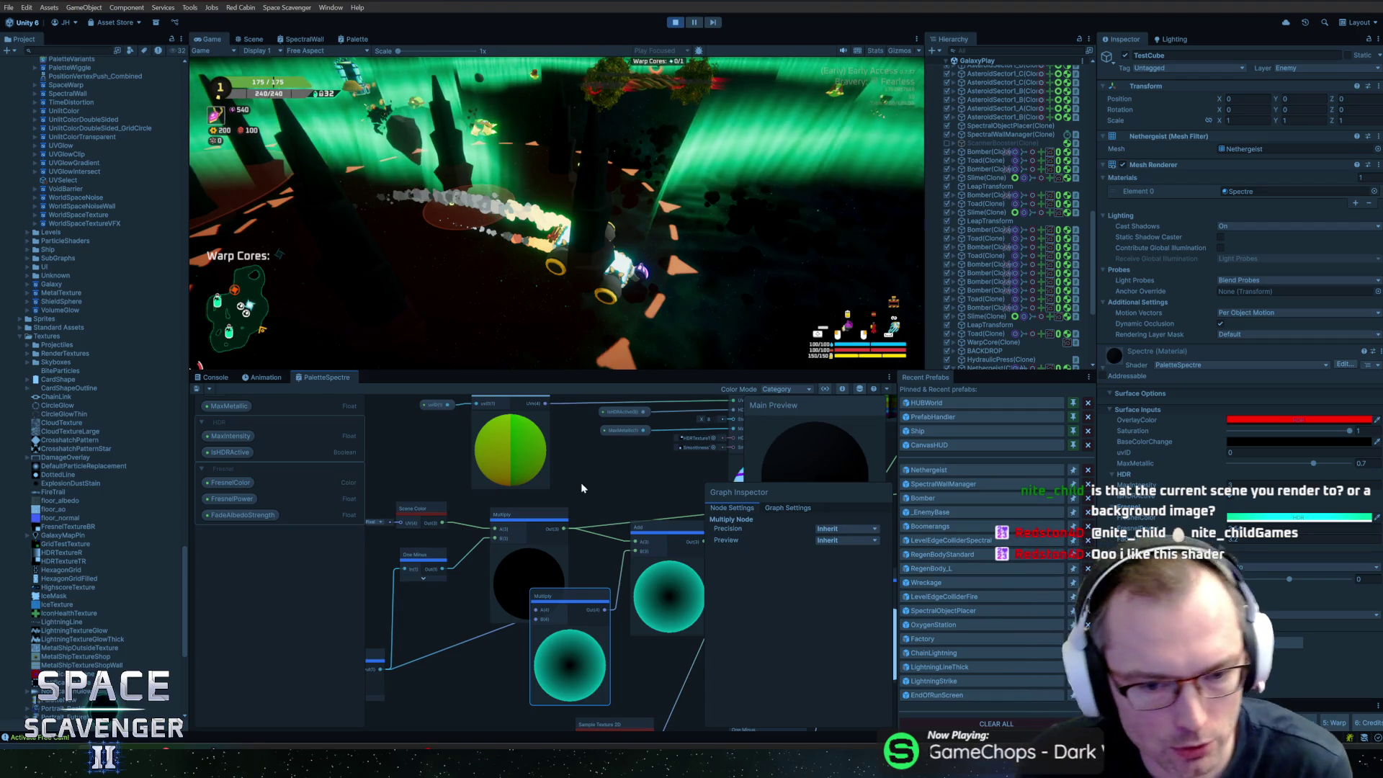
- Delete the Scene Color node and the upper Multiply node
mouse_move(657, 487)
left_mouse_down()
mouse_move(495, 481)
mouse_move(567, 481)
mouse_move(605, 409)
mouse_move(494, 463)
left_mouse_up()
left_click(432, 450)
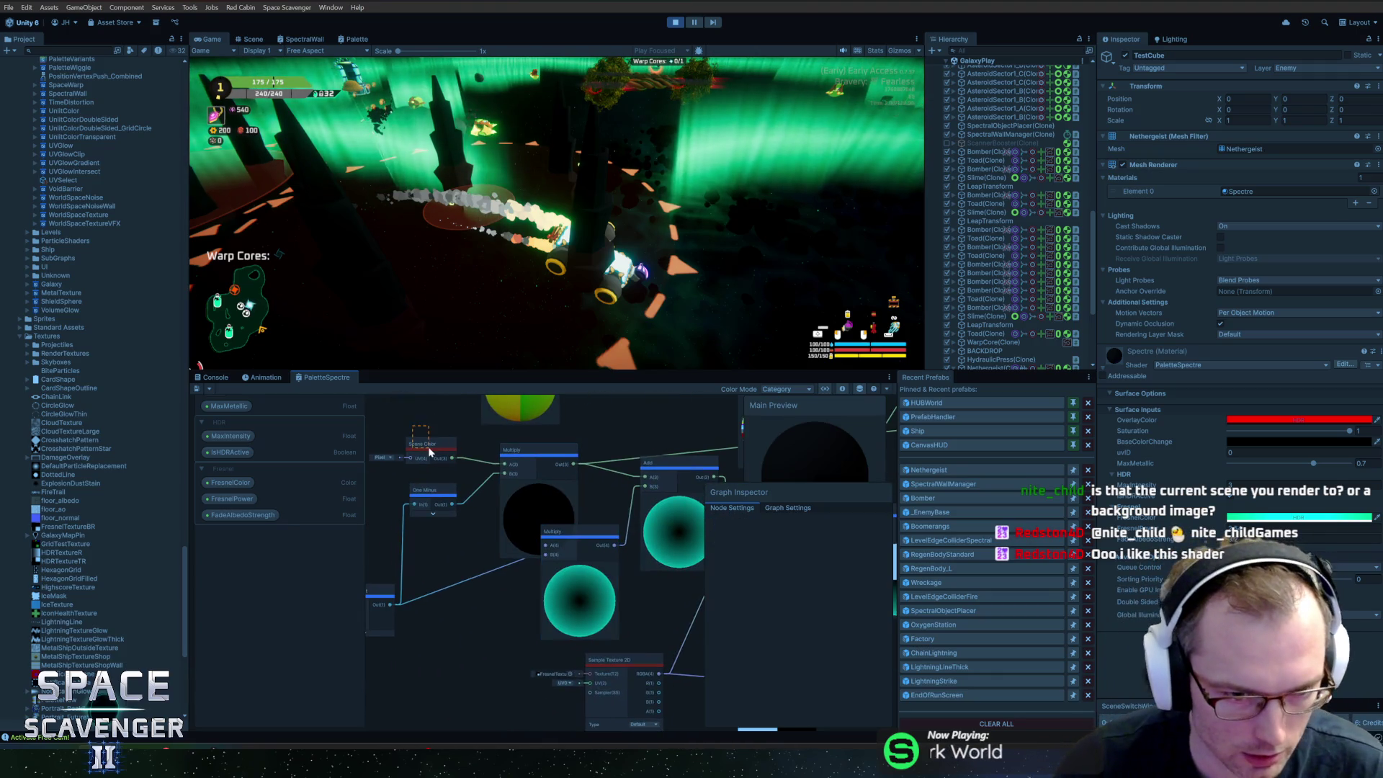
key("Delete")
left_click(518, 451)
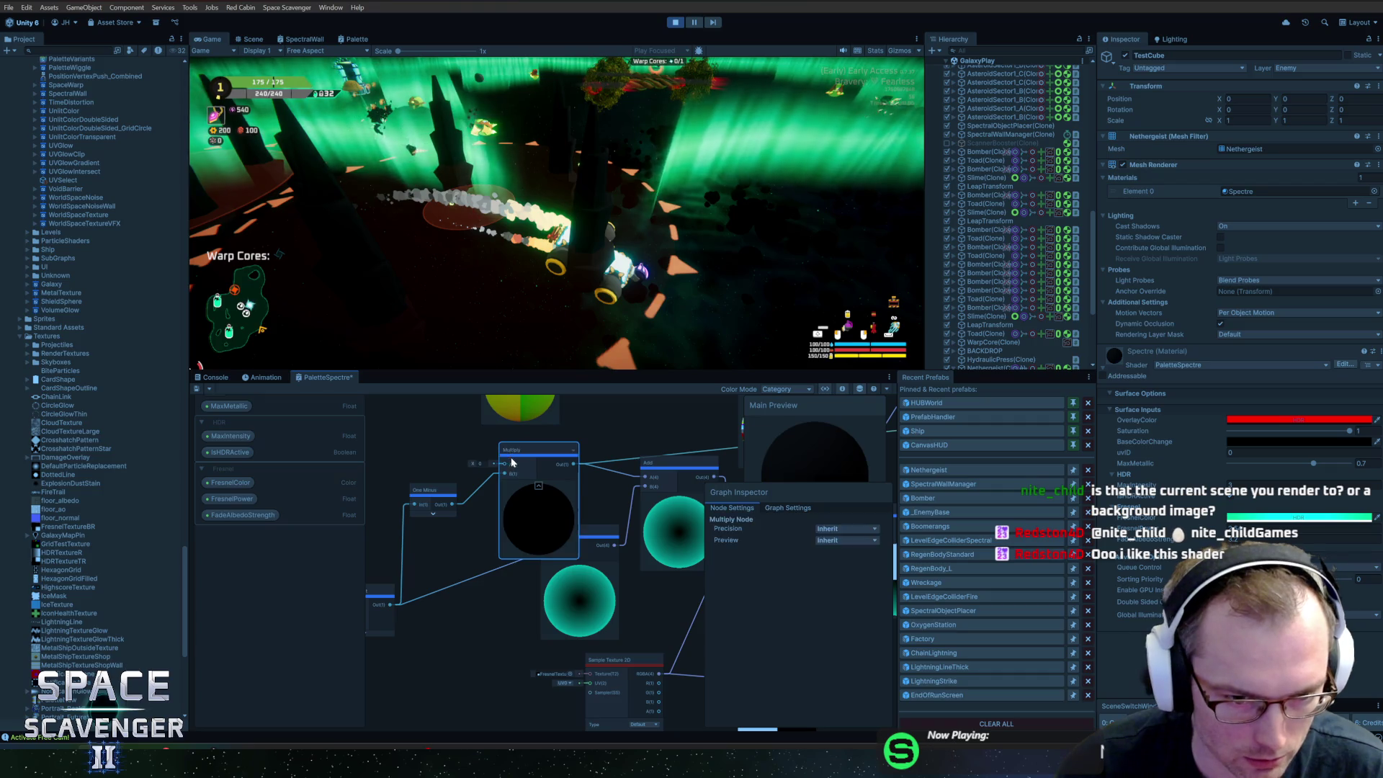
key("Delete")
- Wire Fresnel Color into Multiply input A, Multiply into Base Color, and save
mouse_move(531, 481)
left_mouse_down()
mouse_move(478, 484)
mouse_move(390, 523)
left_mouse_up()
mouse_move(504, 531)
left_mouse_down()
mouse_move(484, 515)
mouse_move(492, 485)
mouse_move(461, 476)
left_mouse_up()
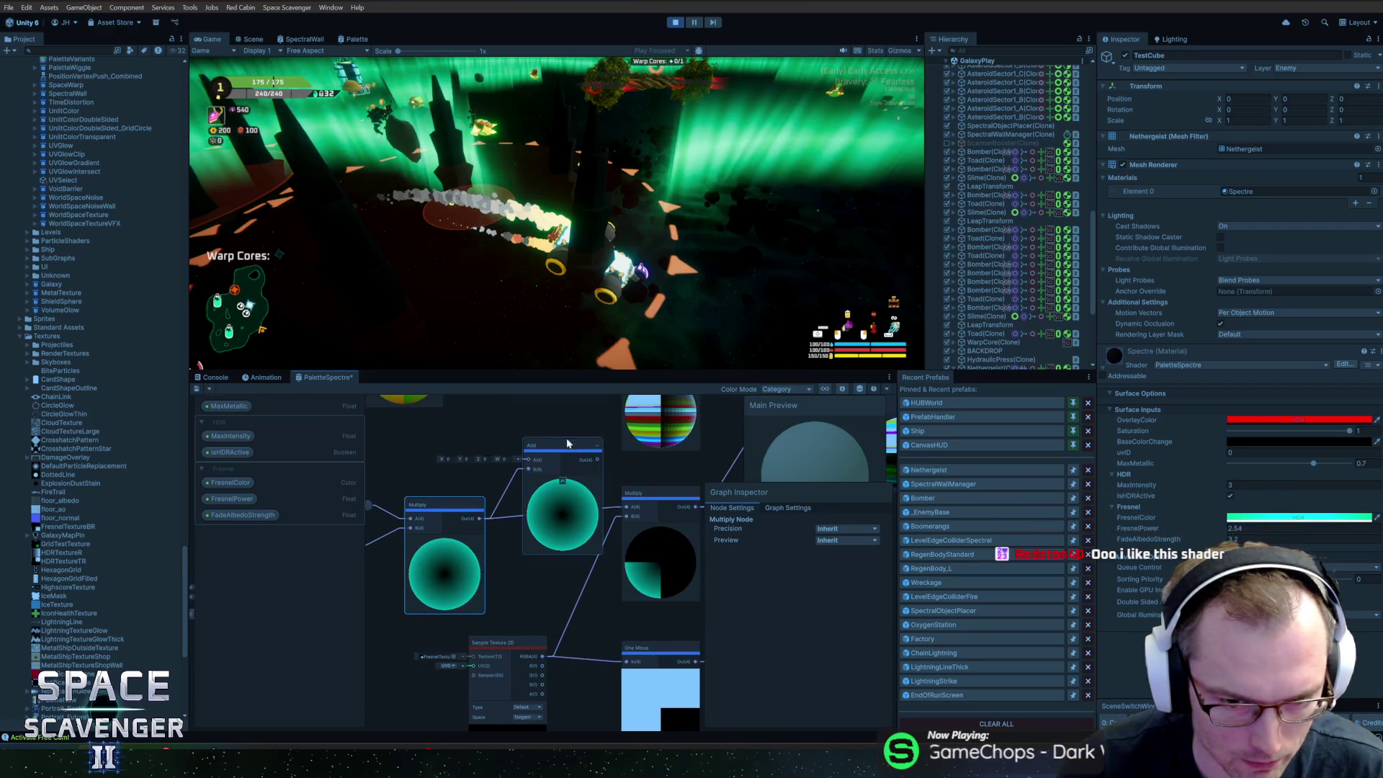
left_click_drag(631, 508, 459, 578)
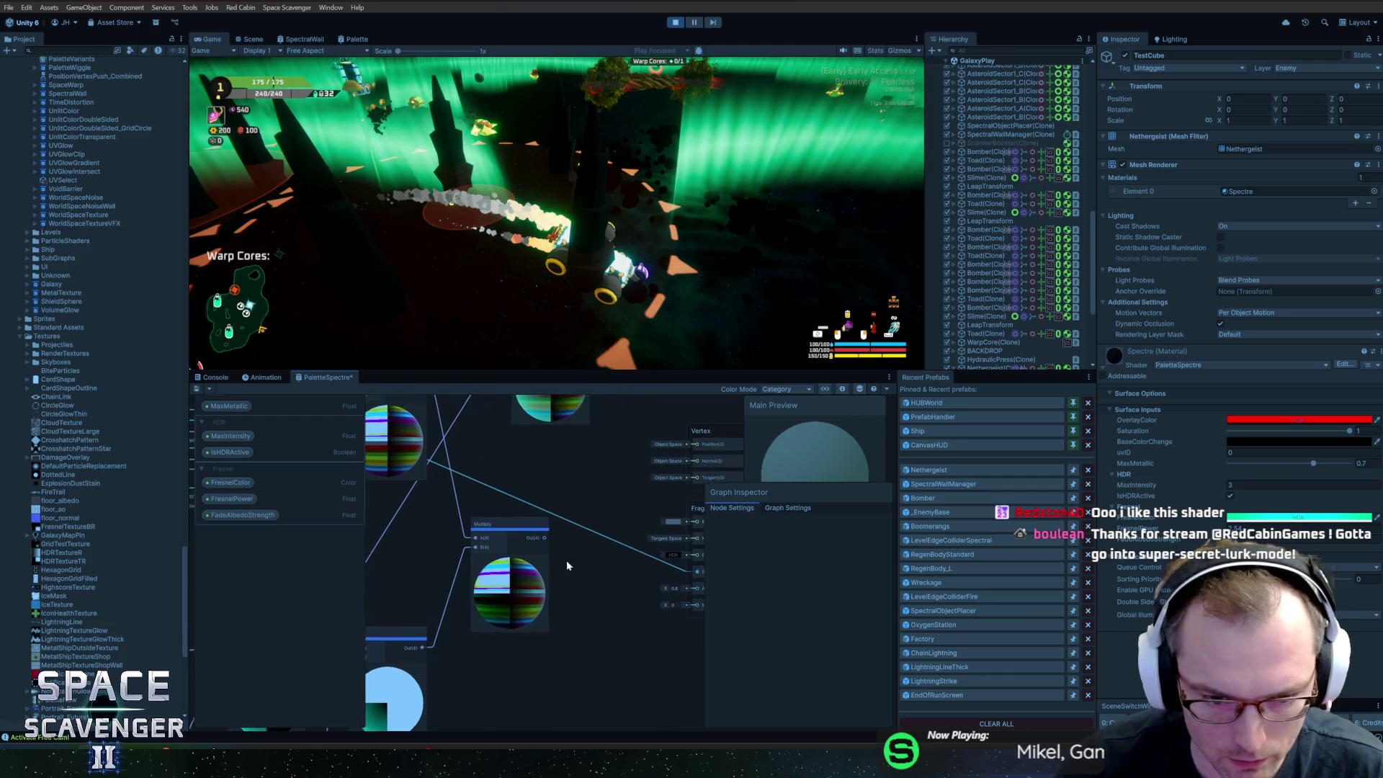
left_click_drag(540, 540, 695, 531)
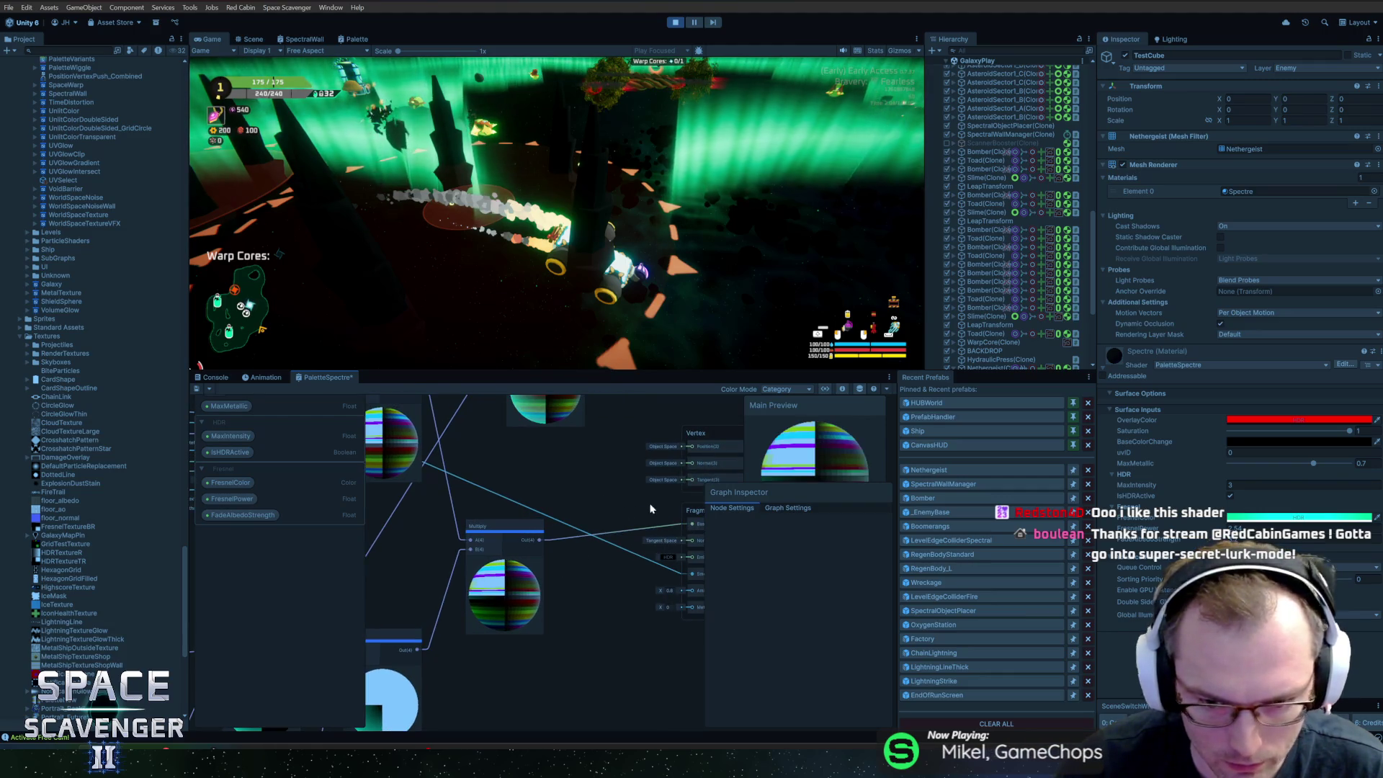
left_click_drag(557, 516, 652, 498)
left_click(652, 499)
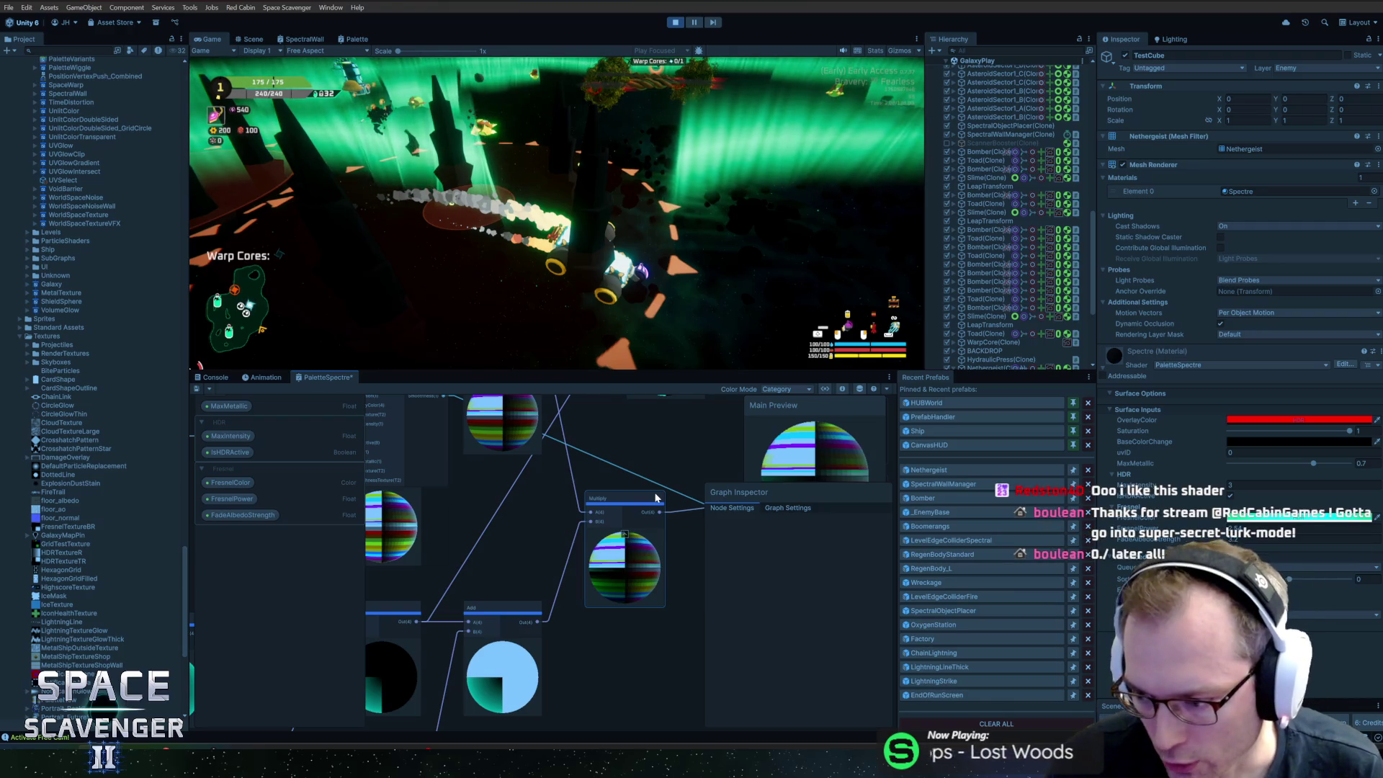
left_click(197, 388)
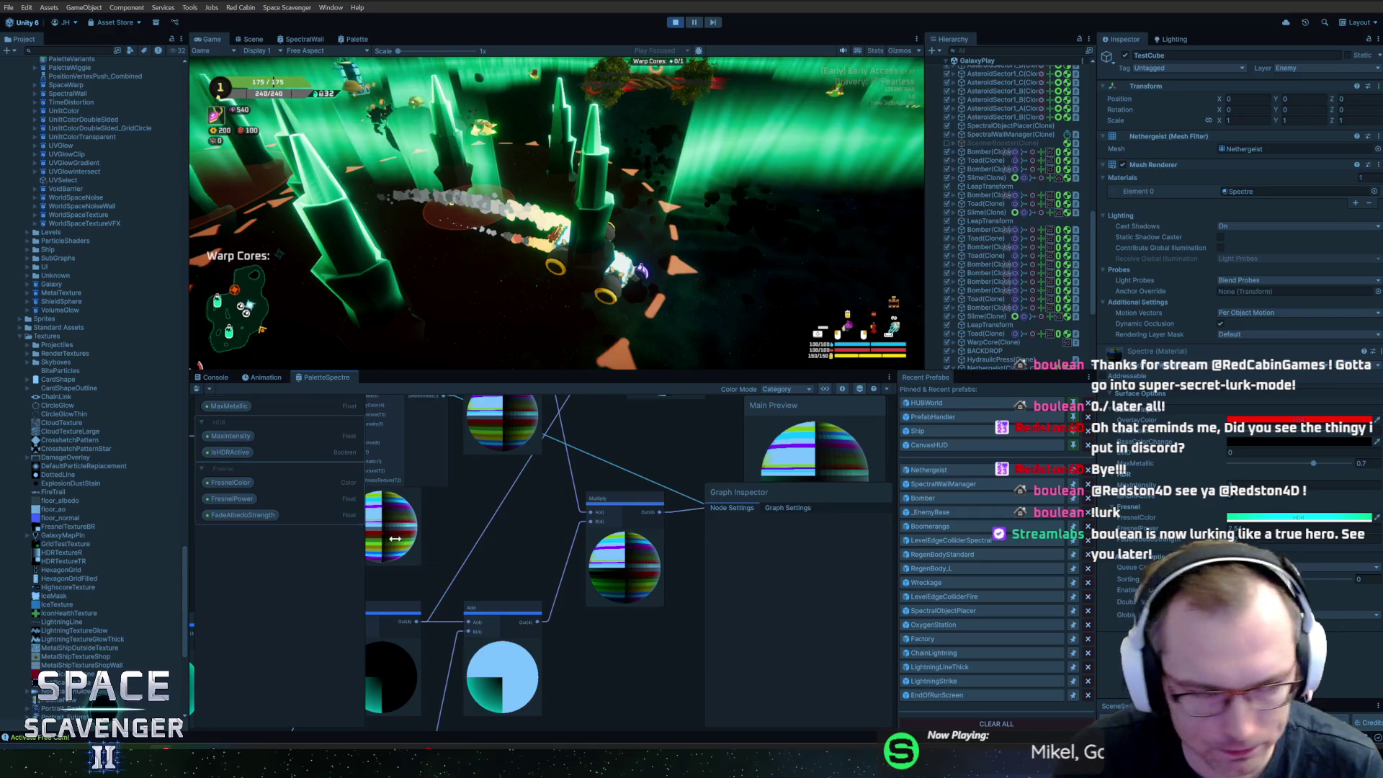
- Reposition the Multiply node lower and to the right in the graph
scroll(569, 526, "down", 1)
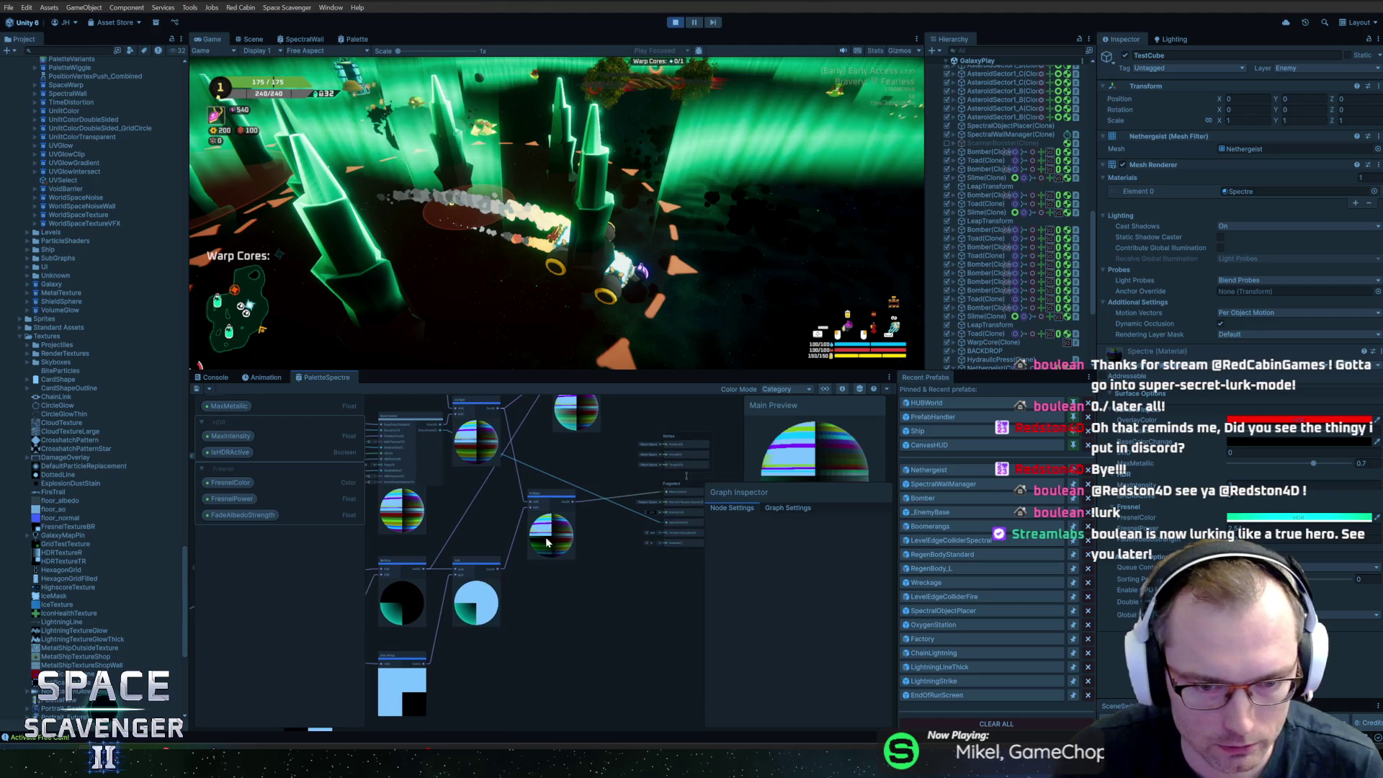
scroll(540, 533, "up", 2)
left_click_drag(536, 539, 608, 522)
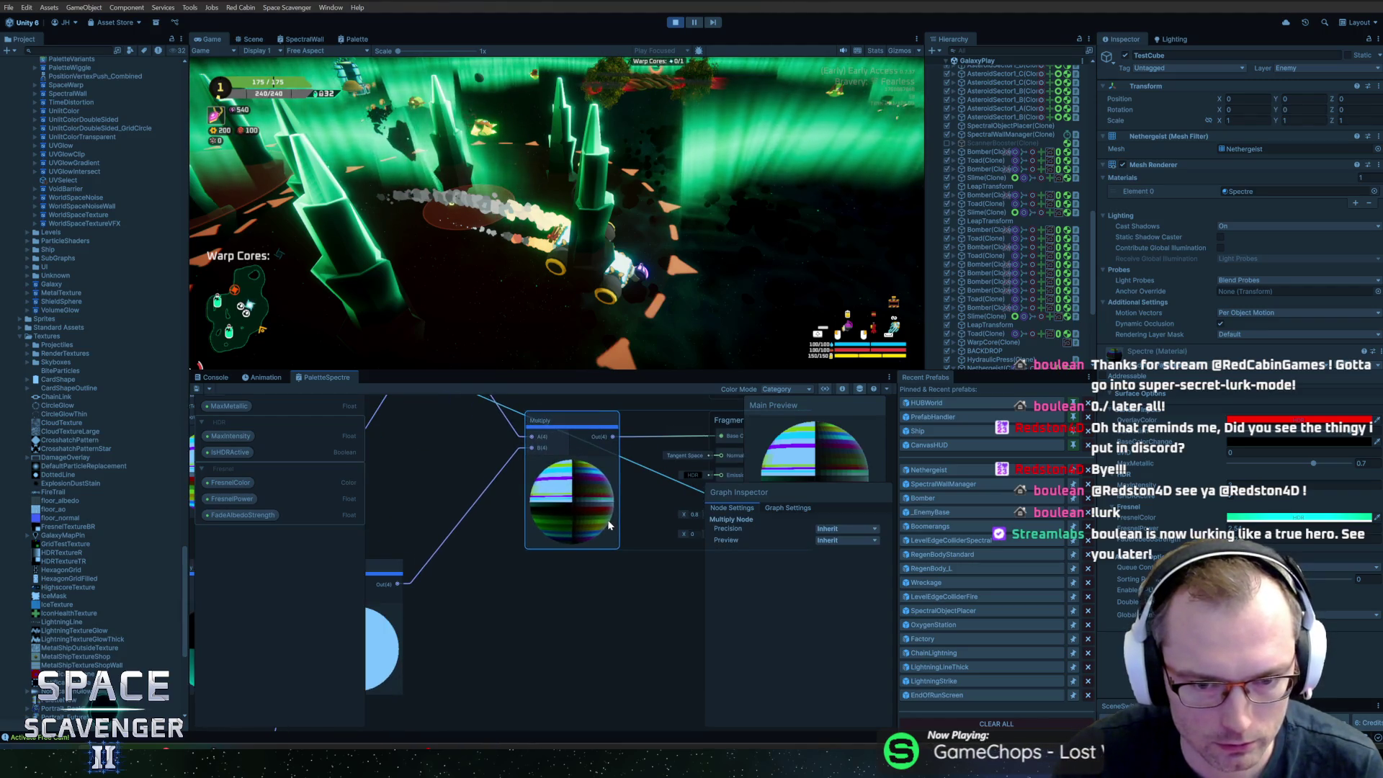
scroll(479, 496, "down", 2)
left_click_drag(538, 547, 565, 595)
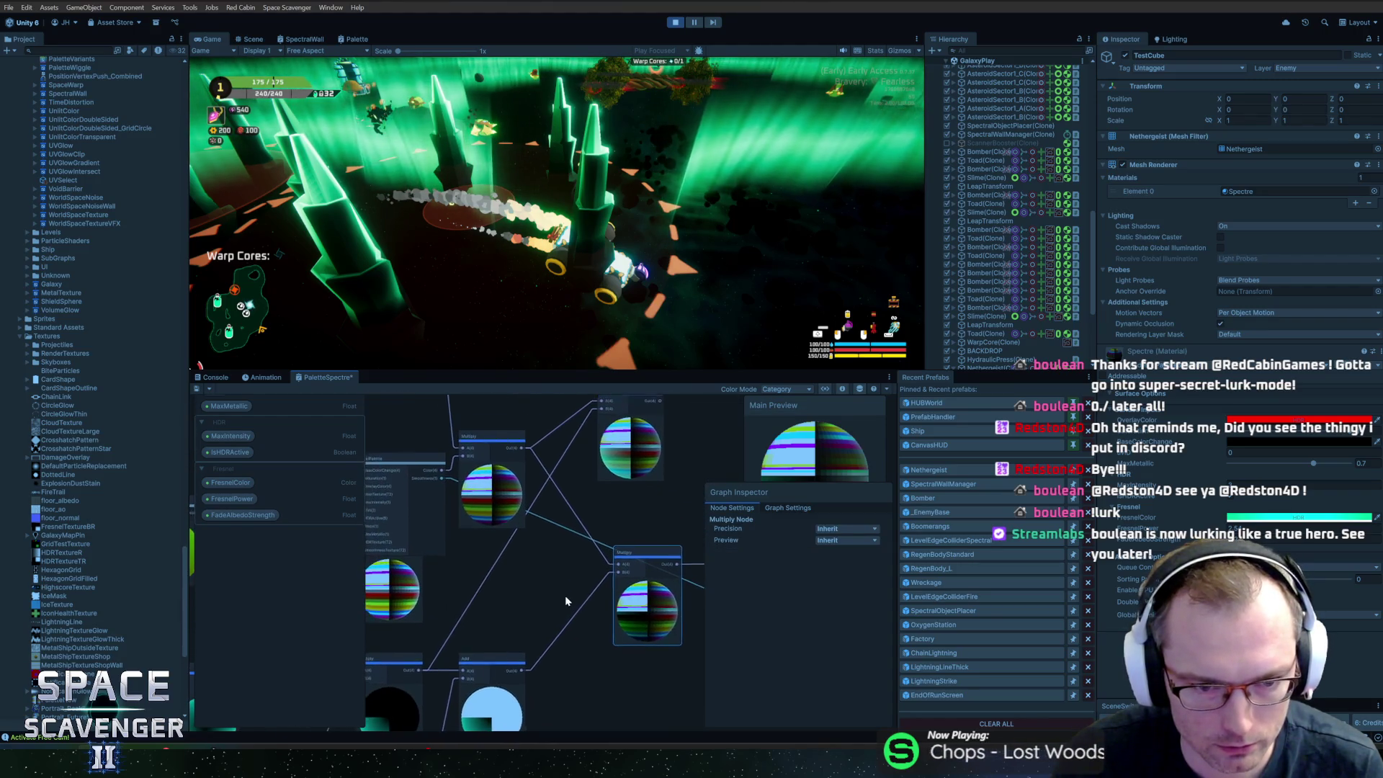
mouse_move(576, 496)
left_mouse_down()
mouse_move(596, 563)
mouse_move(520, 550)
mouse_move(592, 420)
left_mouse_up()
left_click(520, 550)
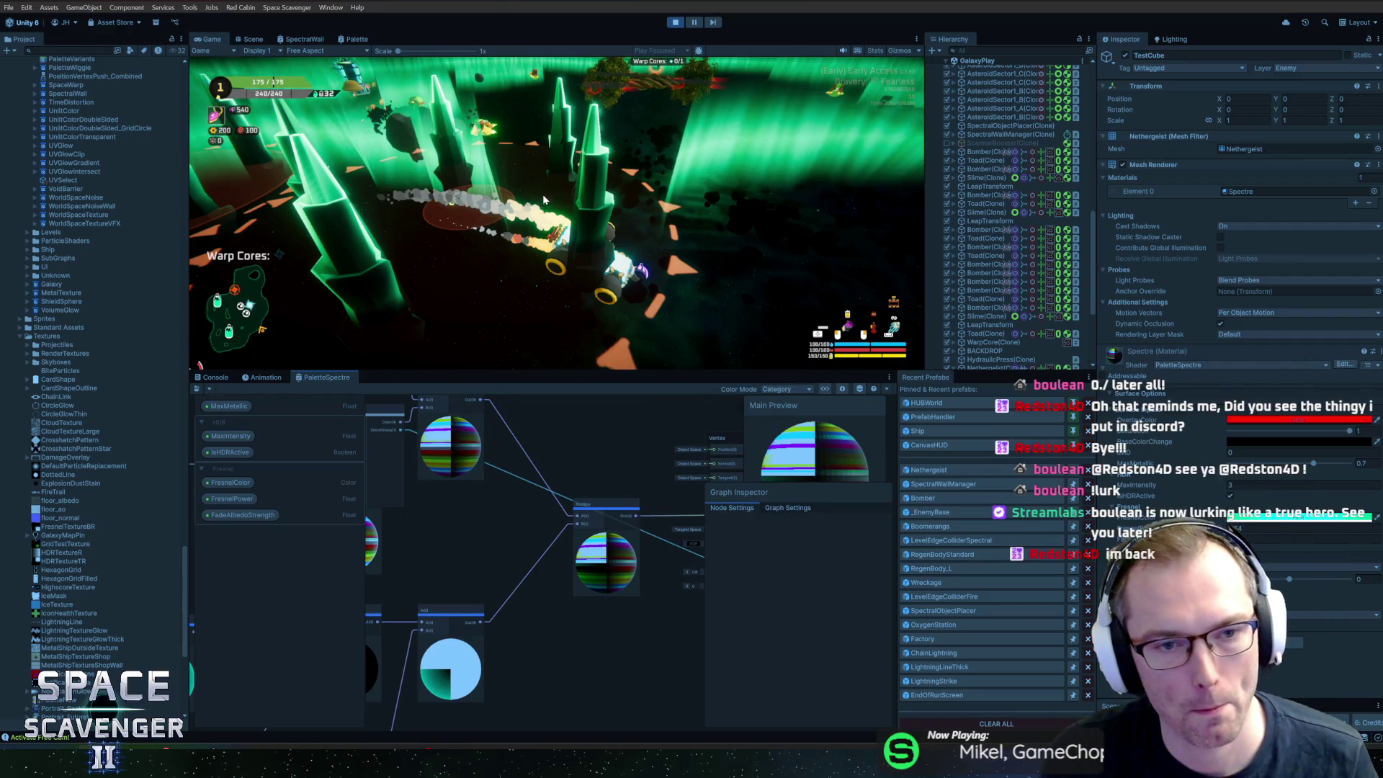
- Apply Shade Smooth to the Nethergeist crystal in Blender and re-export its FBX
key("alt+Tab")
key("alt+Tab")
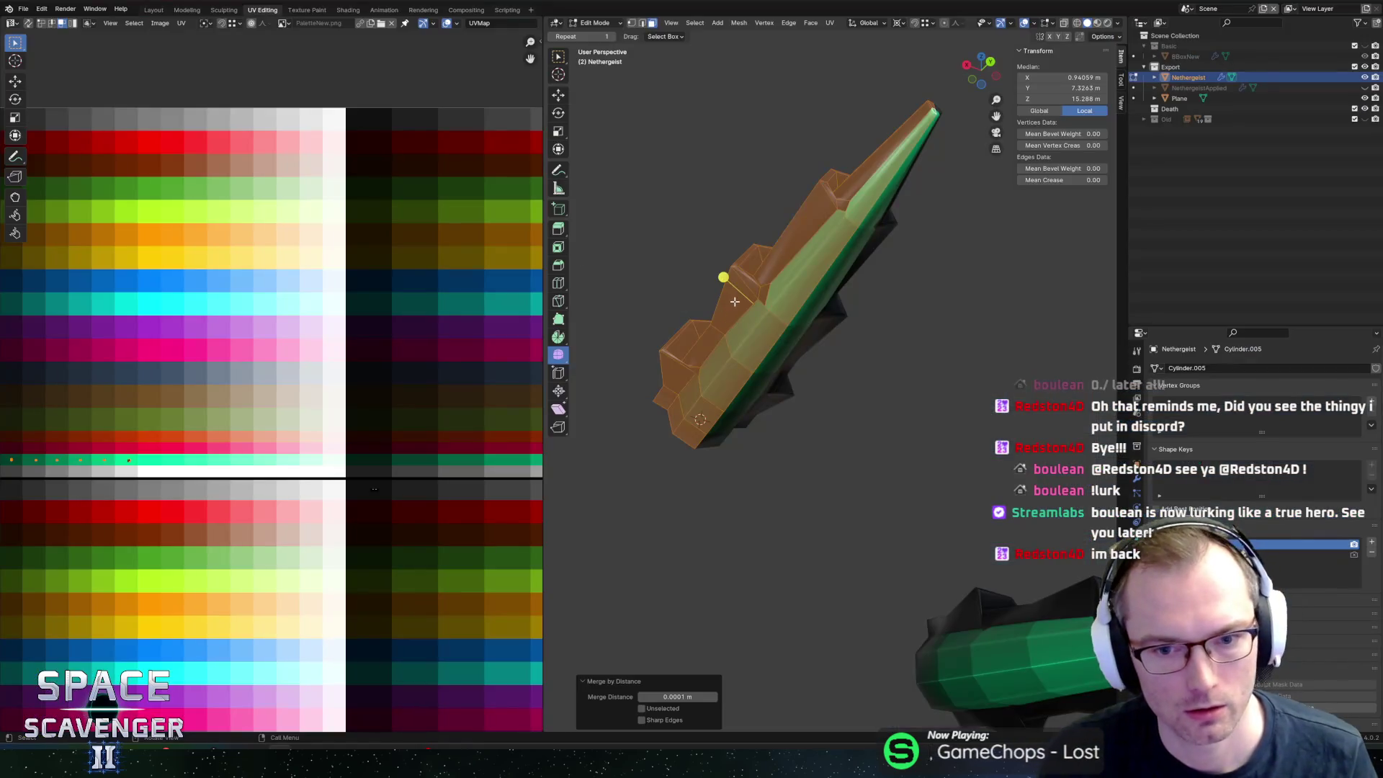
right_click(778, 313)
left_click(768, 309)
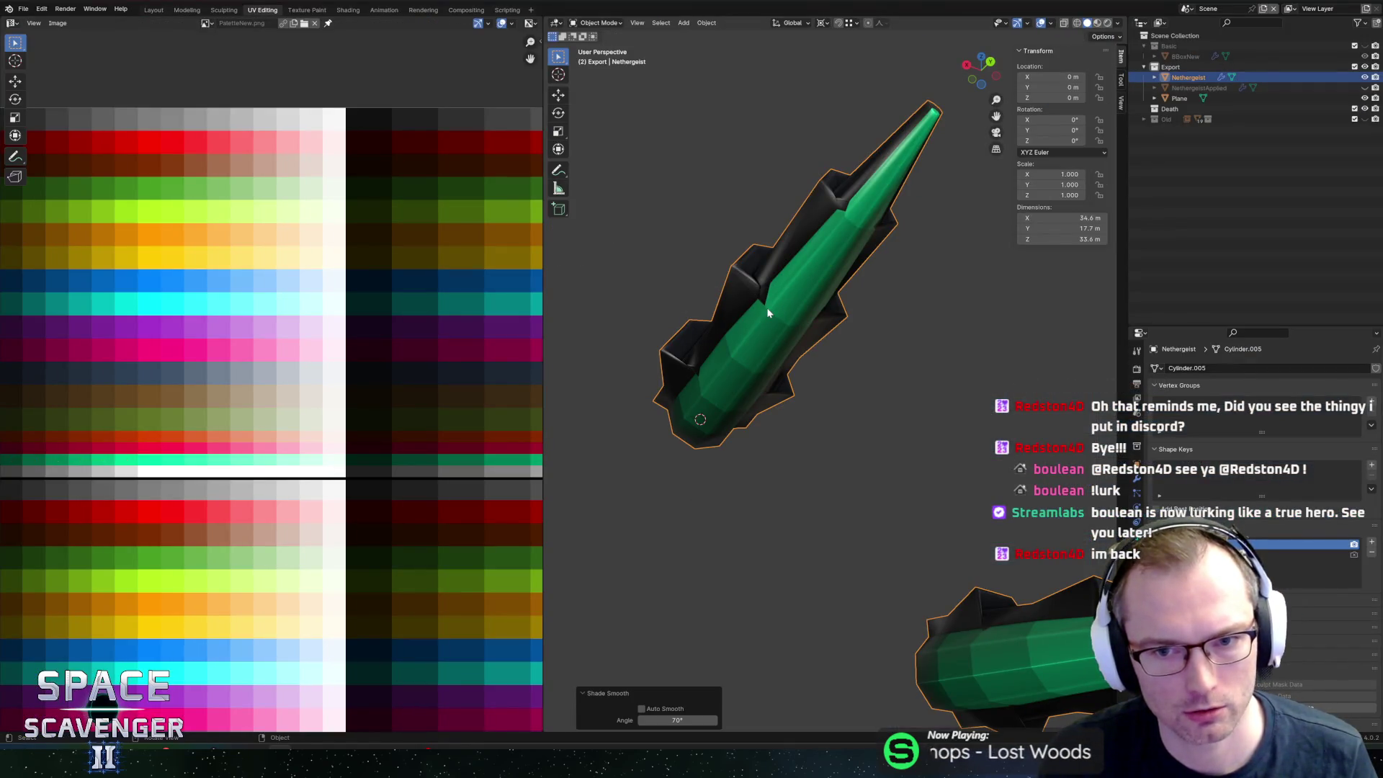
key("ctrl+shift+e")
key("Return")
key("alt+Tab")
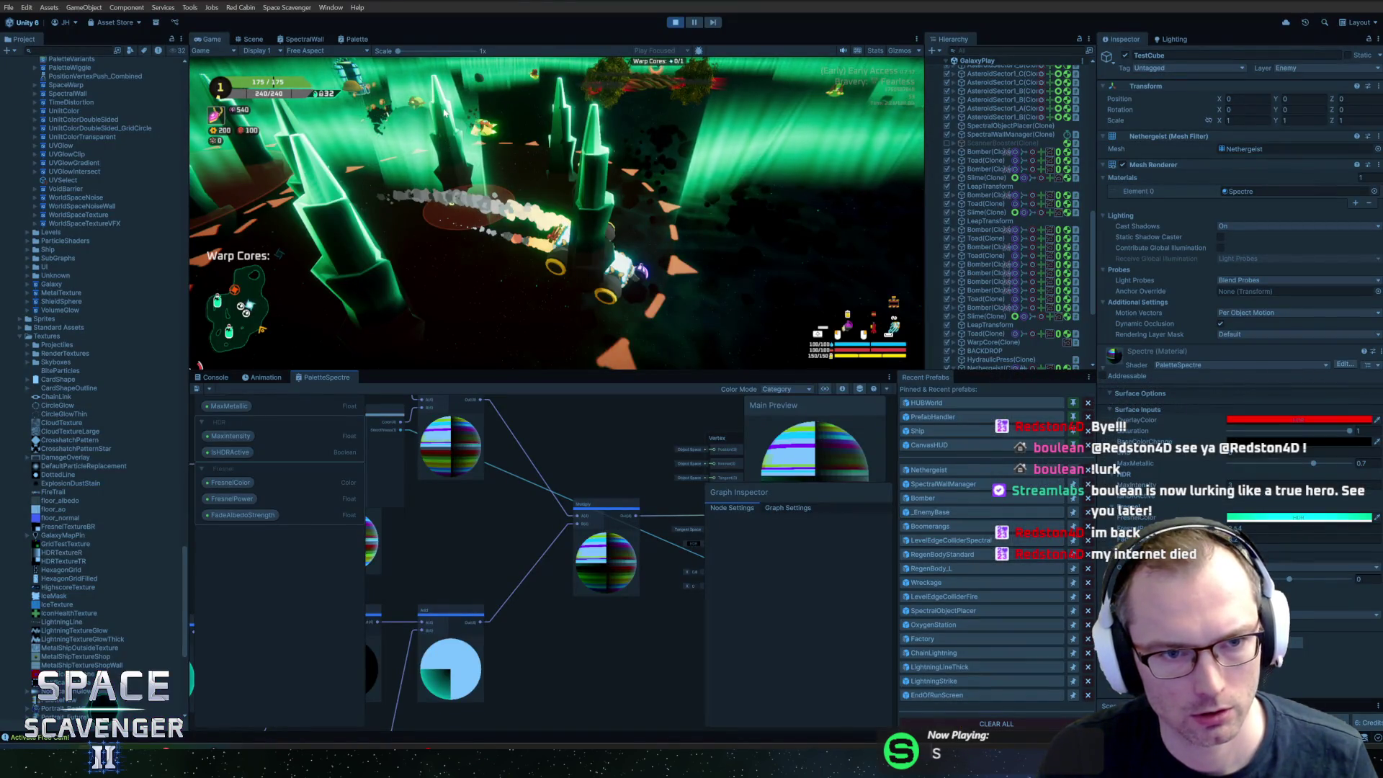
key("a")
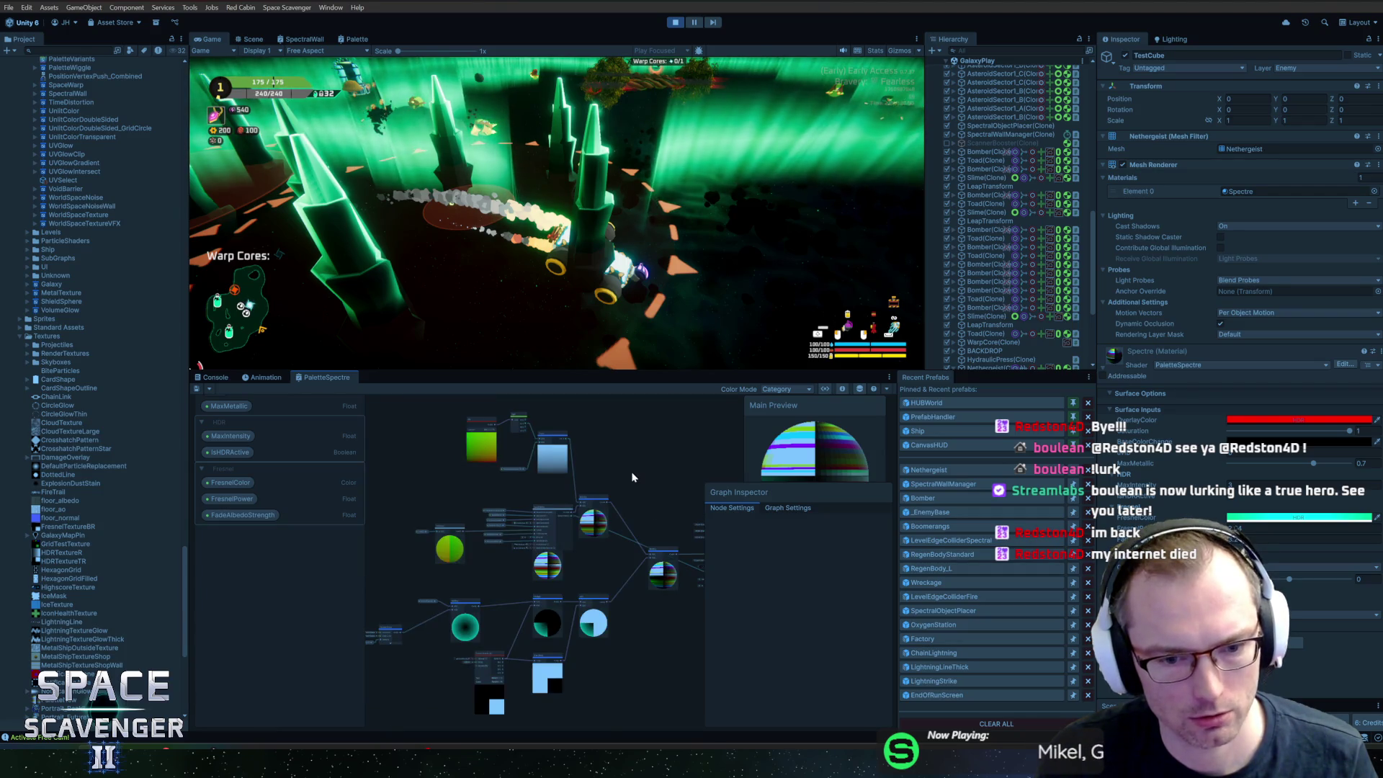
scroll(624, 478, "up", 4)
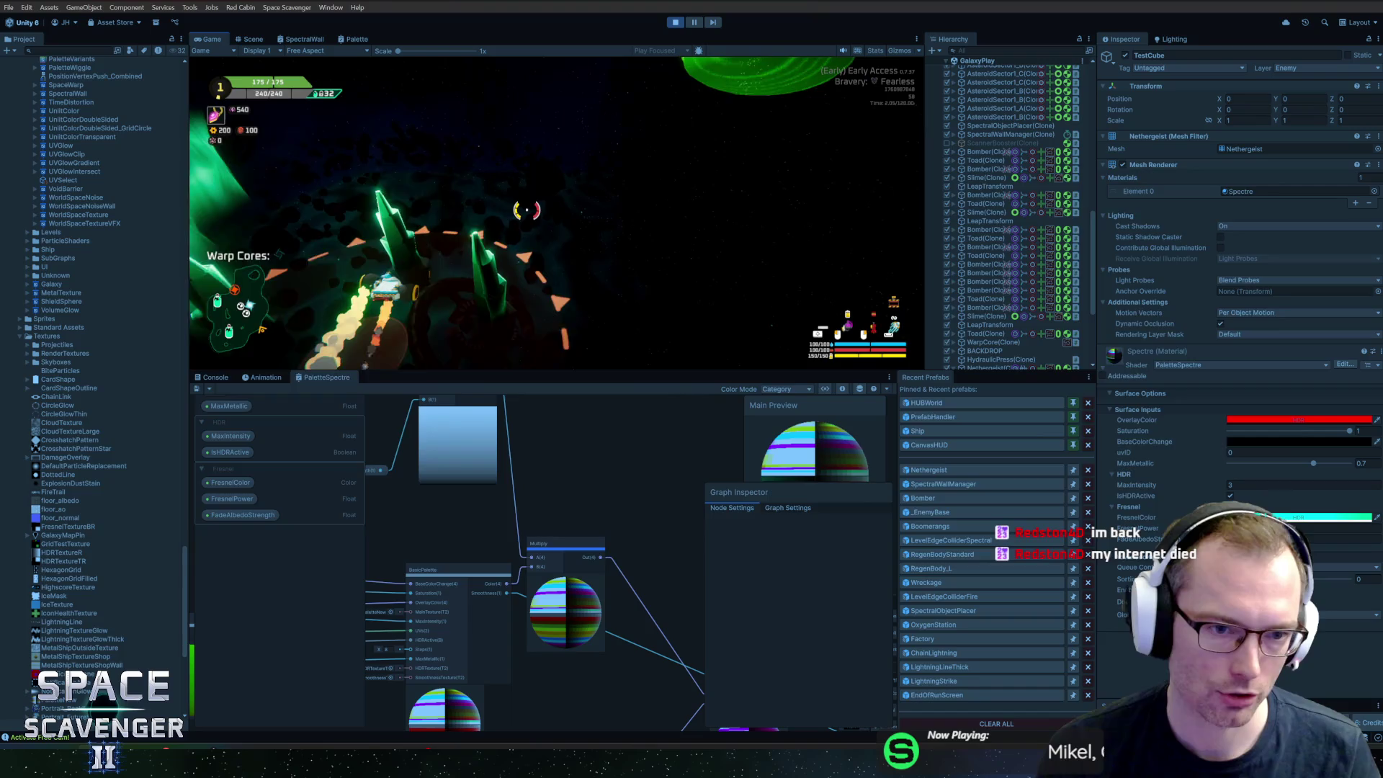
- Add a centred loop cut around the crystal and widen it to 1.067, excluding Y
key("alt+Tab")
left_click(802, 271, "alt")
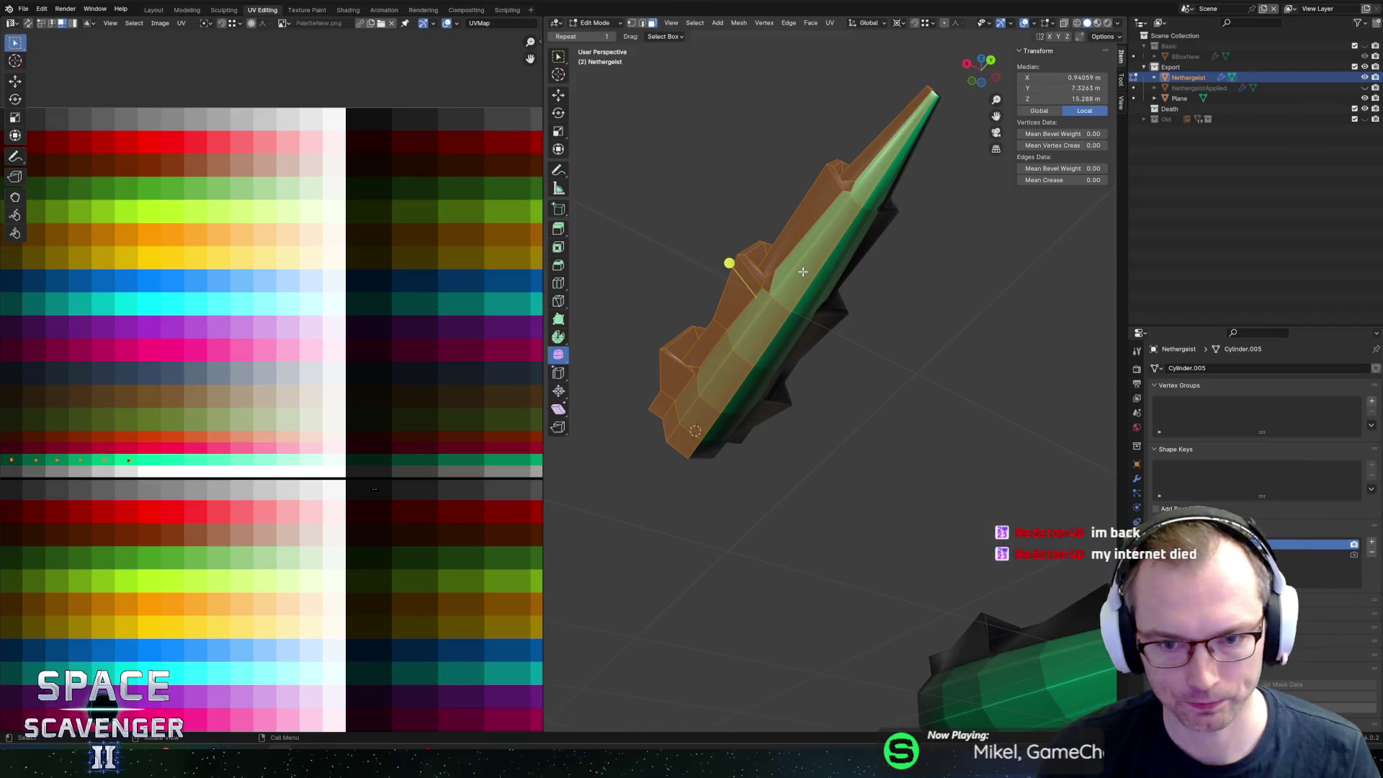
key("ctrl+r")
left_click(779, 309)
right_click(779, 309)
left_click_drag(902, 282, 858, 327)
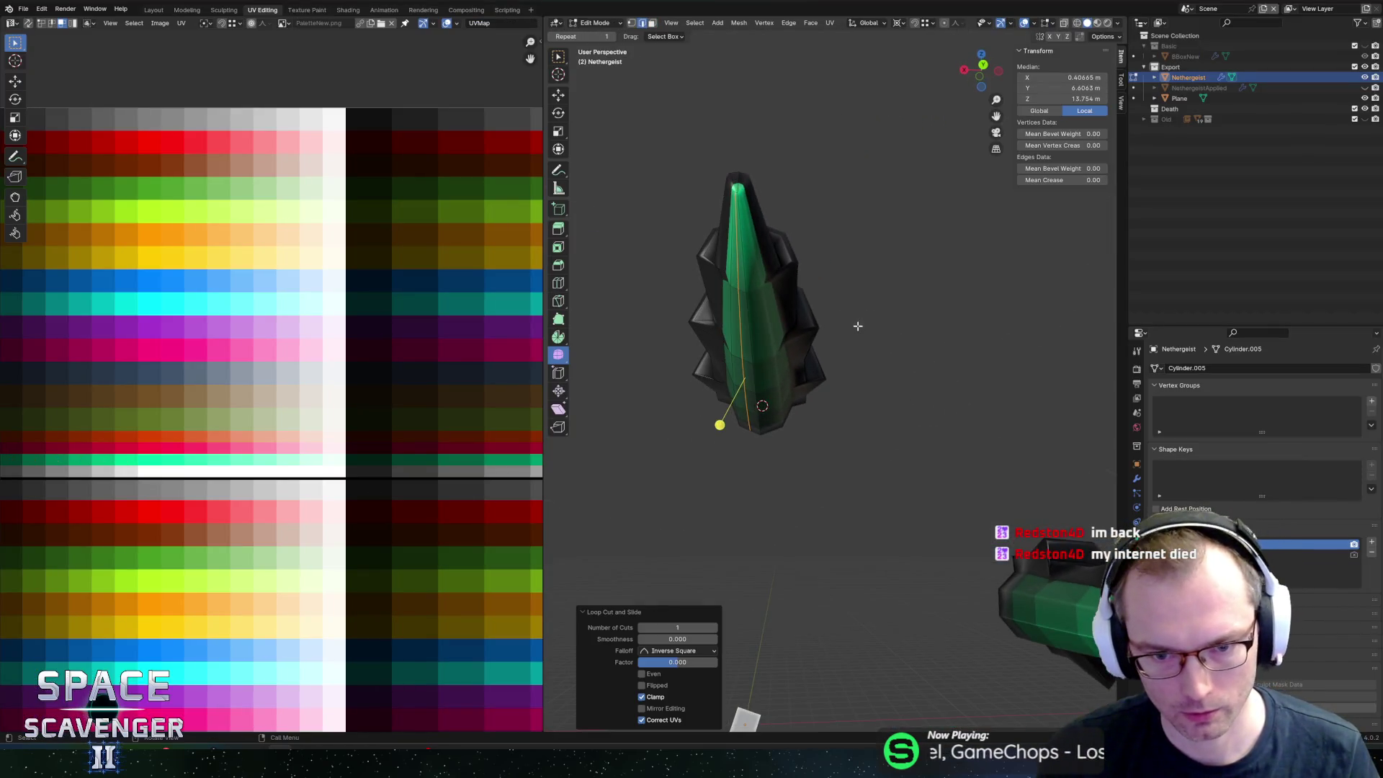
key("s")
key("shift+y")
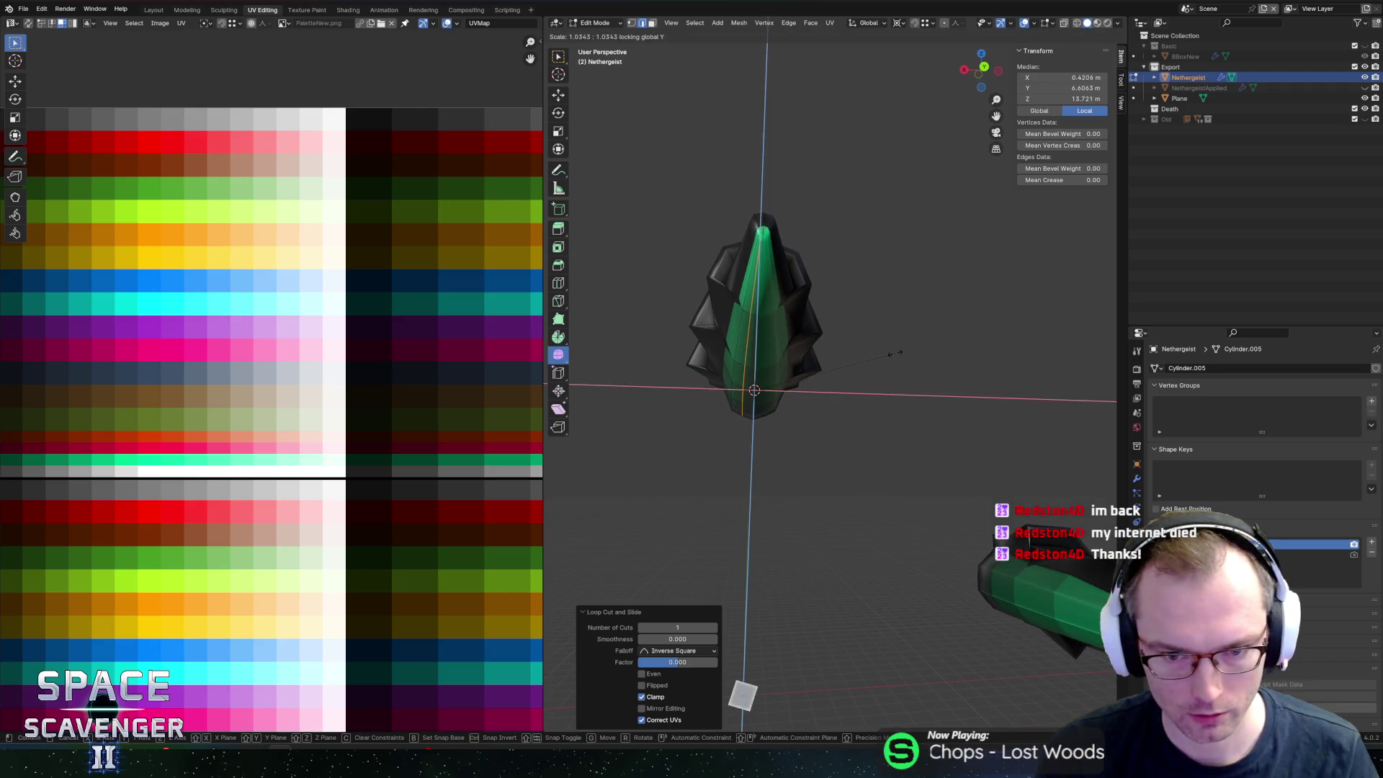
left_click(899, 351)
- Re-export the crystal FBX and check the result in Unity
key("ctrl+shift+e")
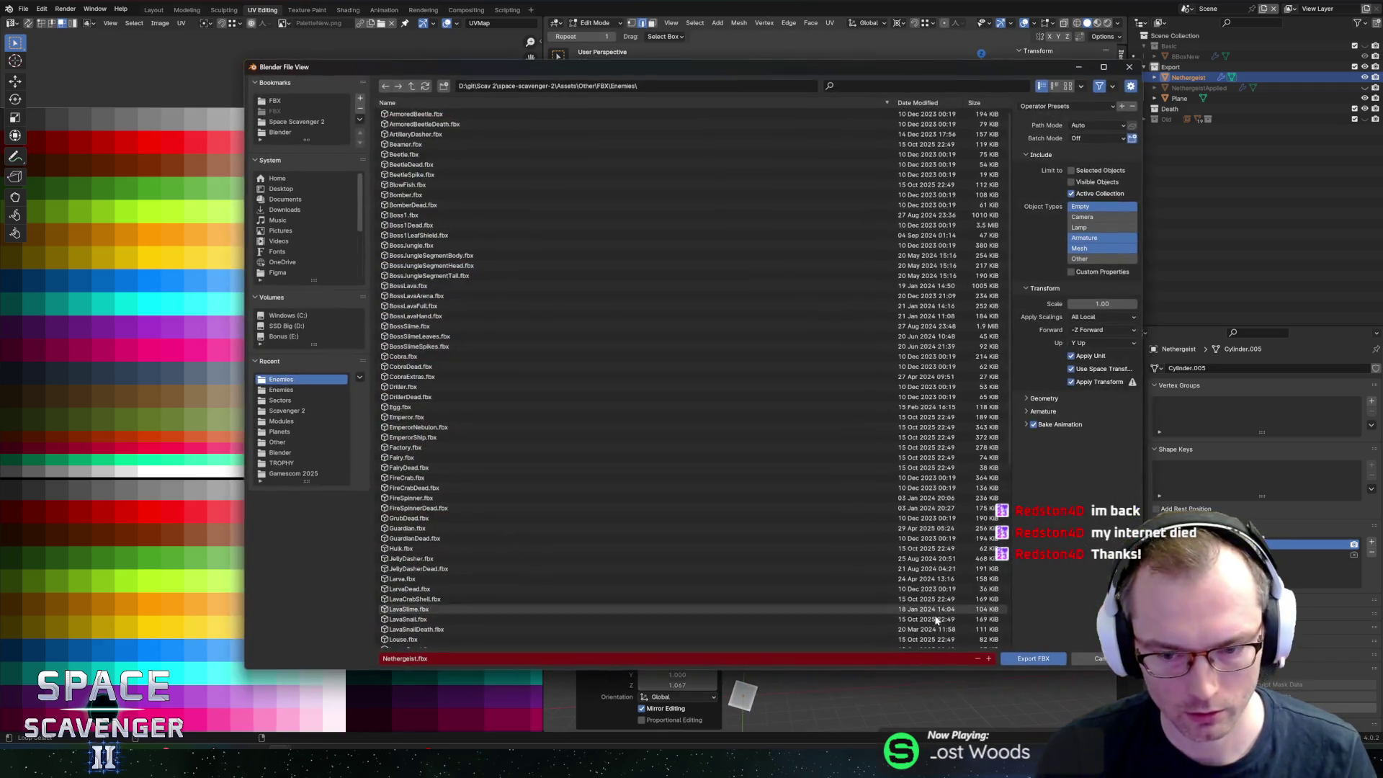
key("Return")
key("alt+Tab")
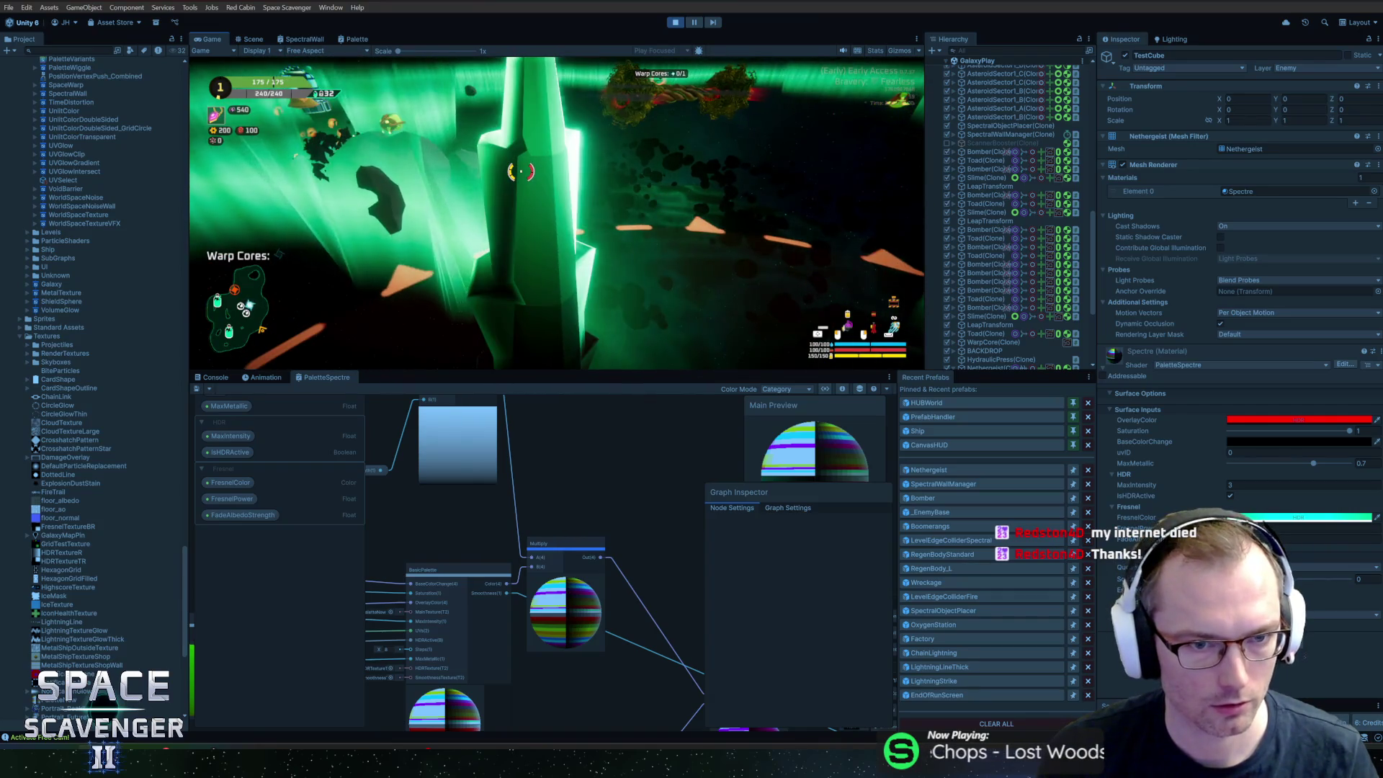
key("alt+Tab")
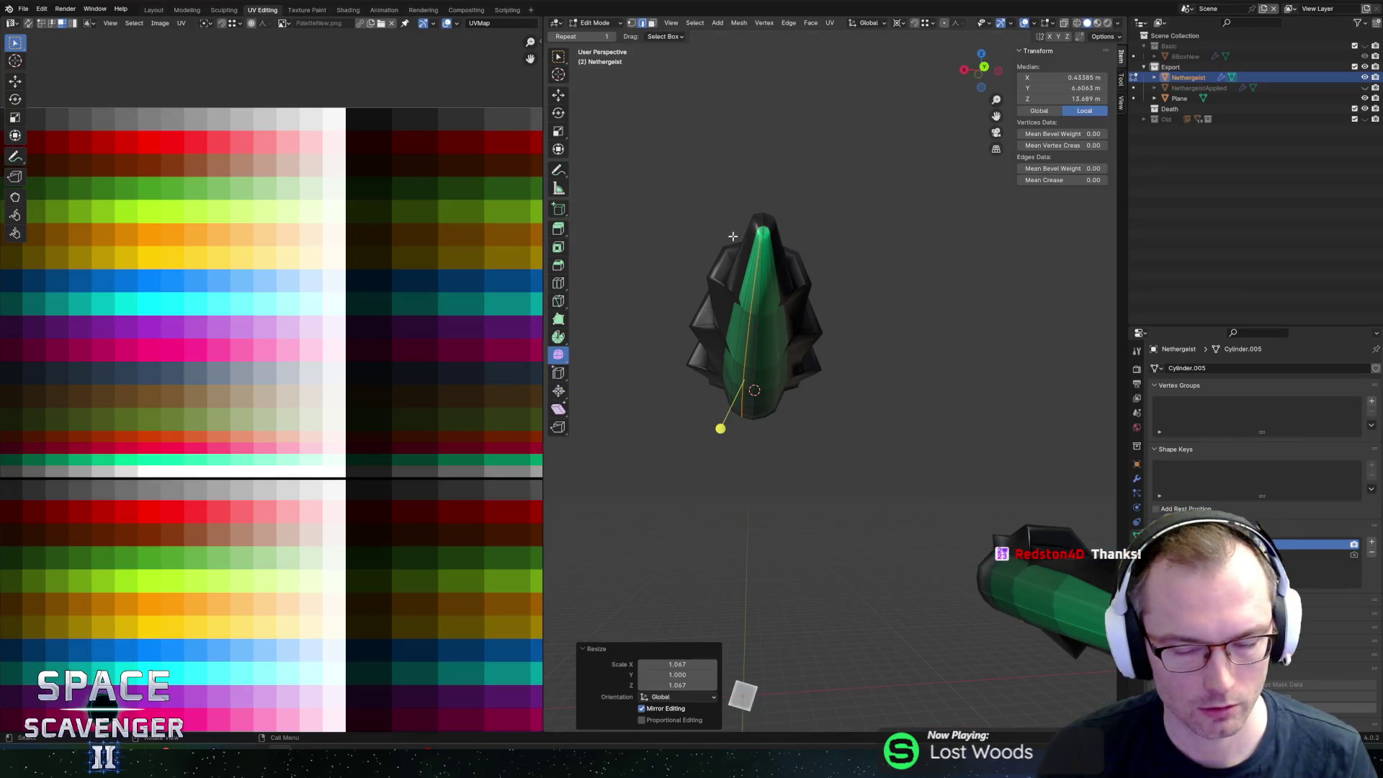
- Select the crystal's top face and triangulate it
scroll(733, 237, "up", 5)
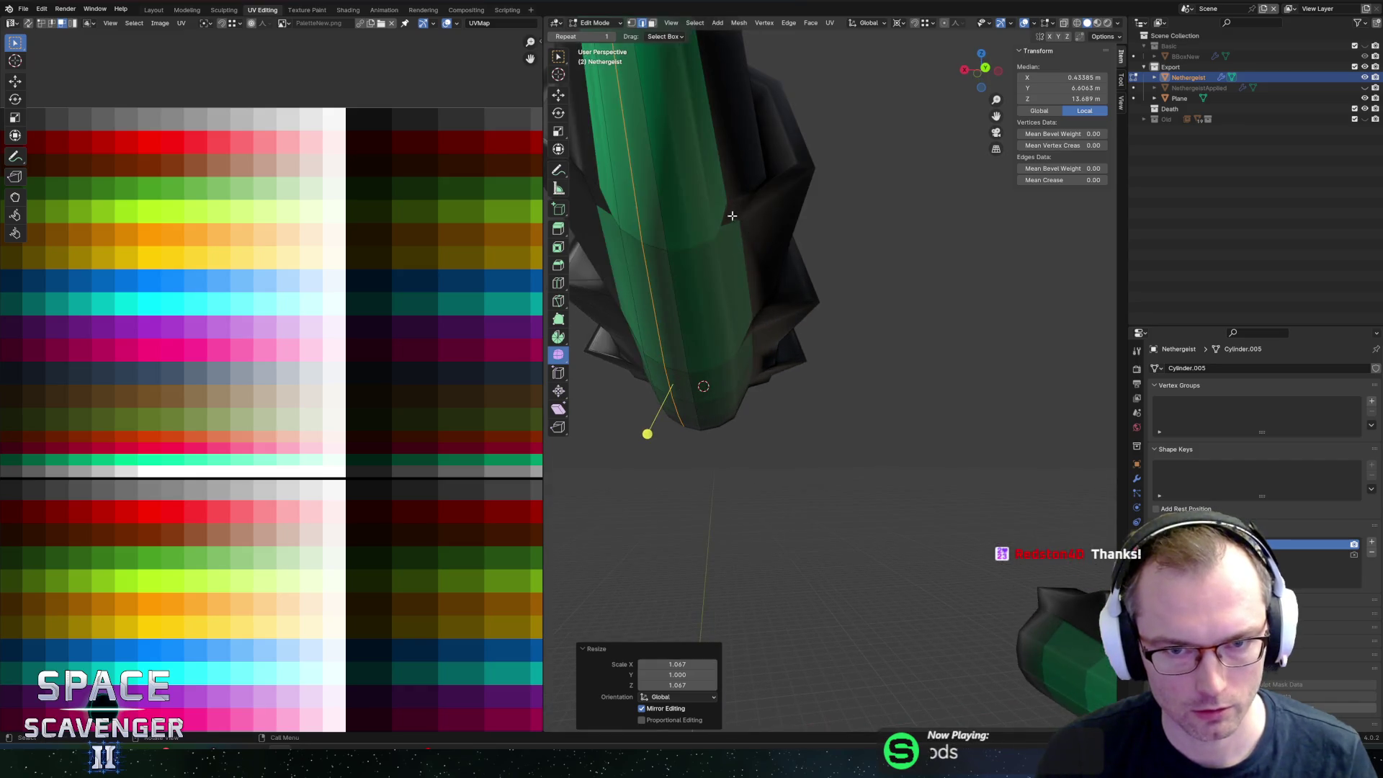
left_click(729, 278)
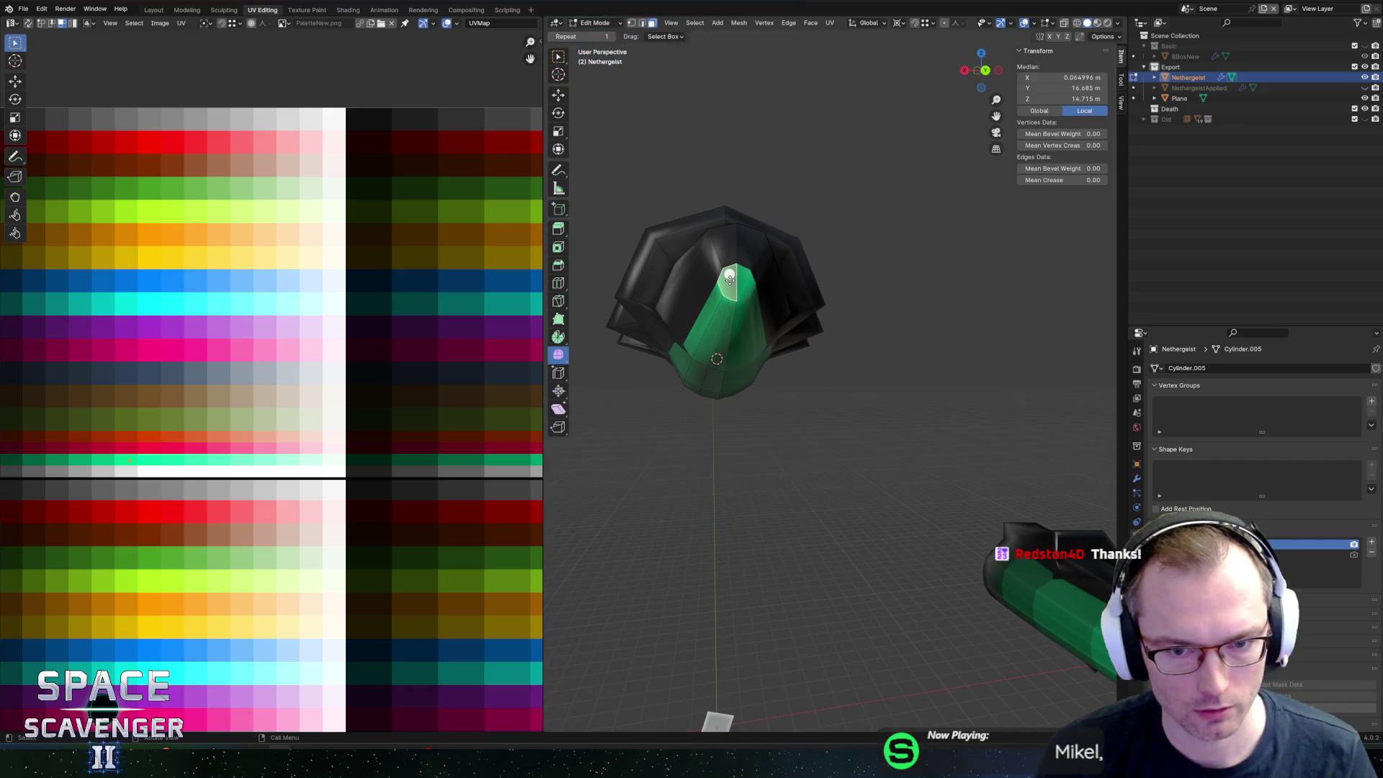
key("ctrl+t")
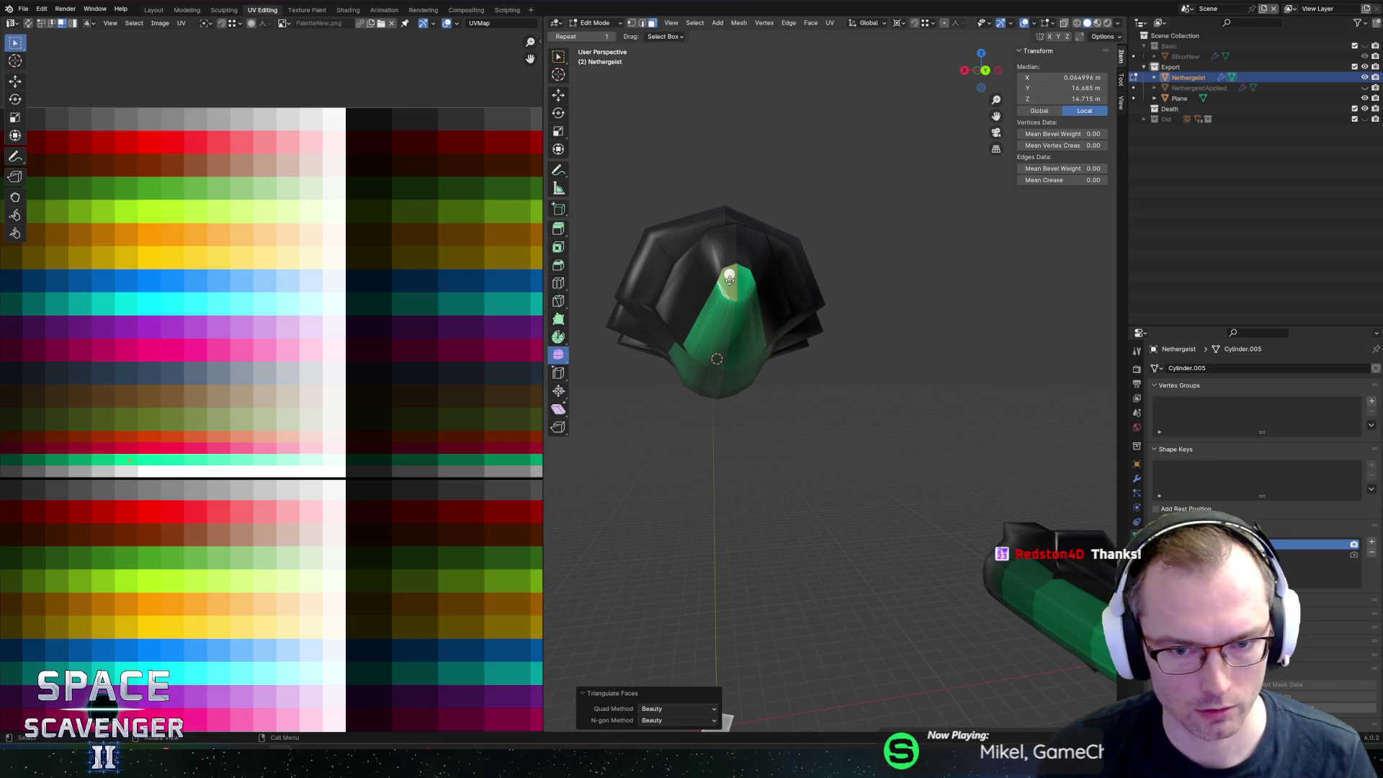
scroll(718, 269, "down", 5)
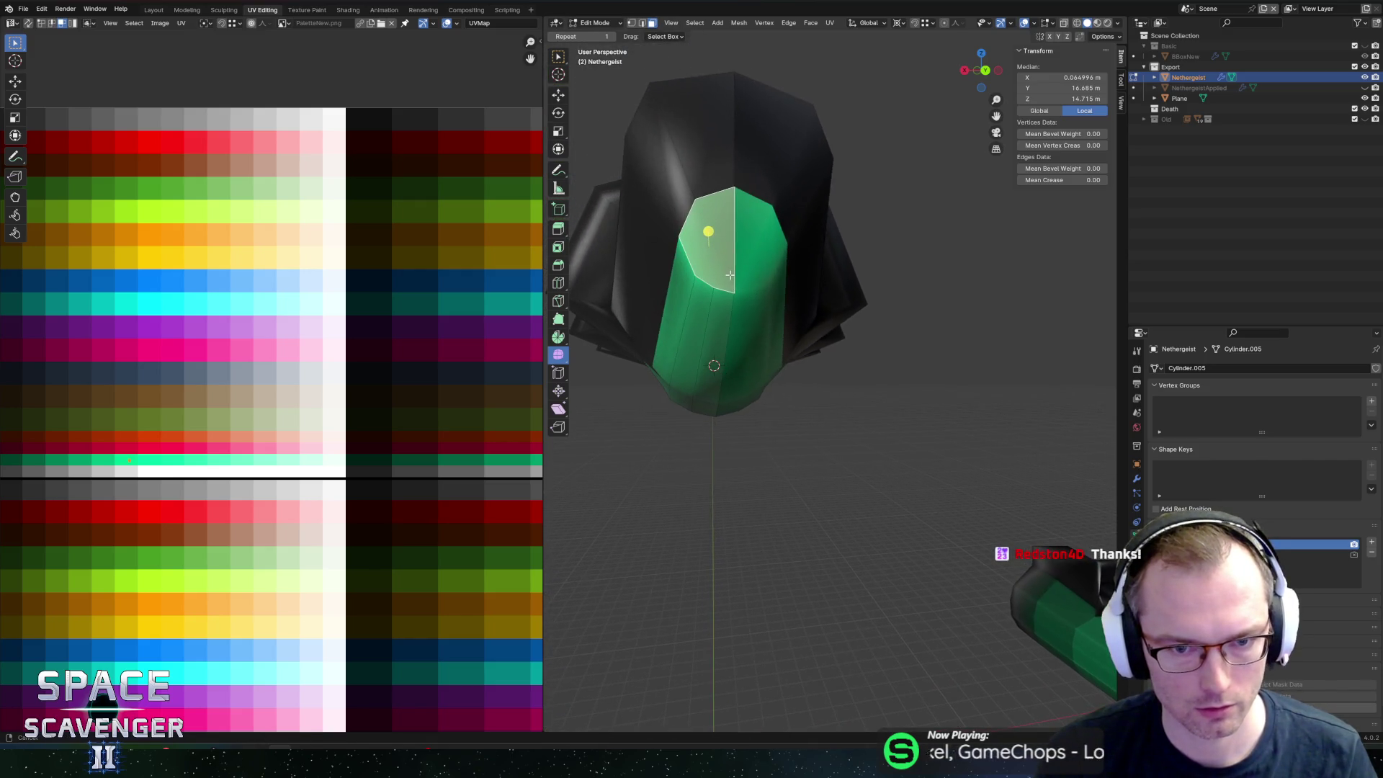
- Inspect the triangulated top's vertices and triangles, then return to Object Mode
key("1")
left_click(713, 284)
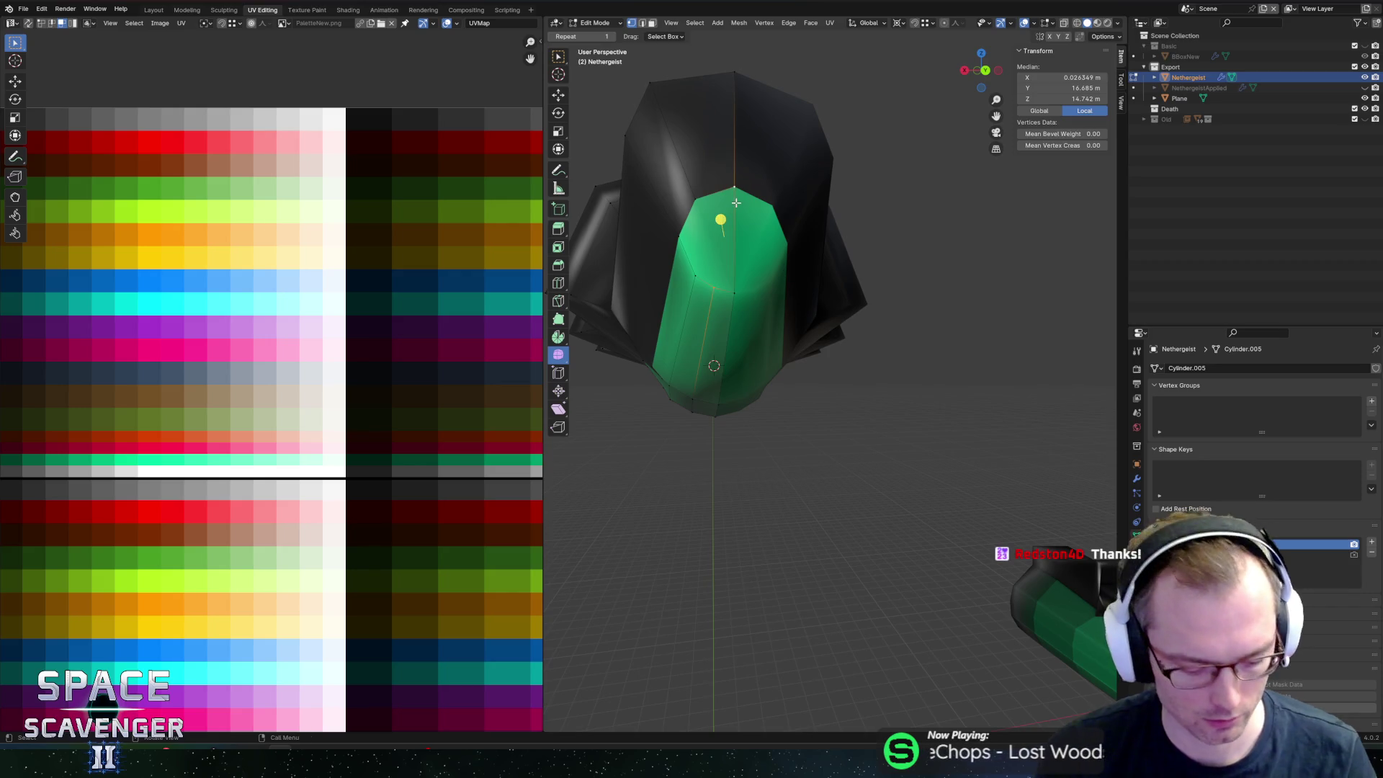
left_click(684, 268)
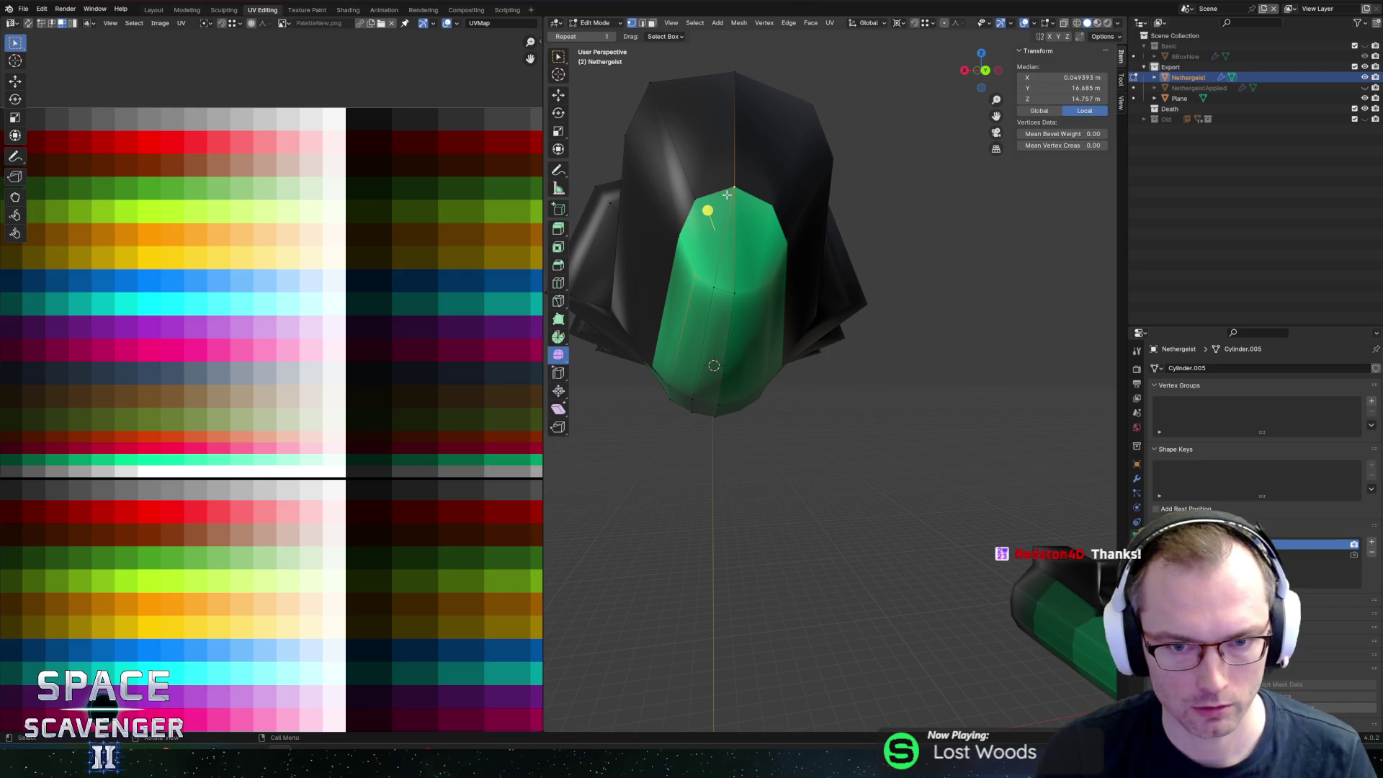
key("2")
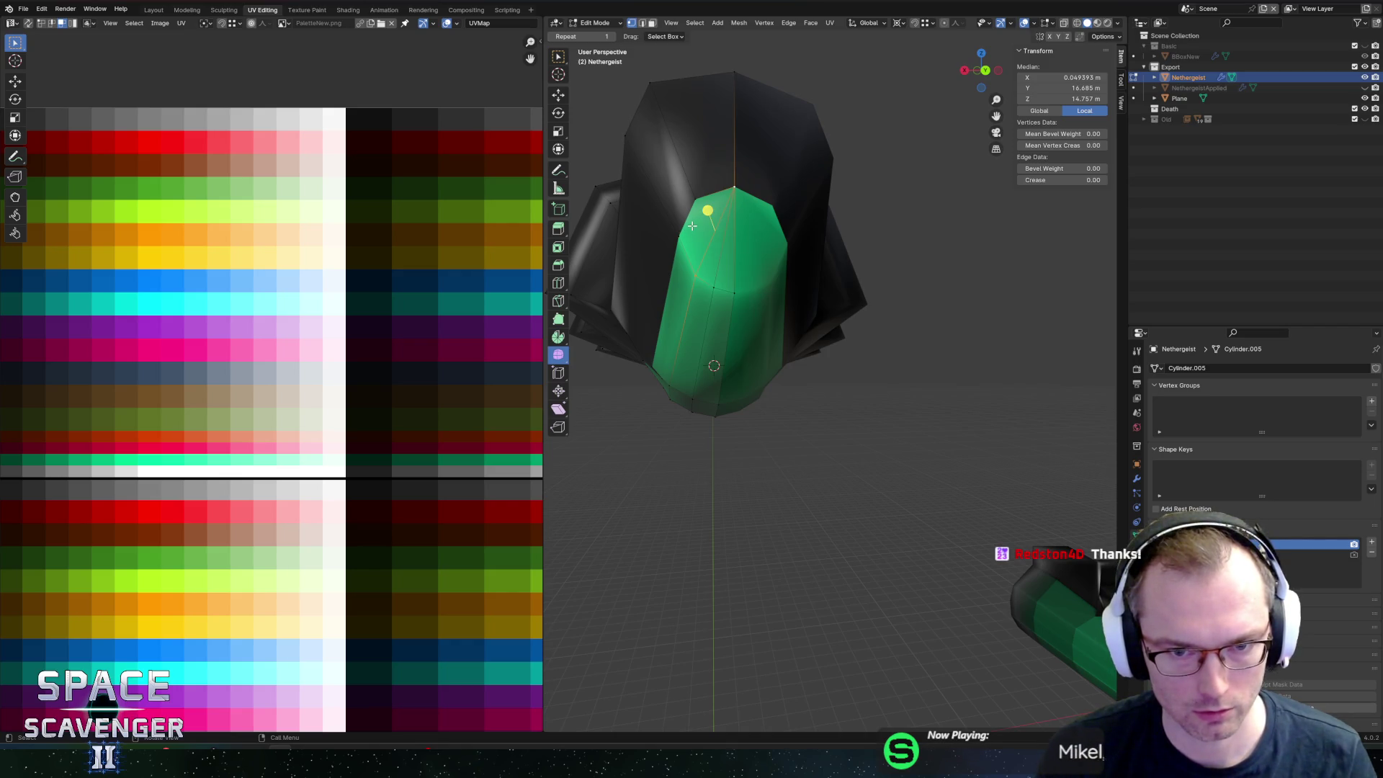
left_click(712, 228, "shift")
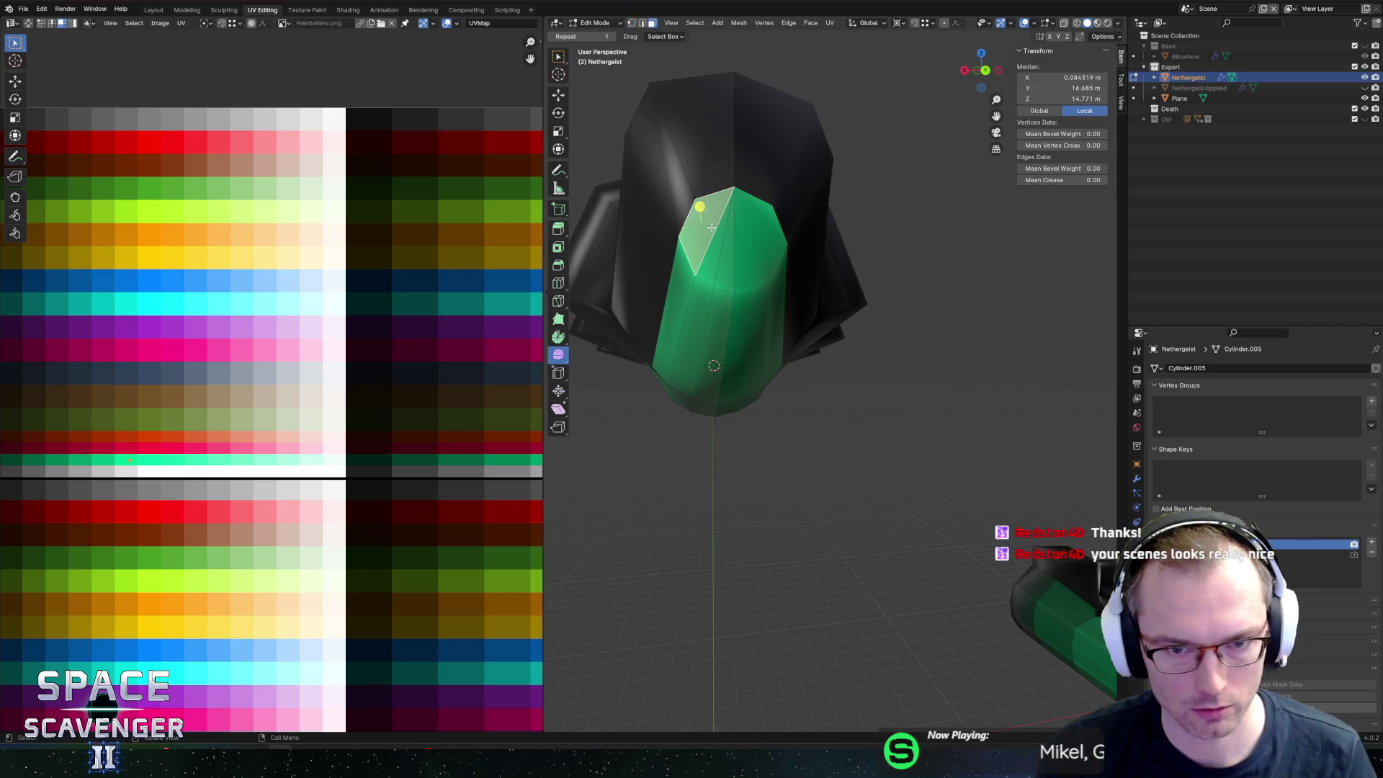
left_click(720, 268)
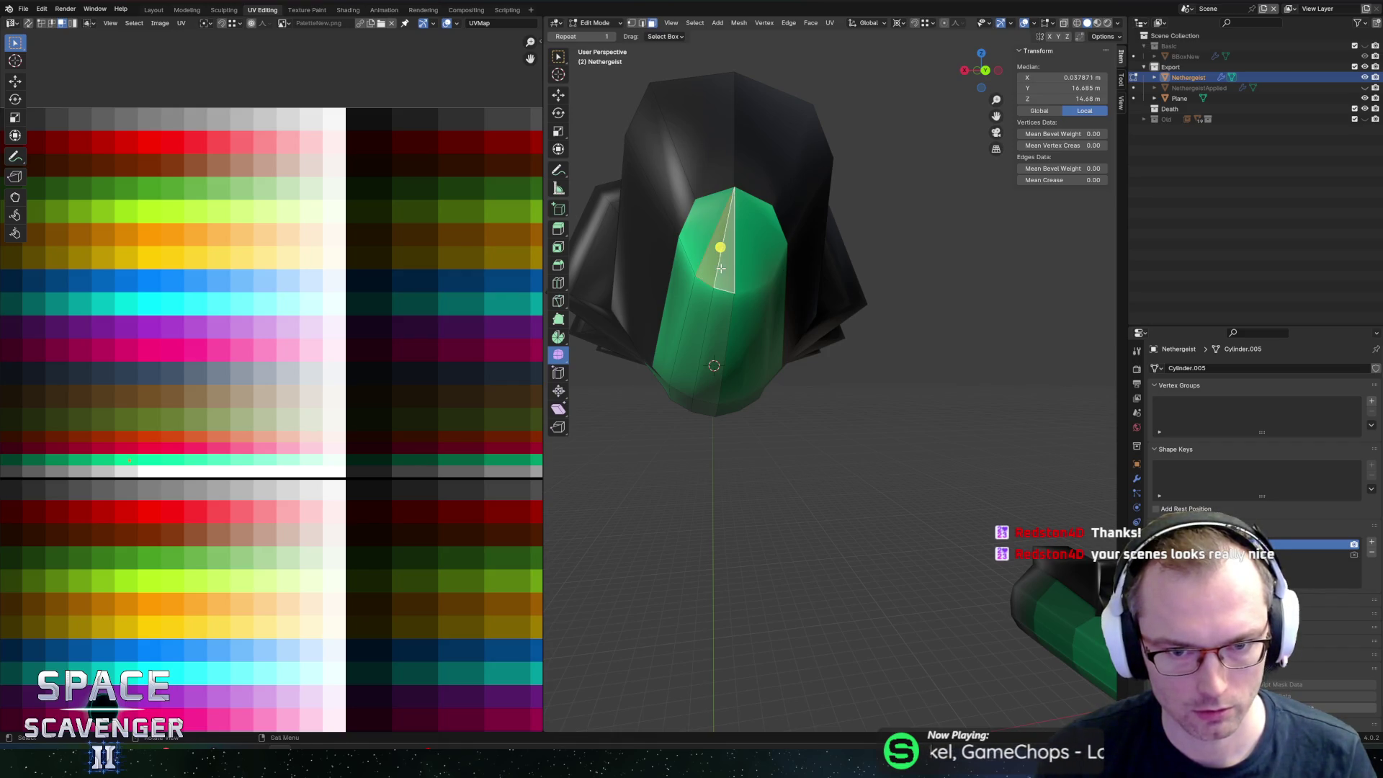
key("Tab")
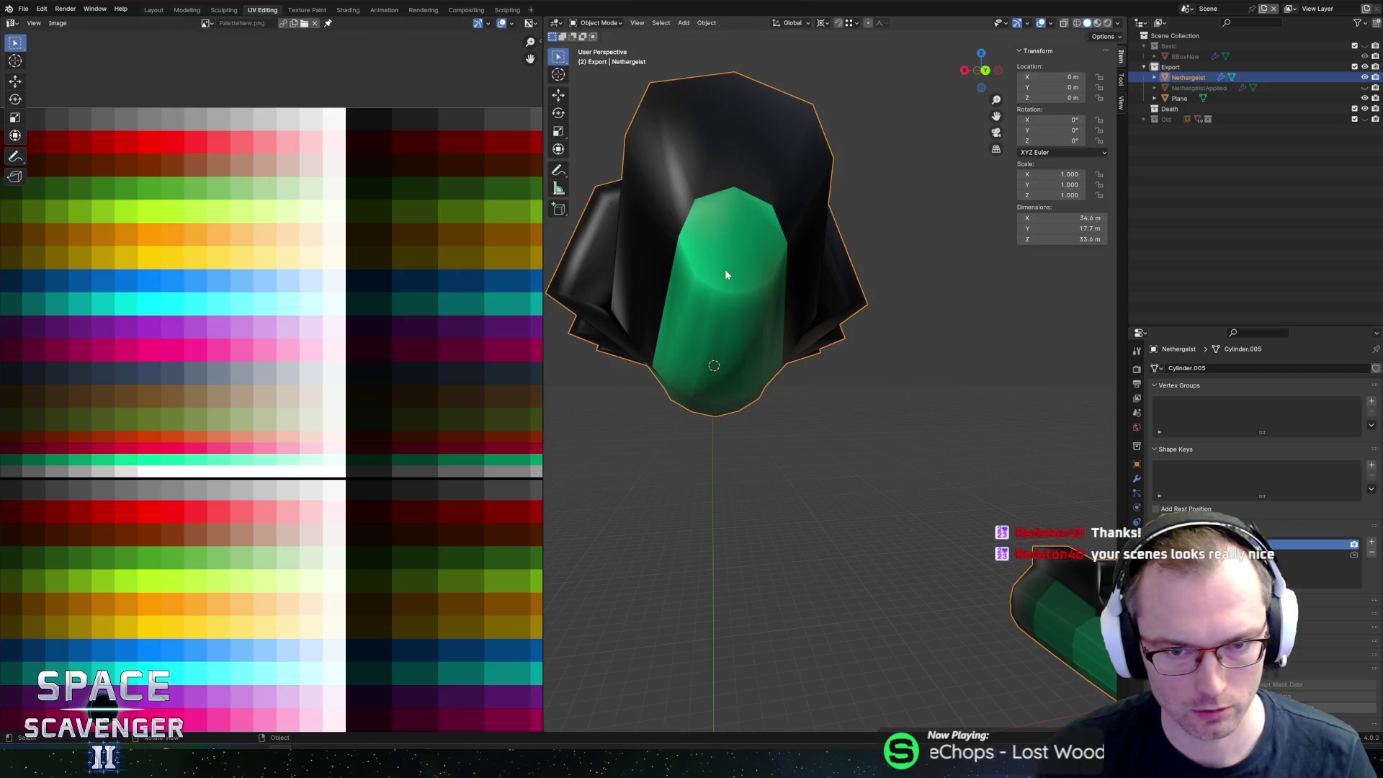
scroll(733, 269, "down", 5)
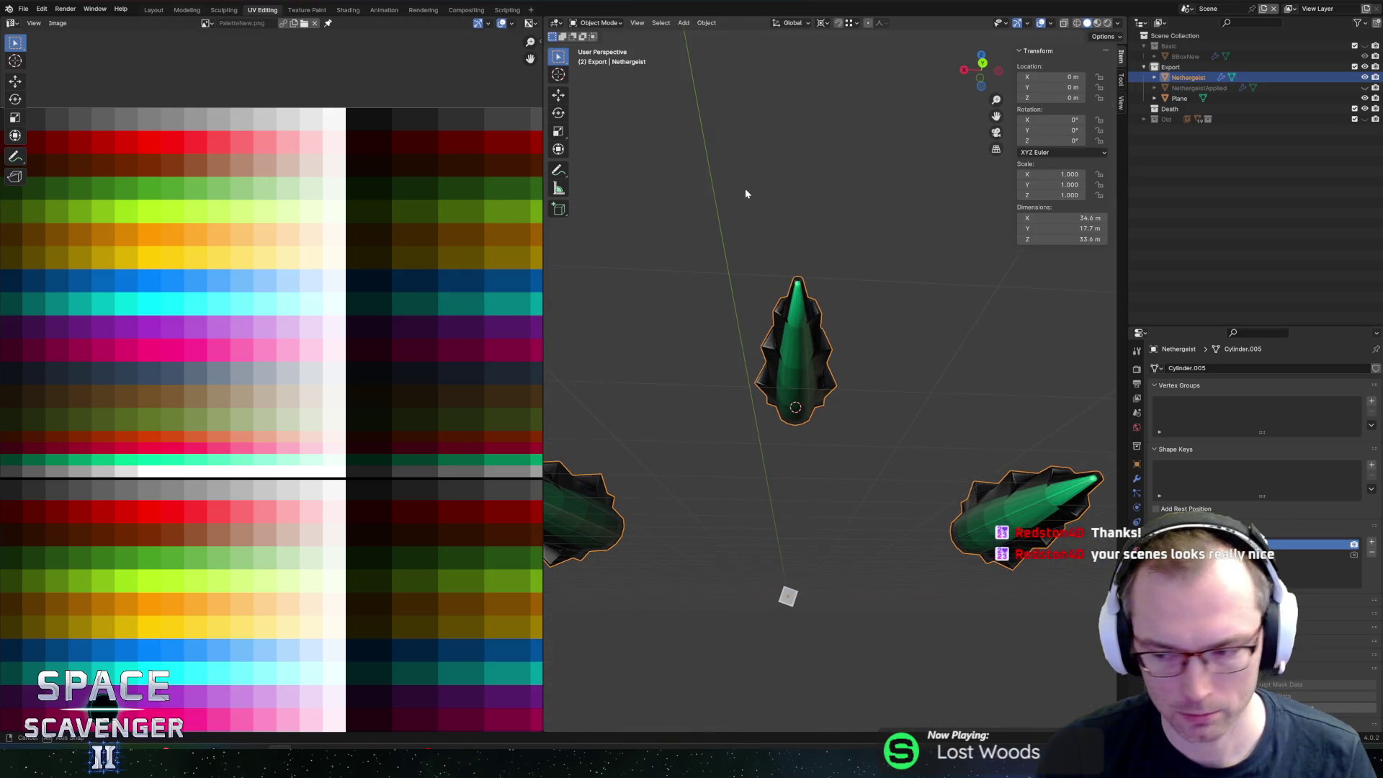
- Switch from Blender to Unity to watch the re-exported crystals in the Game view
key("alt+Tab")
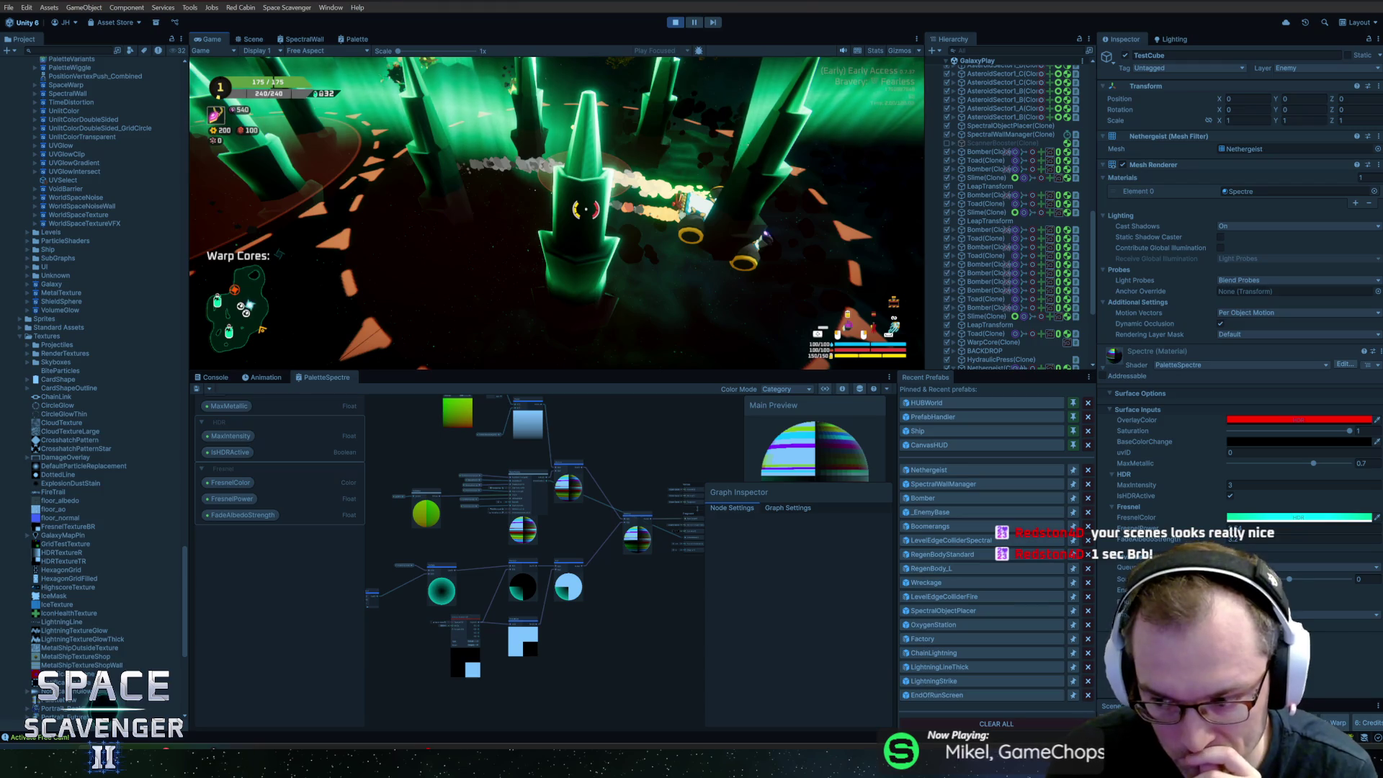
- Shift the Multiply node aside and lower FadeAlbedoStrength to brighten the crystals
scroll(547, 562, "up", 5)
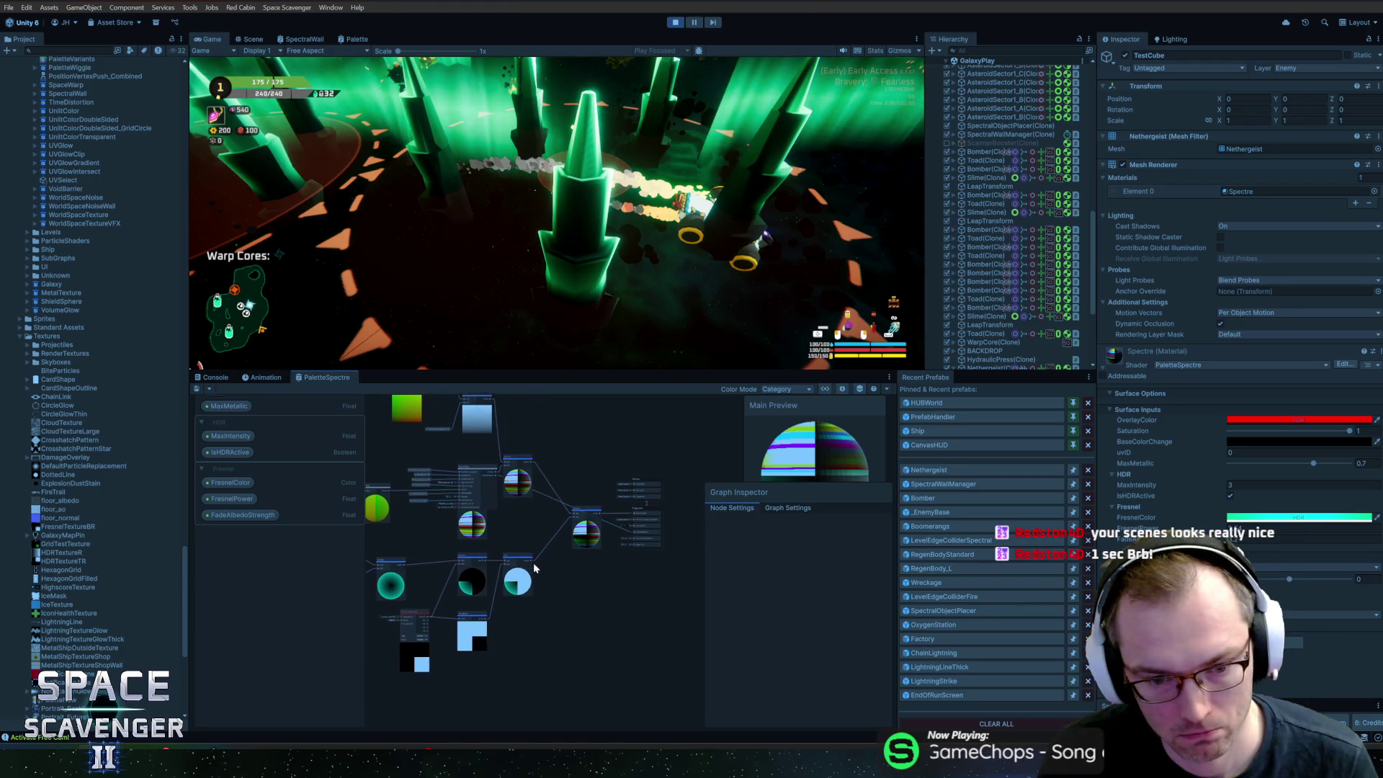
scroll(642, 578, "down", 4)
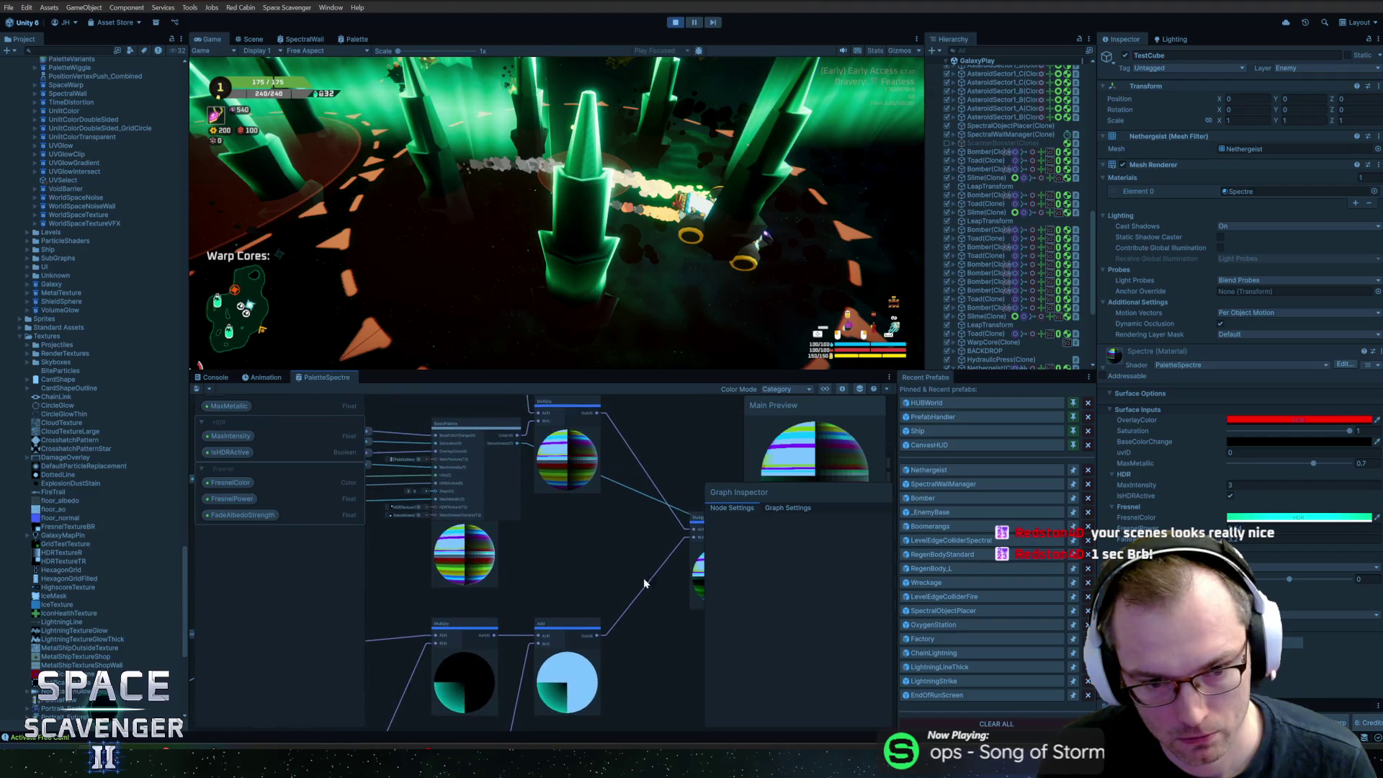
scroll(637, 503, "up", 4)
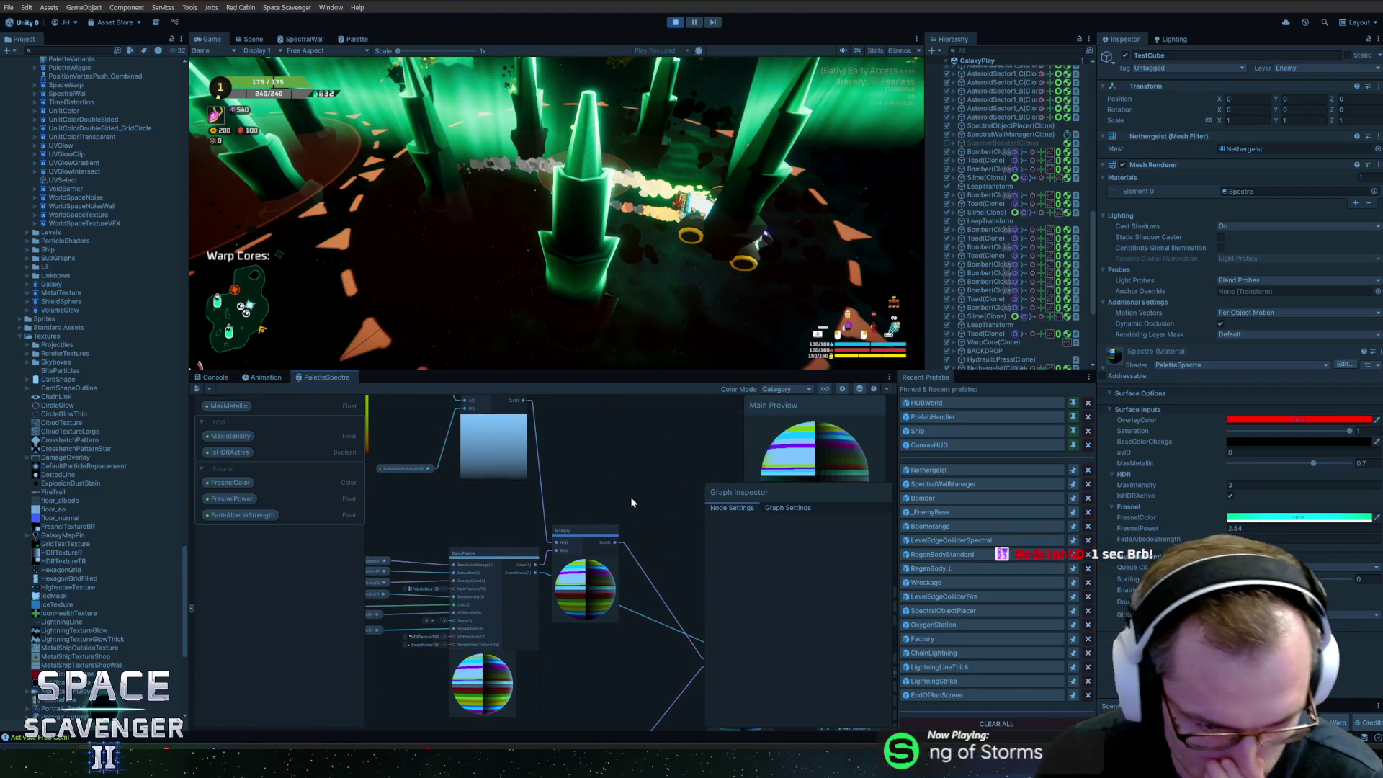
left_click_drag(589, 594, 631, 603)
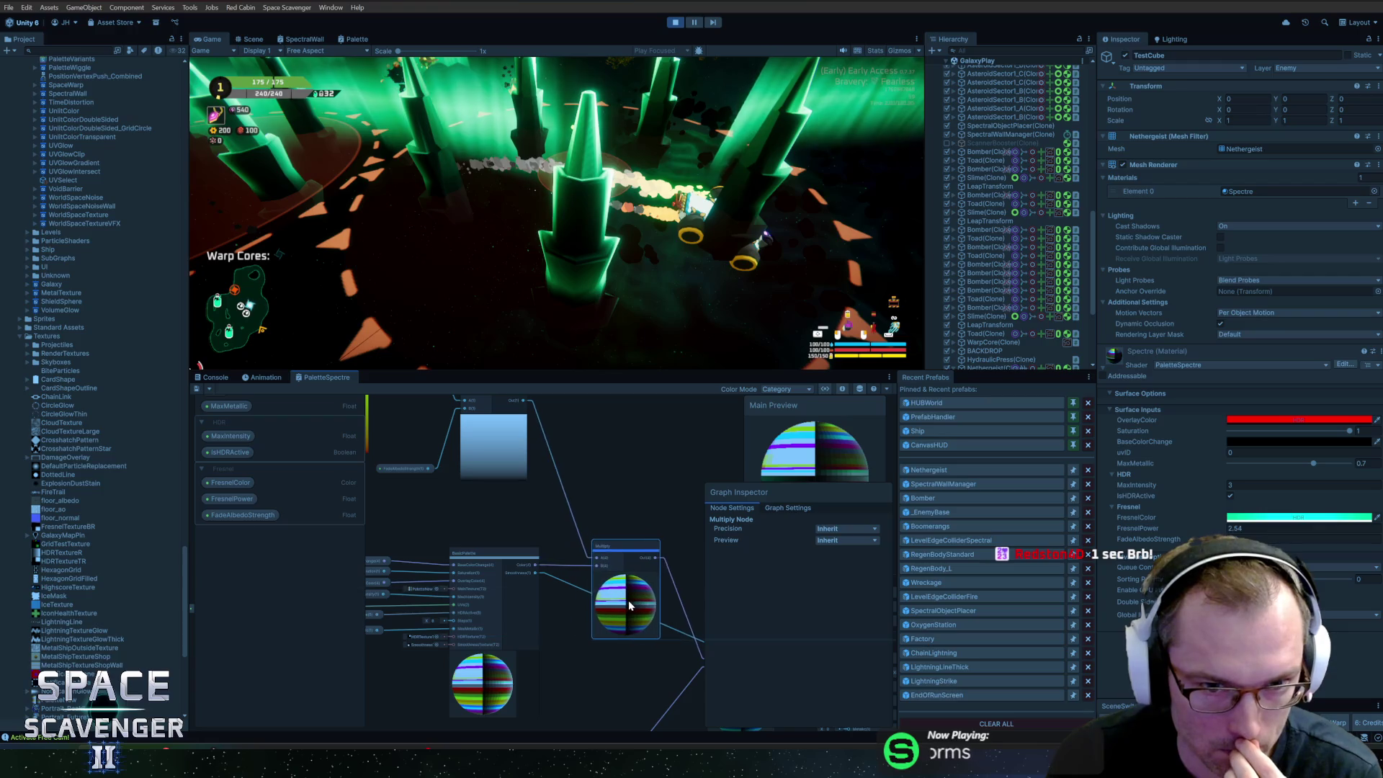
mouse_move(626, 450)
left_mouse_down()
mouse_move(604, 505)
mouse_move(625, 494)
left_mouse_up()
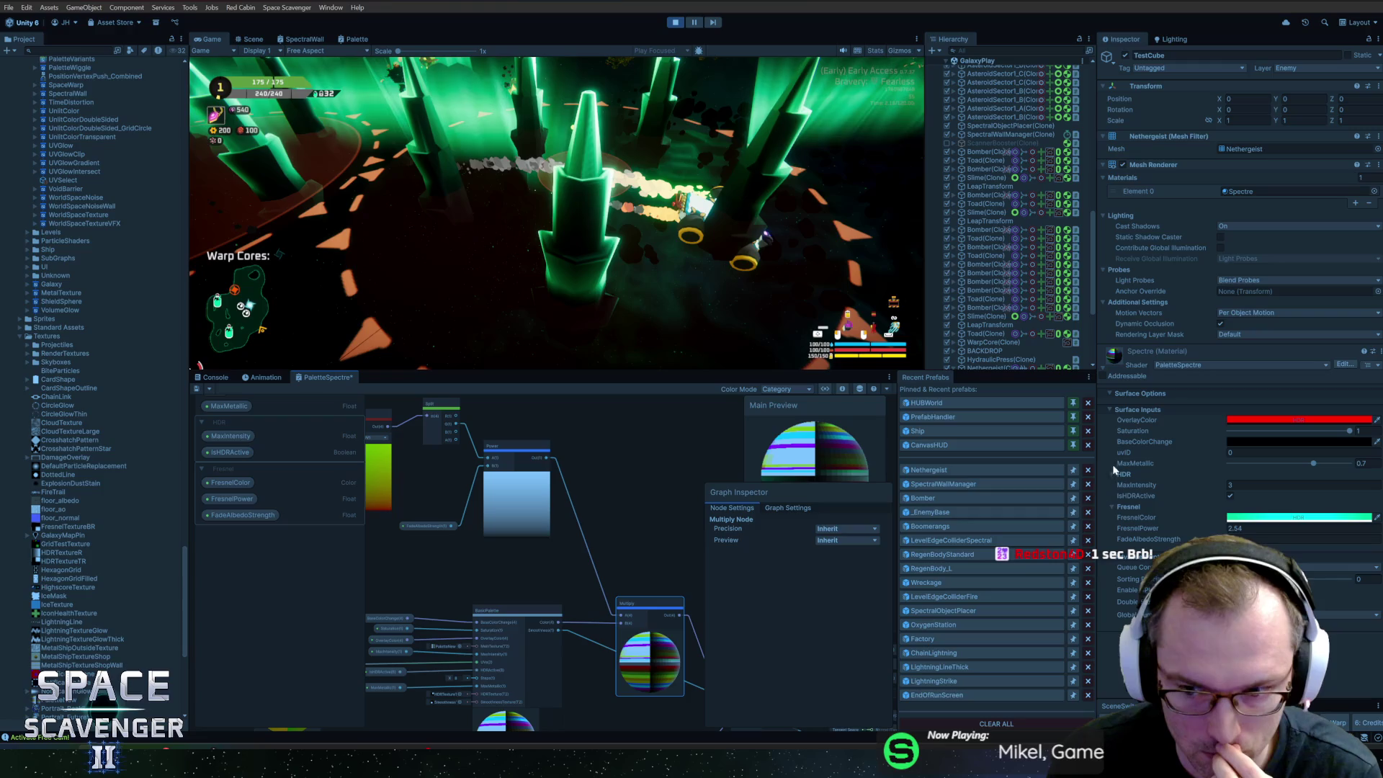
left_click(1155, 540)
mouse_move(1155, 540)
left_mouse_down()
mouse_move(1109, 542)
mouse_move(1144, 545)
left_mouse_up()
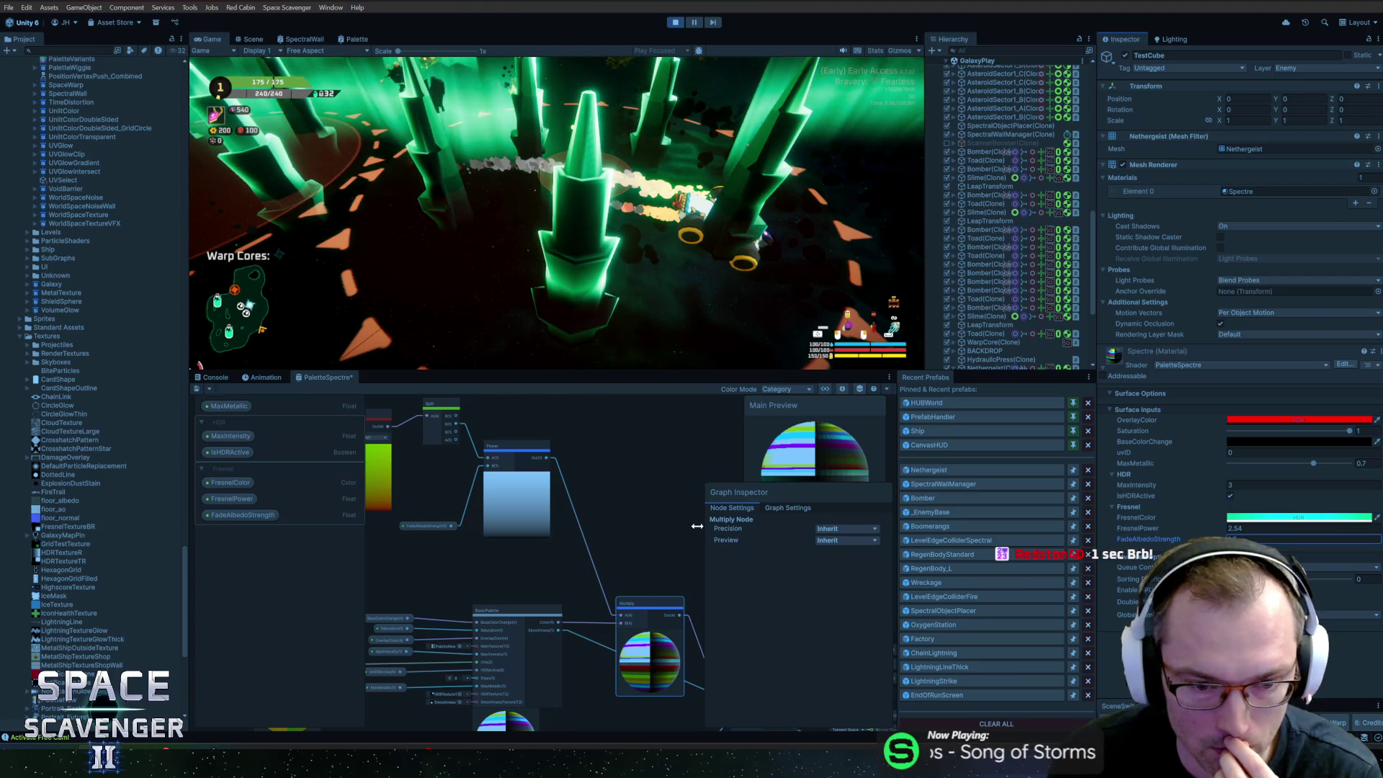
- Bring the lower palette nodes into view and select the Multiply nodes
left_click_drag(697, 526, 600, 400)
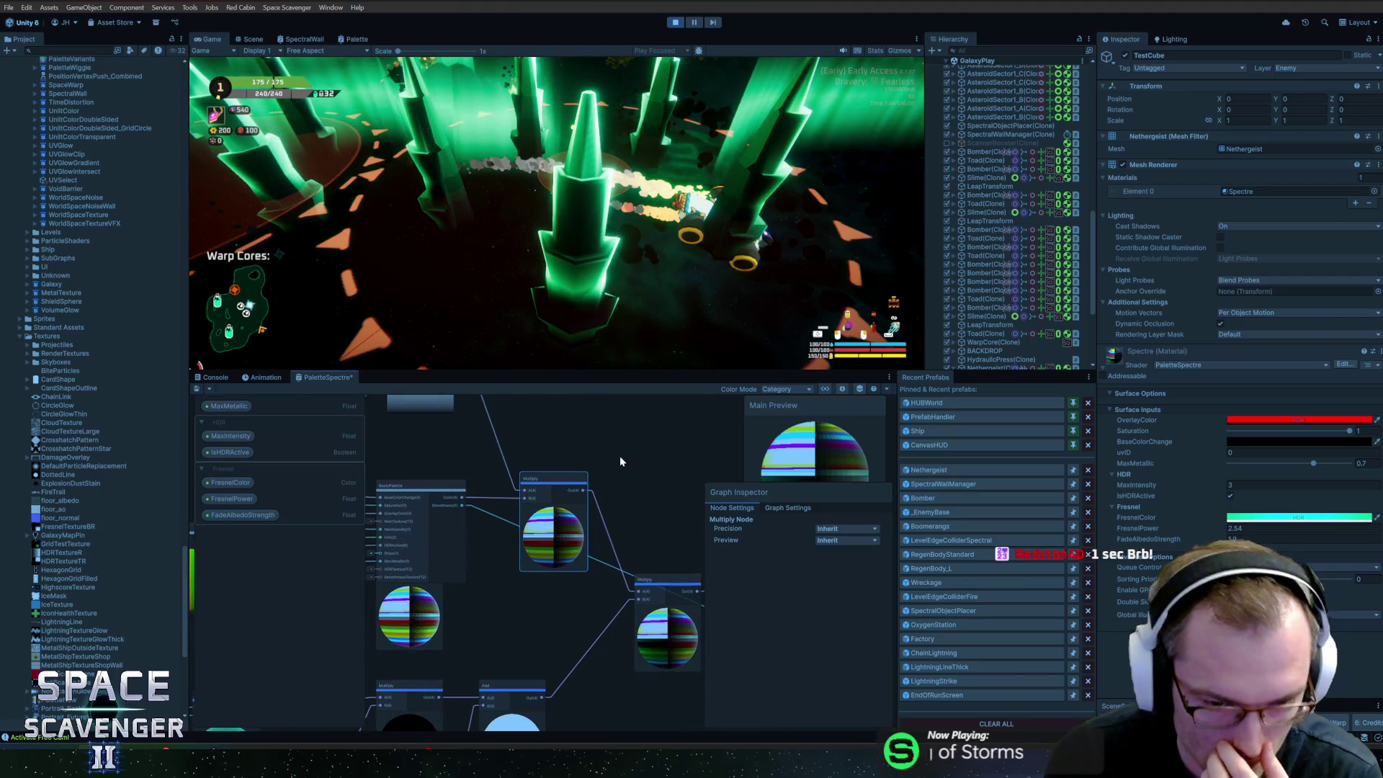
mouse_move(621, 461)
left_mouse_down()
mouse_move(605, 451)
mouse_move(651, 457)
mouse_move(559, 434)
mouse_move(581, 431)
mouse_move(609, 465)
left_mouse_up()
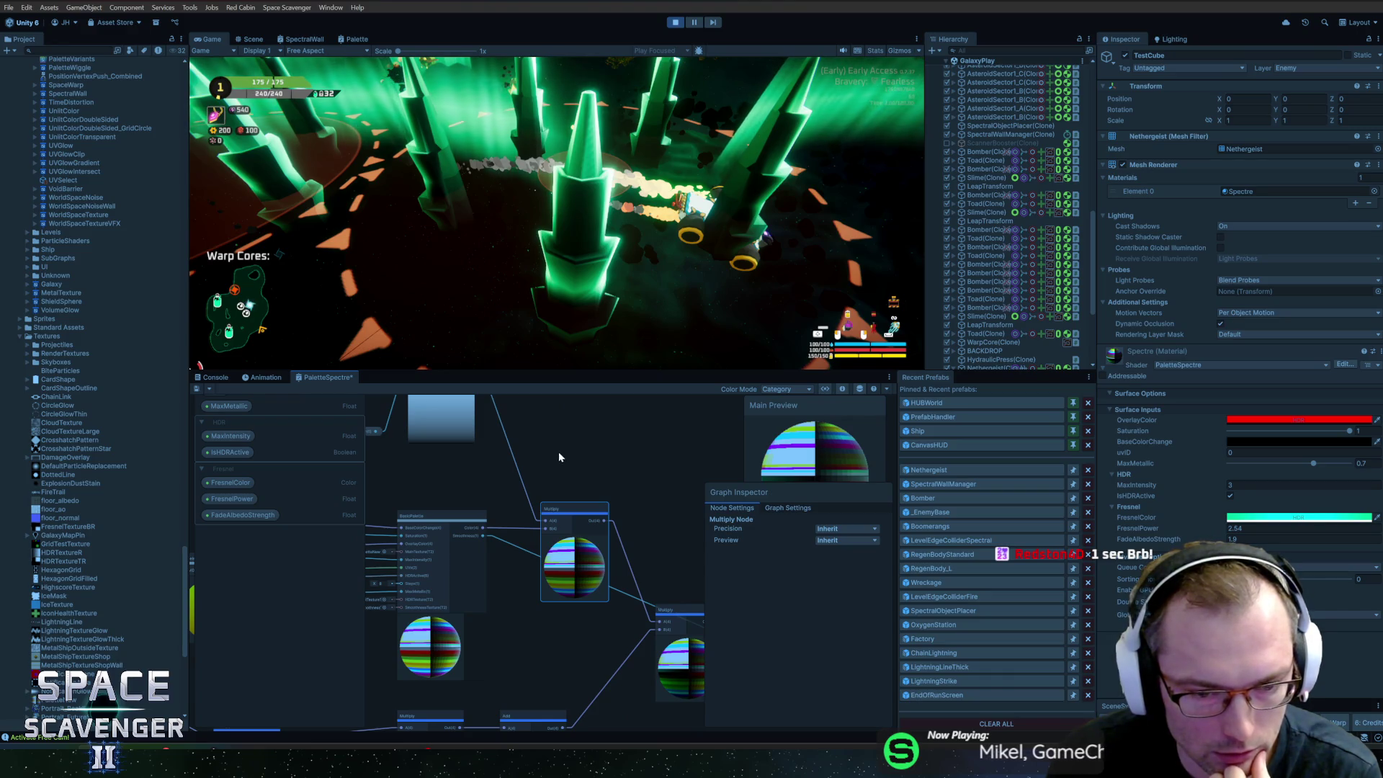
mouse_move(628, 465)
left_mouse_down()
mouse_move(612, 416)
mouse_move(642, 490)
left_mouse_up()
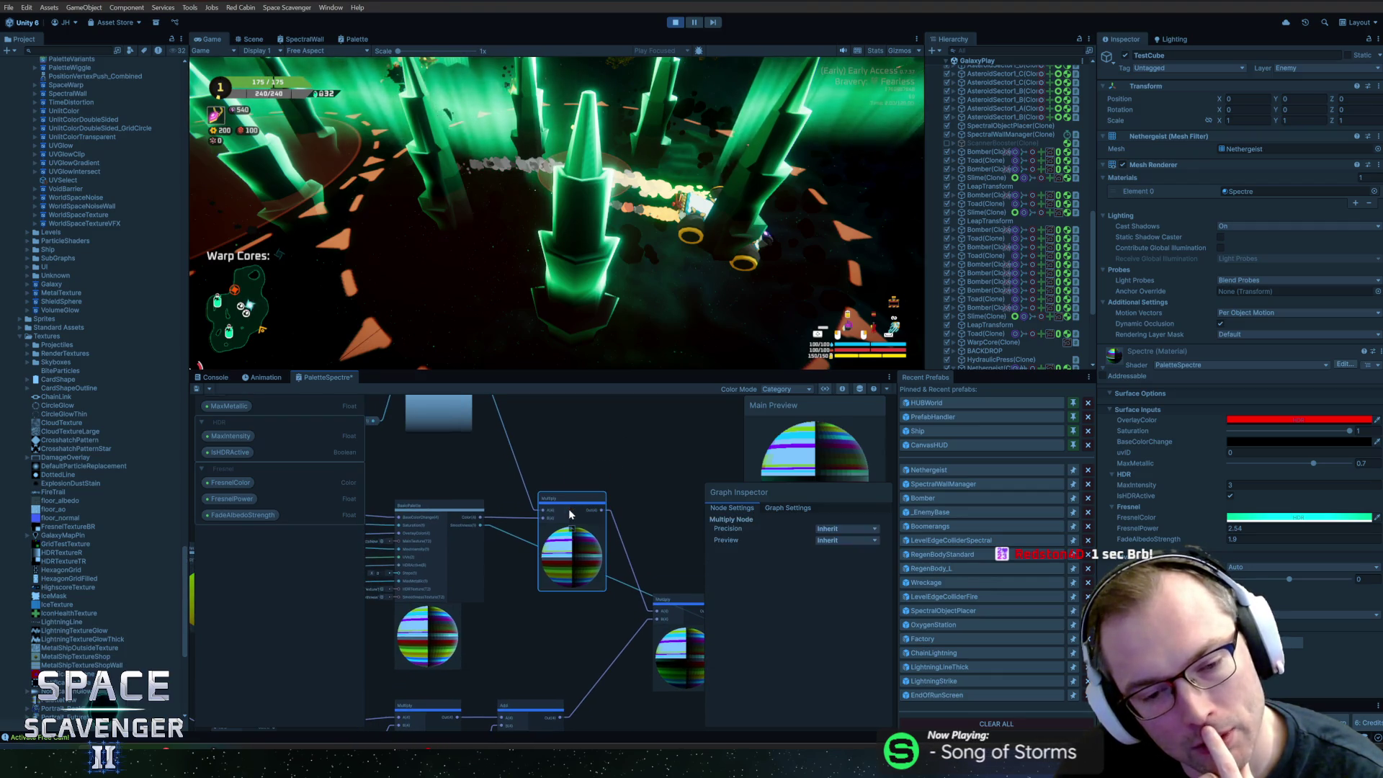
left_click(670, 519)
left_click_drag(667, 516, 611, 442)
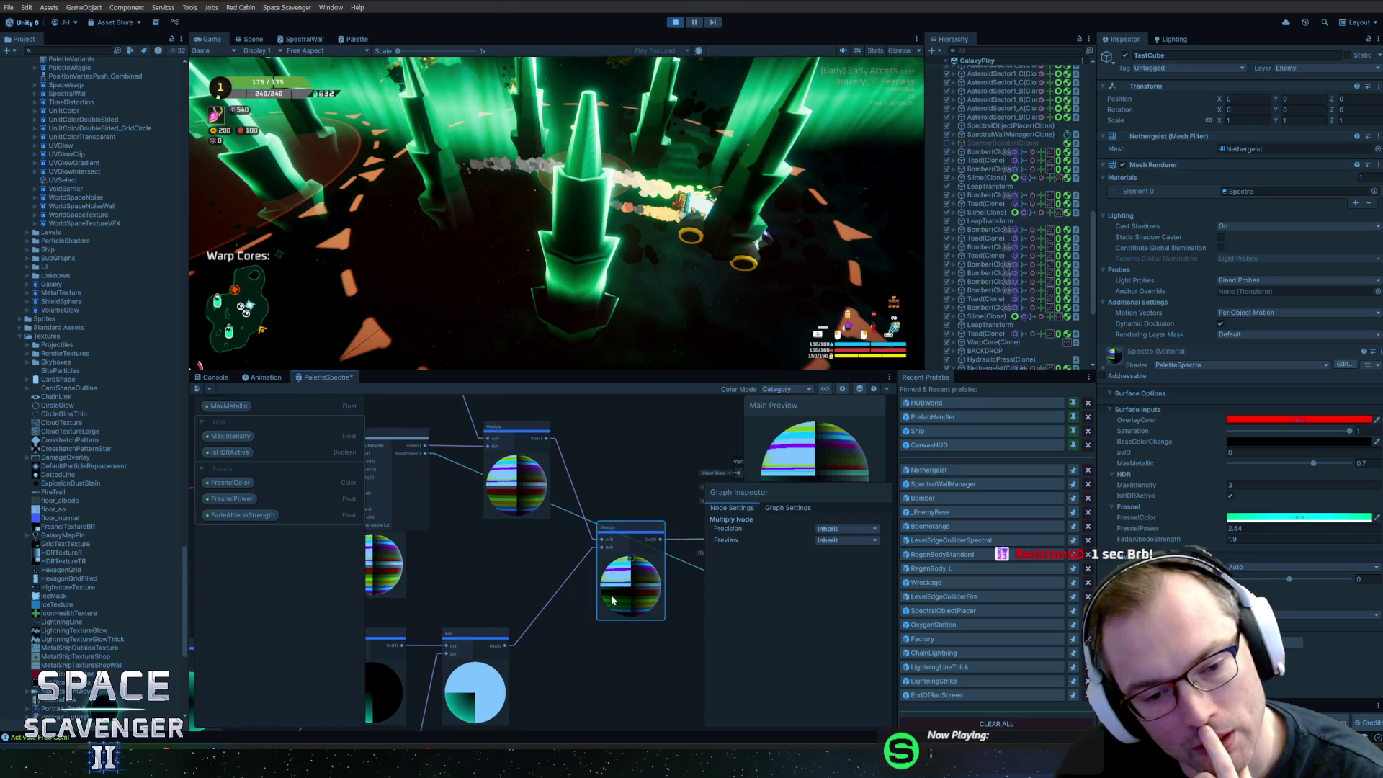
left_click_drag(465, 592, 474, 655)
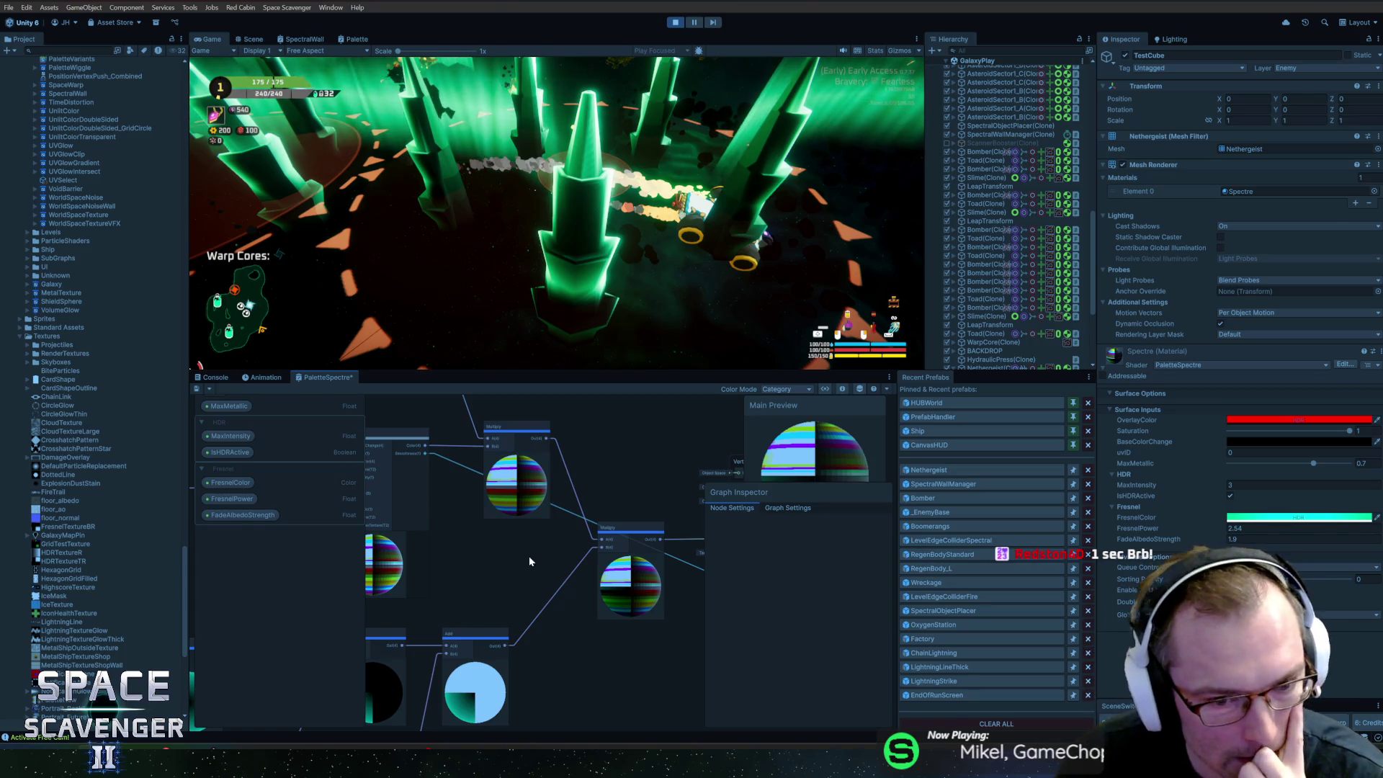
left_click(510, 508)
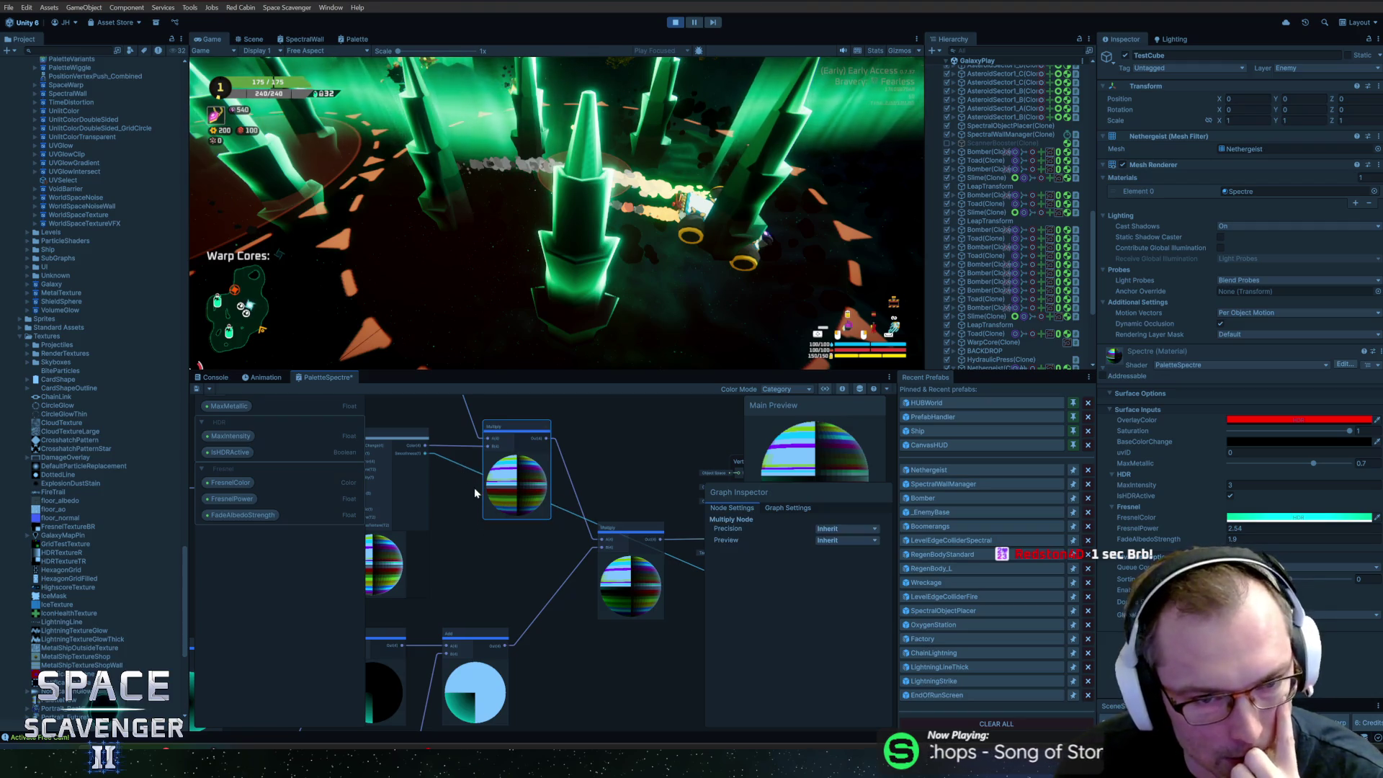
left_click_drag(469, 502, 436, 520)
left_click(568, 657)
left_click(595, 591)
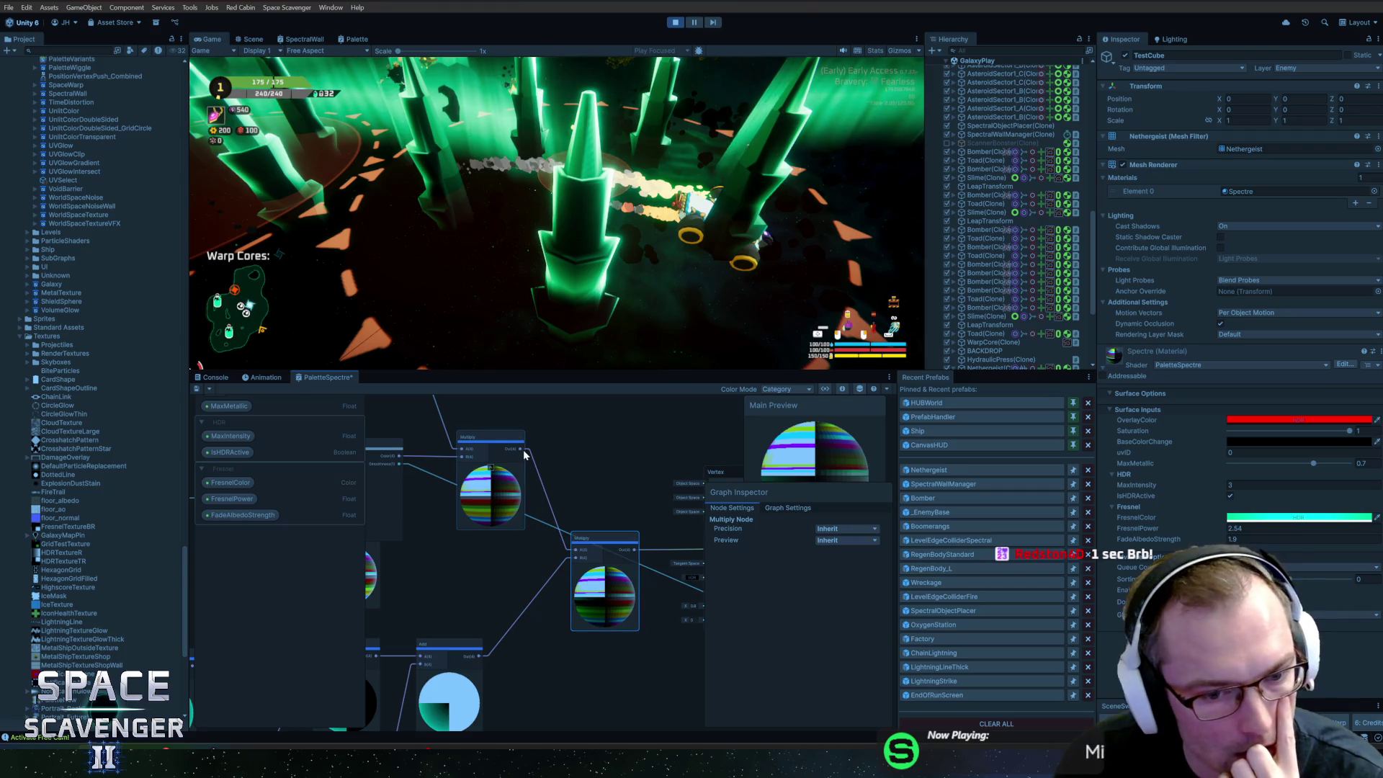
- Create an Add node from the Multiply output, feed it into the upper Add's B, and save
mouse_move(522, 452)
left_mouse_down()
mouse_move(573, 446)
mouse_move(581, 464)
left_mouse_up()
type("add")
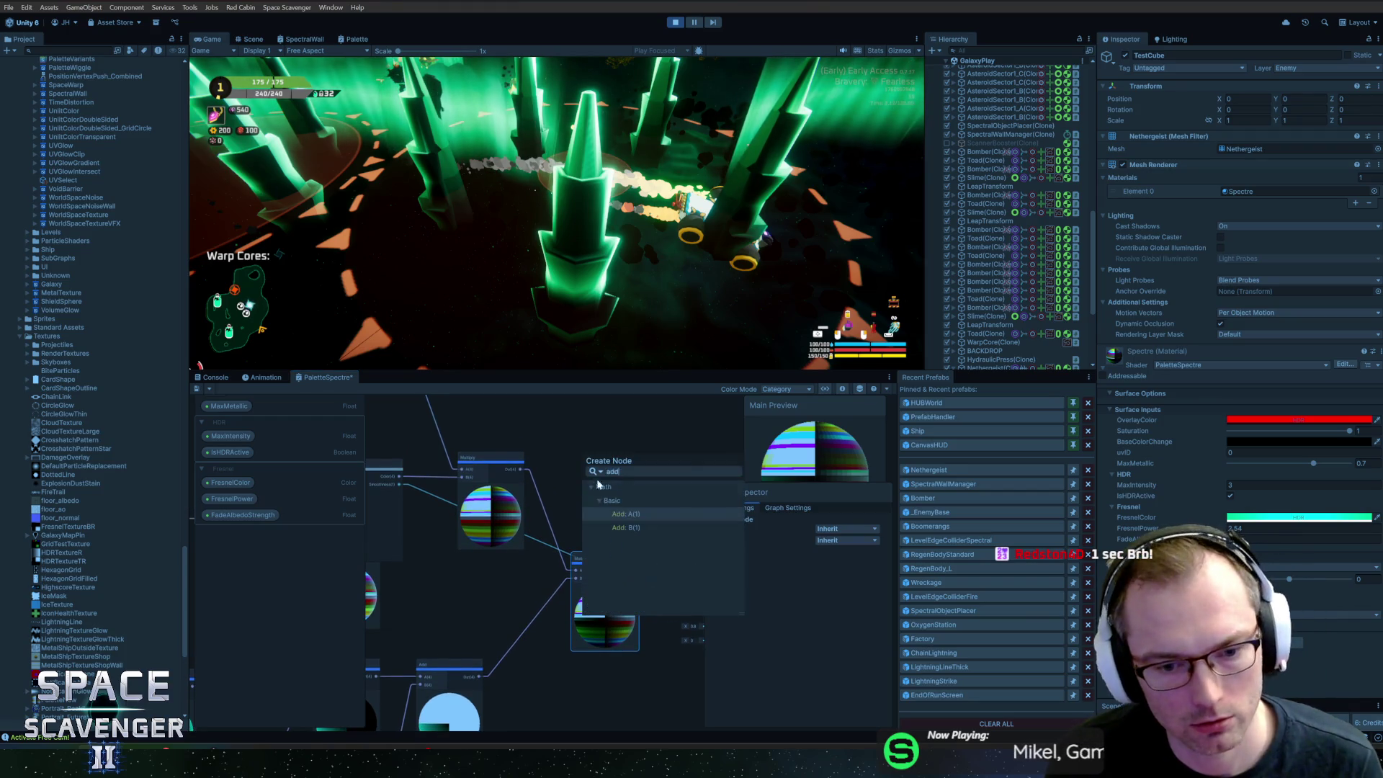
left_click(627, 514)
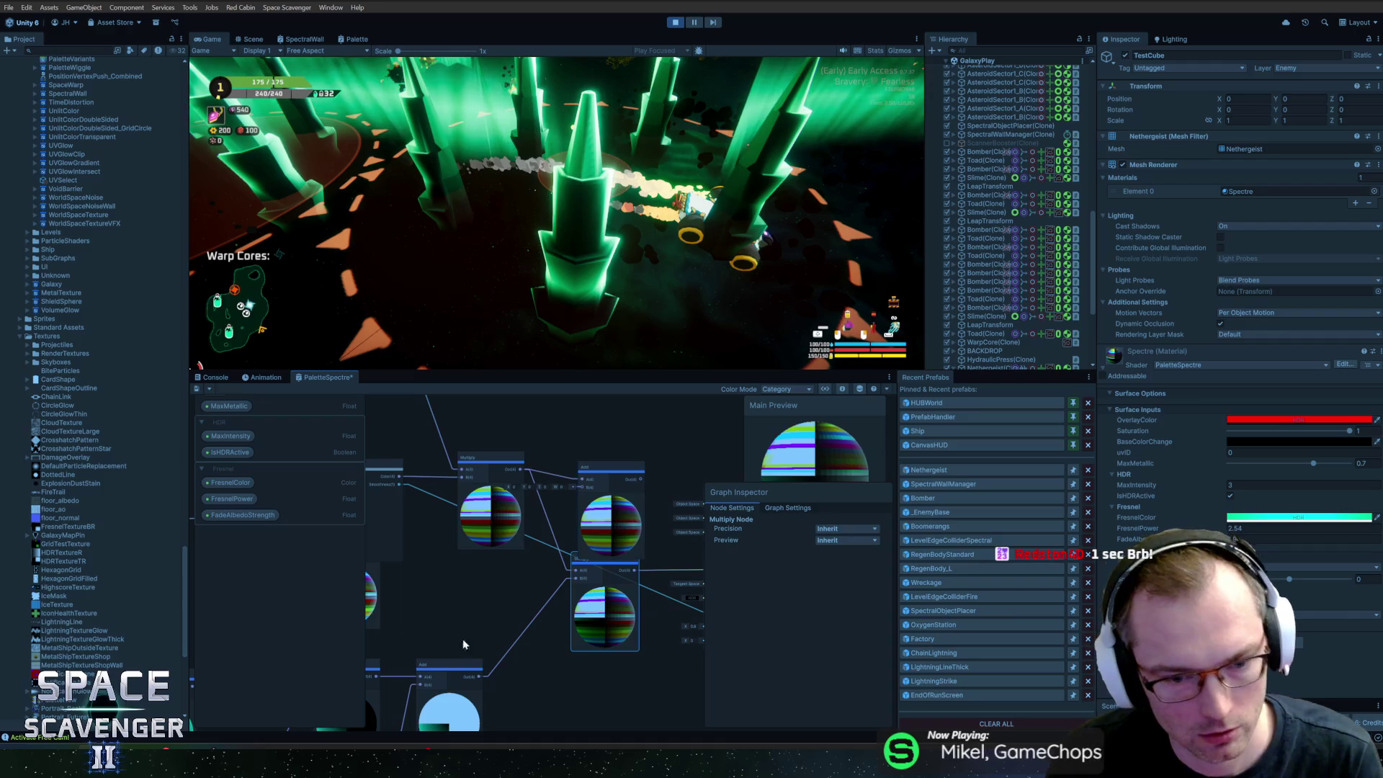
left_click_drag(480, 677, 583, 487)
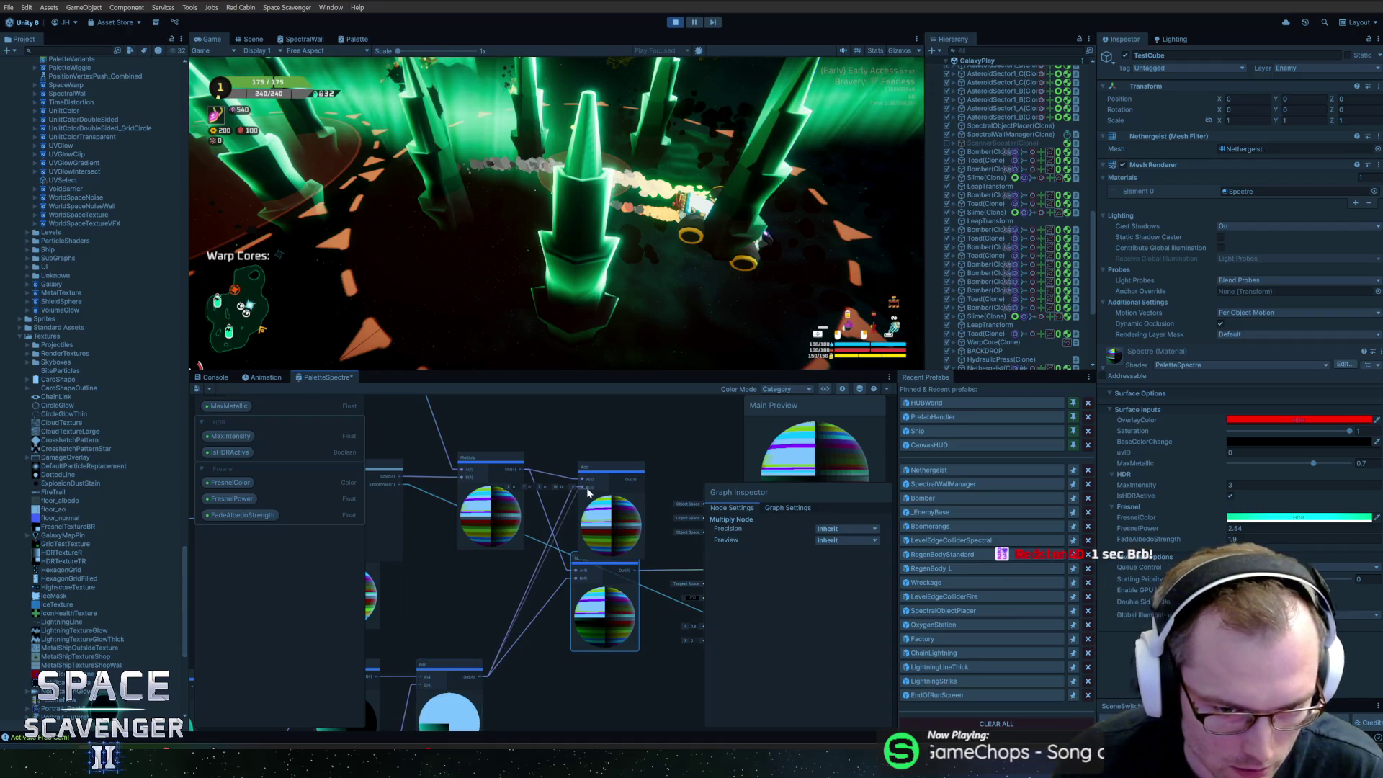
scroll(664, 463, "up", 3)
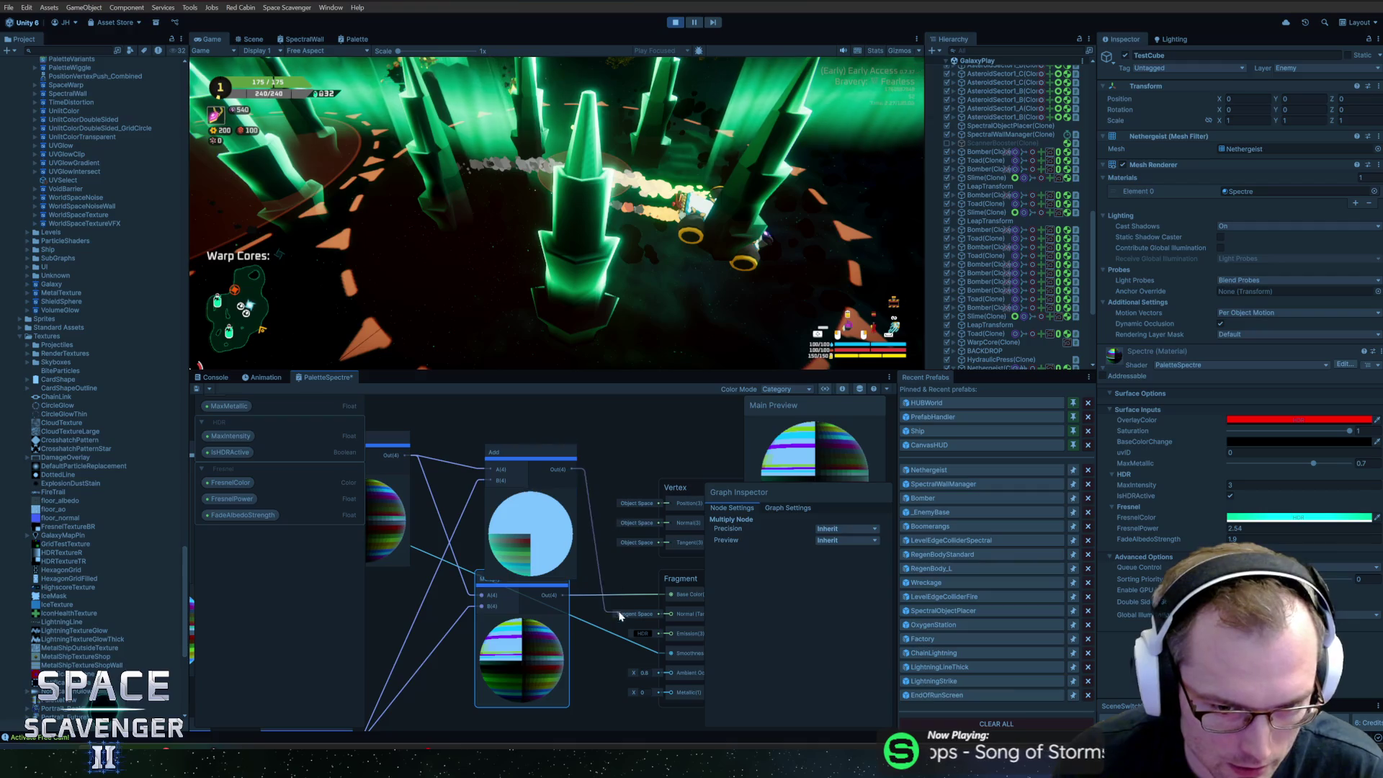
left_click_drag(452, 641, 487, 556)
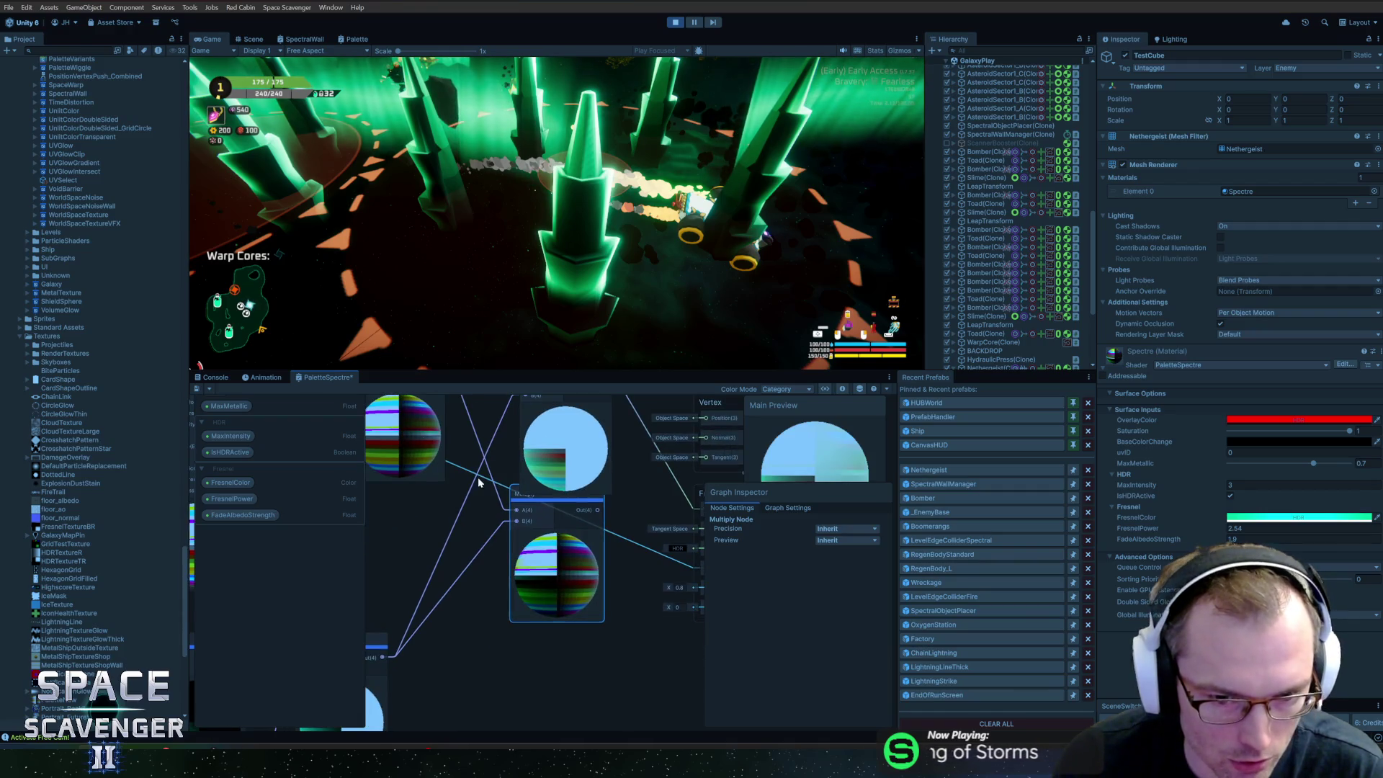
left_click(197, 391)
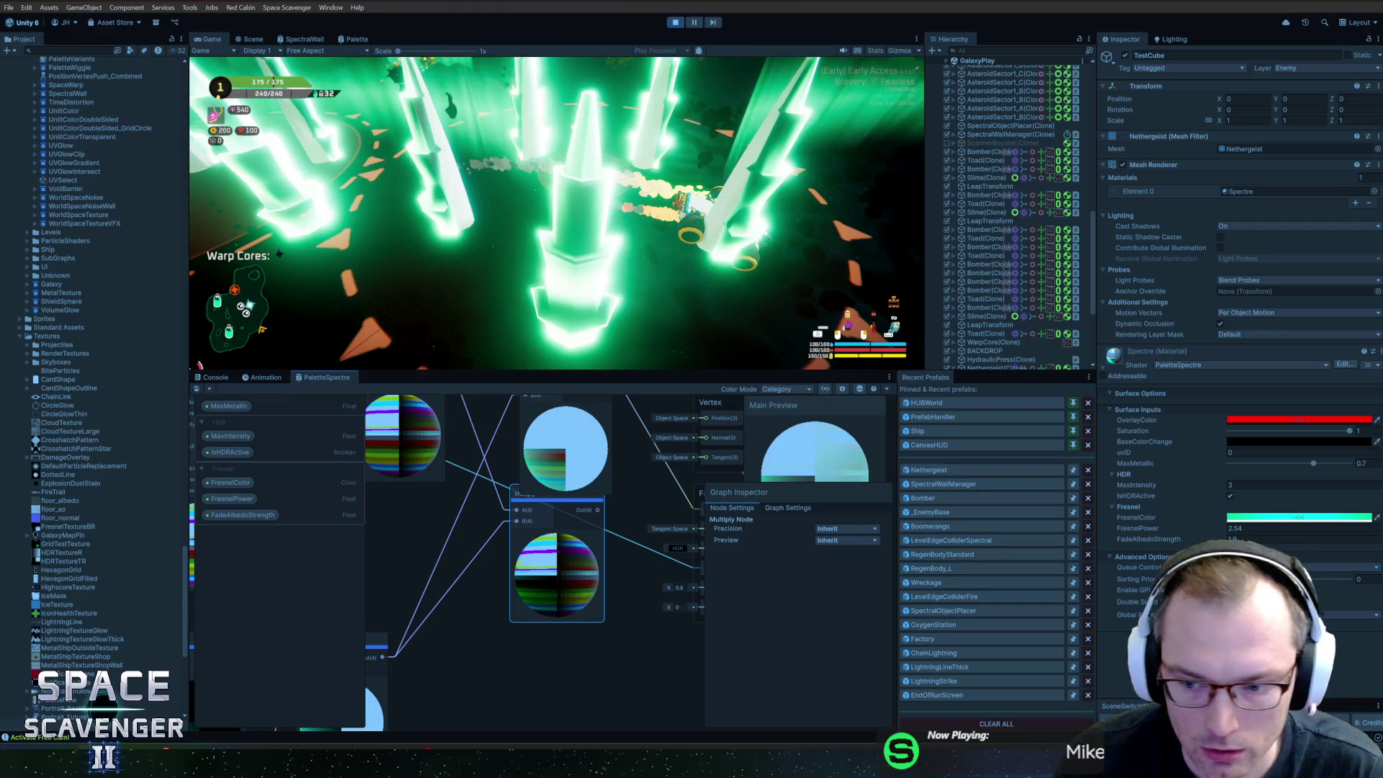
- Set FresnelPower to 2.53 and FresnelColor HDR intensity to 2.4169, then move Multiply down
mouse_move(1207, 529)
left_mouse_down()
mouse_move(1286, 520)
mouse_move(1199, 517)
left_mouse_up()
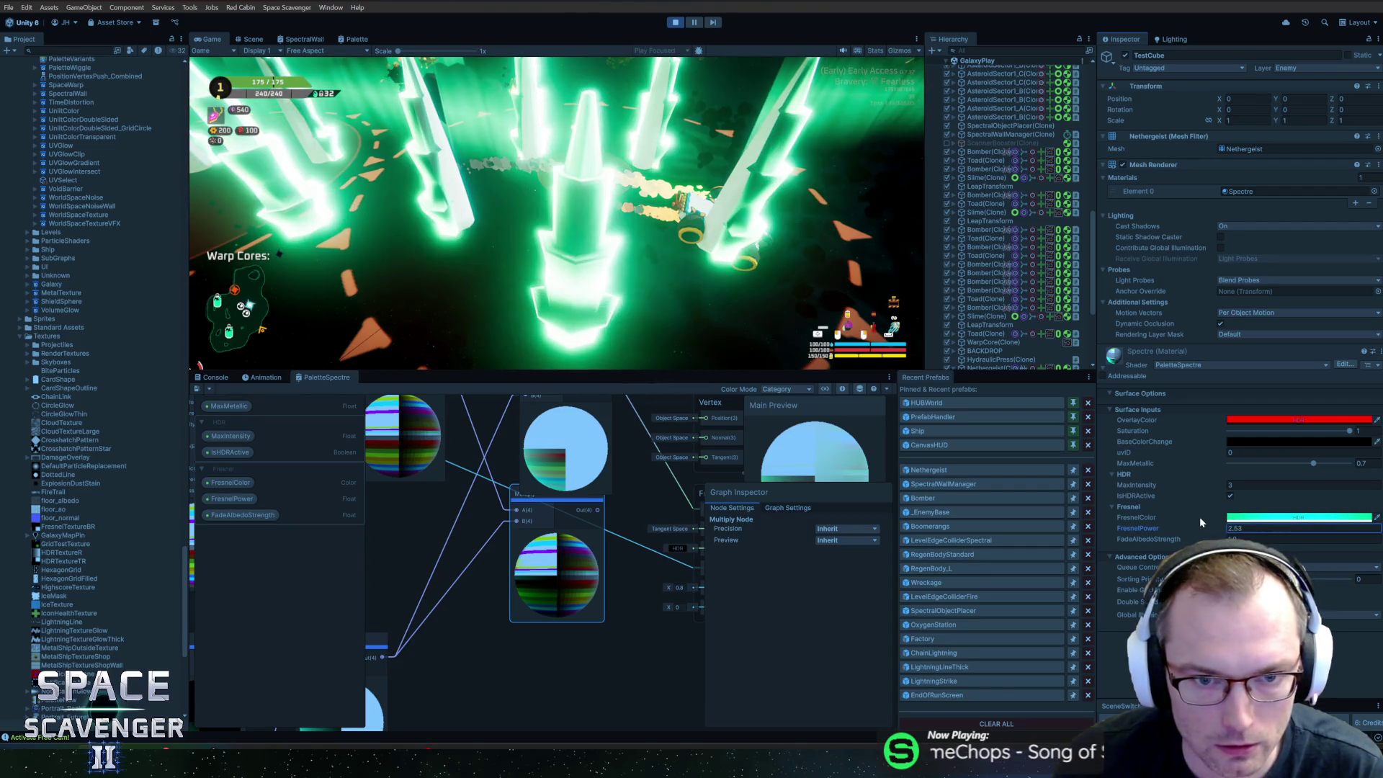
left_click(1267, 517)
type("2.4169")
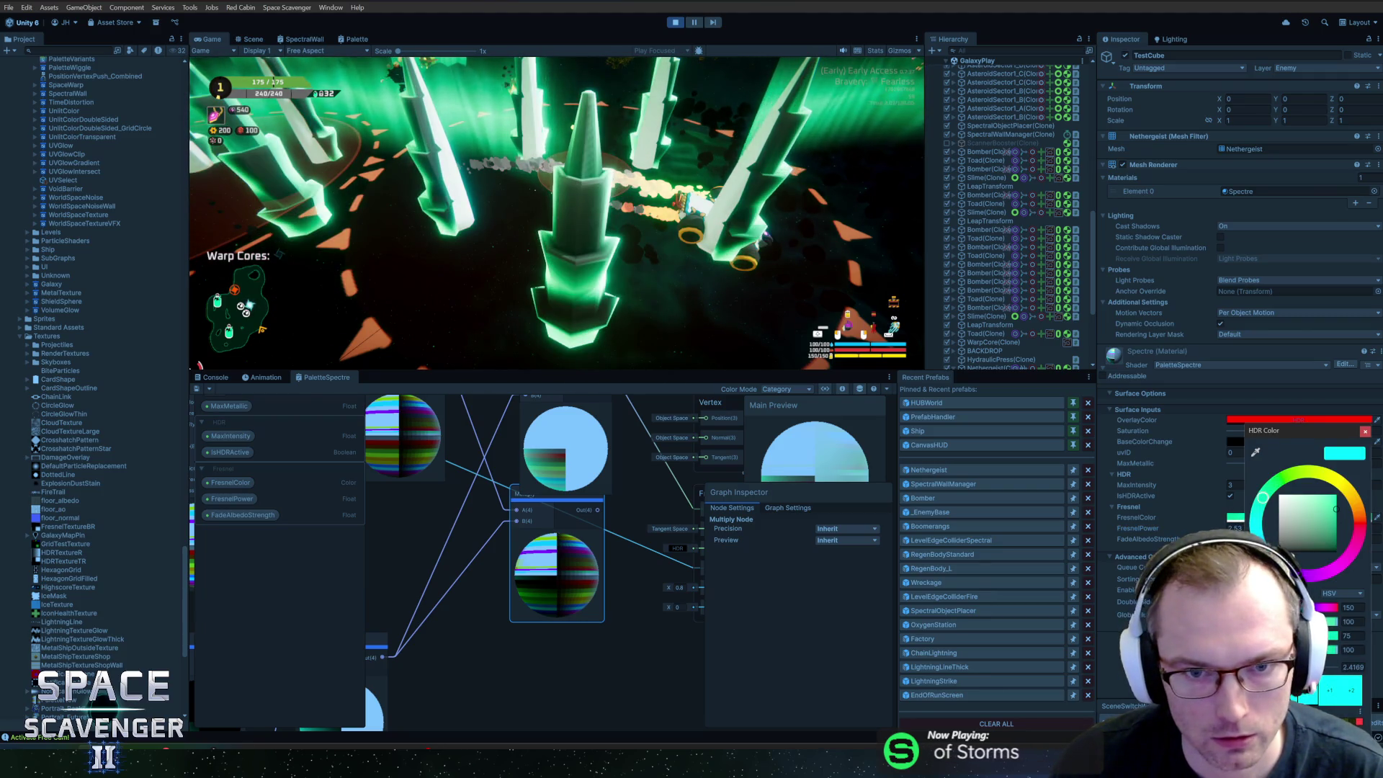
type("1")
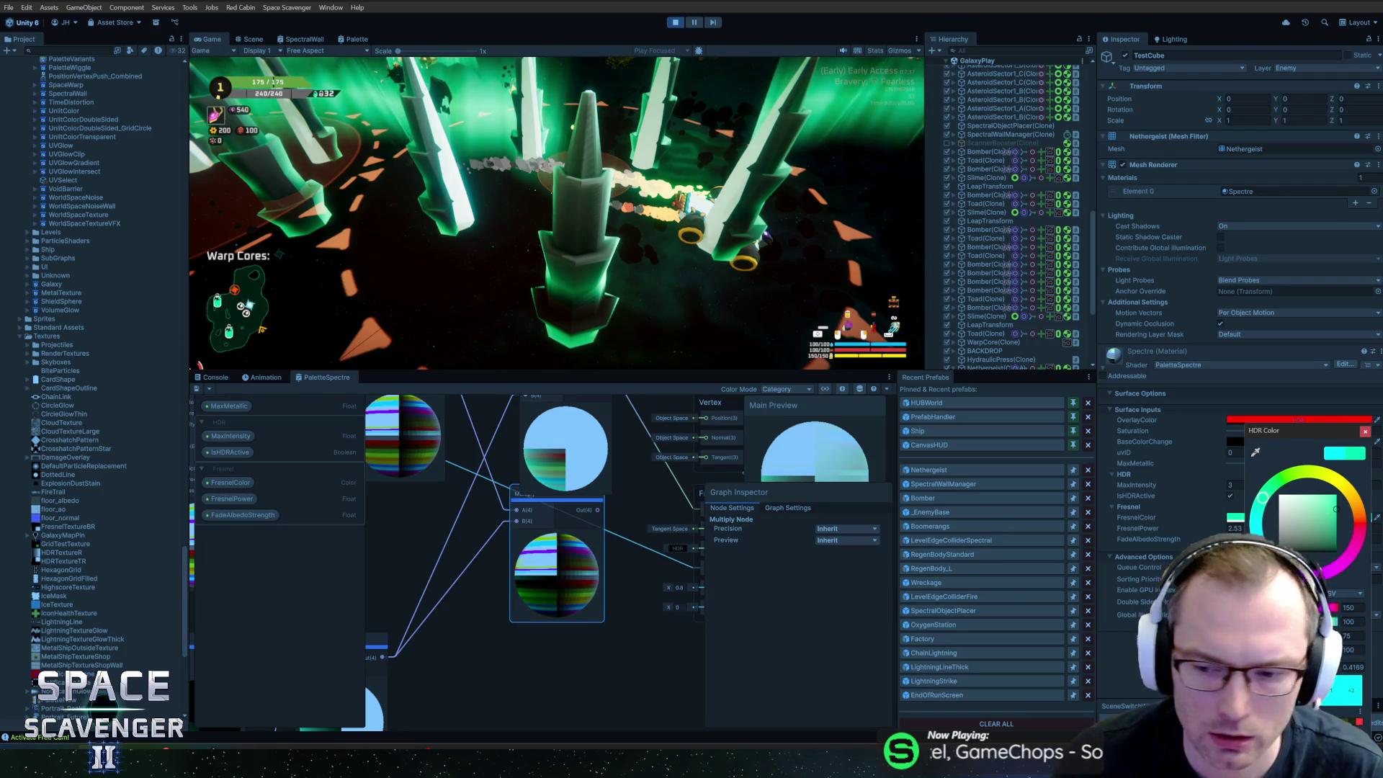
left_click(1365, 432)
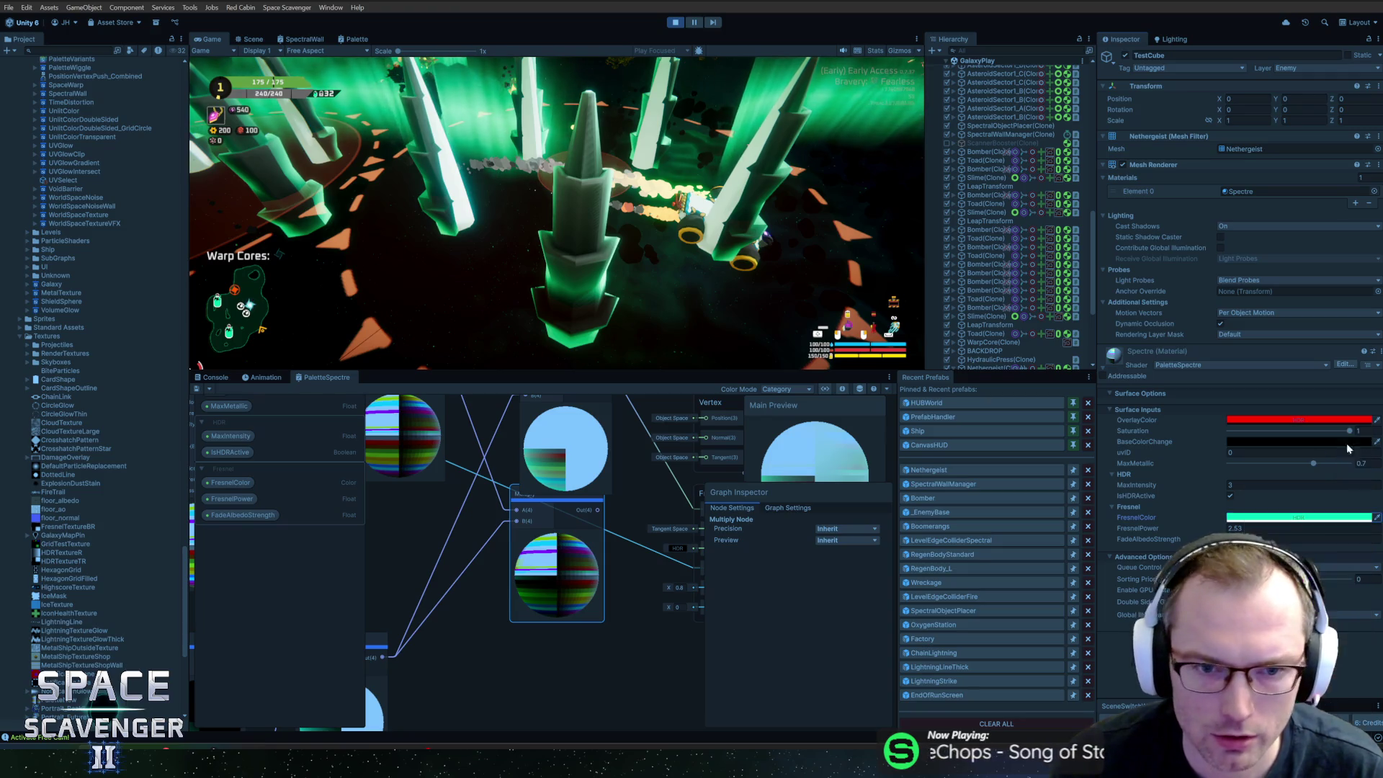
mouse_move(556, 610)
left_mouse_down()
mouse_move(555, 679)
mouse_move(562, 669)
left_mouse_up()
- Move the selected Nethergeist UVs onto a different palette swatch in the UV Editor
key("alt+Tab")
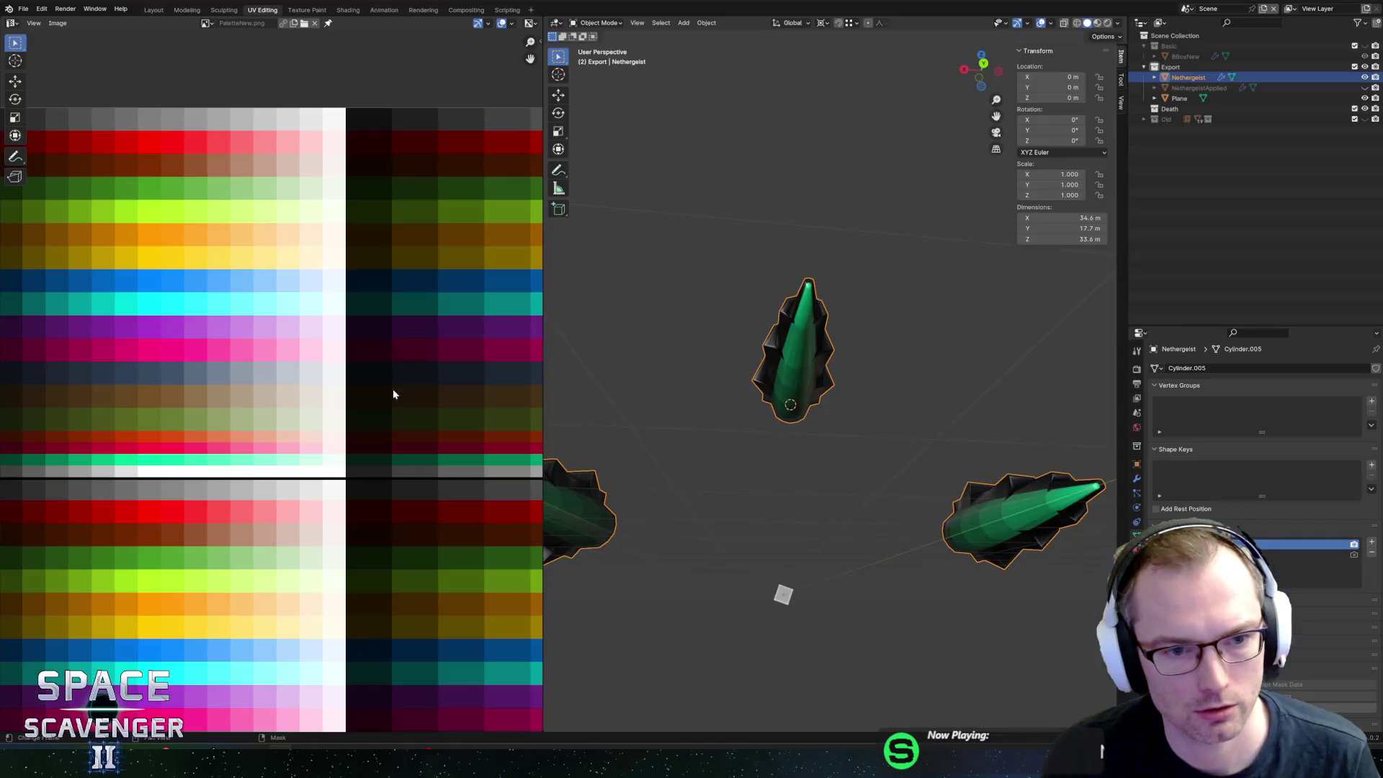
key("Tab")
scroll(364, 488, "down", 4)
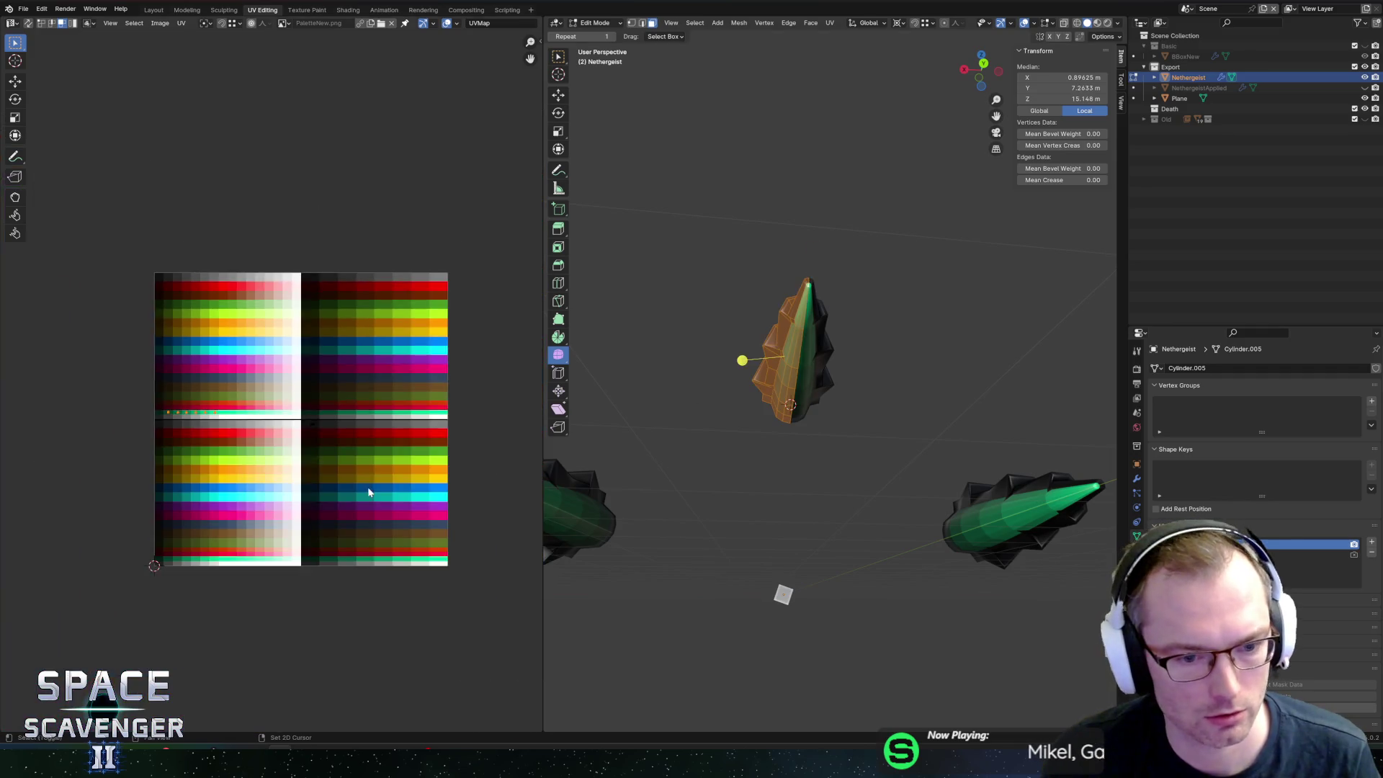
scroll(335, 423, "up", 1)
scroll(335, 423, "up", 2)
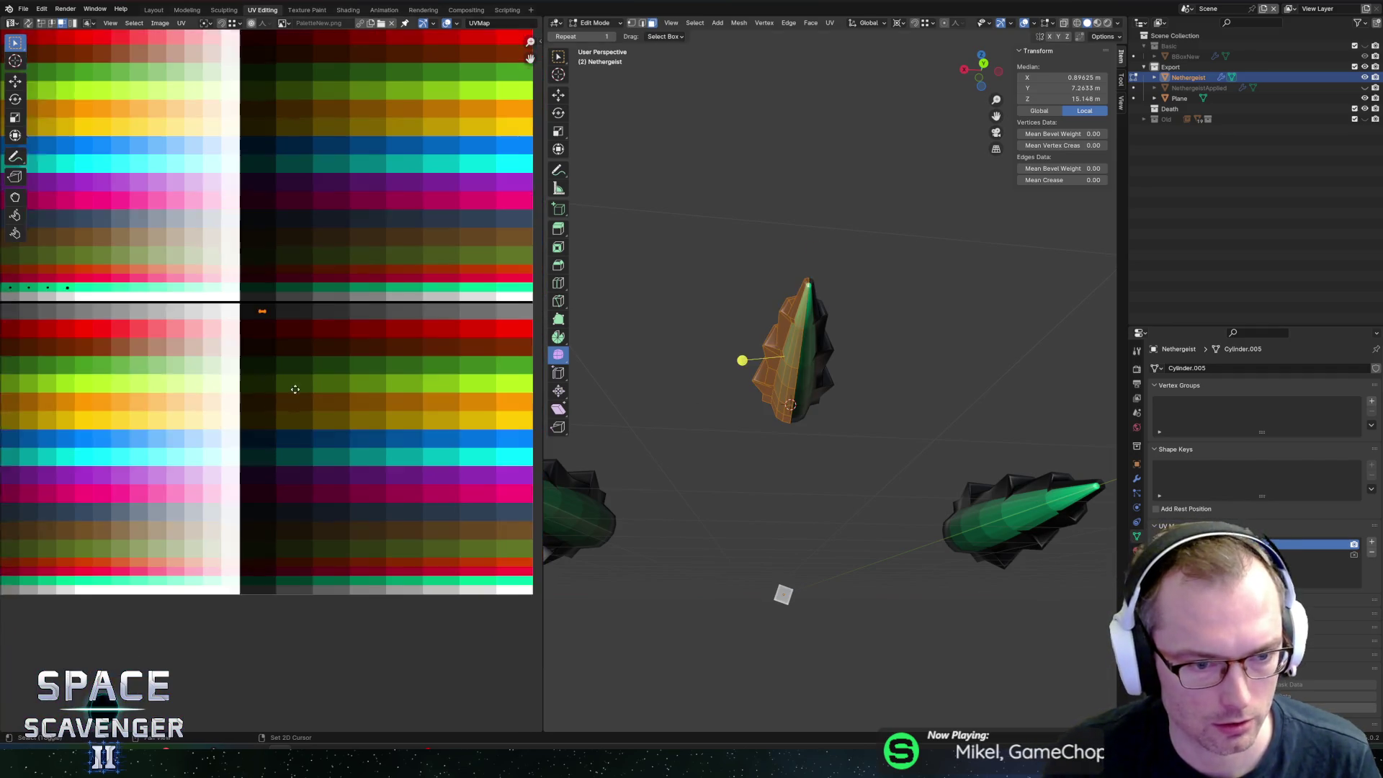
key("g")
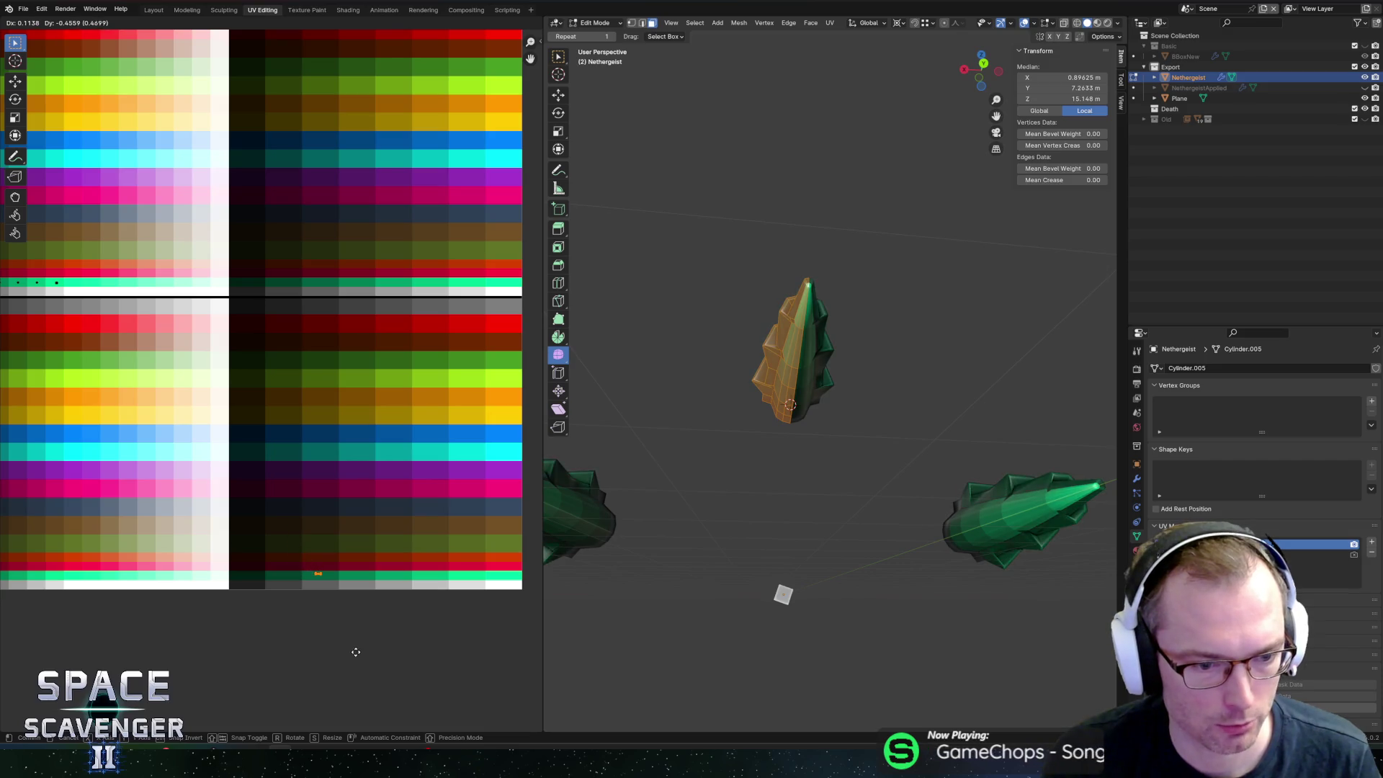
left_click(357, 654)
- Re-export Nethergeist.fbx several times, checking the crystals in Unity after each export
key("ctrl+shift+e")
key("Return")
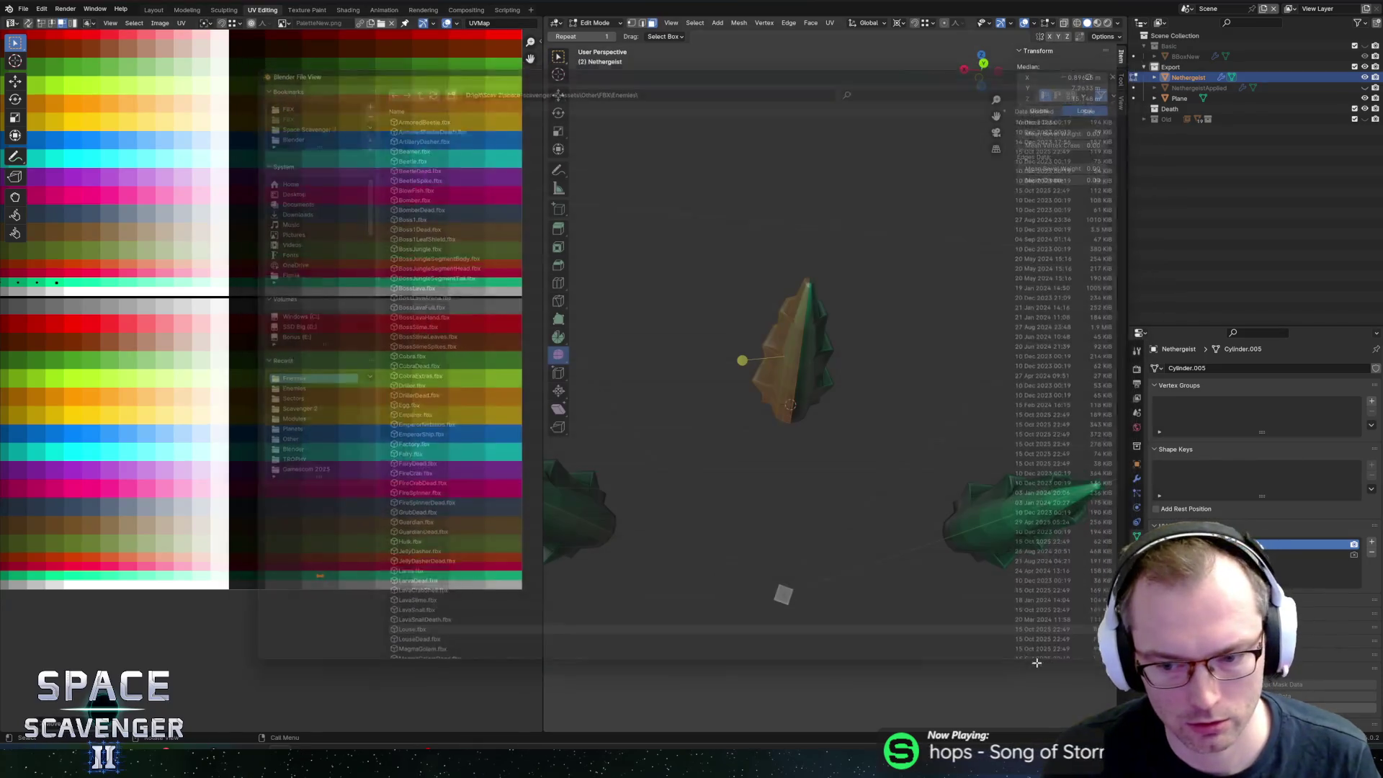
key("alt+Tab")
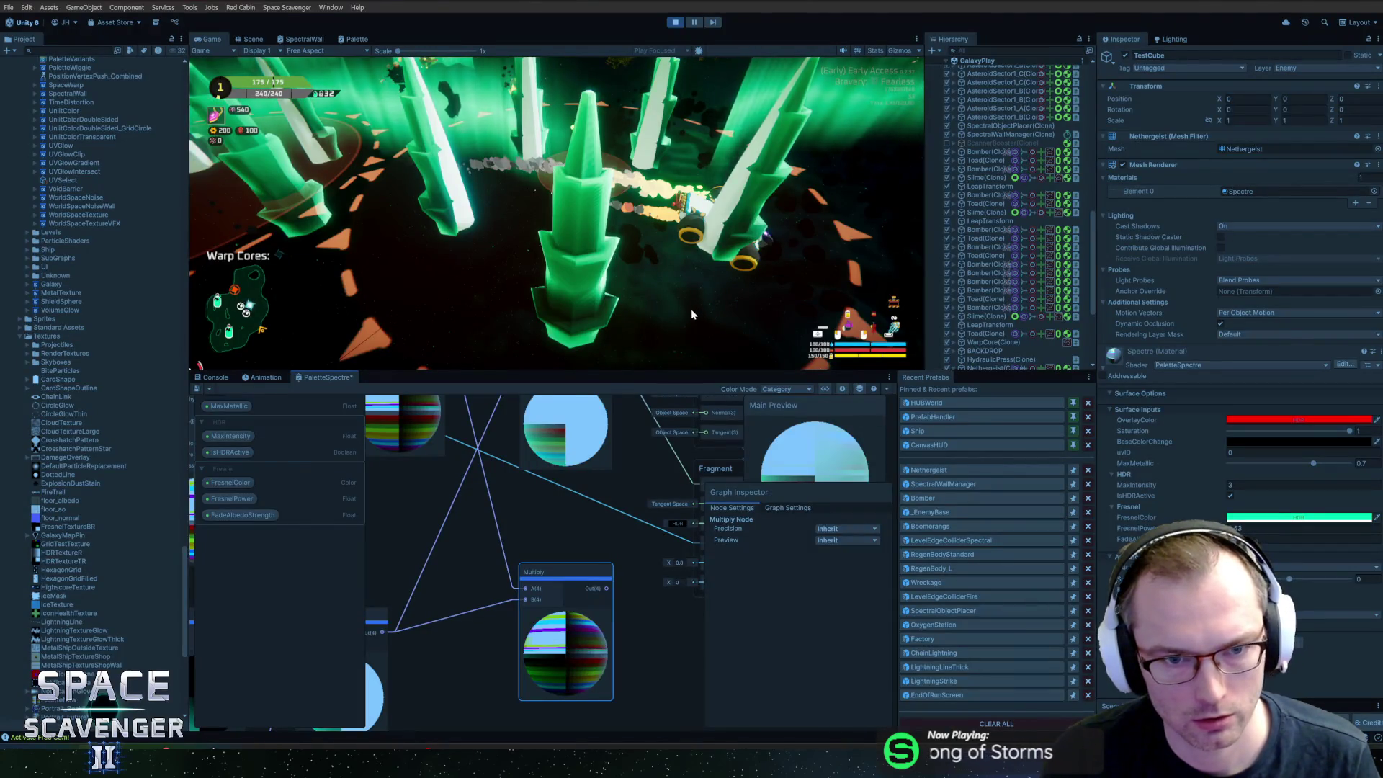
key("alt+Tab")
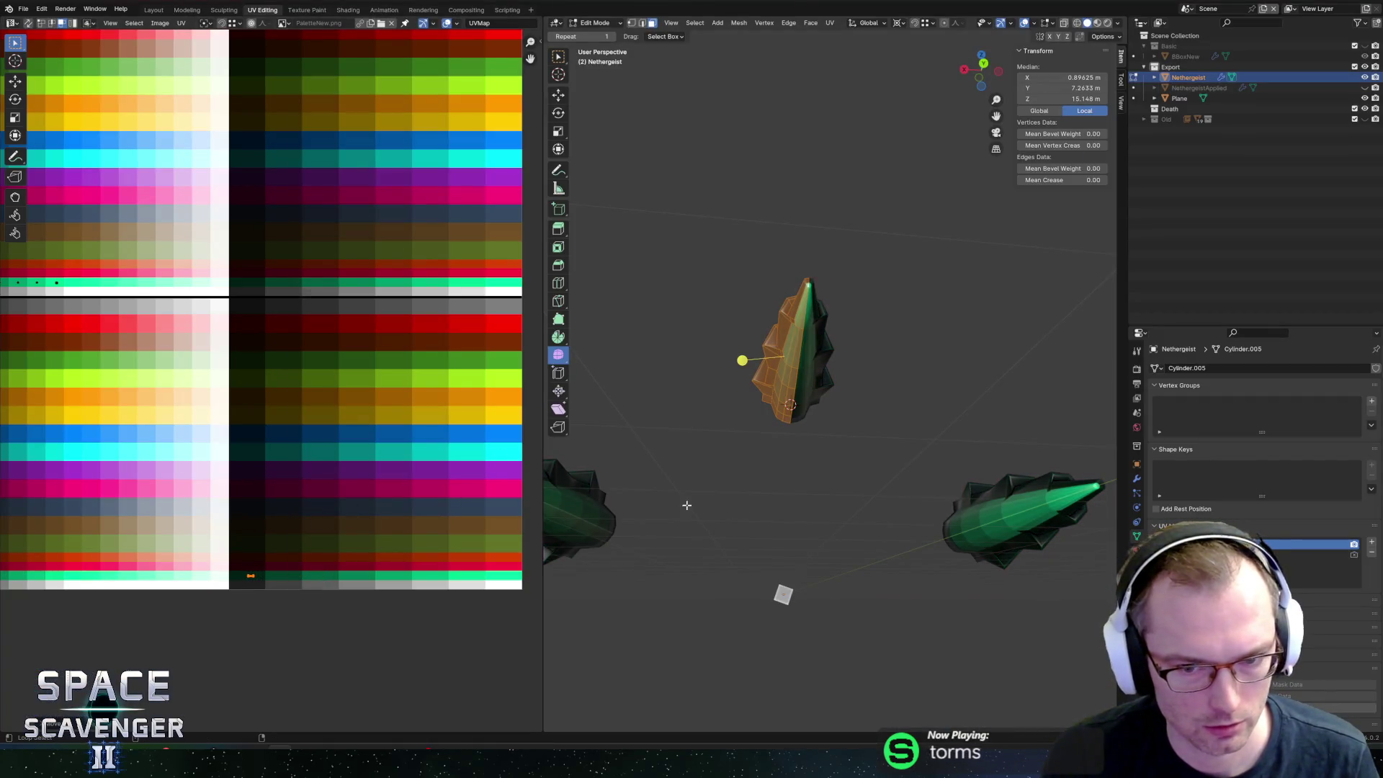
key("ctrl+shift+e")
key("Return")
key("alt+Tab")
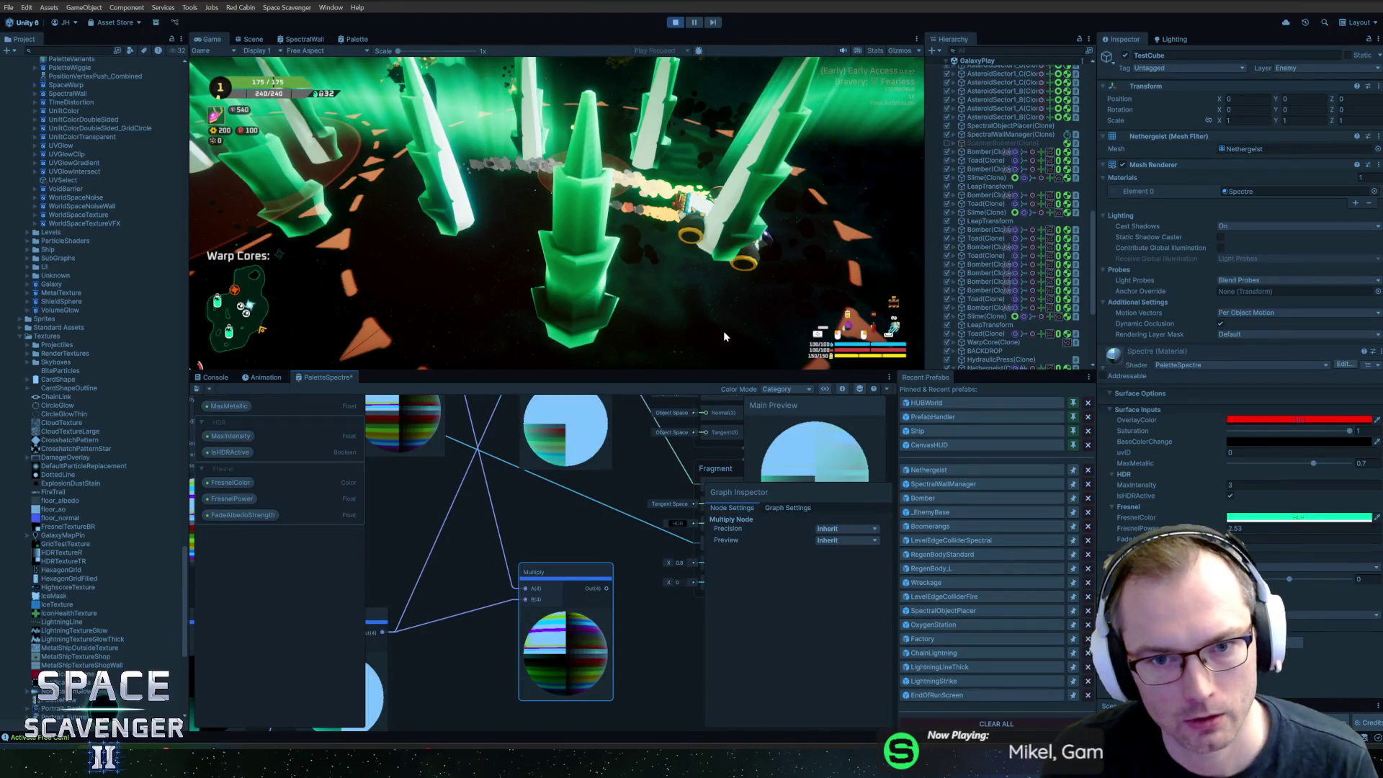
key("alt+Tab")
key("shift+r")
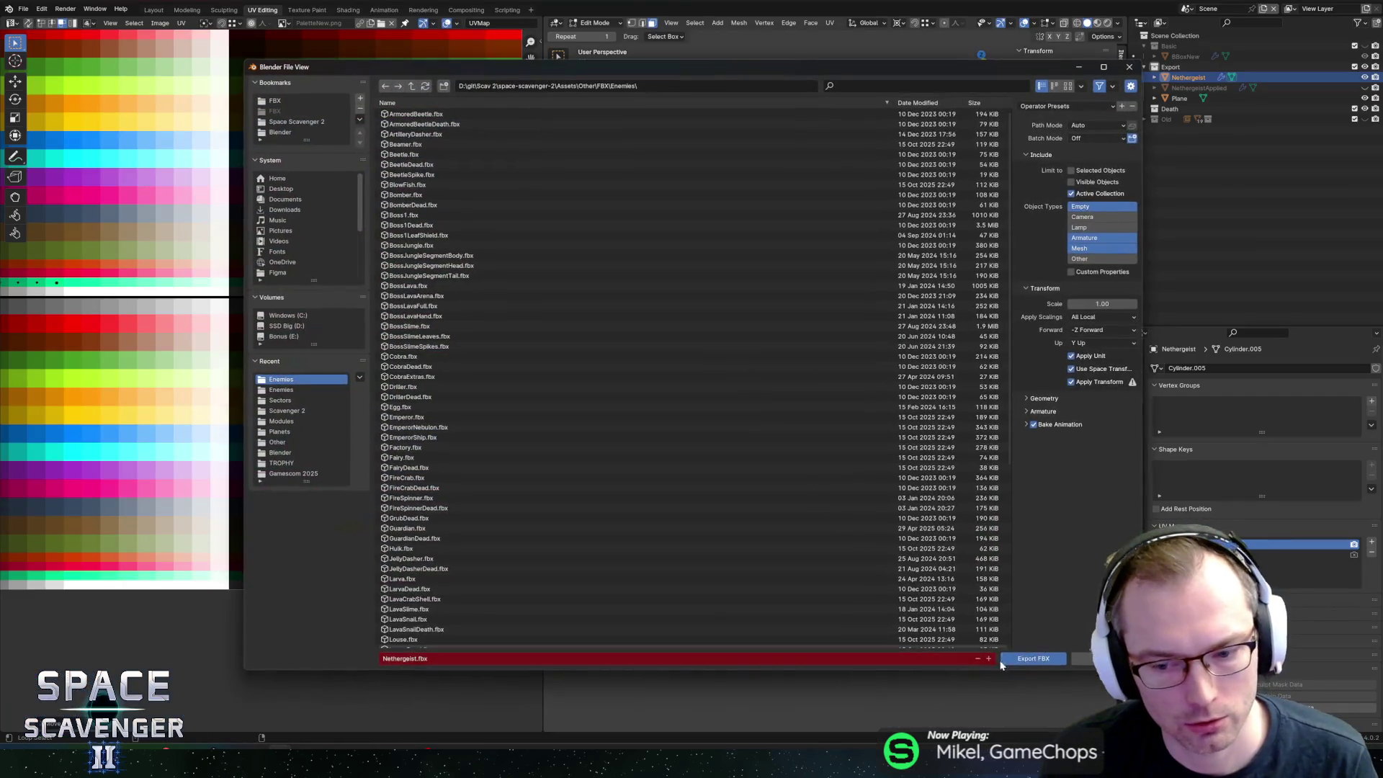
left_click(1017, 656)
key("alt+Tab")
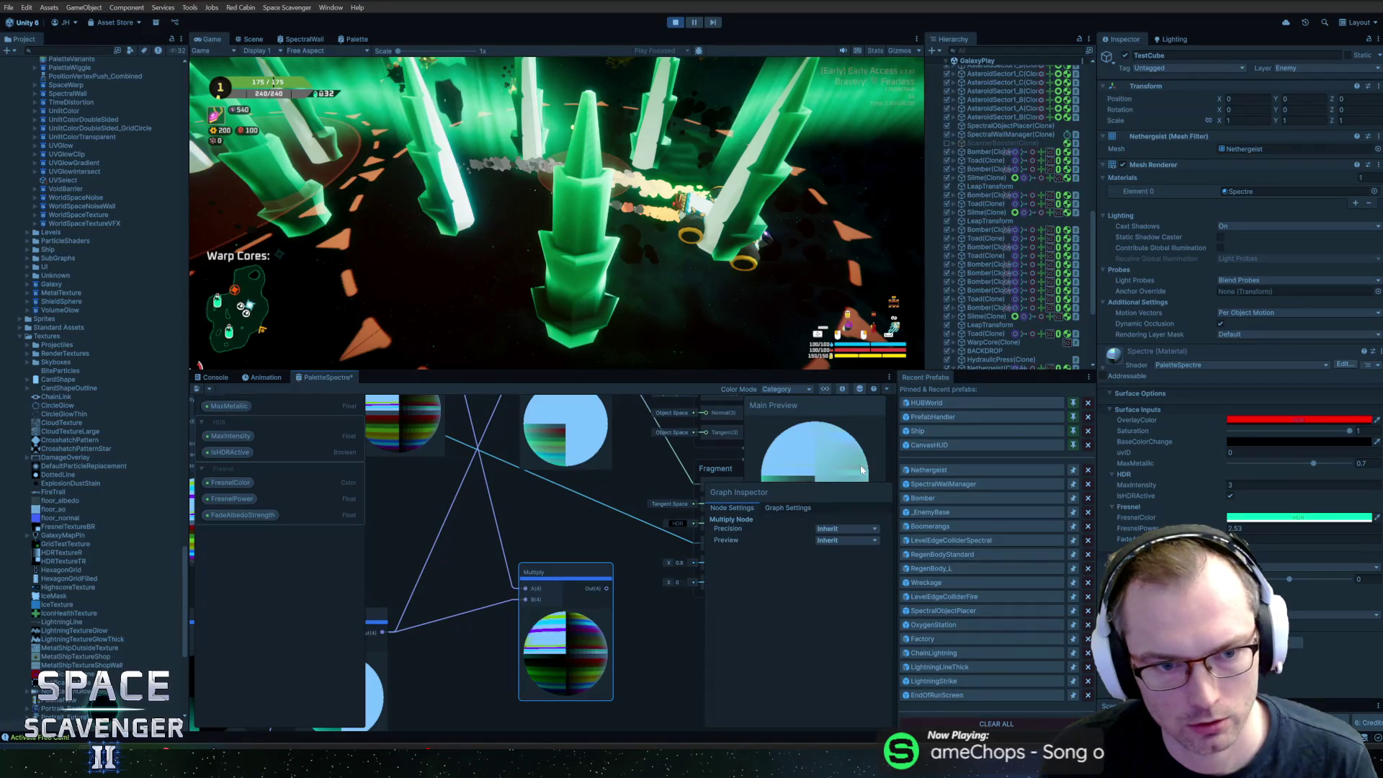
key("alt+Tab")
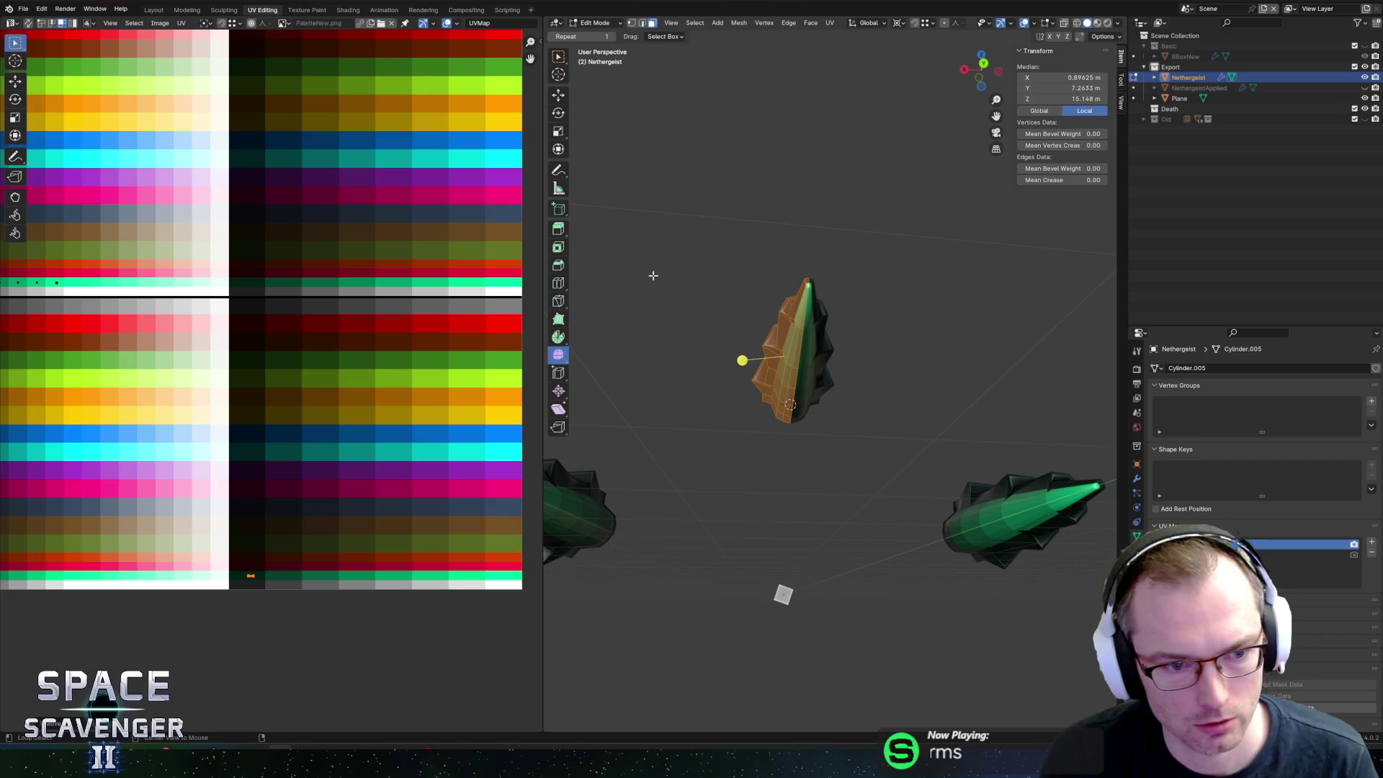
key("alt+Tab")
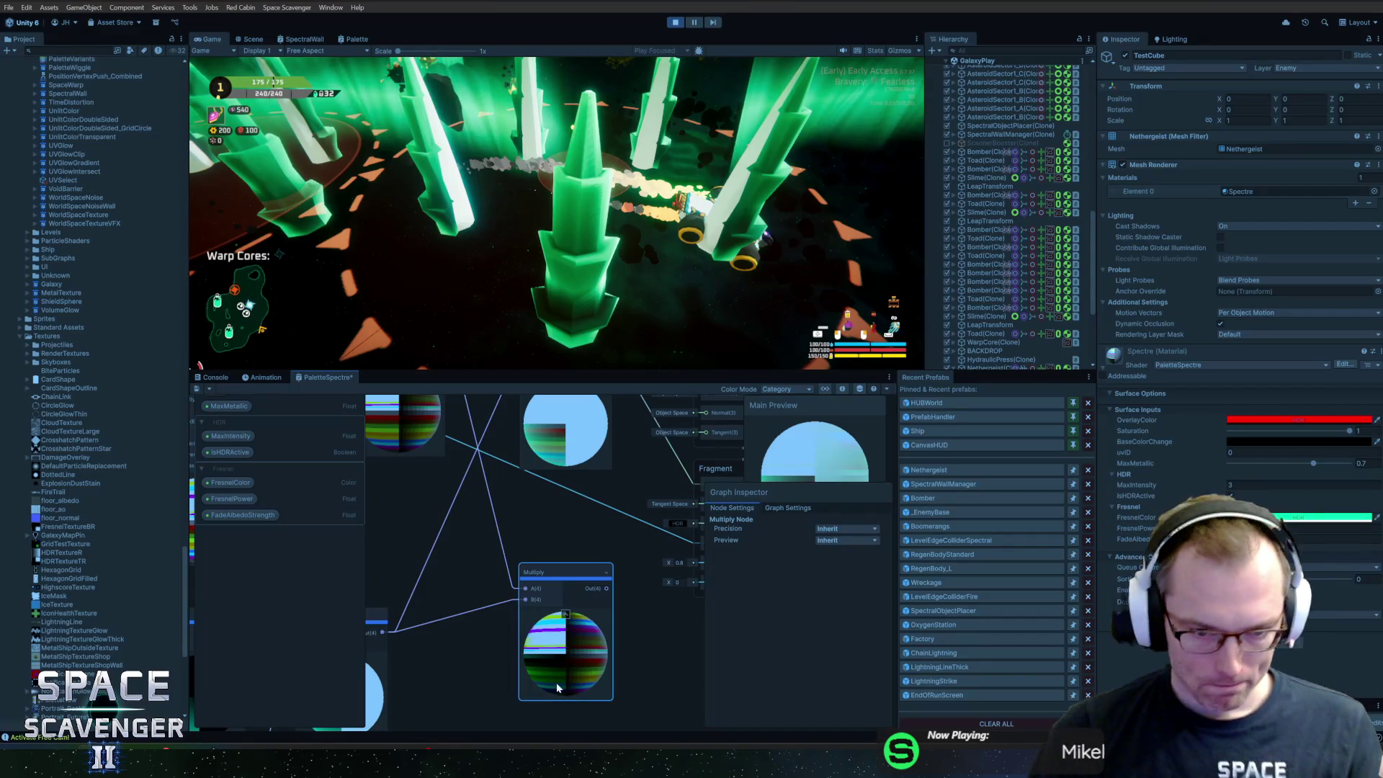
- Look over the Add and Multiply nodes, then save the PaletteSpectre shader graph
left_click_drag(559, 530, 707, 477)
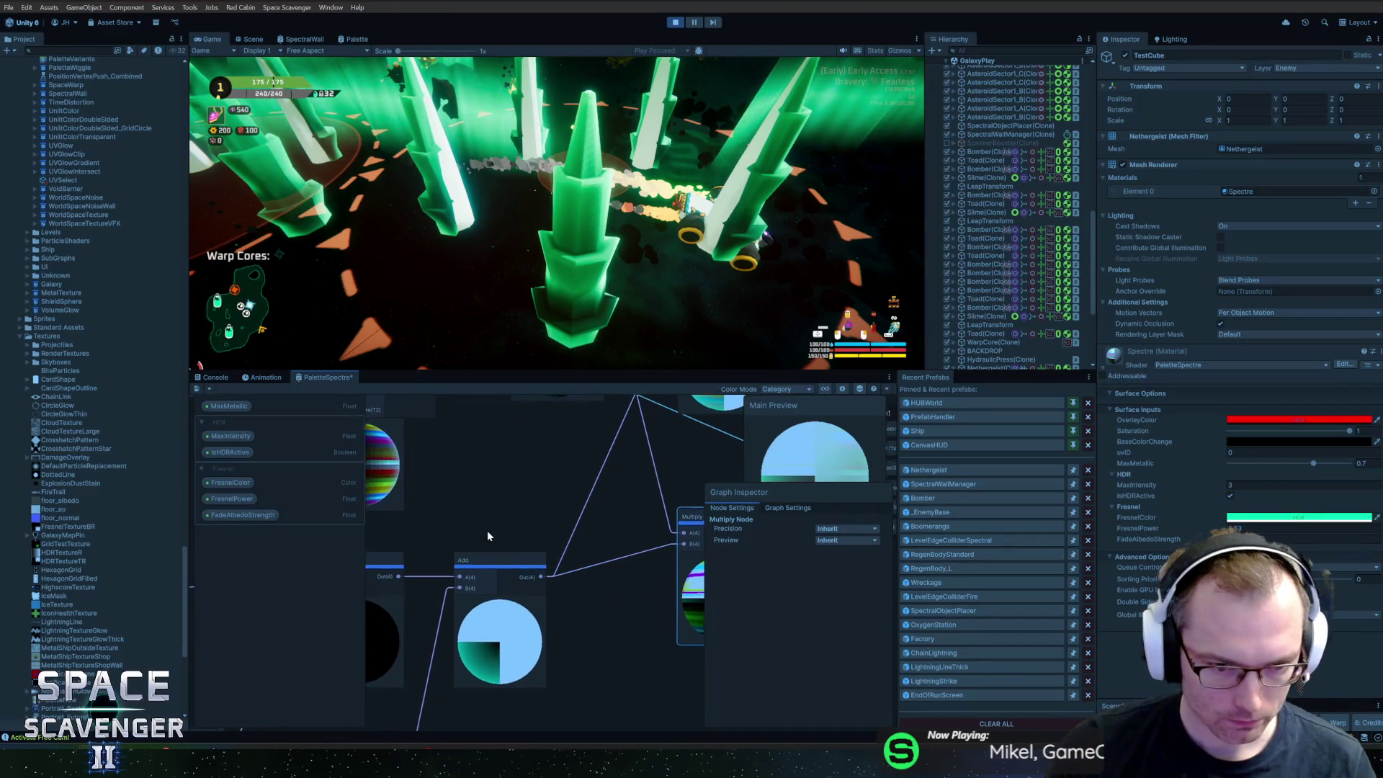
scroll(487, 530, "down", 2)
mouse_move(447, 562)
left_mouse_down()
mouse_move(430, 575)
mouse_move(579, 582)
mouse_move(662, 558)
left_mouse_up()
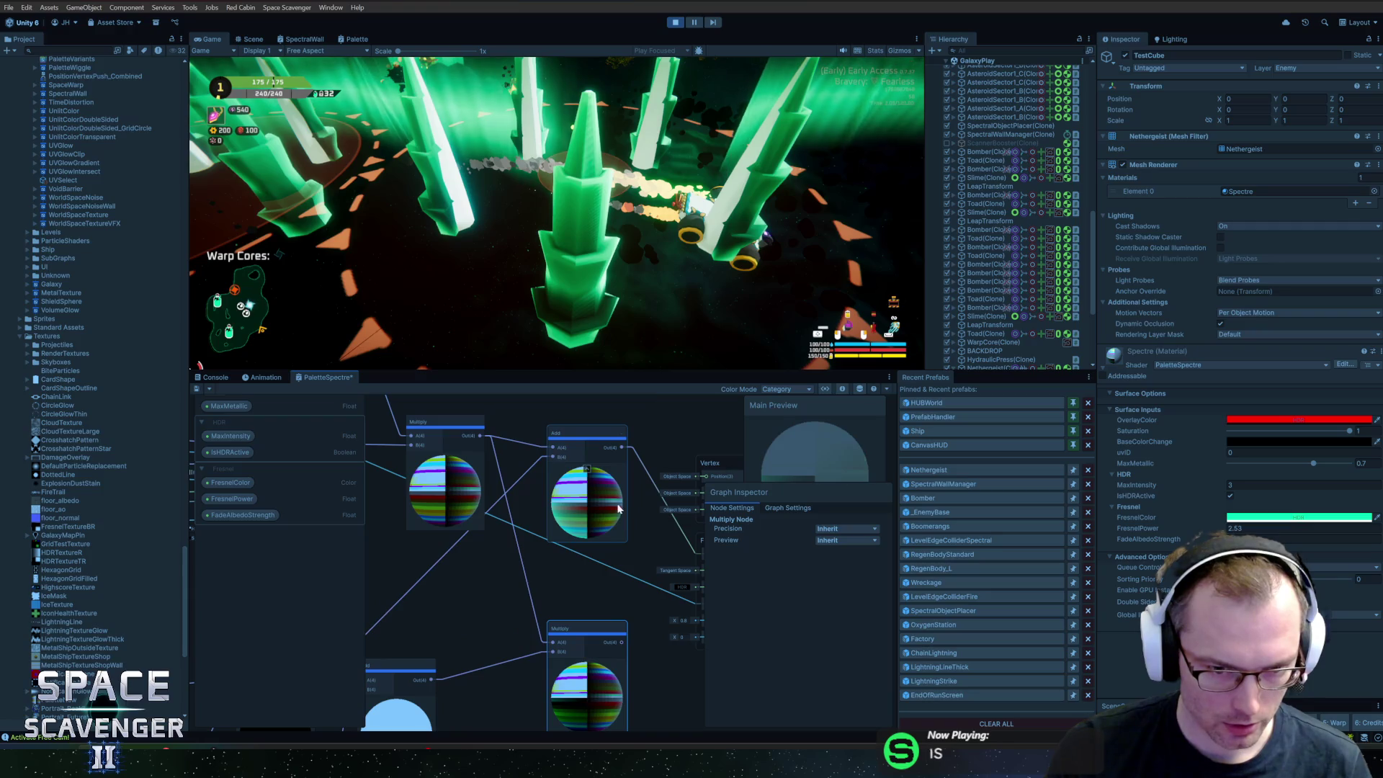
left_click(192, 390)
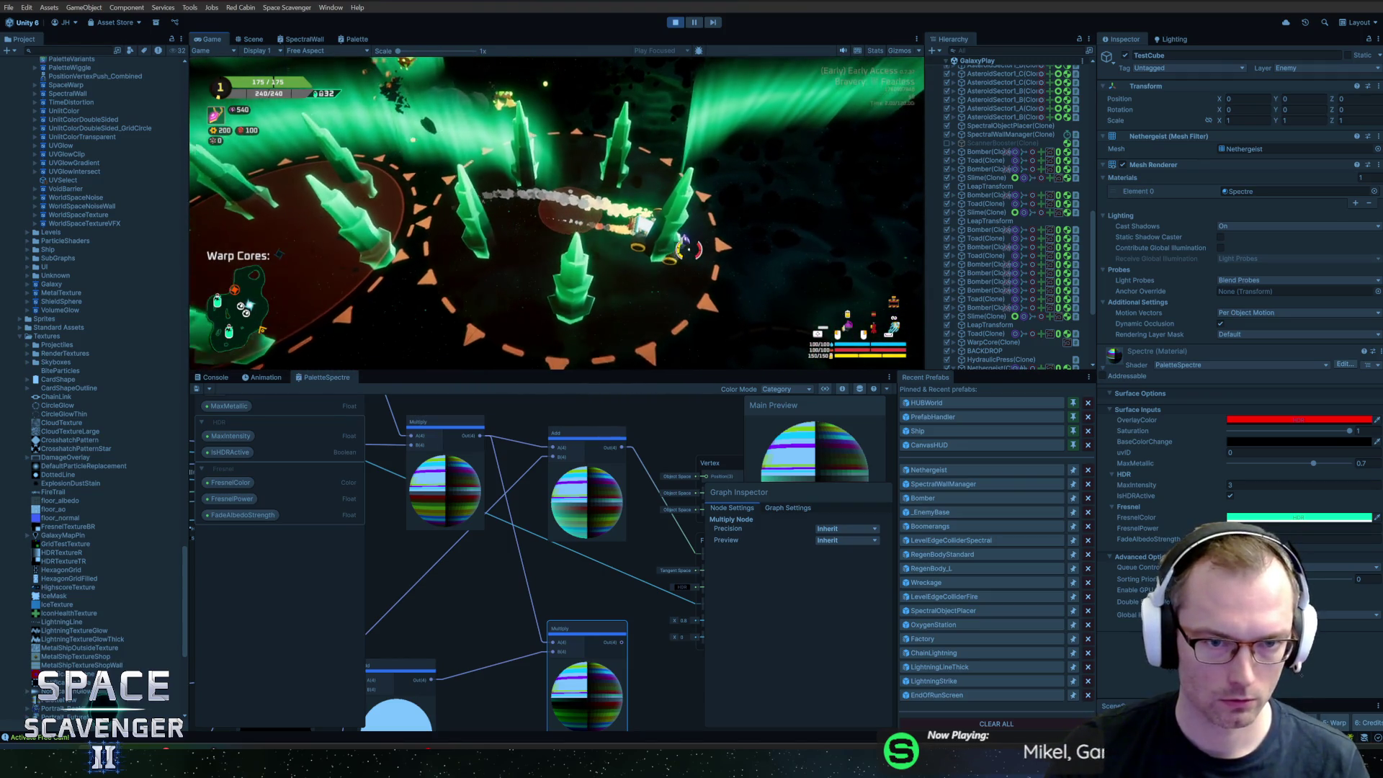
- Raise the FresnelColor HDR intensity to 2 in the colour picker
left_click(1298, 517)
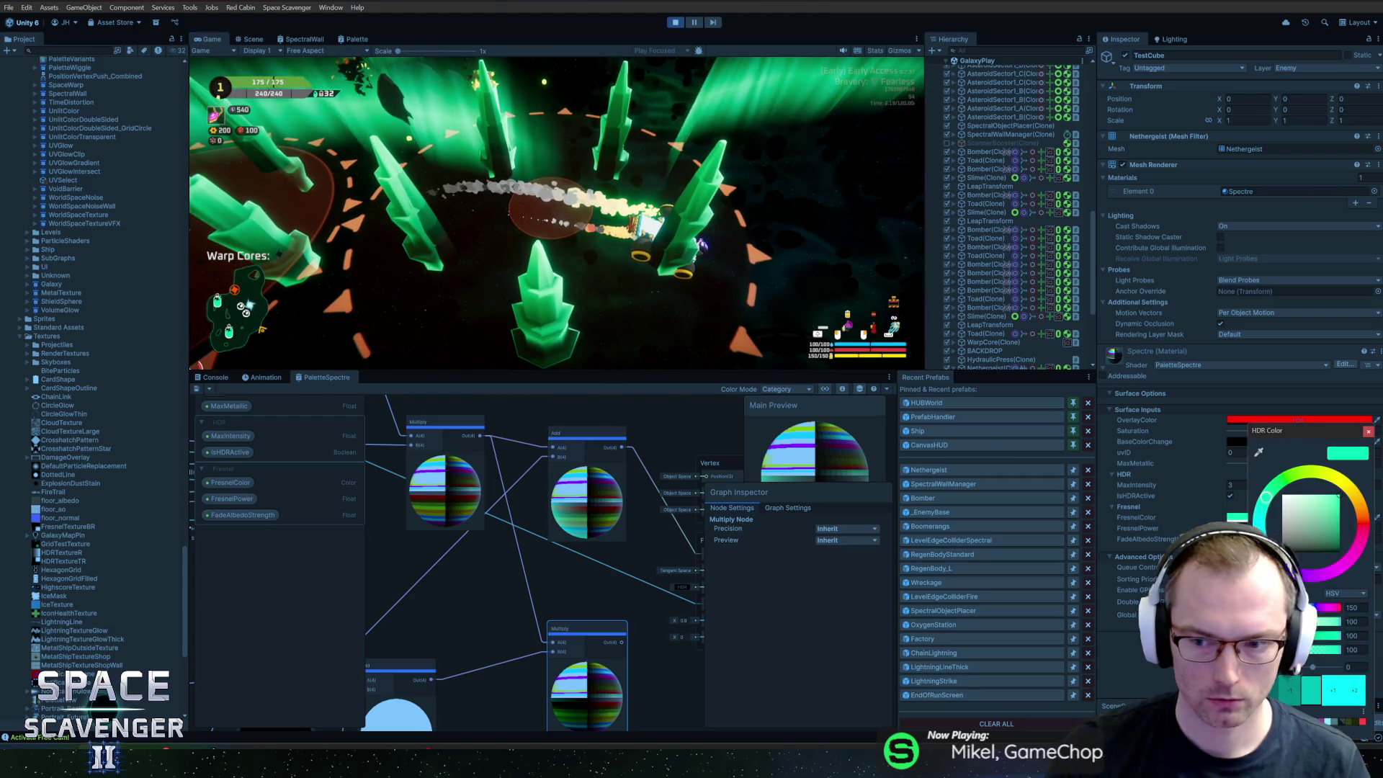
left_click(1336, 698)
left_click(1336, 698)
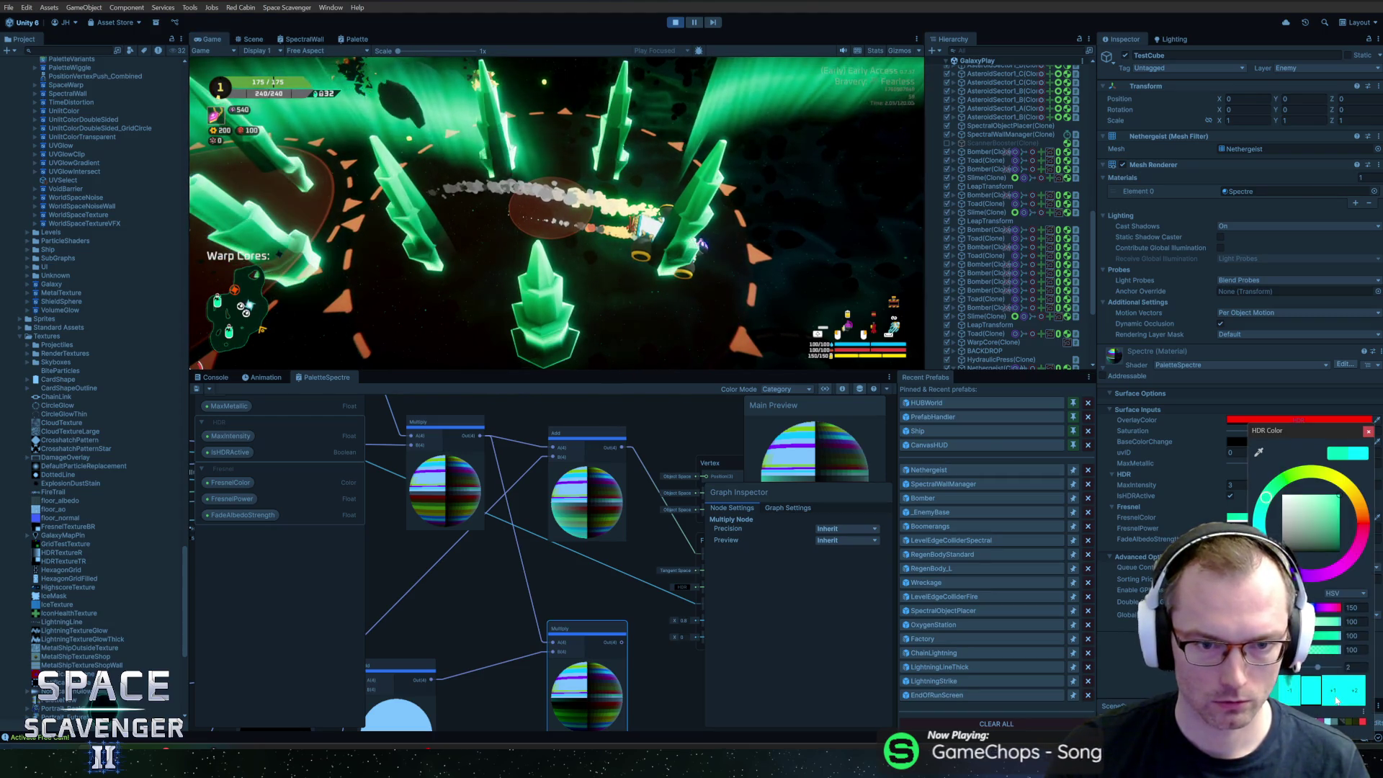
left_click(1368, 432)
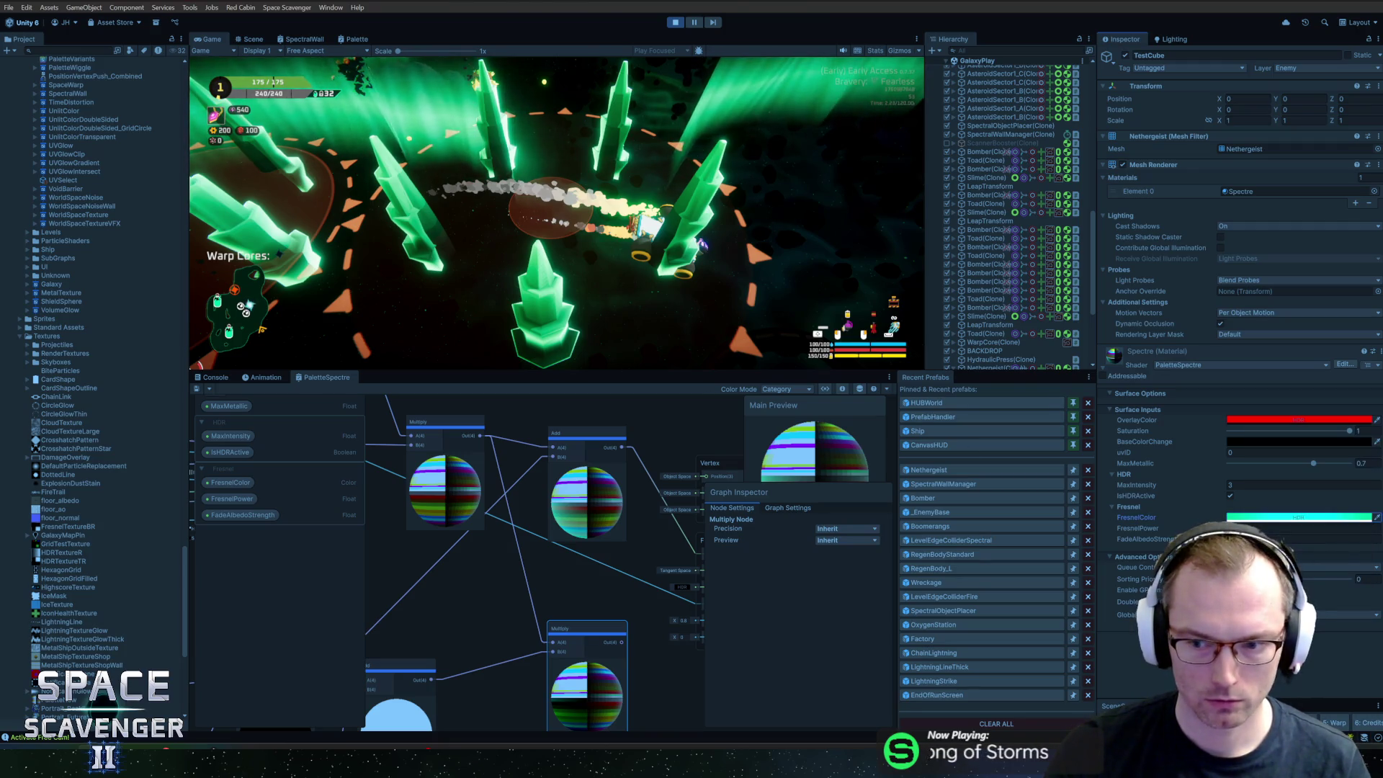
- Select the FresnelPower and FadeAlbedoStrength fields, then drag the splitter to heighten the Game view
left_click(1163, 528)
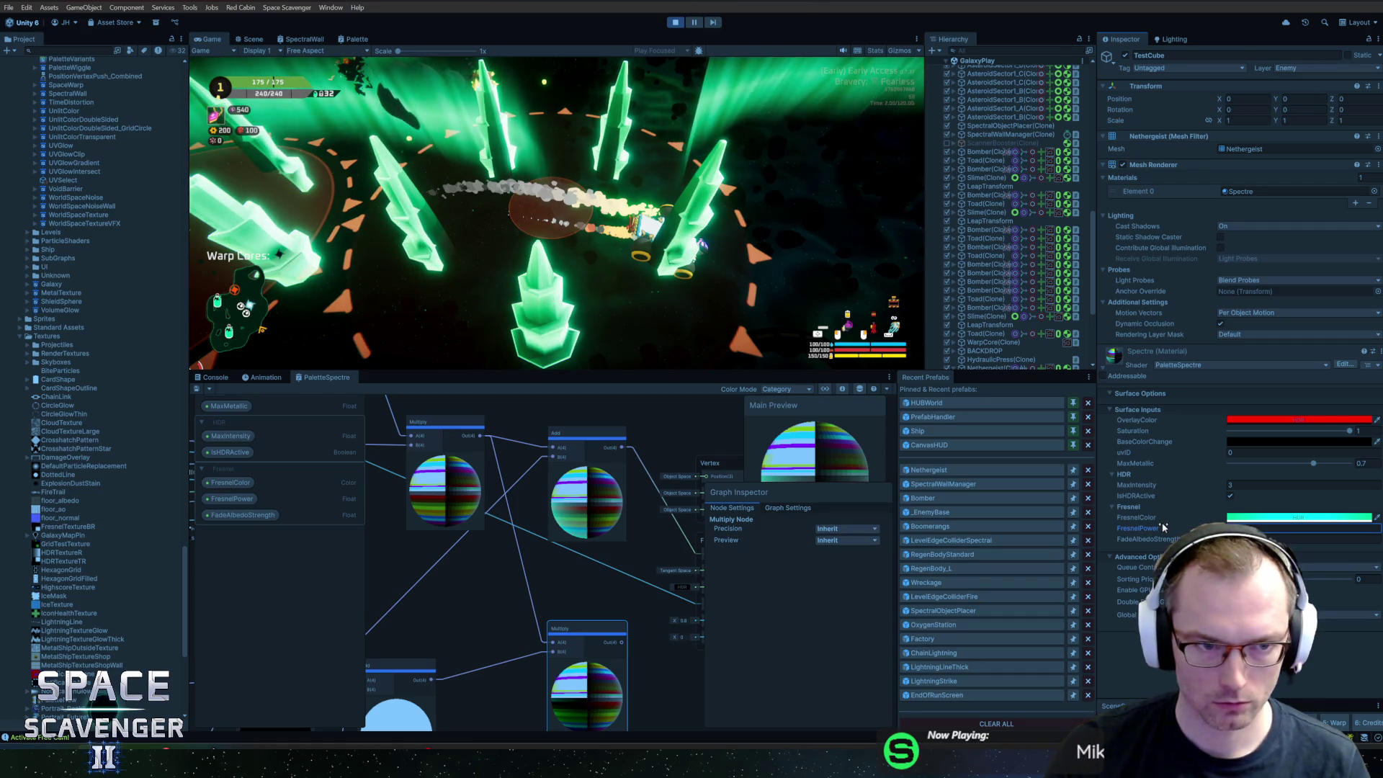
left_click(1148, 539)
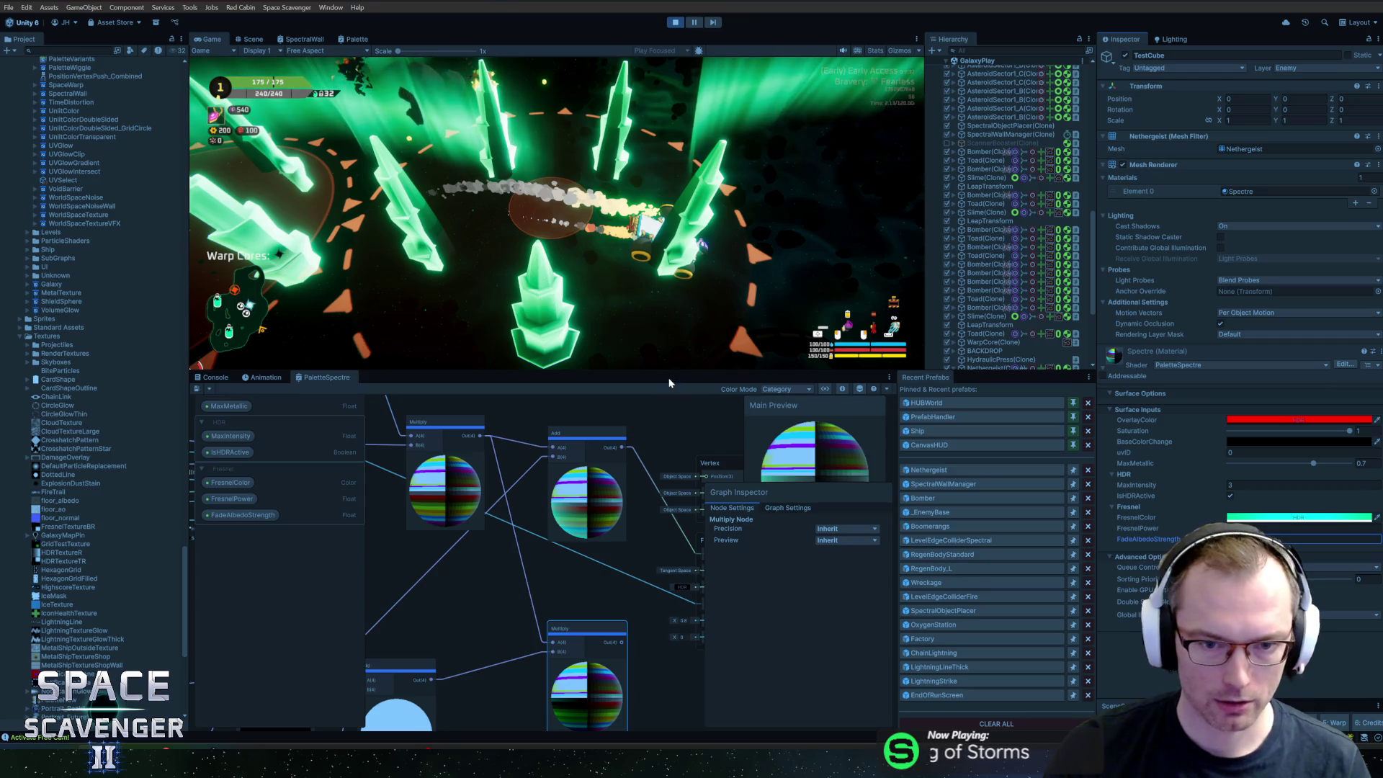
left_click_drag(662, 373, 662, 434)
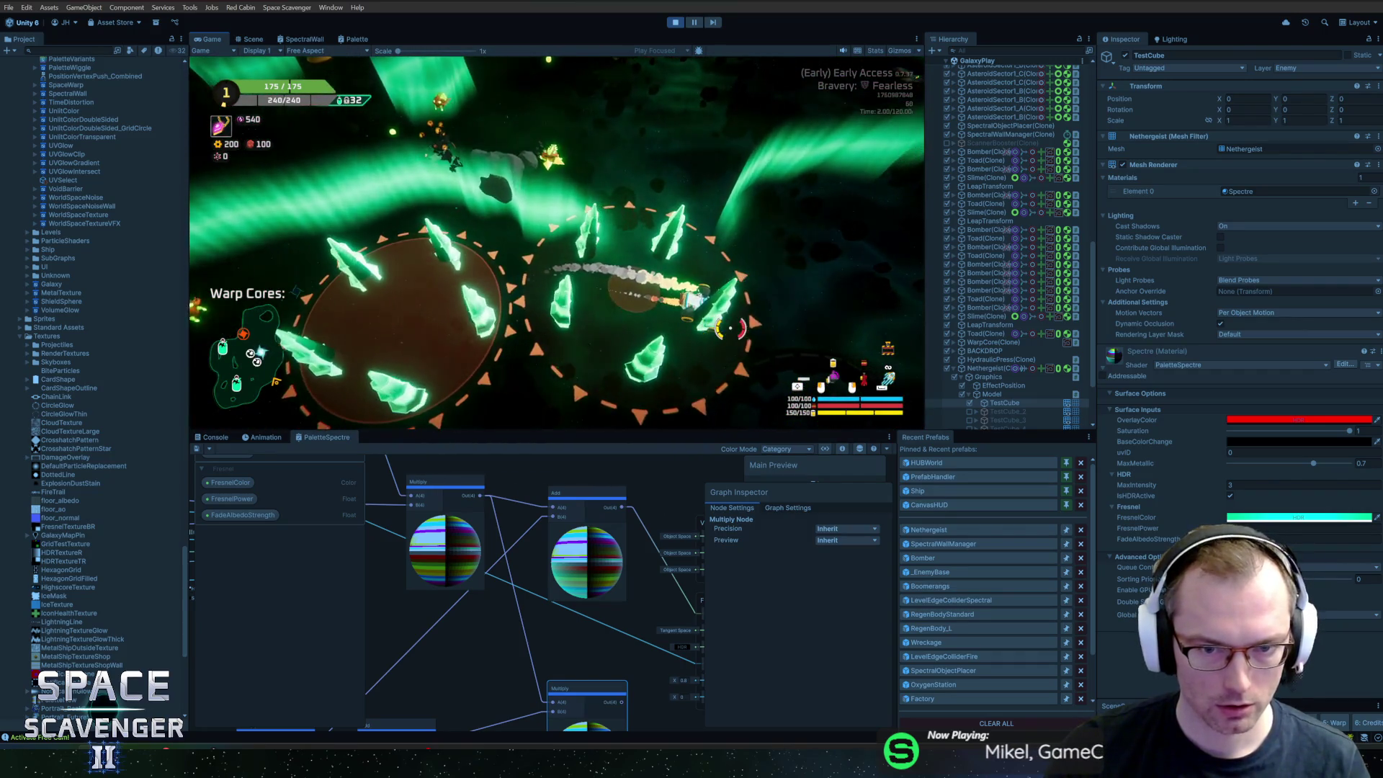
- Run the freeCam debug console command to look over the crystal enemies in play
key("grave")
key("Up")
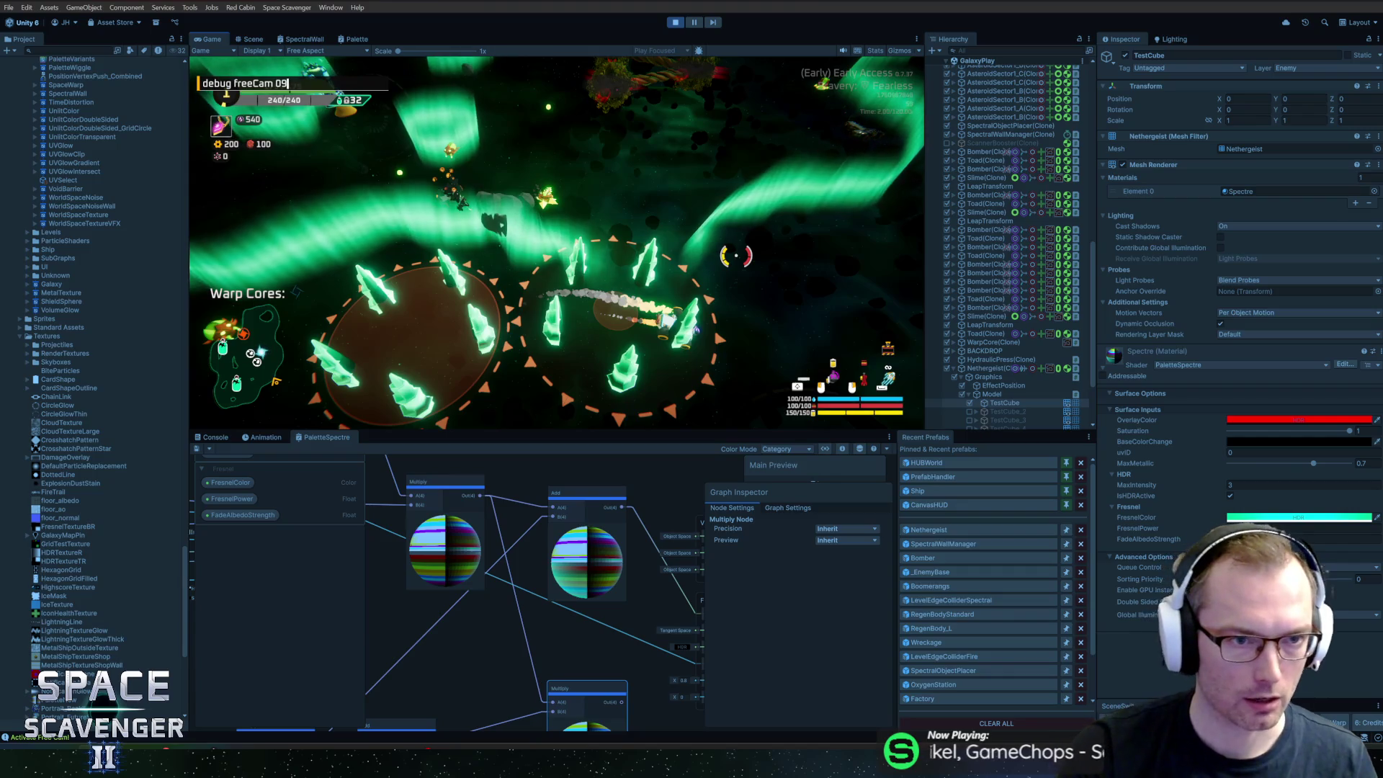
key("Return")
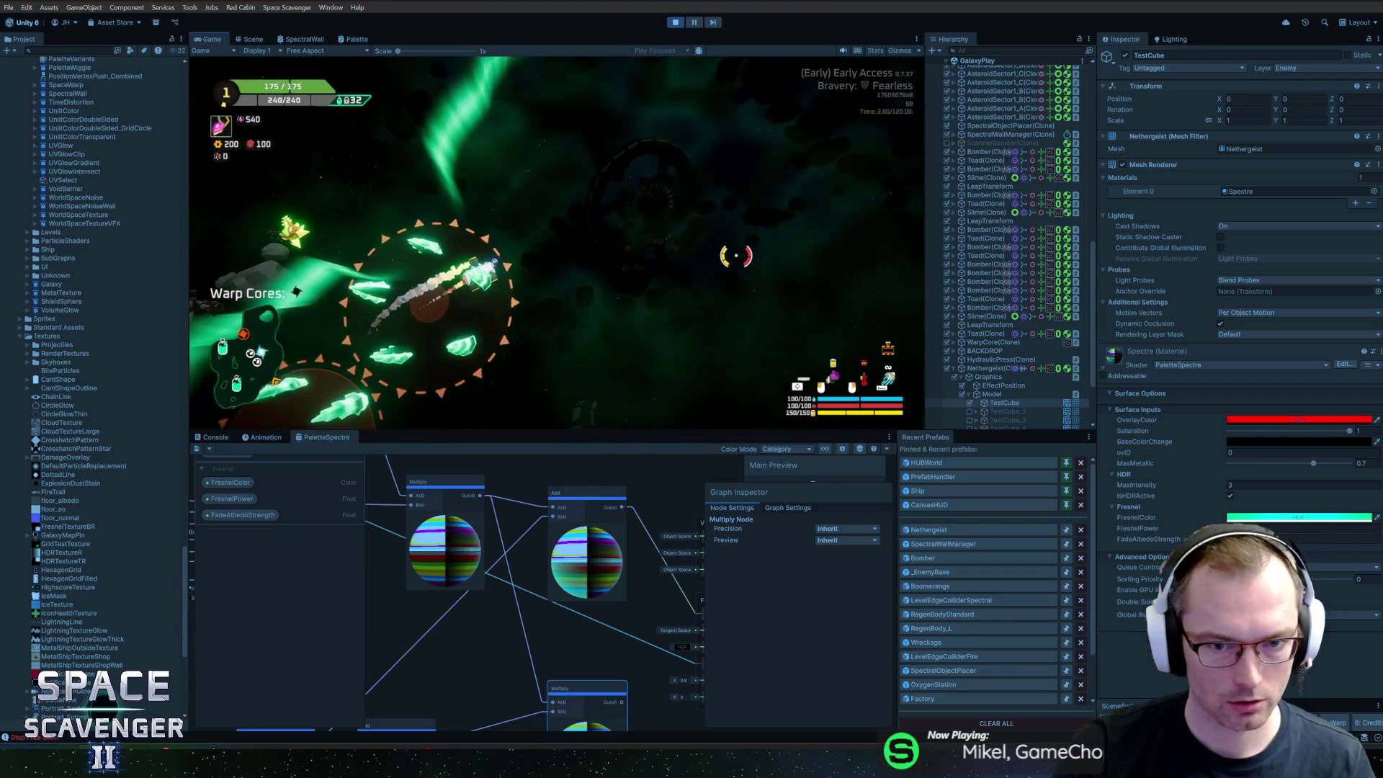
key("Up")
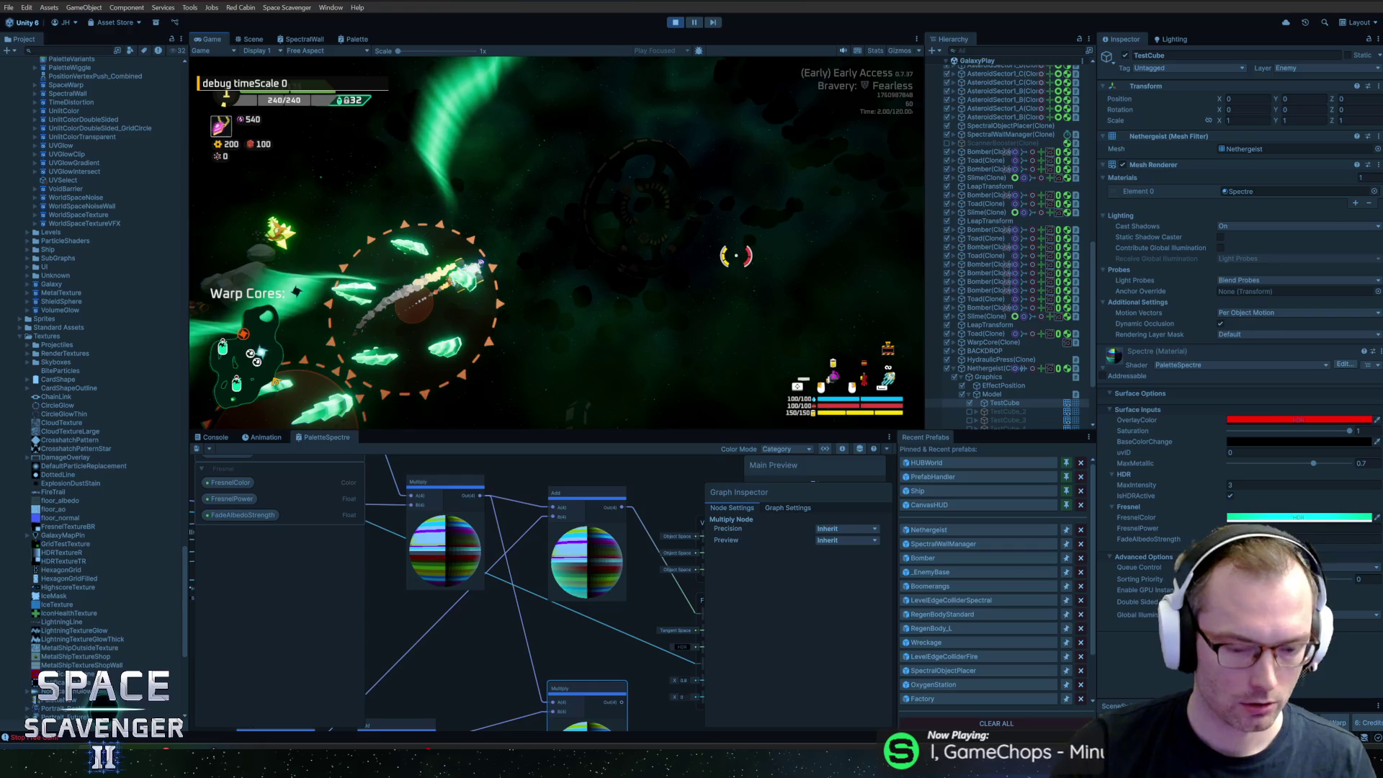
key("Return")
key("grave")
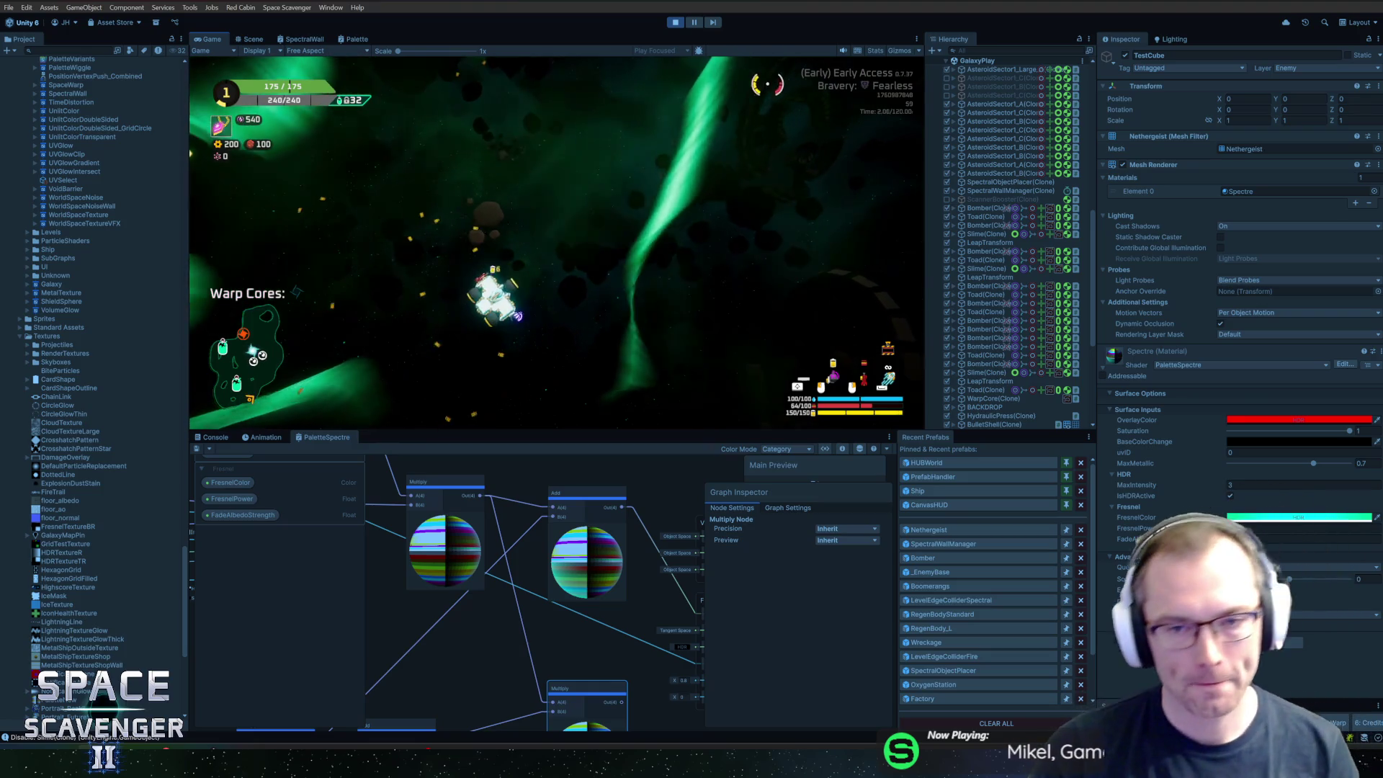
- Stop play mode and return to SpectralWallManager.cs in Rider, dismissing Search Everywhere
left_click(676, 23)
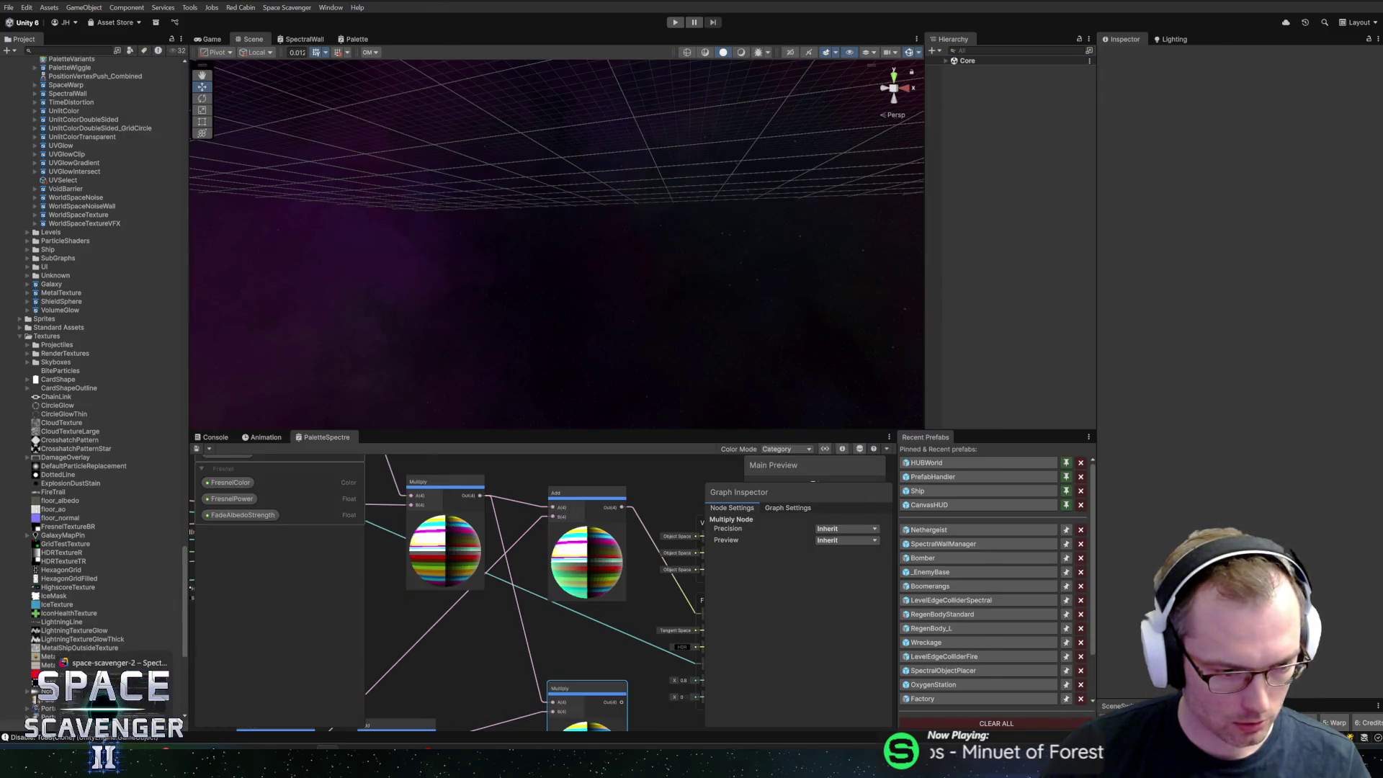
key("alt+Tab")
key("ctrl+n")
key("Escape")
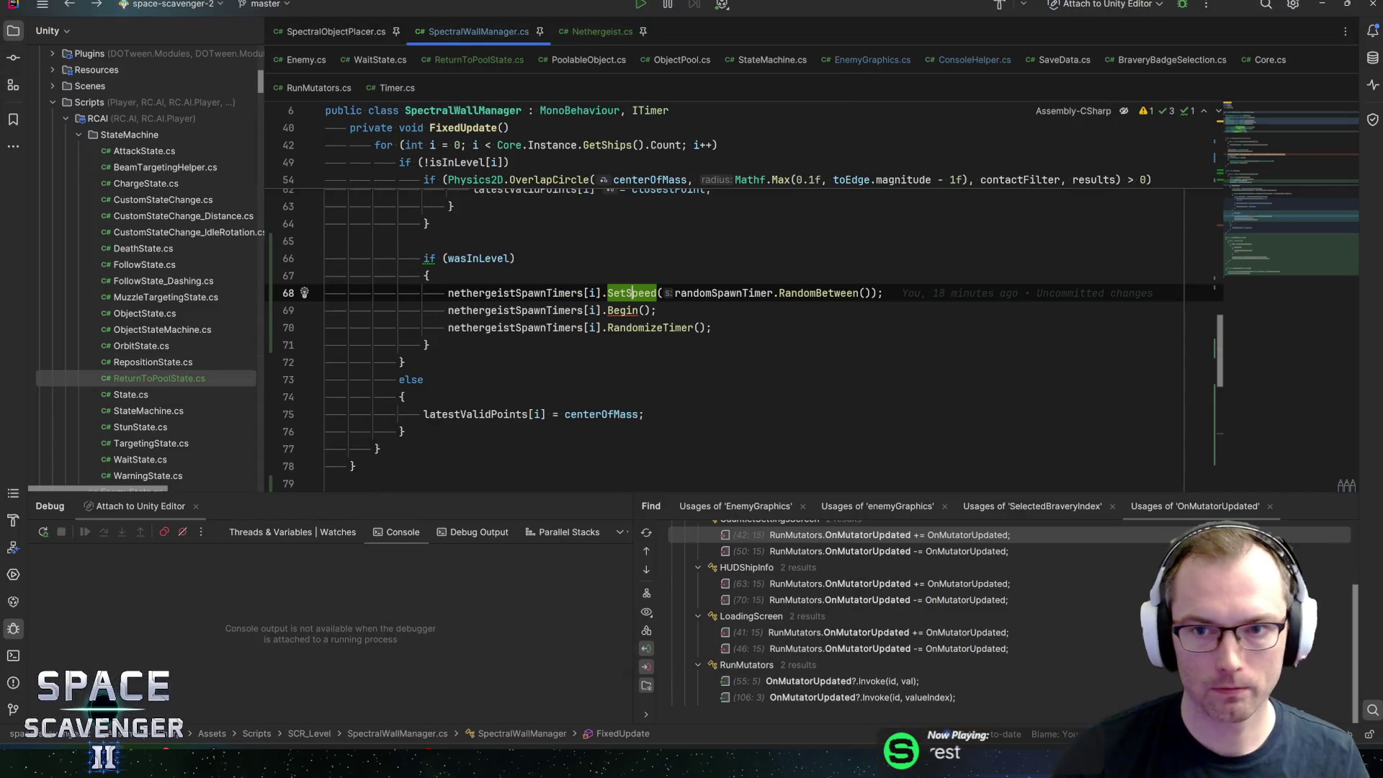
- Go to ClearEnemies in ConsoleHelper.cs and inspect its foreach loop's clearInactive and Target uses
left_click(969, 61)
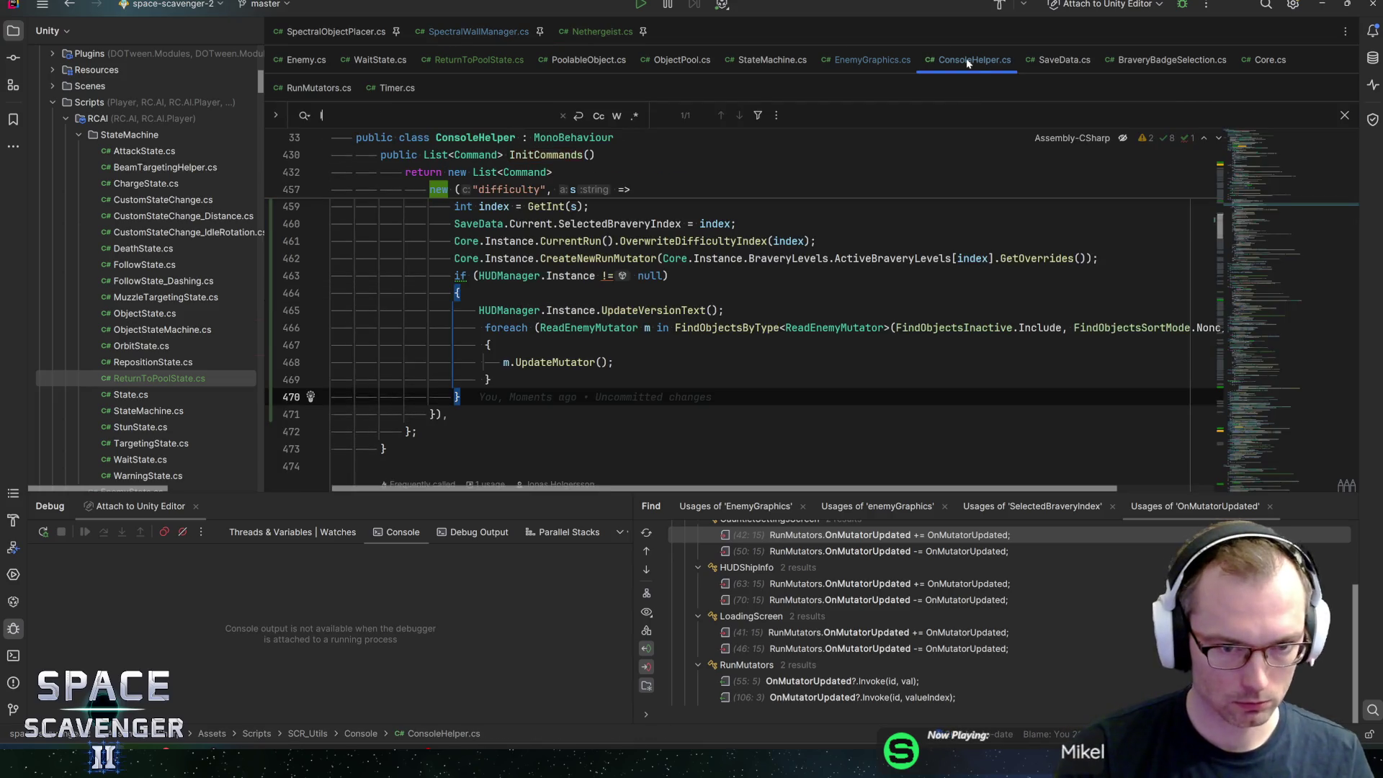
type("levelcommands")
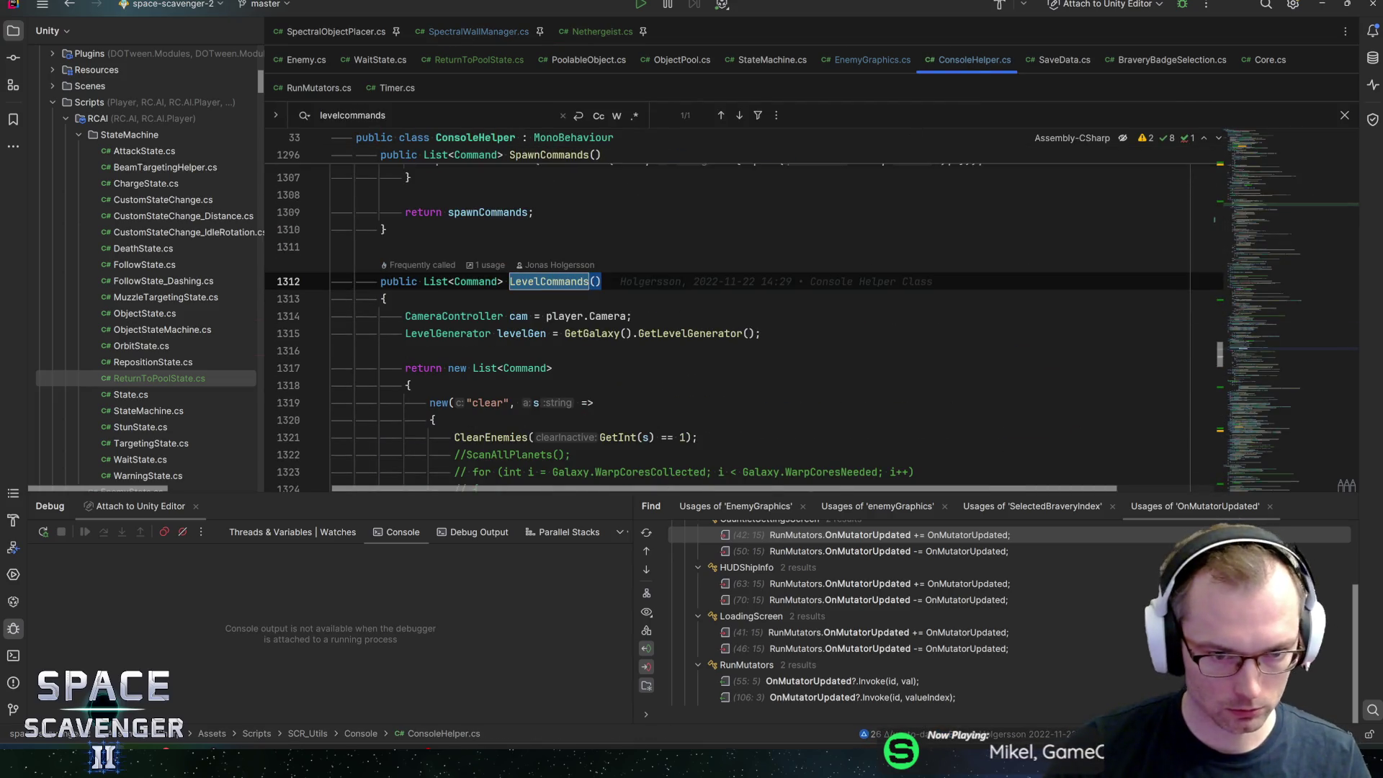
left_click(490, 437, "ctrl")
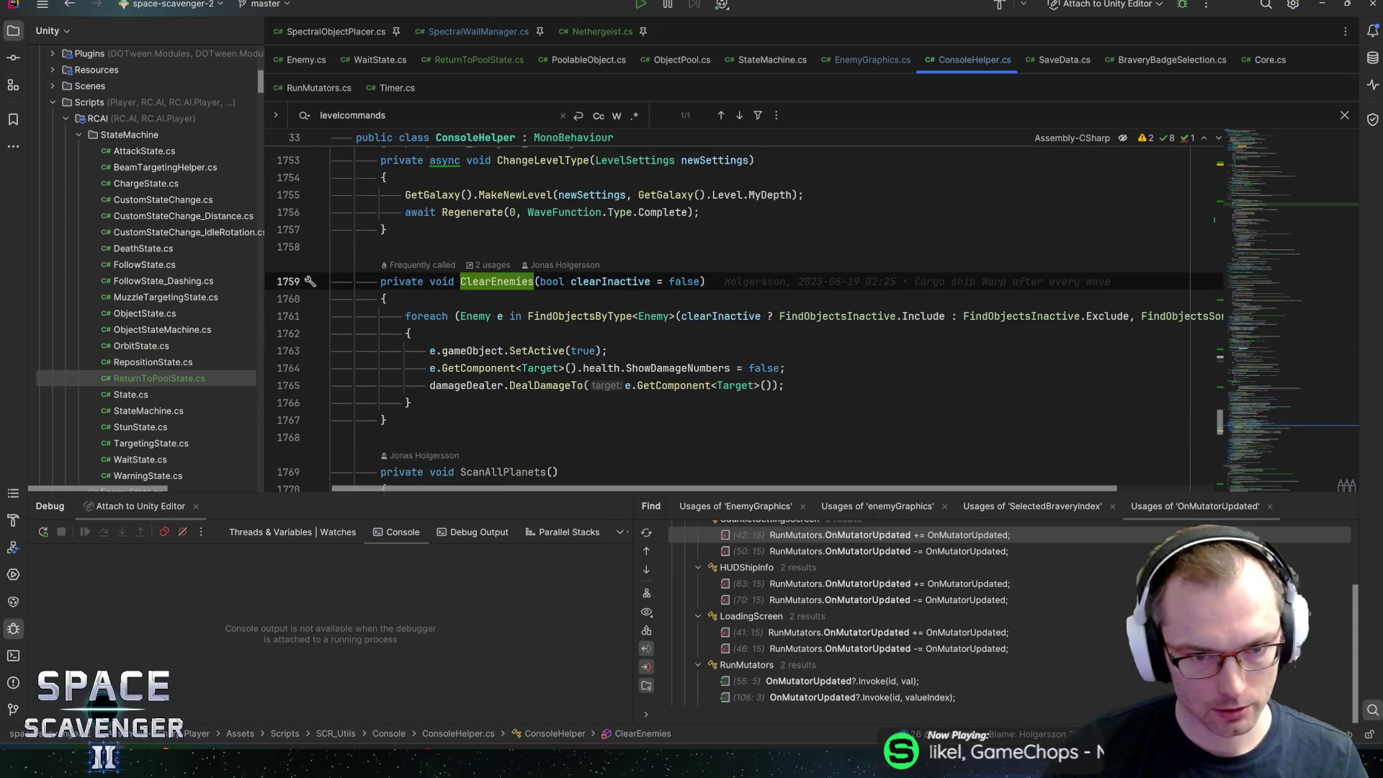
left_click(447, 316)
left_click(657, 315)
left_click(715, 315)
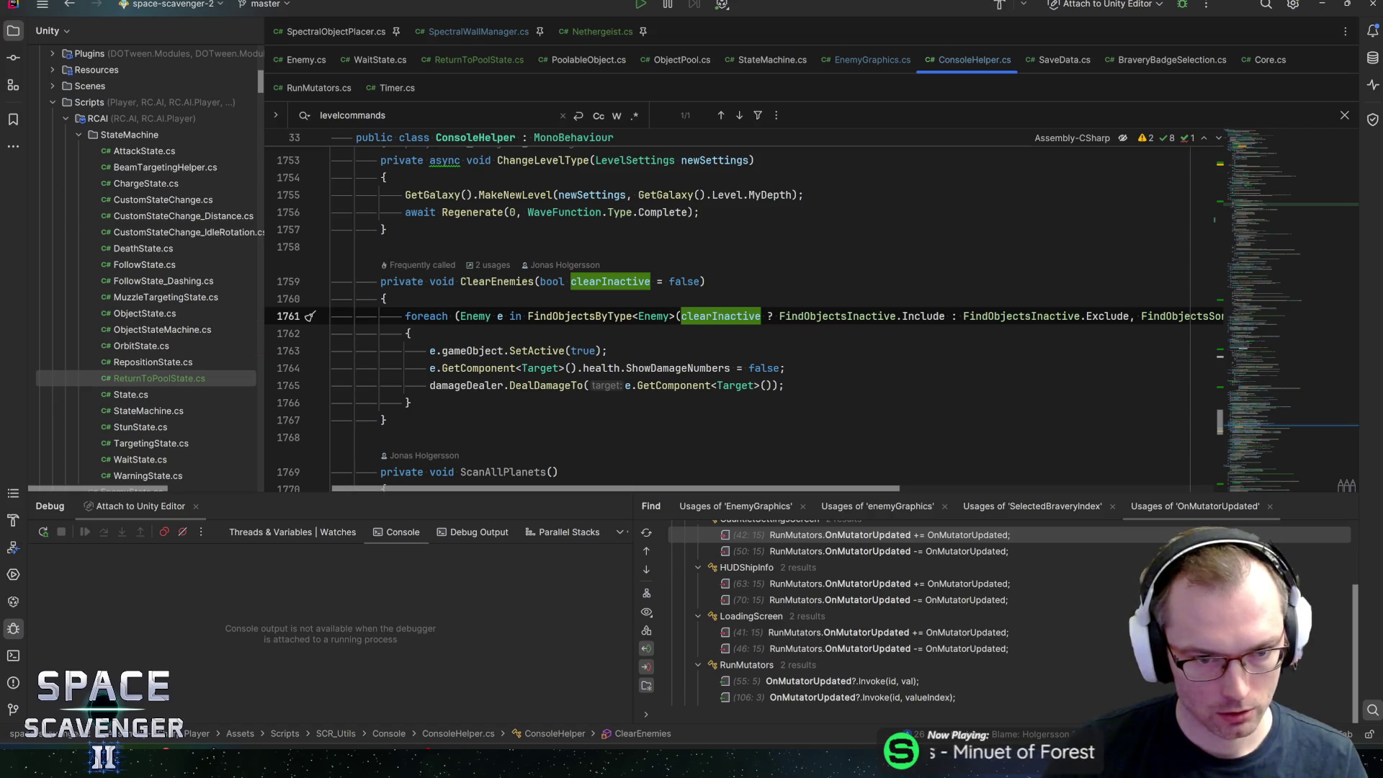
left_click(539, 367)
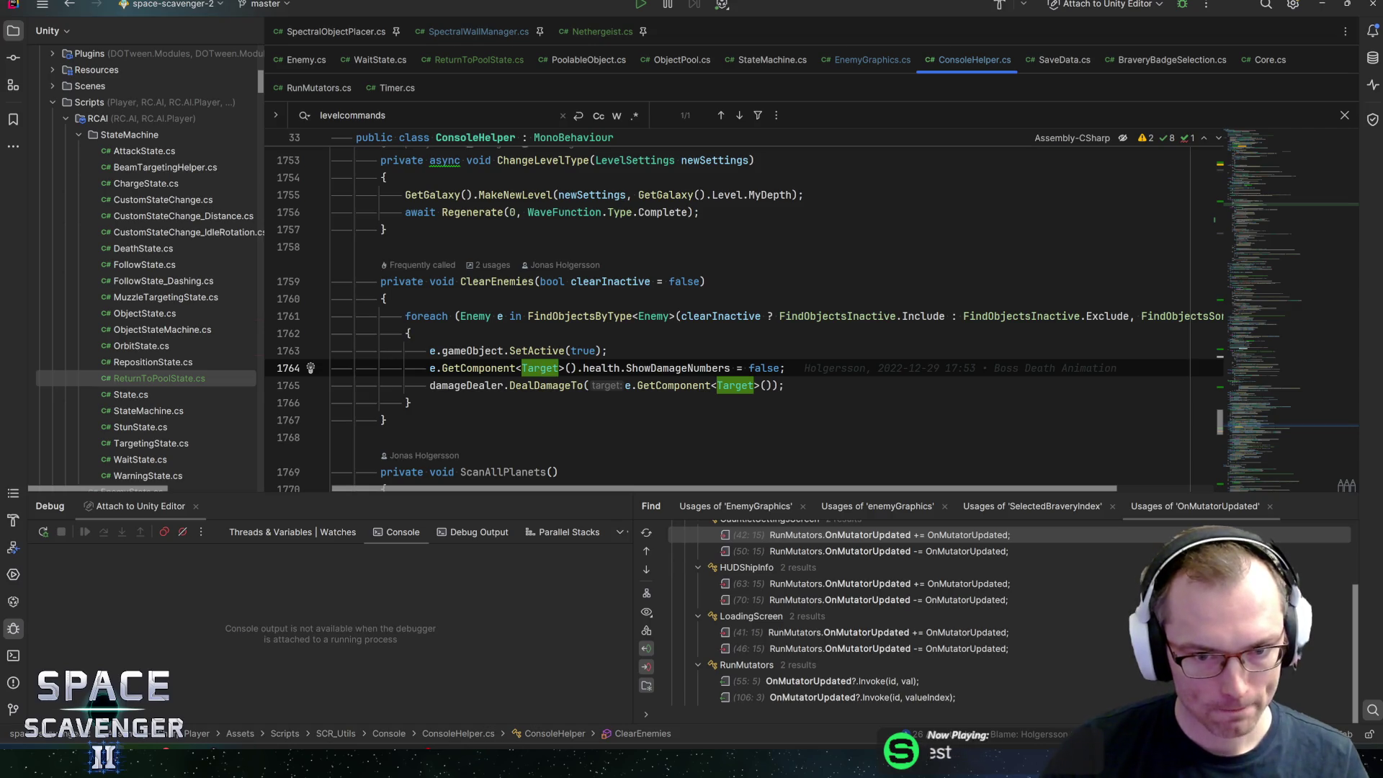
mouse_move(542, 493)
left_mouse_down()
mouse_move(572, 493)
mouse_move(507, 491)
left_mouse_up()
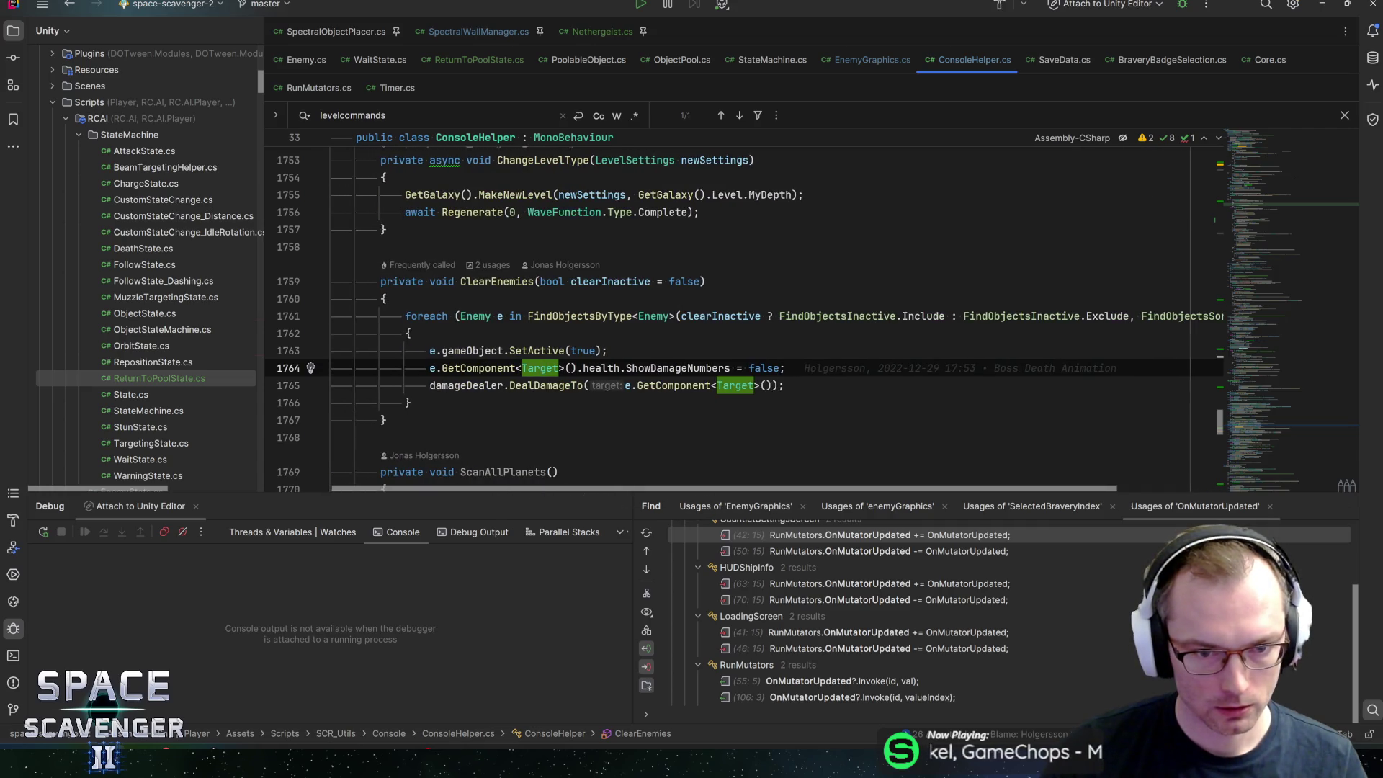
- Wrap the loop's damage lines in if (e.TryGetComponent(out Target t))
key("Up")
key("End")
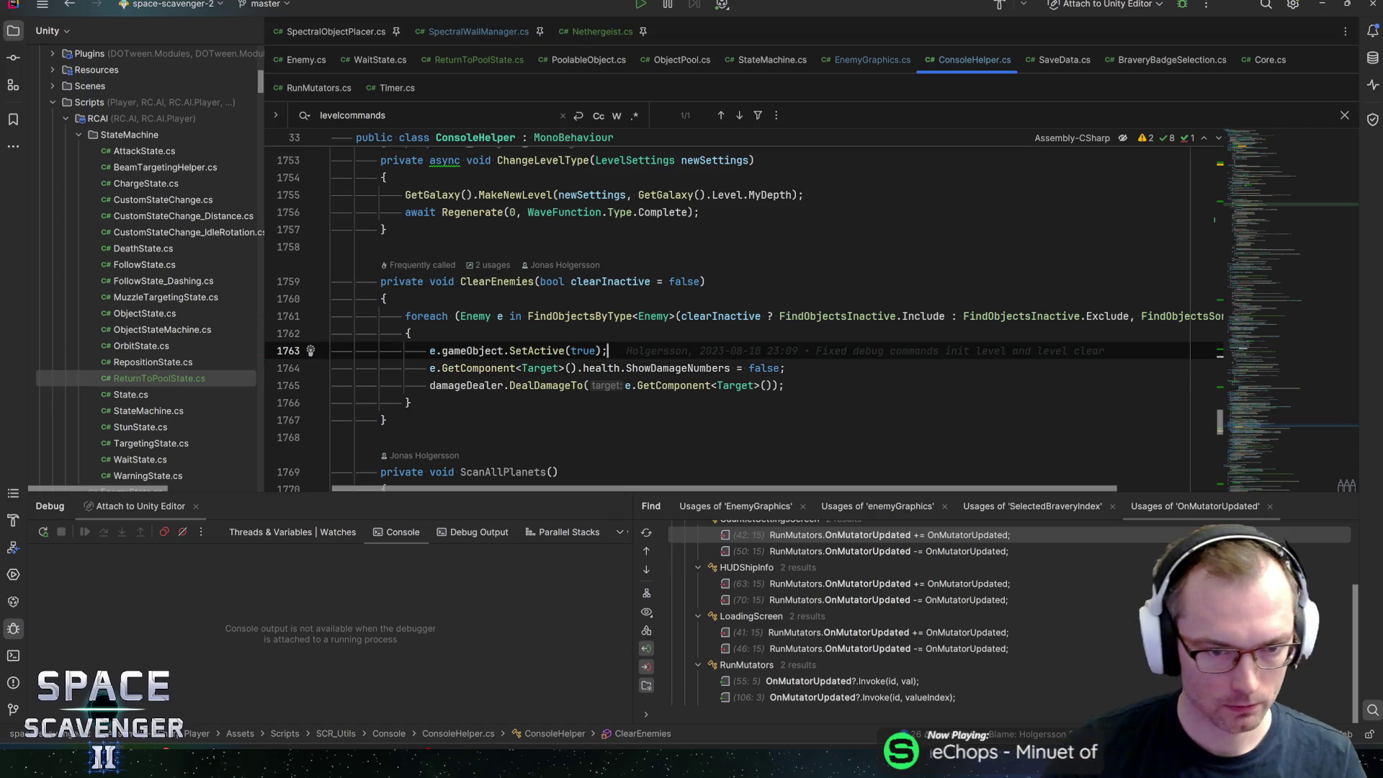
key("Return")
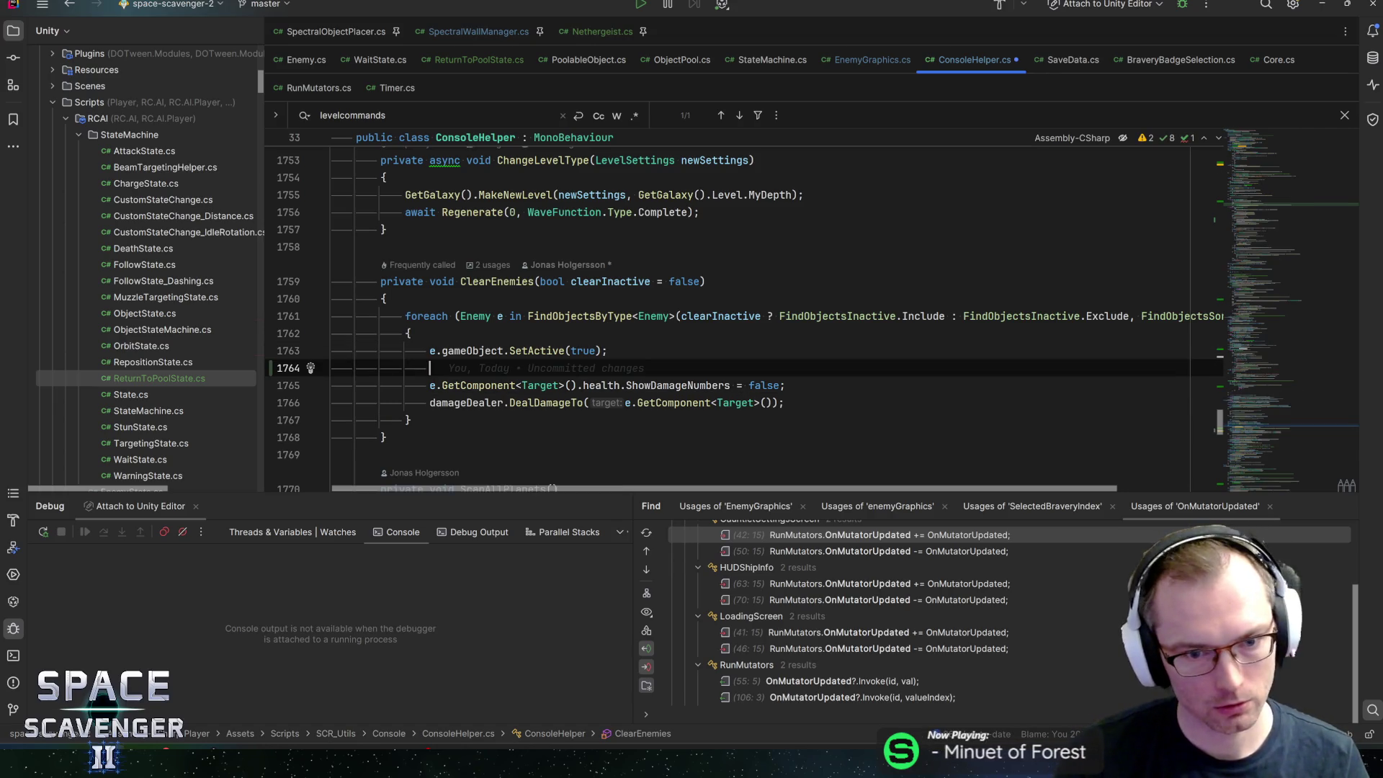
type("if (e.try")
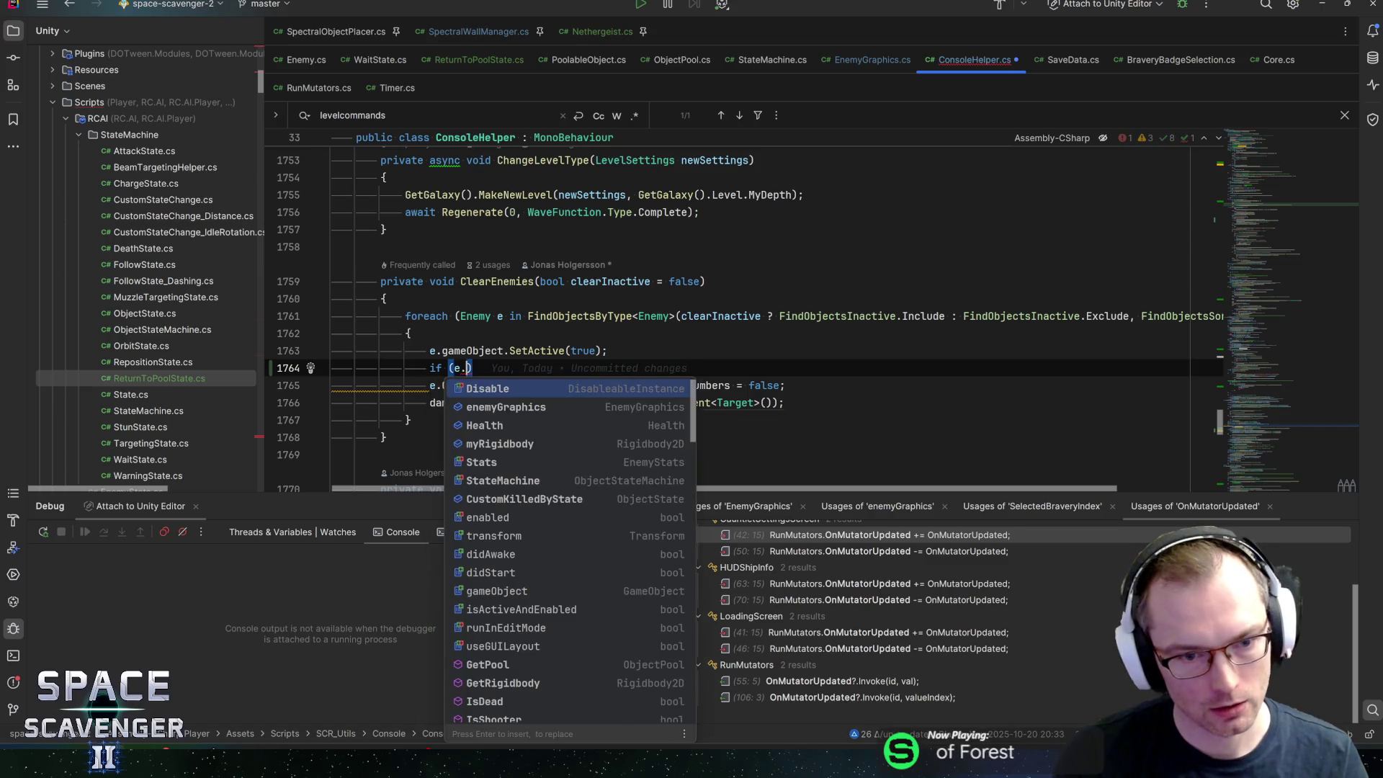
key("Return")
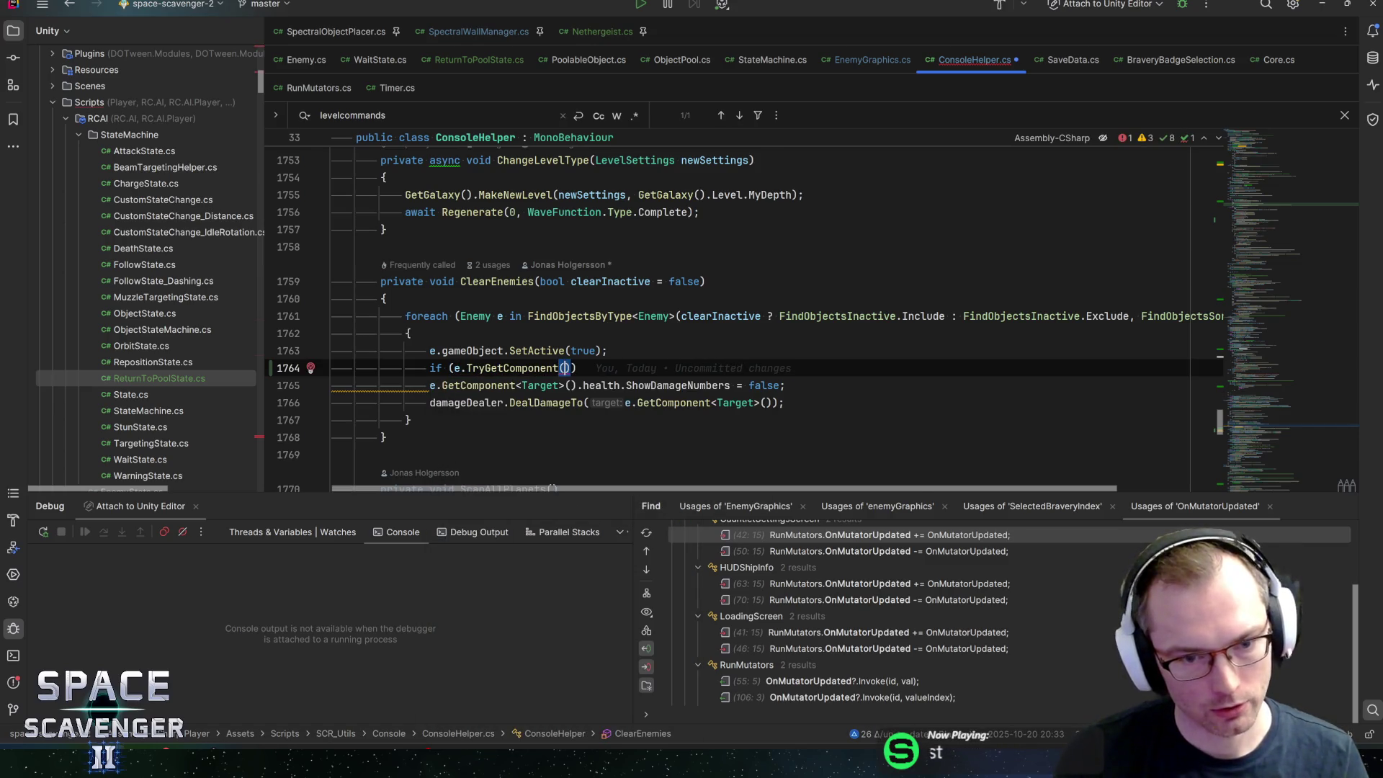
type("out Target t")
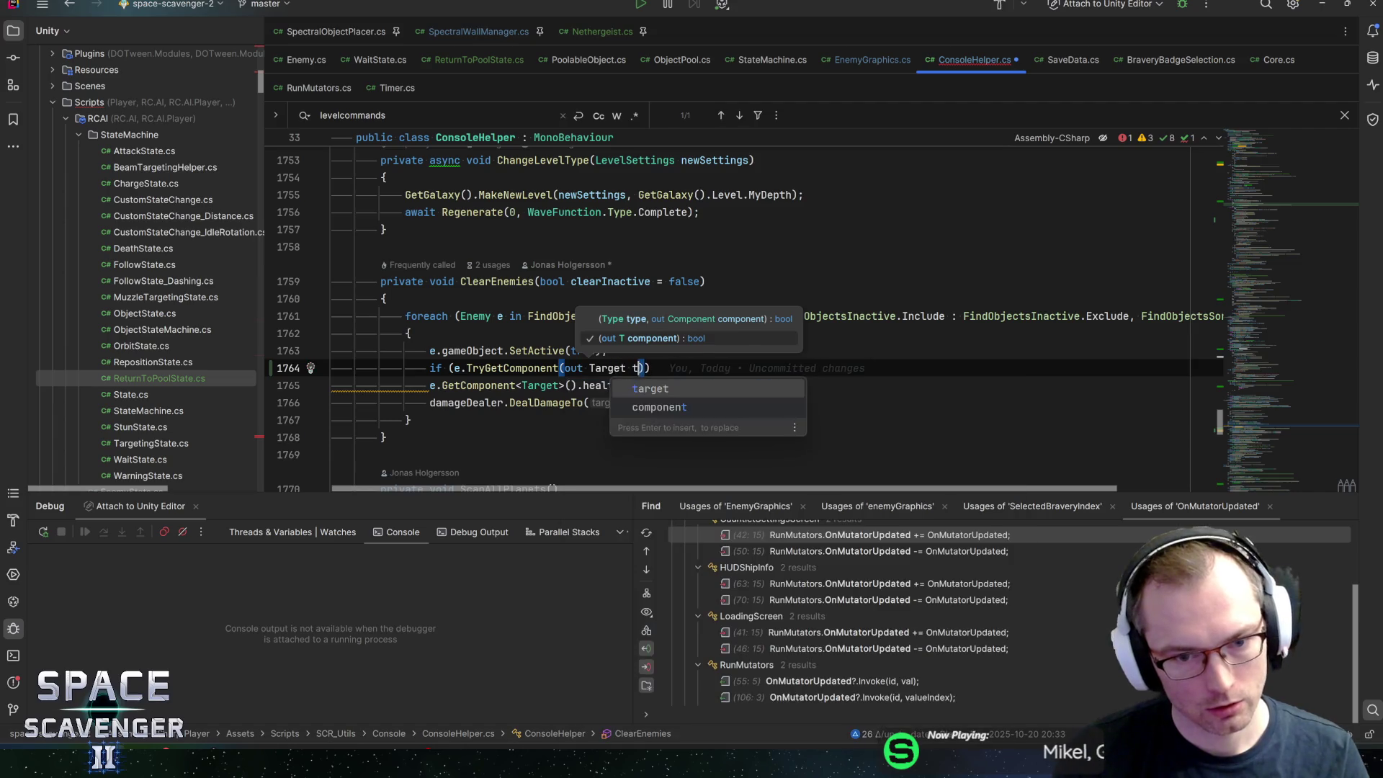
type("))")
key("Return")
key("Down")
key("Down")
key("shift+Down")
key("shift+Down")
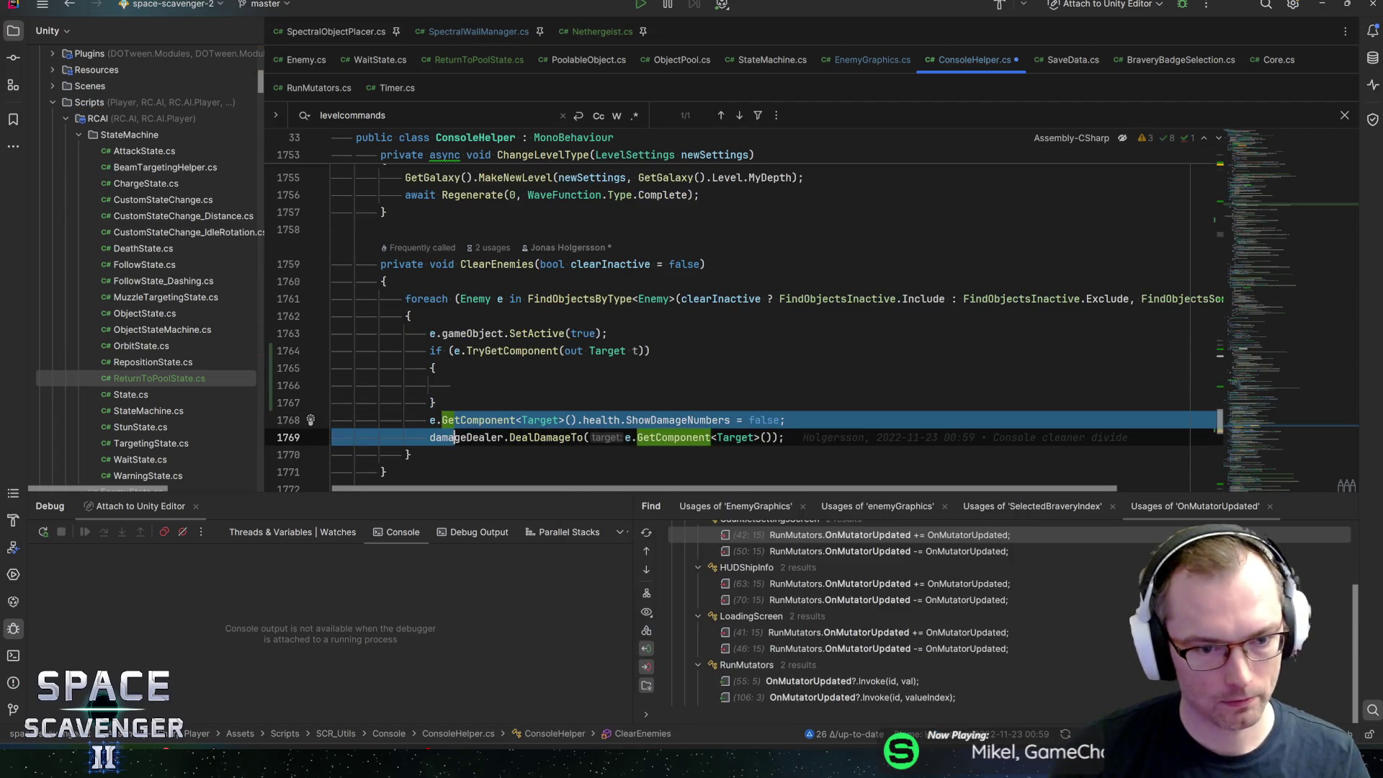
key("ctrl+shift+Up")
key("ctrl+shift+Up")
key("End")
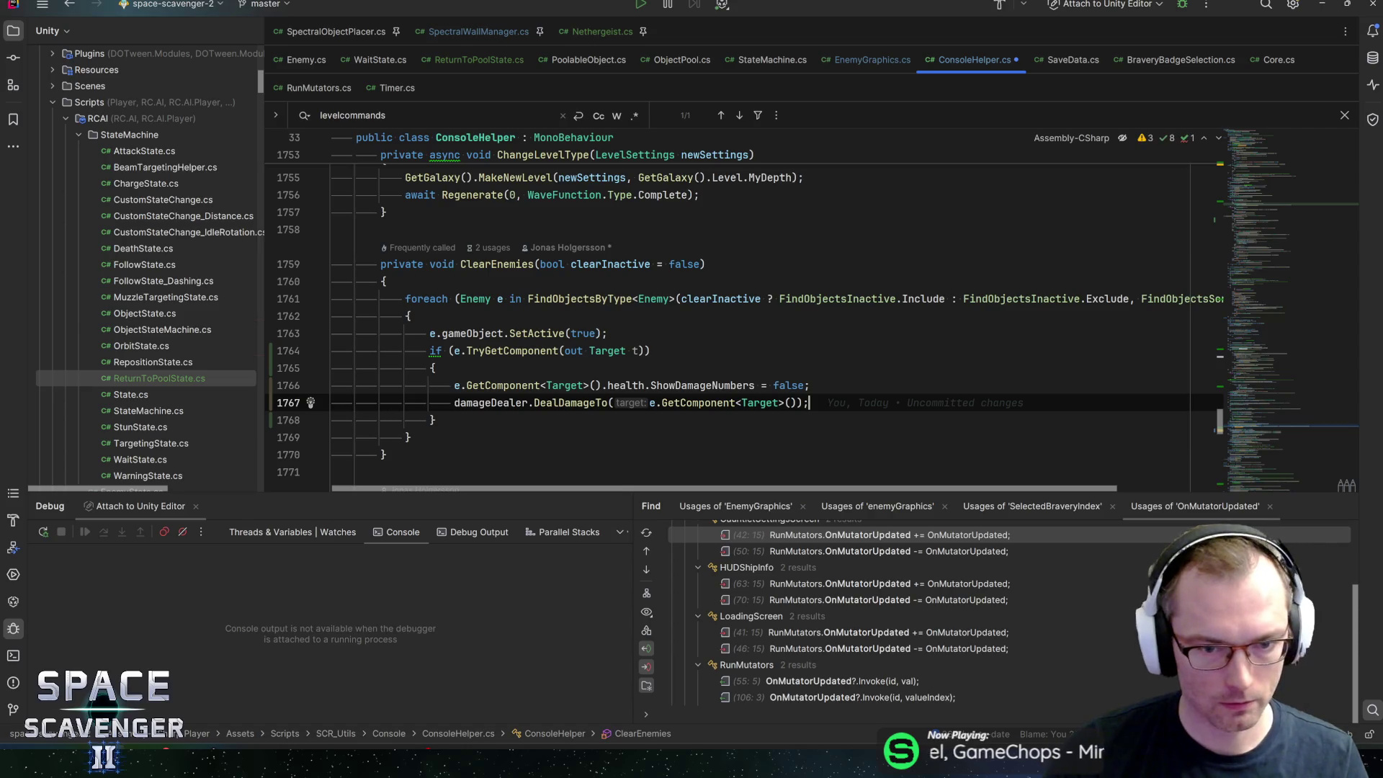
- Replace both GetComponent<Target>() calls with t and save ConsoleHelper.cs
left_click_drag(603, 386, 465, 385)
type("t")
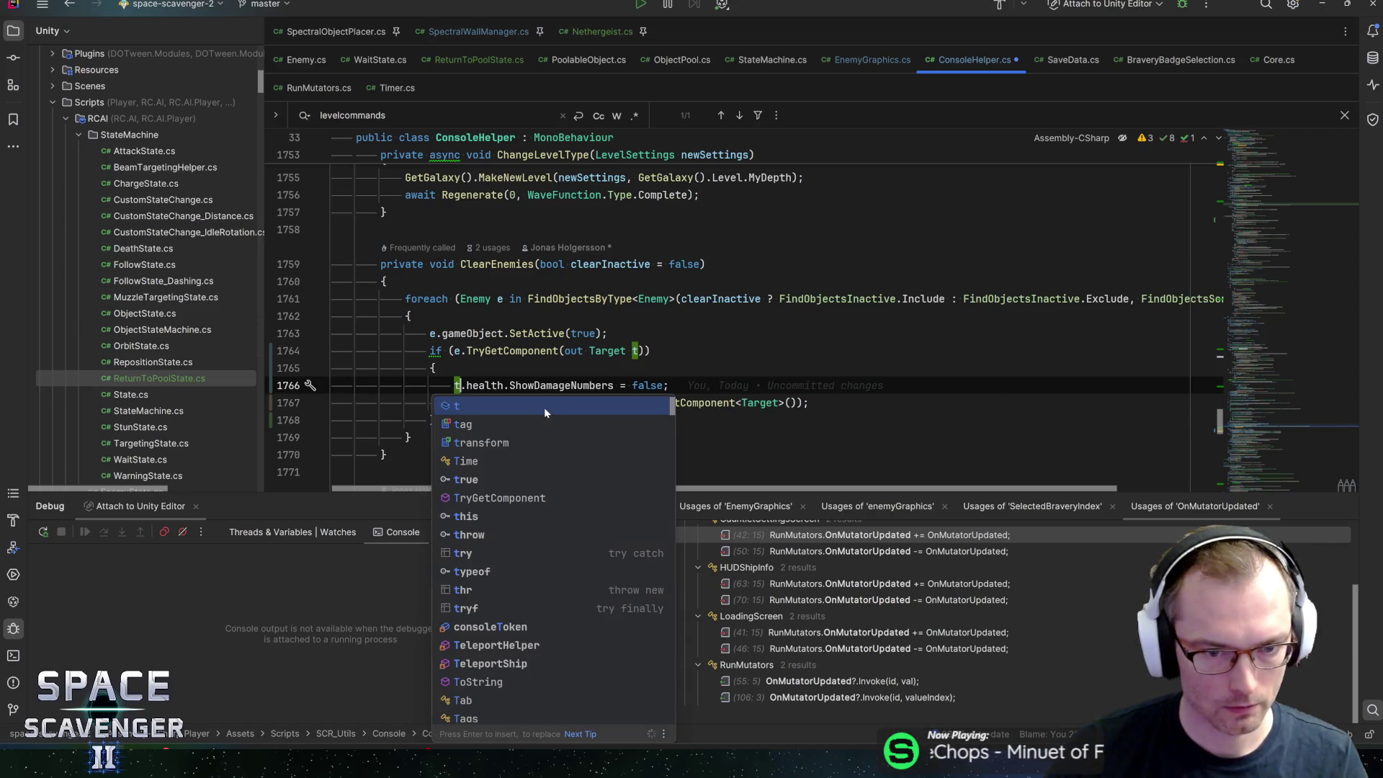
key("Escape")
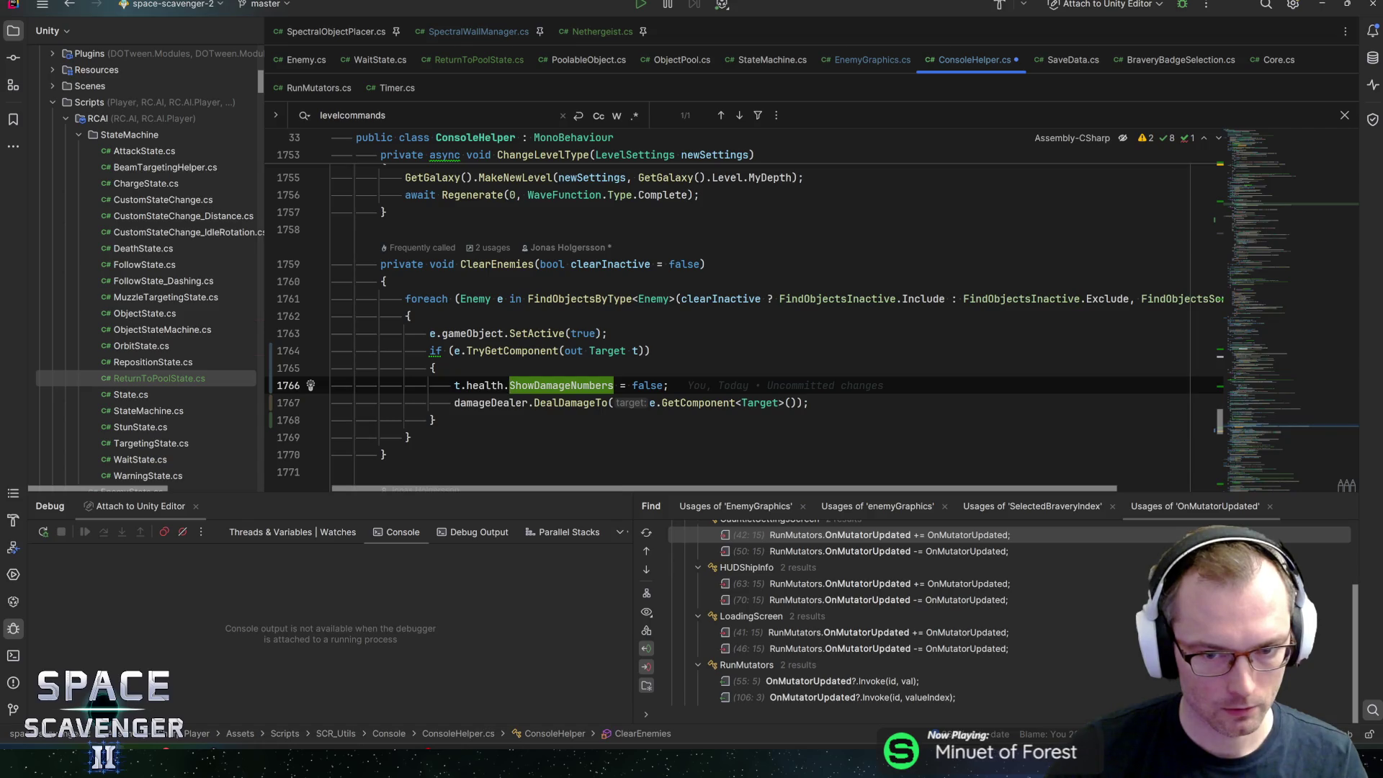
left_click_drag(802, 403, 652, 402)
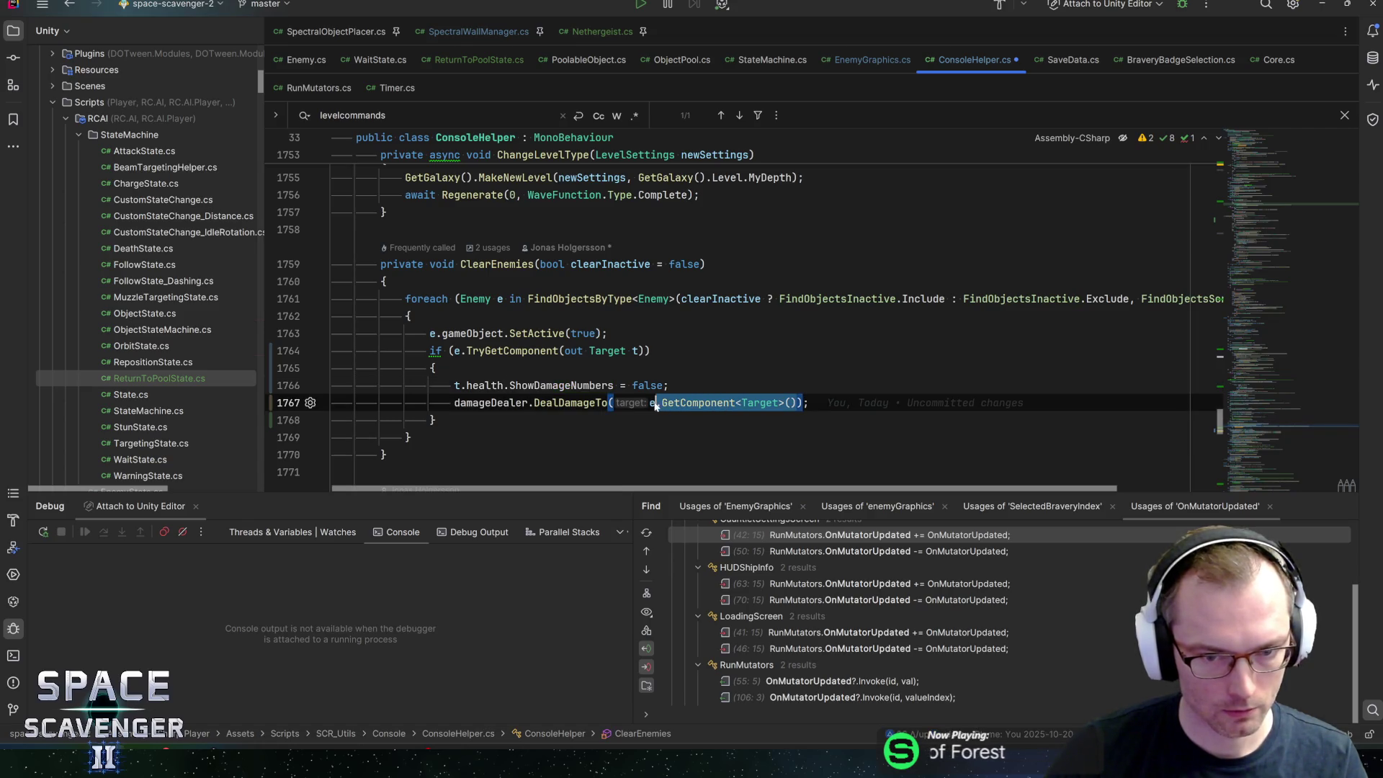
type("t")
key("ctrl+s")
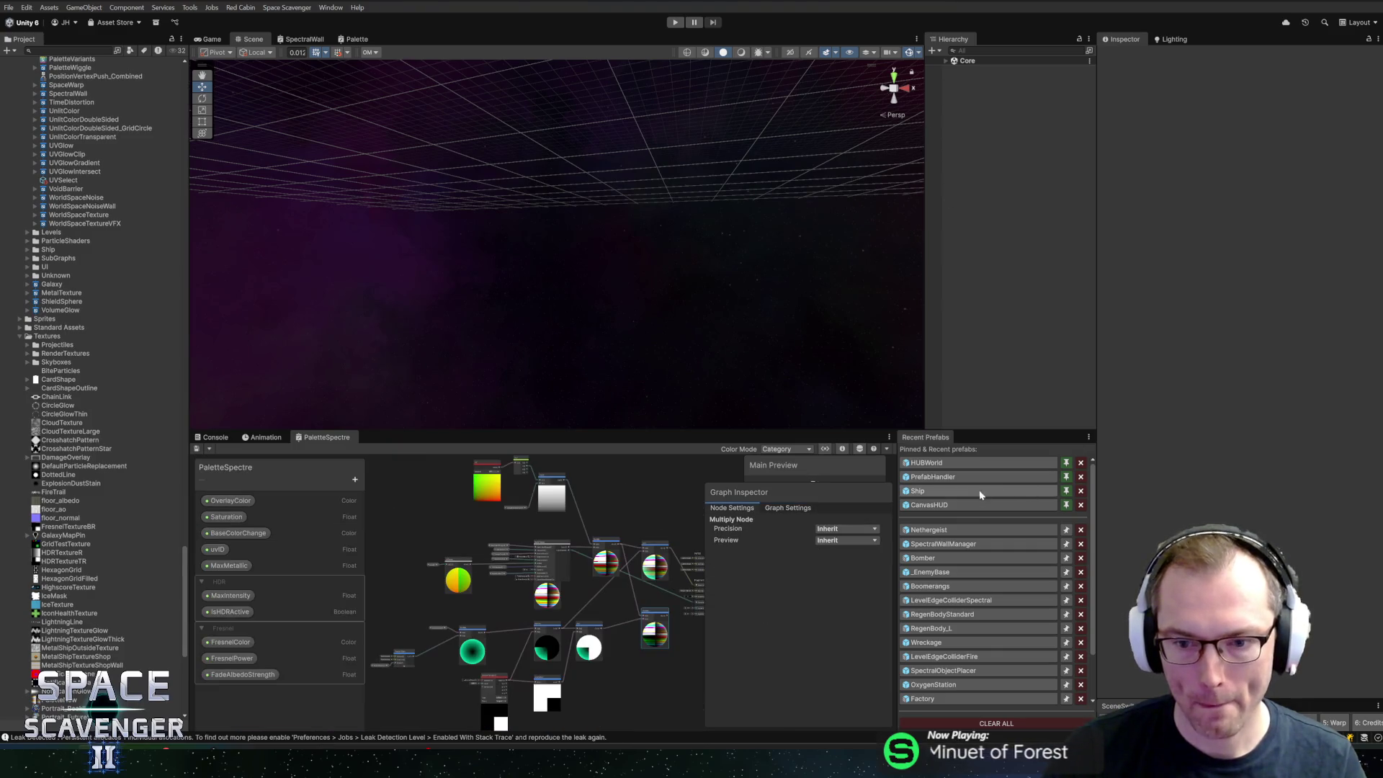
- Attempt removing Nethergeist's Target component, dismiss the warning, and find its Status Target reference
scroll(1162, 365, "down", 10)
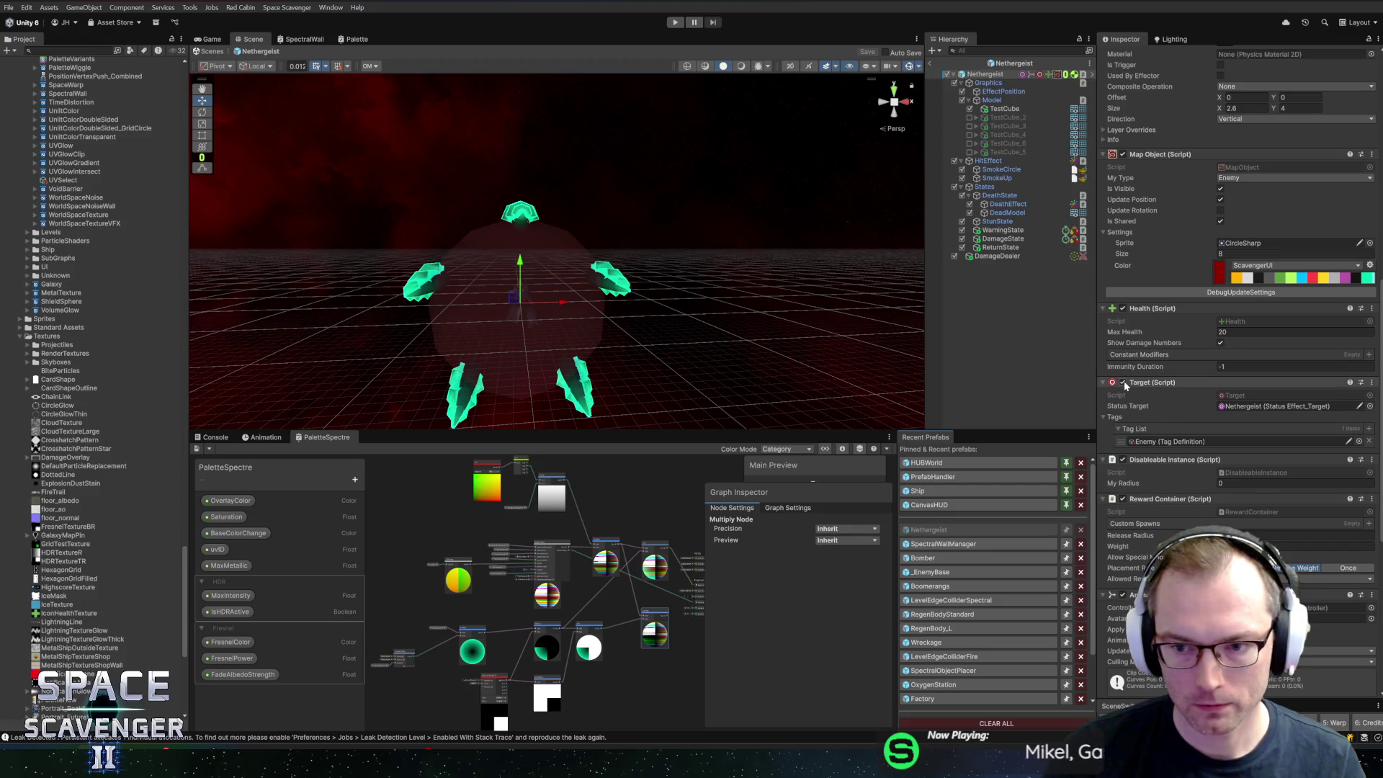
right_click(1135, 383)
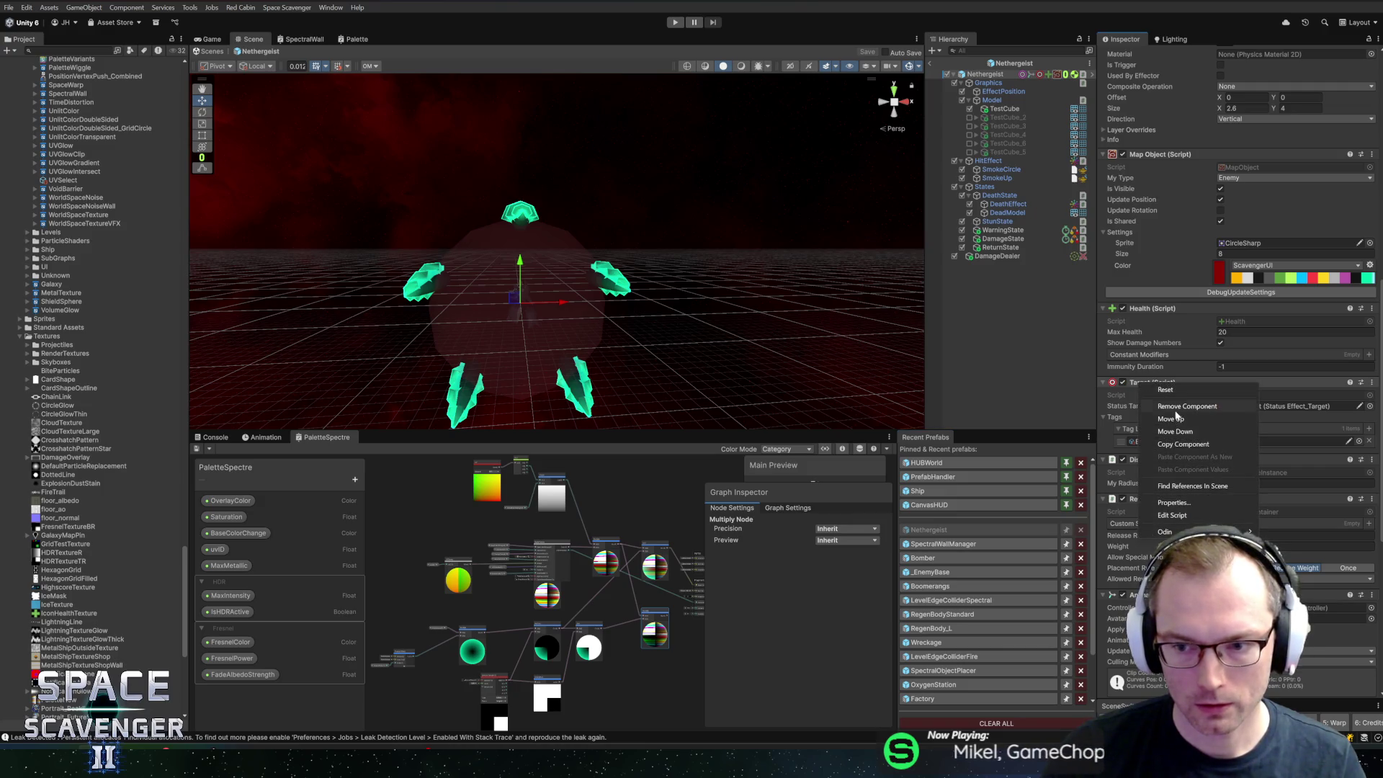
left_click(1179, 408)
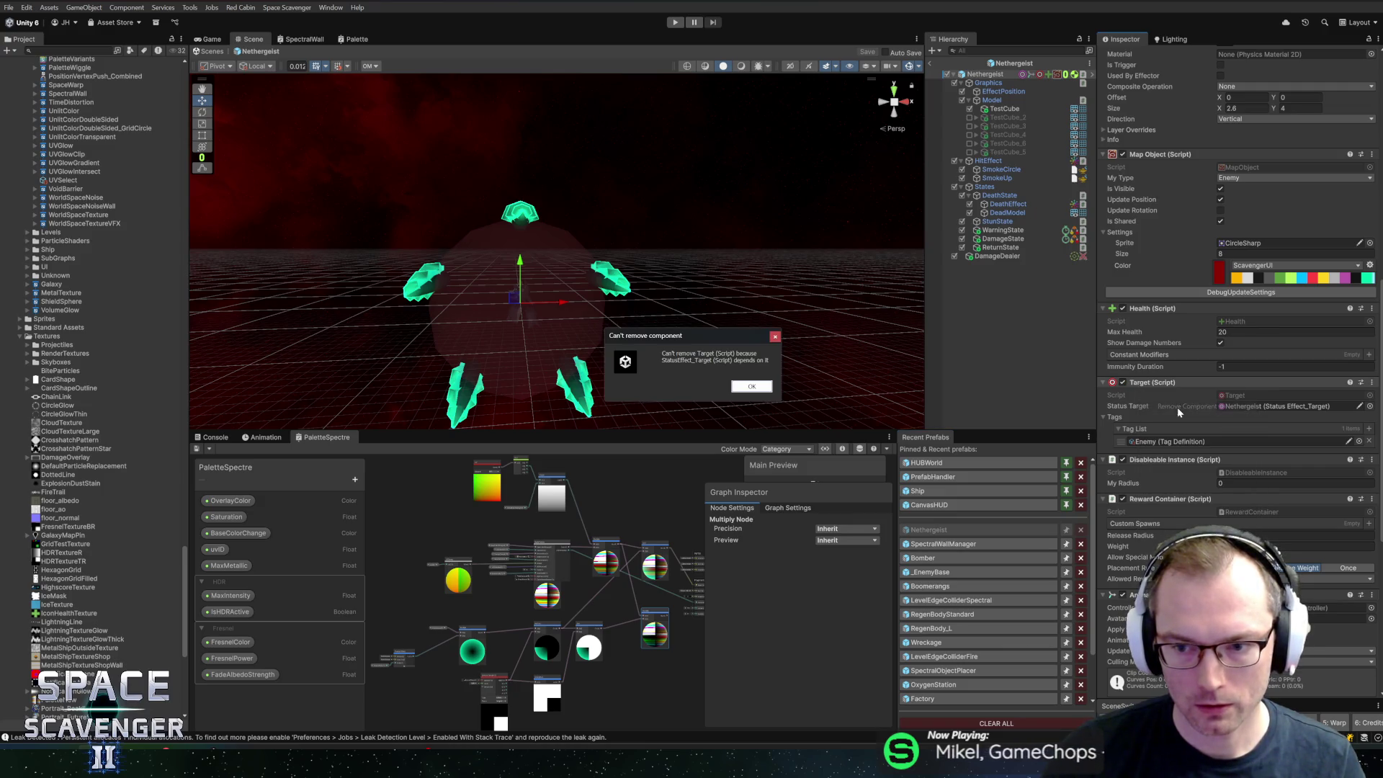
left_click(749, 387)
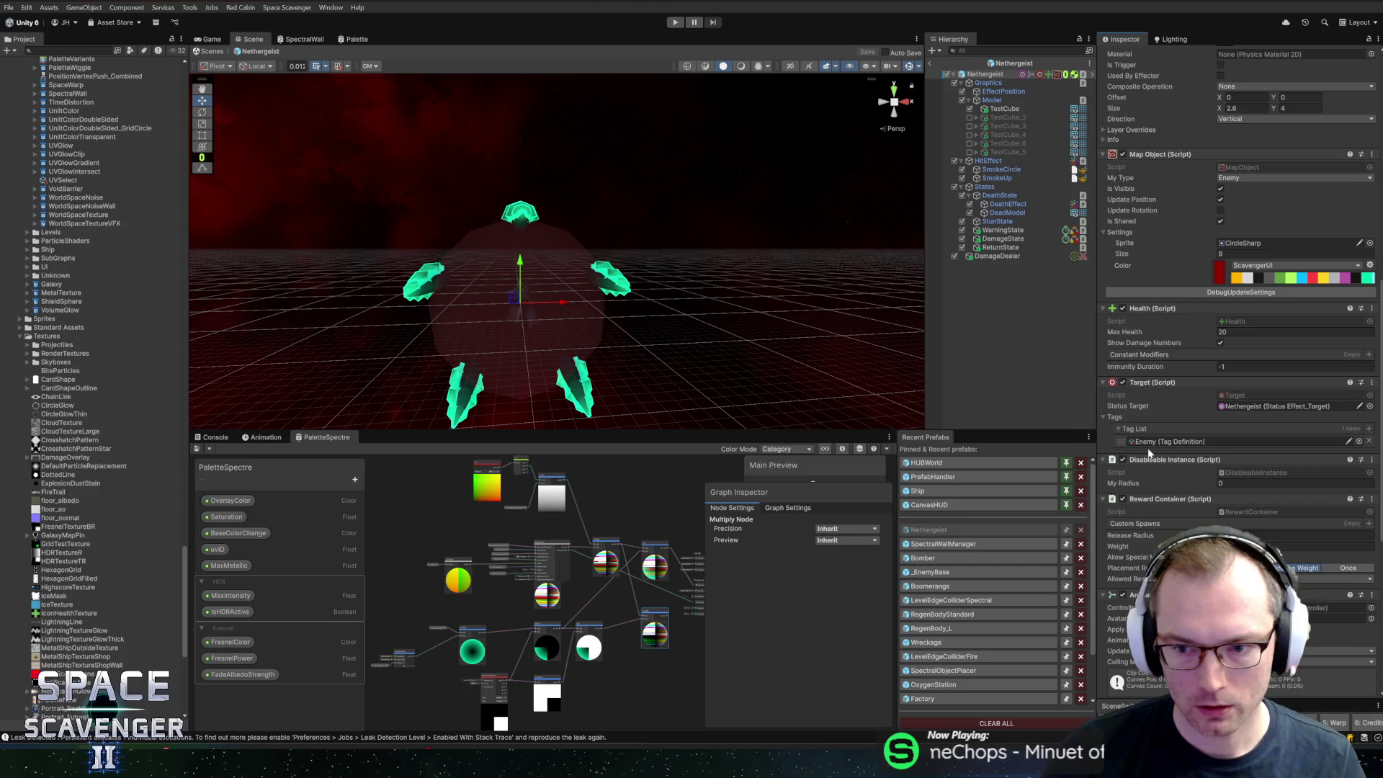
left_click(1236, 407)
scroll(1217, 317, "down", 4)
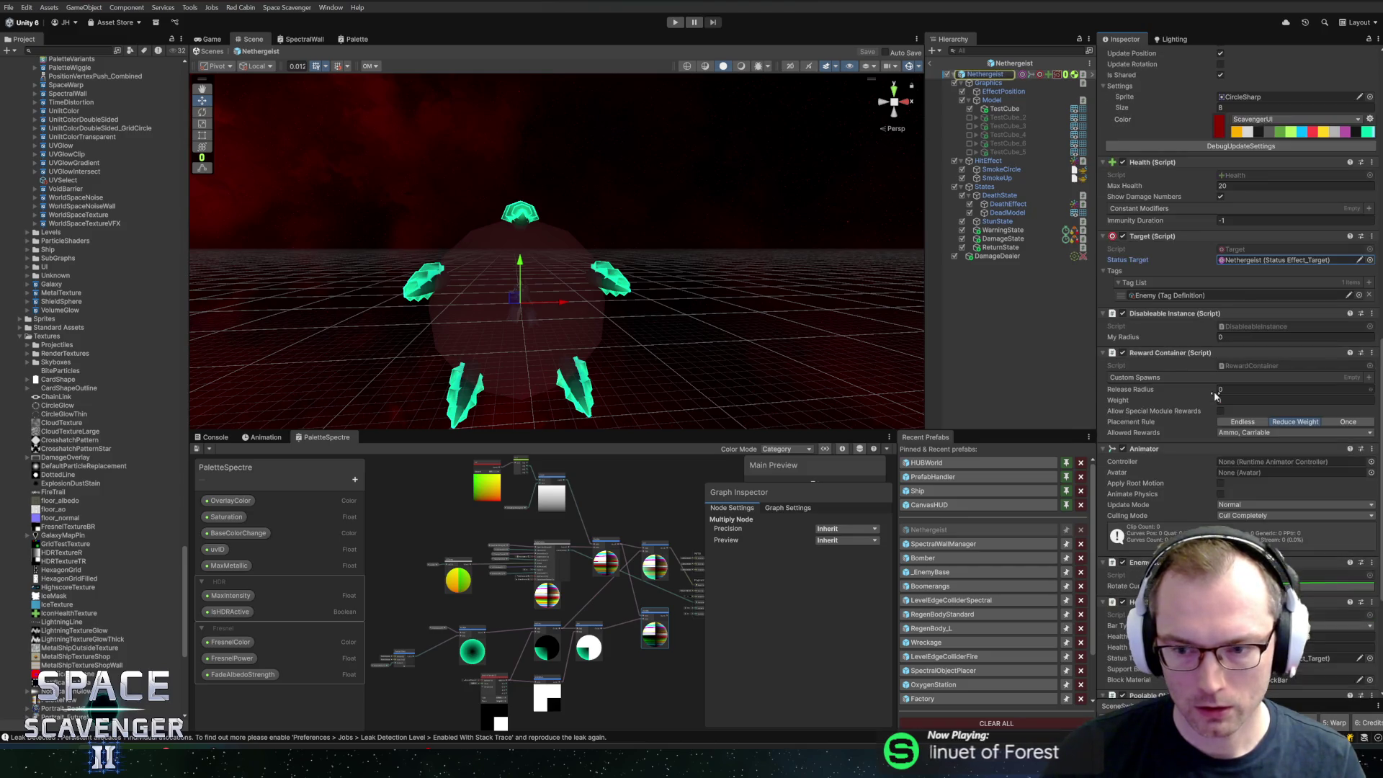
scroll(1214, 397, "down", 5)
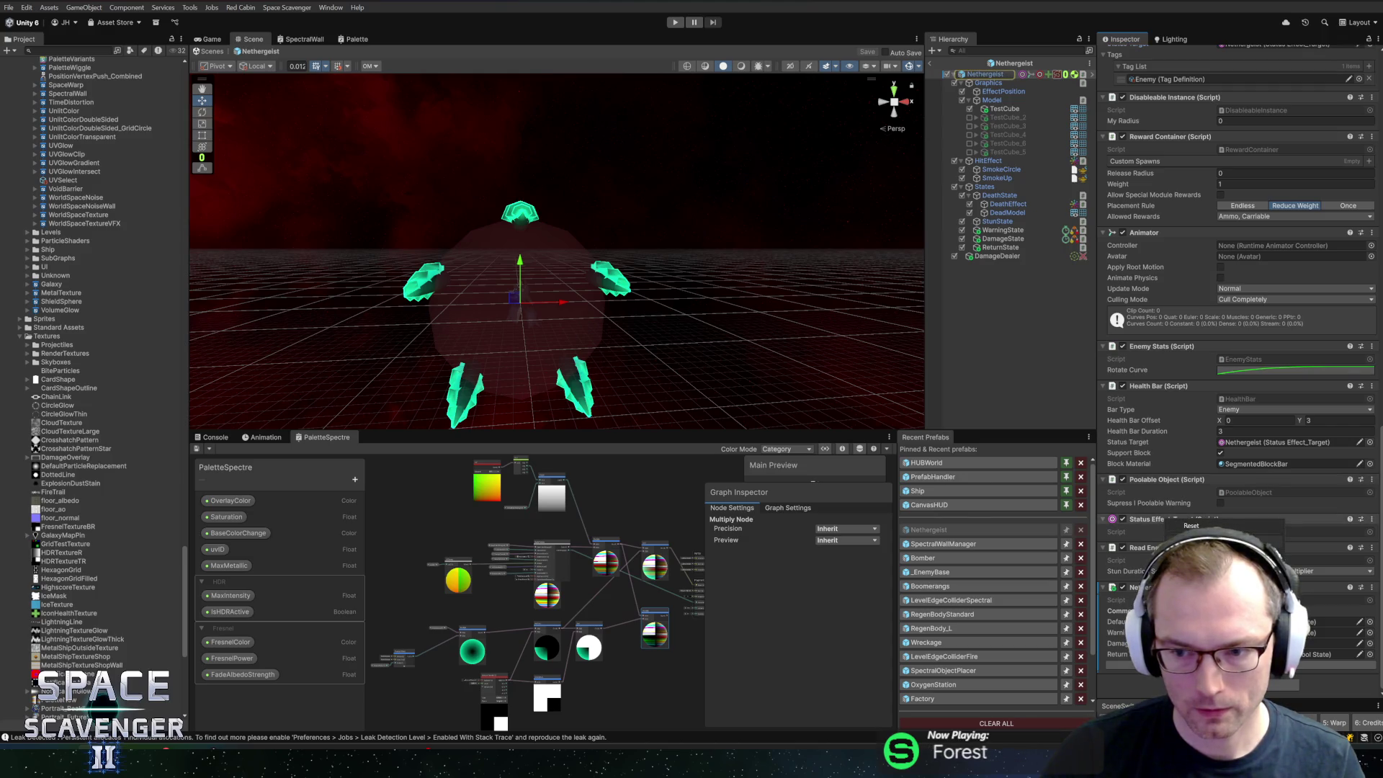
scroll(1181, 360, "up", 4)
- Remove the Target component from the Nethergeist prefab, save it, and enter Play mode
right_click(1174, 173)
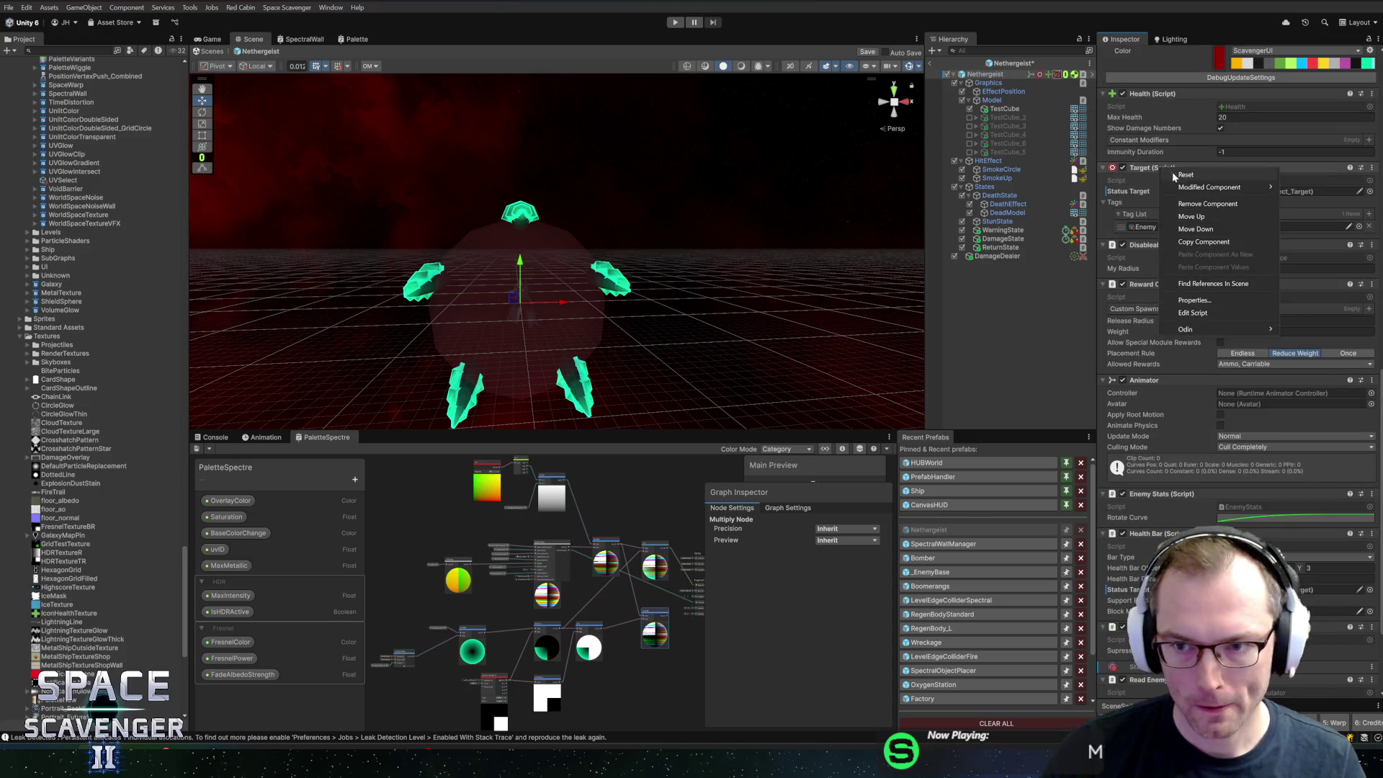
left_click(1182, 204)
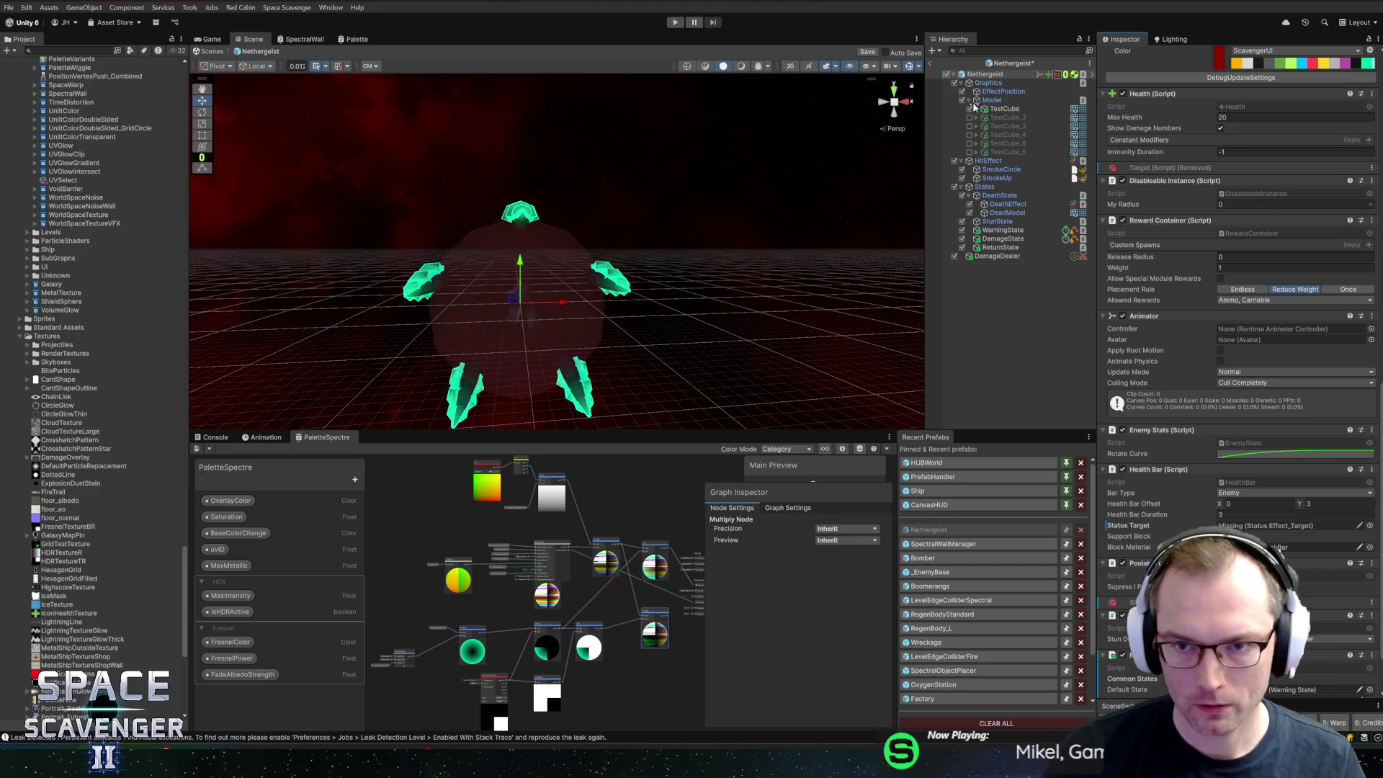
key("ctrl+s")
key("ctrl+p")
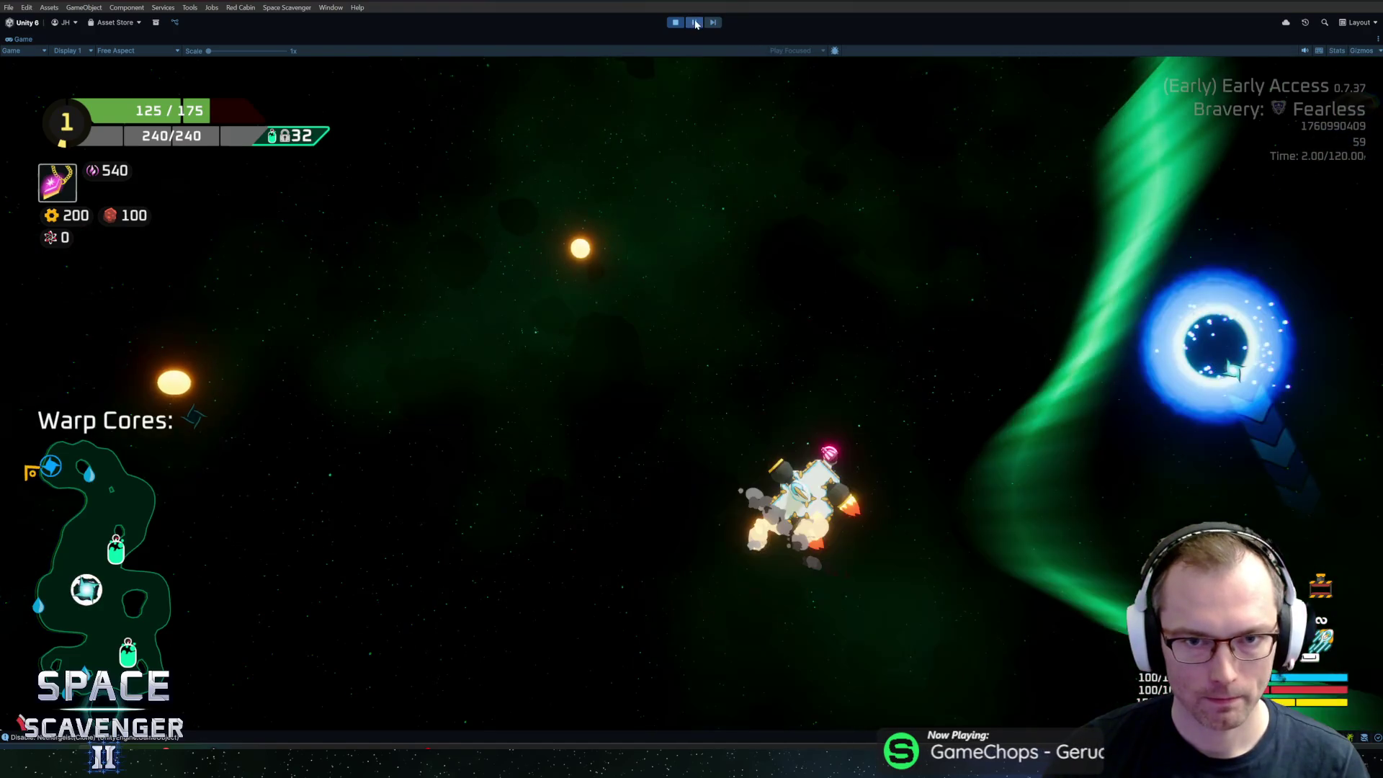
- Restore the full editor layout with Shift+Space during play, then select the Hierarchy search field
key("shift+space")
left_click(967, 50)
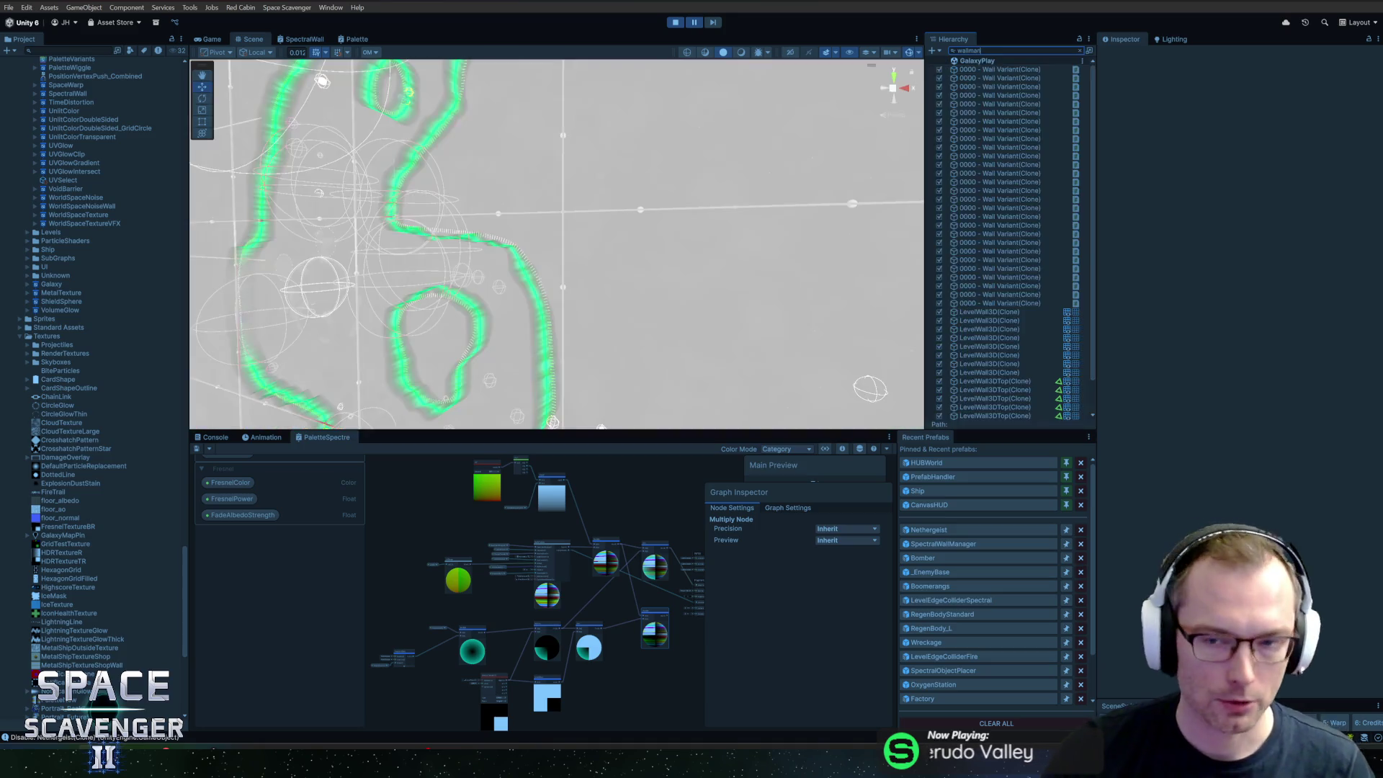
- Frame the SpectralWallManager clone in the Scene view, check its P1Timer and P2Timer, then return to Rider
double_click(997, 69)
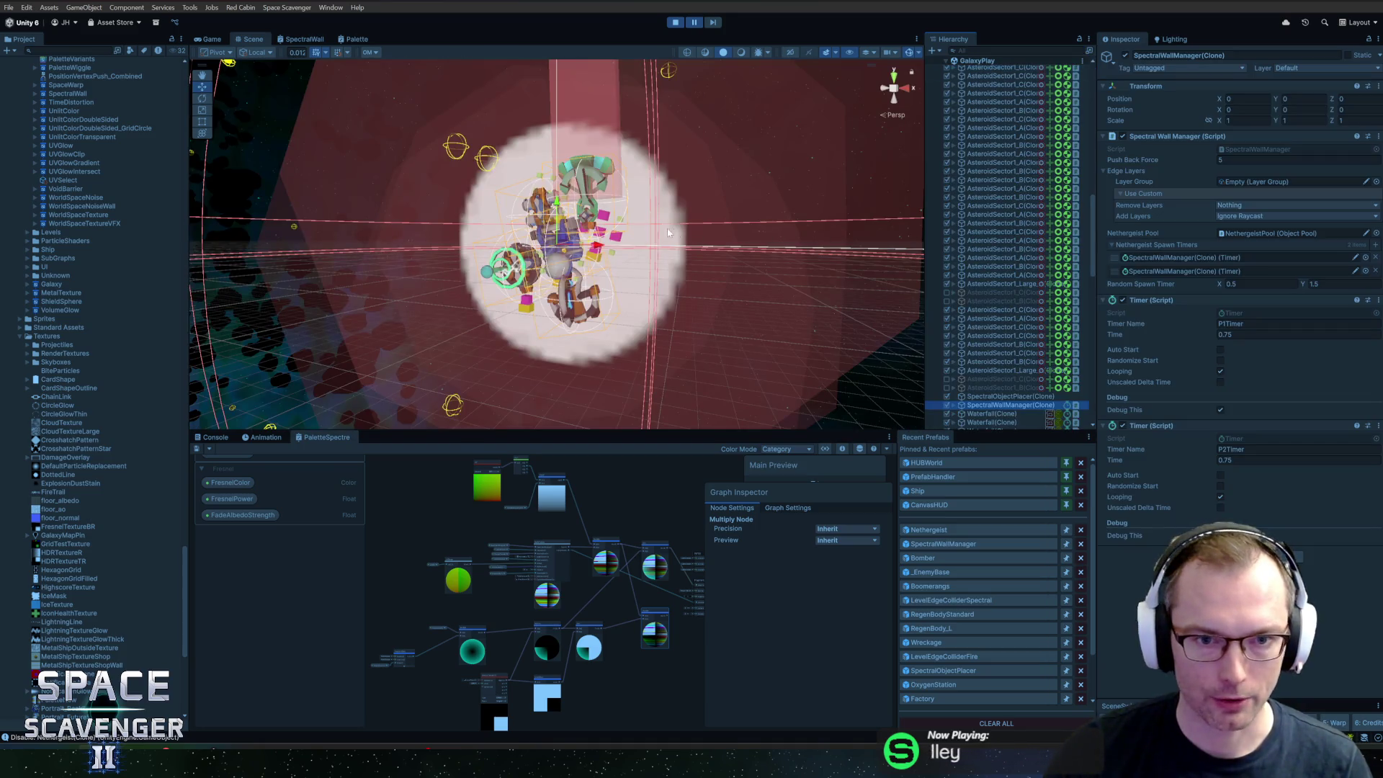
scroll(670, 232, "down", 10)
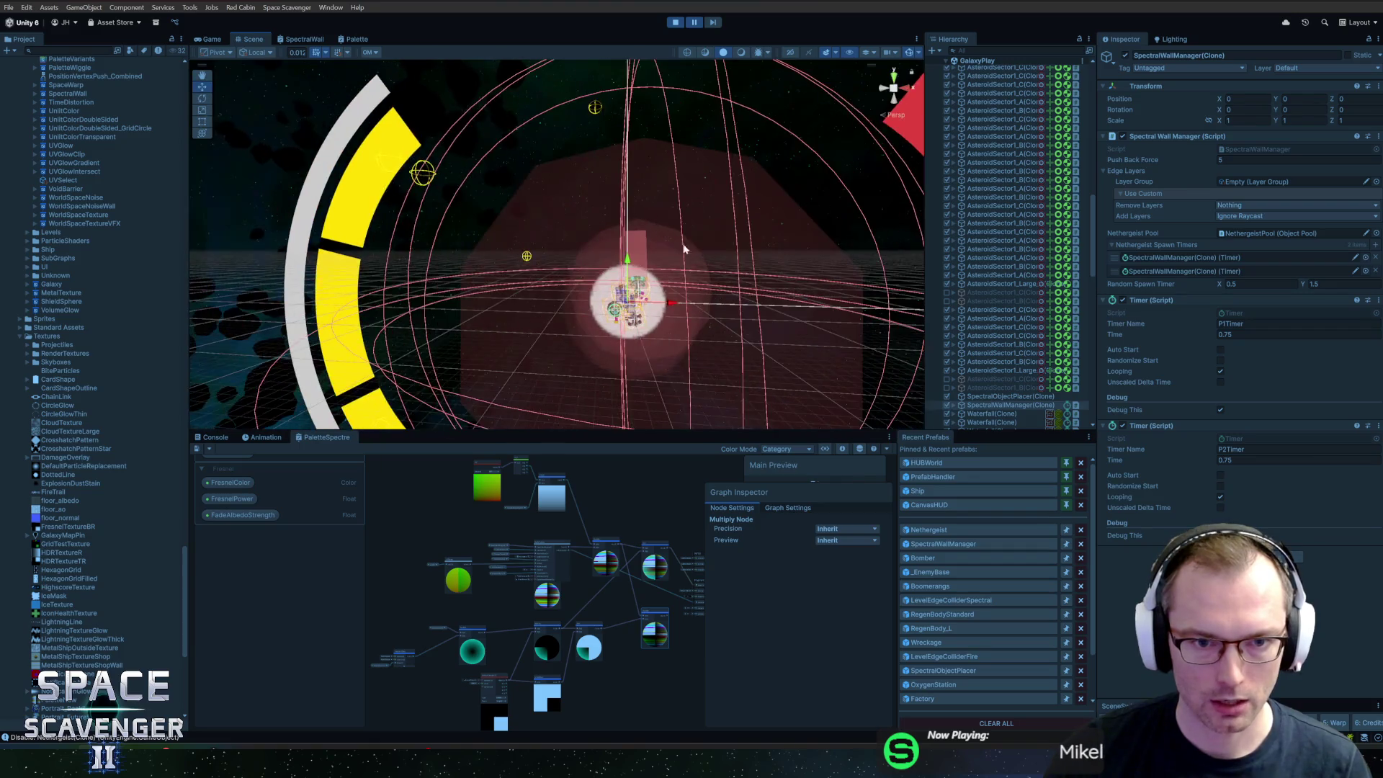
scroll(698, 254, "down", 5)
left_click_drag(688, 197, 566, 196)
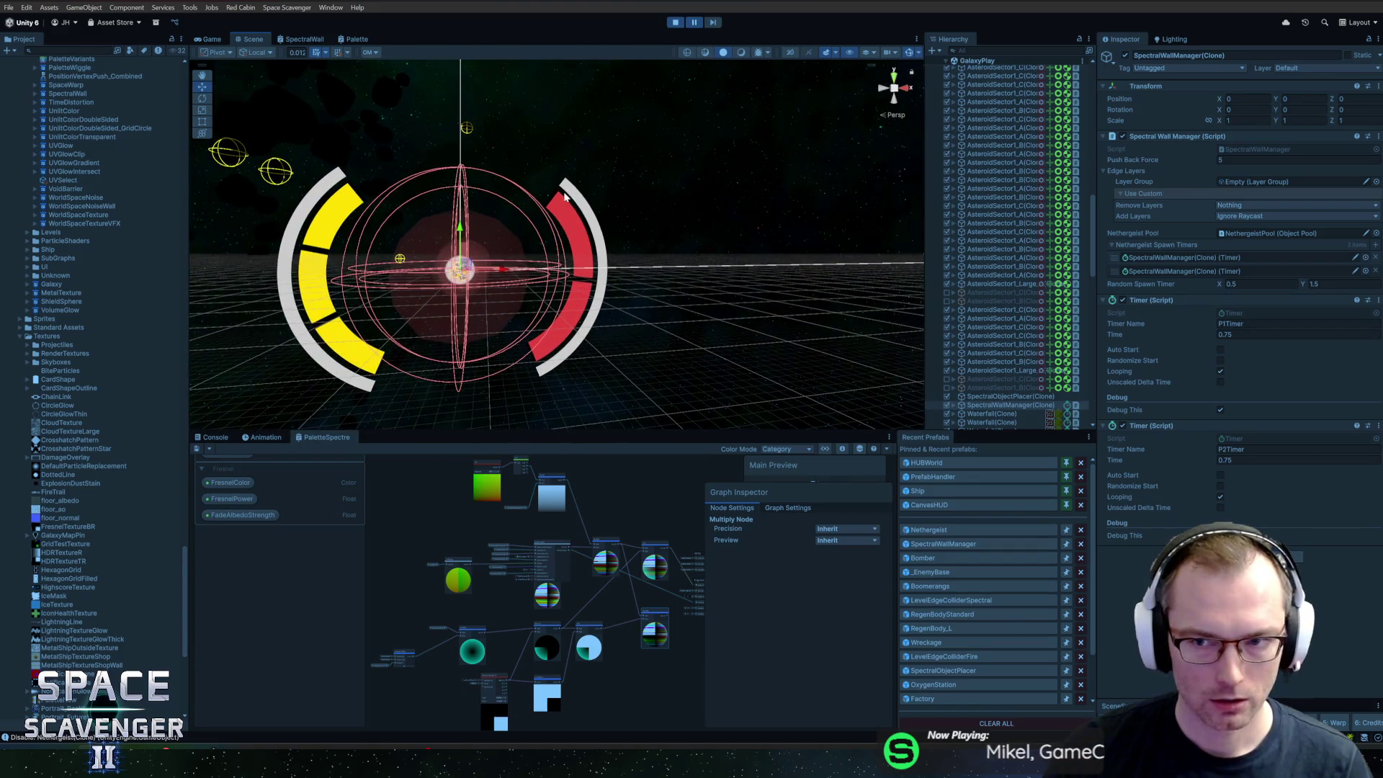
scroll(568, 202, "up", 5)
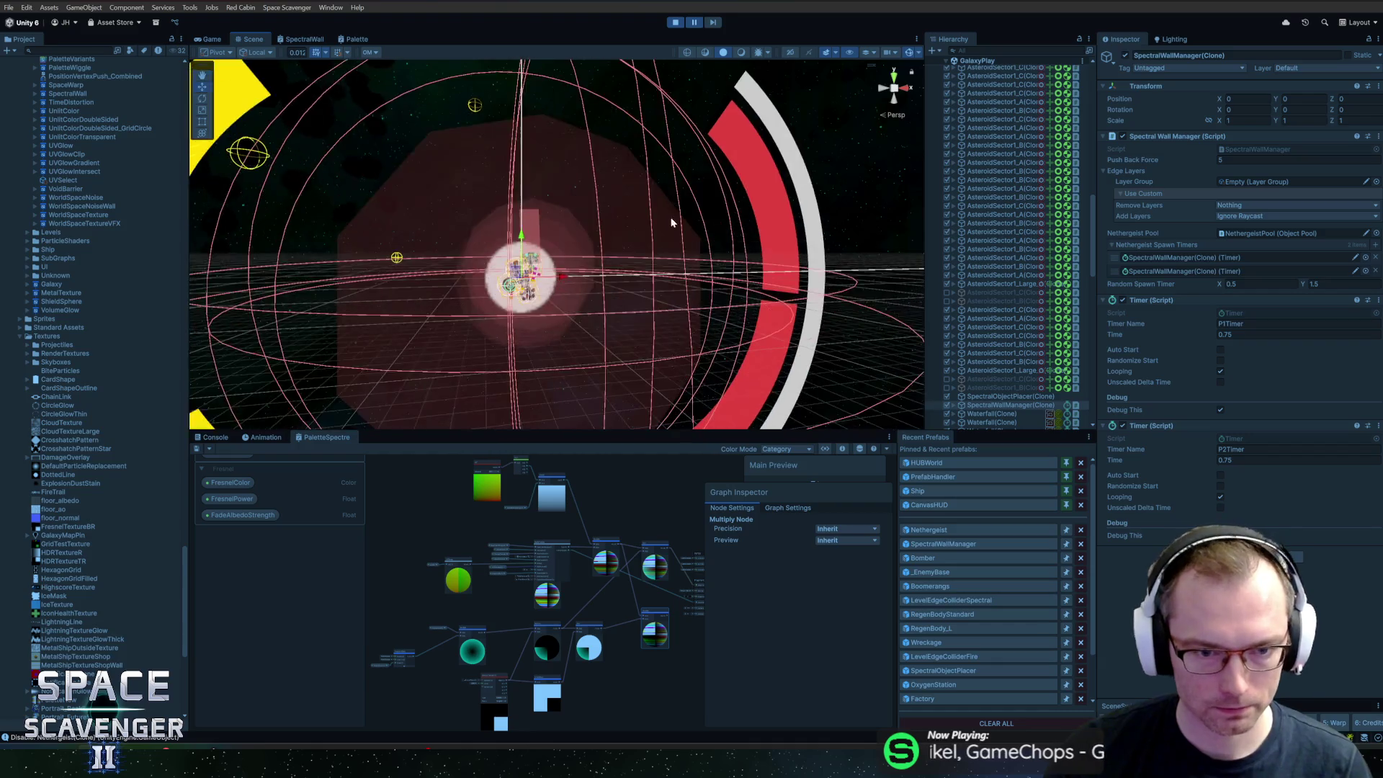
scroll(669, 230, "up", 3)
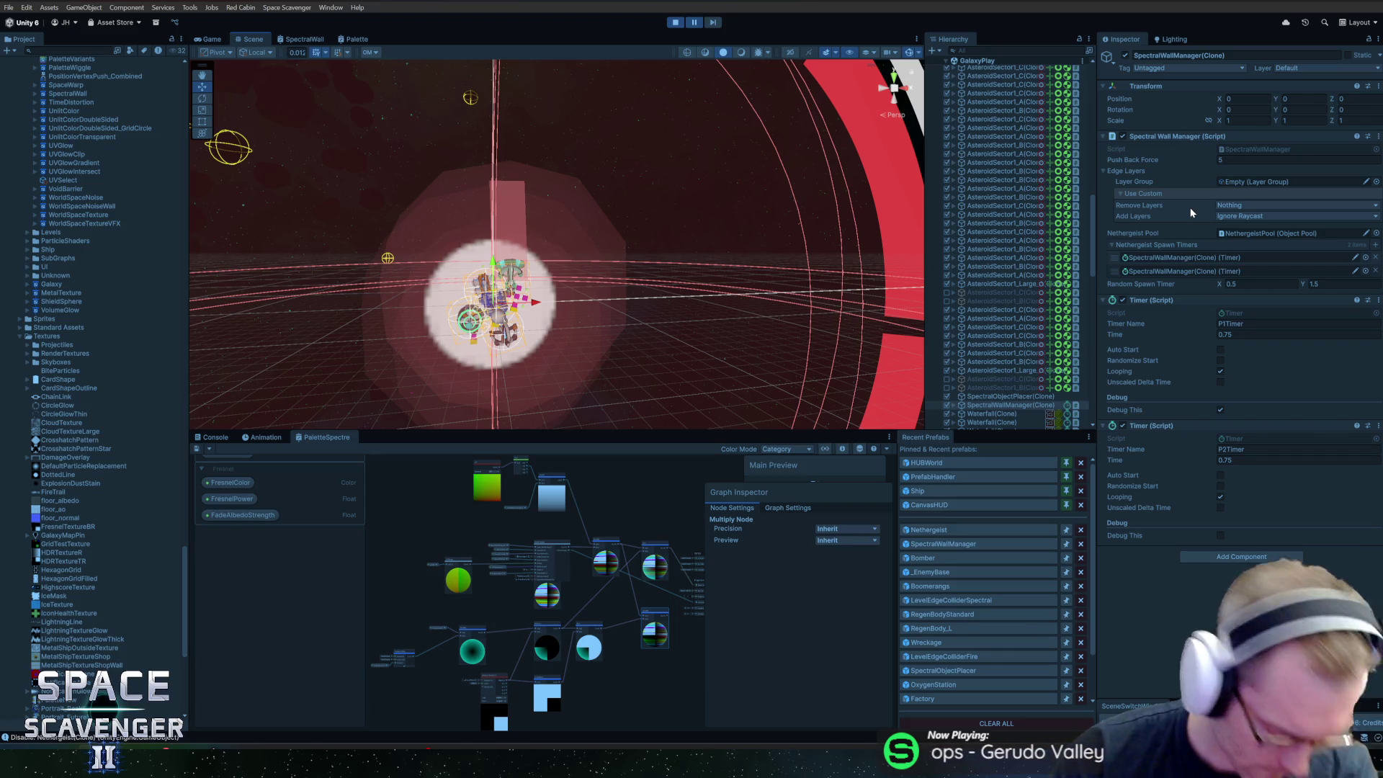
key("alt+Tab")
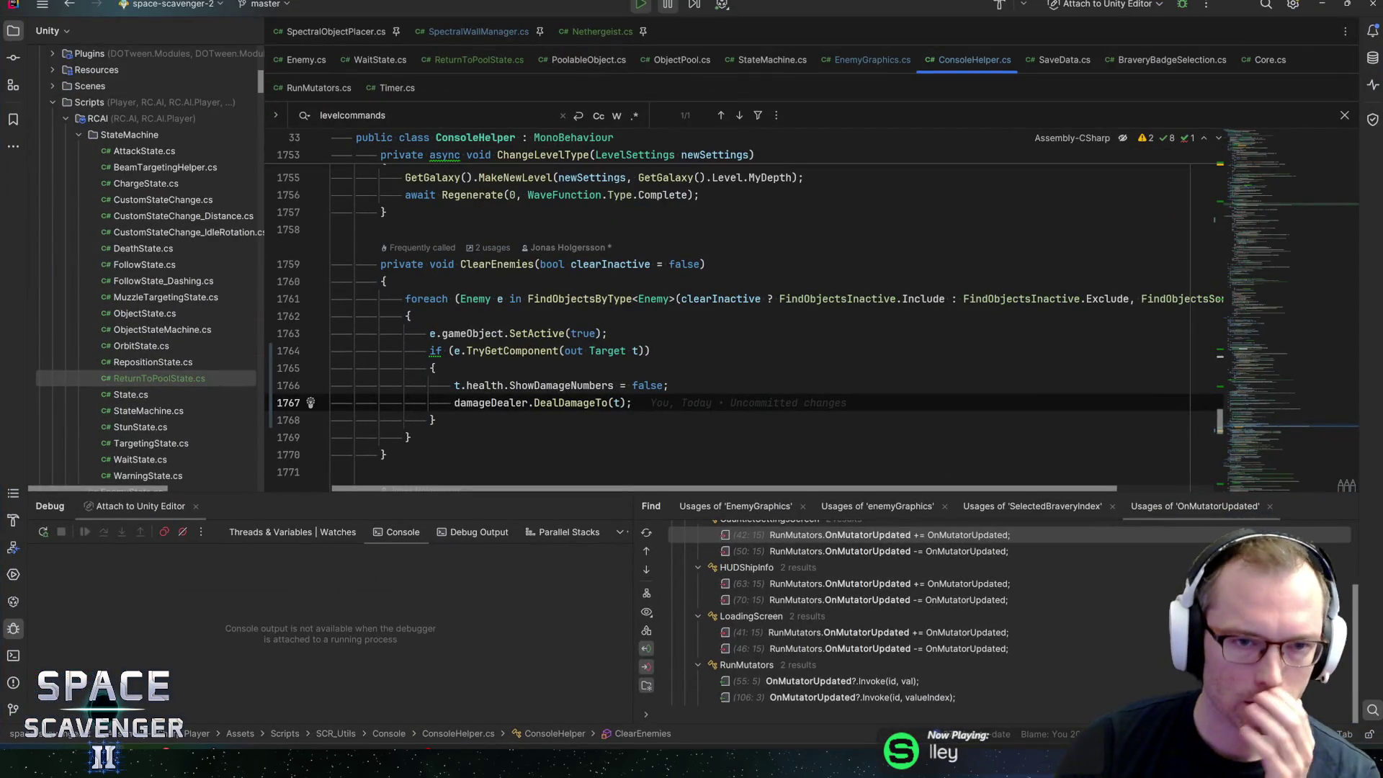
- Open SpectralWallManager.cs and look over FixedUpdate's closest-point and latestValidPoints code
left_click(493, 34)
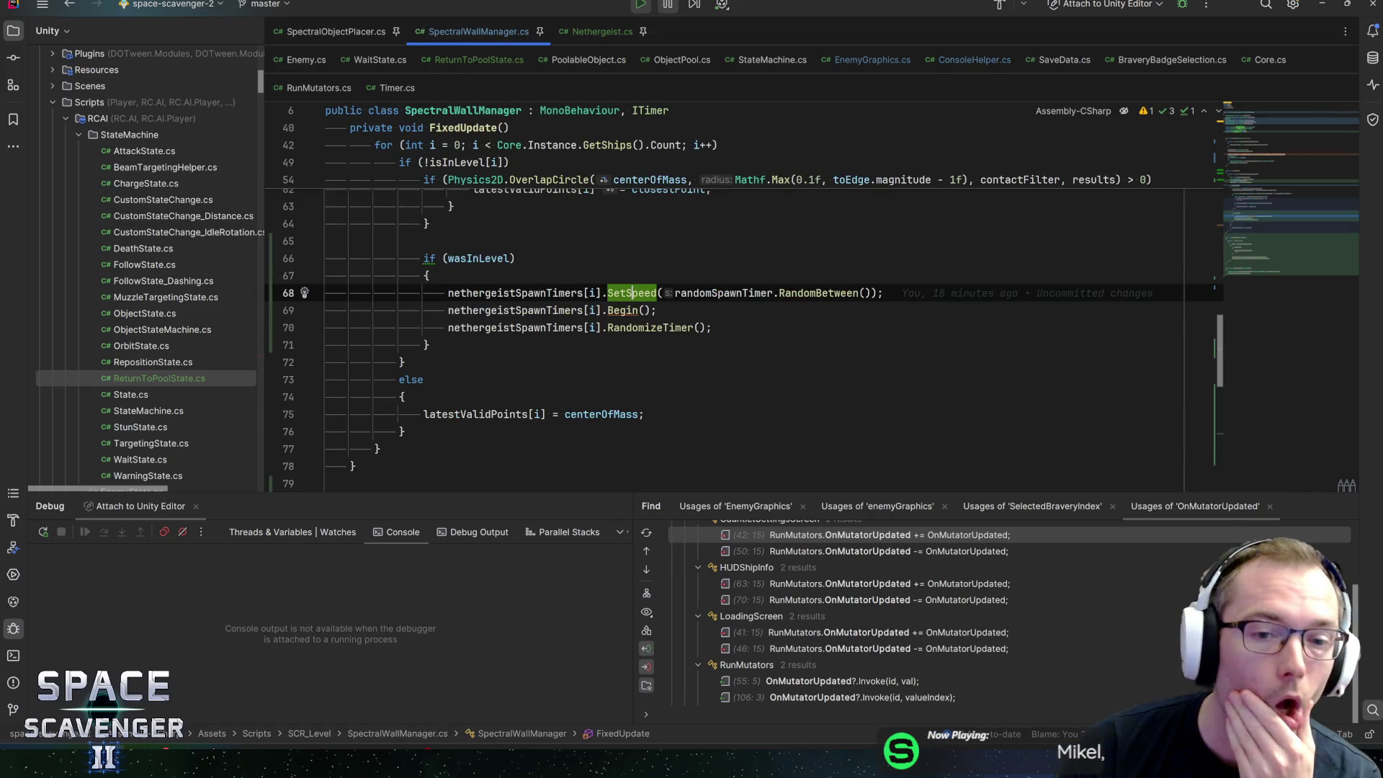
scroll(742, 338, "up", 10)
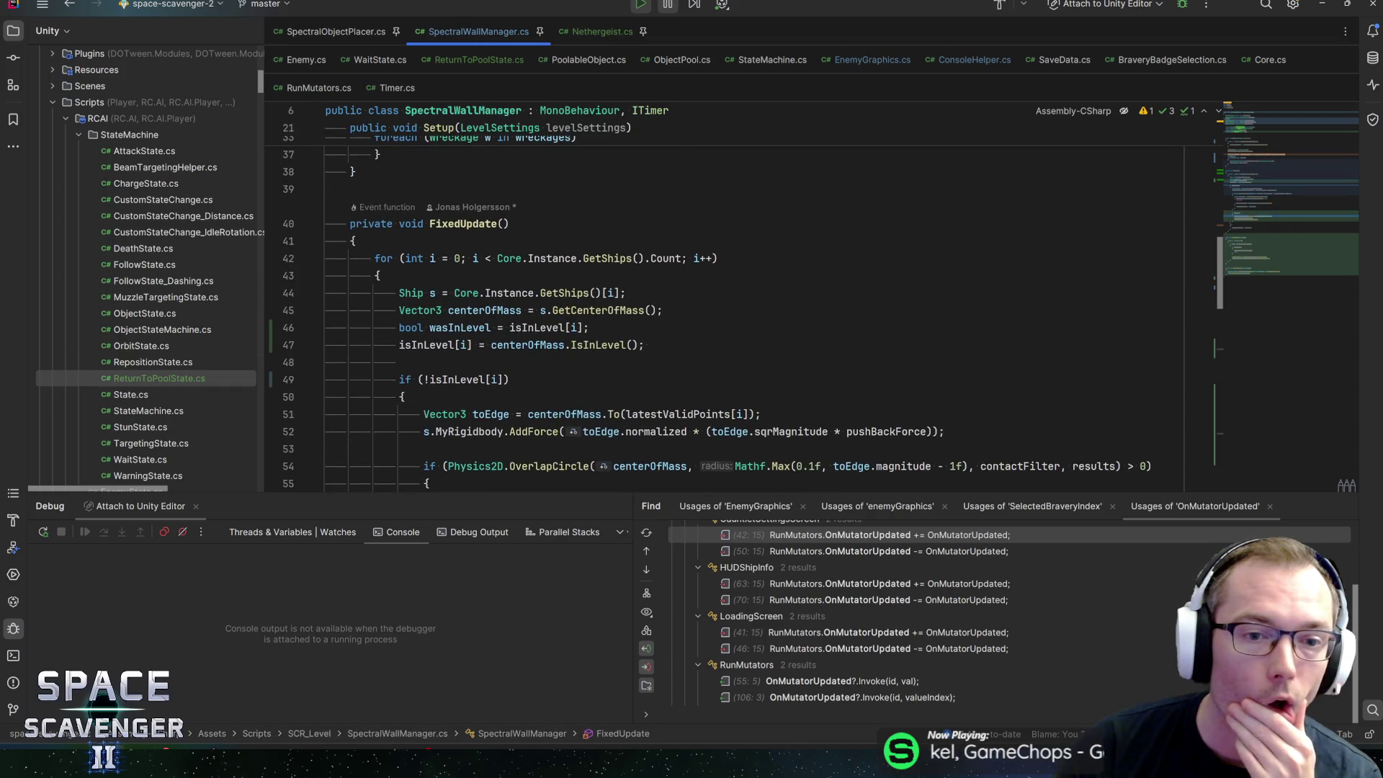
scroll(742, 338, "down", 4)
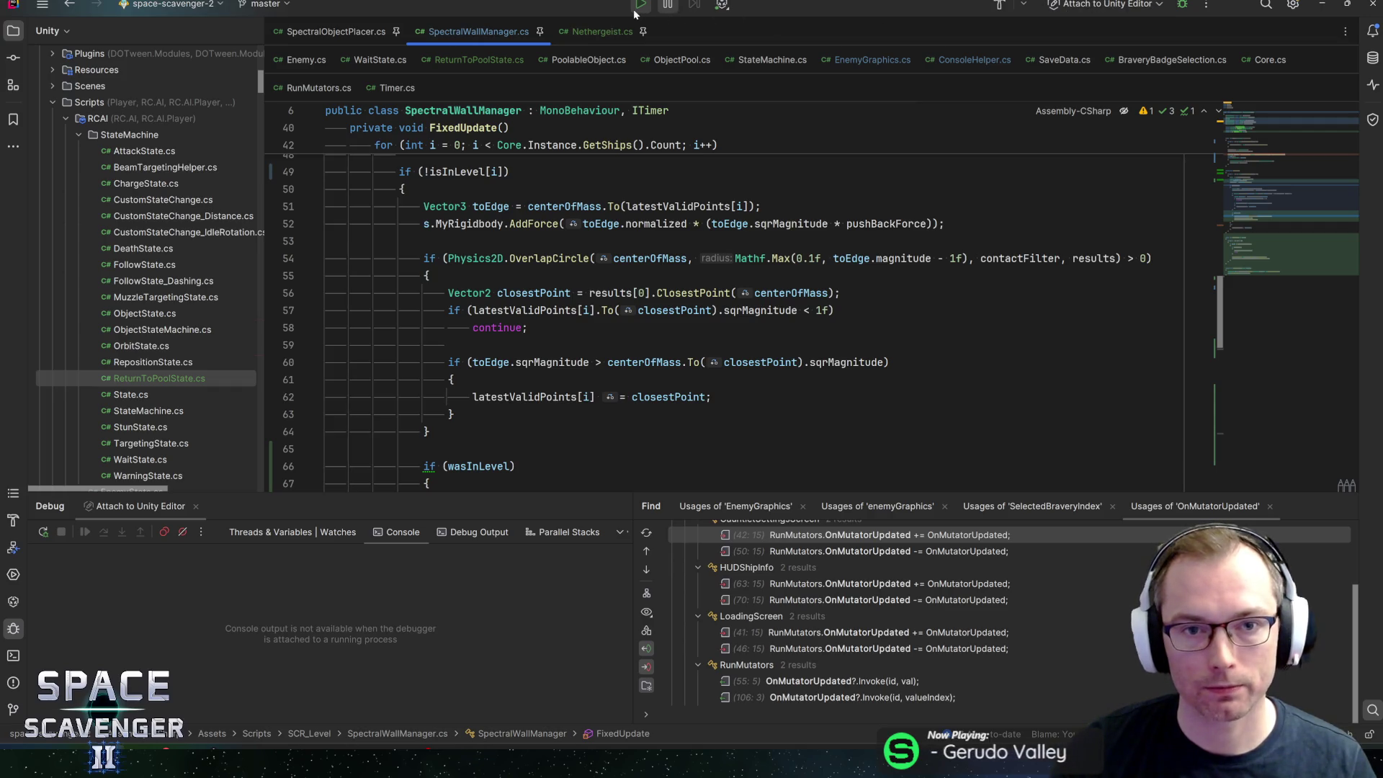
key("alt+Tab")
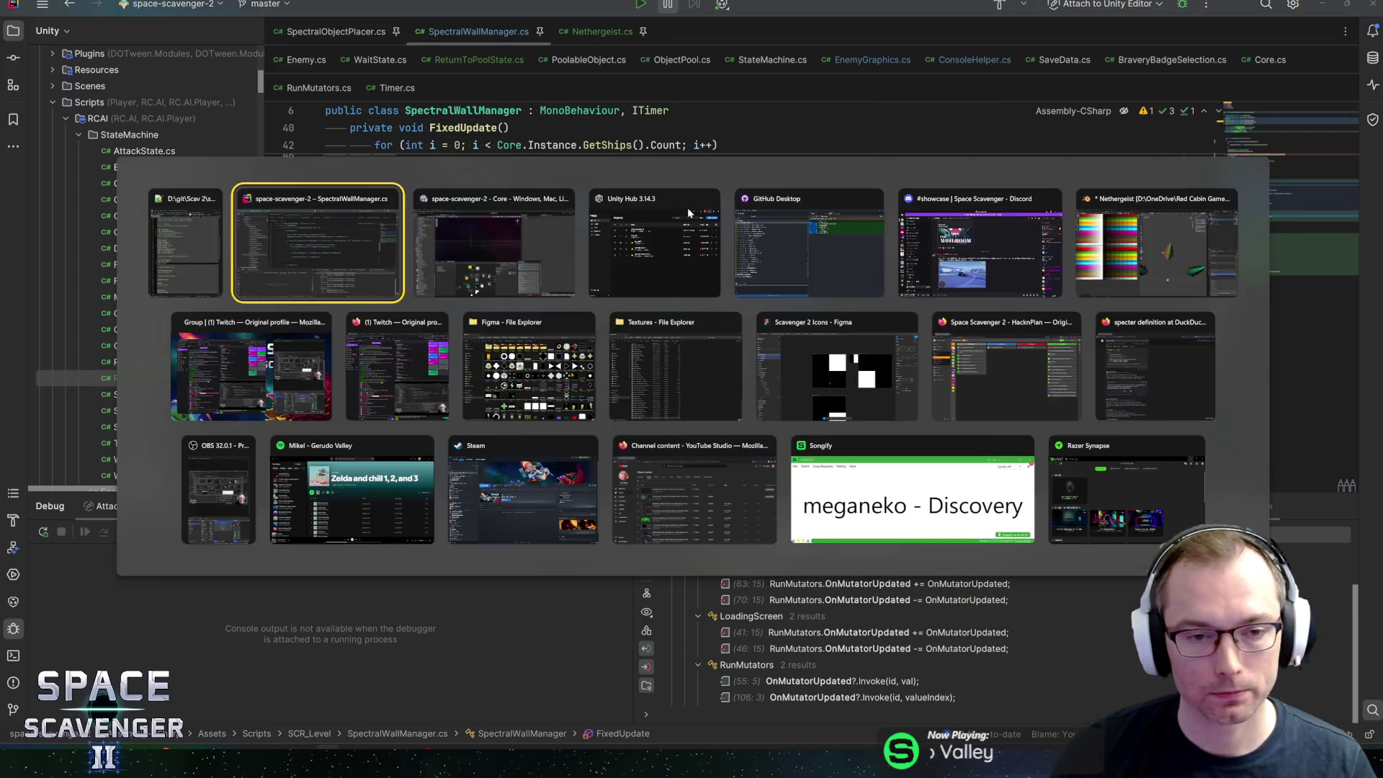
key("alt+Tab")
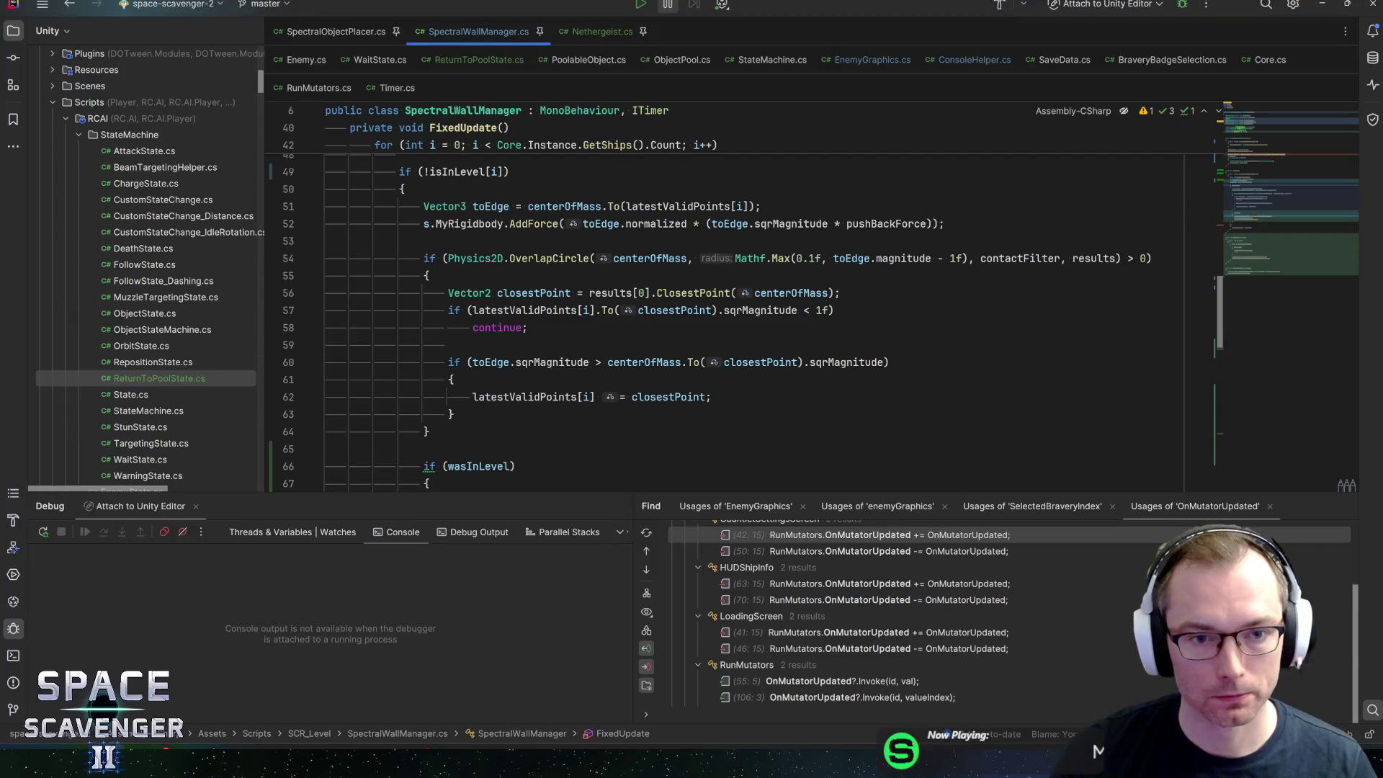
left_click(452, 380)
key("ctrl+z")
key("ctrl+z")
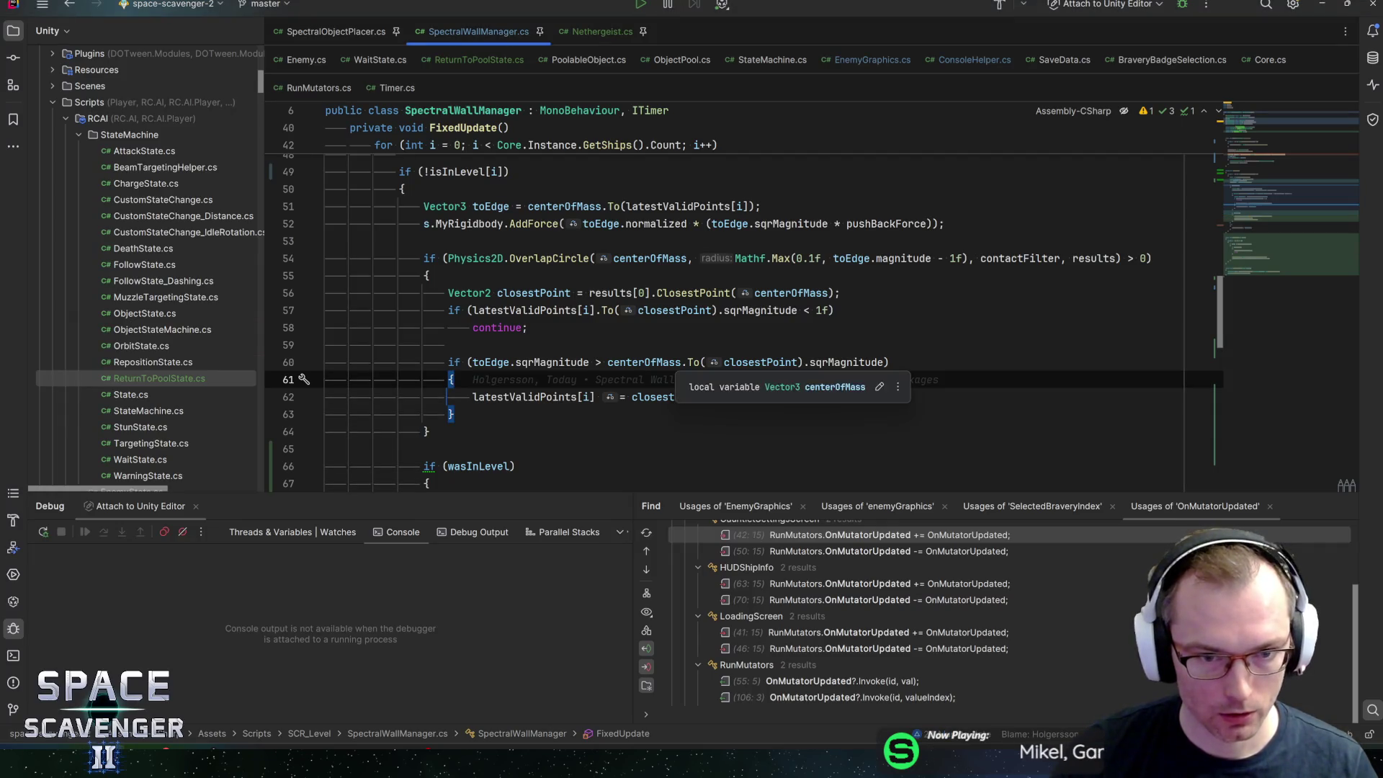
key("ctrl+shift+z")
key("ctrl+shift+z")
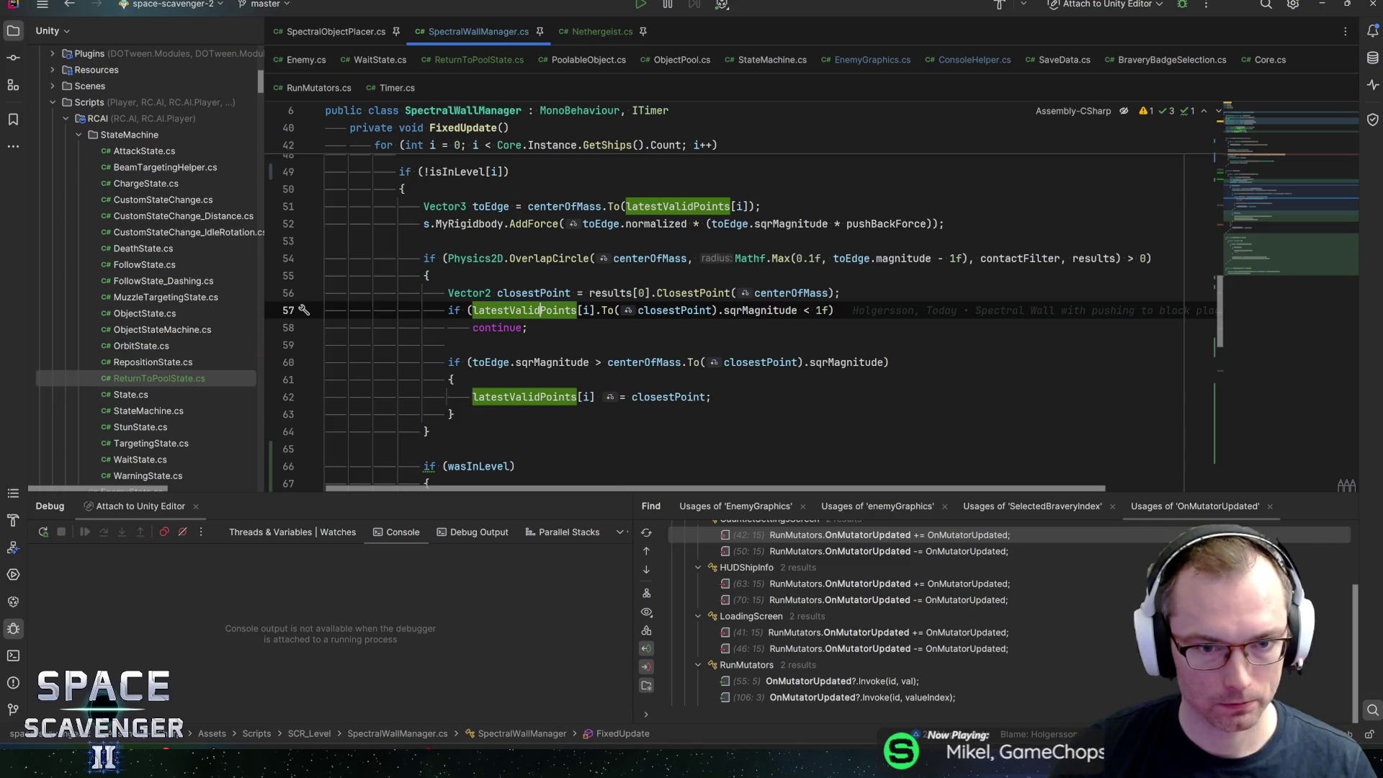
- Examine the MyRigidbody push, Physics2D overlap check, and wasInLevel block in FixedUpdate
left_click(468, 224)
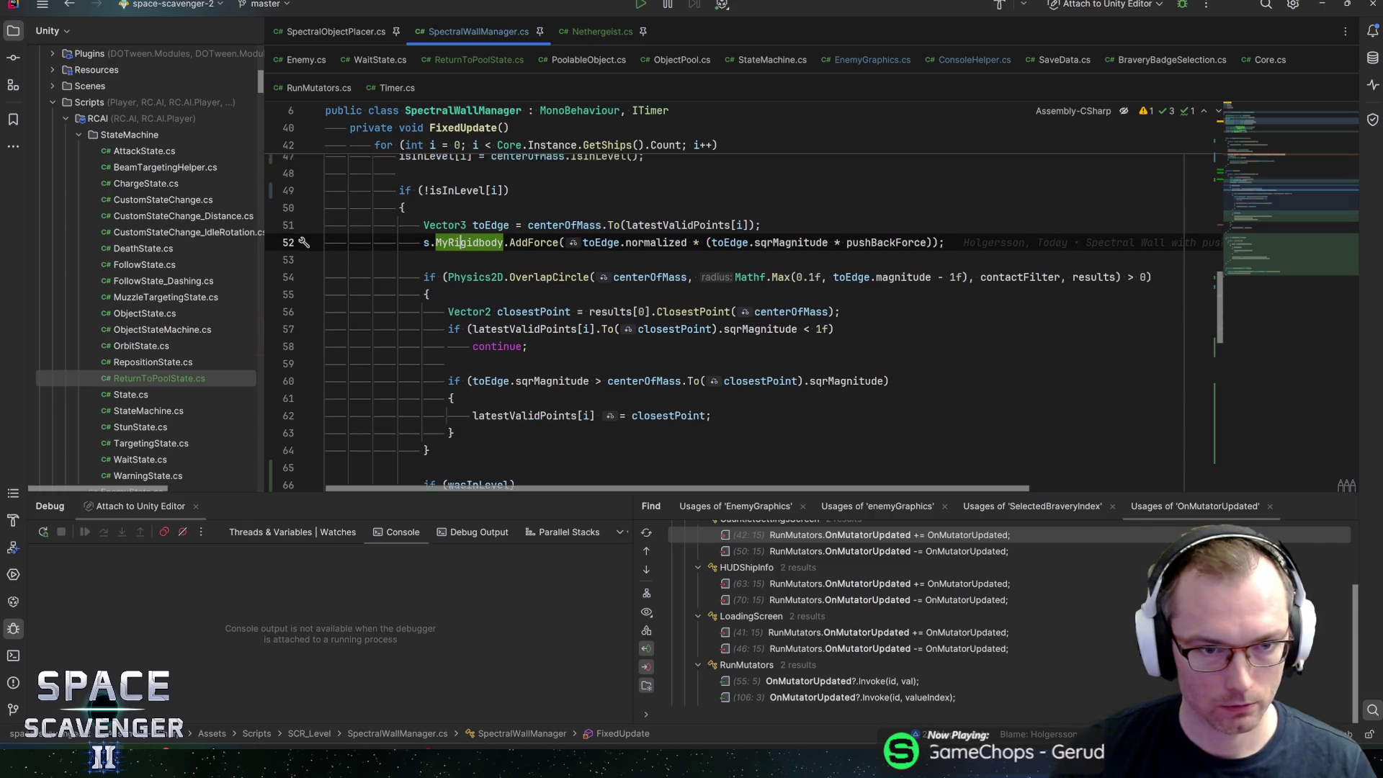
scroll(720, 321, "up", 1)
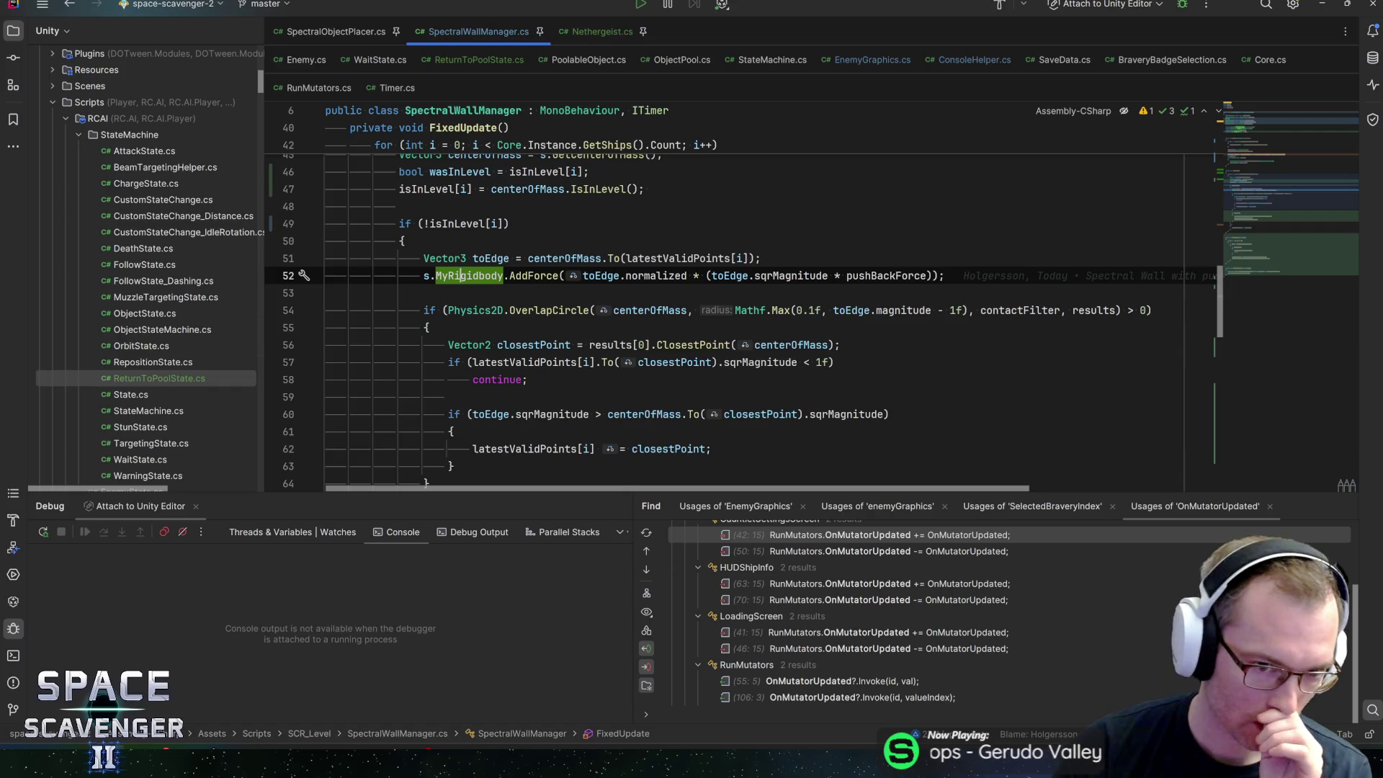
left_click(478, 310)
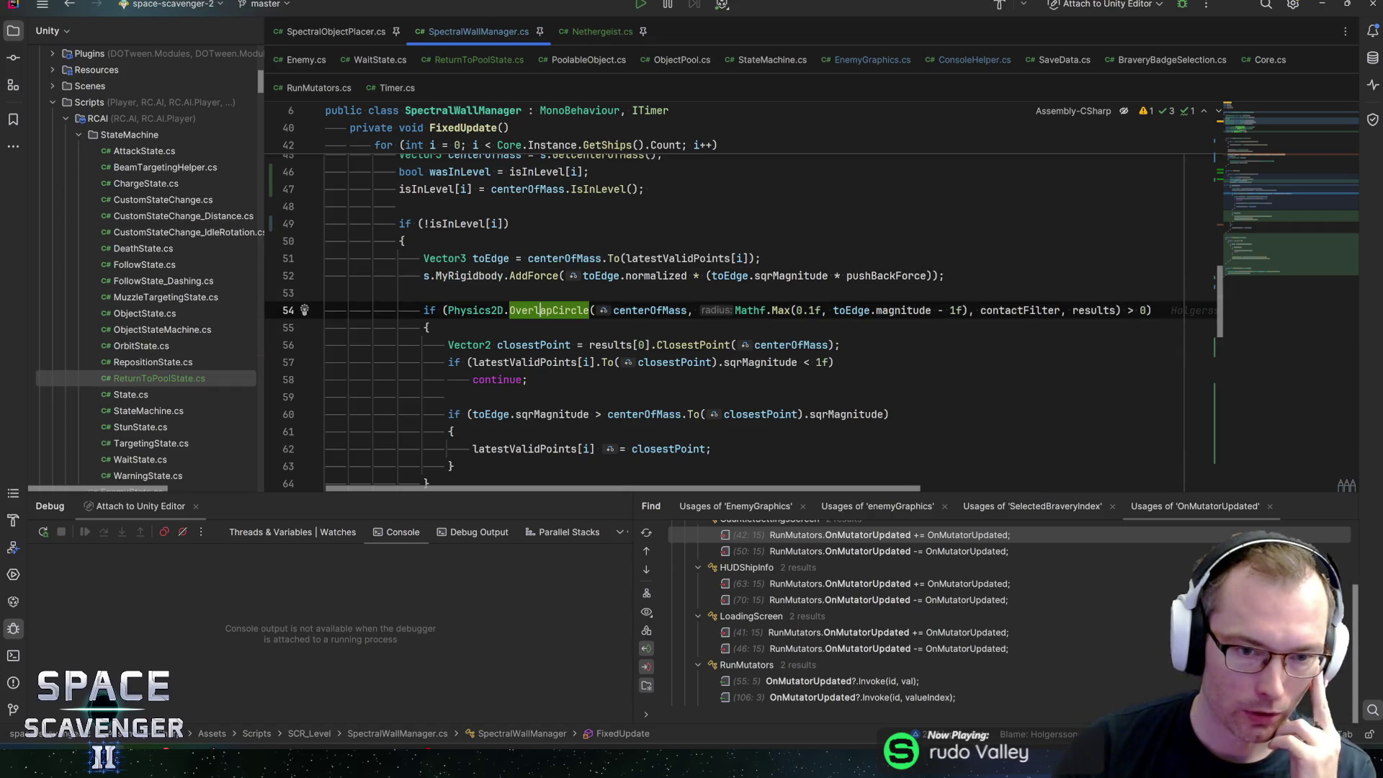
scroll(478, 310, "down", 1)
left_click(533, 292)
key("Up")
scroll(720, 321, "down", 1)
left_click(452, 364)
scroll(720, 320, "up", 2)
scroll(720, 303, "up", 2)
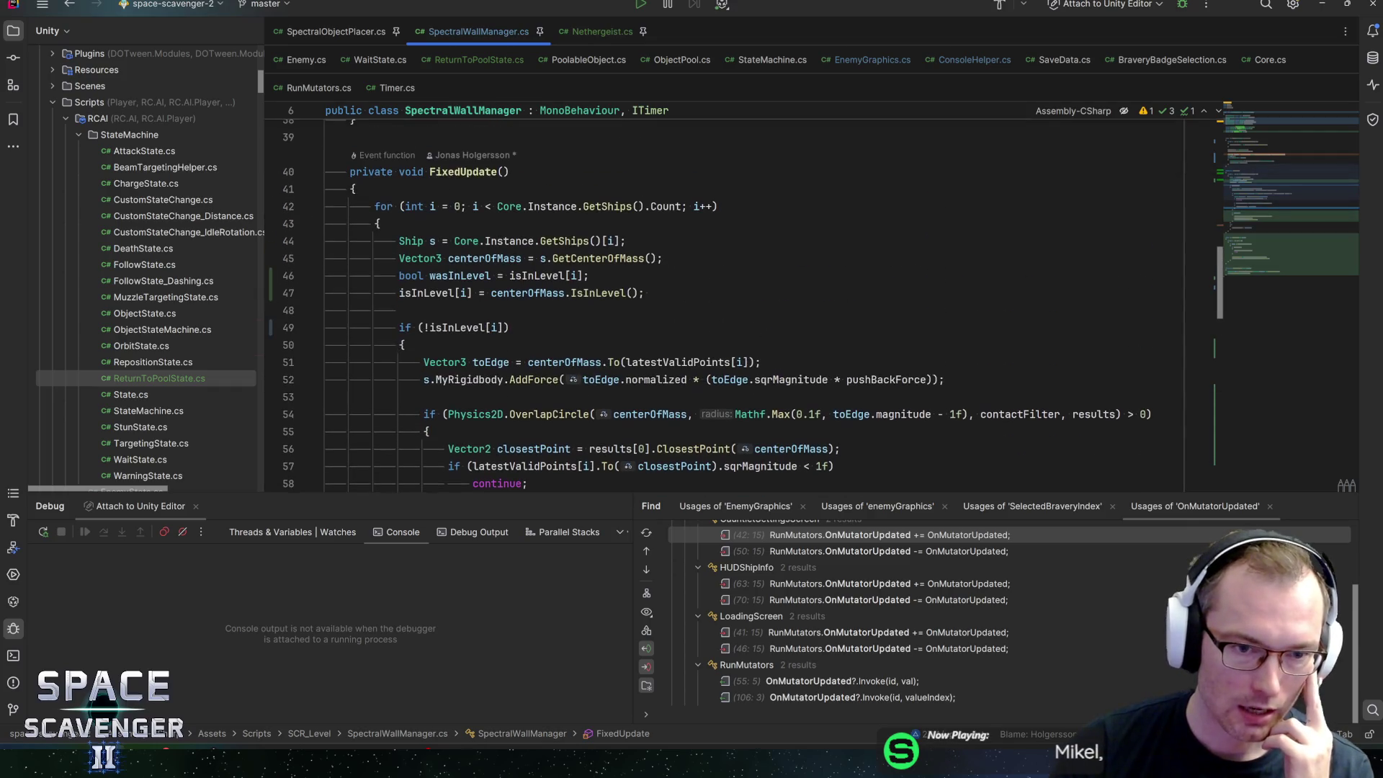
left_click(461, 276)
scroll(721, 324, "down", 6)
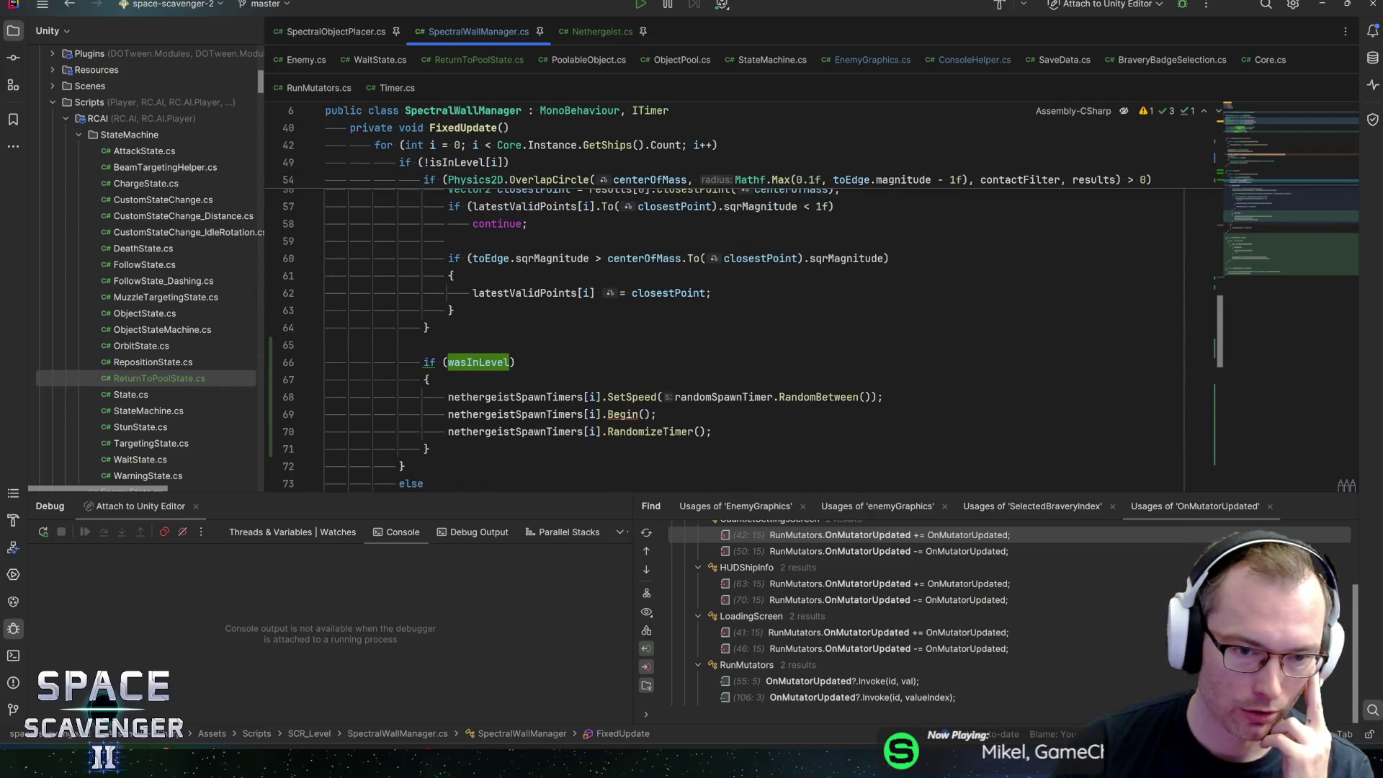
left_click(432, 328)
- Add a green 'BEGIN TIMER' Debug.Log via dlog, placed below the timer calls
key("Return")
type("dlog")
key("Tab")
type(".Green")
key("Tab")
type("BEGIN TIMER")
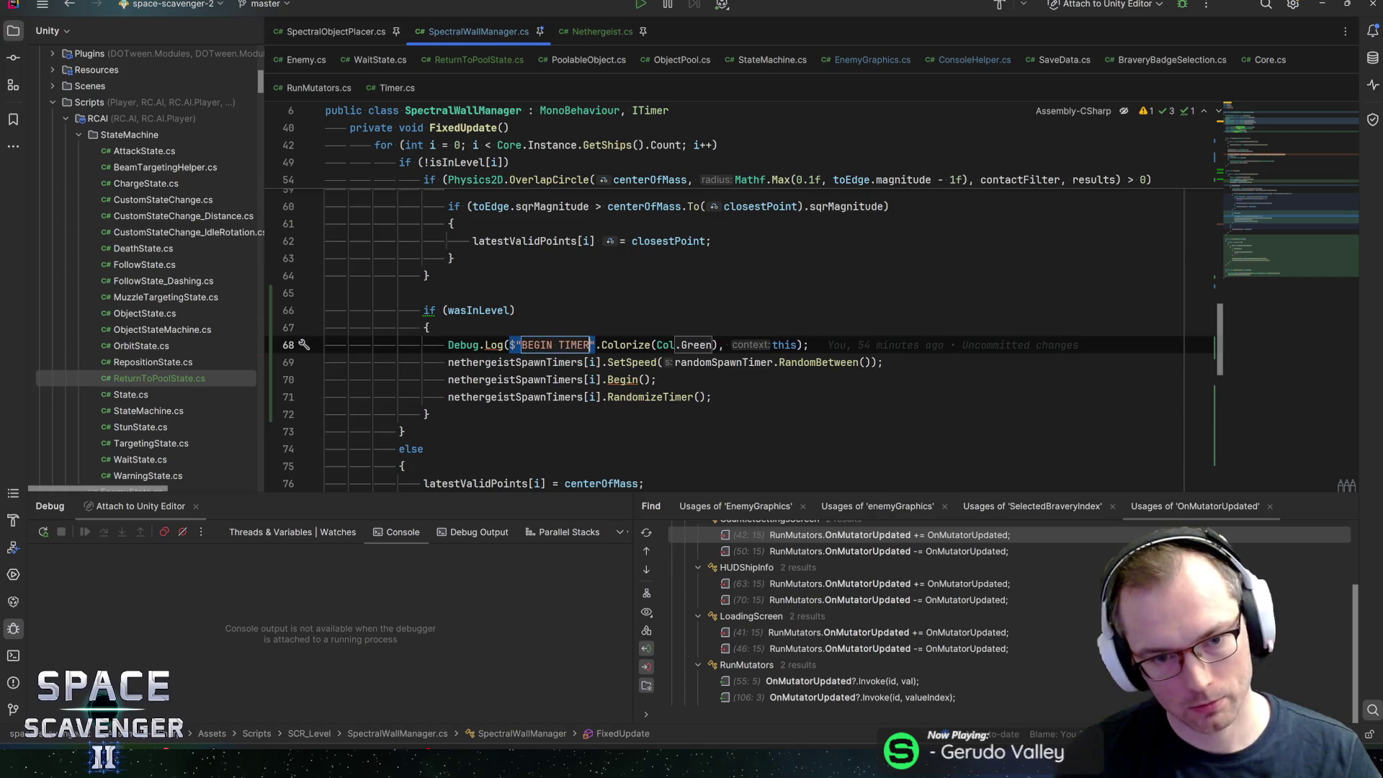
key("alt+shift+Down")
key("alt+shift+Down")
key("alt+shift+Down")
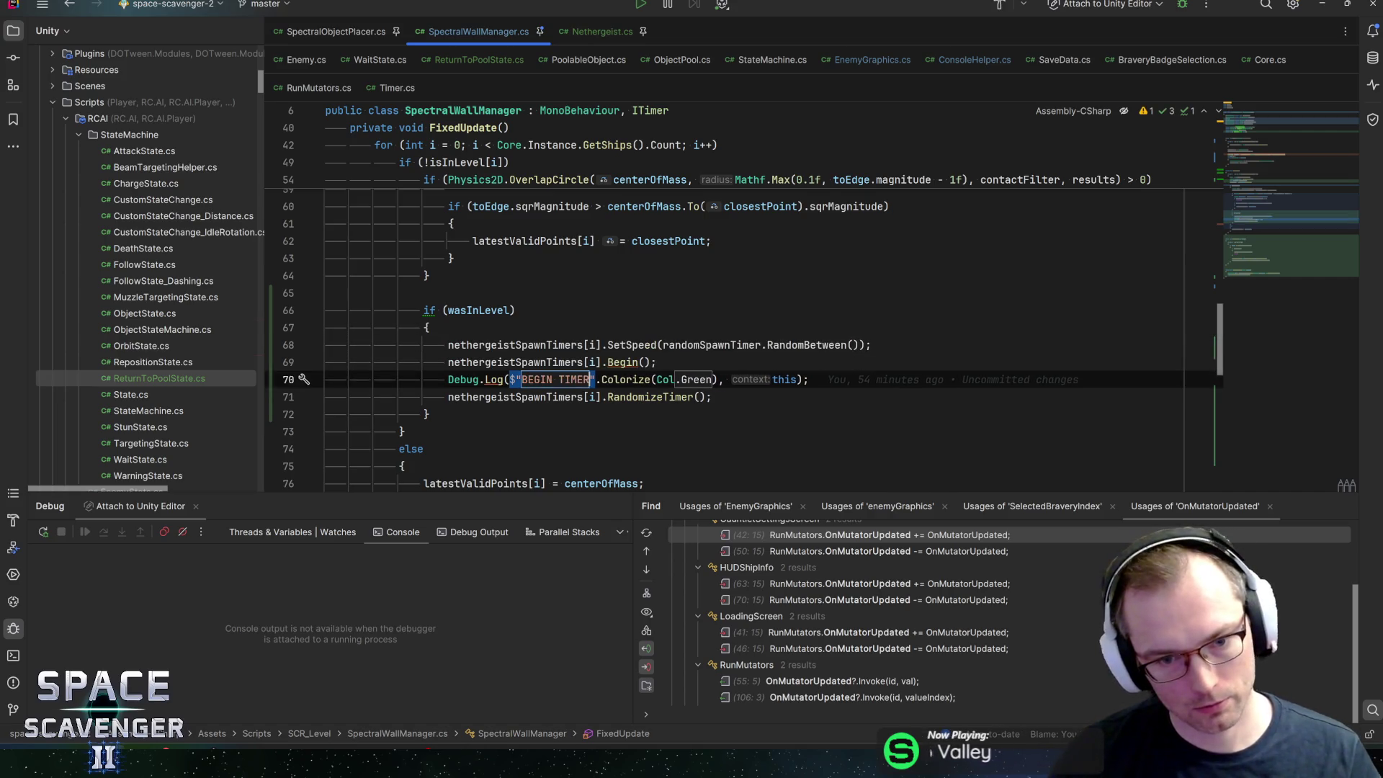
- Append nethergeistSpawnTimers[i].CurrentPercentage() to the BEGIN TIMER log message
type(": {")
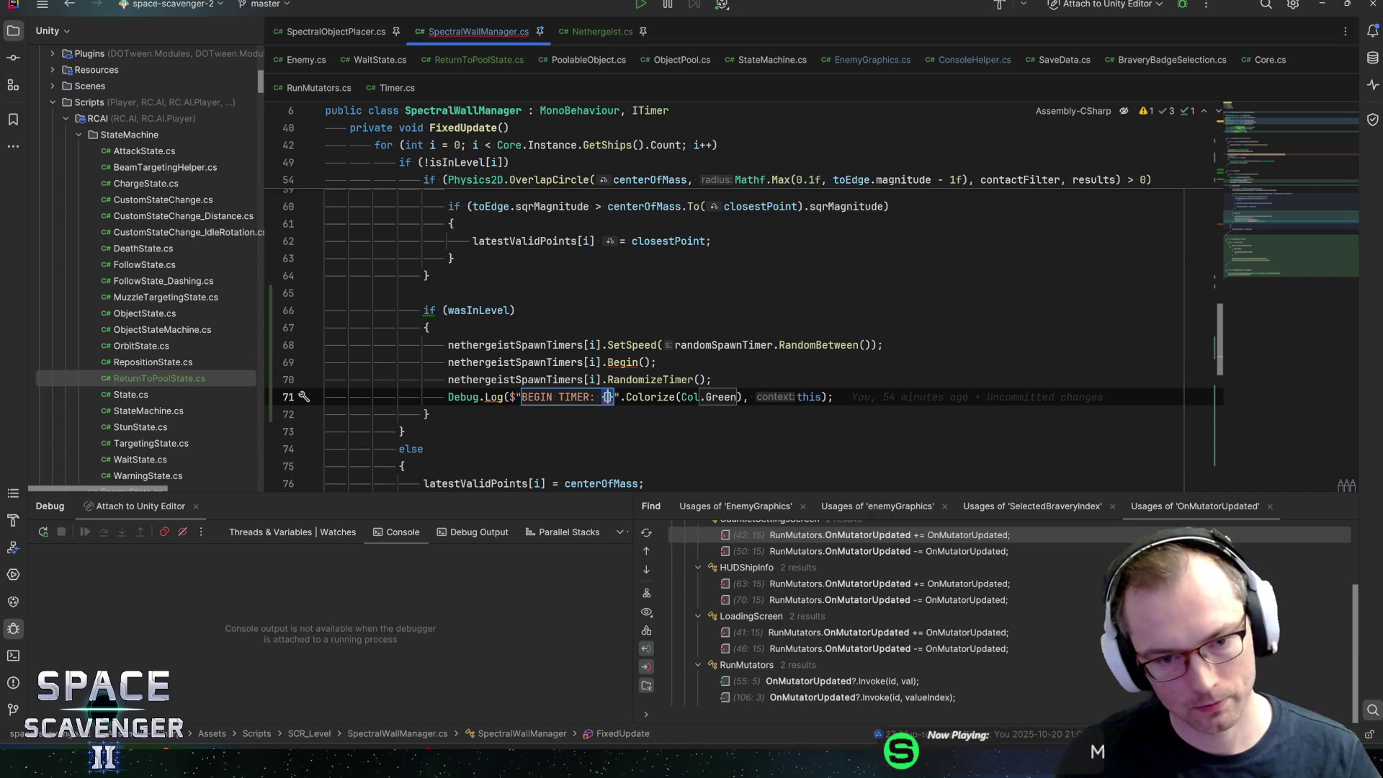
type("netherg")
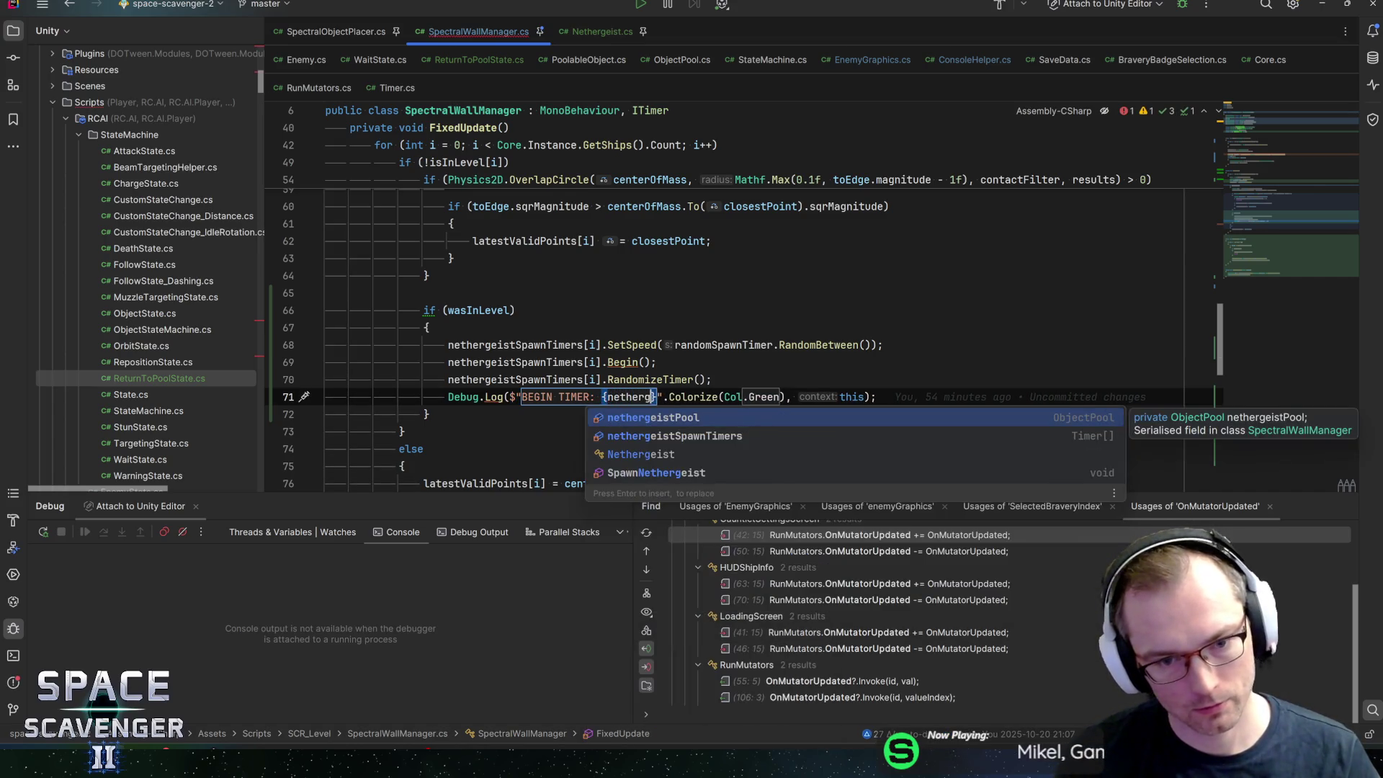
key("Down")
key("Return")
type("[i].")
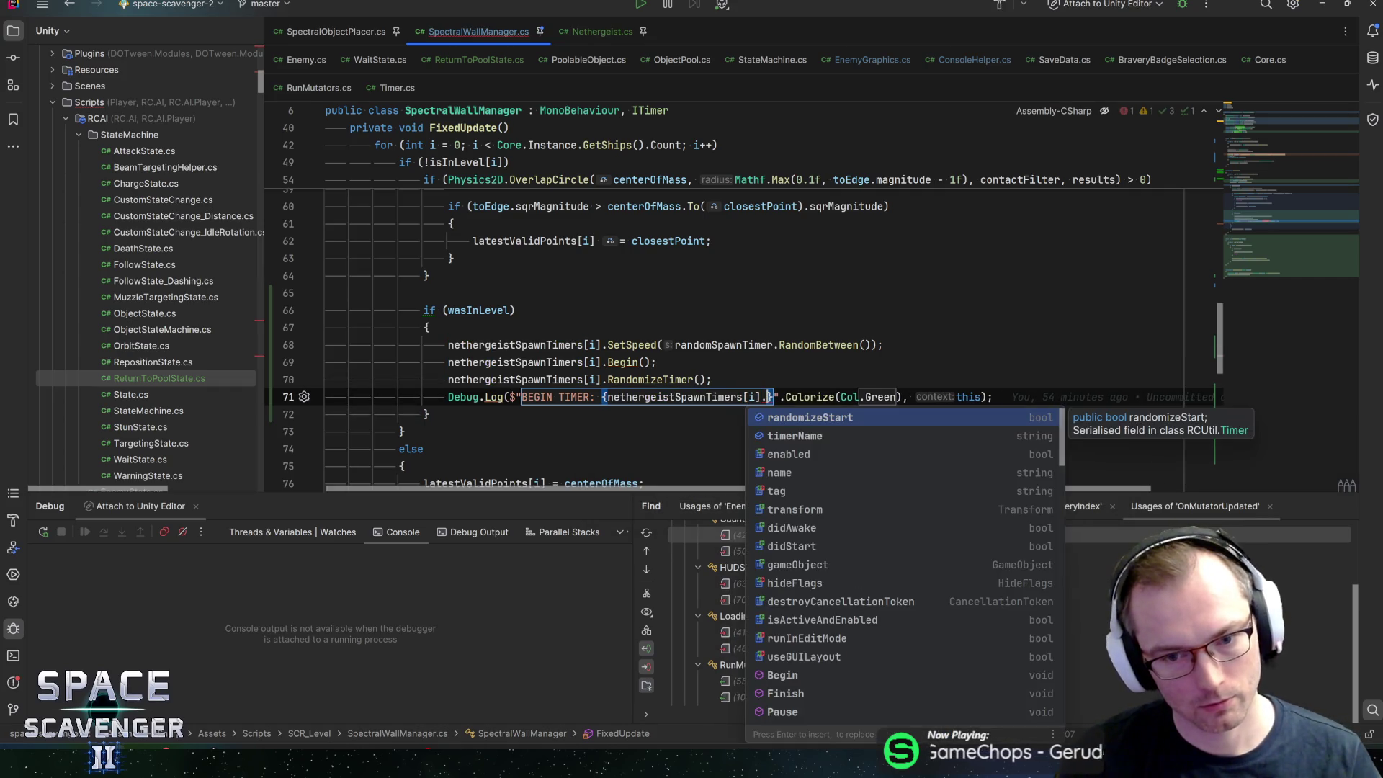
type("get")
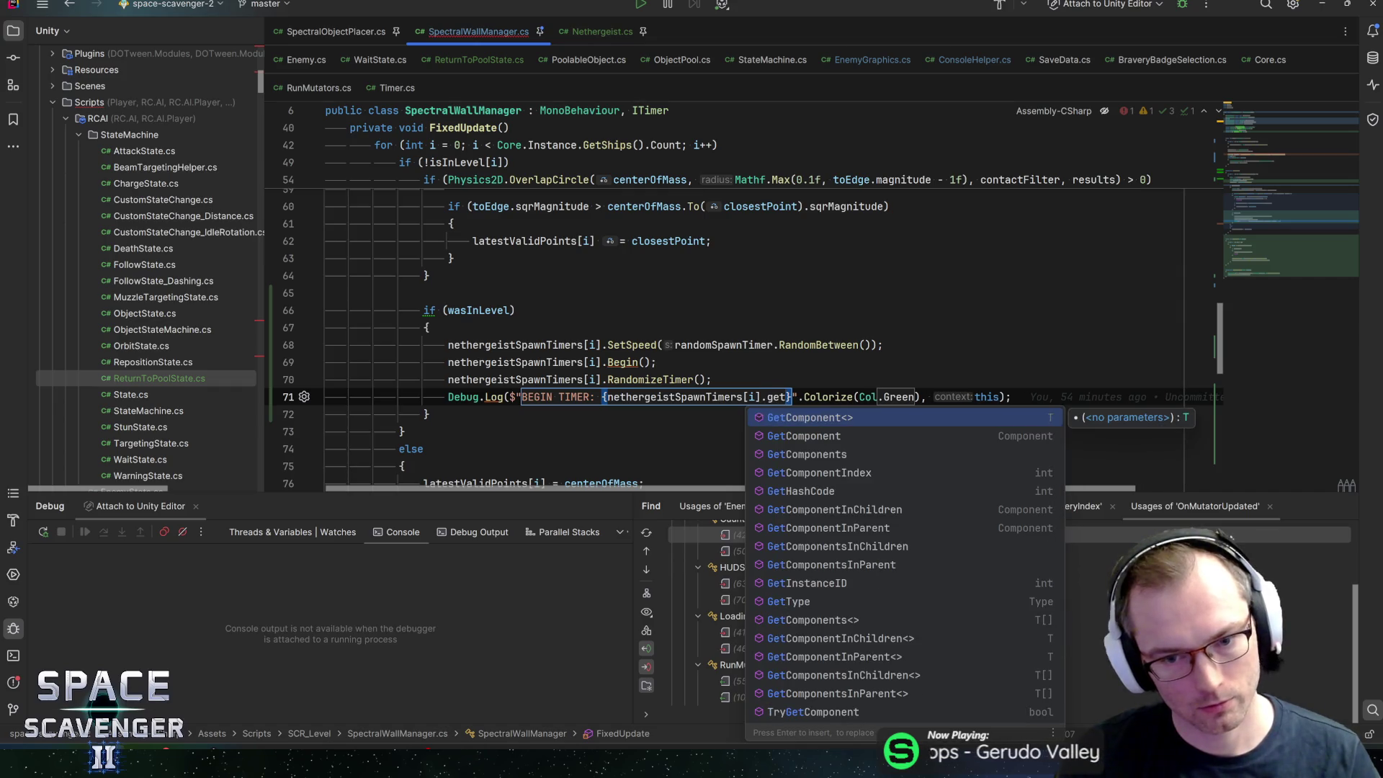
type("per")
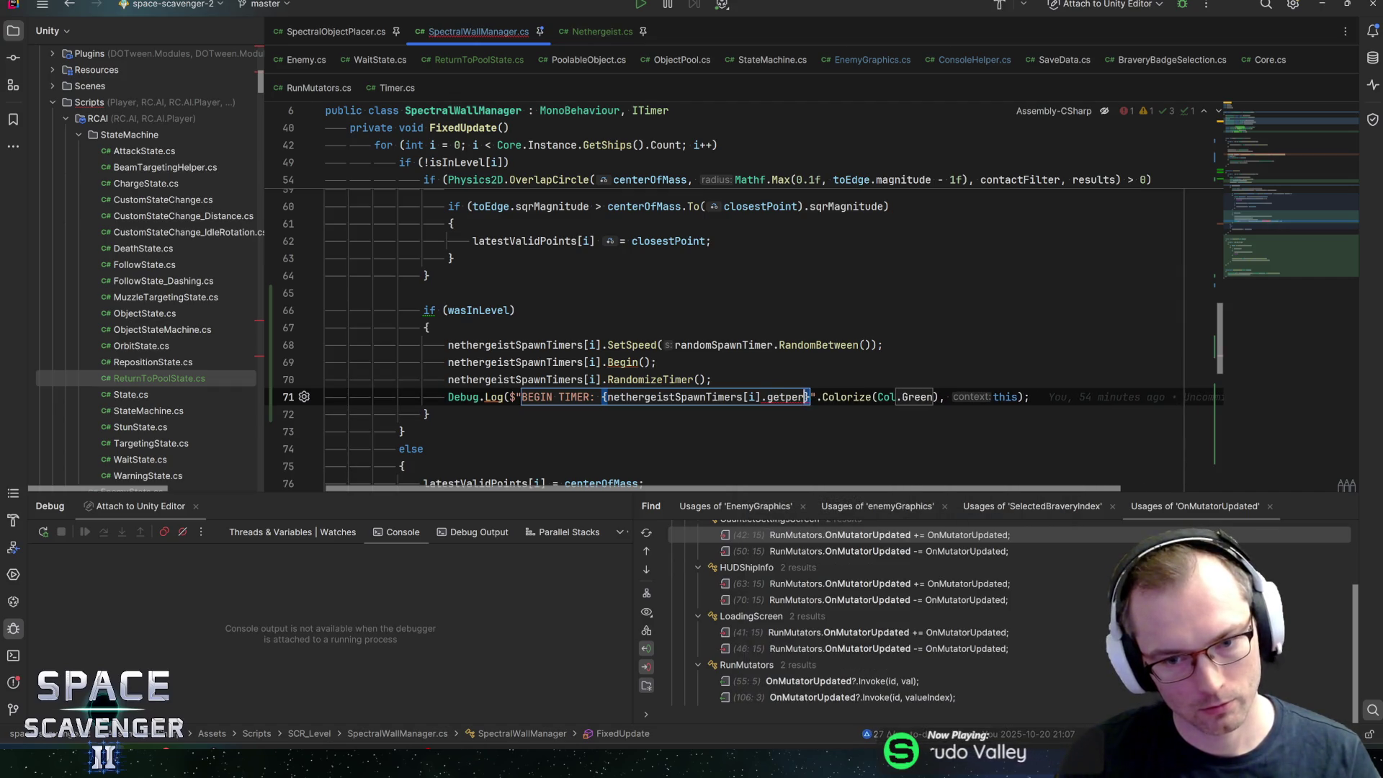
key("ctrl+space")
key("Return")
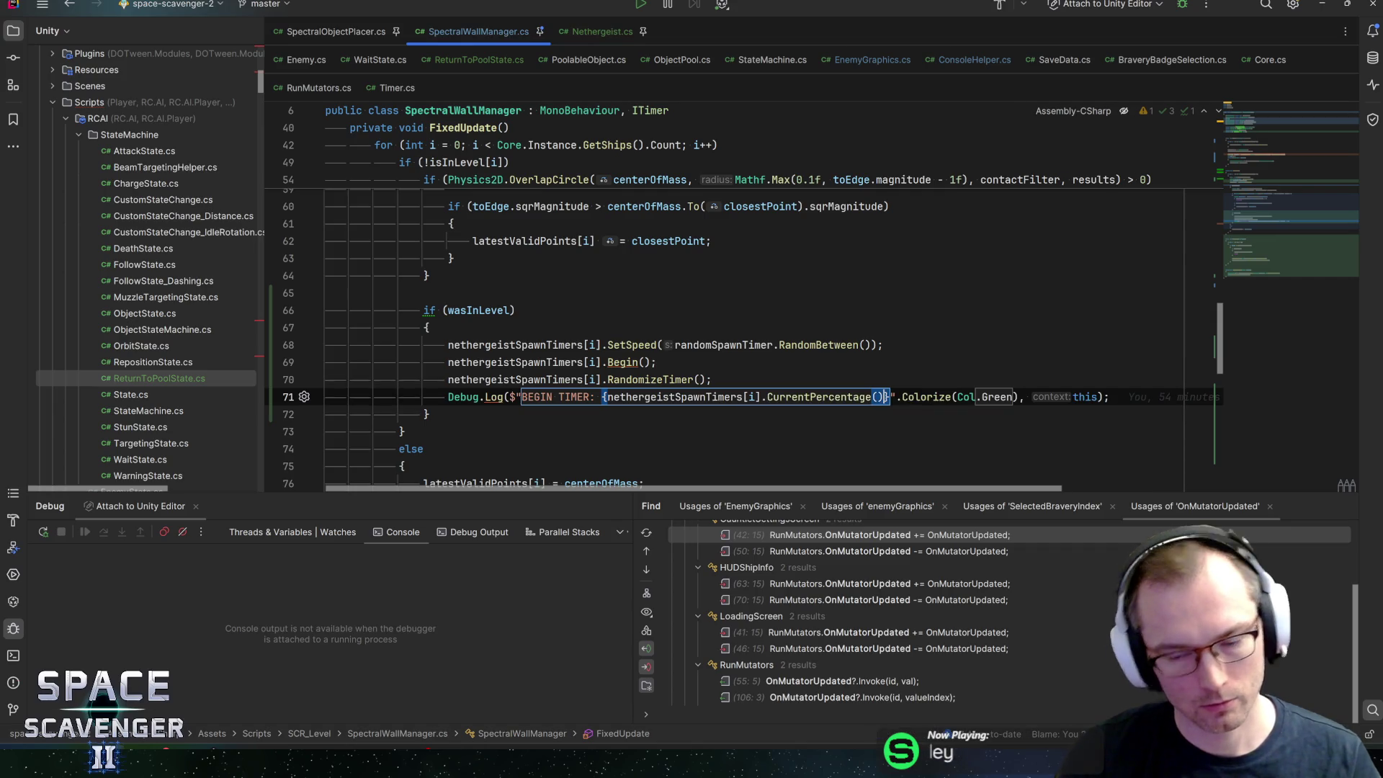
key("End")
key("shift+Home")
key("End")
key("shift+Home")
key("End")
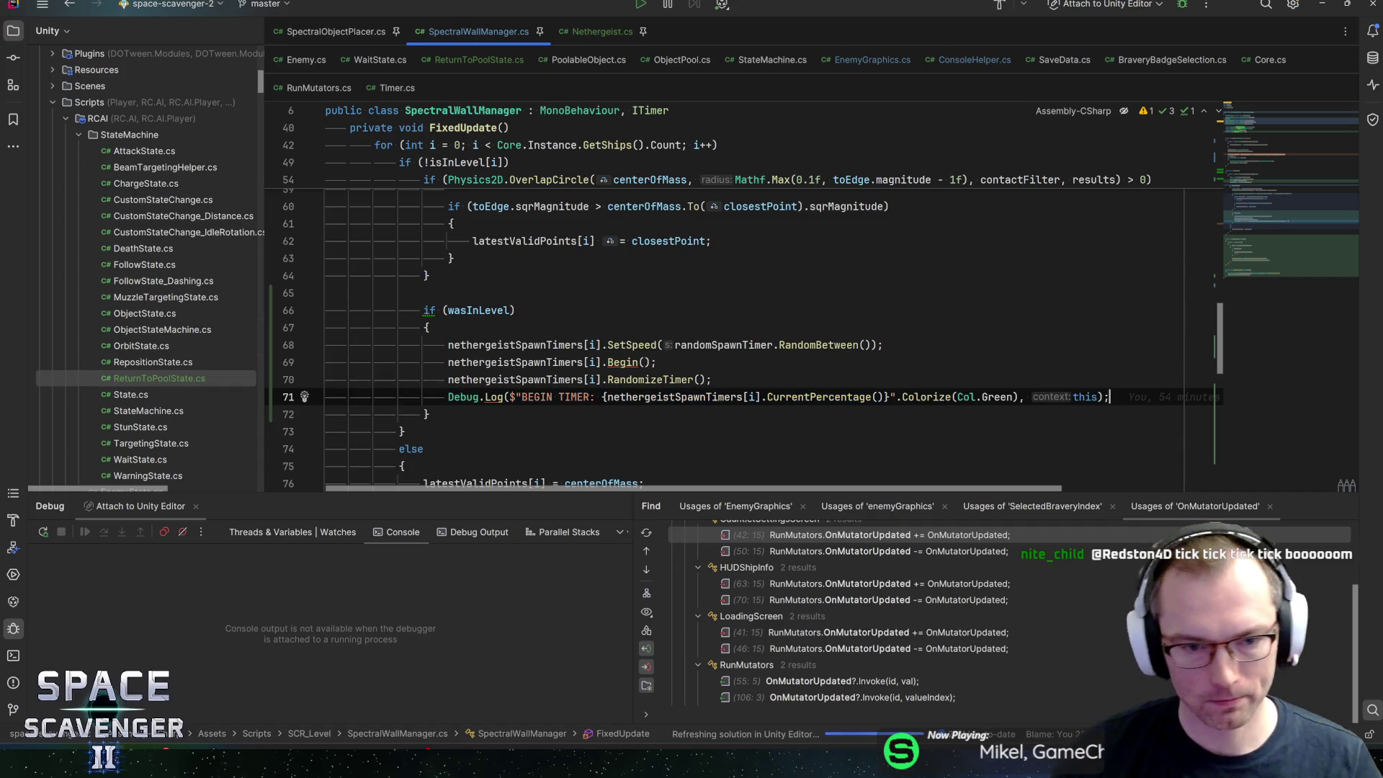
- Open a new line after latestValidPoints[i] = centerOfMass; in the else branch
scroll(742, 324, "down", 2)
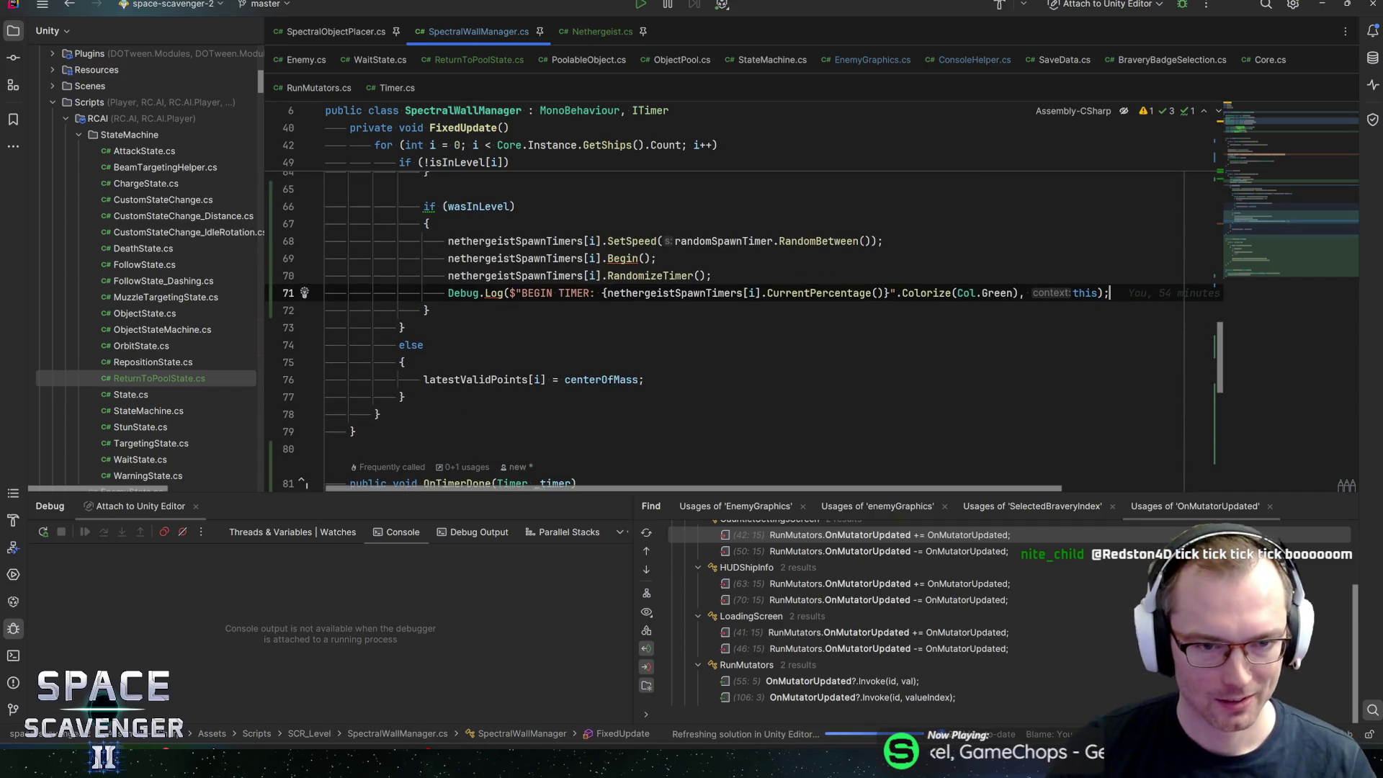
scroll(742, 325, "up", 4)
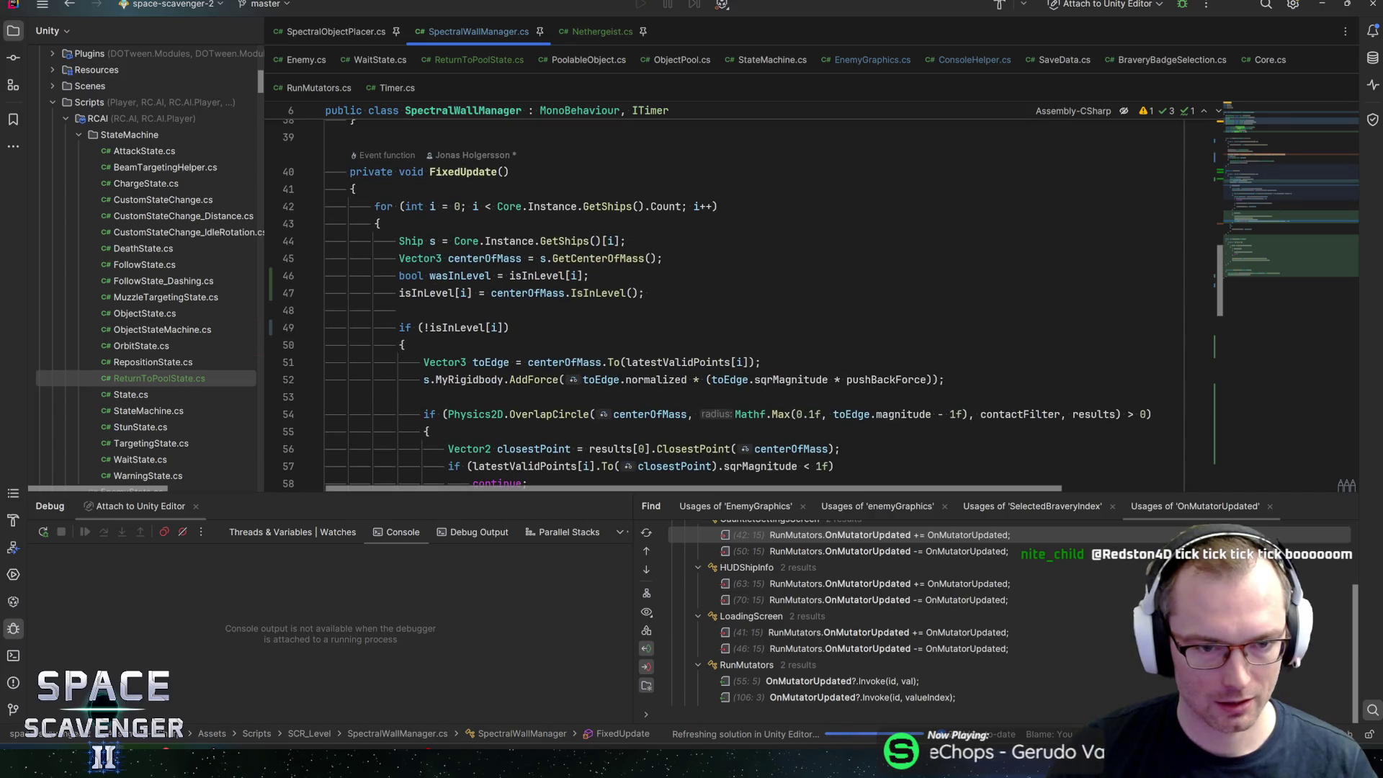
left_click(402, 345)
scroll(720, 302, "down", 10)
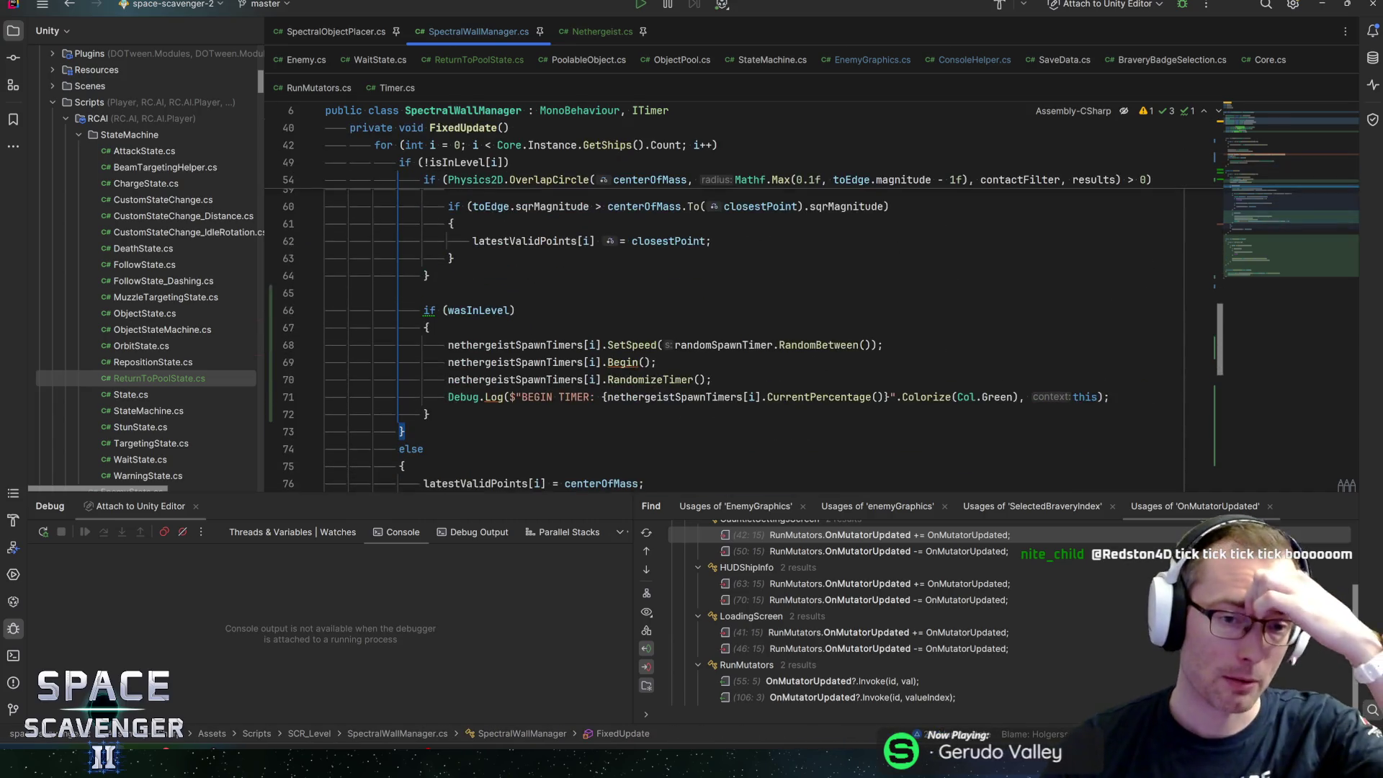
scroll(720, 303, "up", 10)
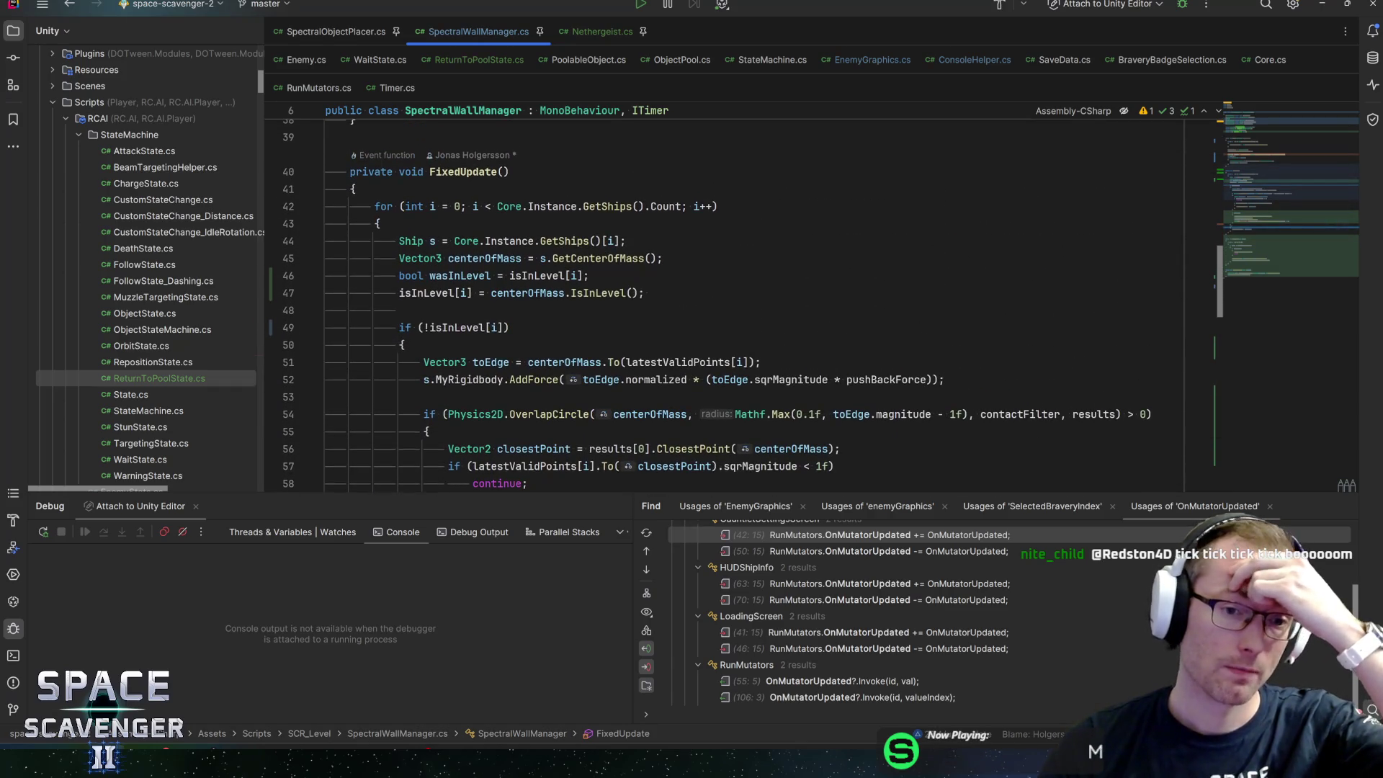
left_click(402, 345)
scroll(720, 303, "down", 9)
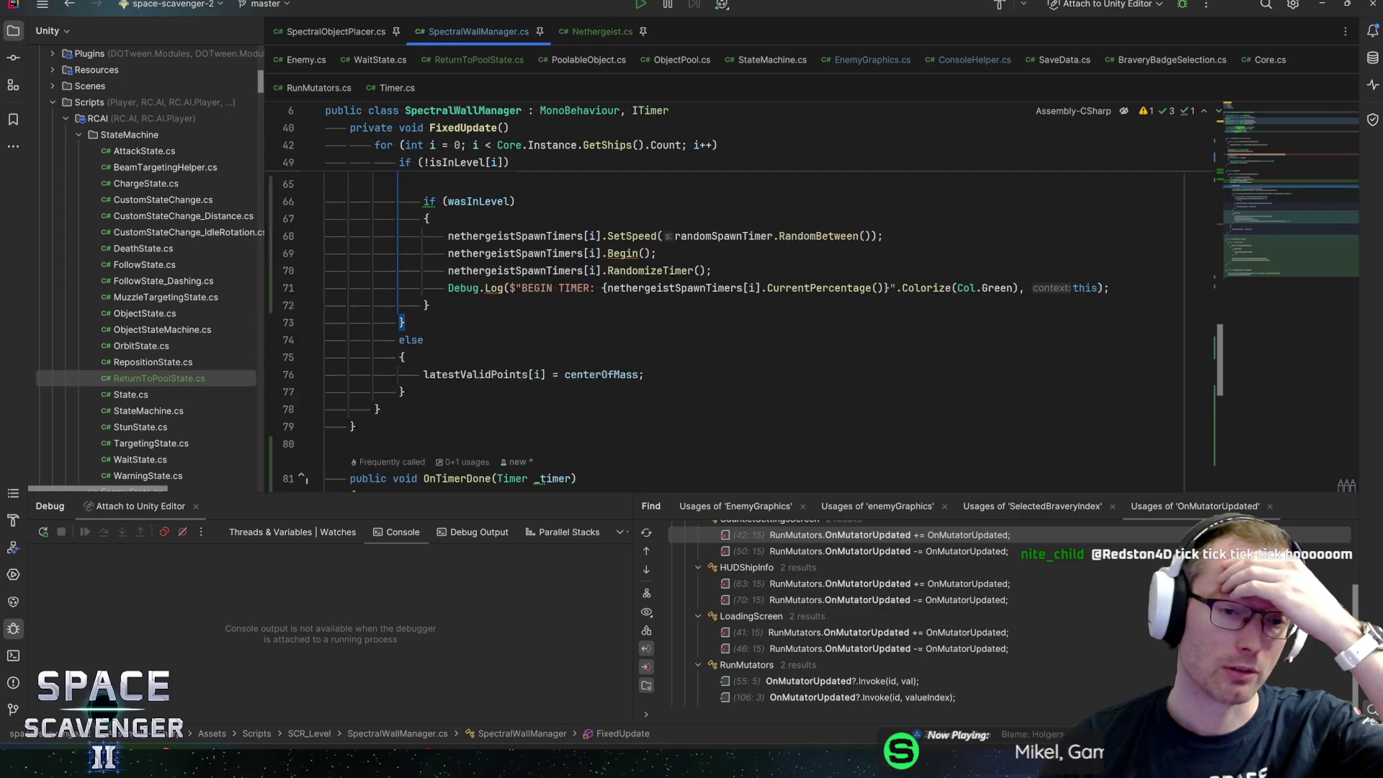
left_click(450, 327)
left_click(645, 328)
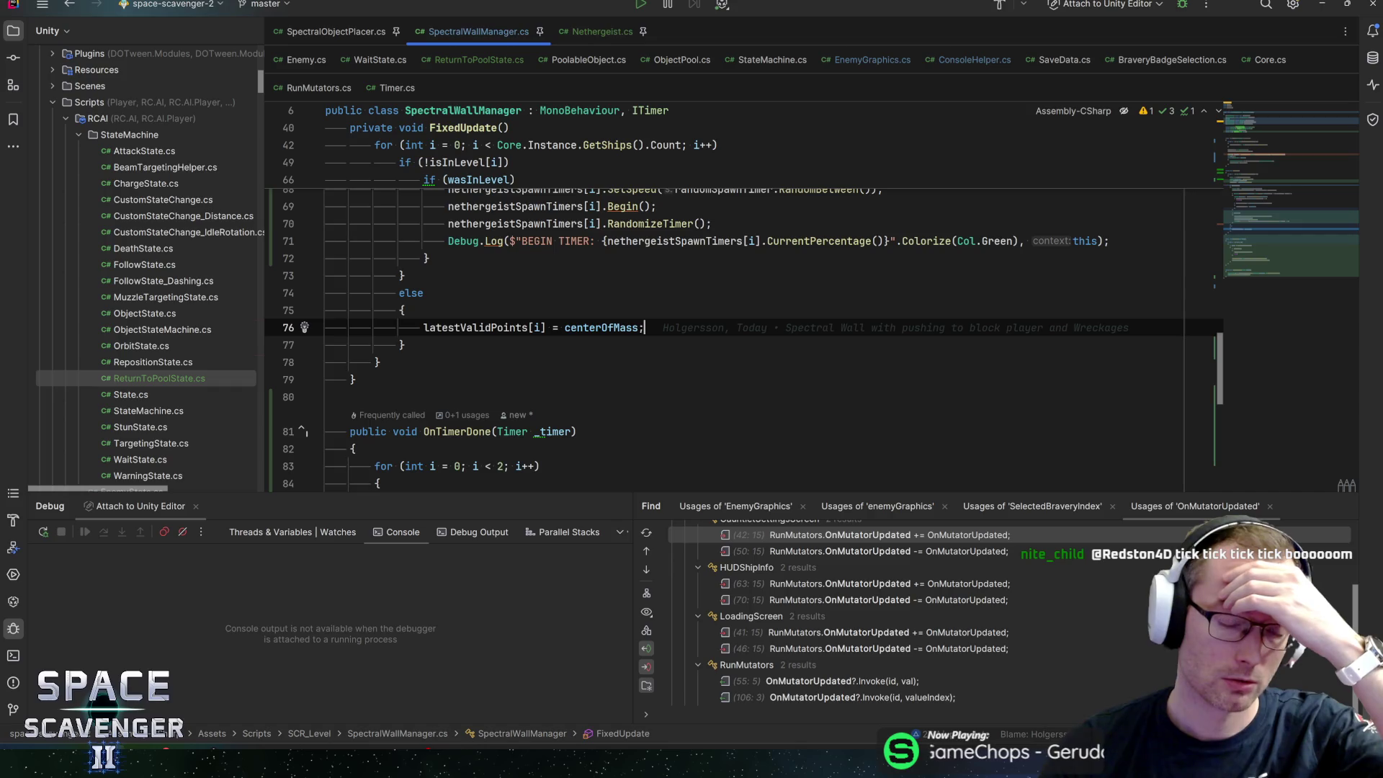
scroll(527, 425, "down", 2)
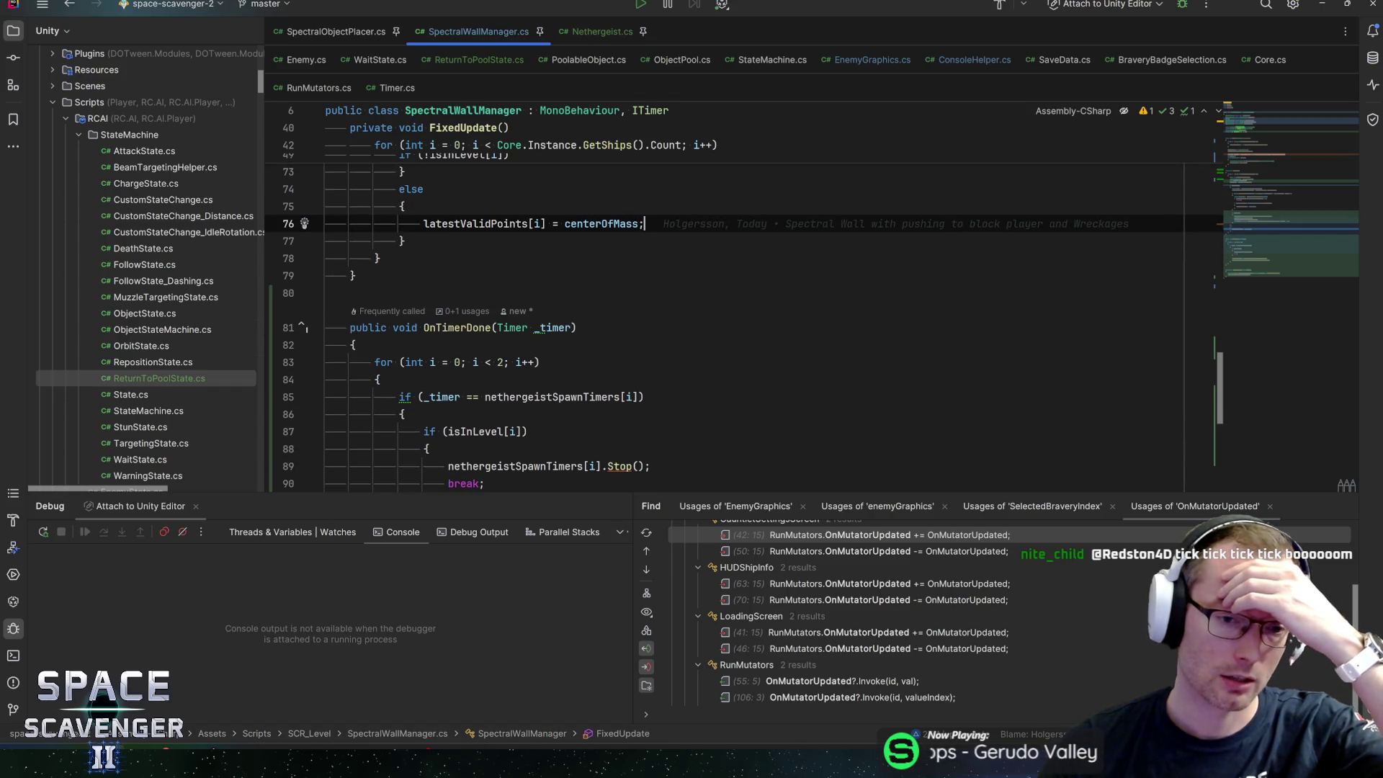
scroll(720, 324, "up", 1)
scroll(720, 324, "down", 2)
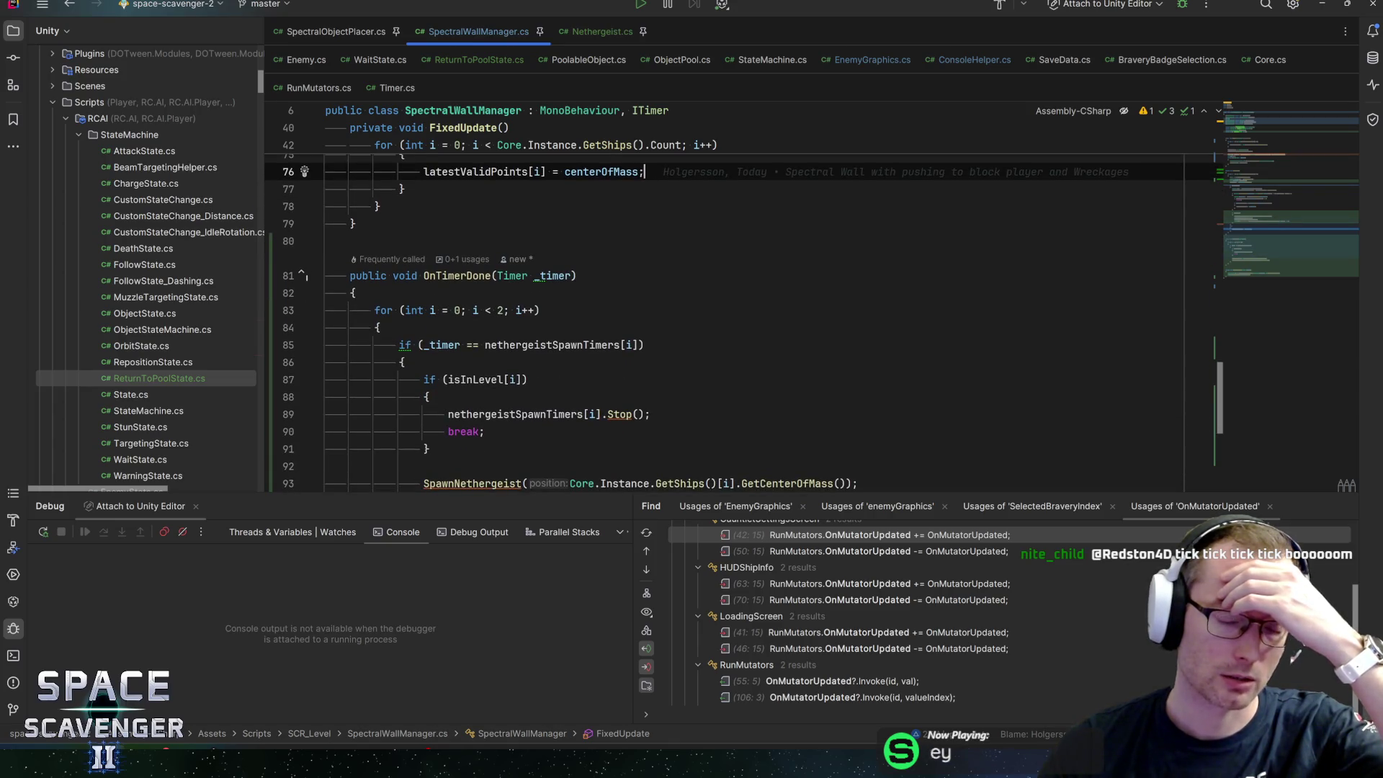
scroll(744, 323, "up", 2)
key("Return")
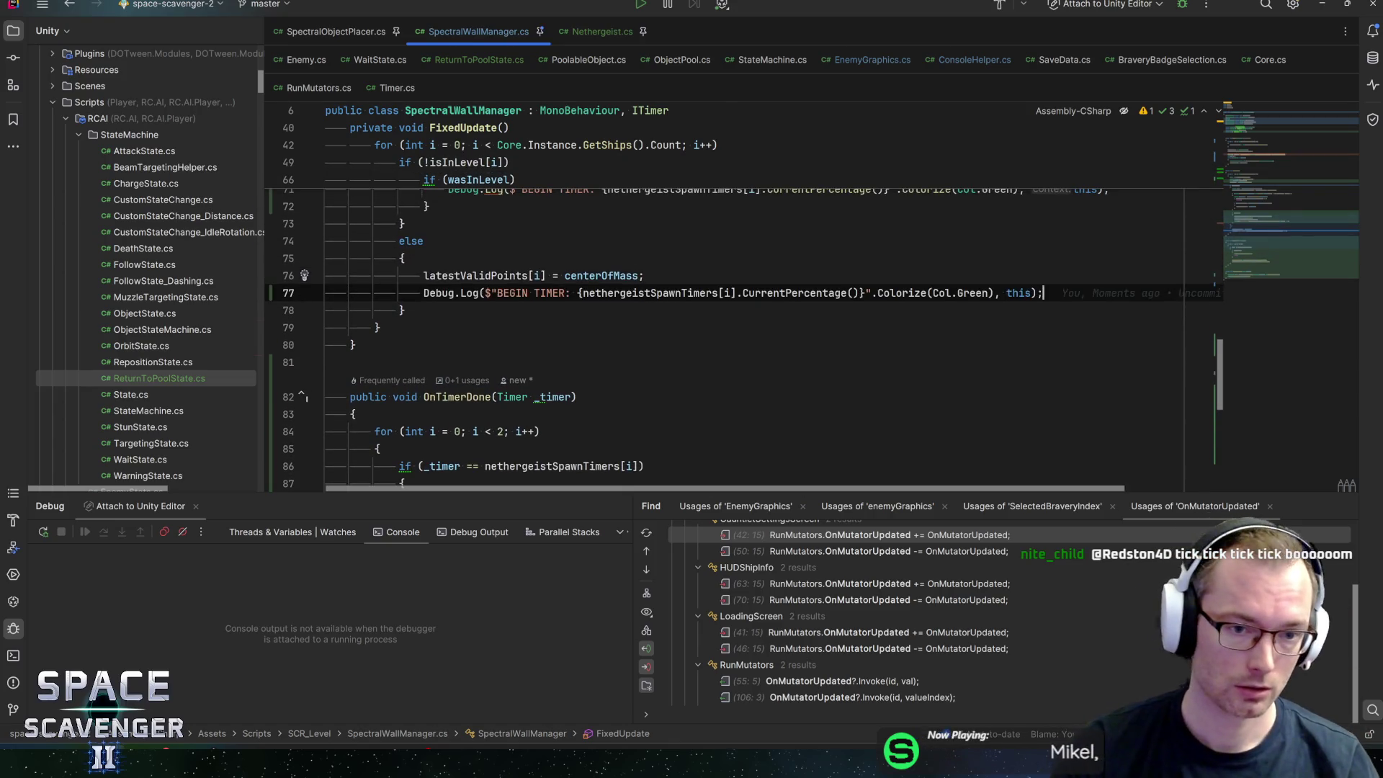
- Copy nethergeistSpawnTimers[i] from line 68 and add nethergeistSpawnTimers[i].Stop(); on the new line
scroll(720, 324, "up", 4)
left_click_drag(448, 345, 600, 345)
key("ctrl+c")
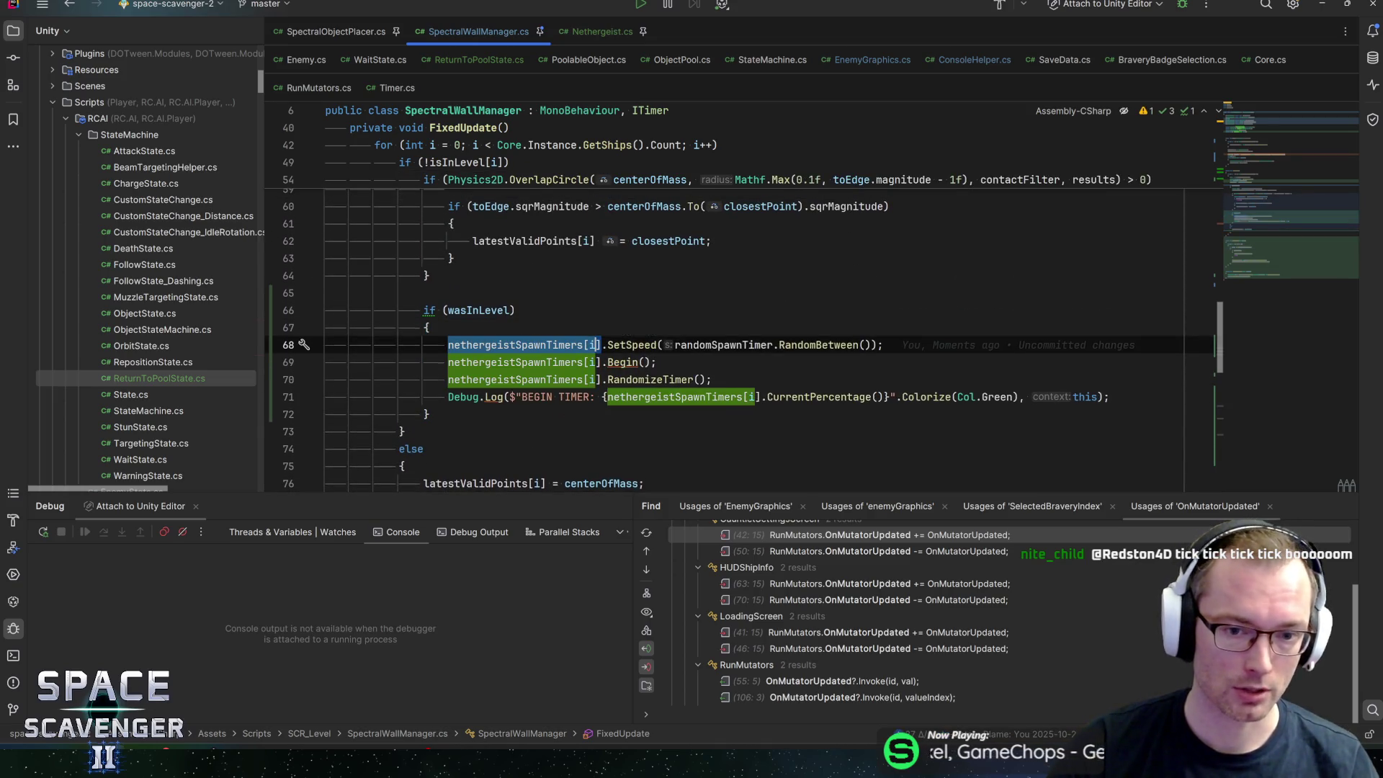
key("ctrl+shift+BackSpace")
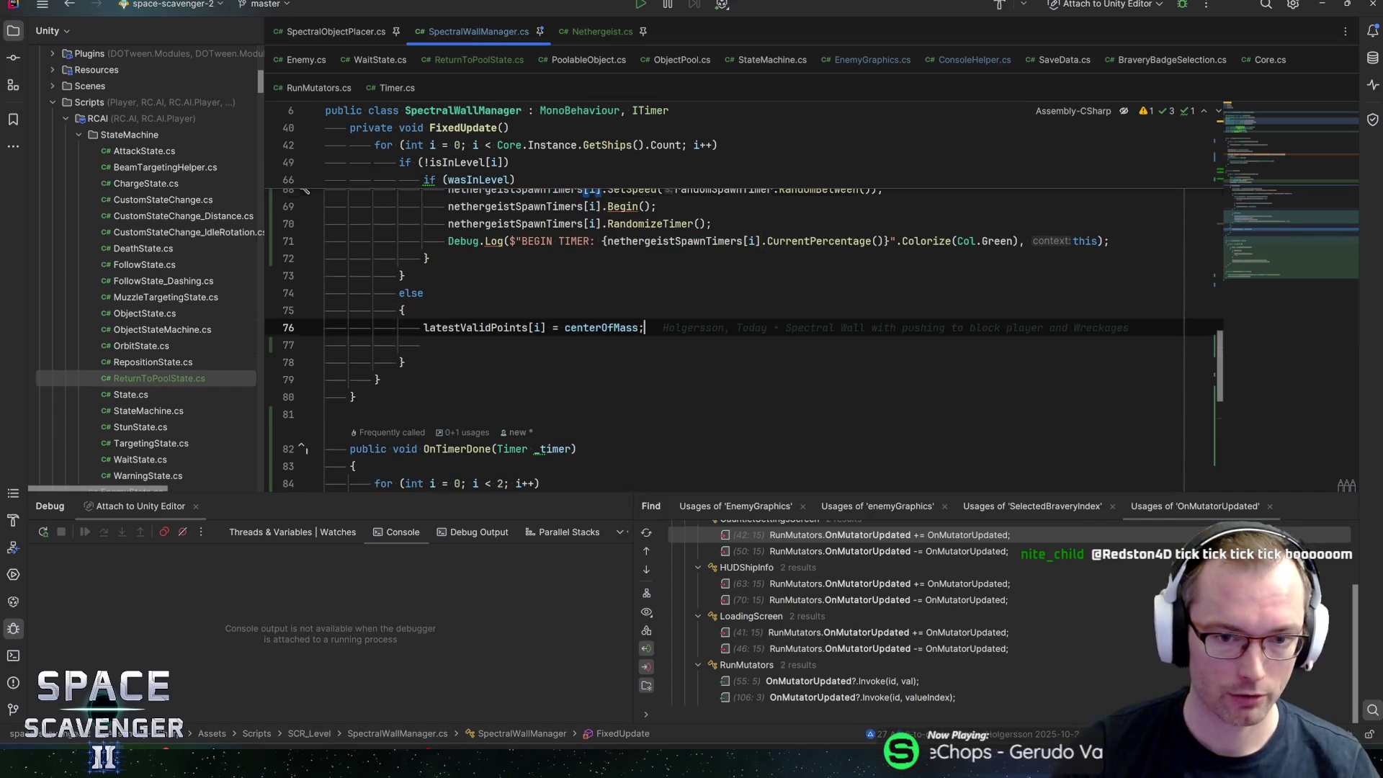
key("Return")
key("ctrl+v")
type(".Stop();")
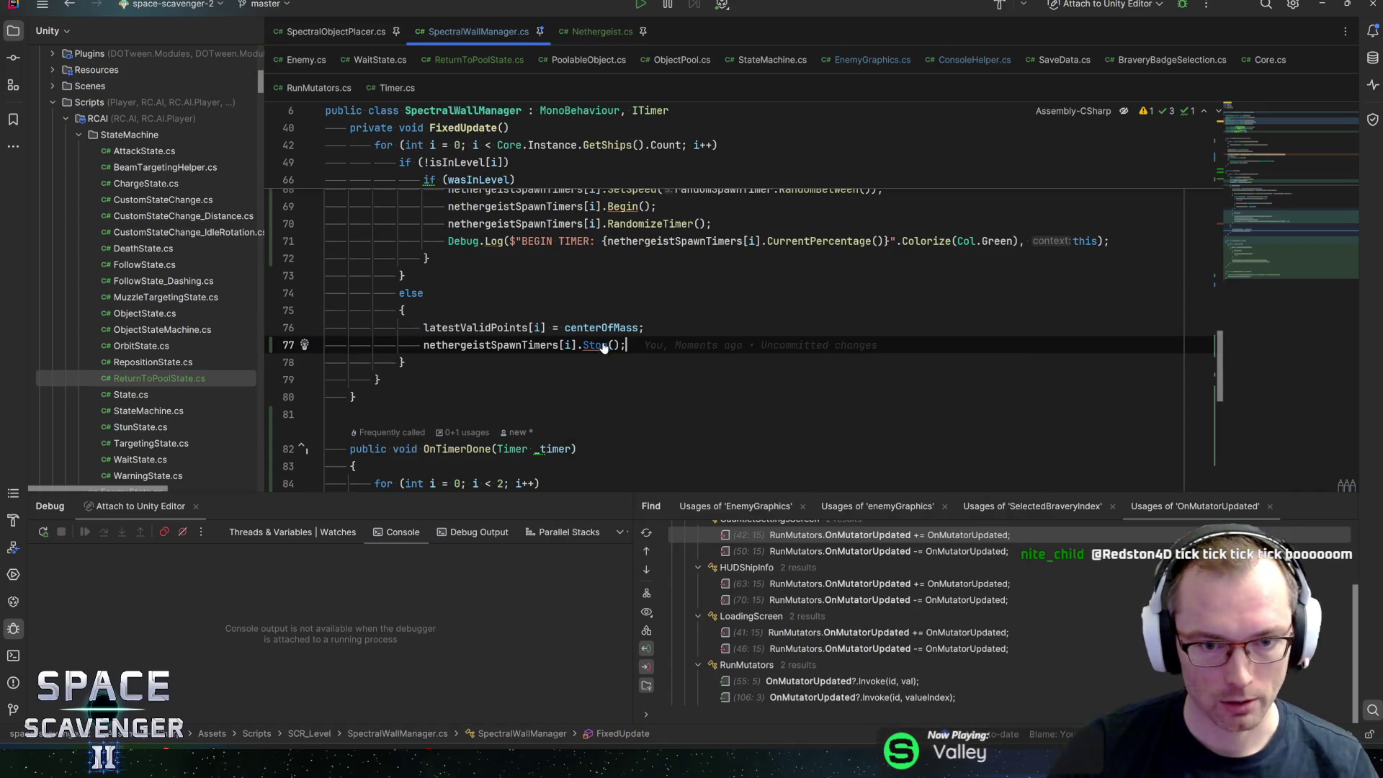
- Review what Stop resets in Timer.cs, then select OnTimerDone's isInLevel check block
left_click(595, 345, "ctrl")
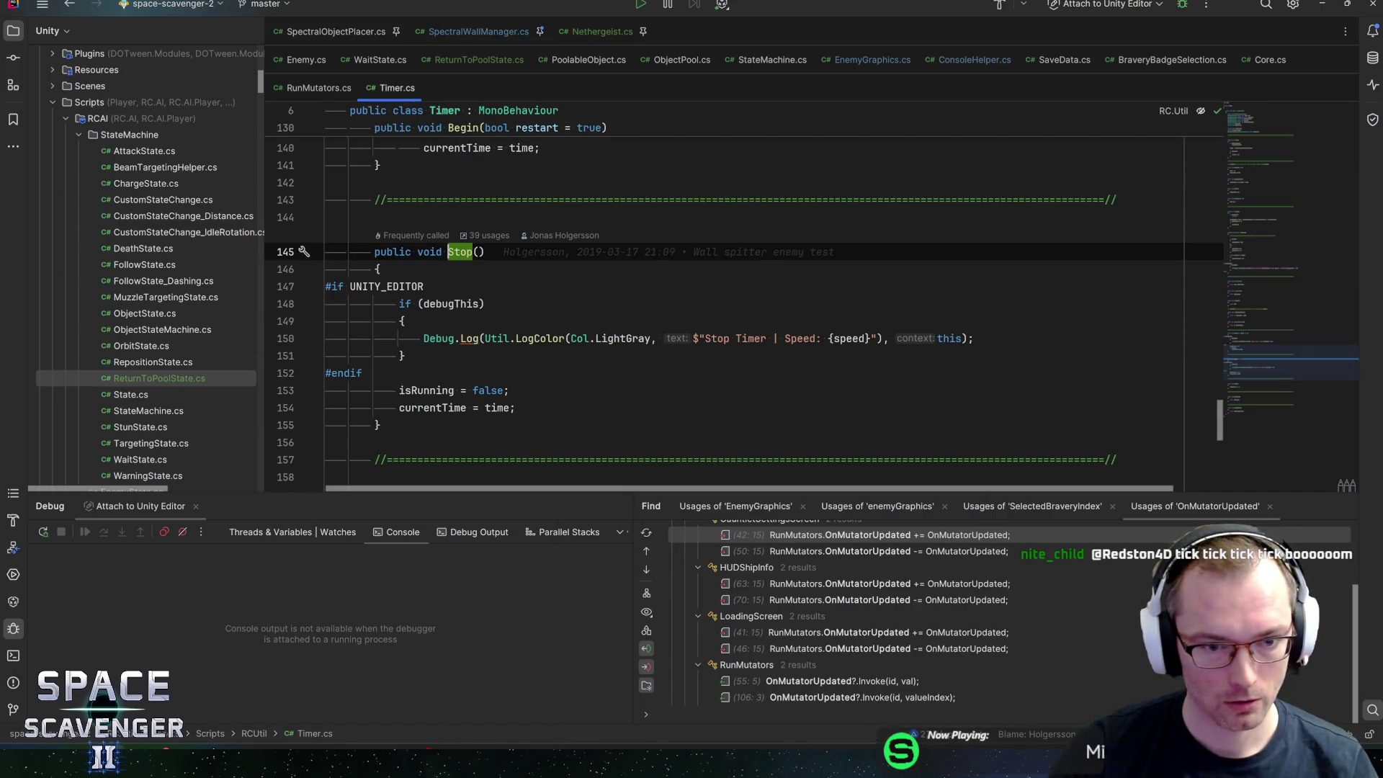
key("Down")
key("Down")
key("Down")
key("Down")
key("Up")
key("Up")
key("Up")
key("Up")
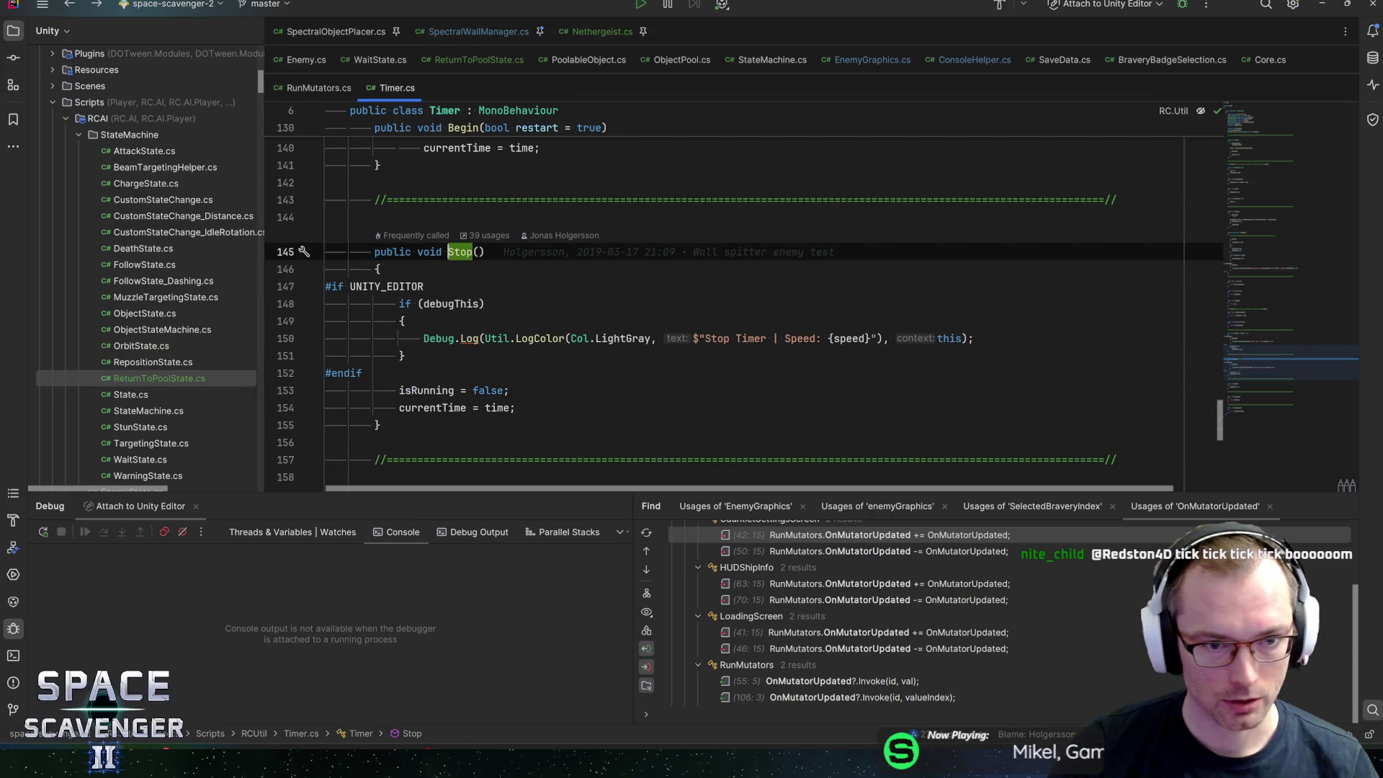
key("ctrl+alt+Left")
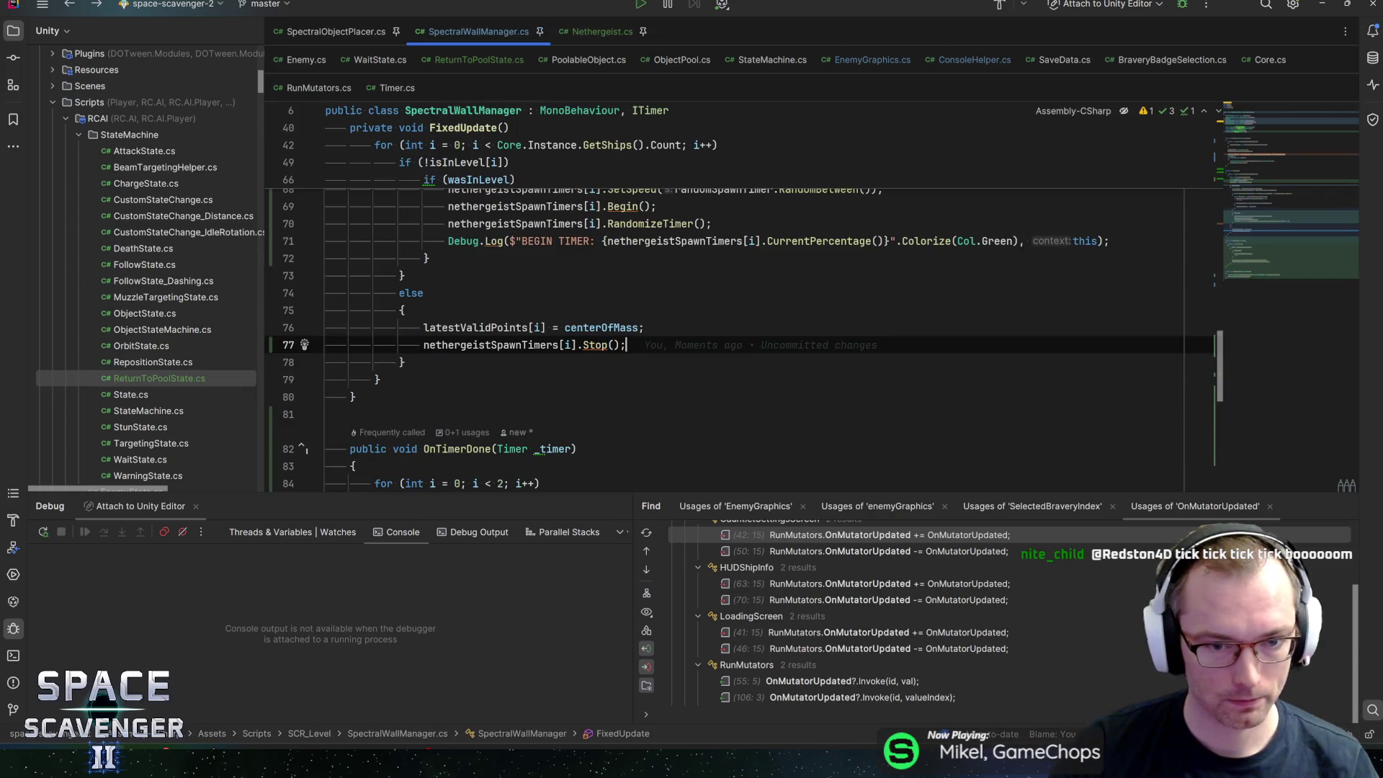
scroll(742, 332, "down", 1)
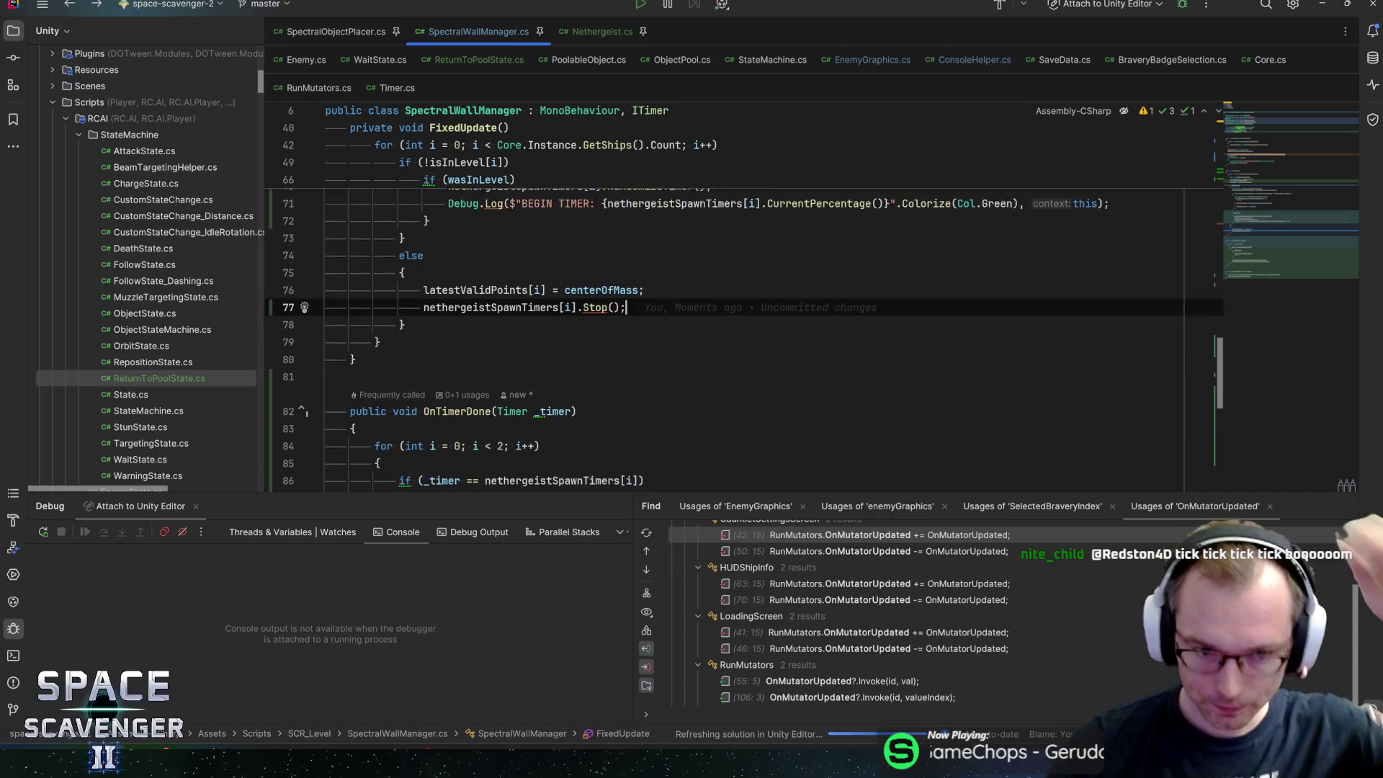
scroll(742, 331, "down", 3)
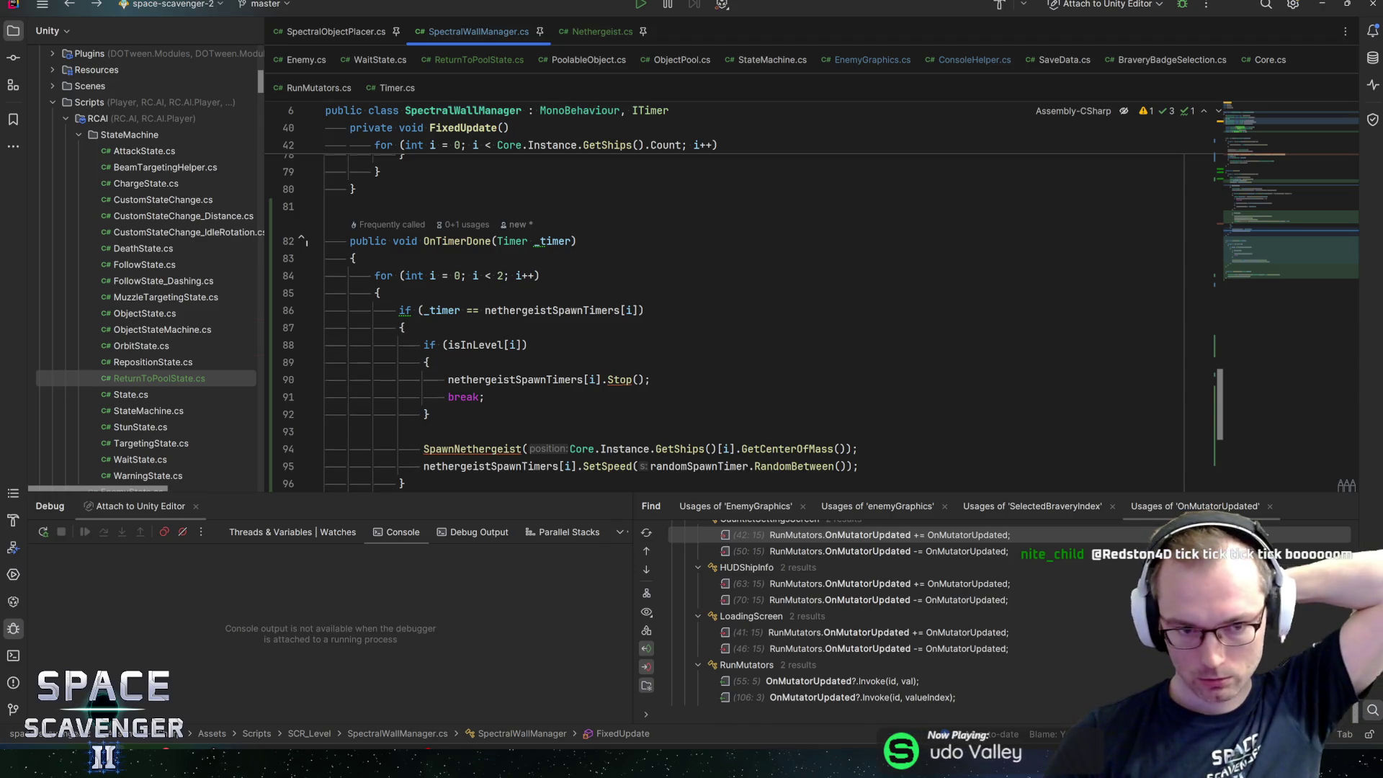
left_click_drag(289, 431, 231, 344)
- Delete the isInLevel check block in OnTimerDone and its leftover blank lines
key("BackSpace")
key("Delete")
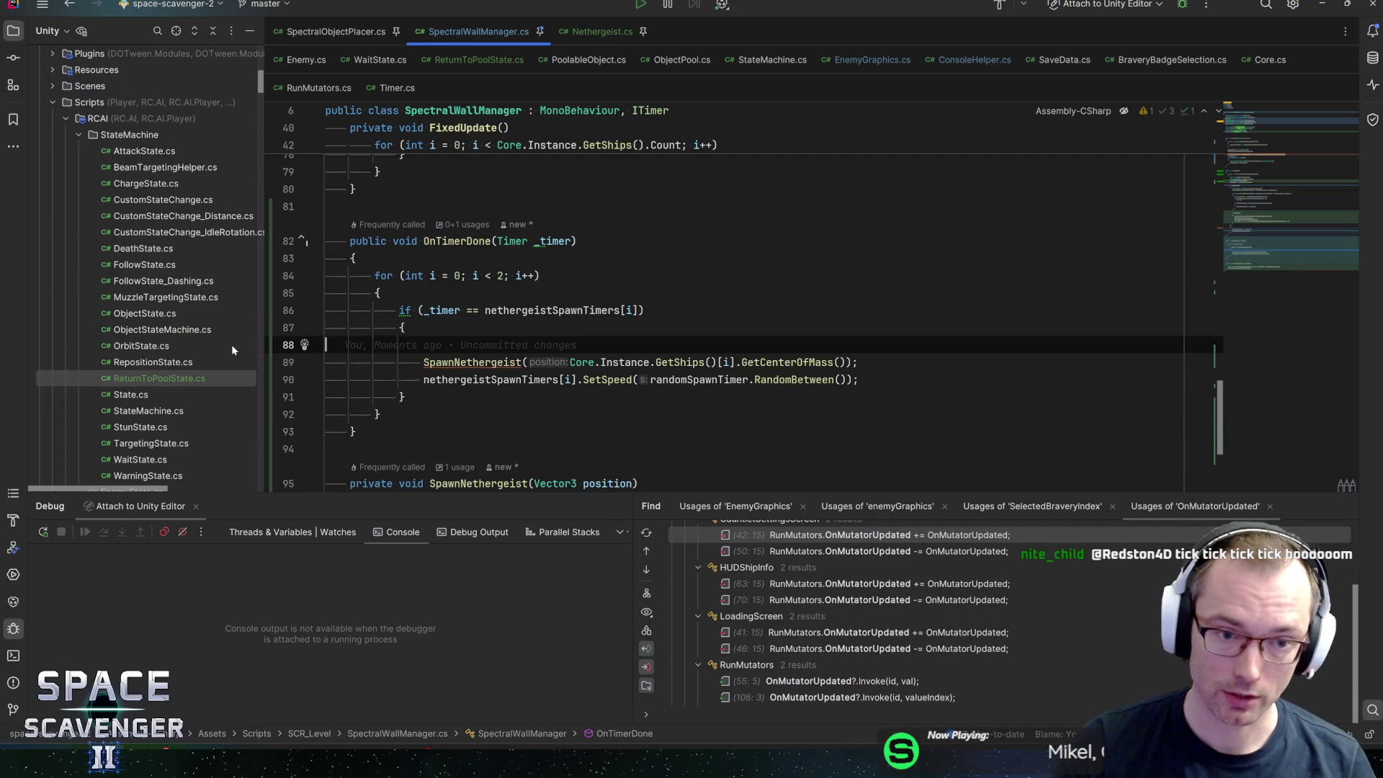
key("BackSpace")
scroll(303, 325, "up", 2)
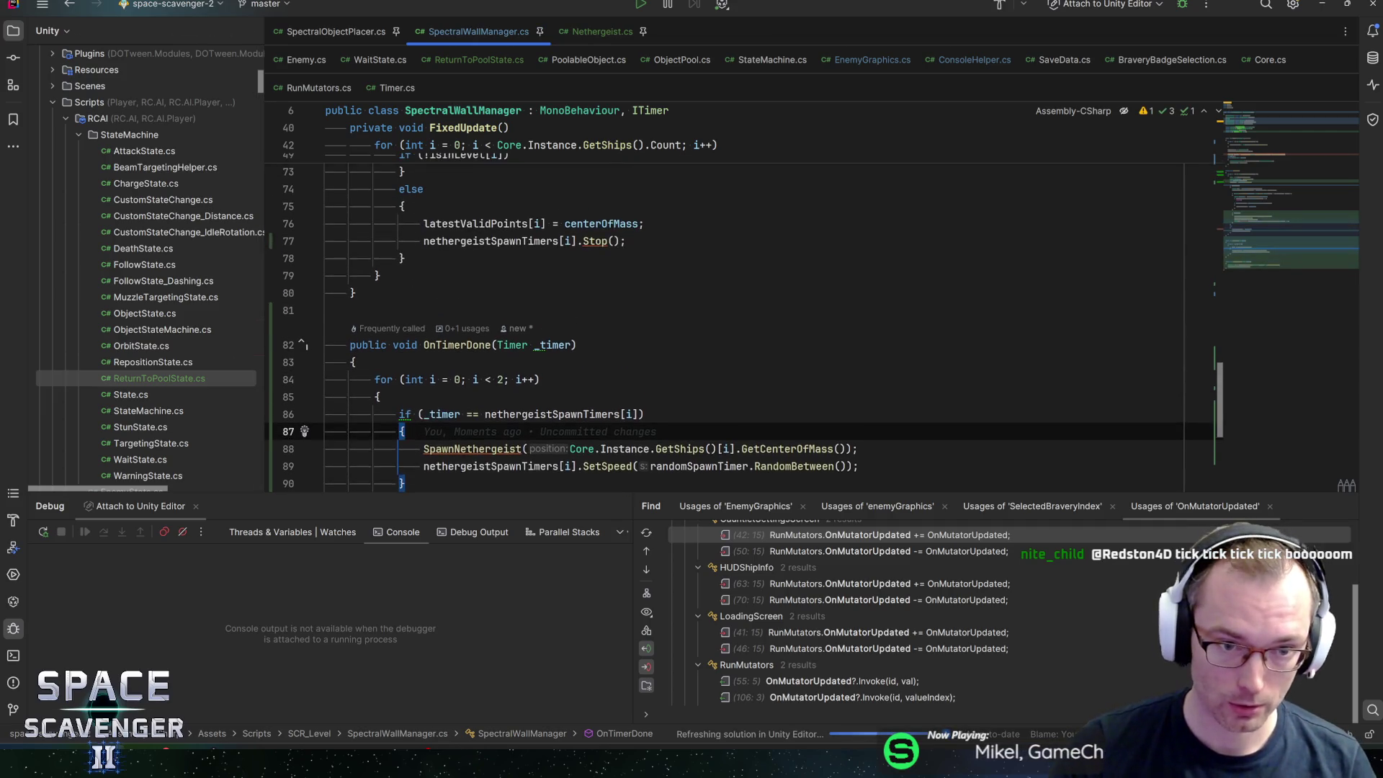
left_click(481, 240)
scroll(742, 317, "down", 2)
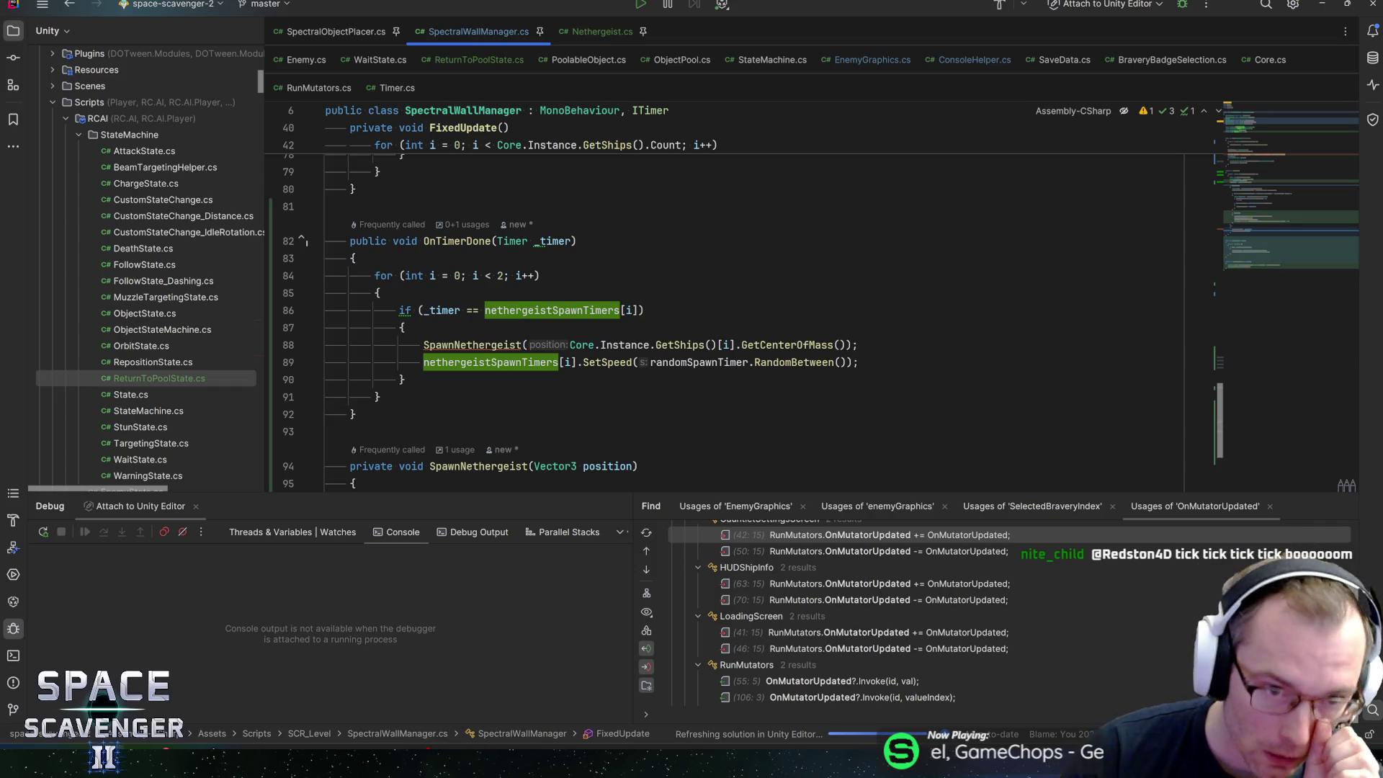
left_click(296, 274)
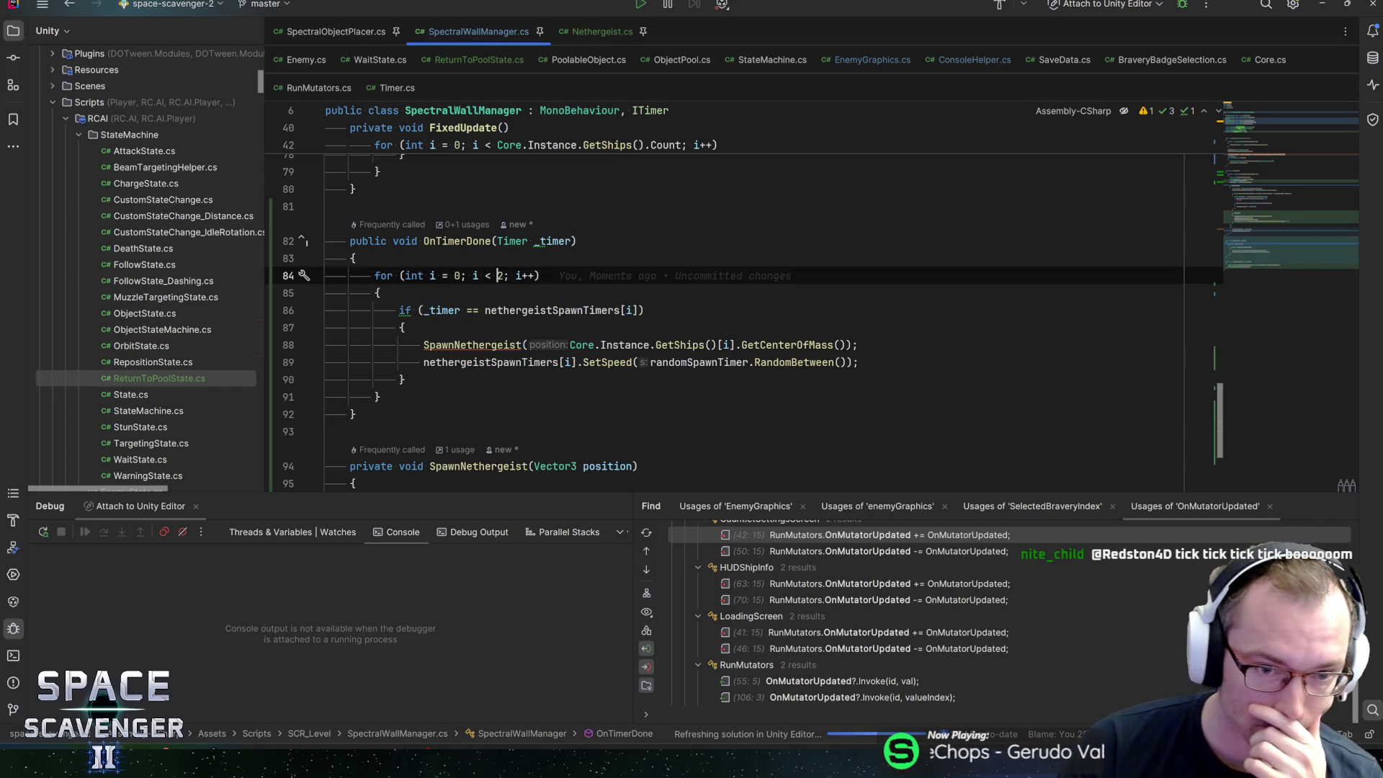
left_click(303, 327)
left_click(625, 311)
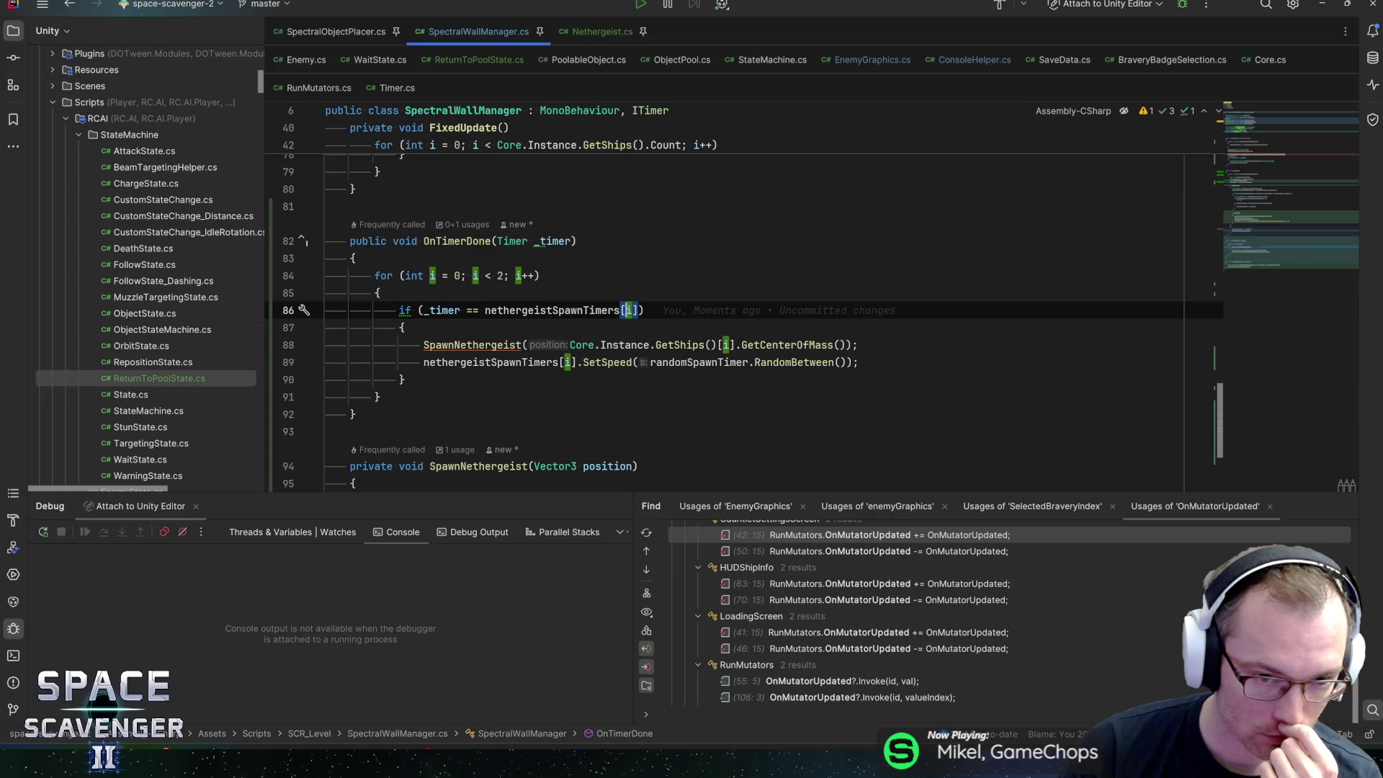
- Change the loop limit from 2 to Core.Instance.GetShips().Count
left_click_drag(569, 345, 719, 345)
key("ctrl+c")
double_click(497, 276)
key("ctrl+v")
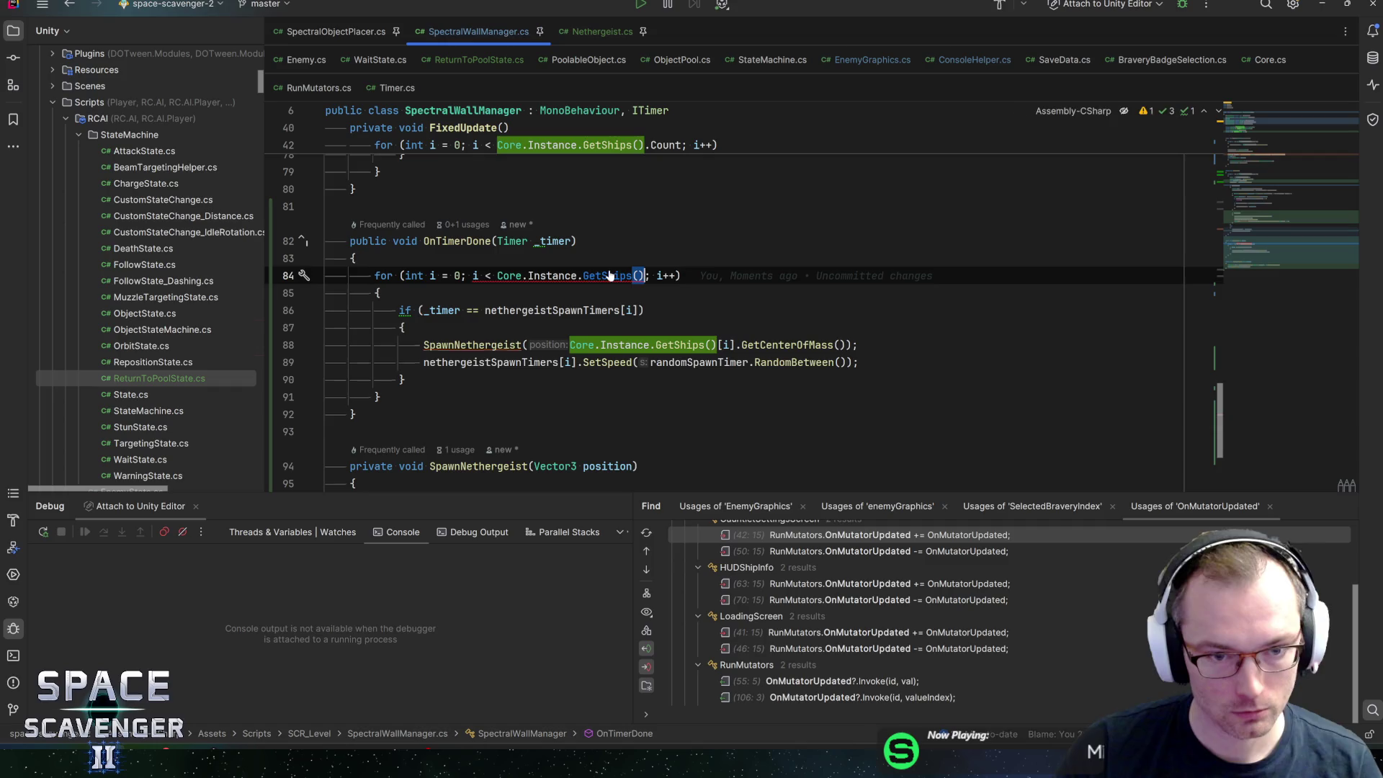
type(".cou")
key("Return")
key("End")
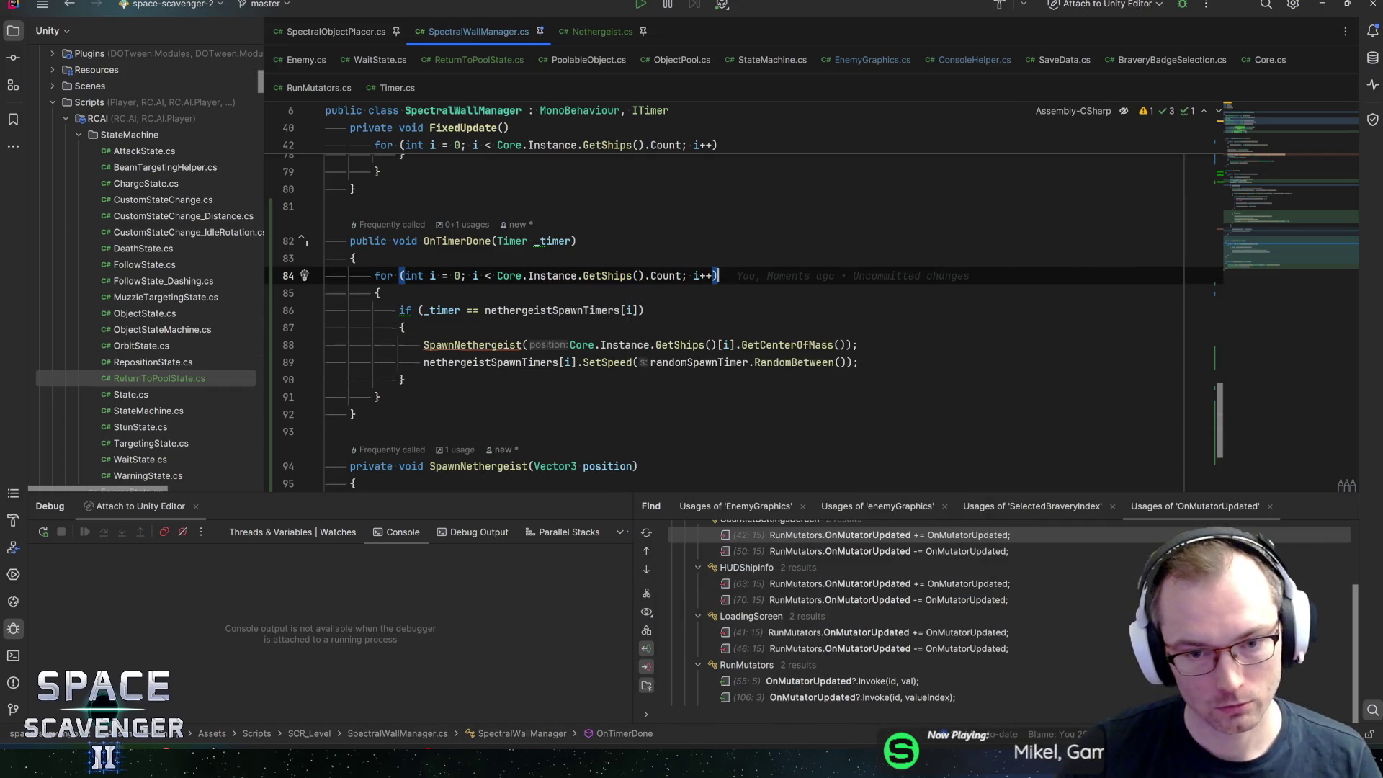
- Review the timer, SpawnNethergeist and SetSpeed lines, then start play mode in Unity
left_click(447, 310)
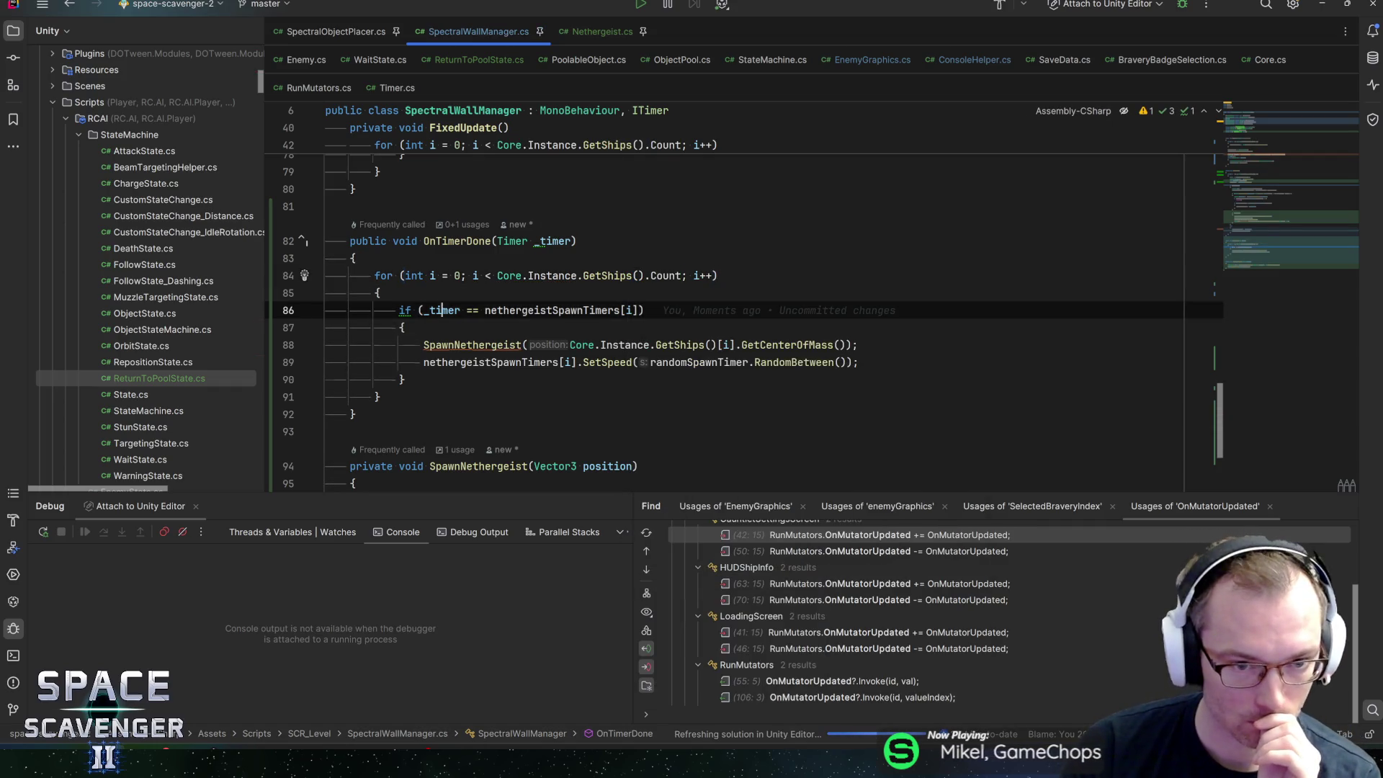
left_click(583, 309)
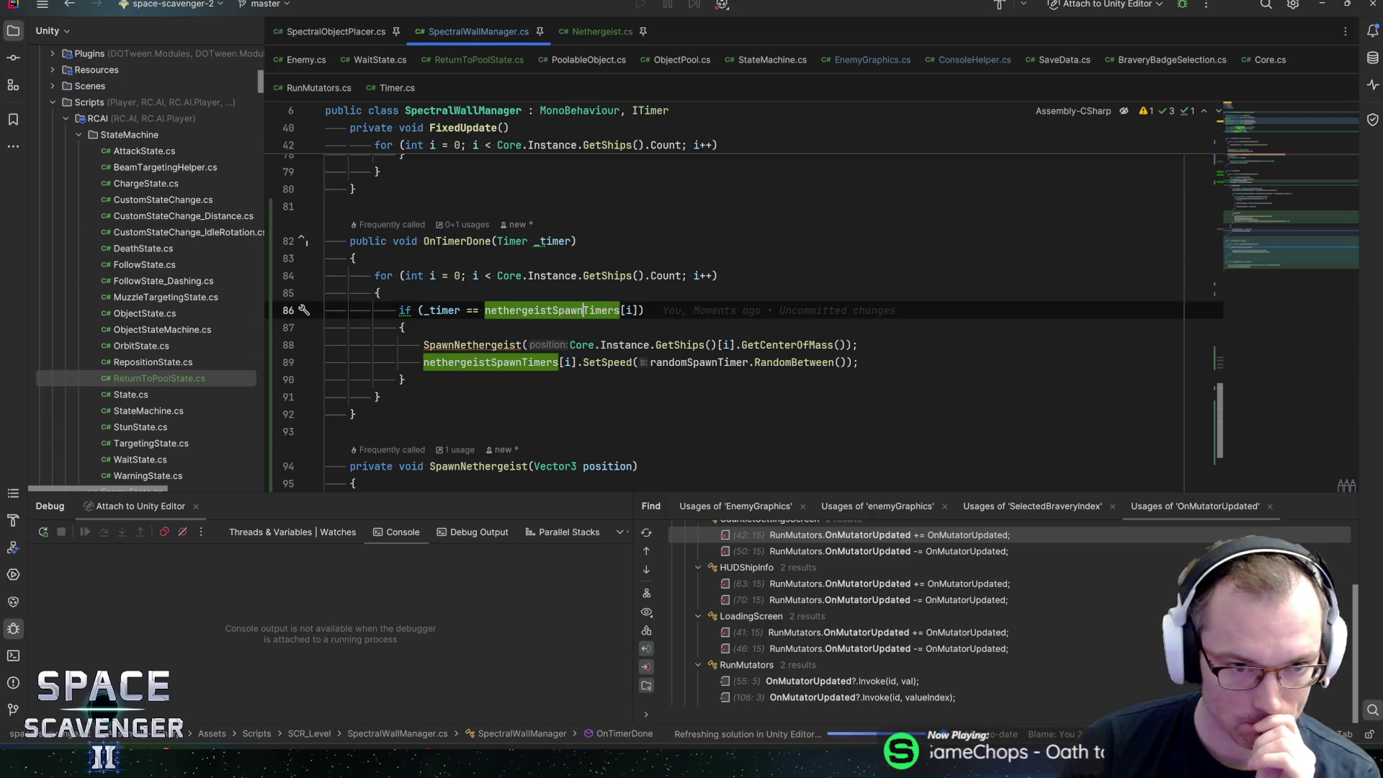
left_click(485, 345)
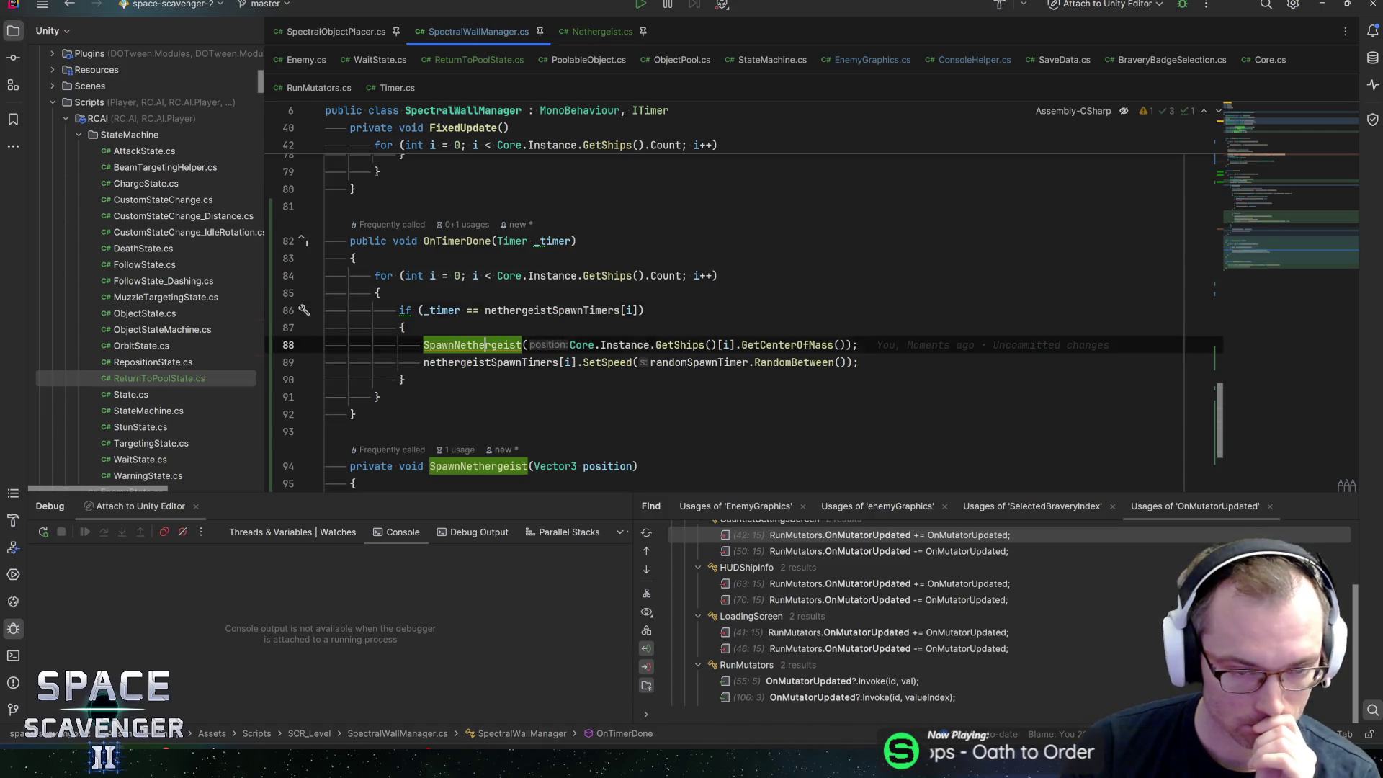
left_click(623, 345)
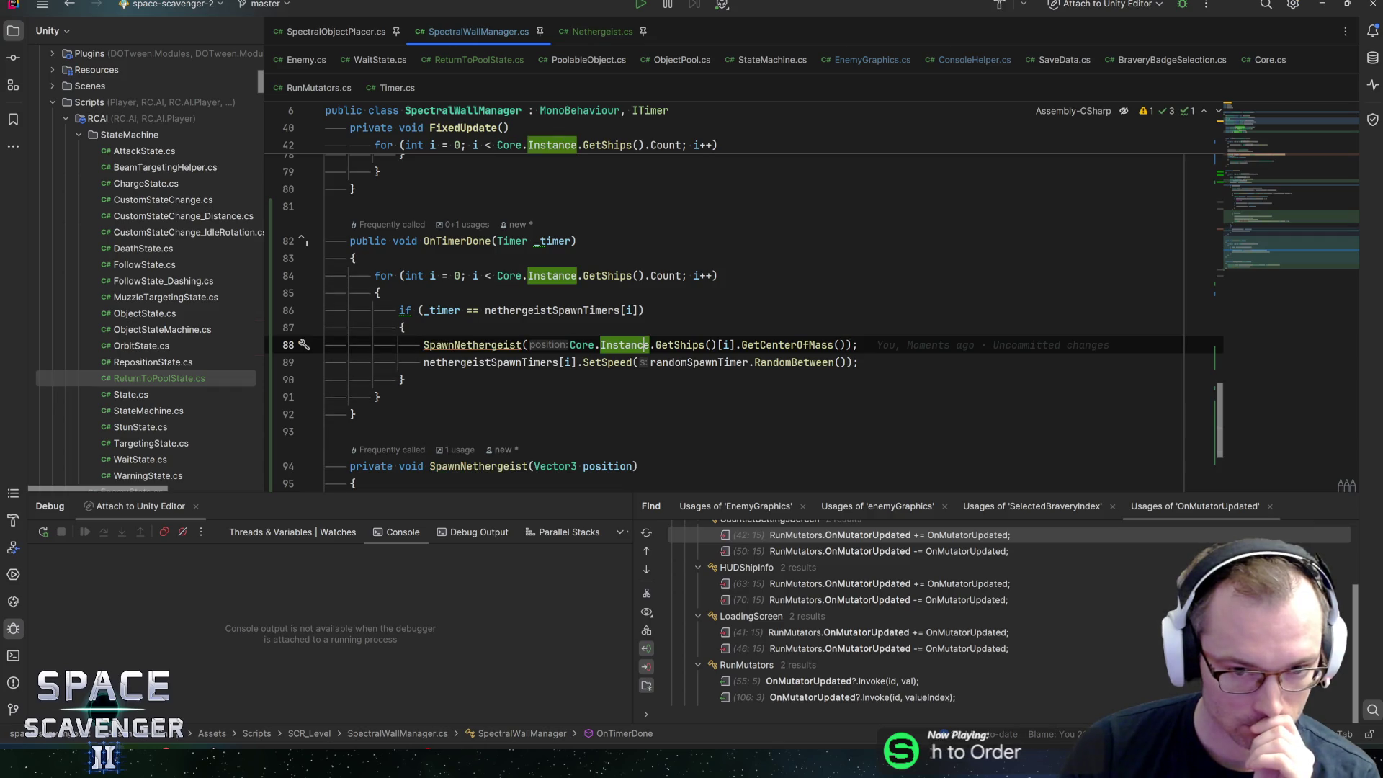
left_click(696, 345)
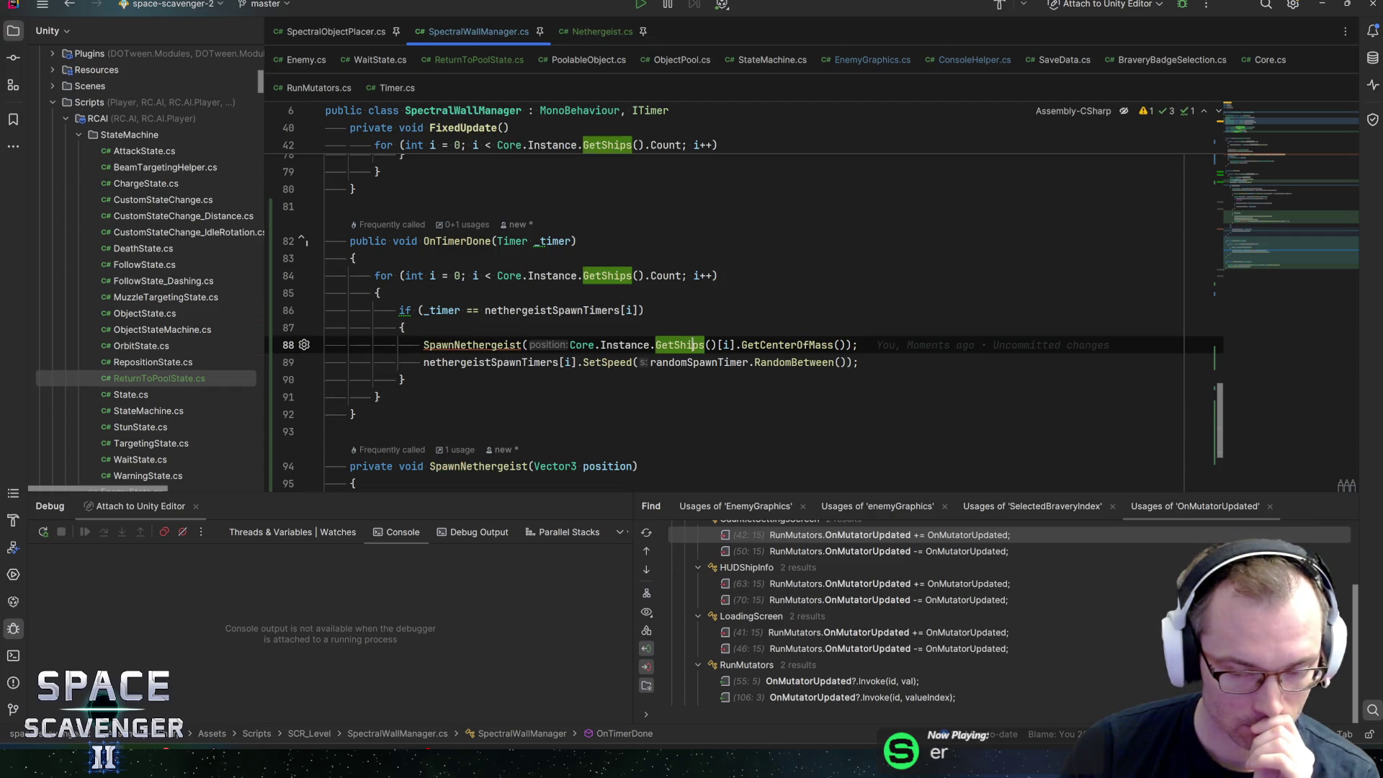
left_click(769, 345)
left_click(468, 363)
left_click(584, 362)
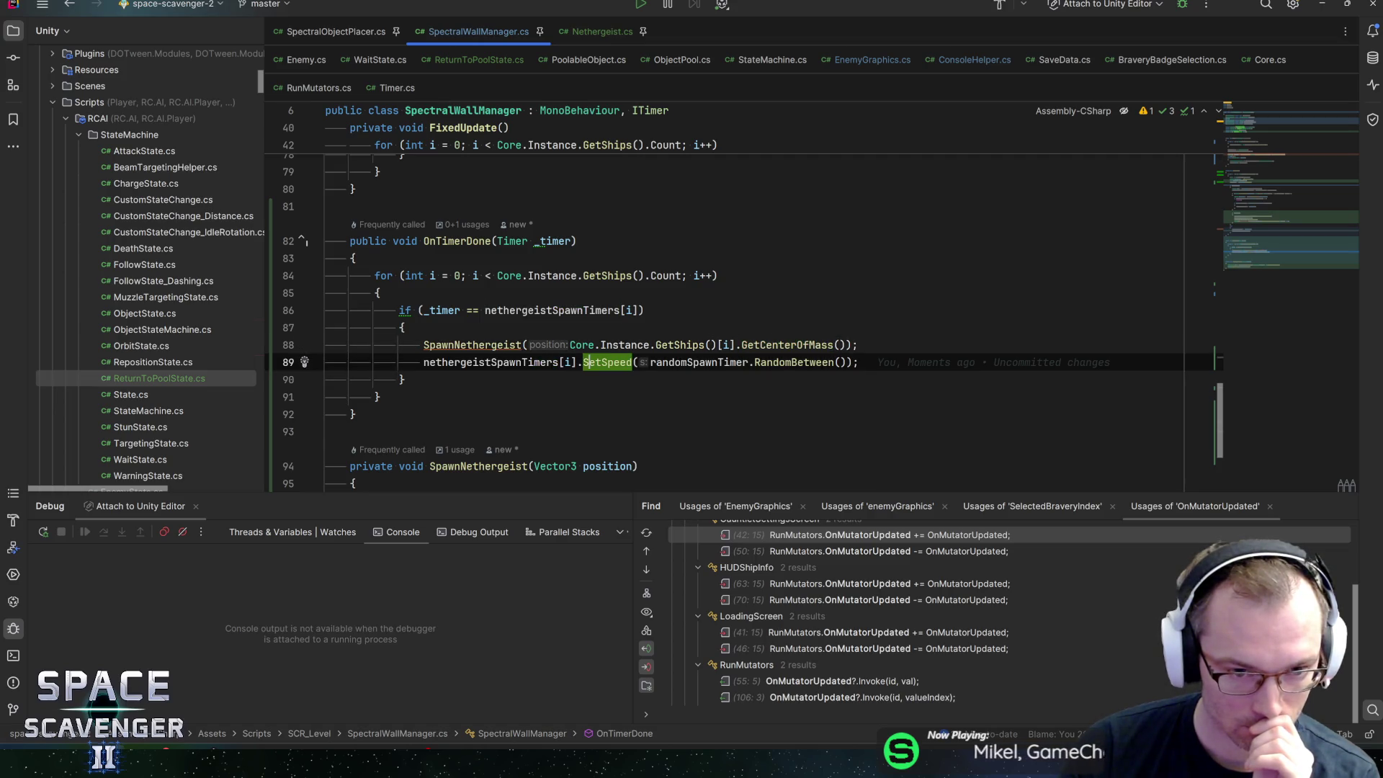
mouse_move(584, 362)
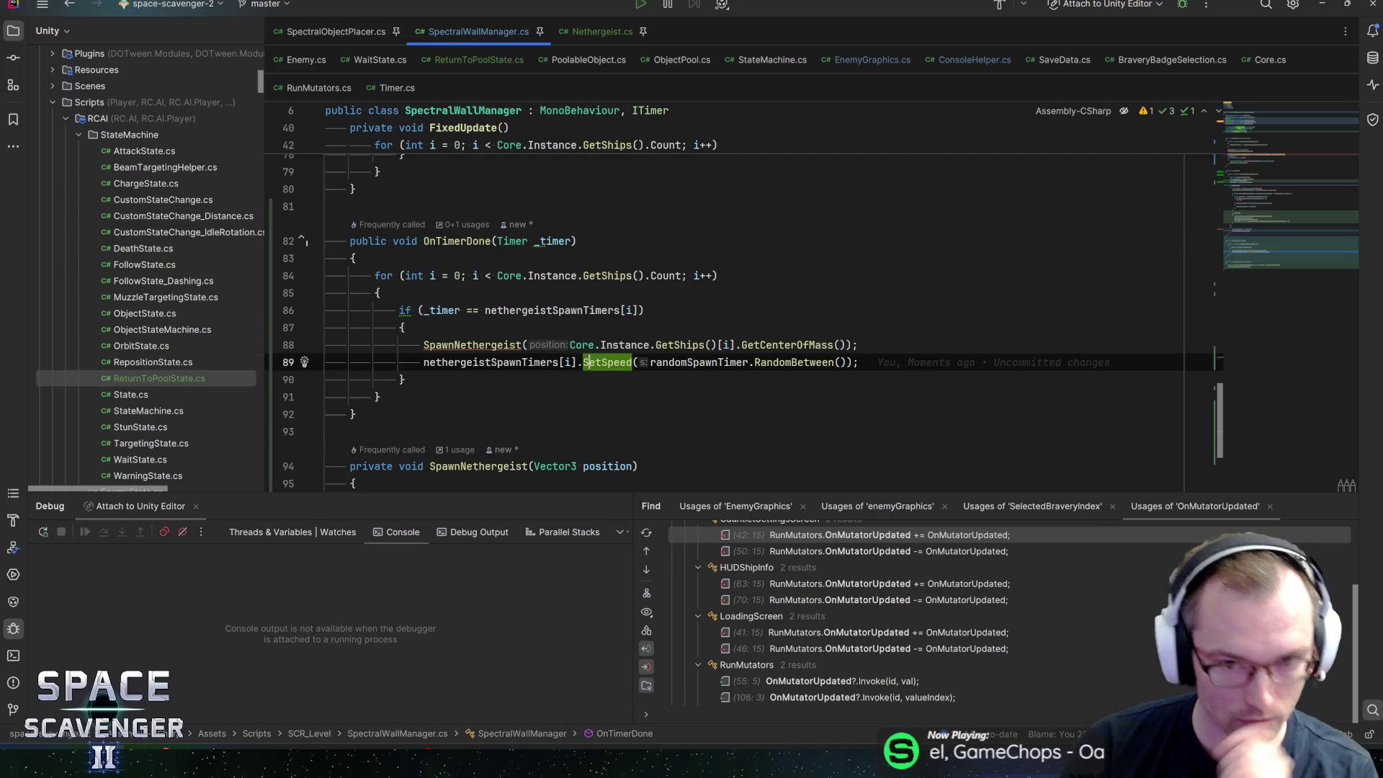
left_click(859, 362)
key("alt+Tab")
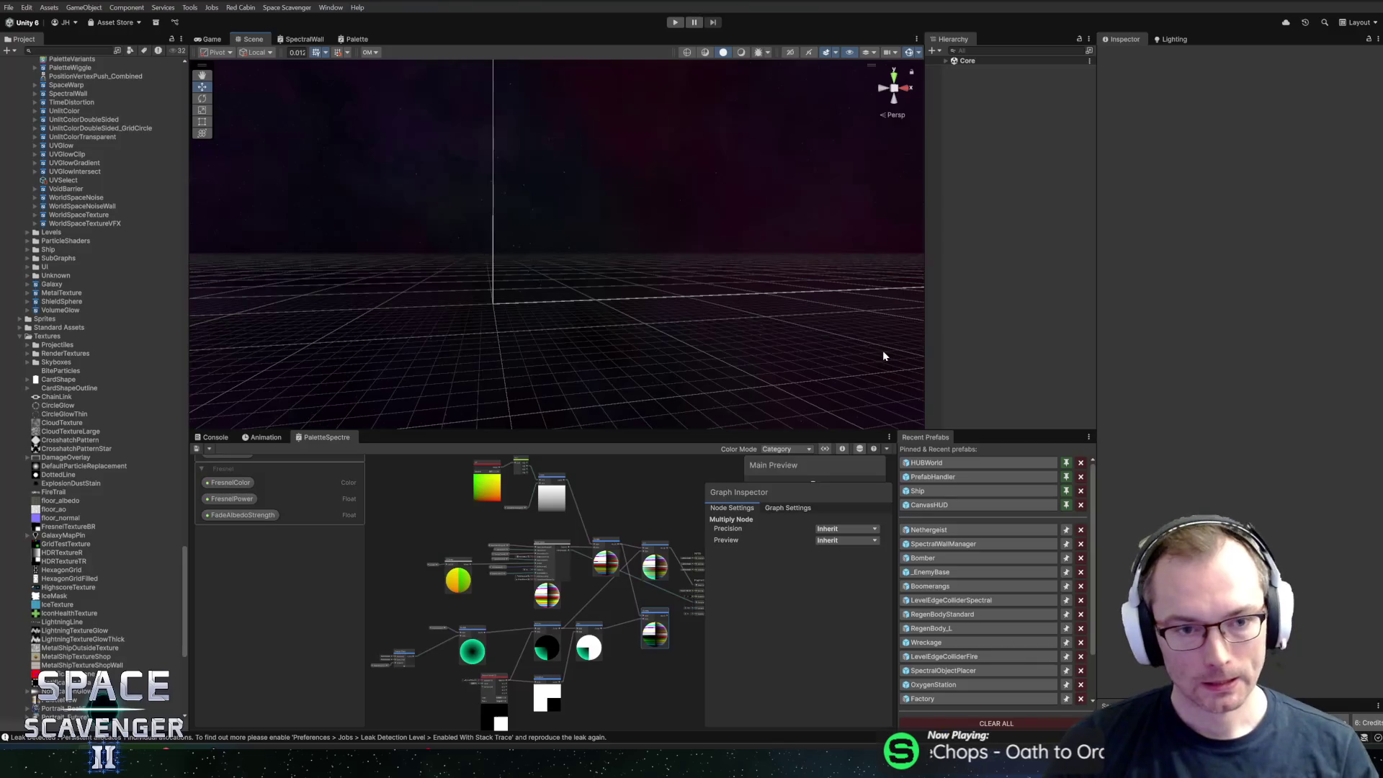
left_click(675, 22)
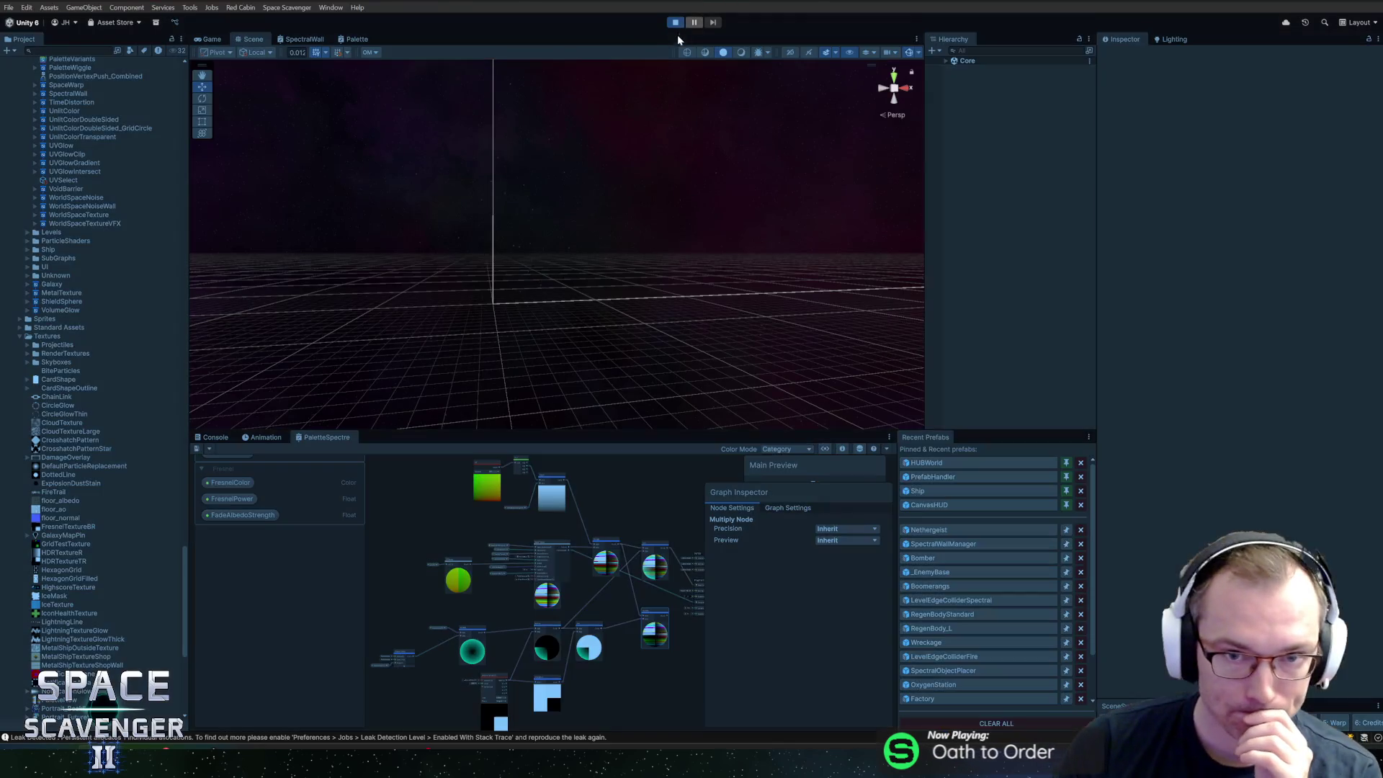
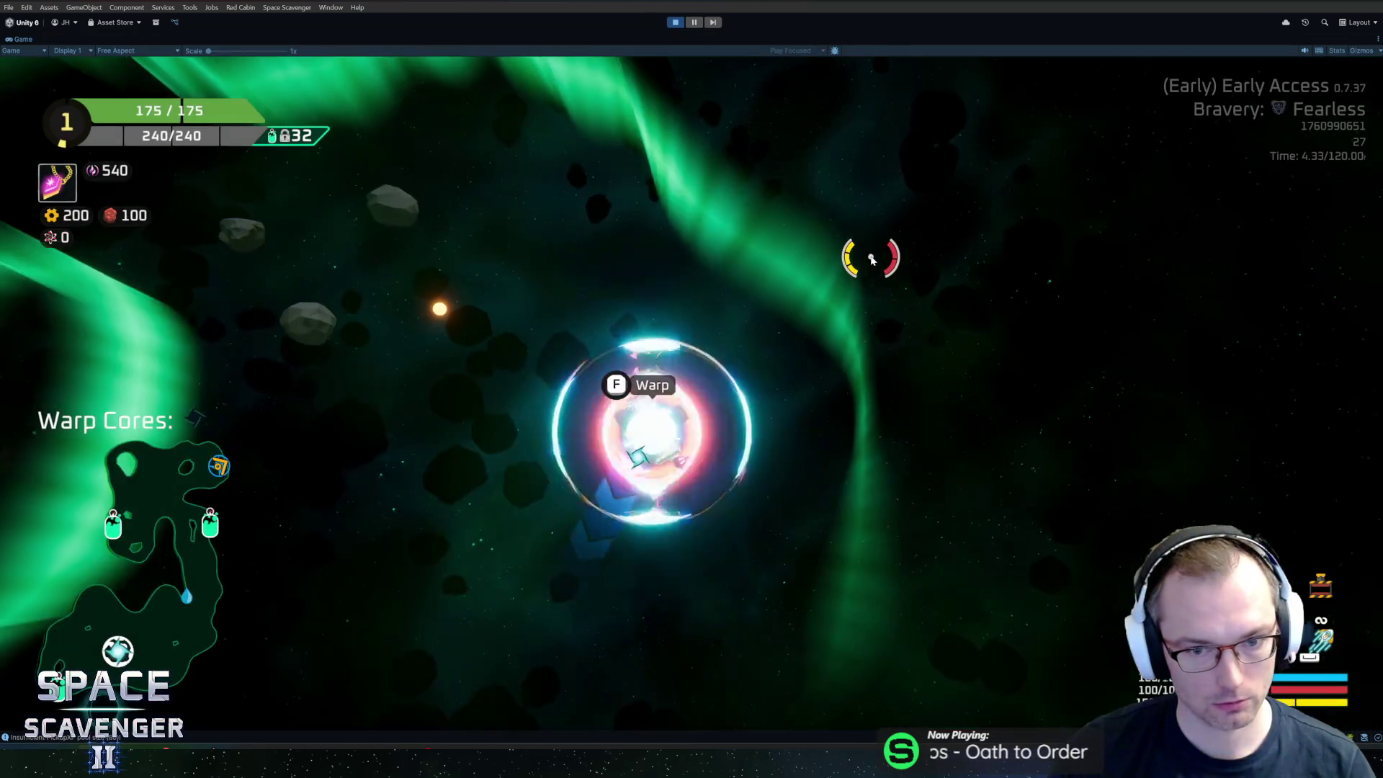
- Steer the ship briefly, then pause and open Timer.cs from a 'Stop Timer' Console entry
key("s")
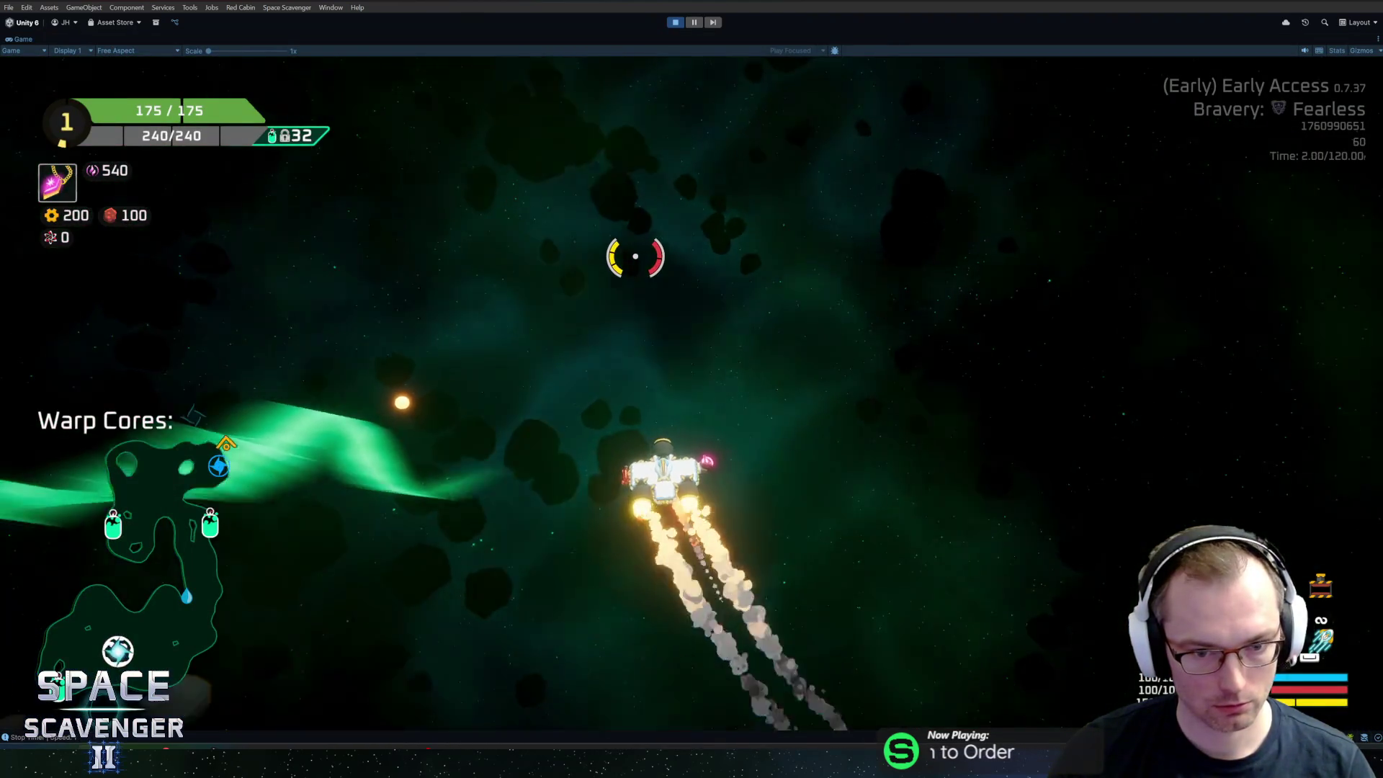
key("s")
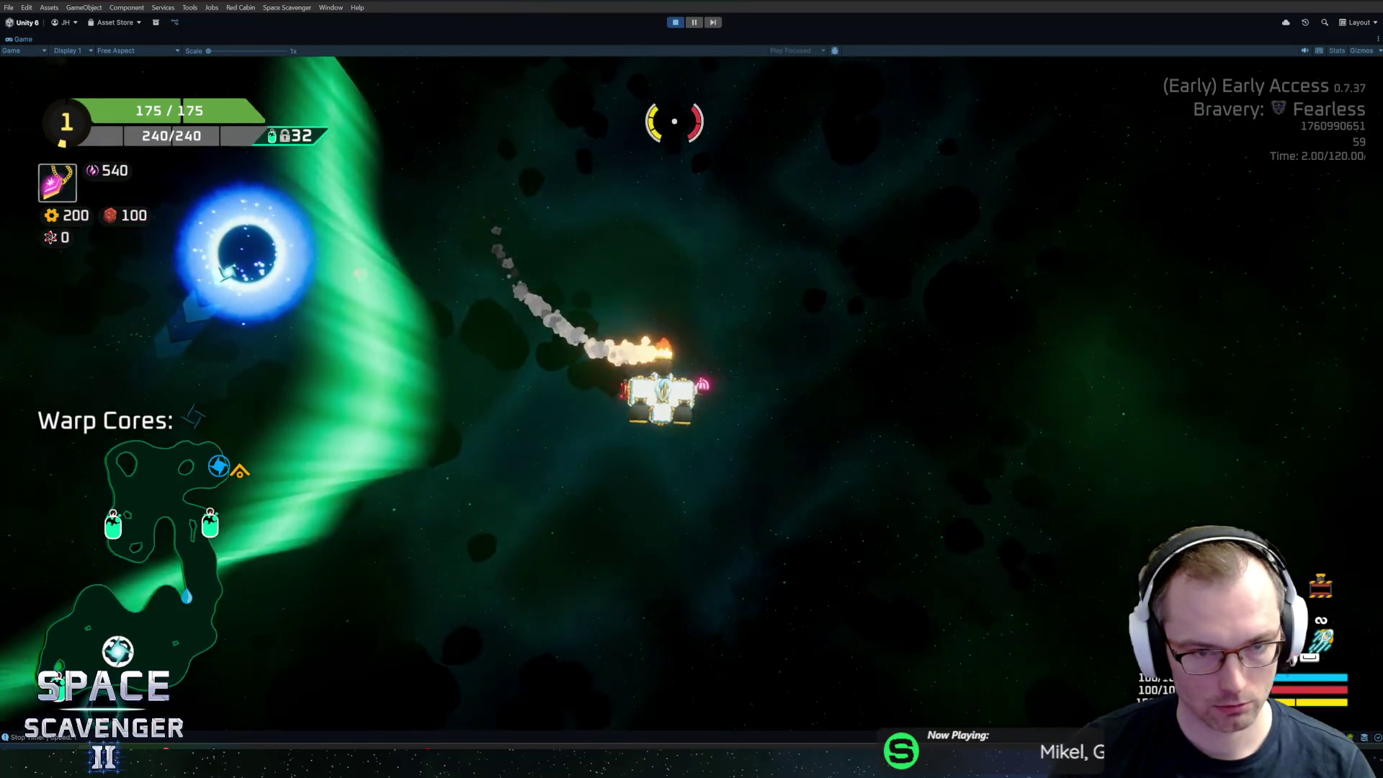
left_click(692, 22)
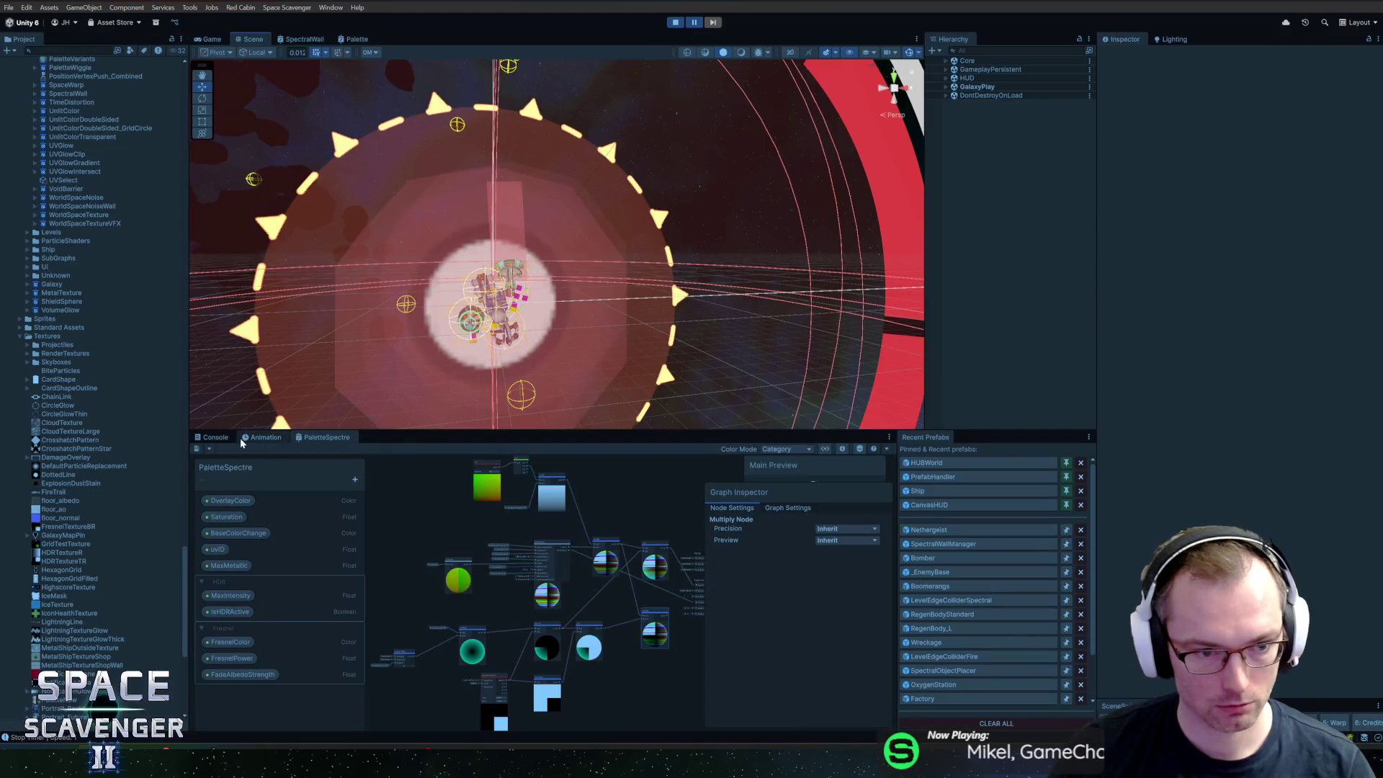
left_click(217, 438)
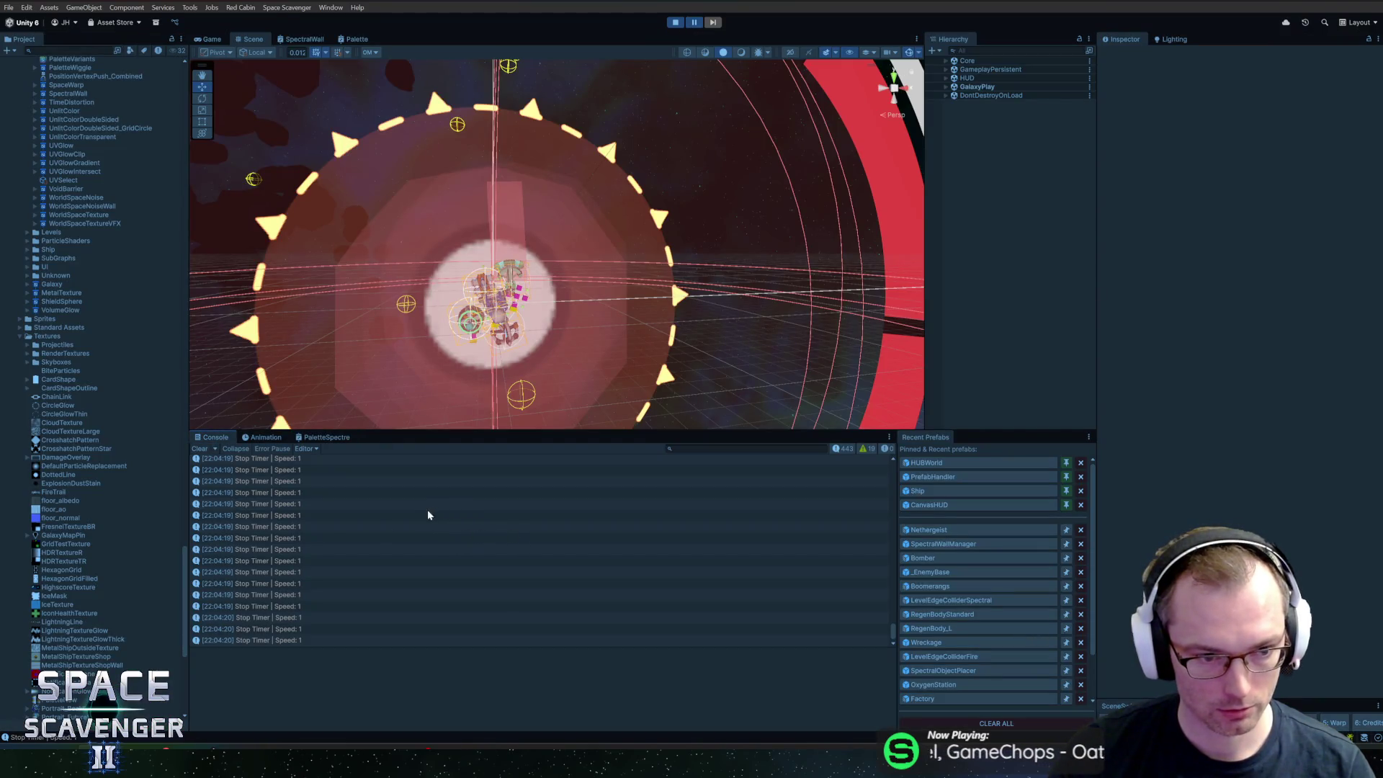
double_click(334, 516)
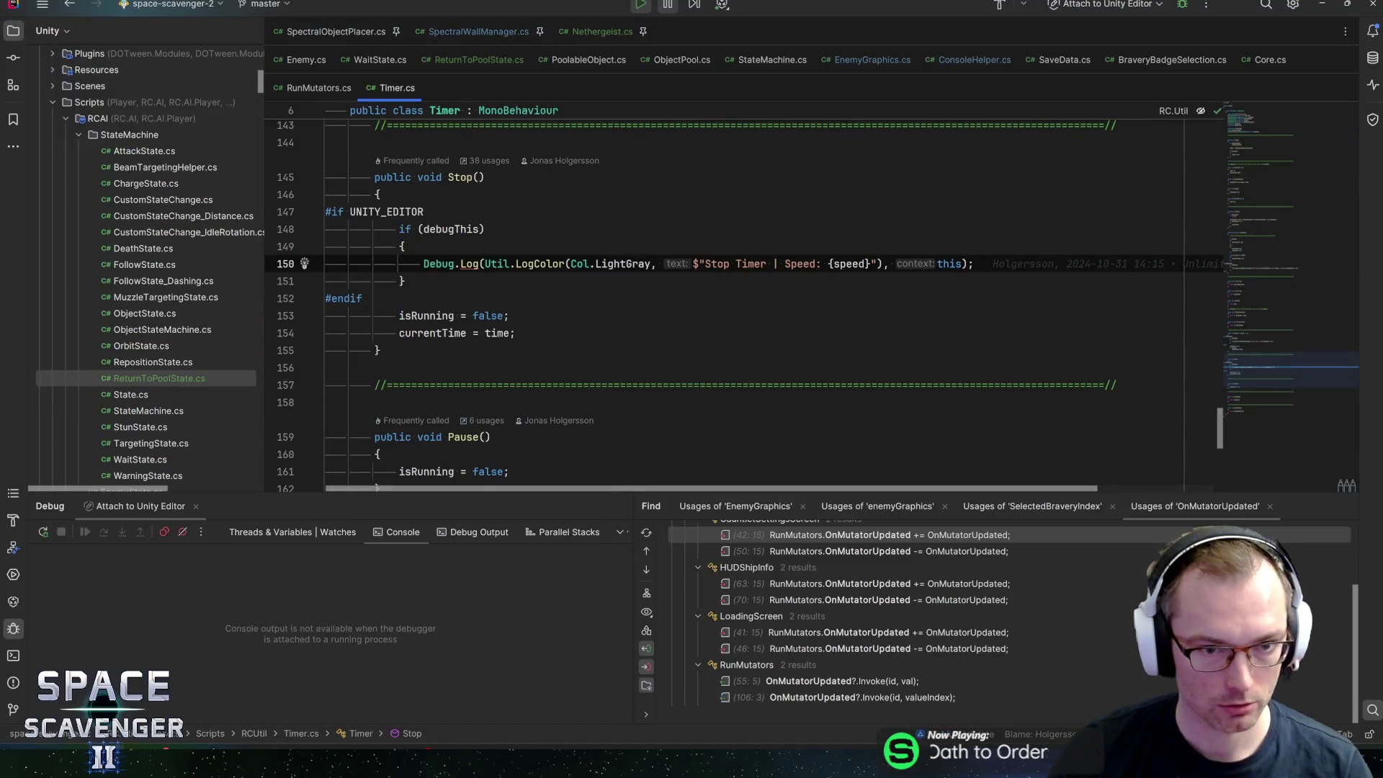
- Open SpectralWallManager.cs at the timer-stopping line from the stack trace
key("alt+Tab")
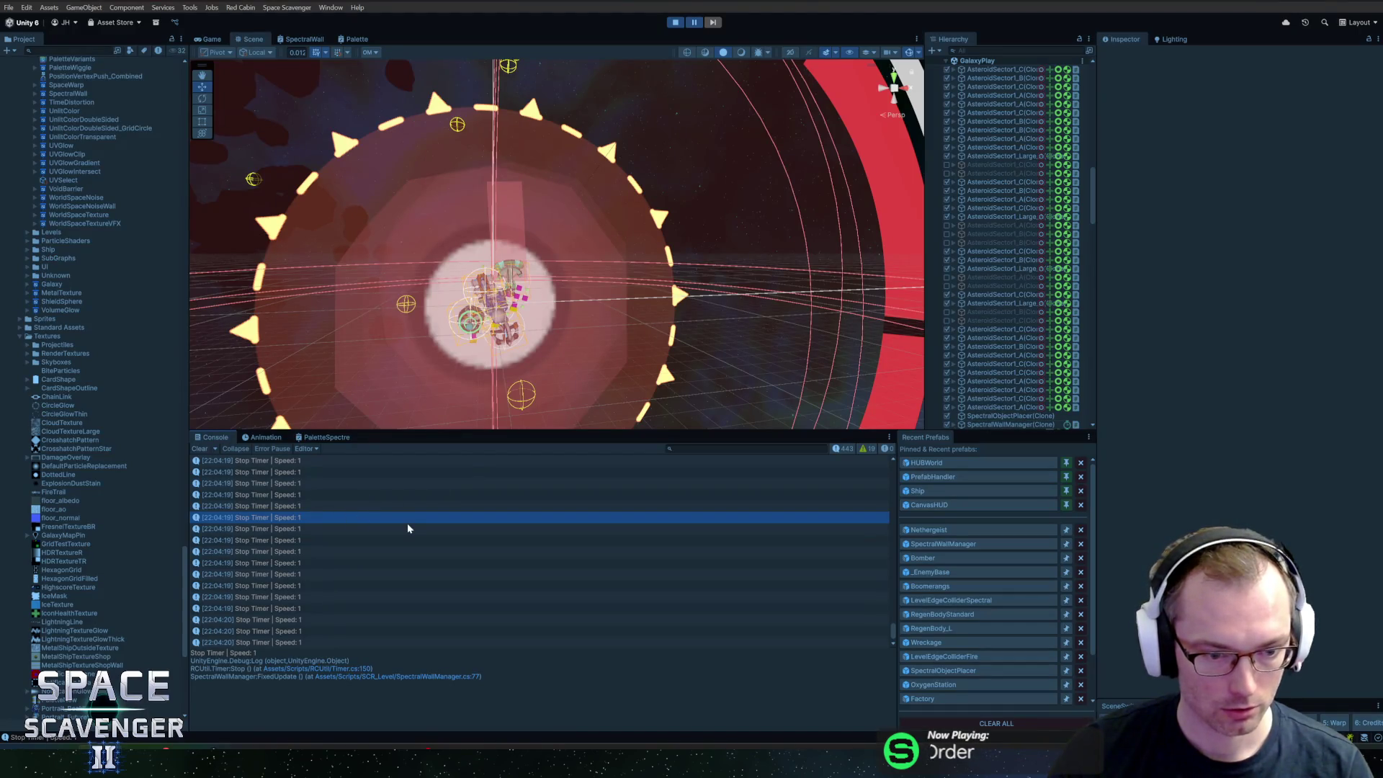
left_click(444, 677)
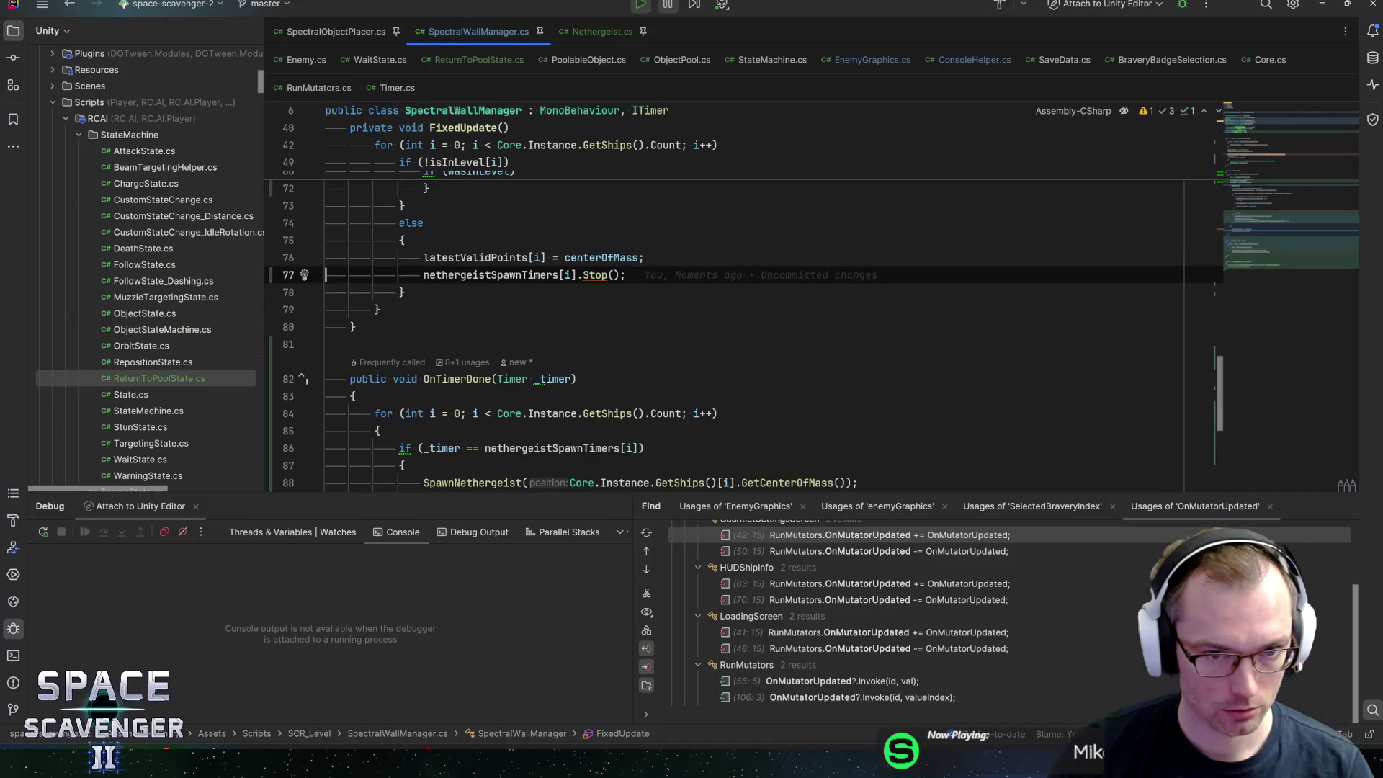
scroll(479, 450, "up", 11)
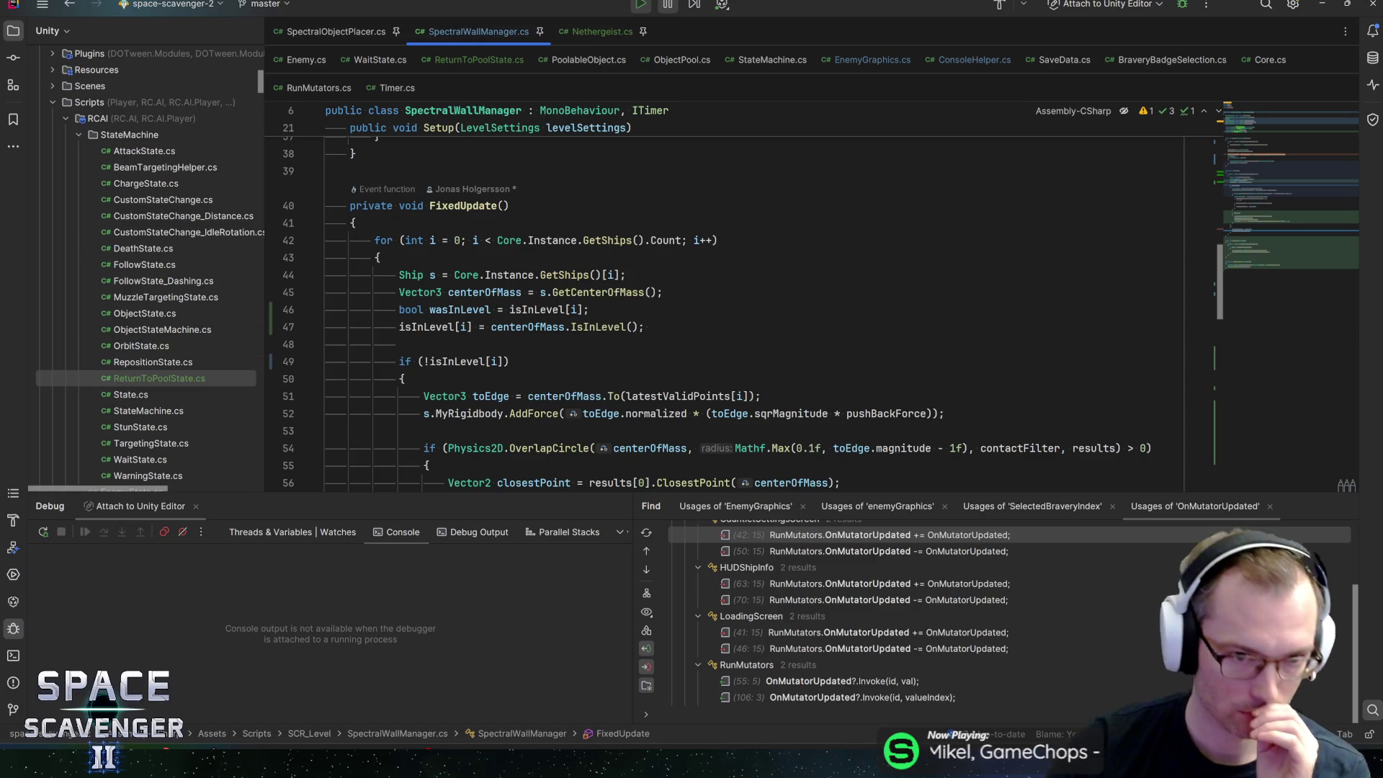
scroll(479, 449, "down", 7)
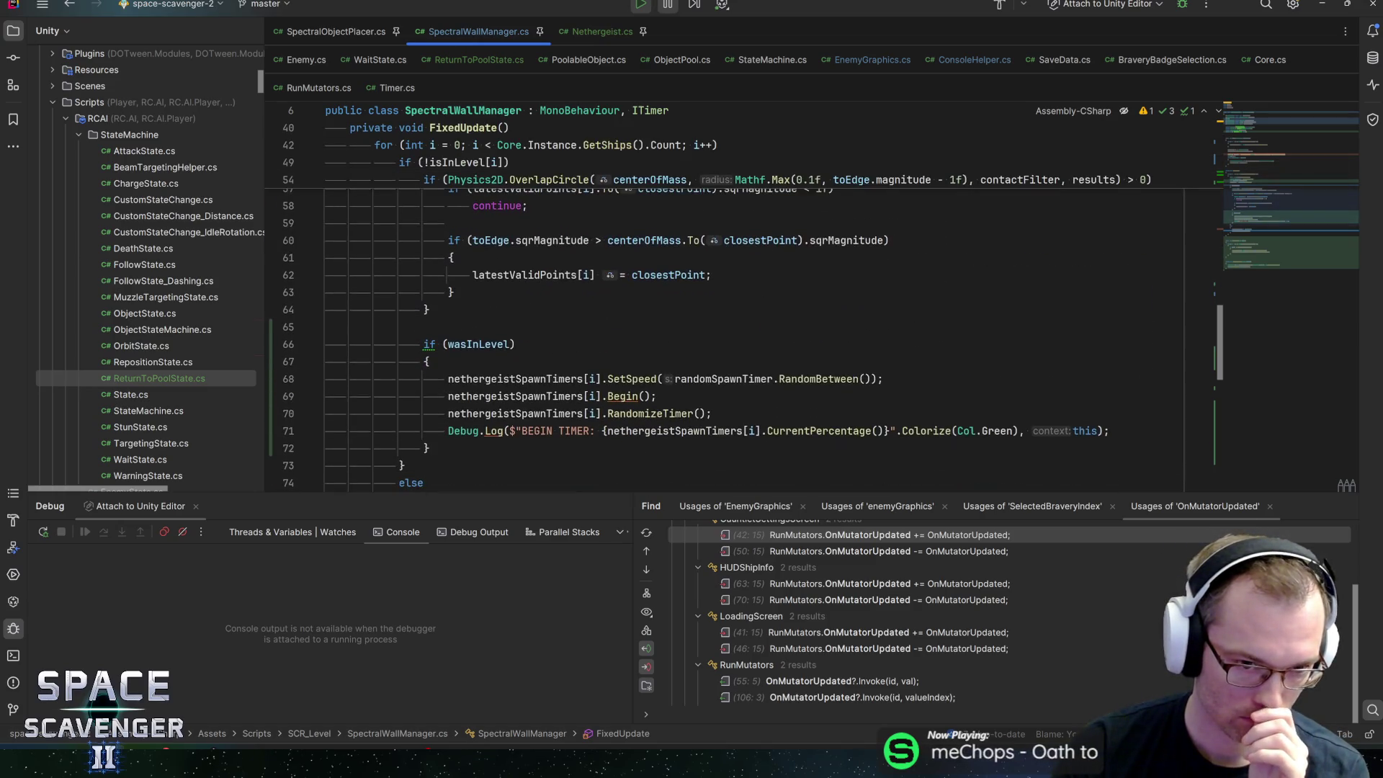
scroll(684, 338, "down", 2)
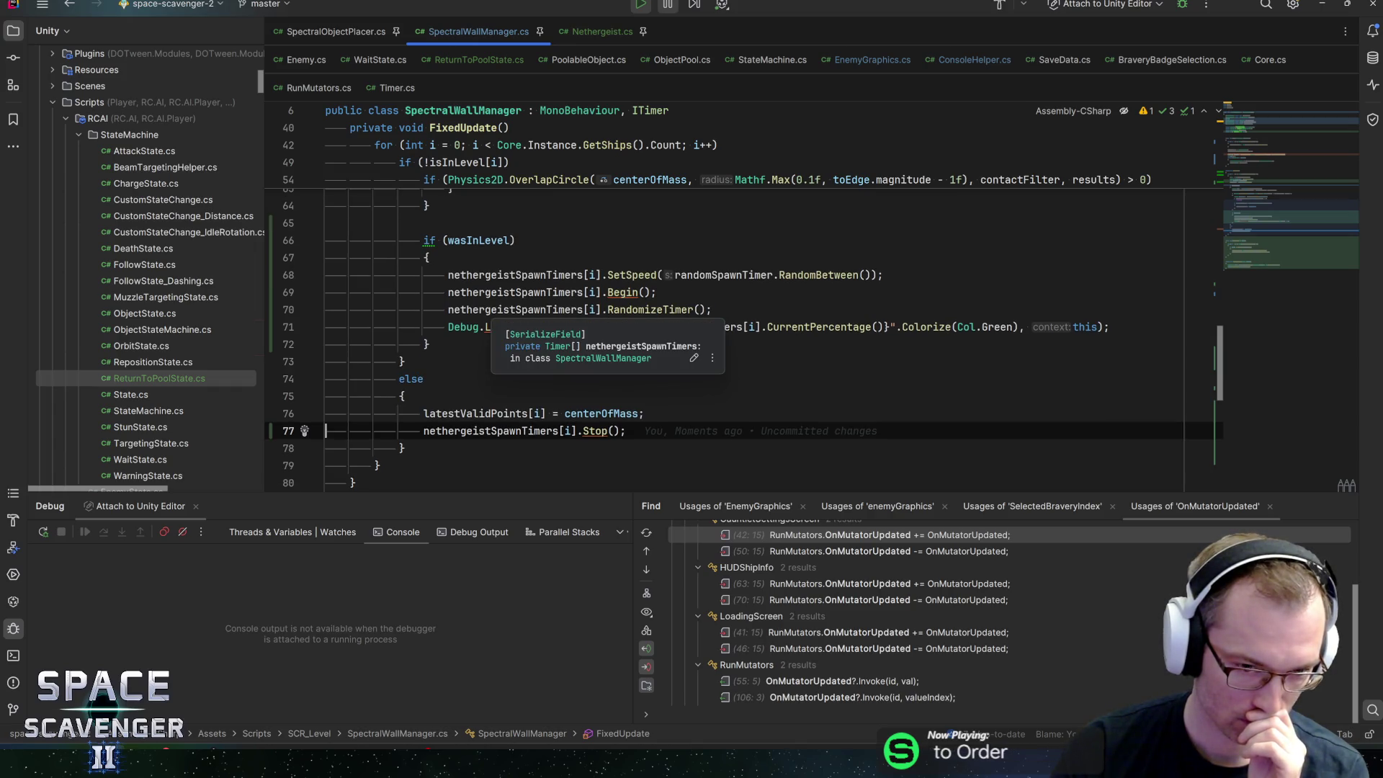
scroll(404, 288, "up", 7)
- Invert the isInLevel if on line 49 so the in-level branch comes first
left_click(404, 257)
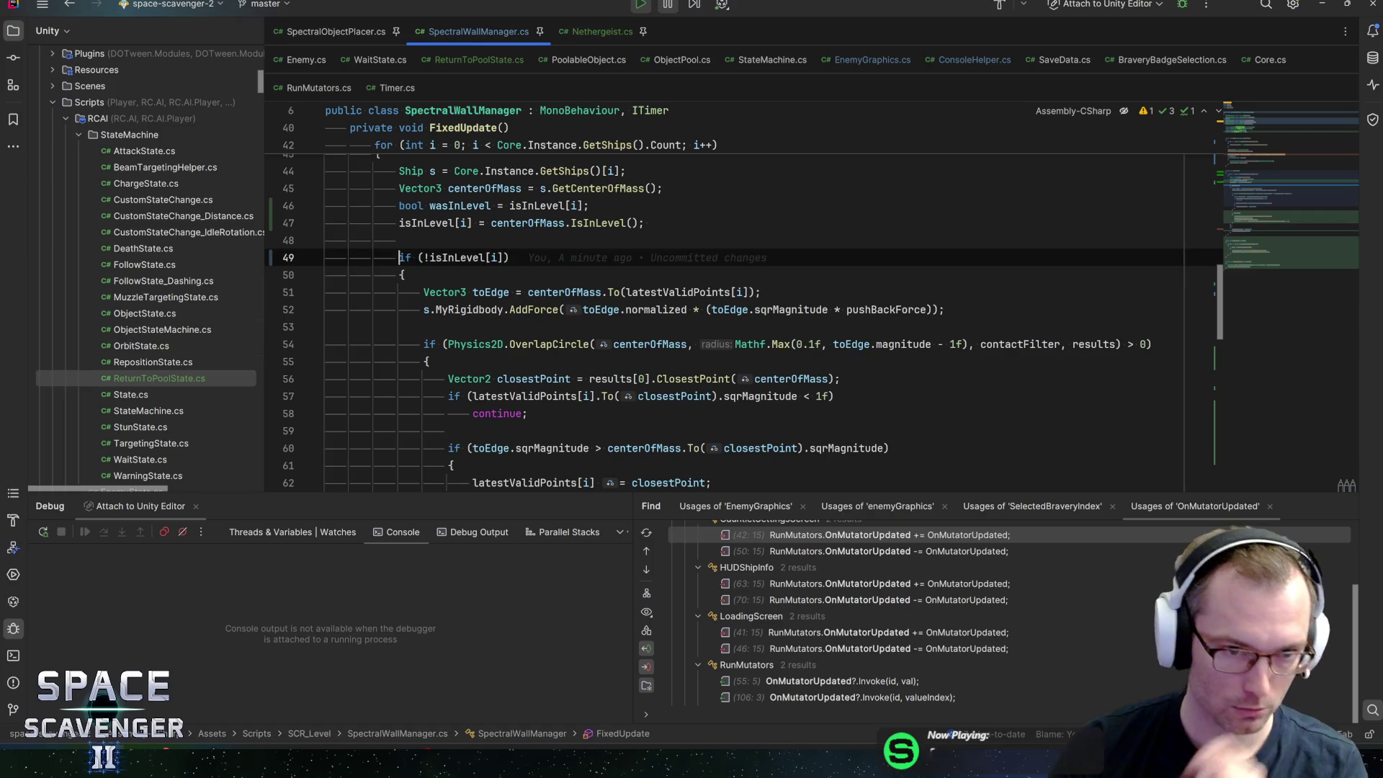
key("alt+Return")
key("Return")
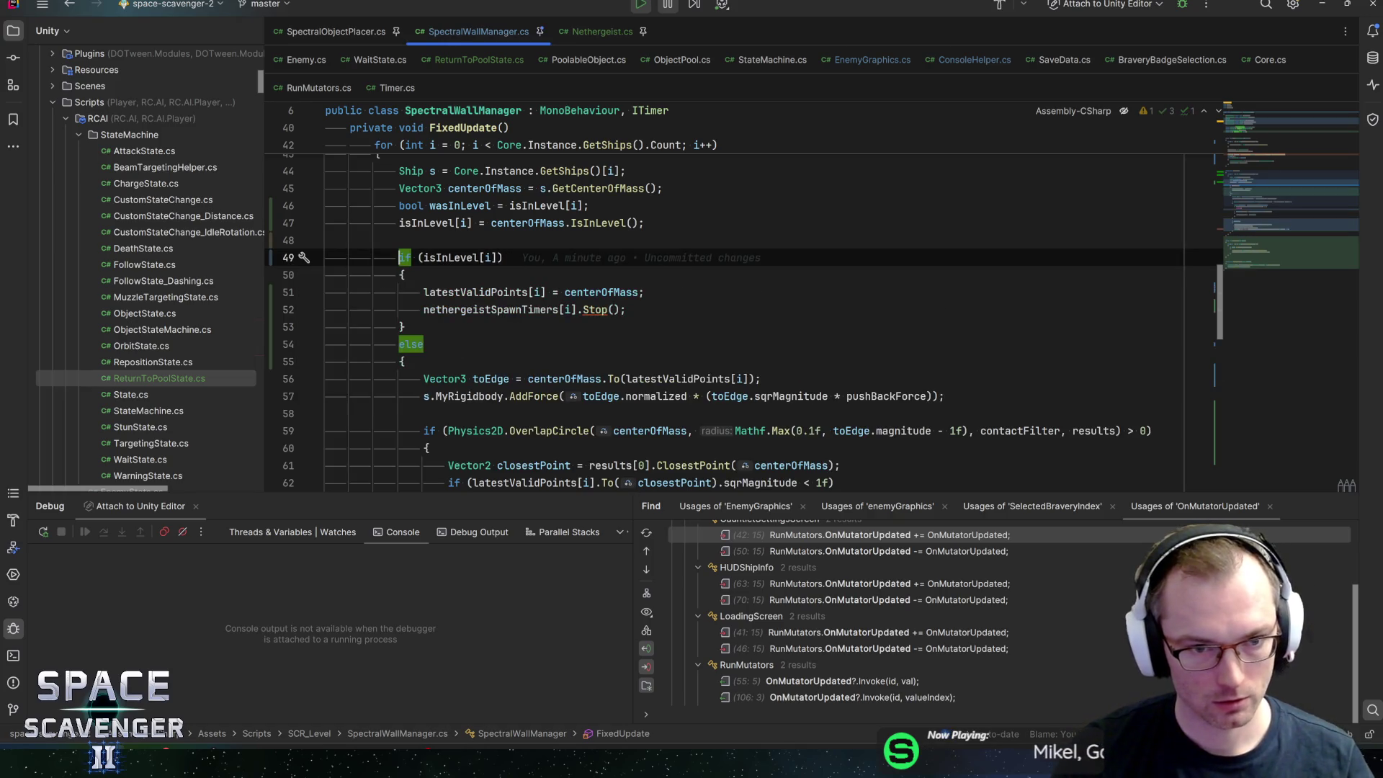
left_click(402, 274)
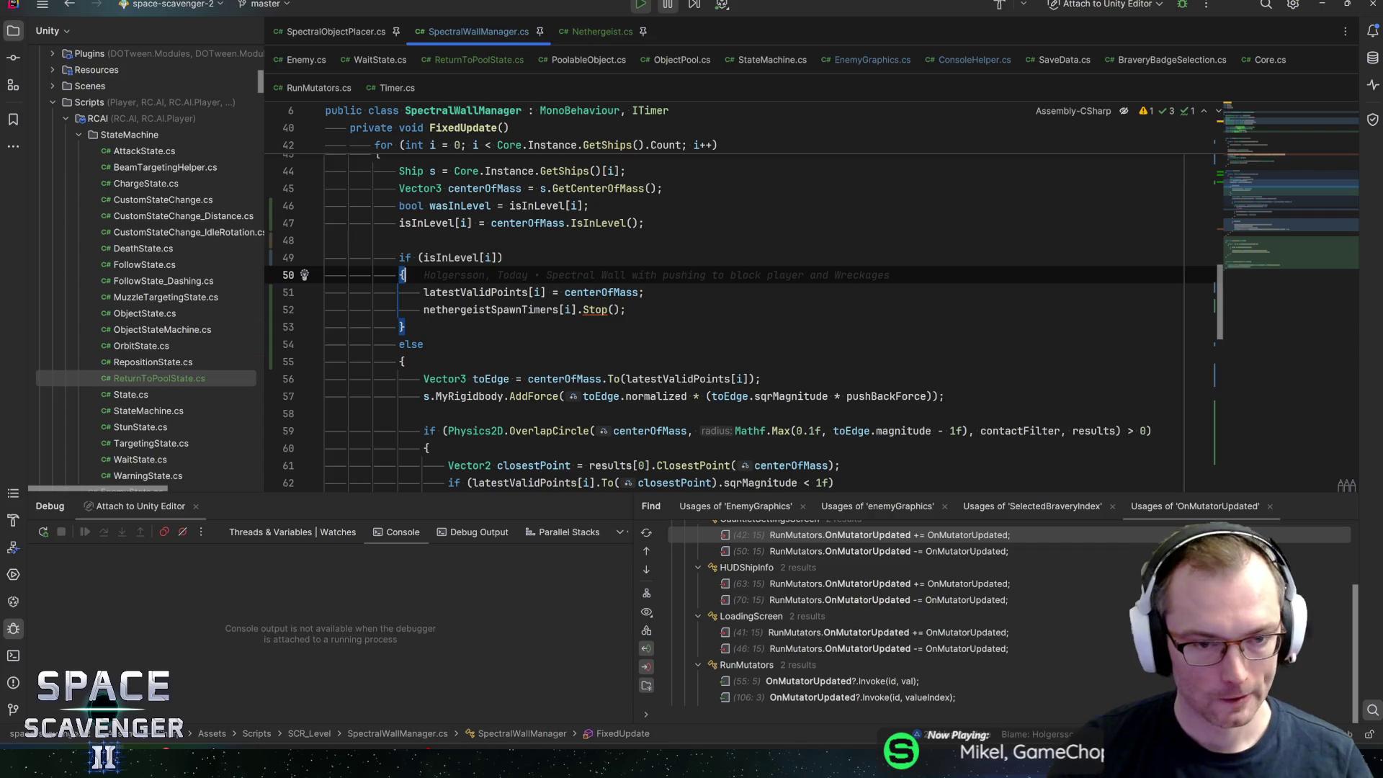
left_click(448, 257)
mouse_move(424, 292)
left_mouse_down()
mouse_move(626, 309)
mouse_move(640, 292)
left_mouse_up()
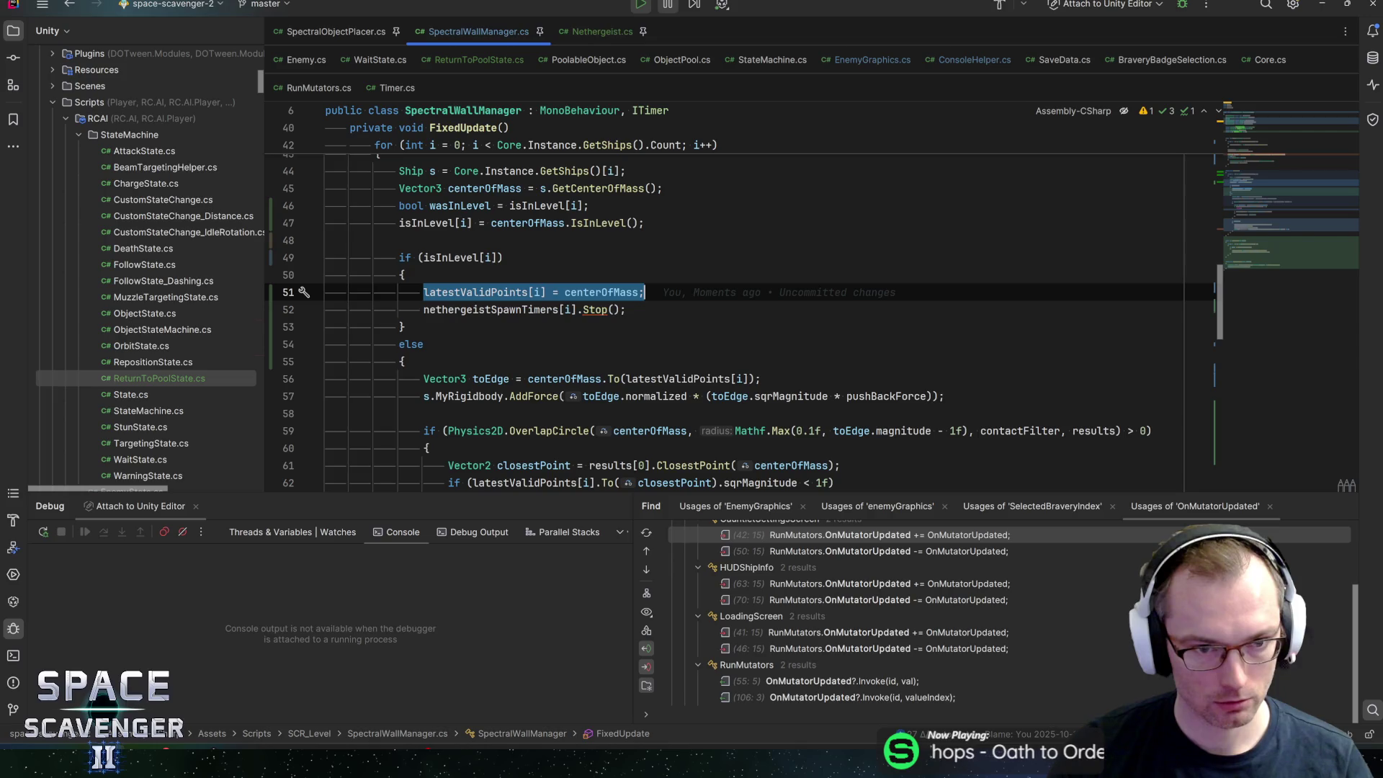
left_click(645, 291)
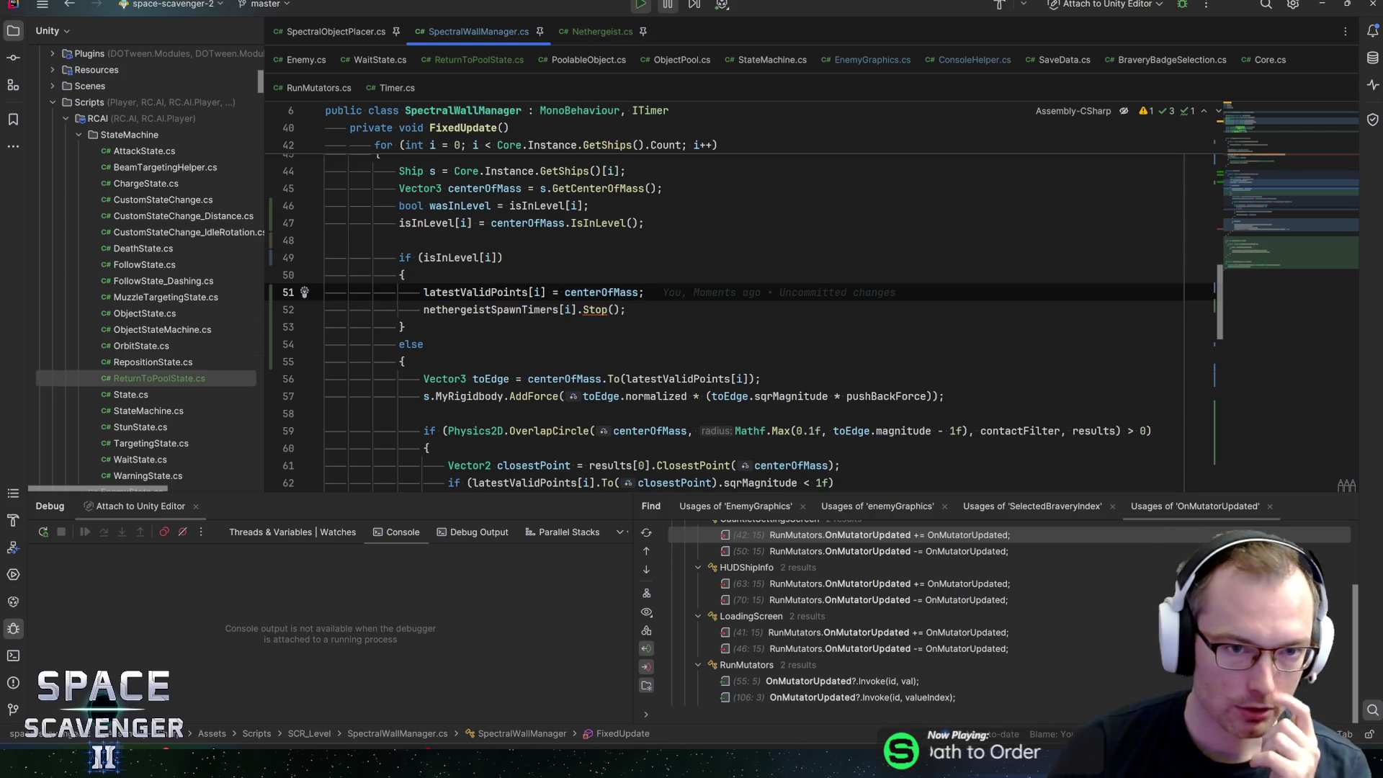
left_click(627, 309)
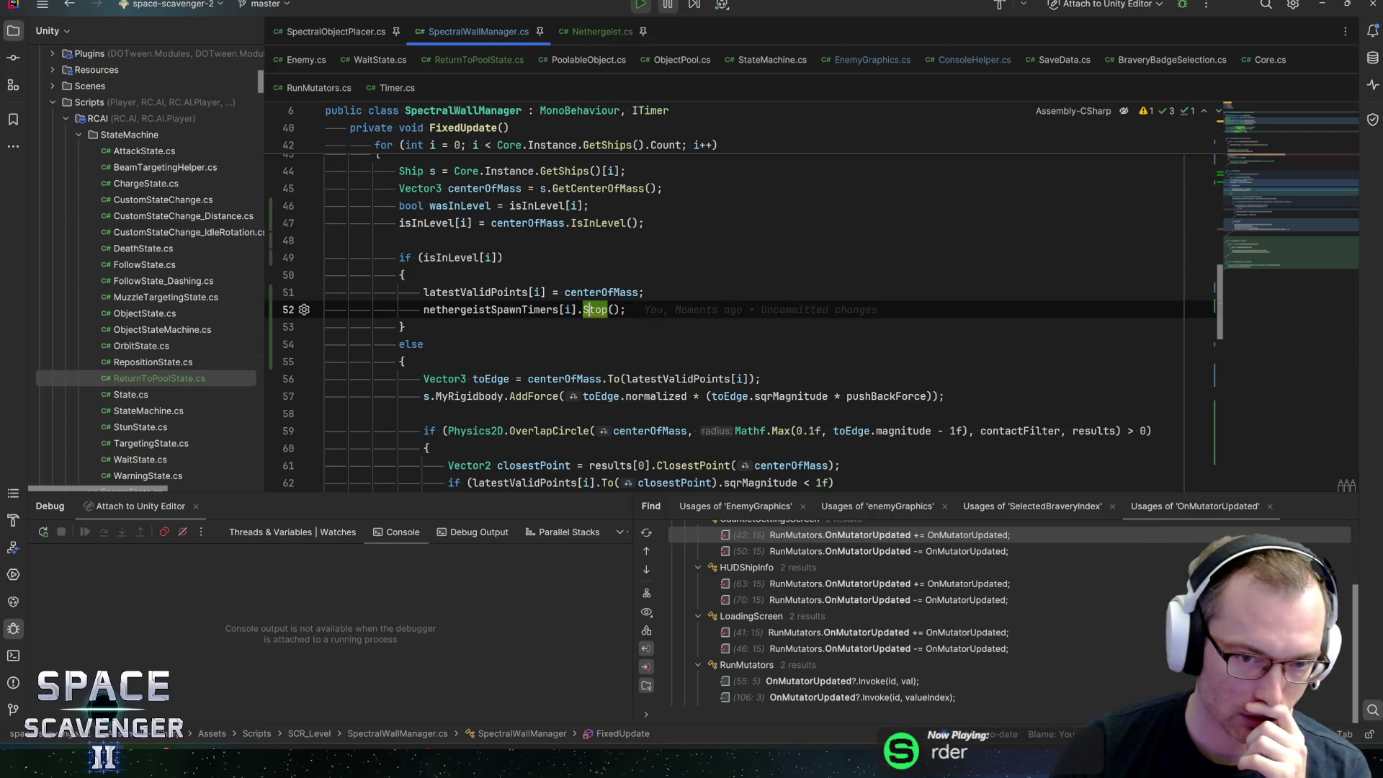
- Review the wasInLevel and isInLevel logic in FixedUpdate, then return to Unity
scroll(742, 321, "down", 3)
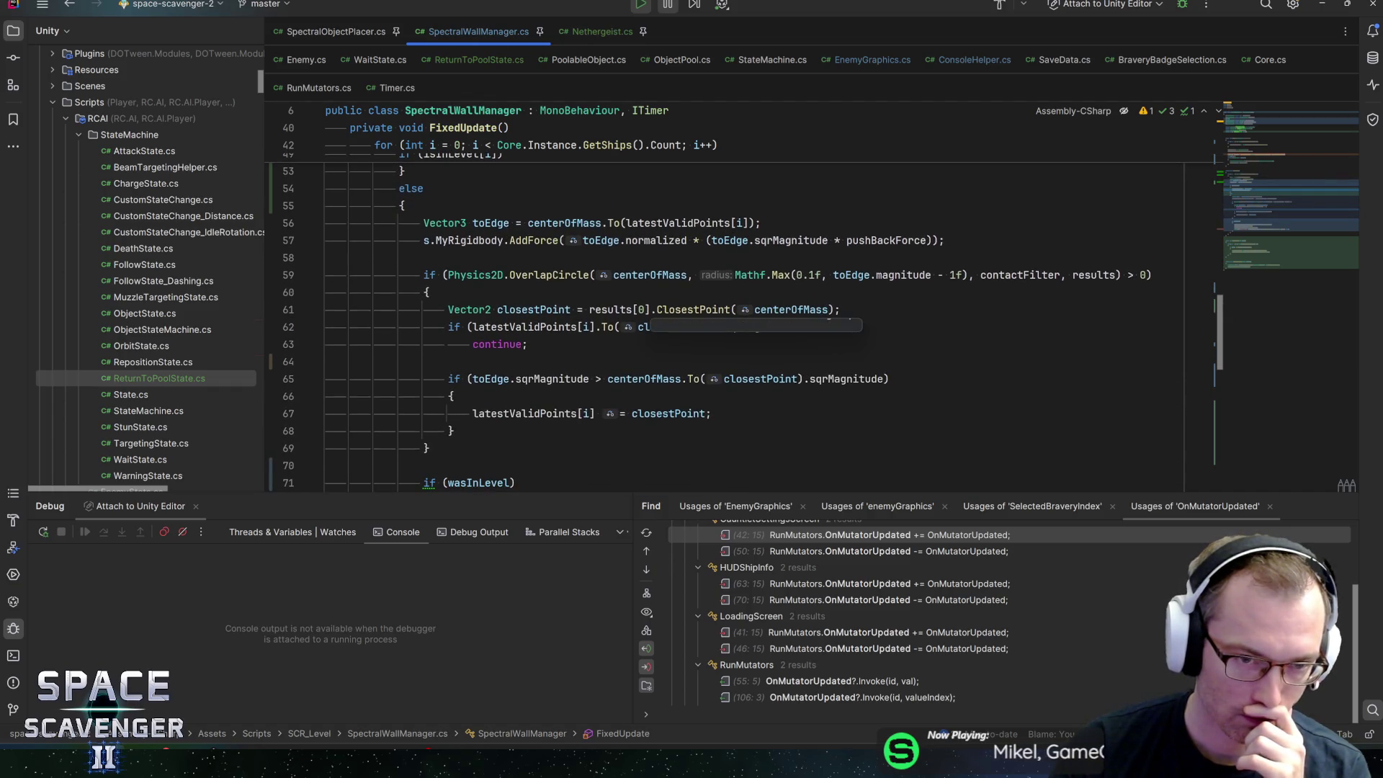
scroll(742, 320, "up", 2)
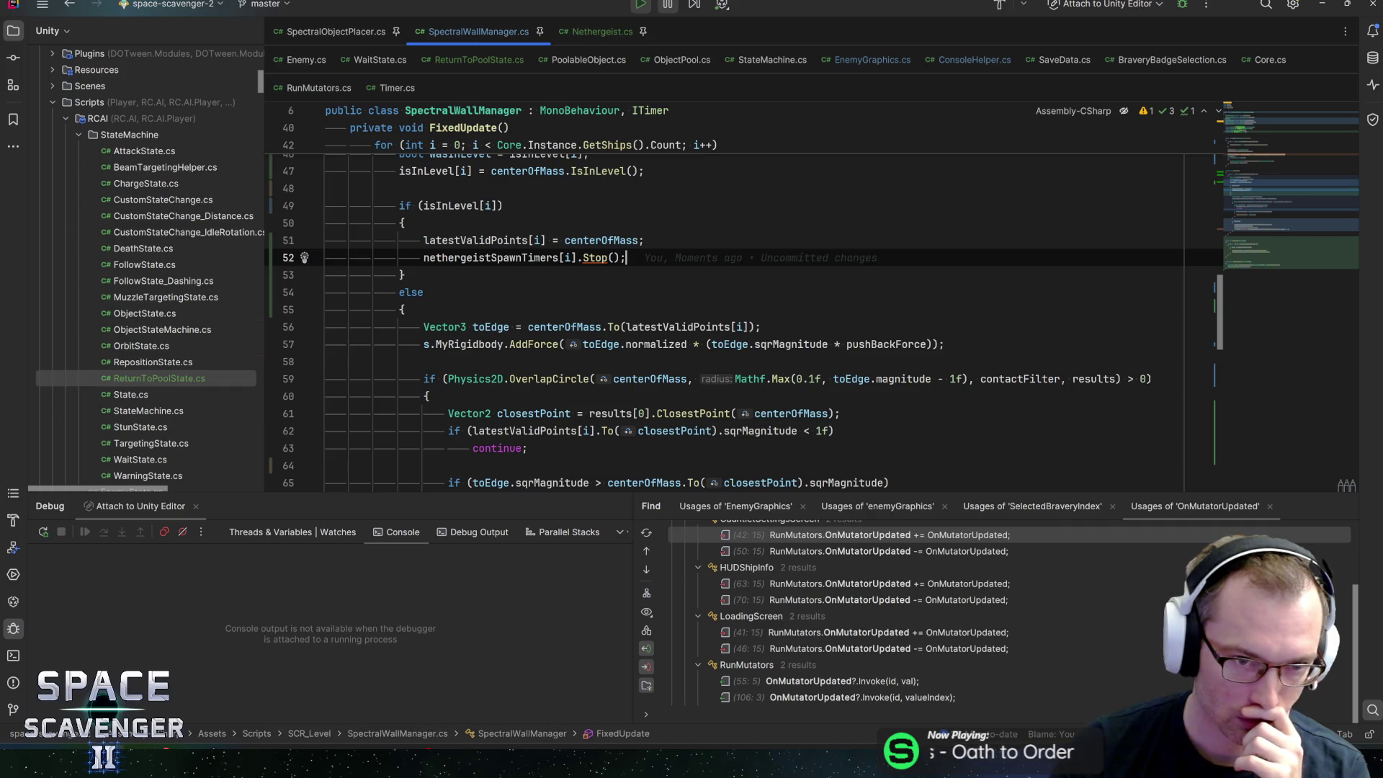
left_click(450, 205)
scroll(449, 205, "up", 3)
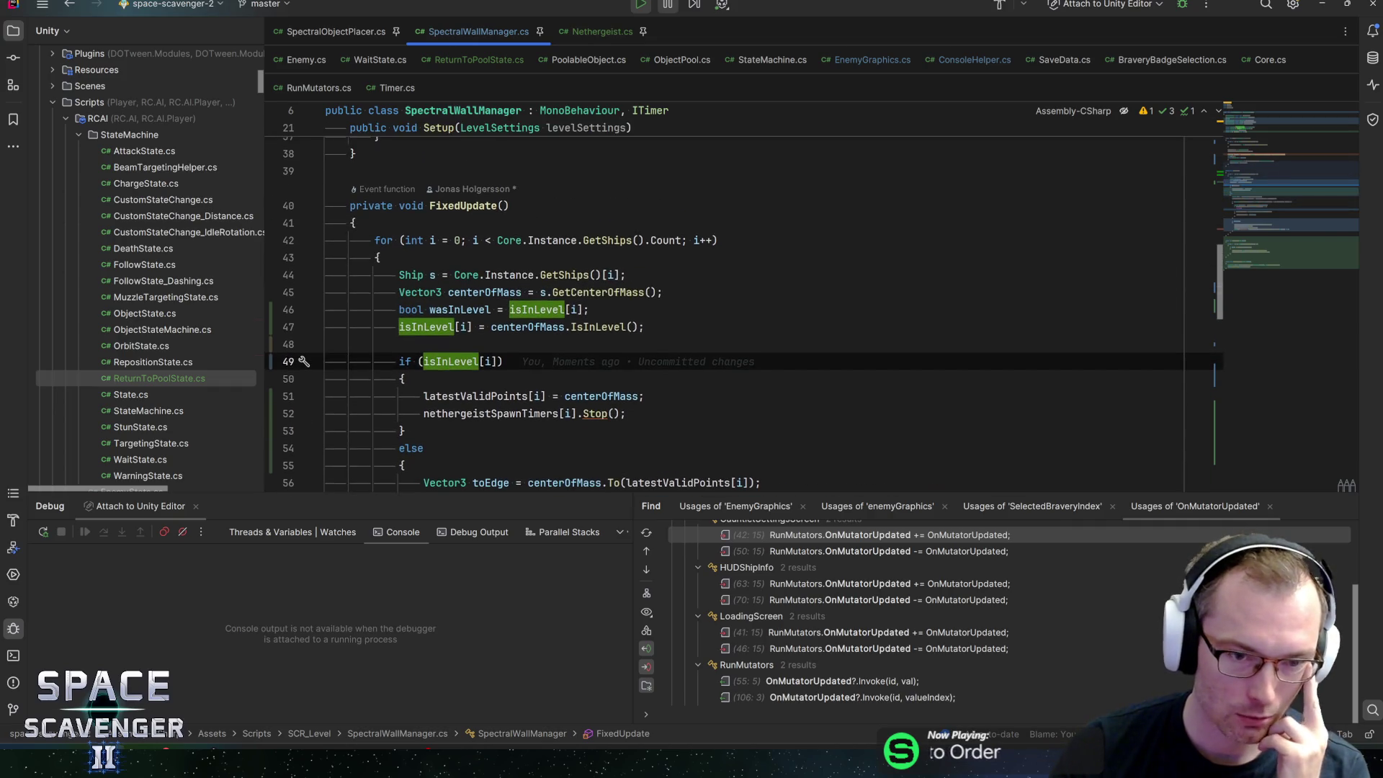
left_click(589, 309)
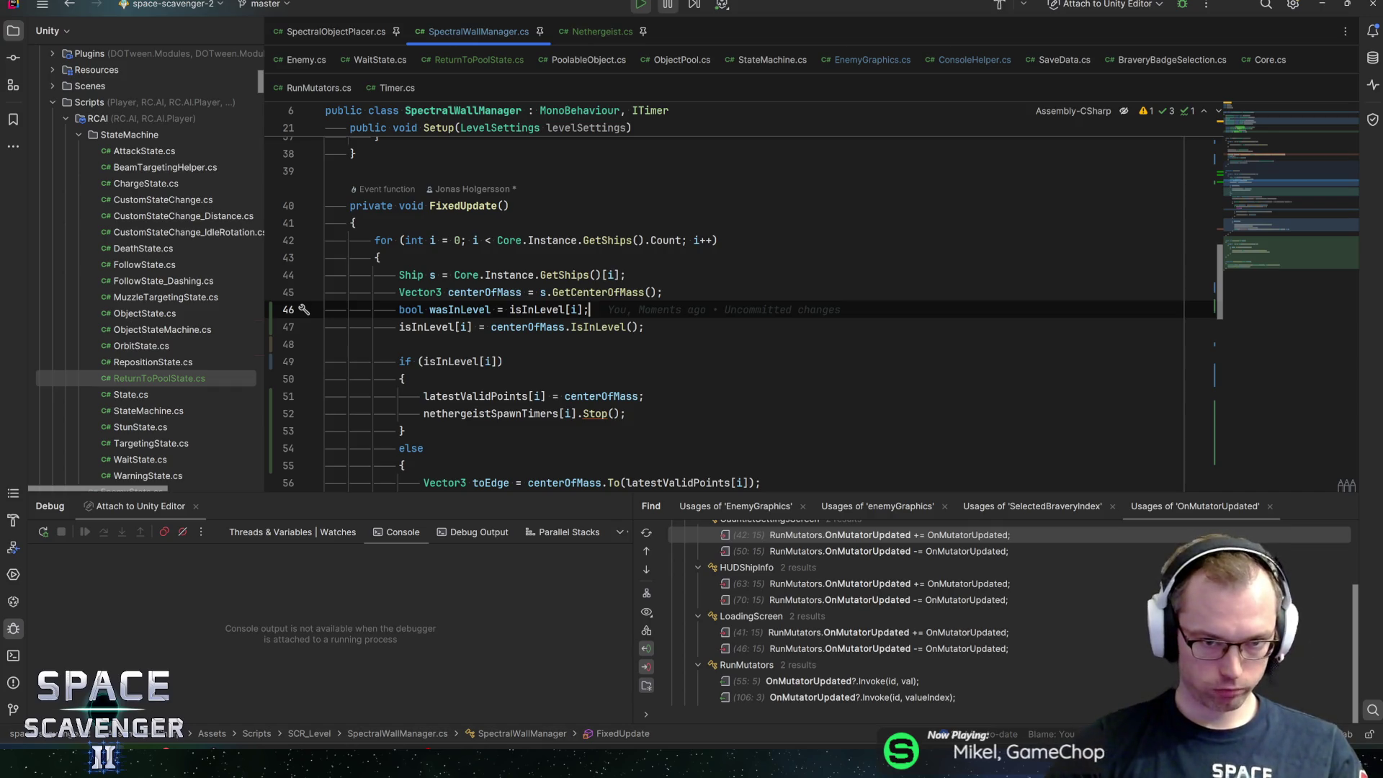
key("Up")
scroll(741, 303, "down", 6)
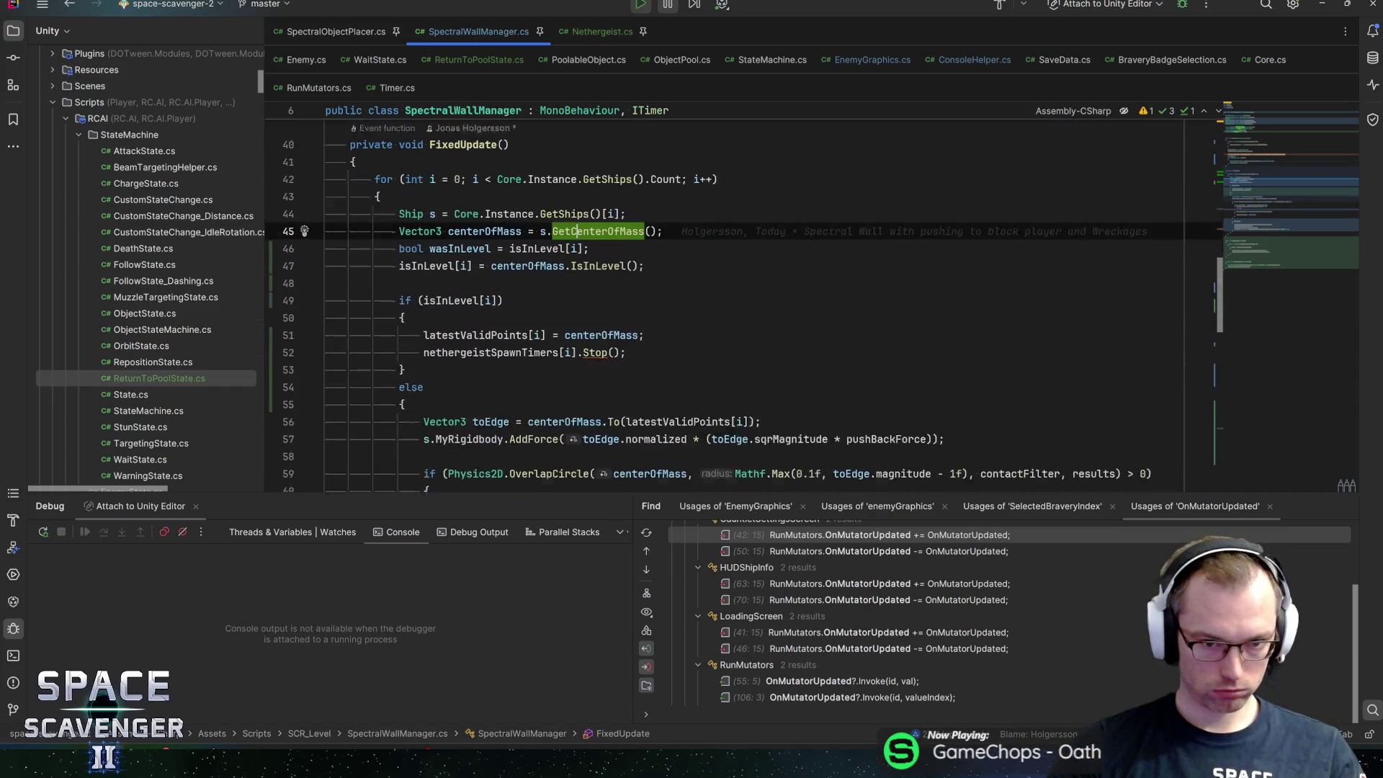
scroll(741, 303, "up", 6)
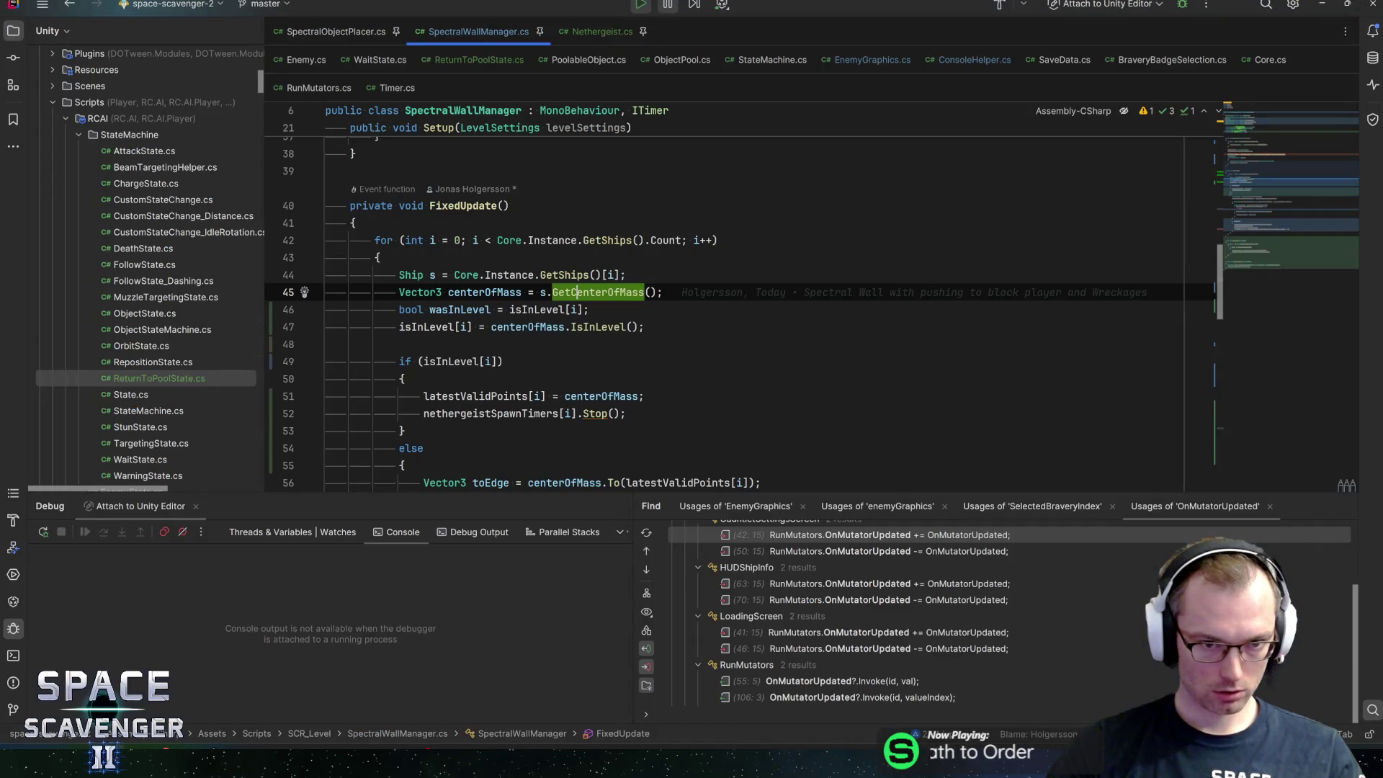
key("alt+Tab")
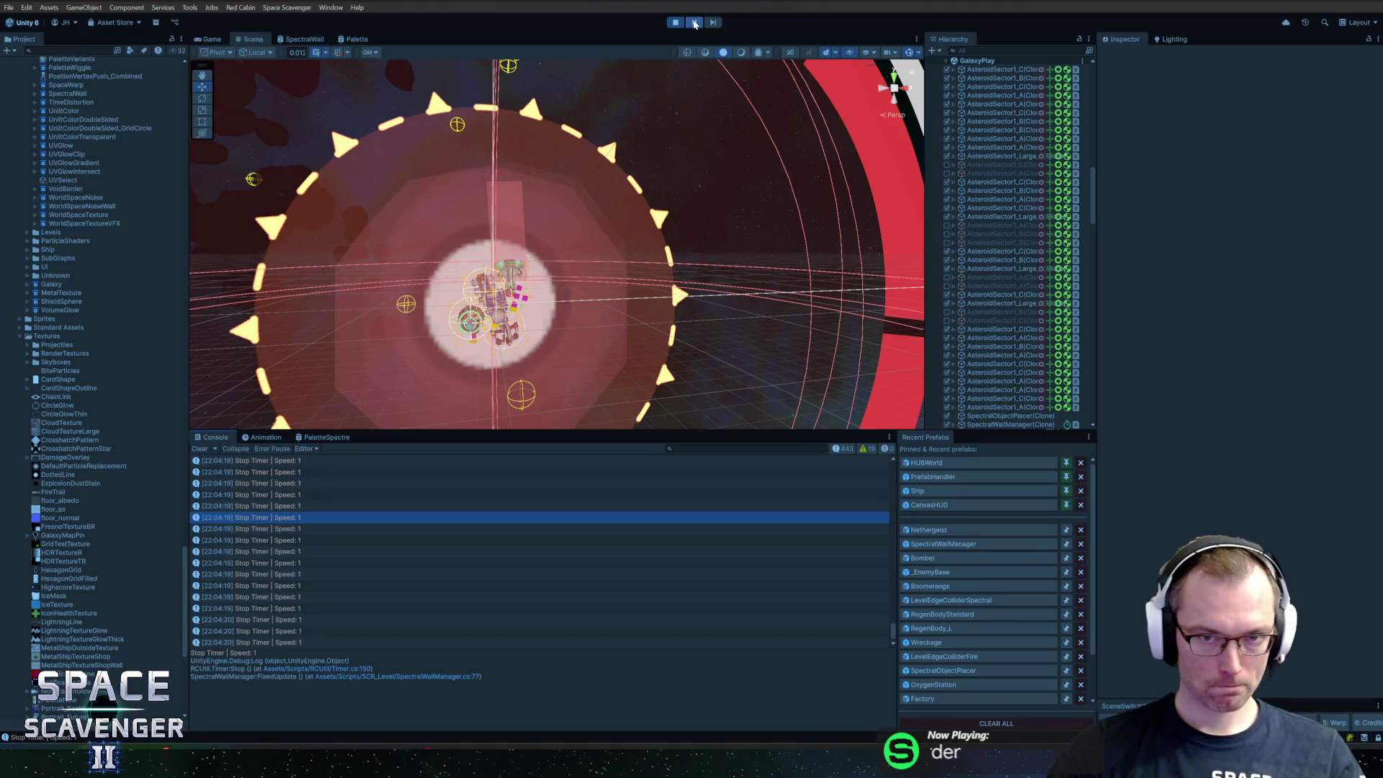
- Unpause play mode, clear the Console, and watch the timer logs before returning to Rider
left_click(694, 22)
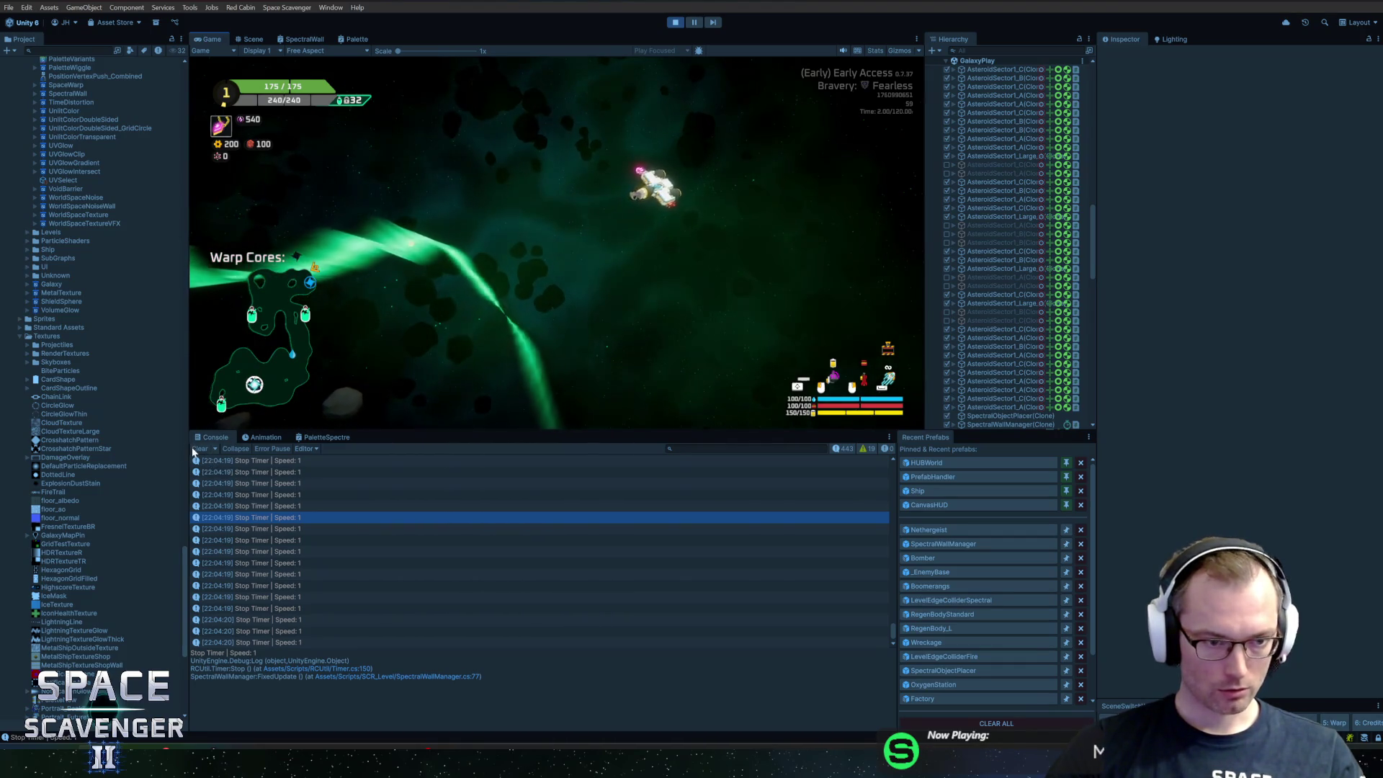
left_click(196, 449)
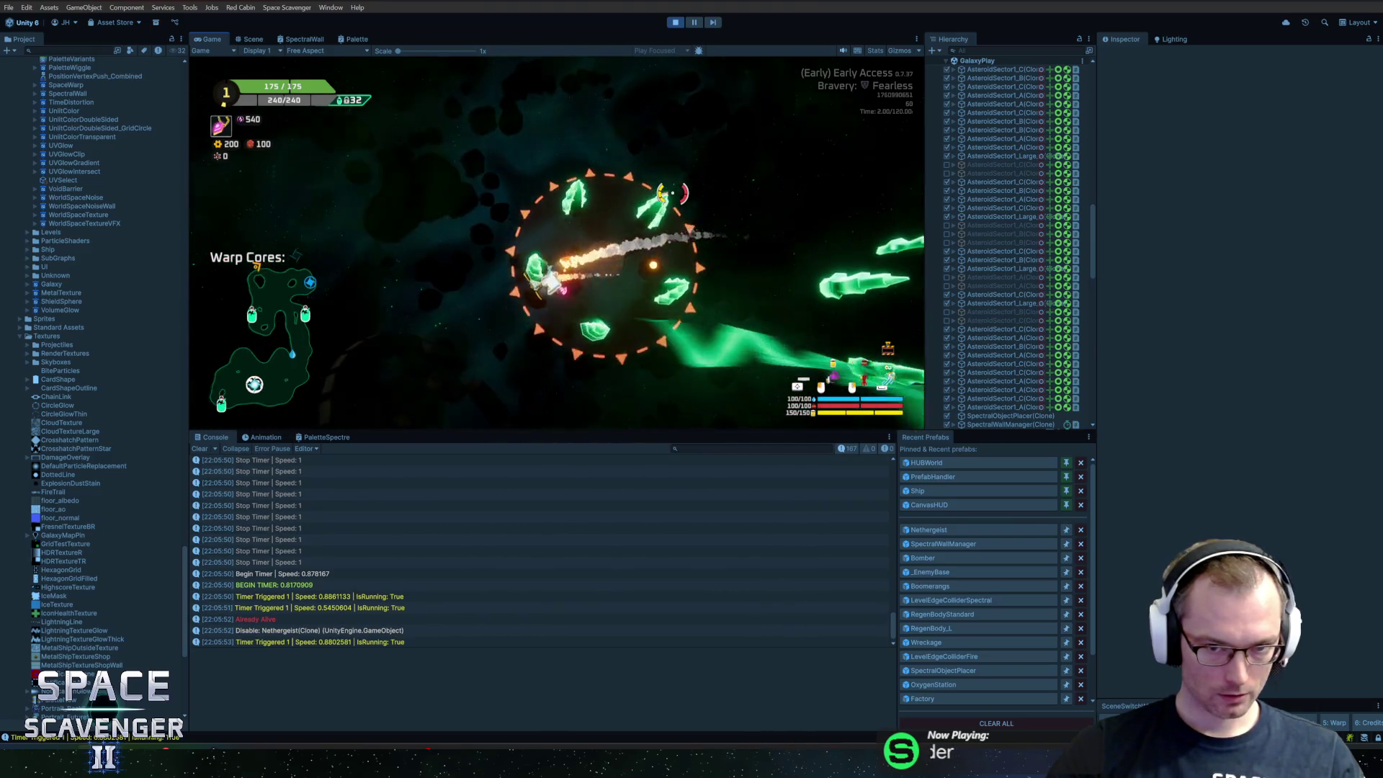
key("alt+Tab")
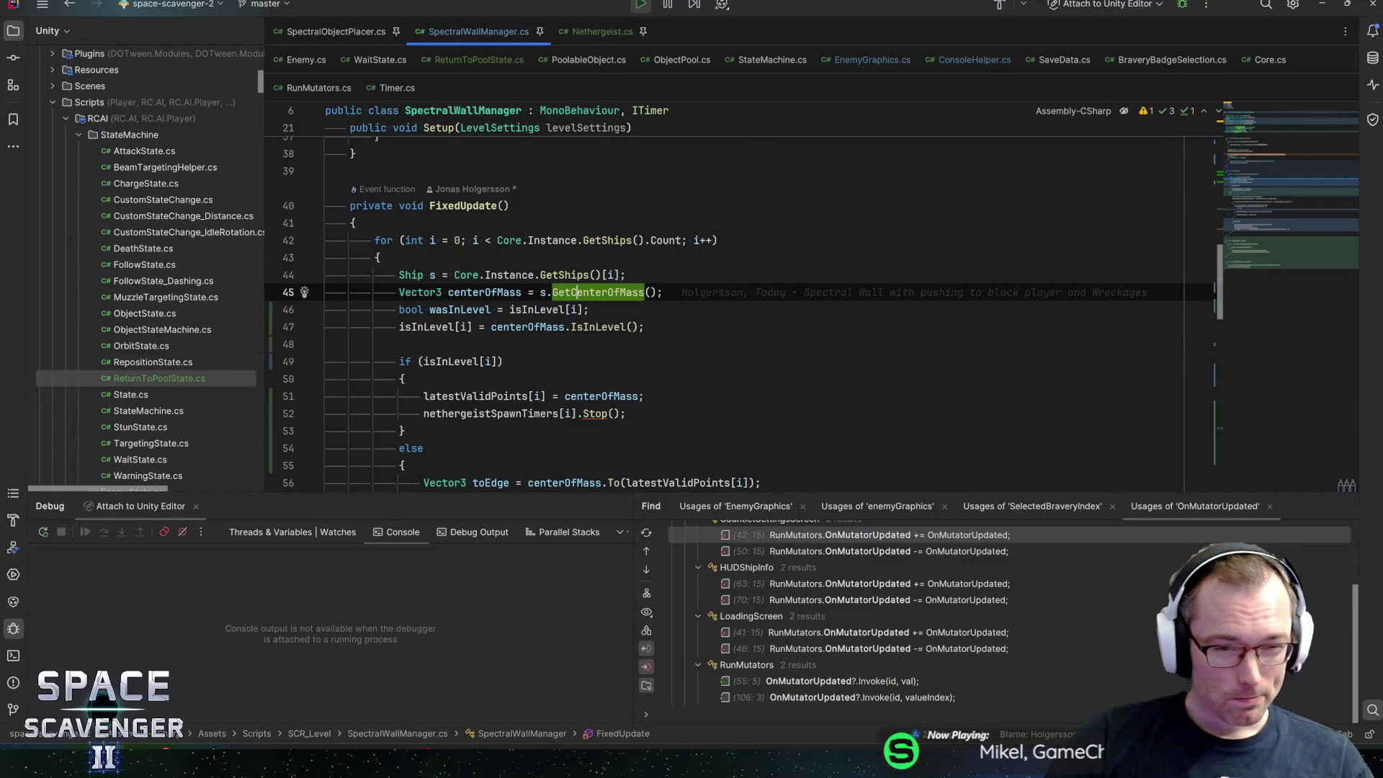
left_click(379, 257)
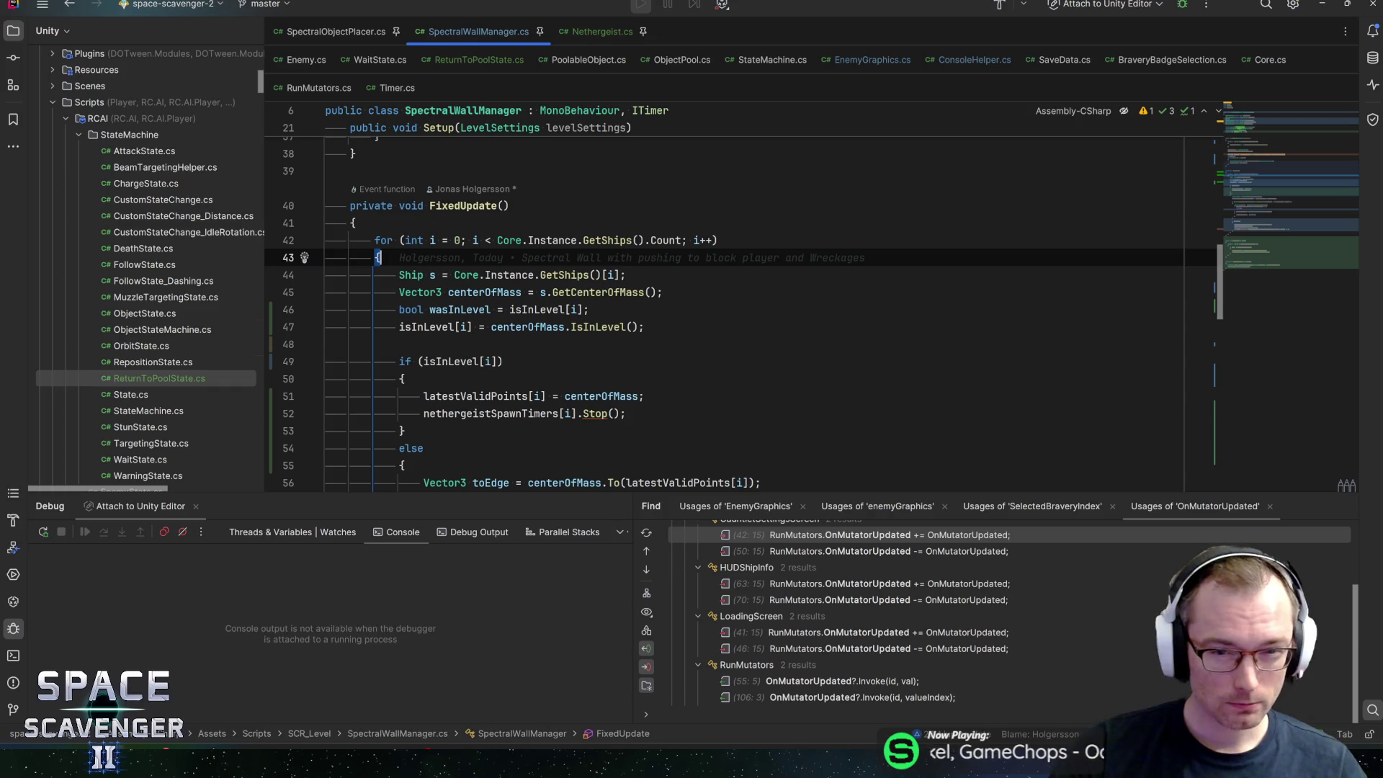
scroll(744, 305, "down", 3)
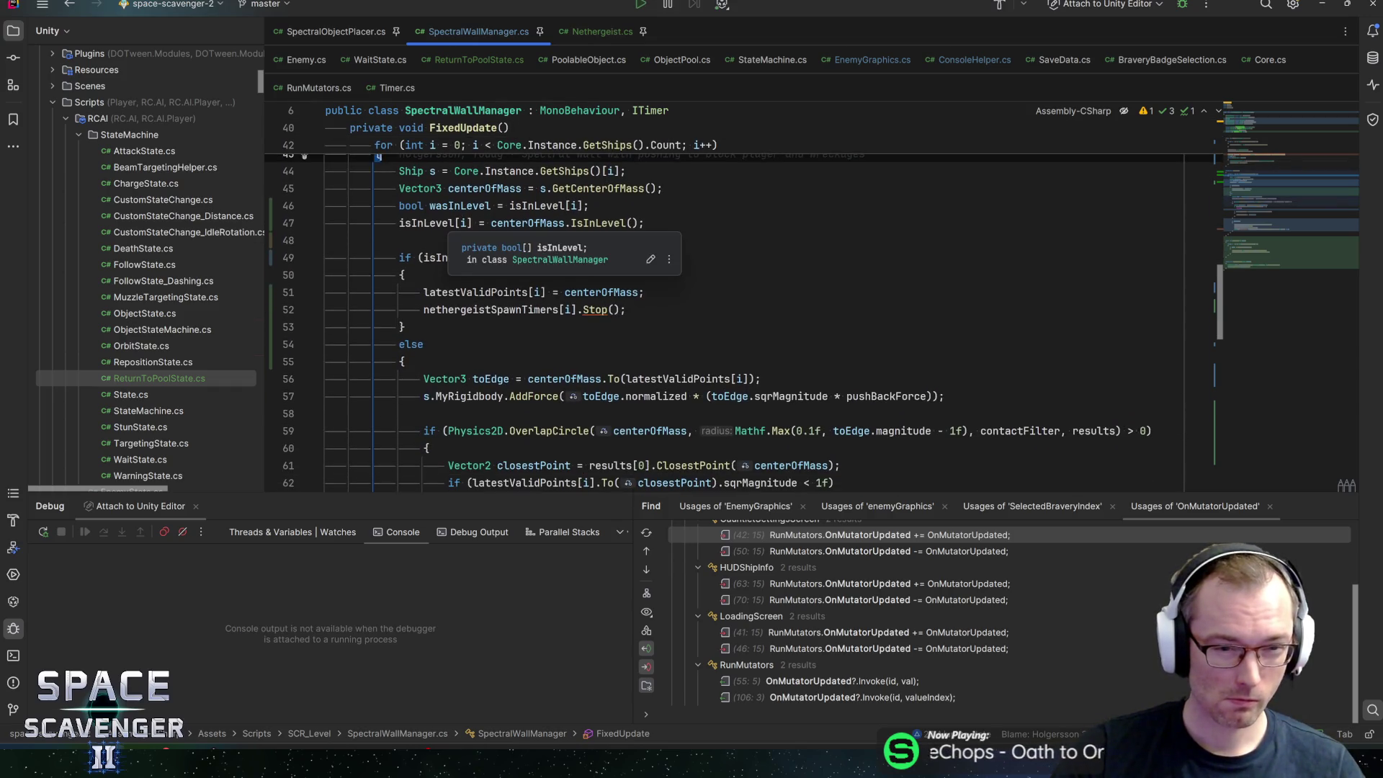
scroll(743, 322, "down", 2)
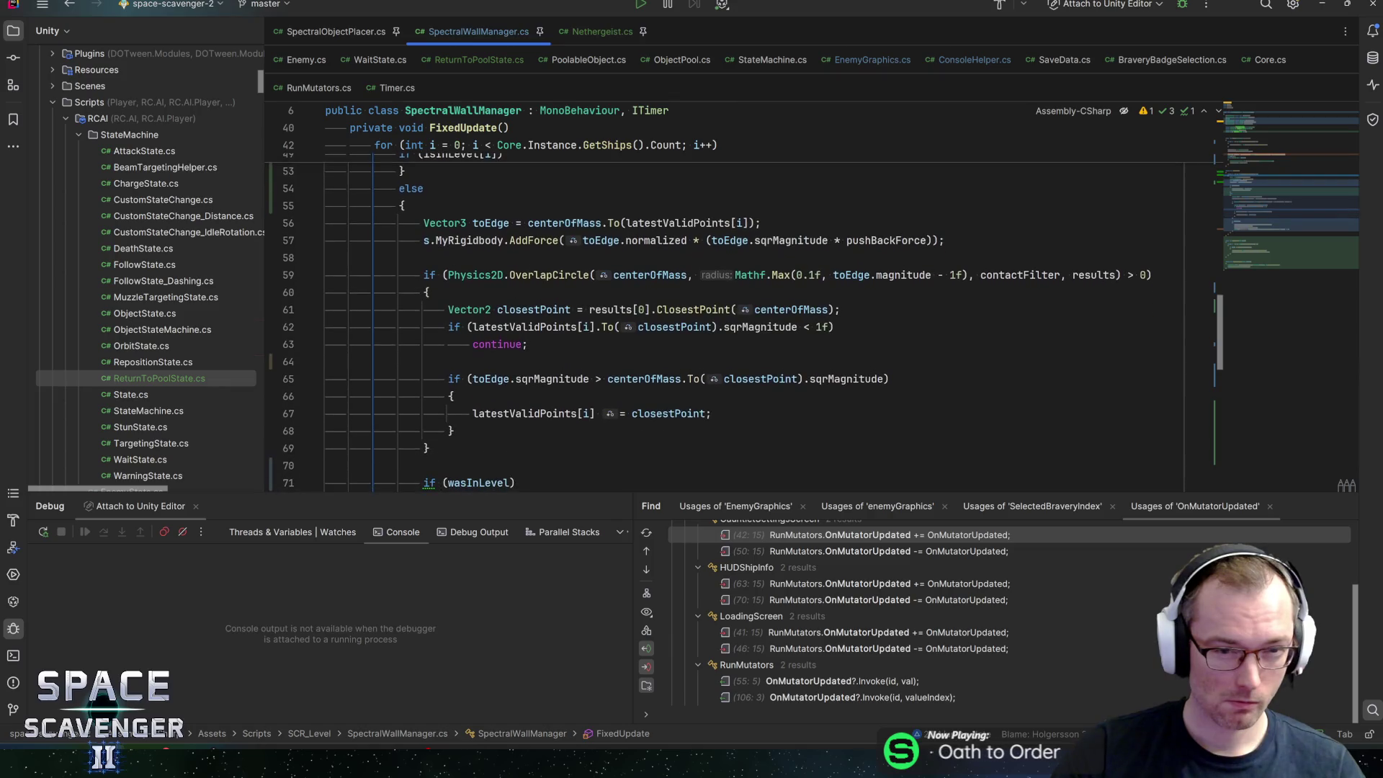
left_click(426, 291)
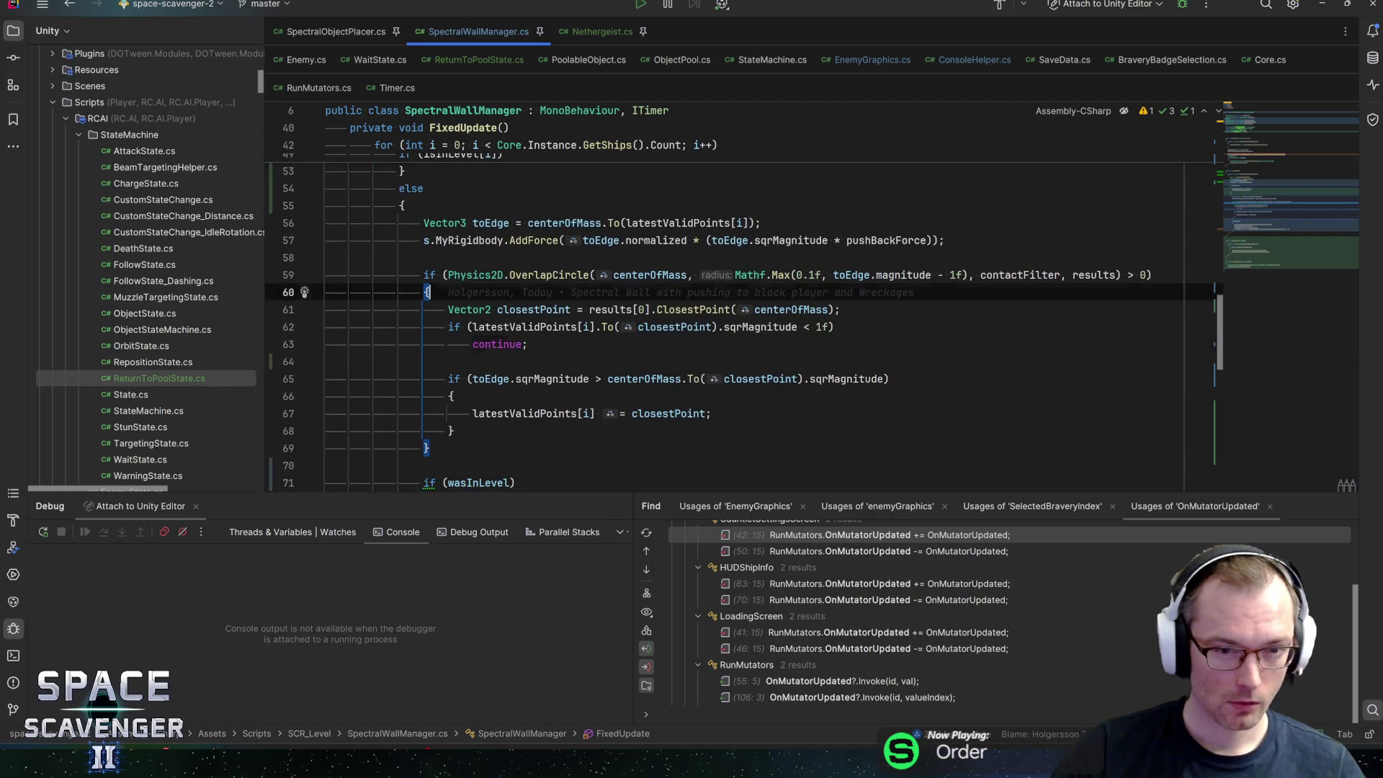
left_click(519, 344)
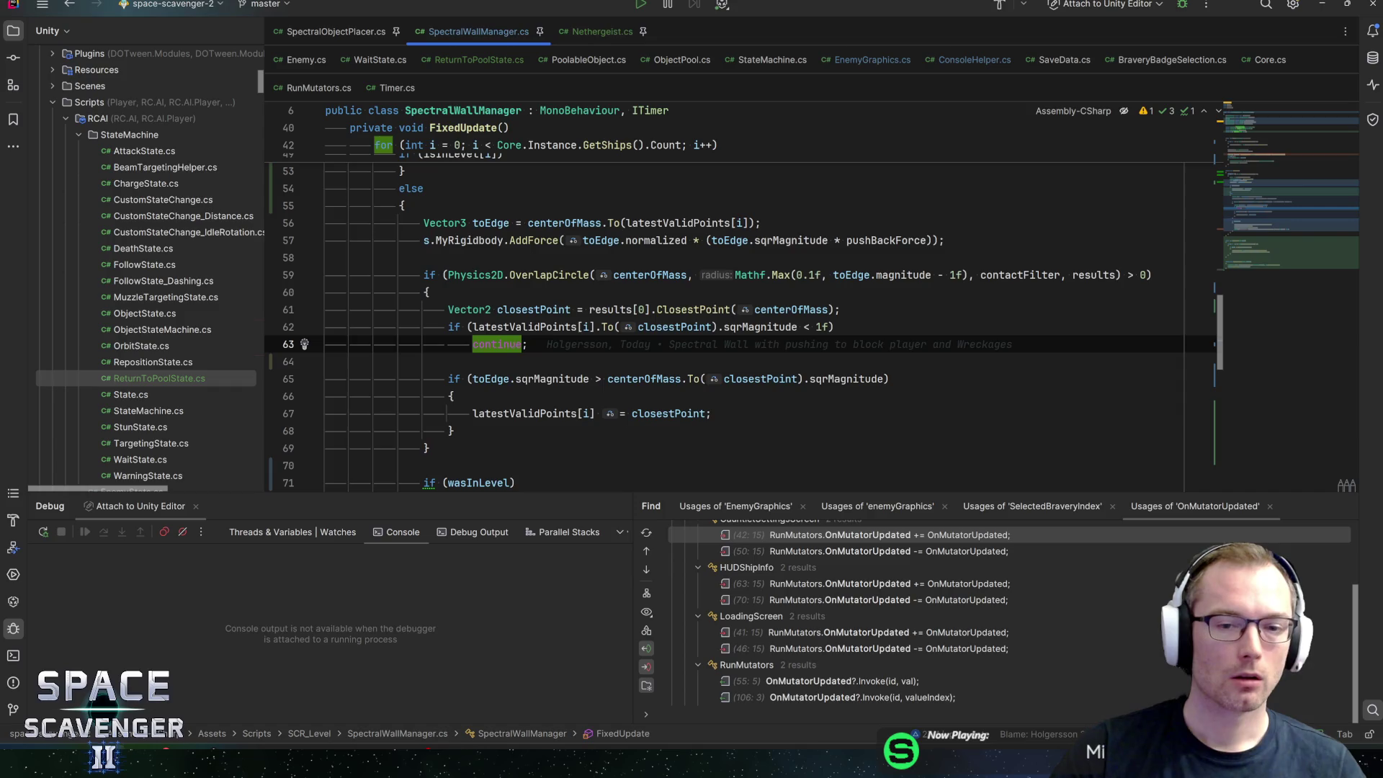
scroll(743, 322, "up", 2)
scroll(743, 322, "down", 2)
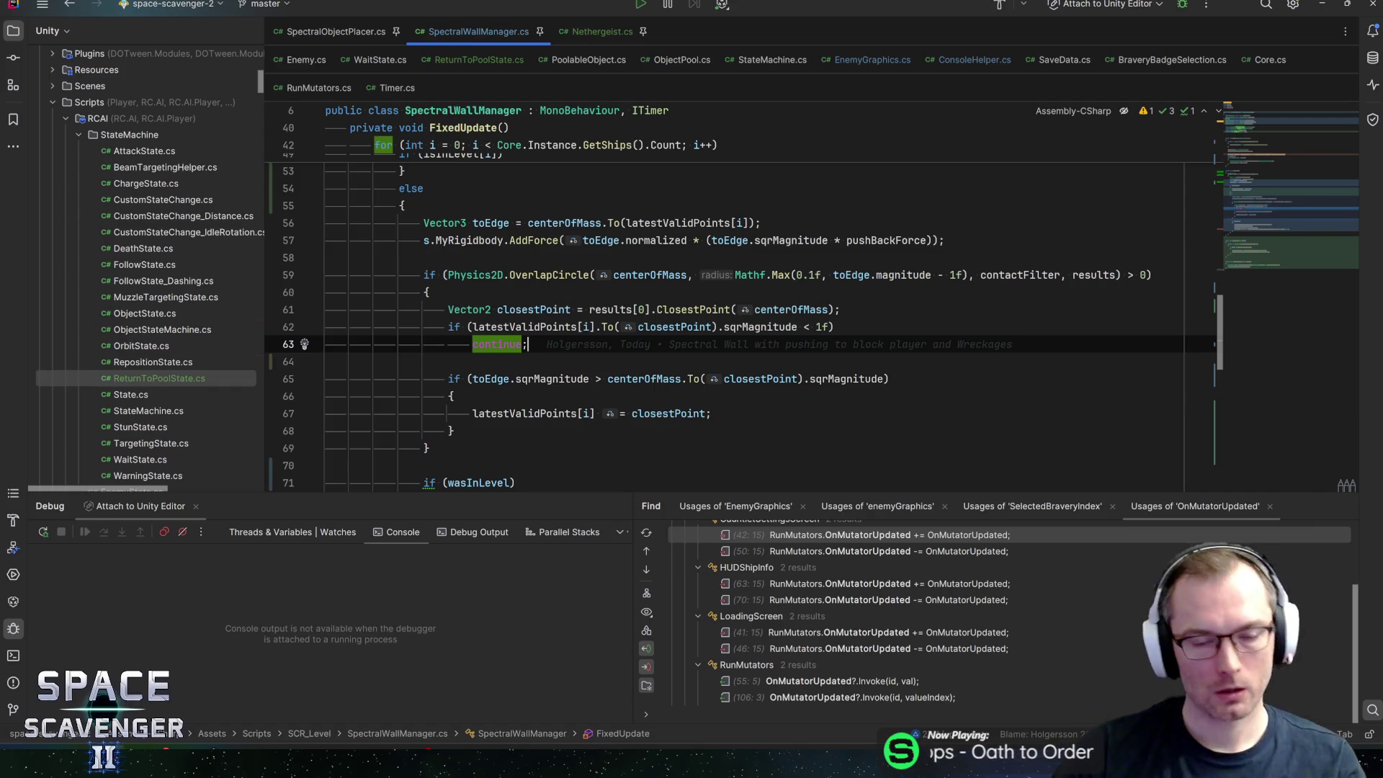
scroll(743, 322, "up", 3)
scroll(743, 322, "down", 5)
scroll(744, 321, "up", 3)
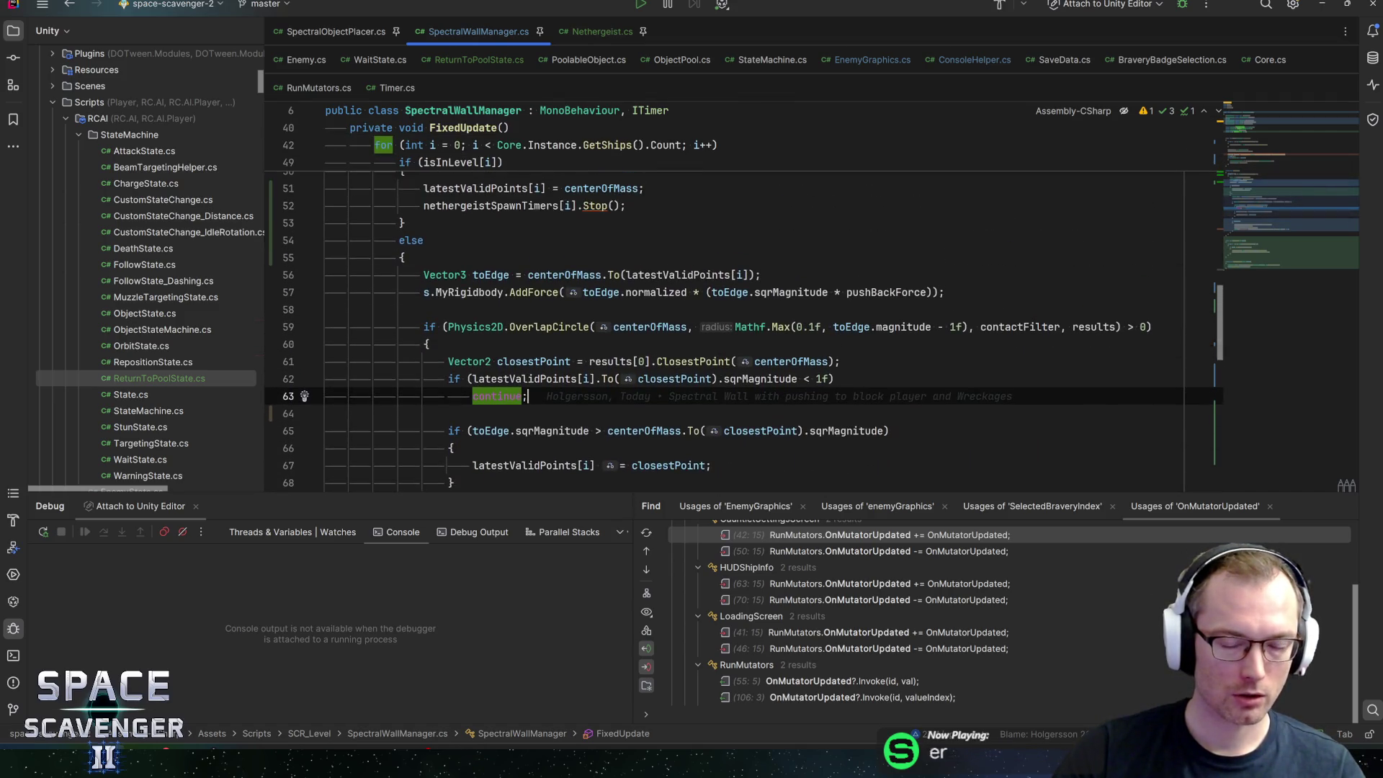
scroll(744, 322, "down", 1)
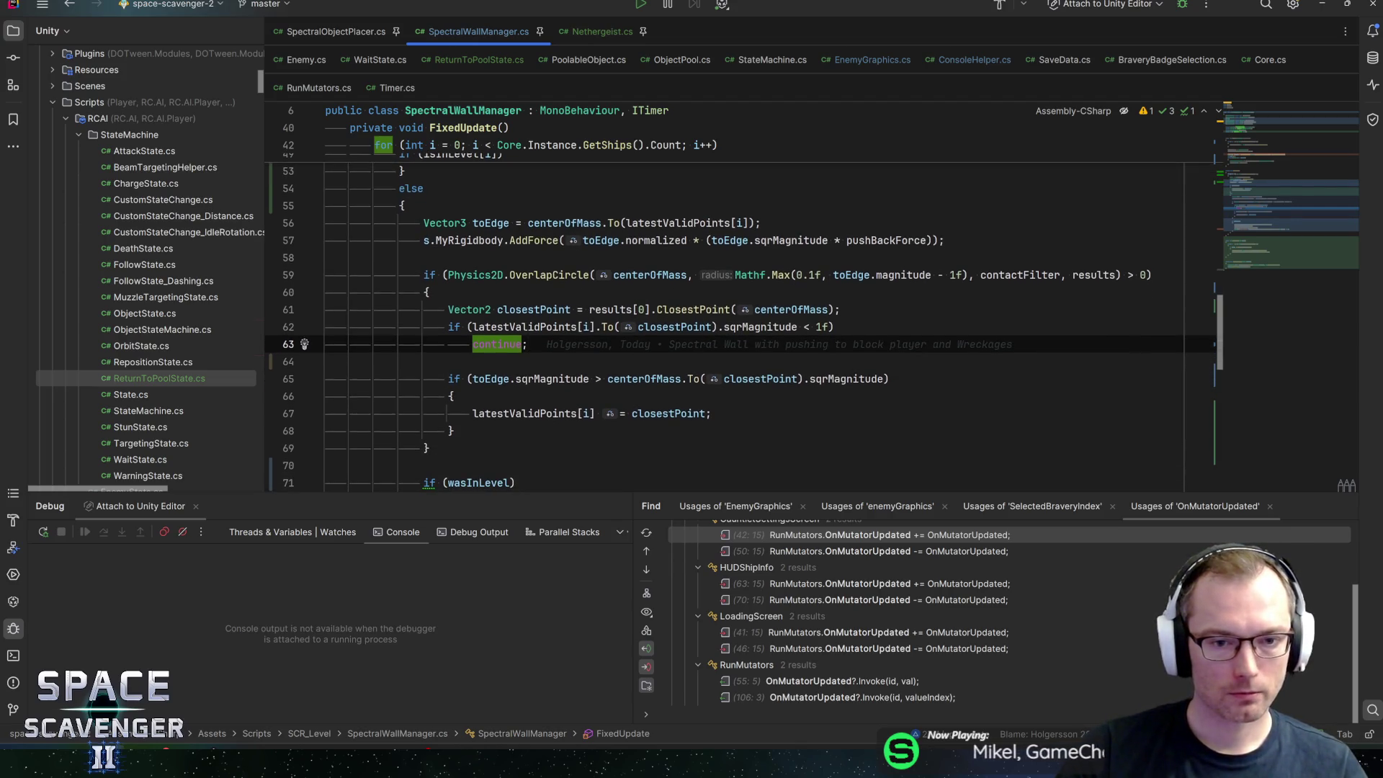
key("Up")
- Invert the distance if and delete the resulting else { continue; } block
key("alt+Return")
key("Return")
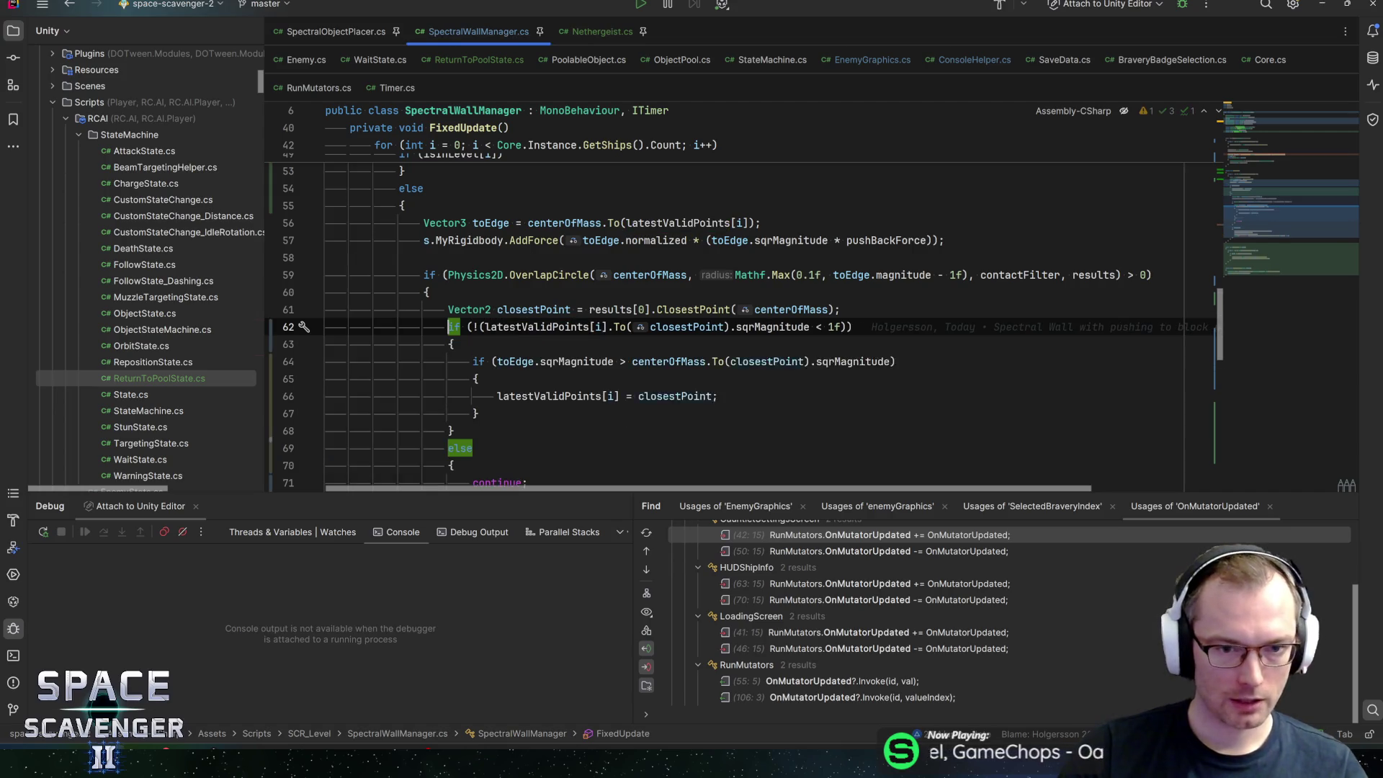
scroll(744, 322, "down", 1)
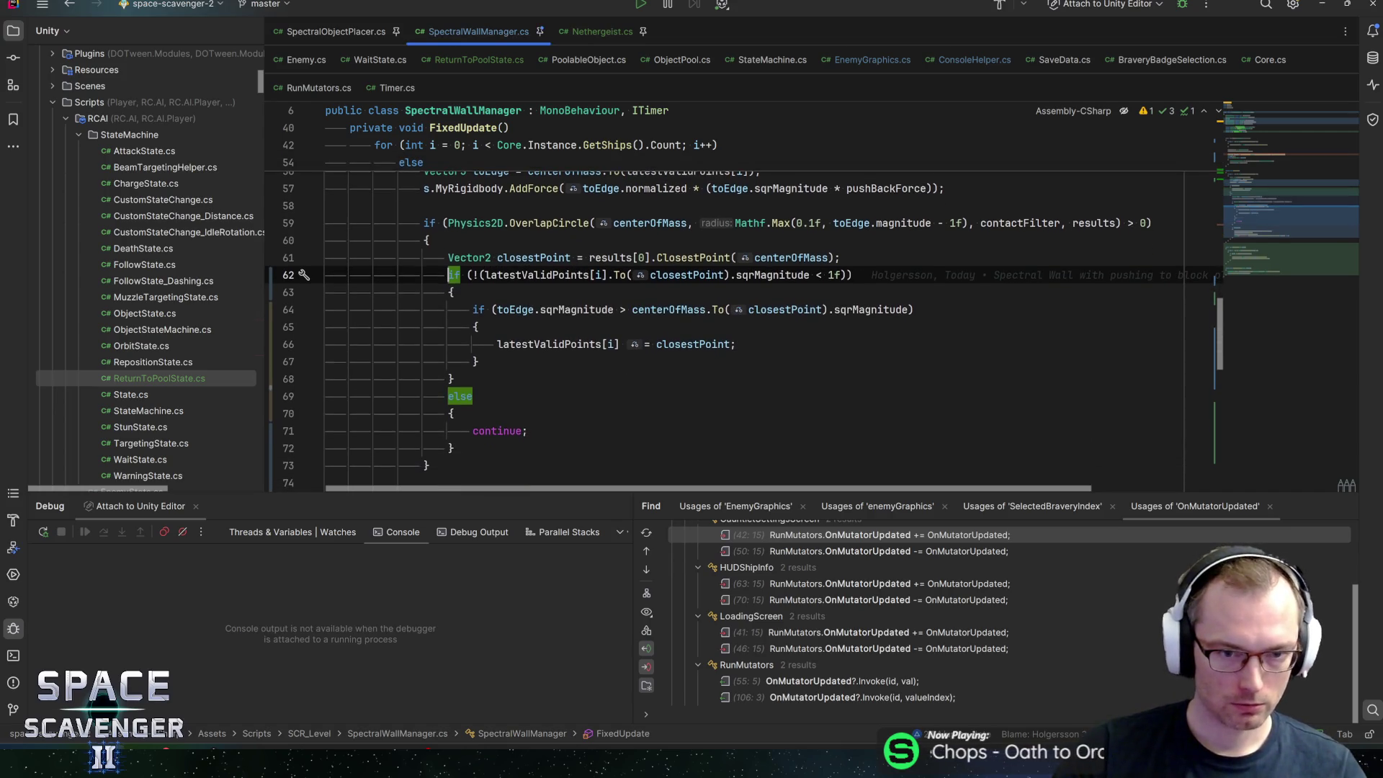
left_click_drag(282, 453, 285, 398)
key("BackSpace")
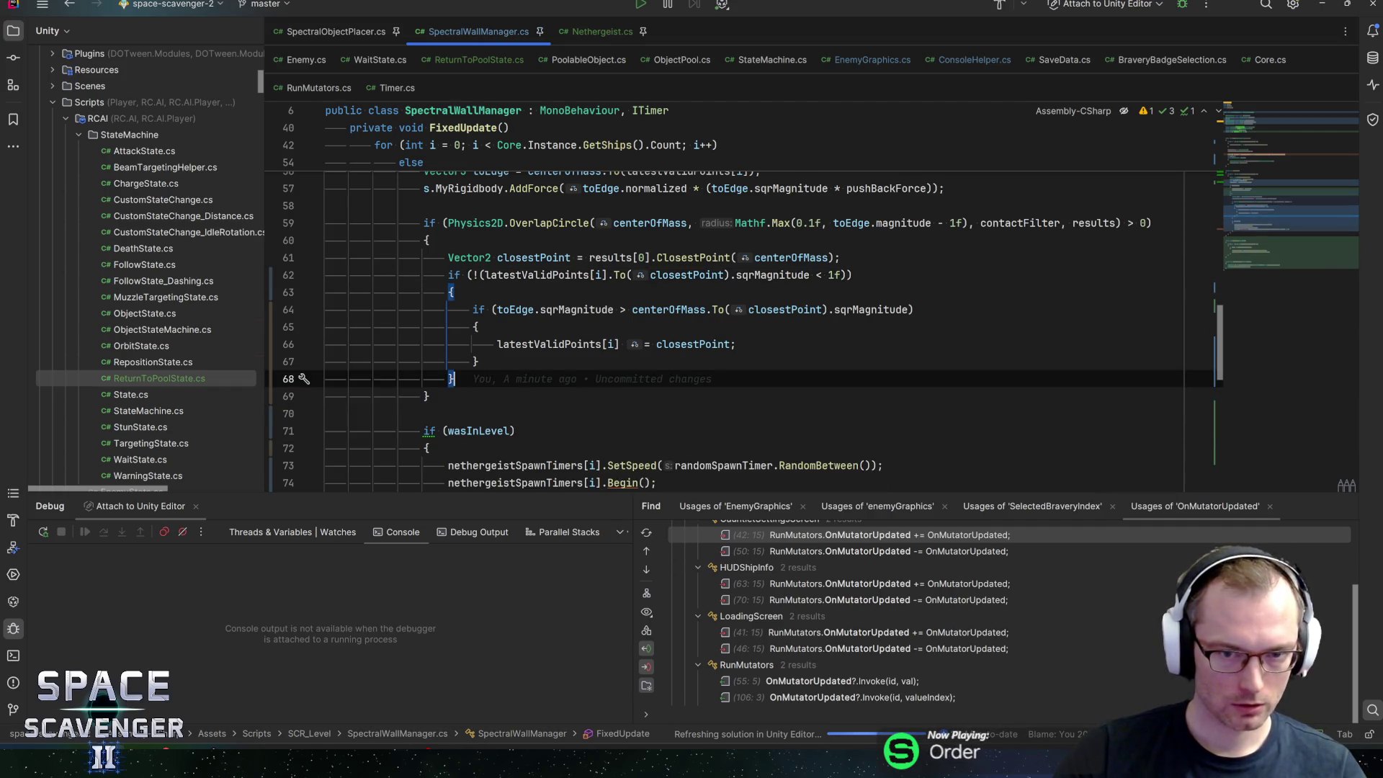
- Remove the '!' and extra parentheses, flip '<' to '>', and save the file
left_click(534, 257)
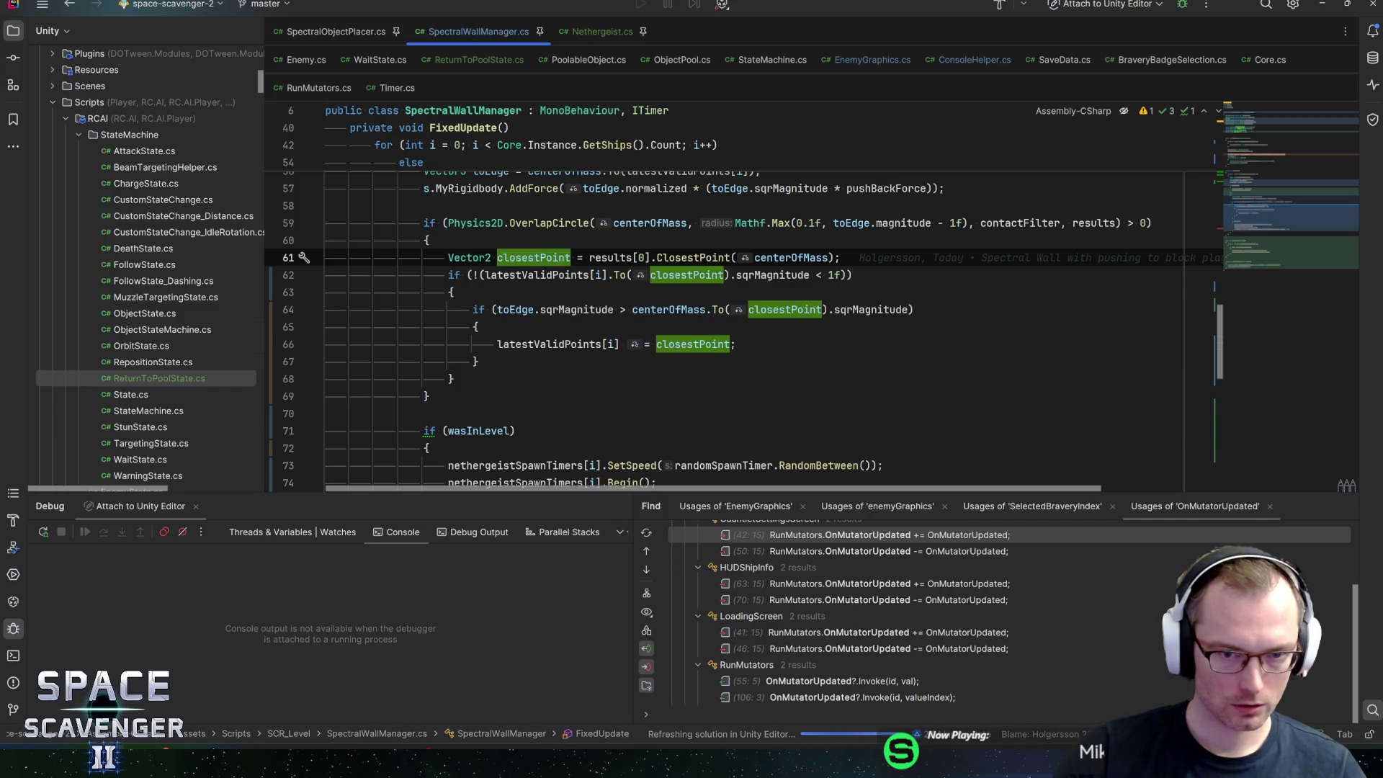
key("Down")
key("BackSpace")
key("BackSpace")
key("End")
key("BackSpace")
type(")")
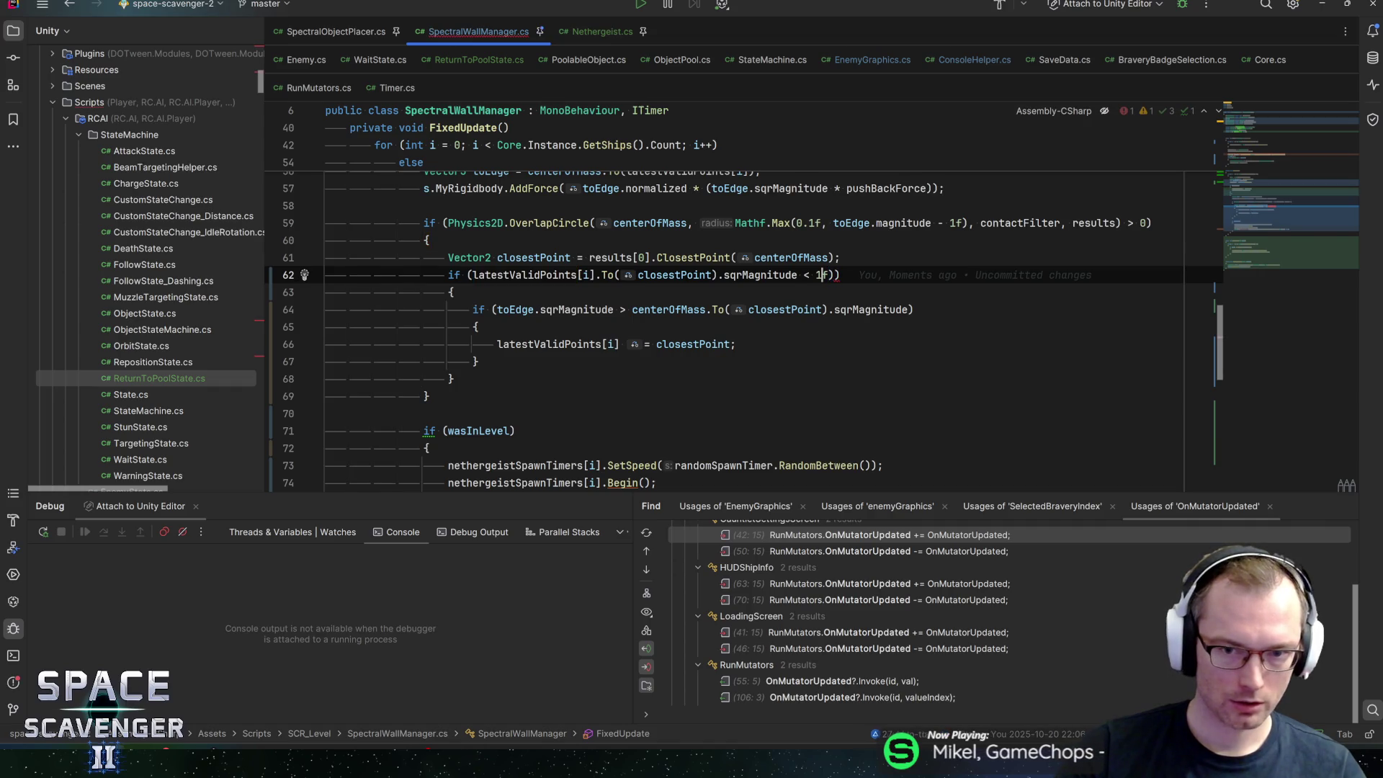
key("Delete")
key("Left")
key("Left")
key("Left")
key("BackSpace")
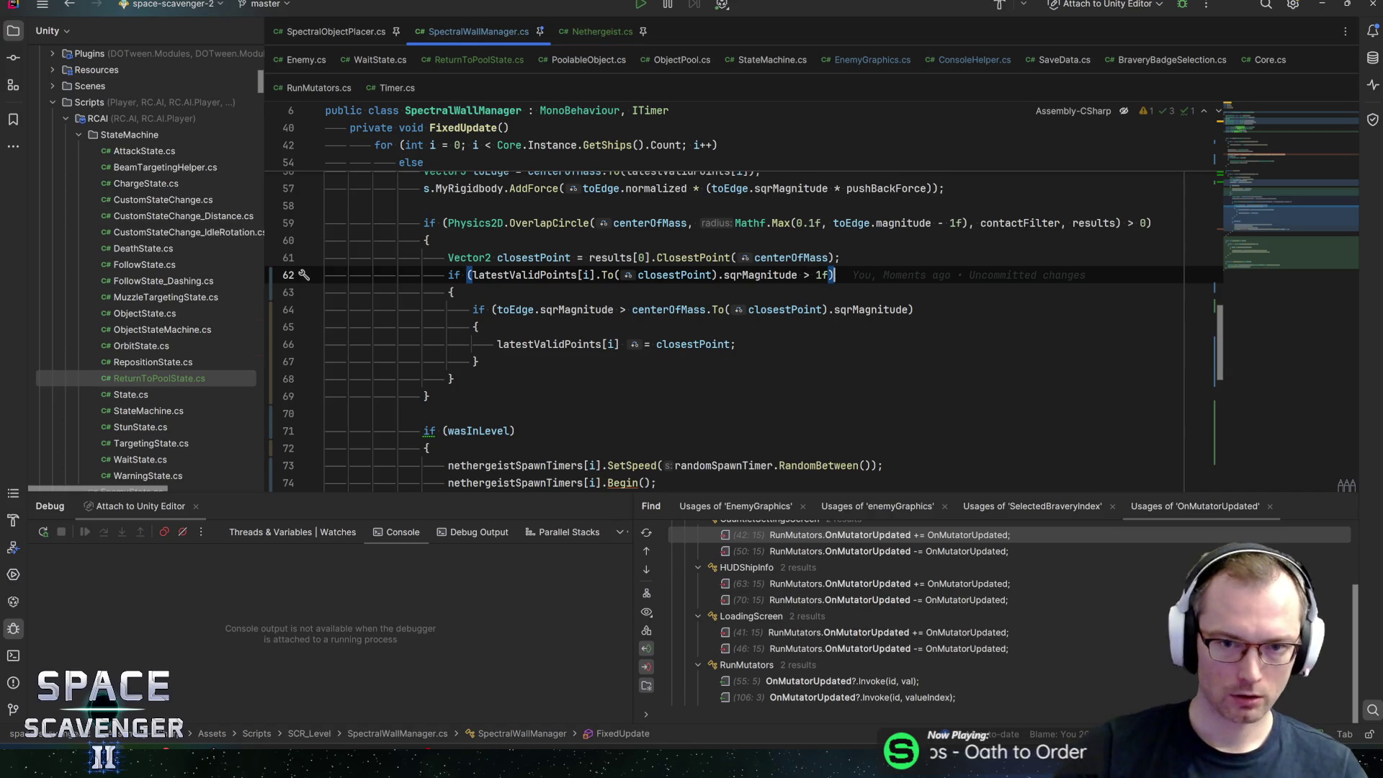
key("ctrl+s")
- Comment out the 'sqrMagnitude > 1f' if line and switch to Unity to recompile
left_click(516, 274)
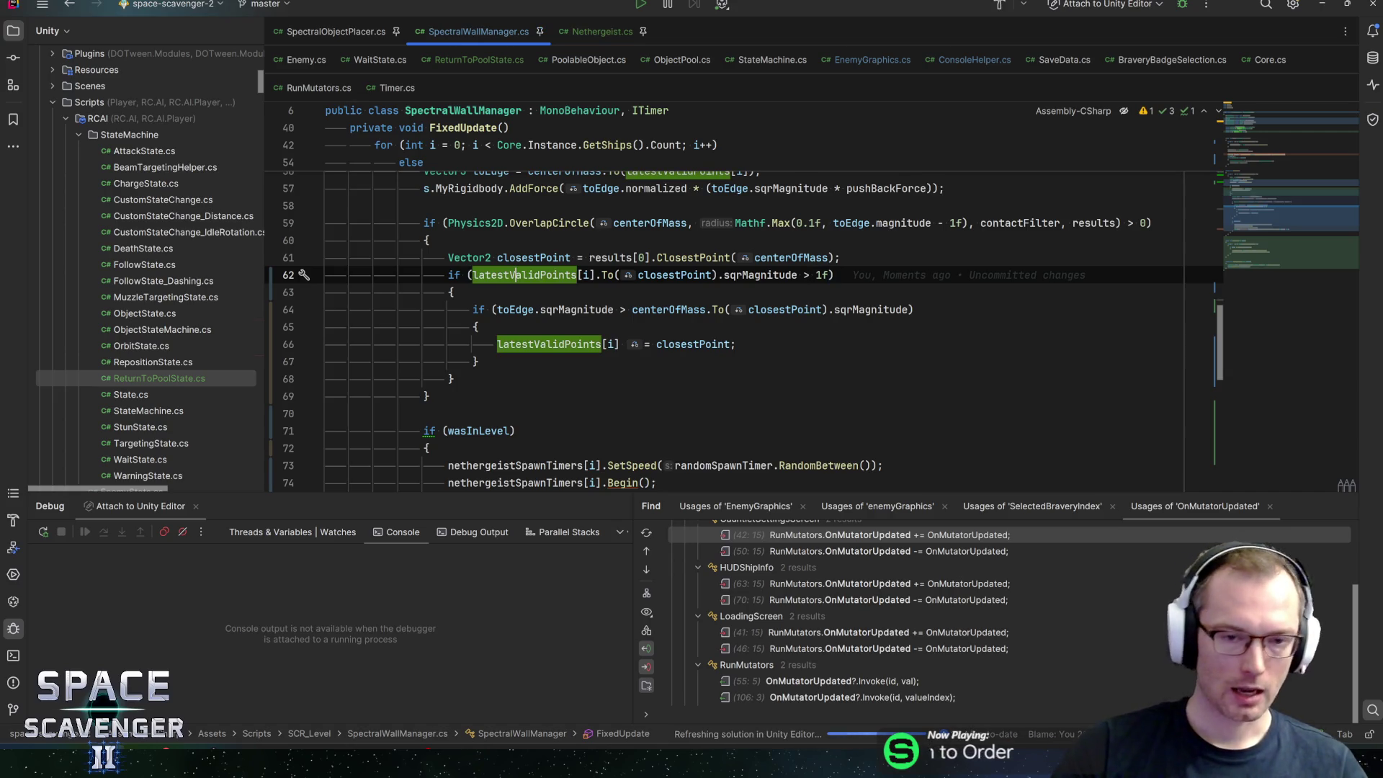
key("ctrl+shift+Left")
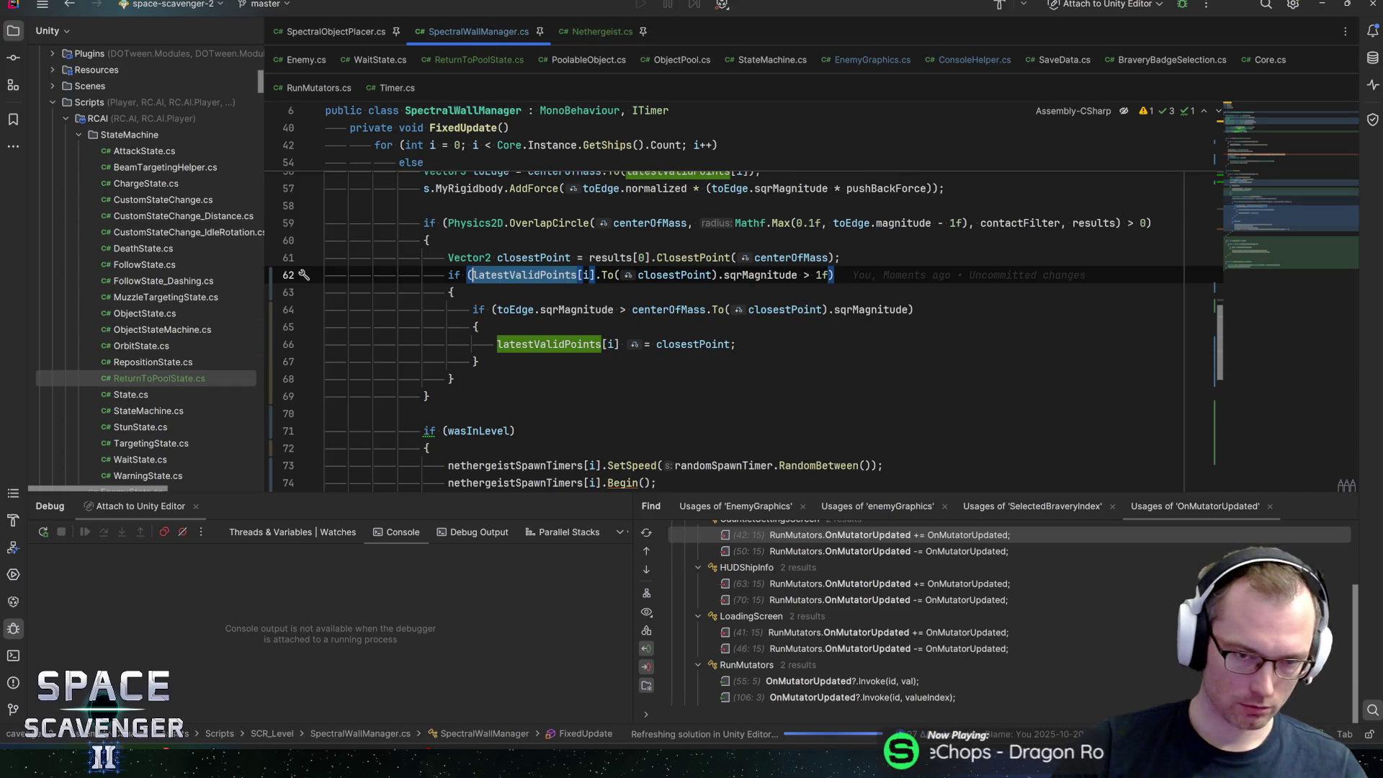
key("ctrl+Right")
key("ctrl+Right")
key("ctrl+Right")
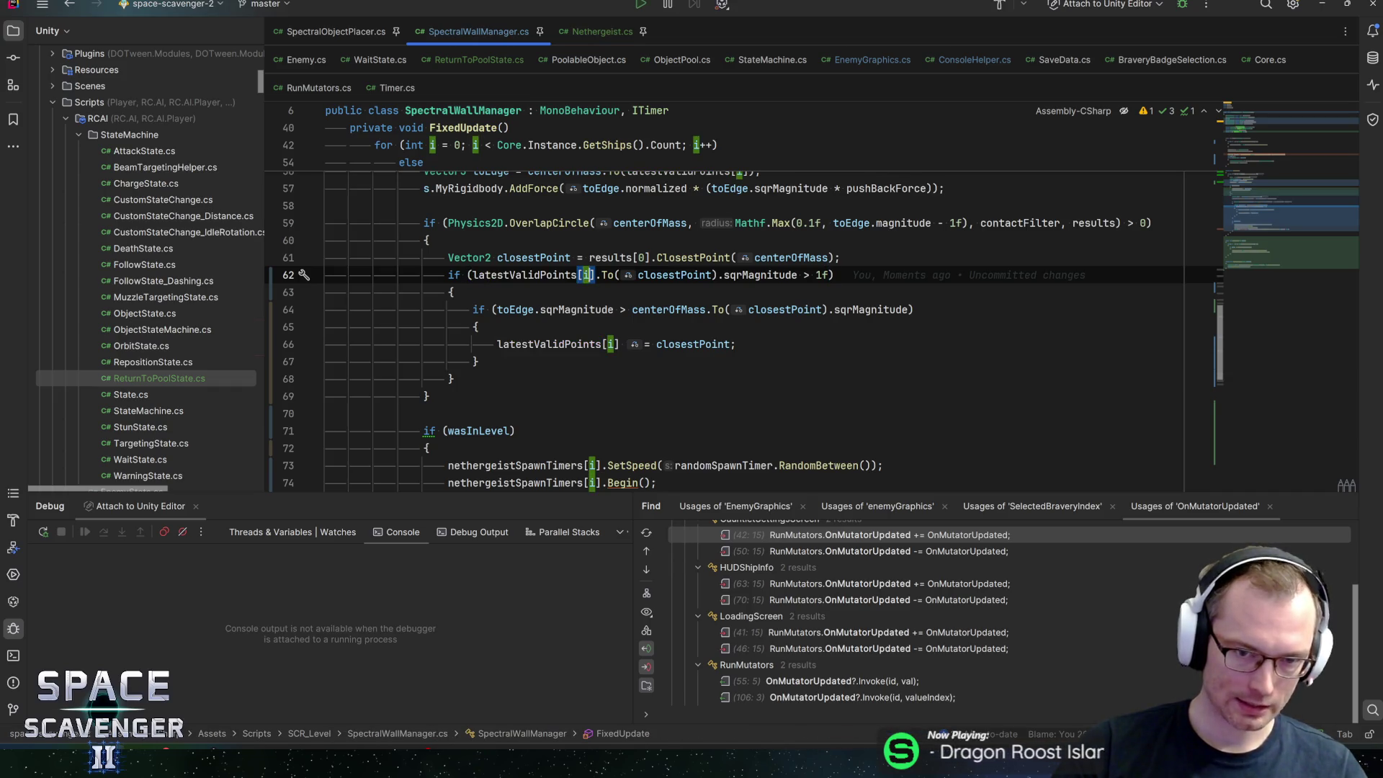
key("ctrl+Right")
key("ctrl+Right")
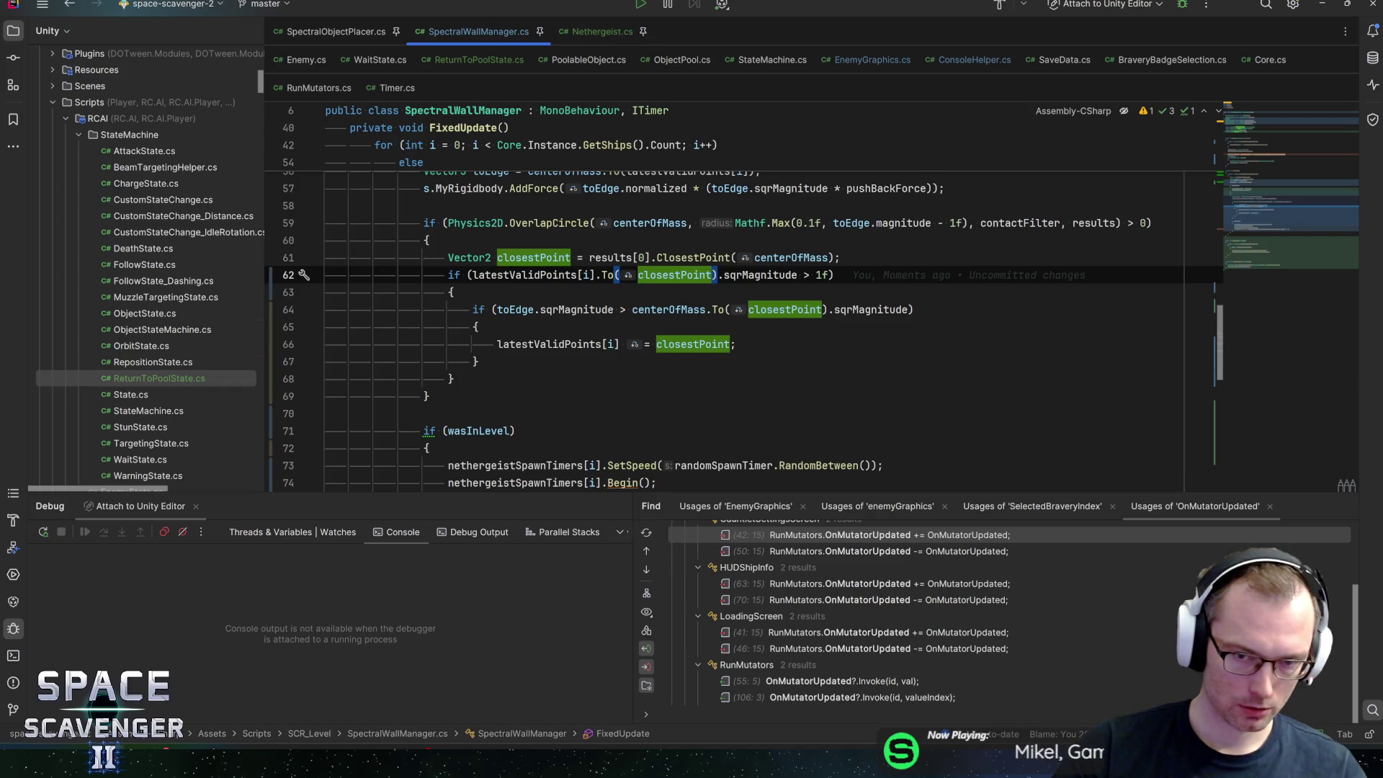
left_click(834, 275)
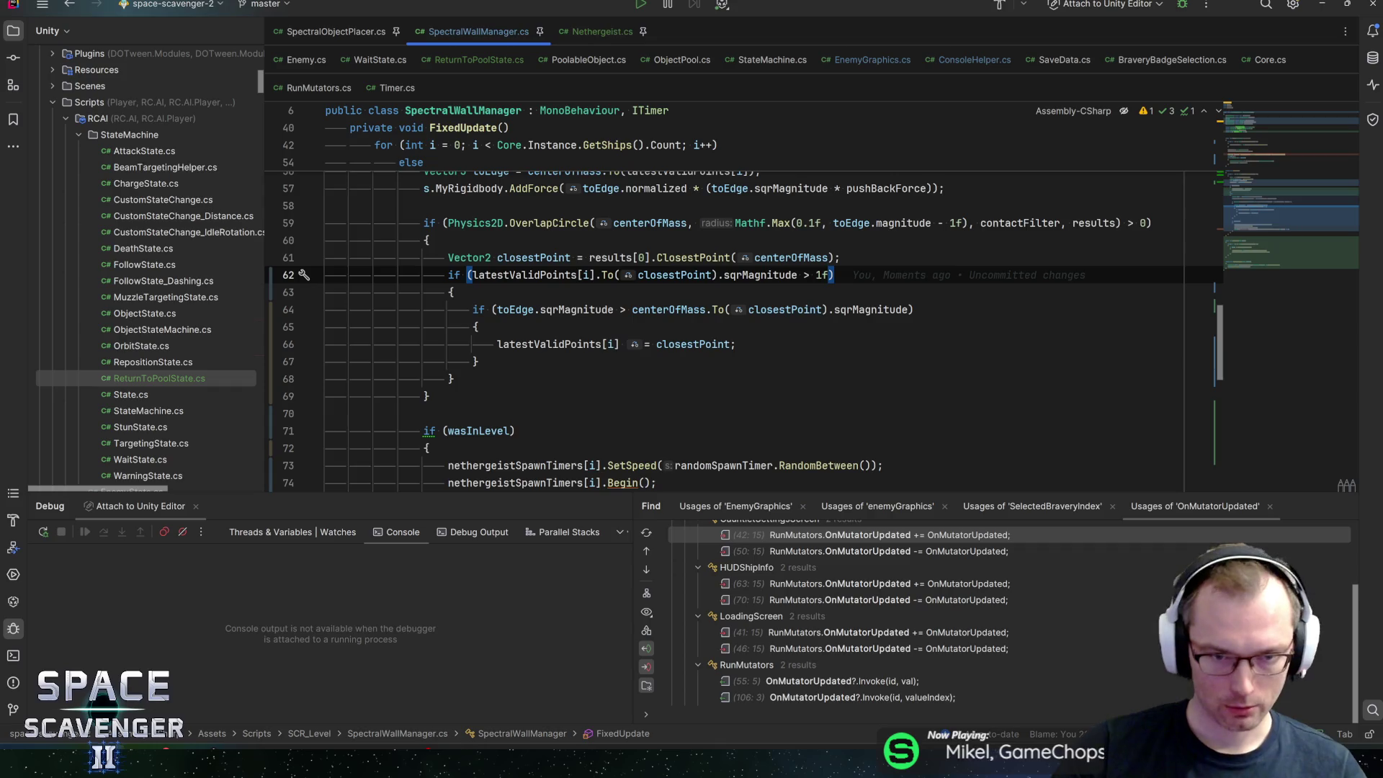
key("Down")
key("Down")
key("shift+Down")
key("shift+Down")
key("shift+Down")
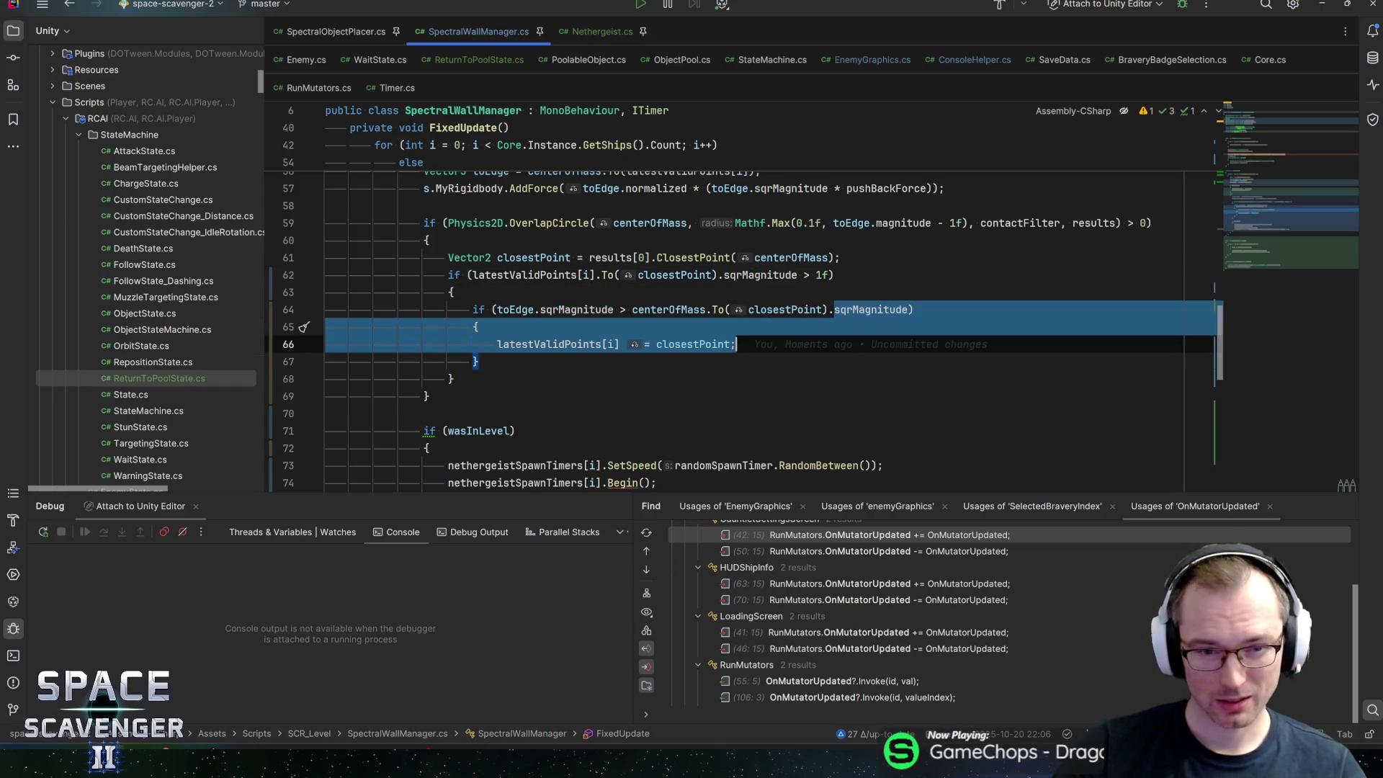
key("Up")
key("Up")
key("Up")
key("Home")
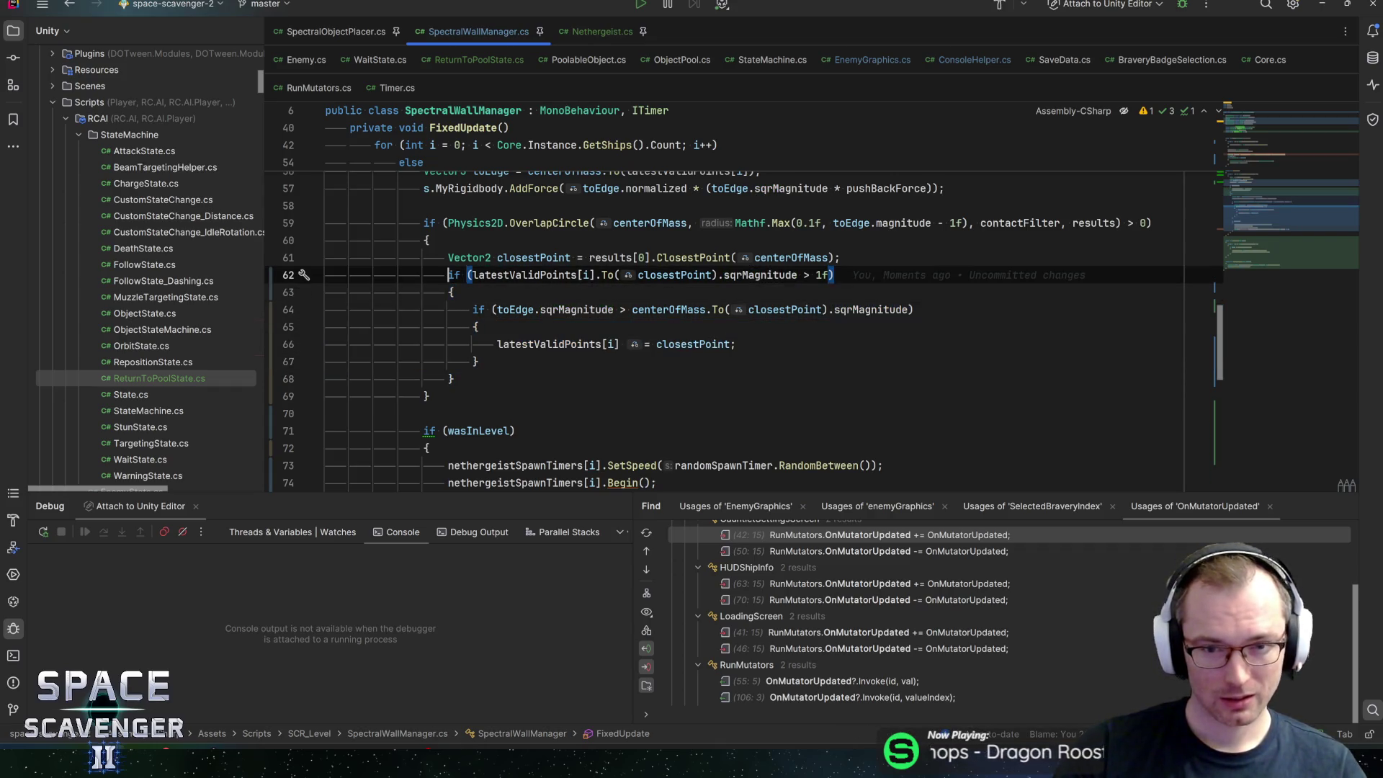
type("//")
key("End")
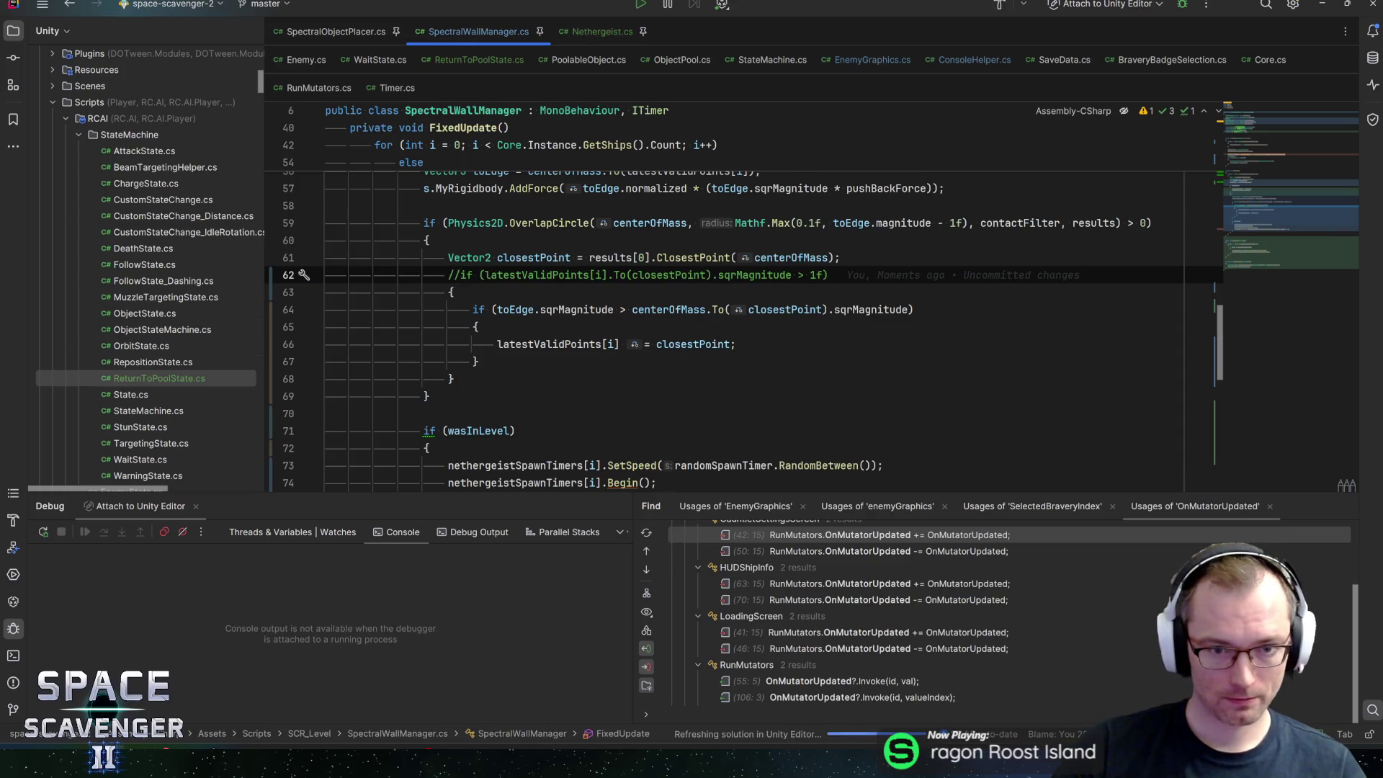
key("alt+Tab")
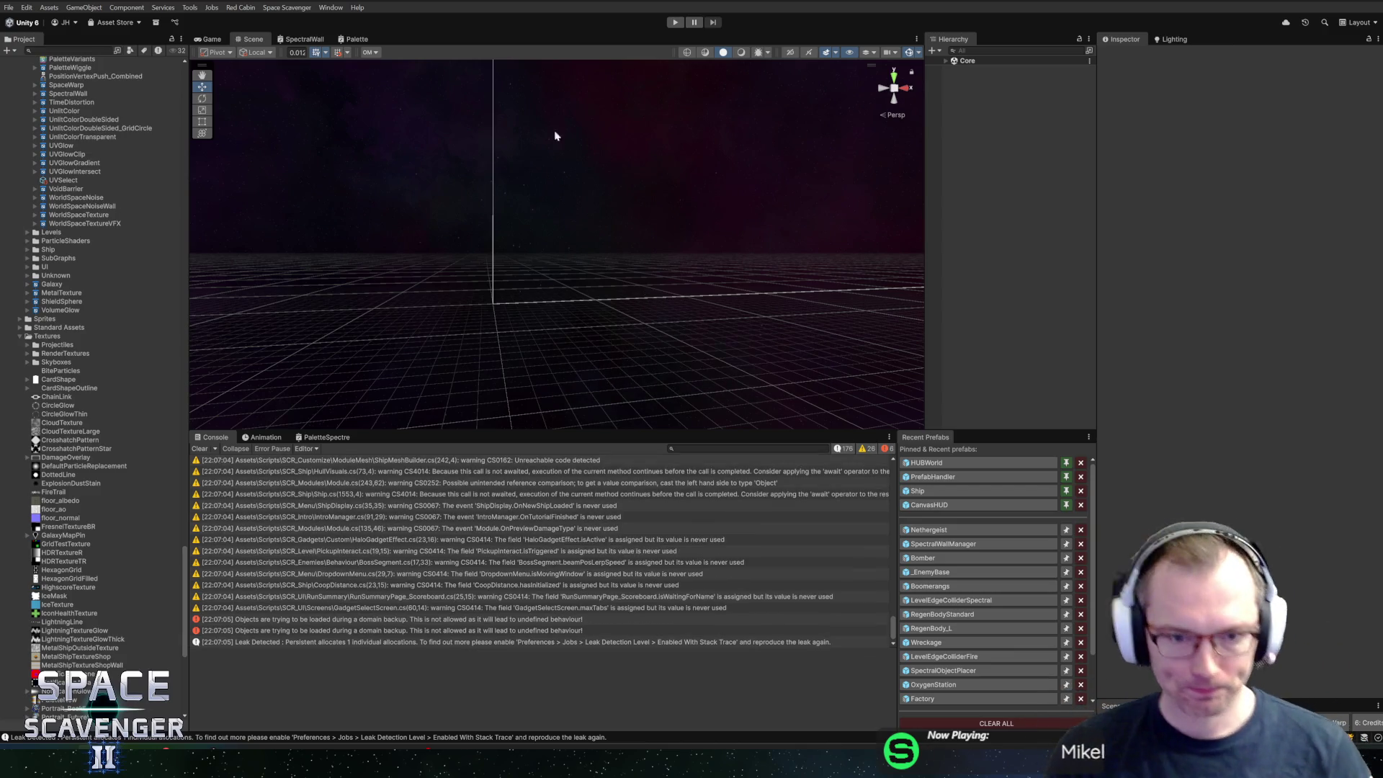
- Clear the Console, start play mode, and drag the divider down to enlarge the Game view
left_click(199, 448)
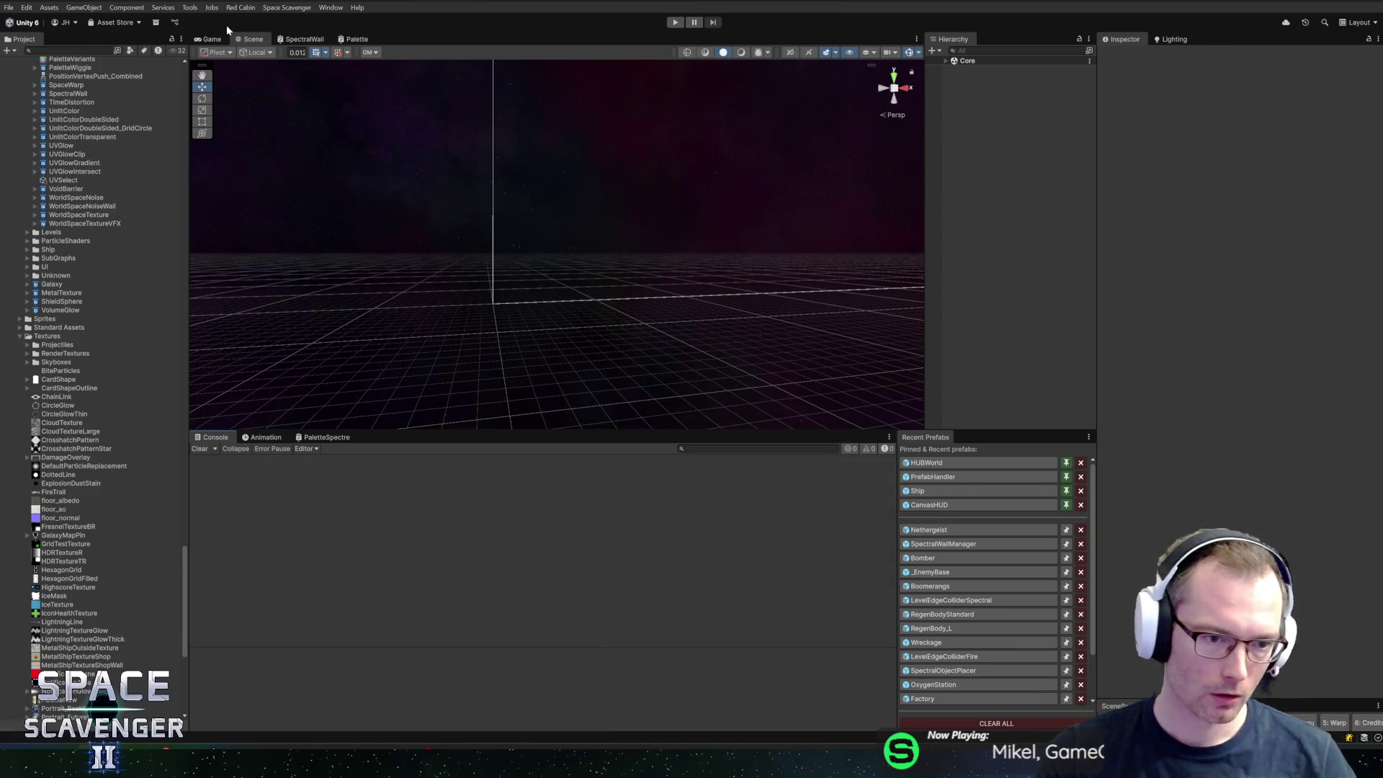
left_click(206, 40)
left_click(242, 36)
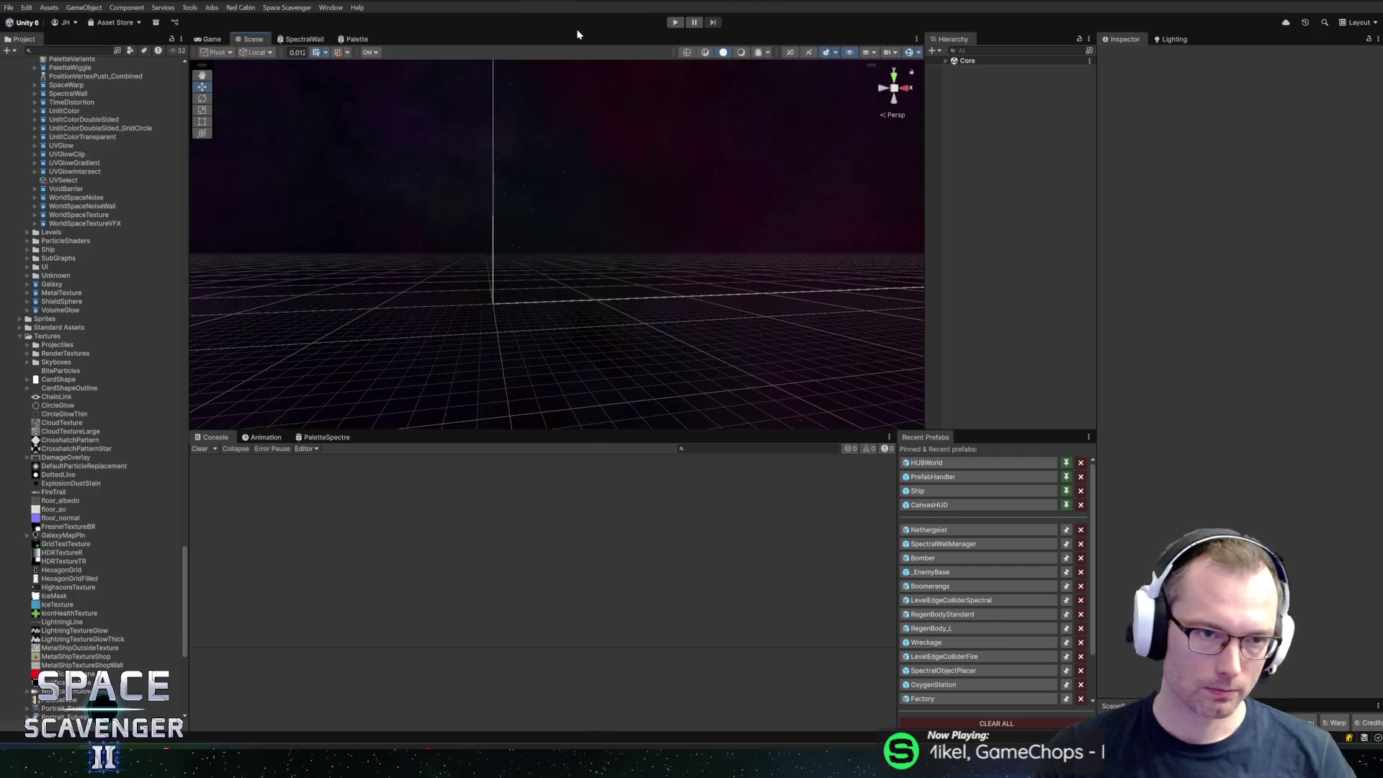
left_click(673, 26)
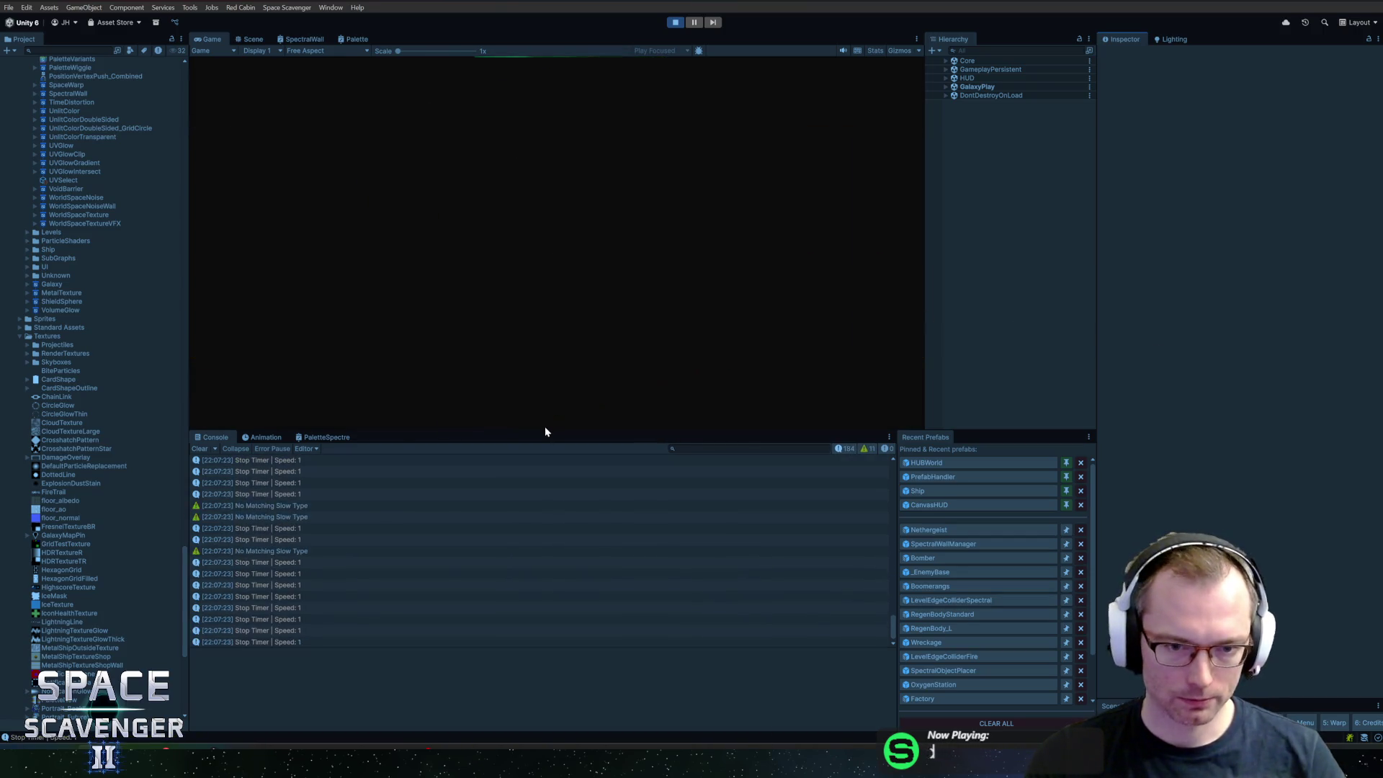
left_click_drag(545, 431, 546, 467)
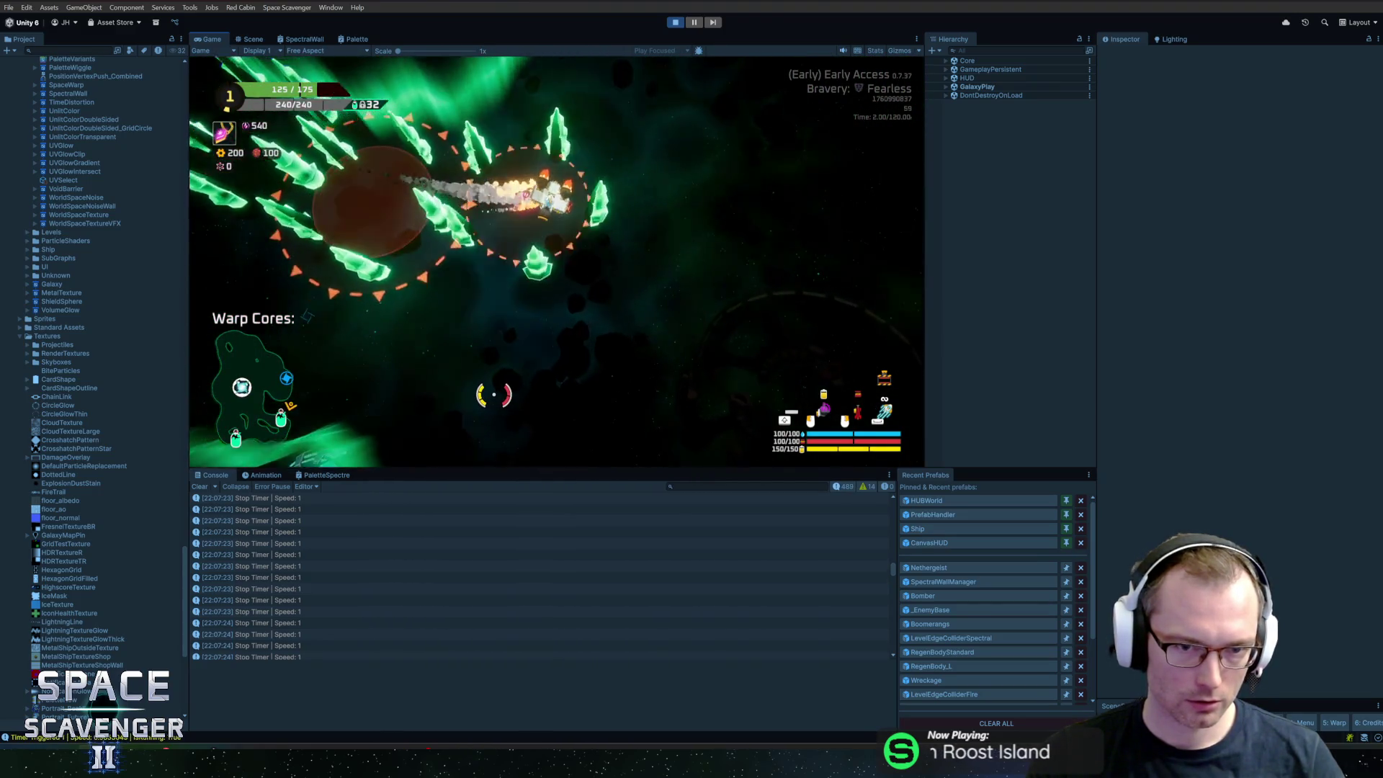
key("ctrl+1")
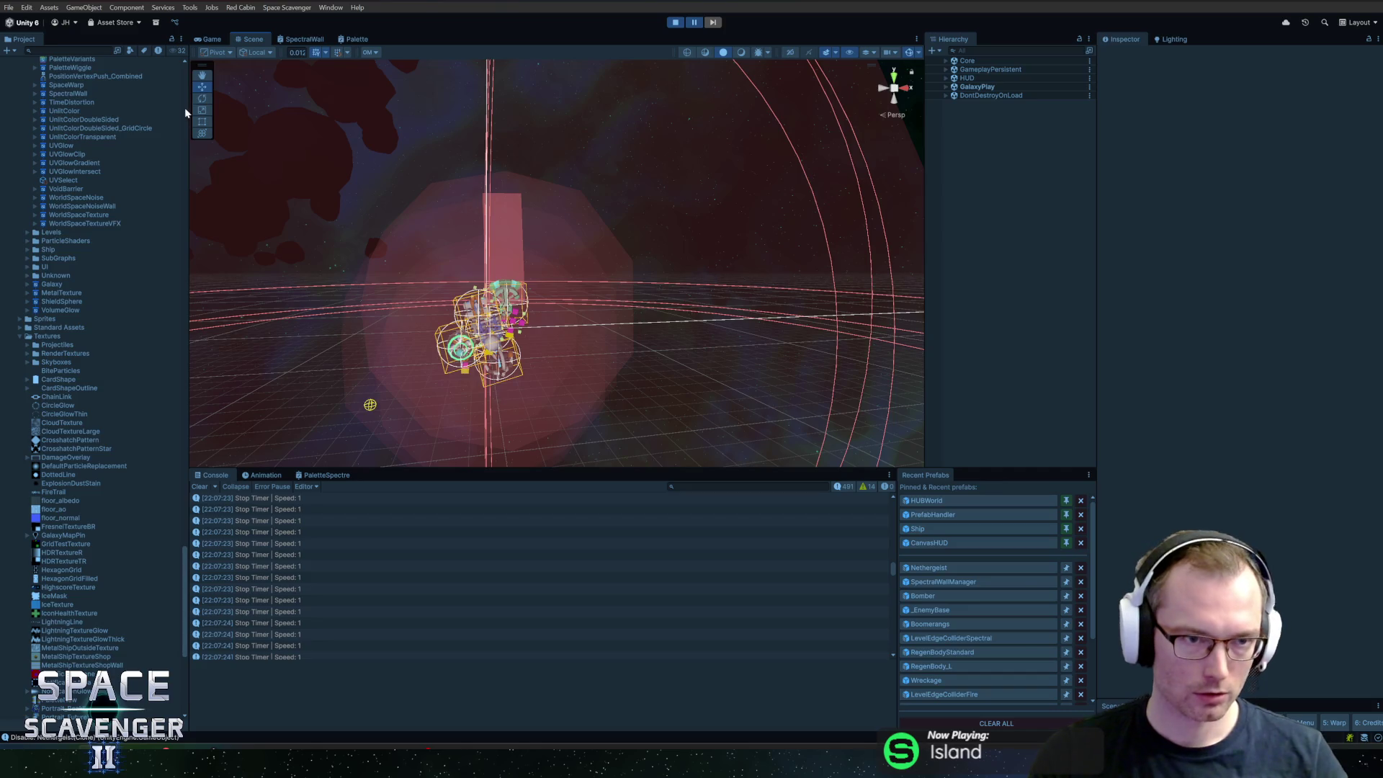
left_click(212, 41)
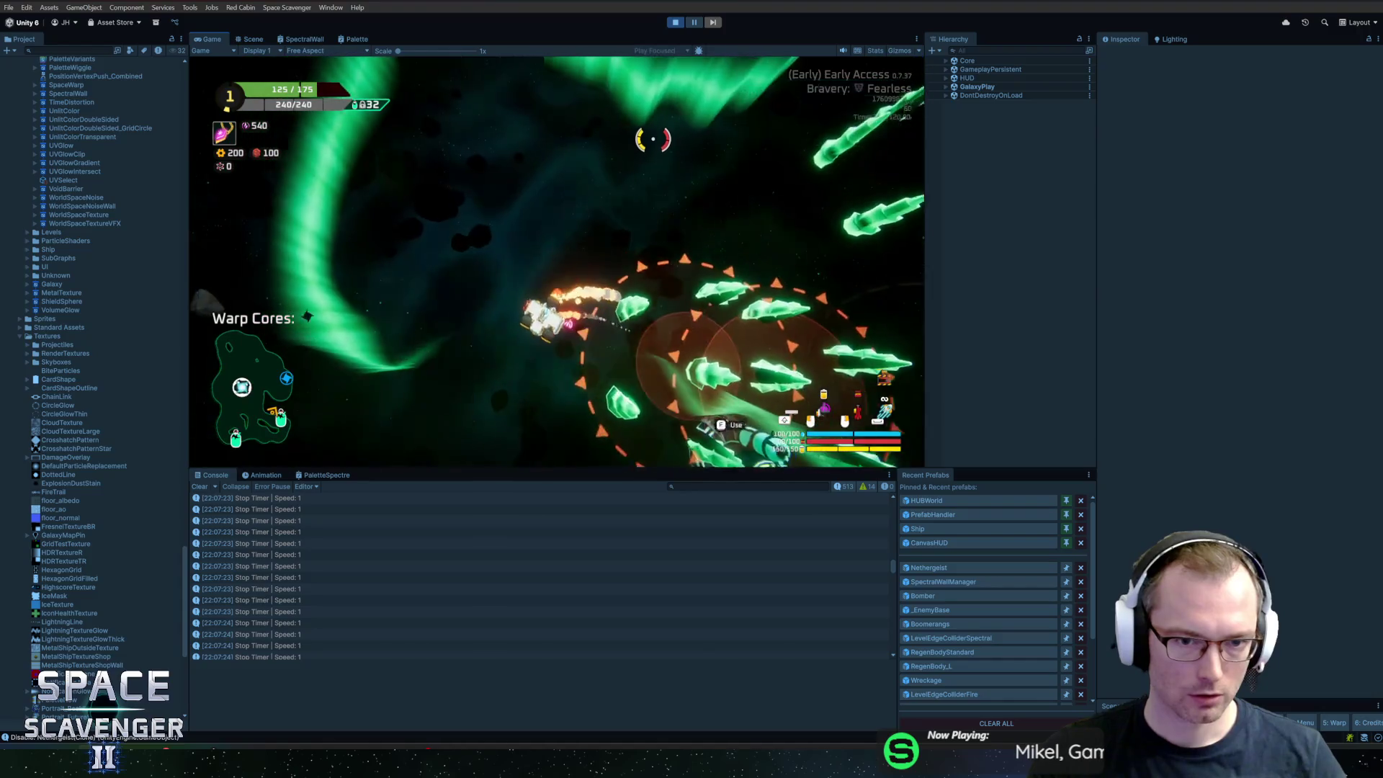
key("Escape")
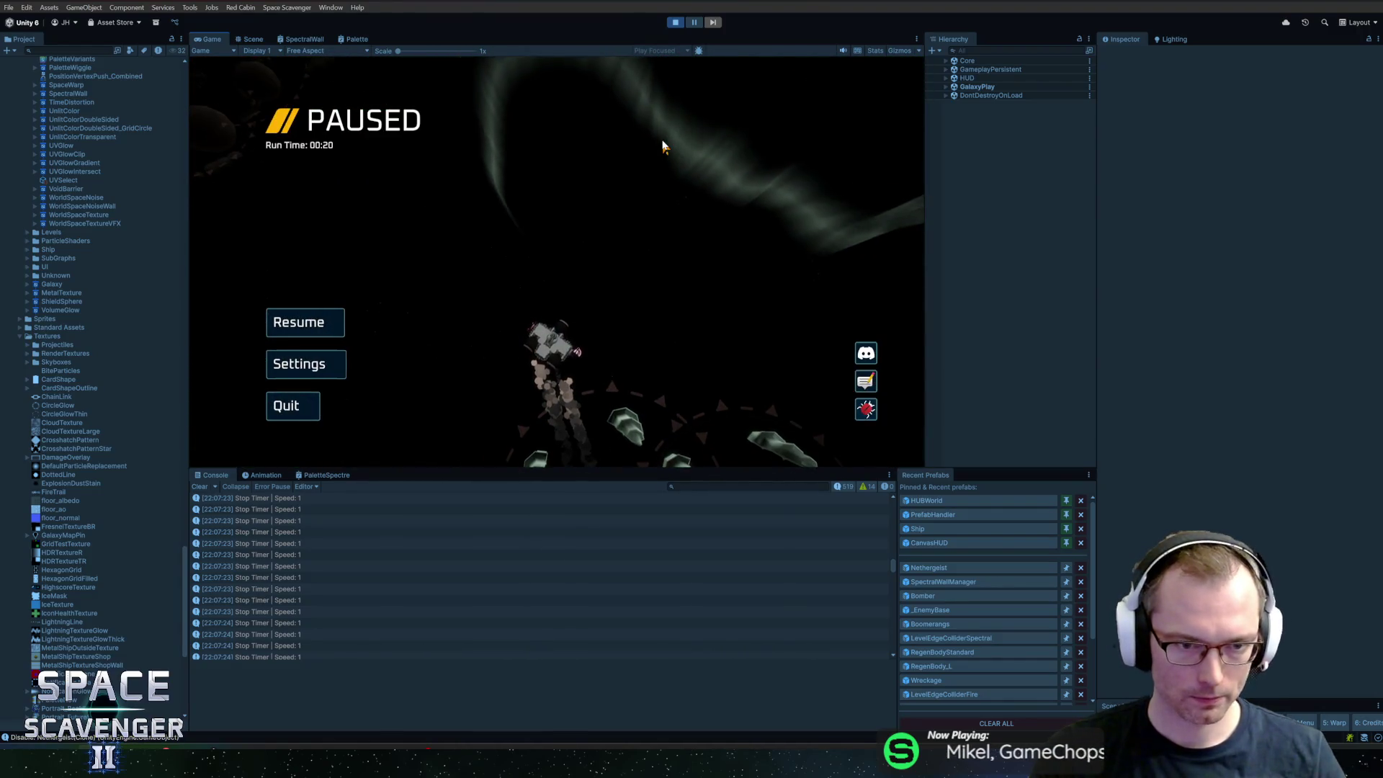
key("grave")
key("grave")
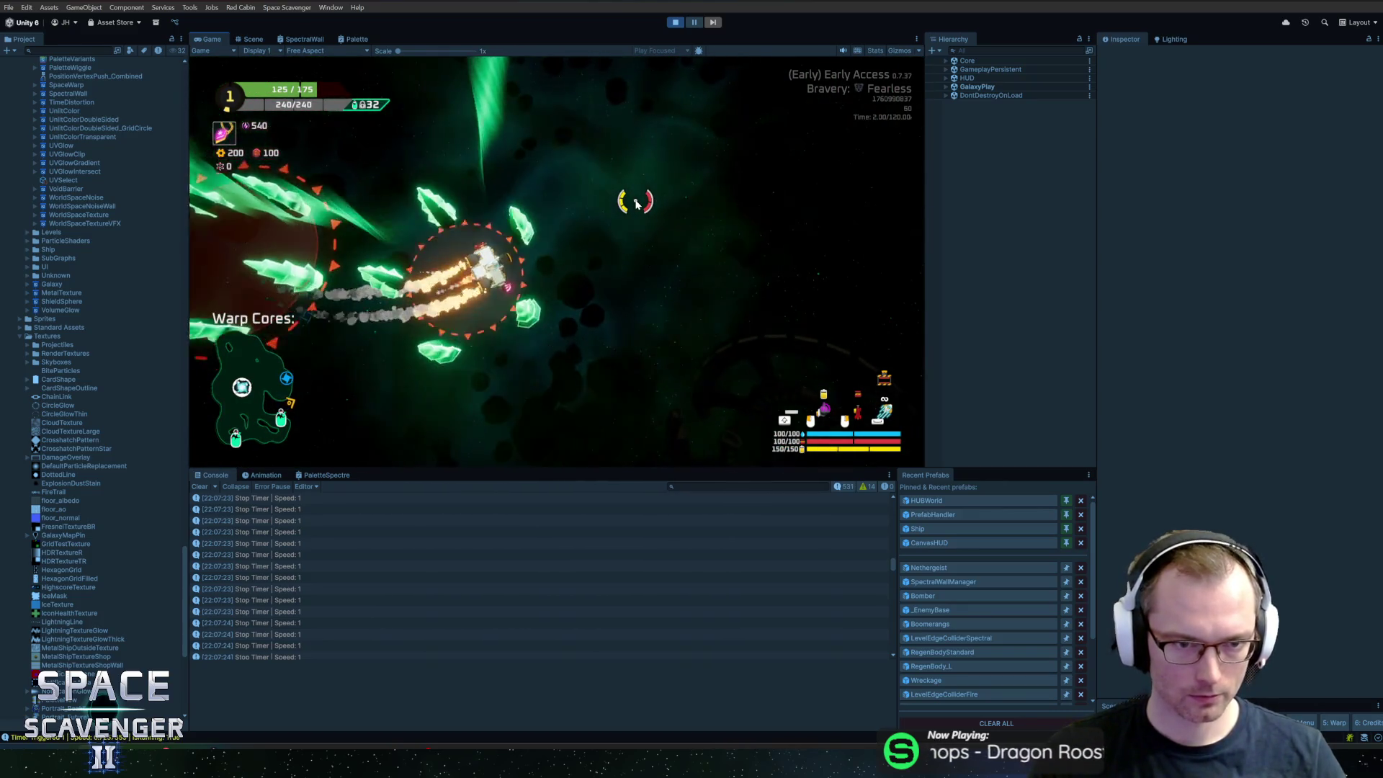
key("grave")
type("debug timeScale")
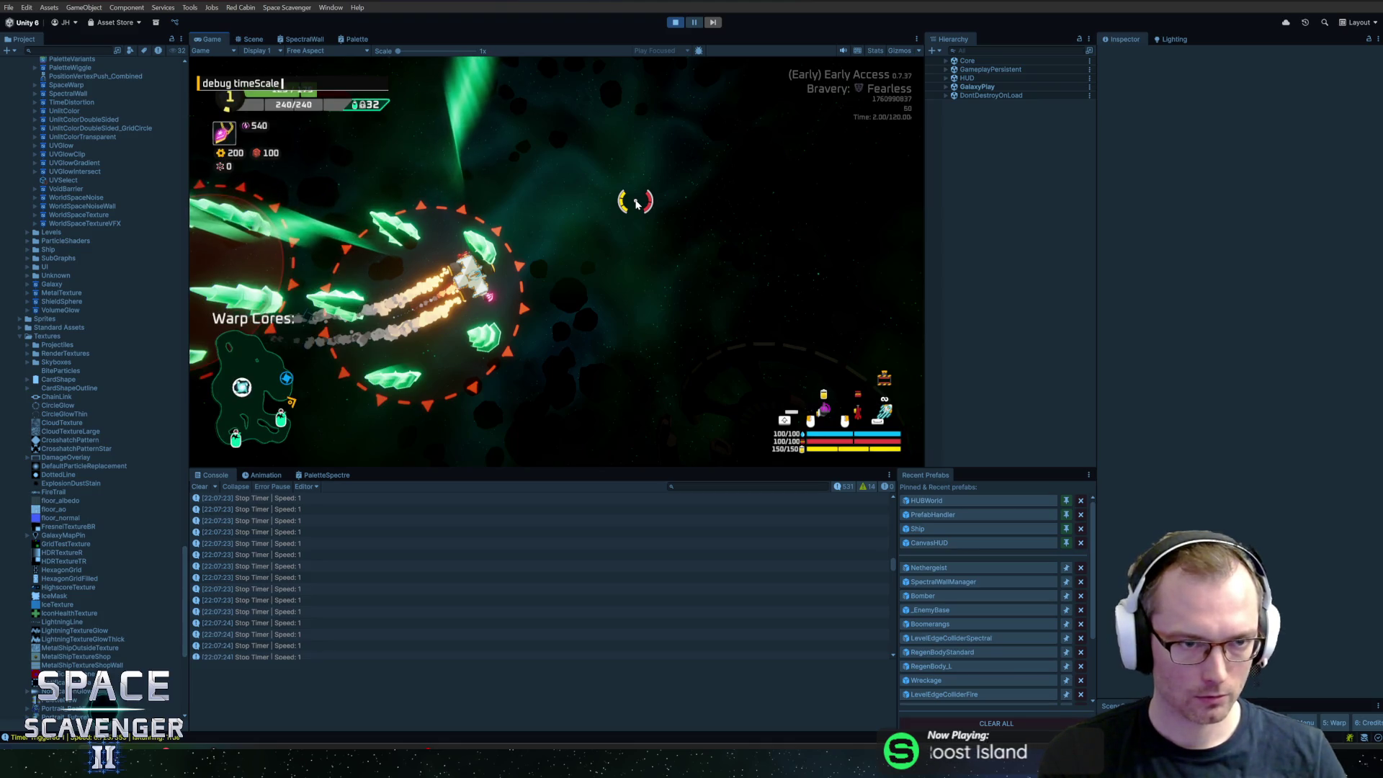
key("Return")
type("g freeCam")
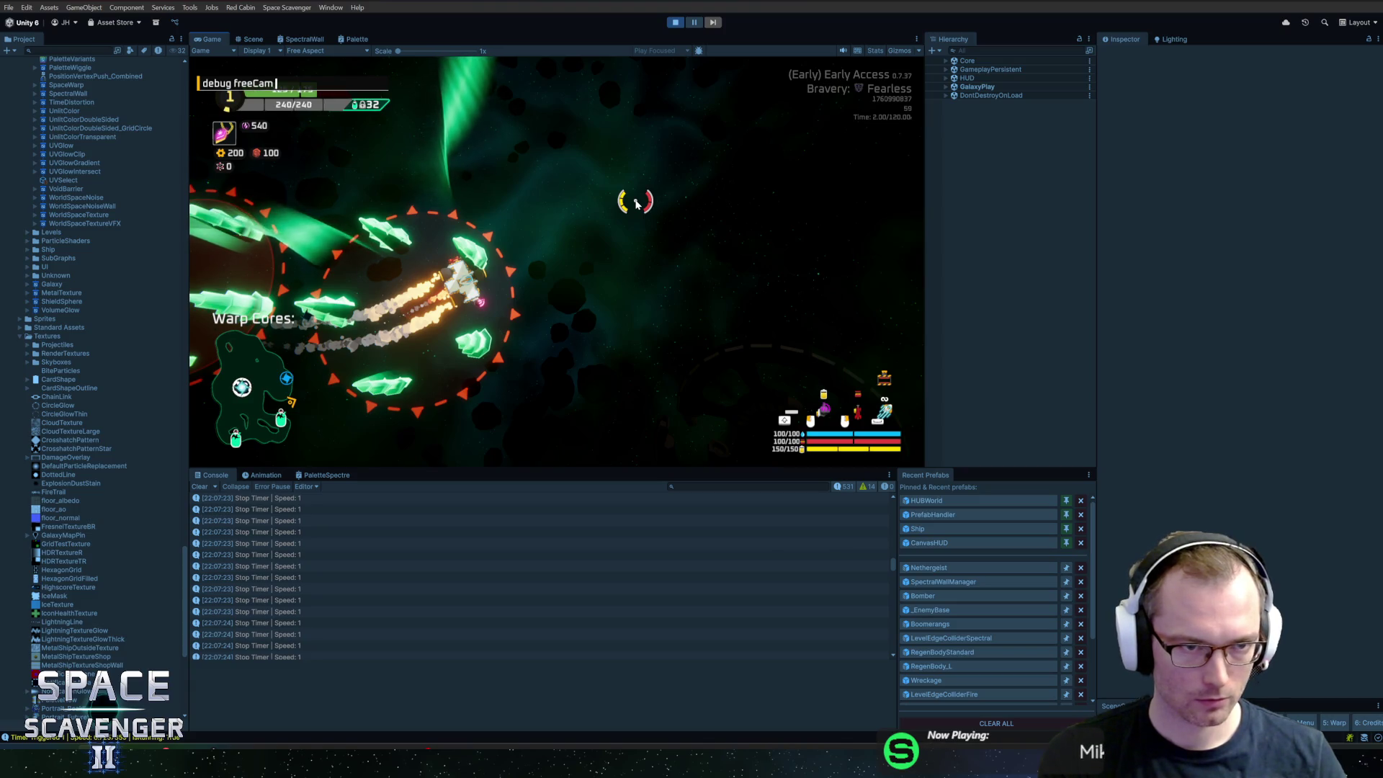
key("Return")
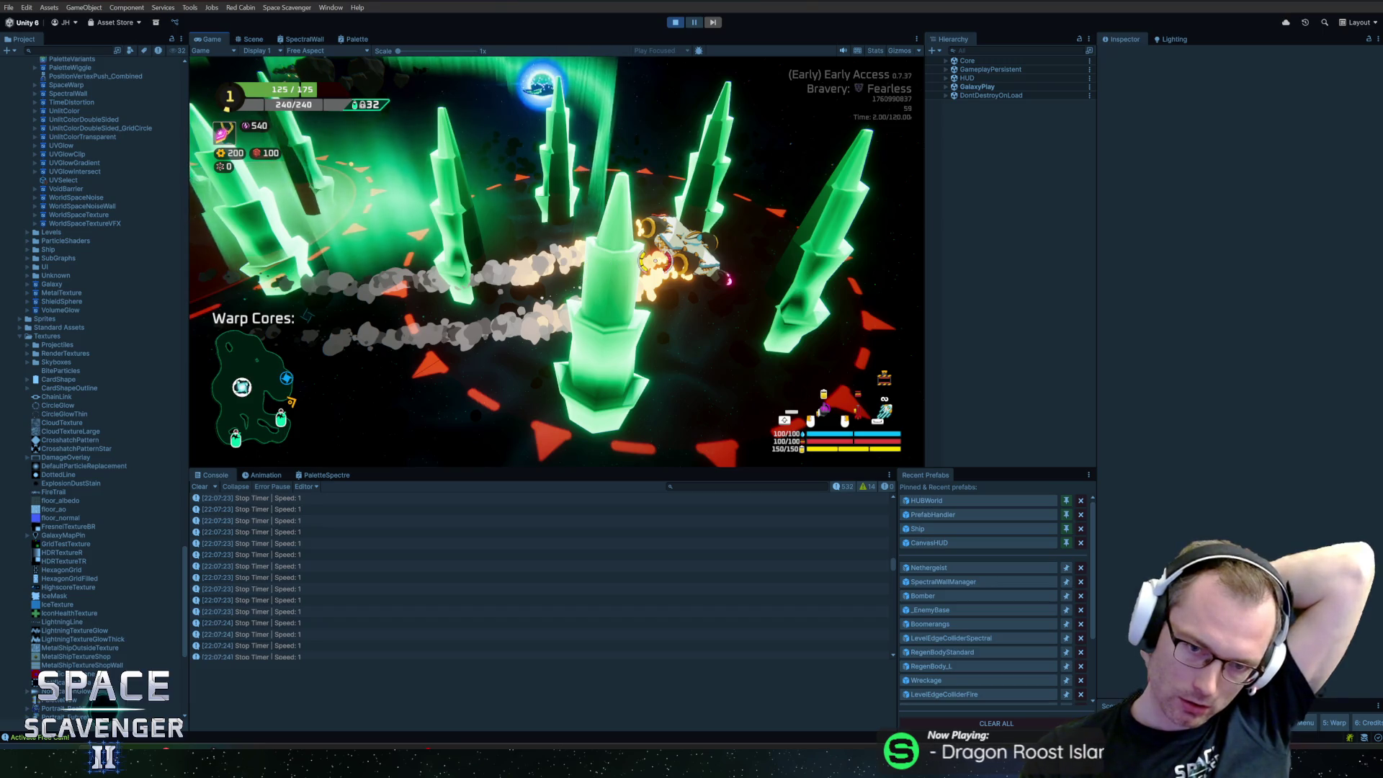
left_click(1008, 50)
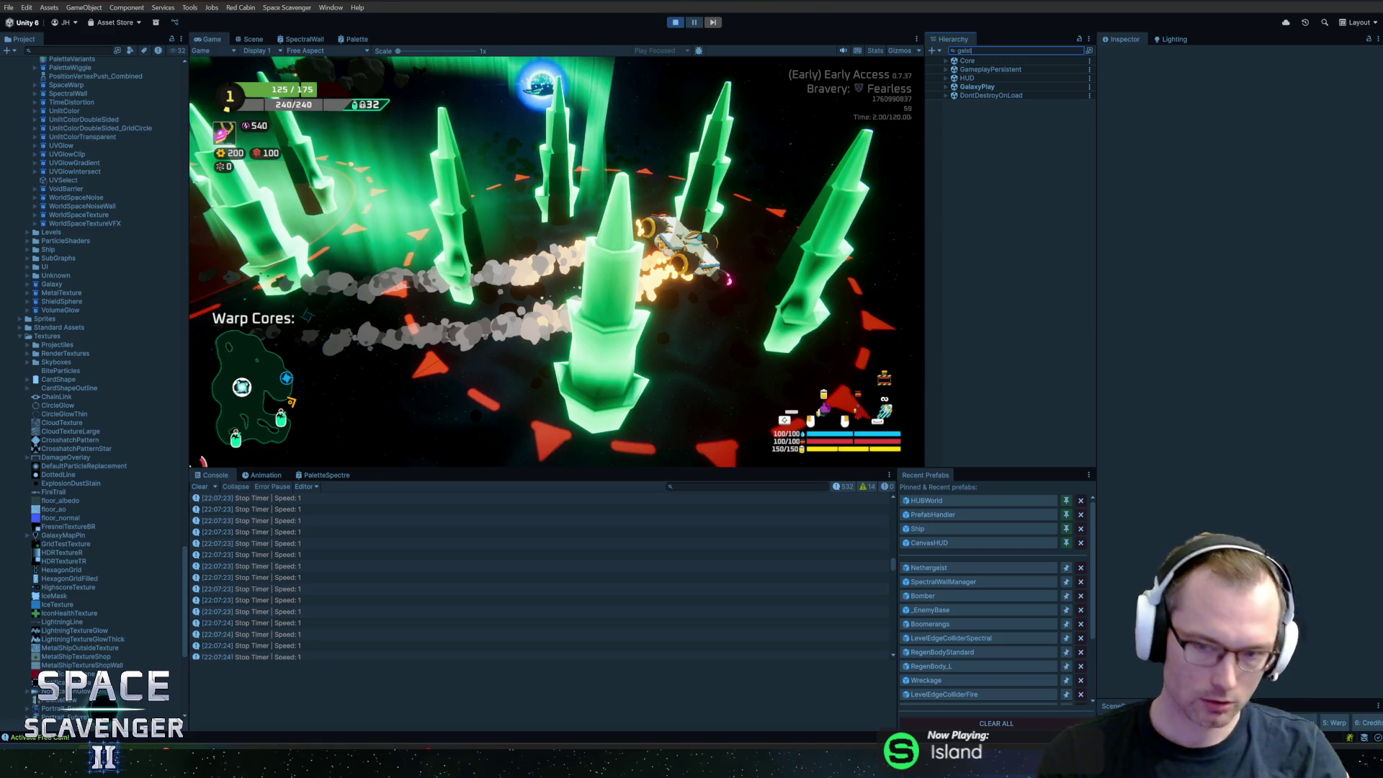
- Filter the Hierarchy for 'geist' and select Nethergeist(Clone) > Graphics > Model > TestCube
type("eist")
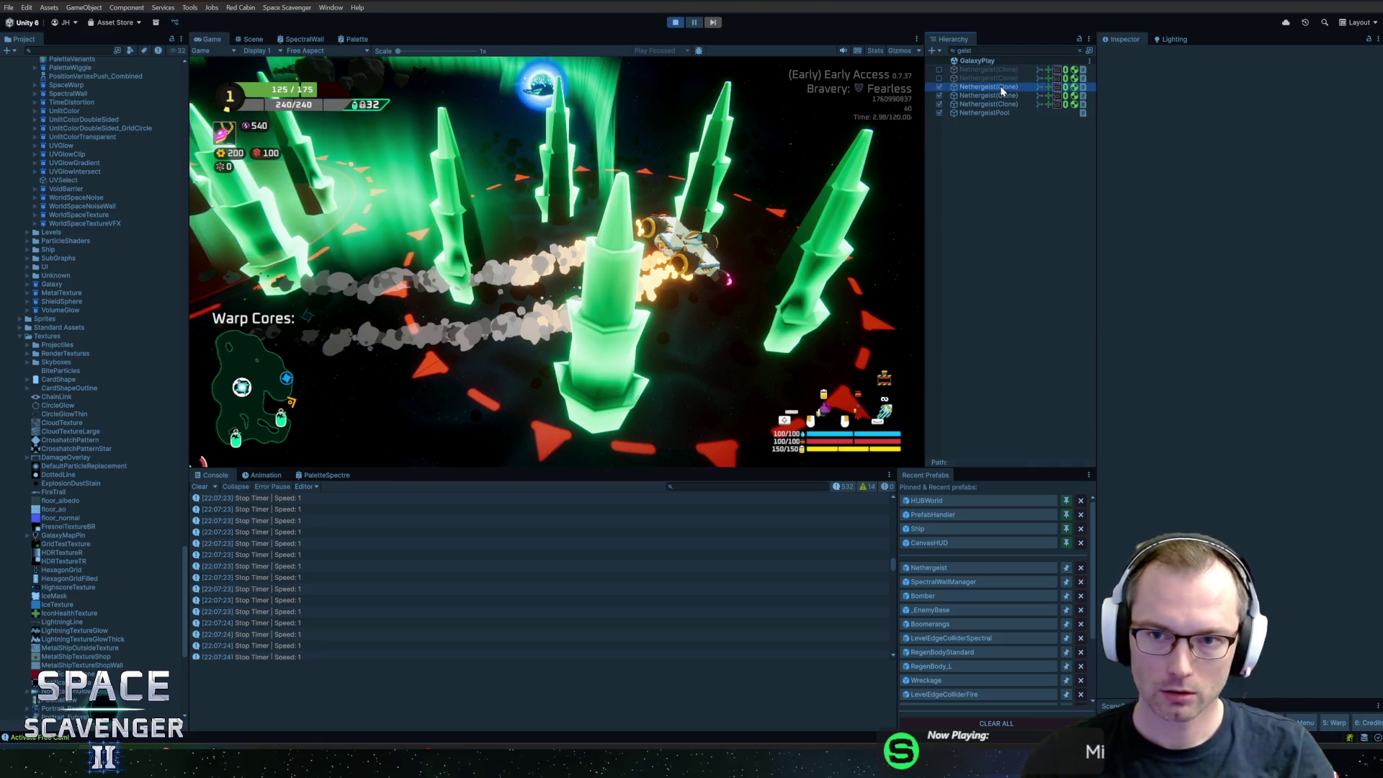
left_click(1017, 94)
key("Escape")
key("Down")
key("Down")
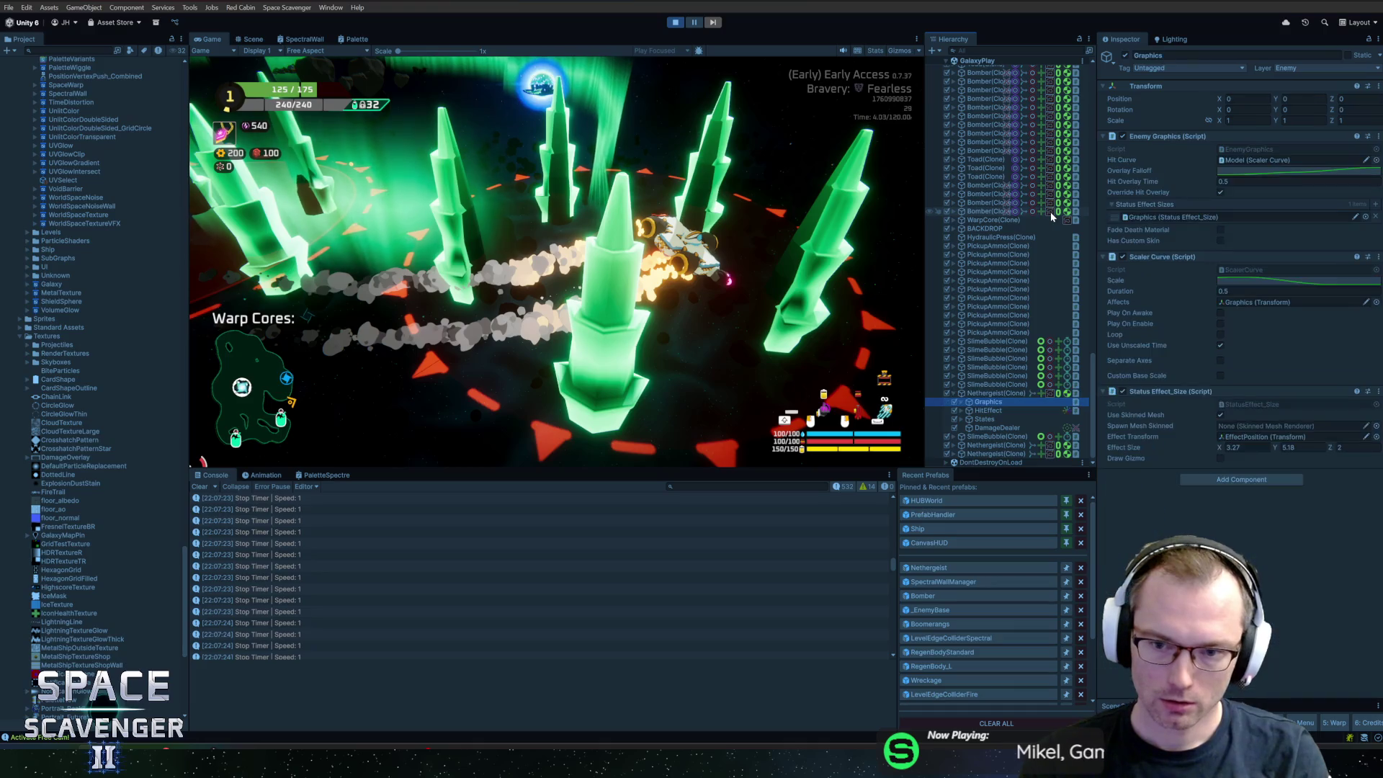
key("Up")
key("Right")
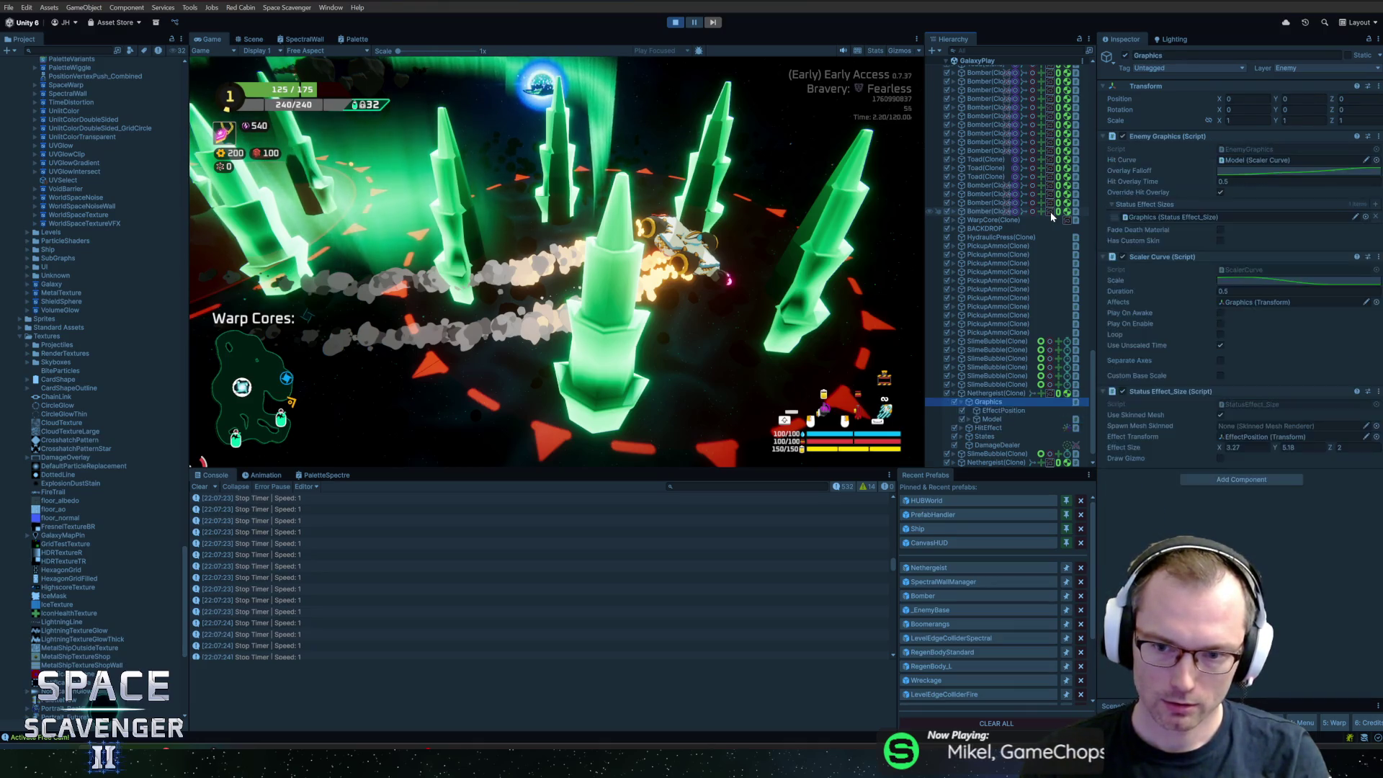
key("Down")
key("Down")
key("Right")
key("Down")
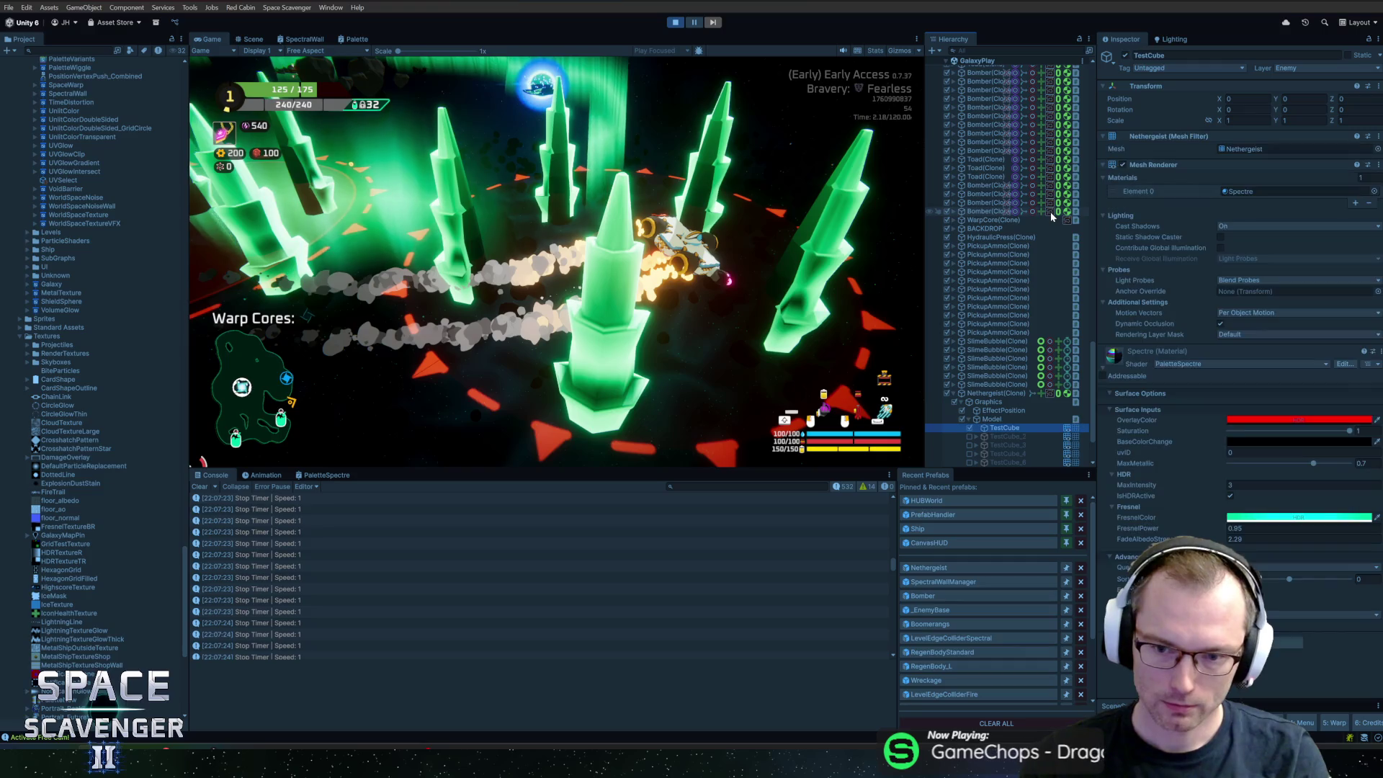
- Raise FresnelPower to 2.93, set MaxIntensity to 3, and uncheck IsHDRActive
mouse_move(1210, 526)
left_mouse_down()
mouse_move(1177, 530)
mouse_move(1230, 528)
mouse_move(1173, 520)
mouse_move(1216, 517)
mouse_move(1207, 539)
left_mouse_up()
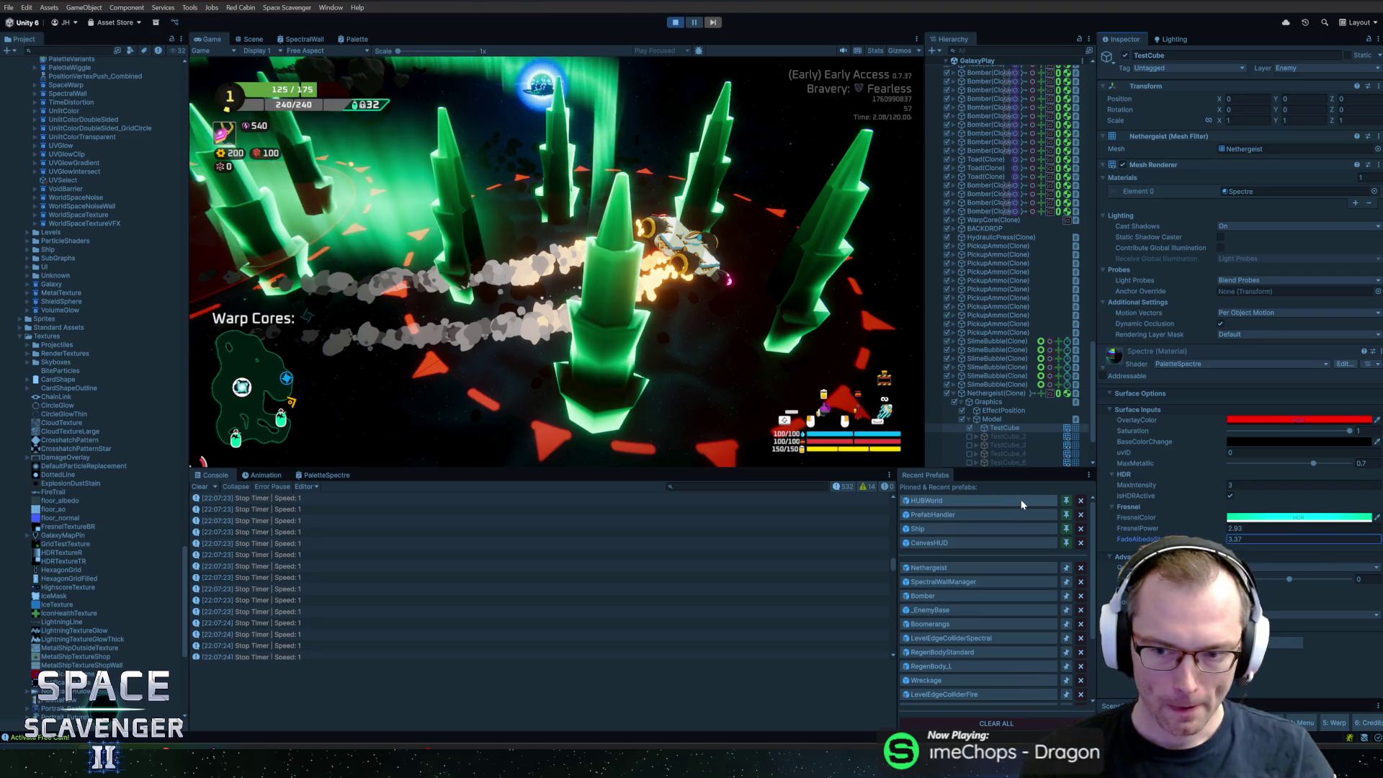
key("alt+Tab")
key("alt+Tab")
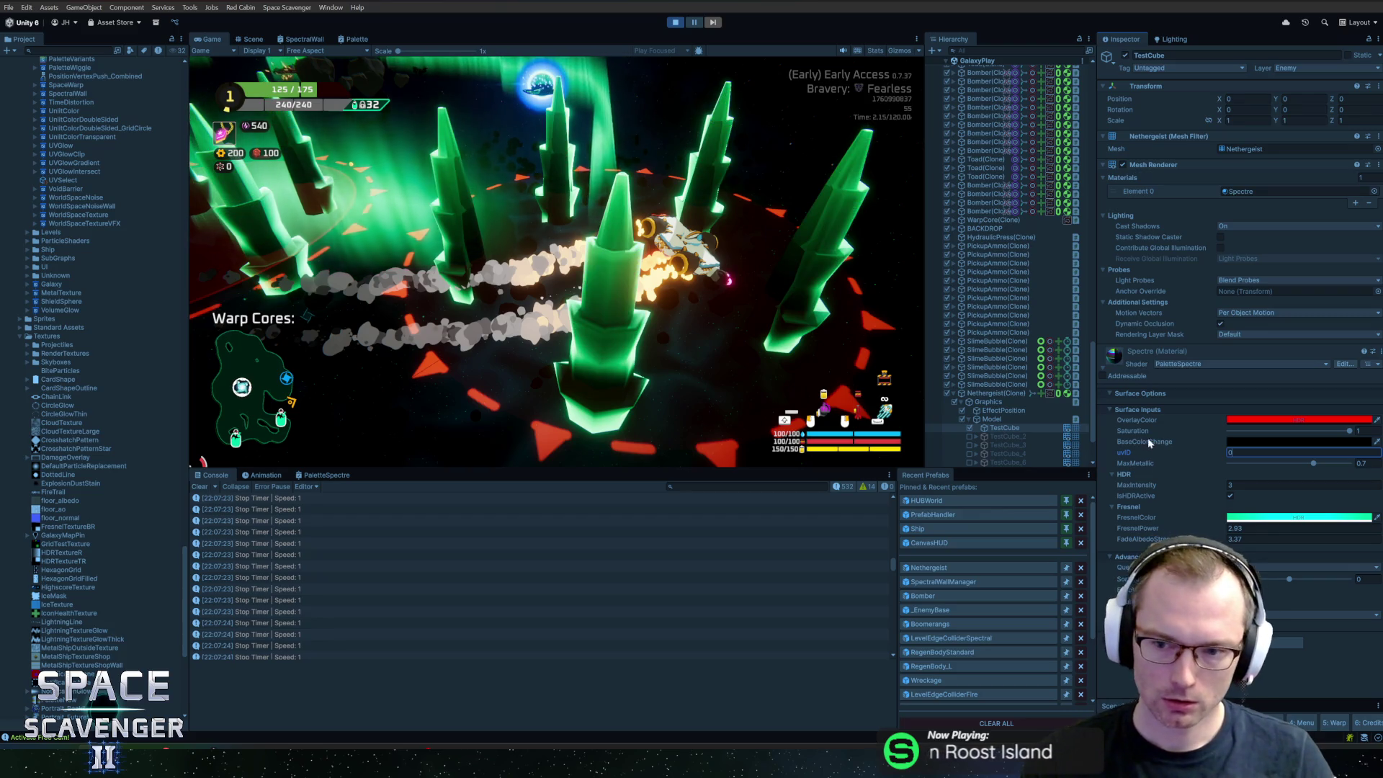
left_click(1230, 485)
type("3")
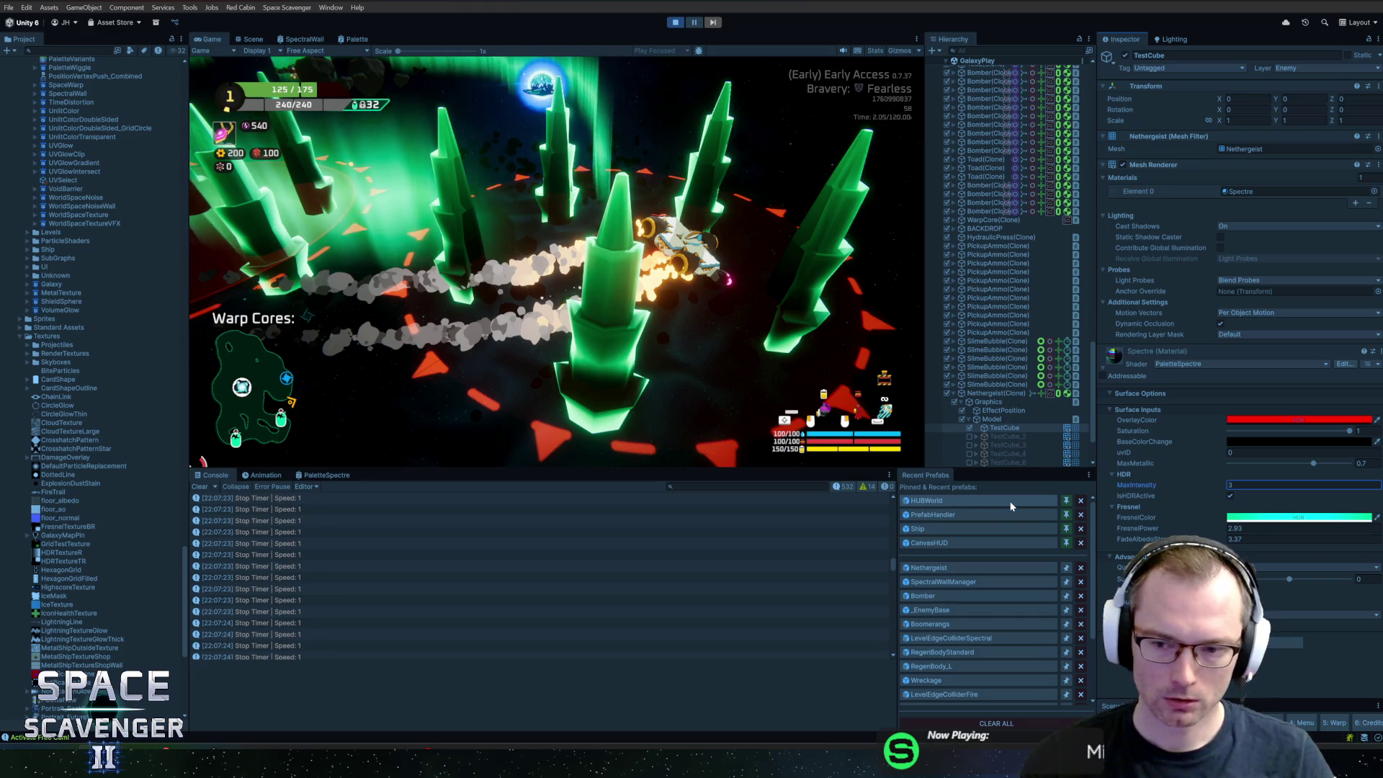
left_click(1231, 497)
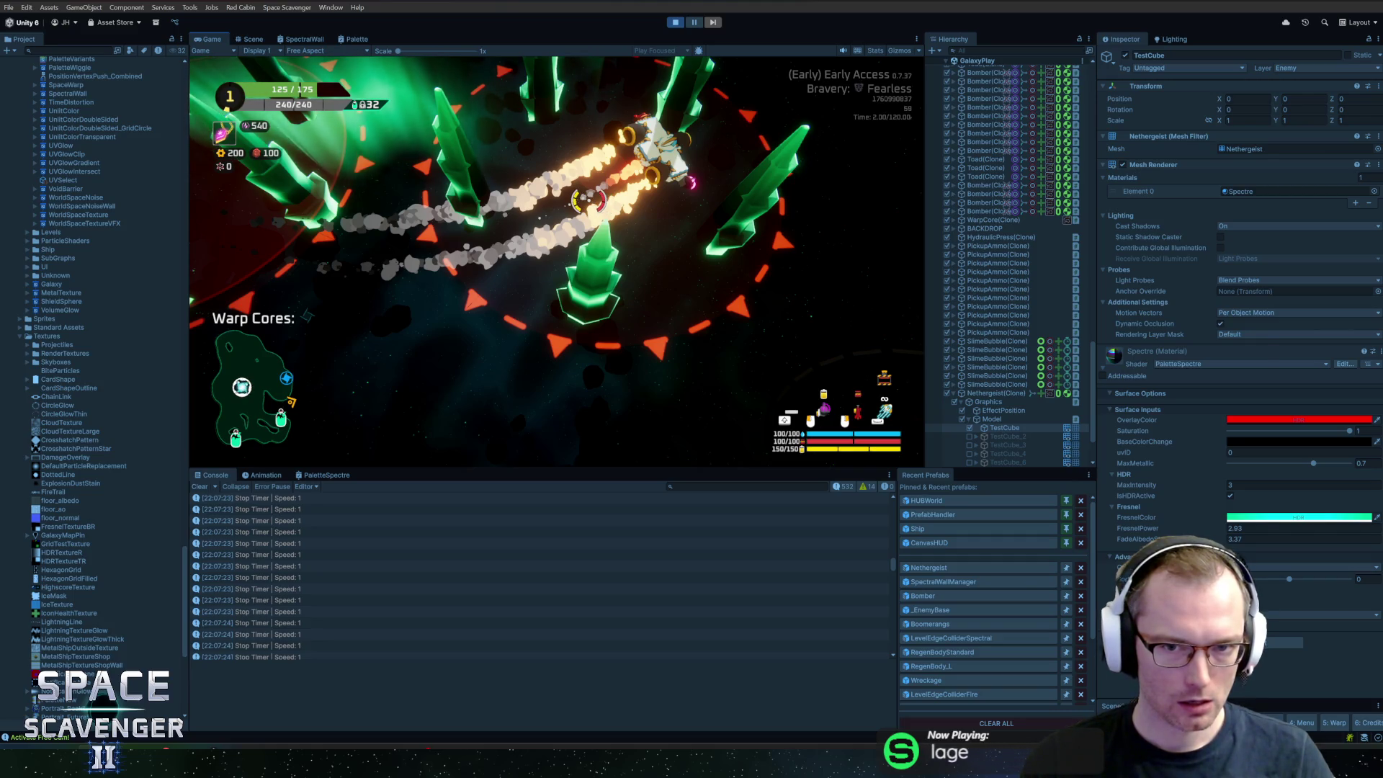
- In Blender, slide the green-row UVs horizontally and export Nethergeist.fbx
key("alt+Tab")
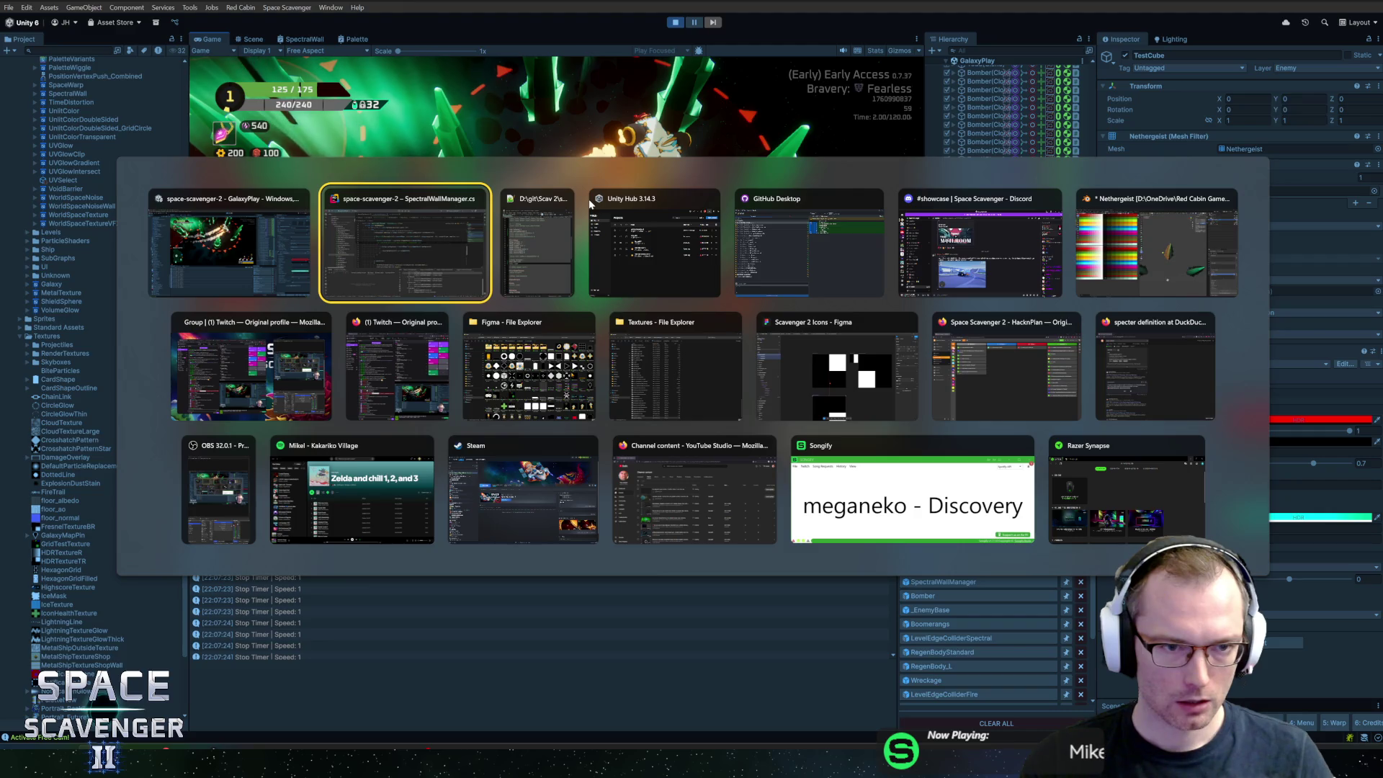
left_click(1174, 266)
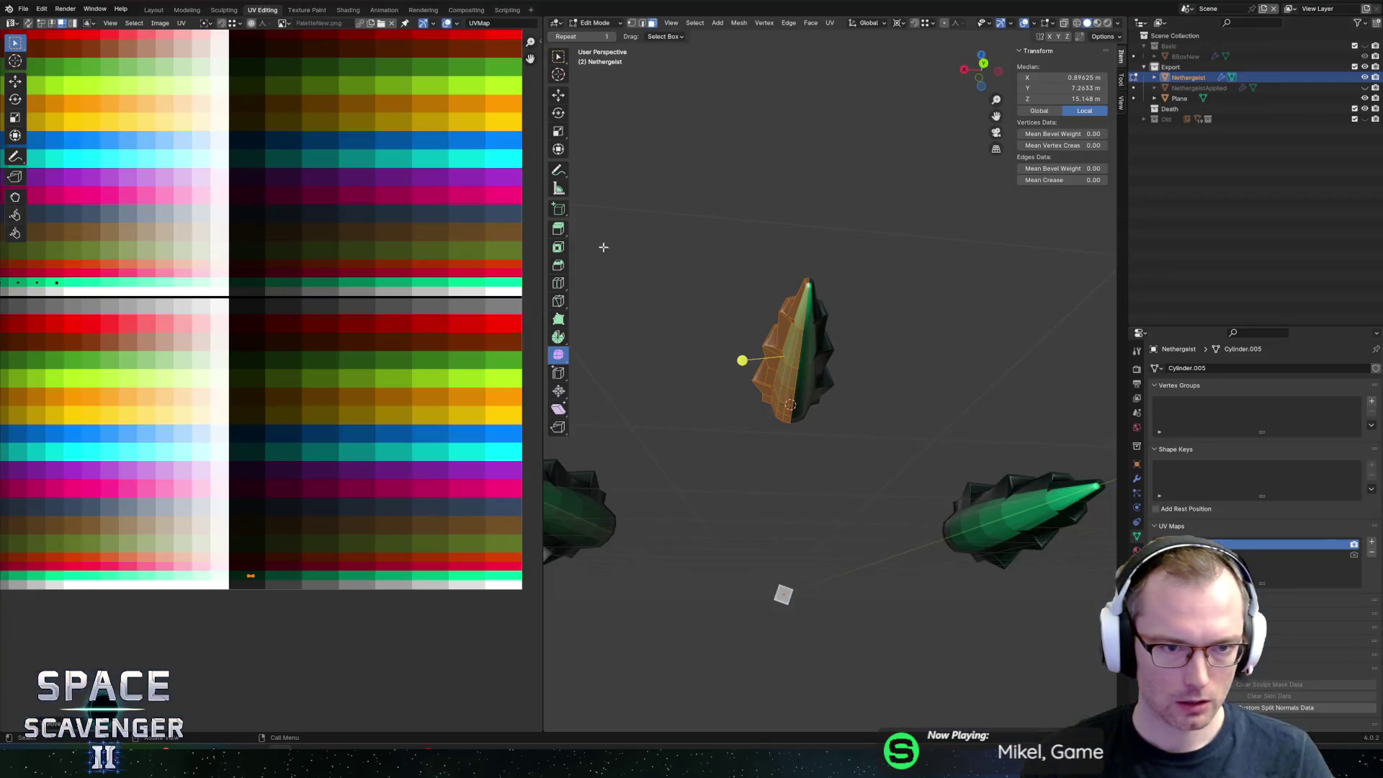
scroll(179, 276, "up", 3)
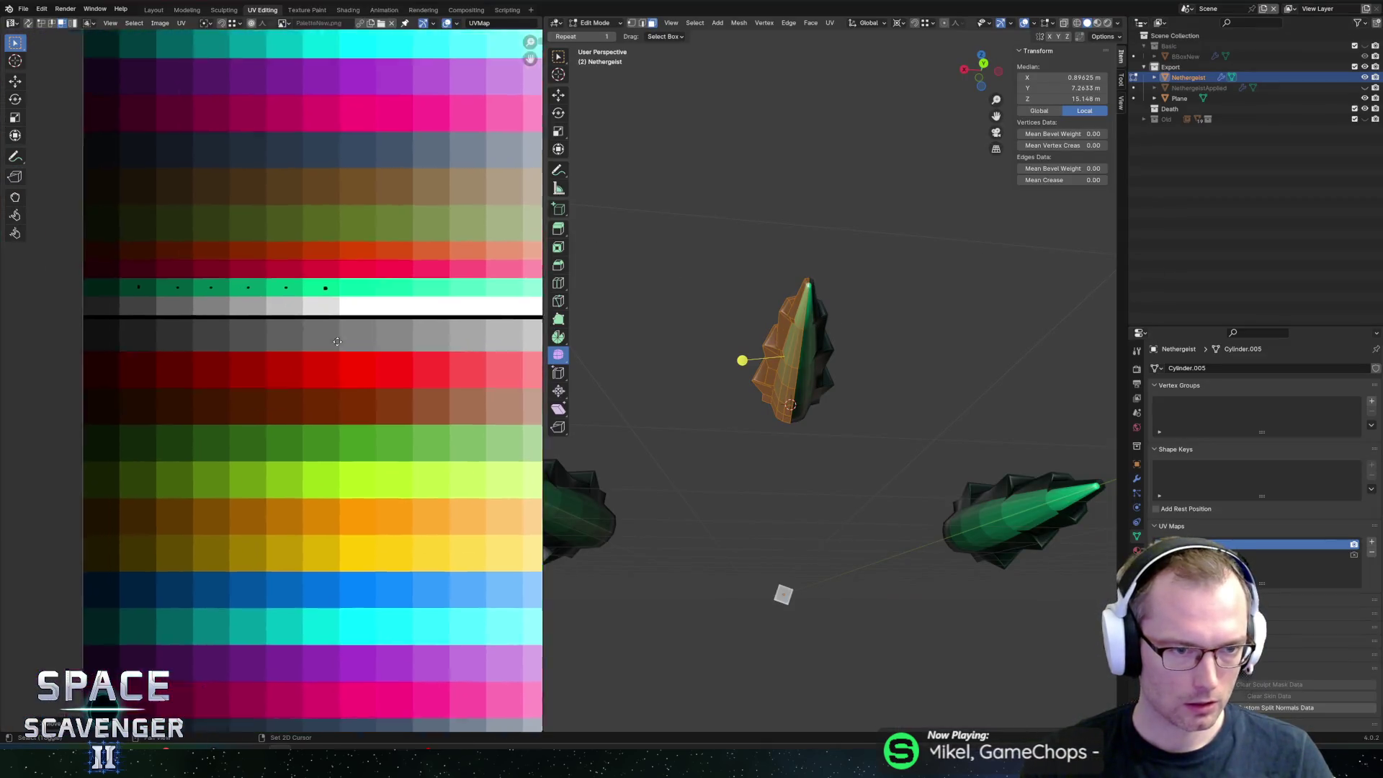
left_click_drag(208, 307, 461, 411)
key("g")
key("x")
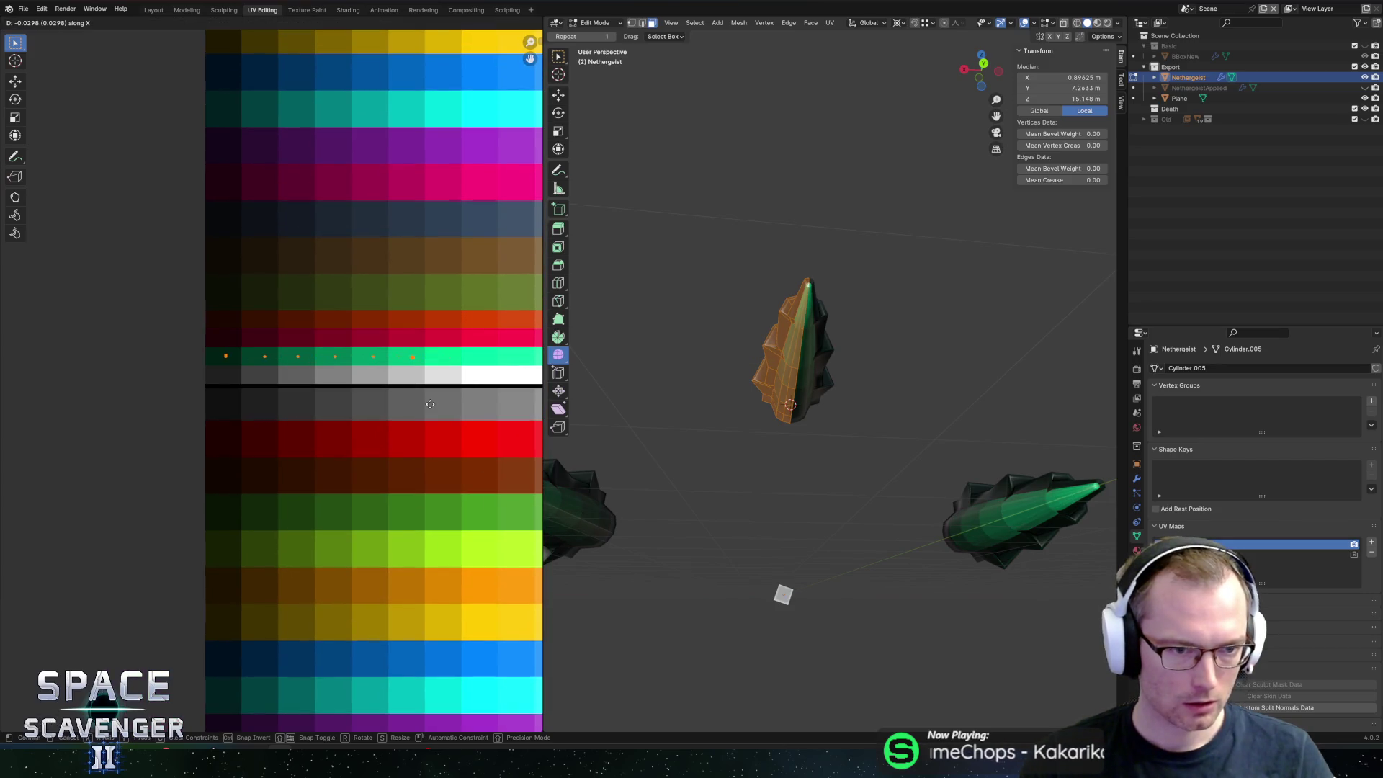
left_click(430, 404)
key("g")
key("x")
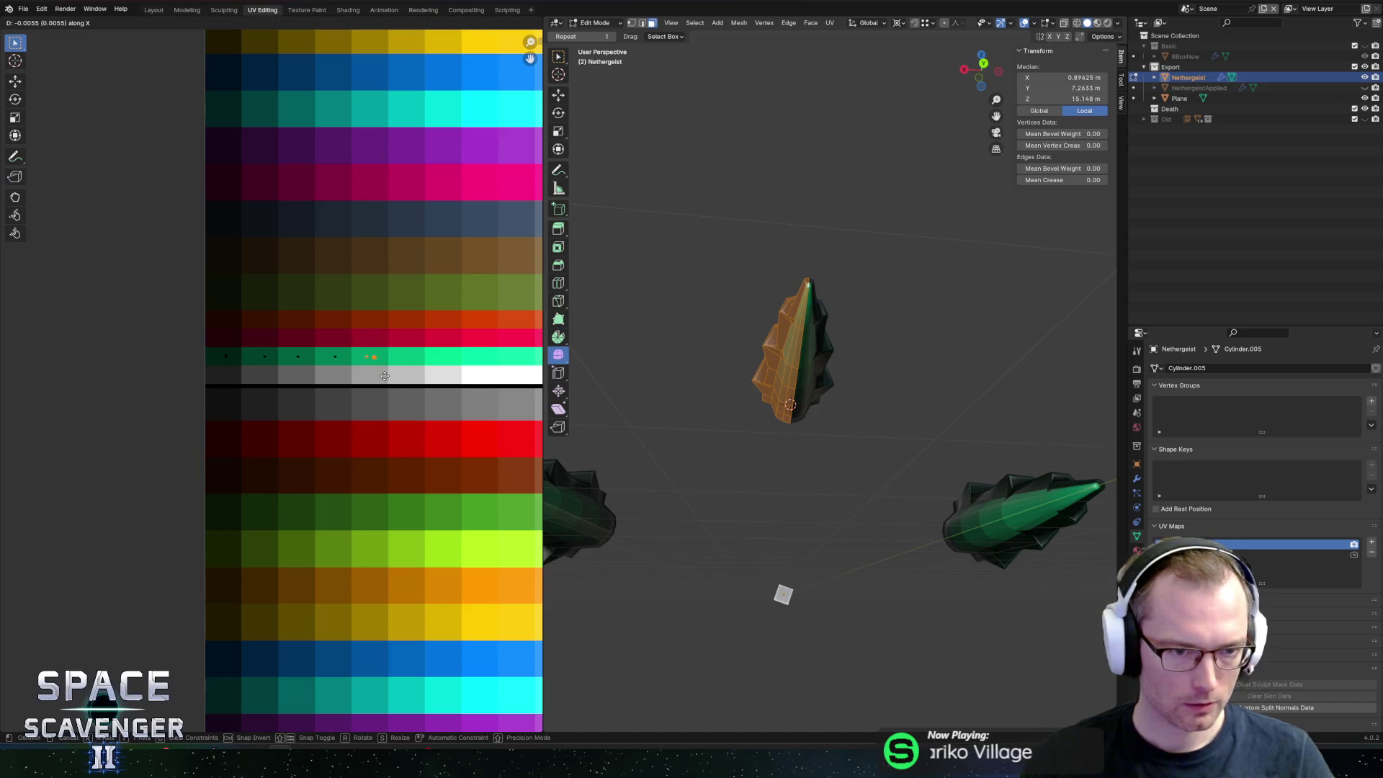
left_click(704, 302)
key("ctrl+shift+e")
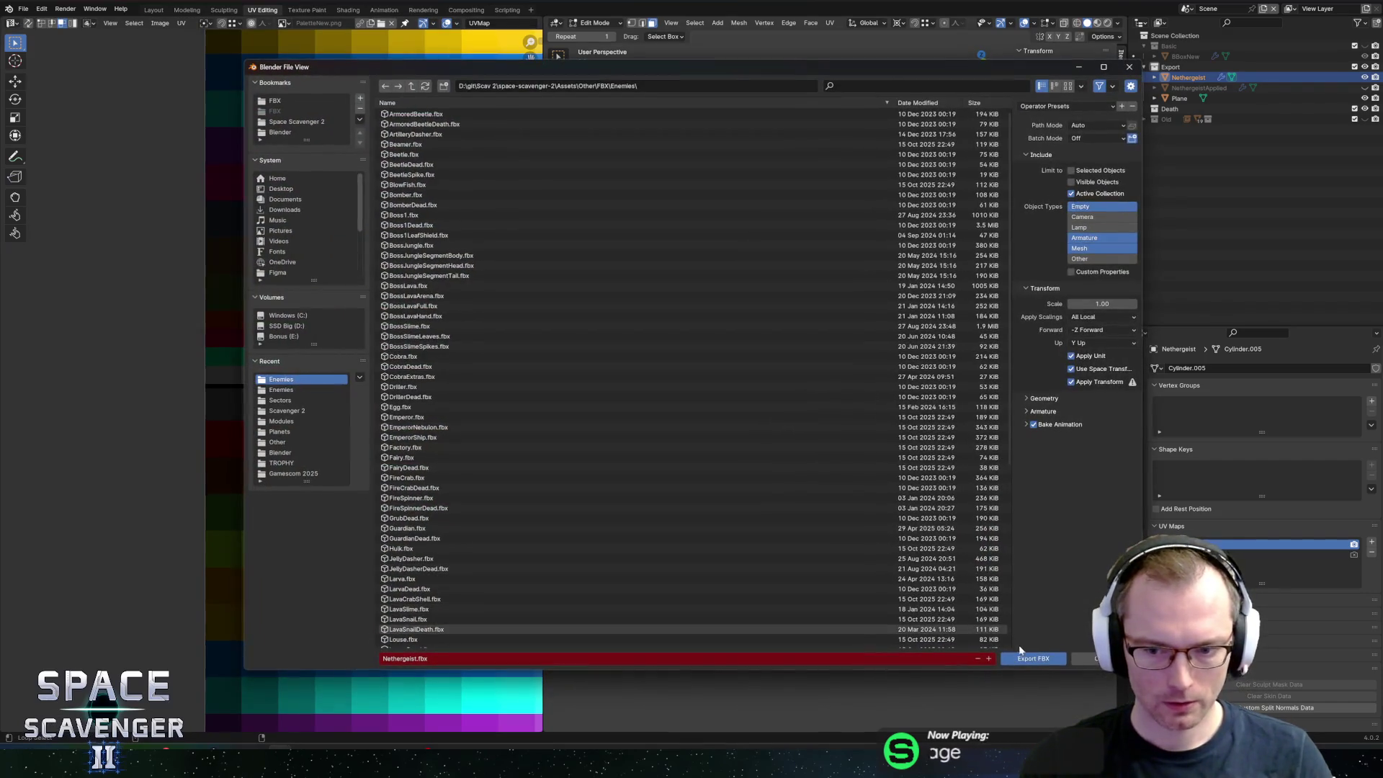
left_click(1022, 657)
- Reselect the green-row UVs, move them up onto the pink row, and export again
key("alt+Tab")
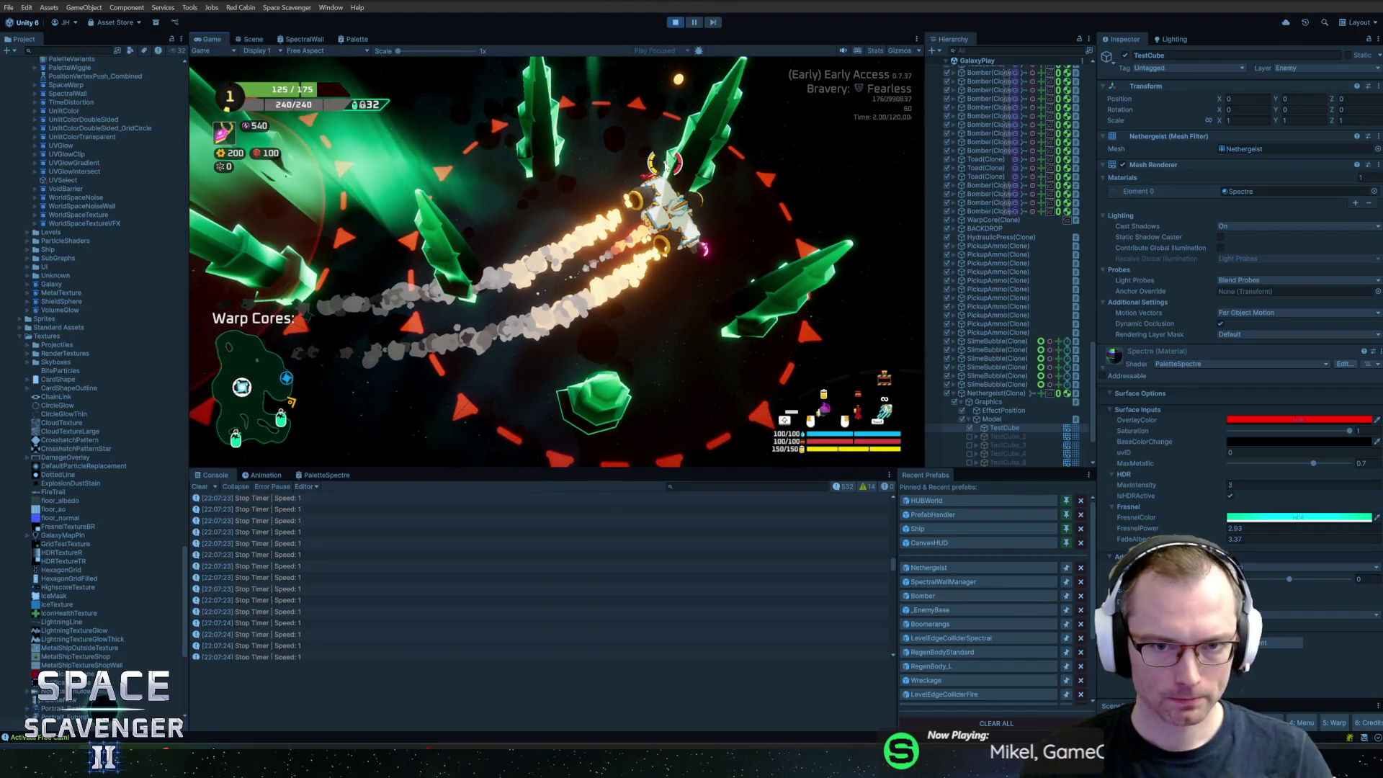
key("alt+Tab")
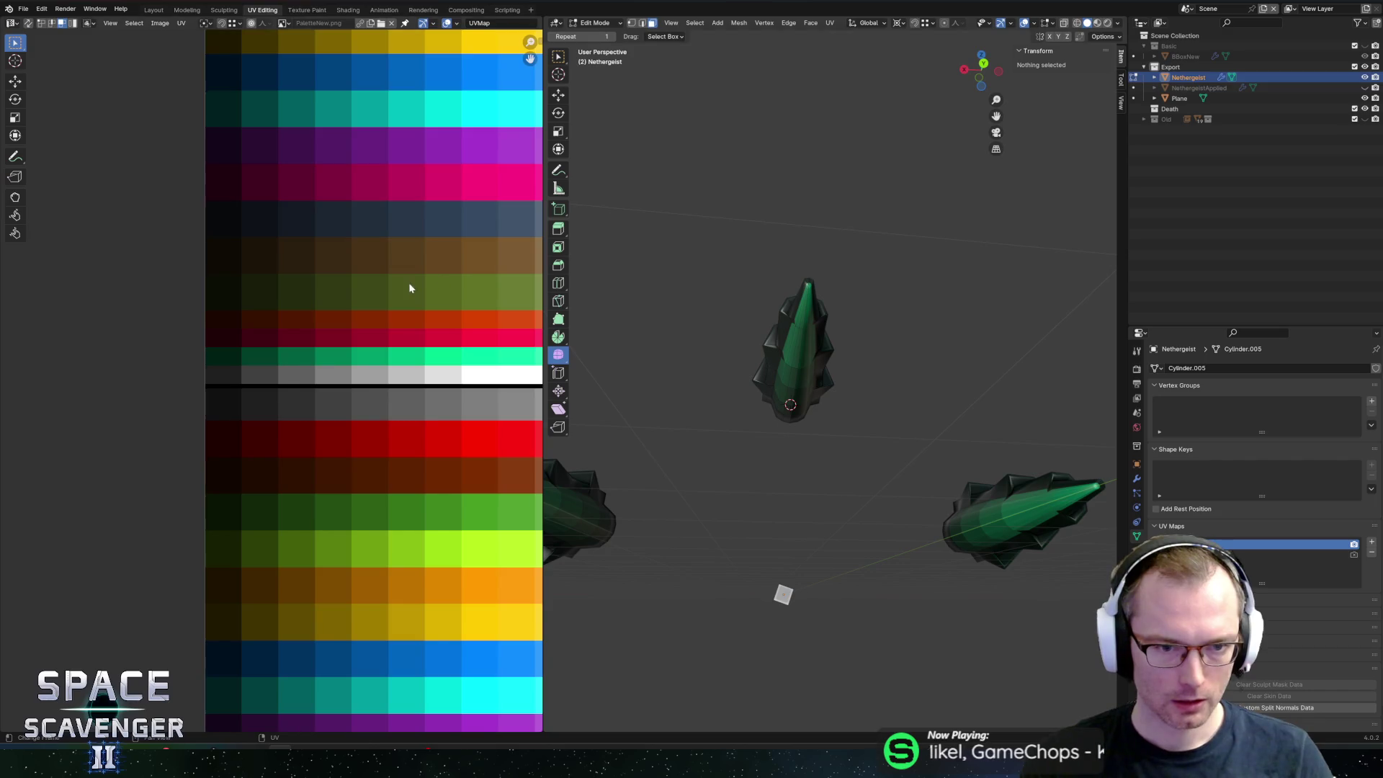
scroll(409, 288, "down", 1)
left_click(777, 348)
left_click_drag(435, 418, 370, 388)
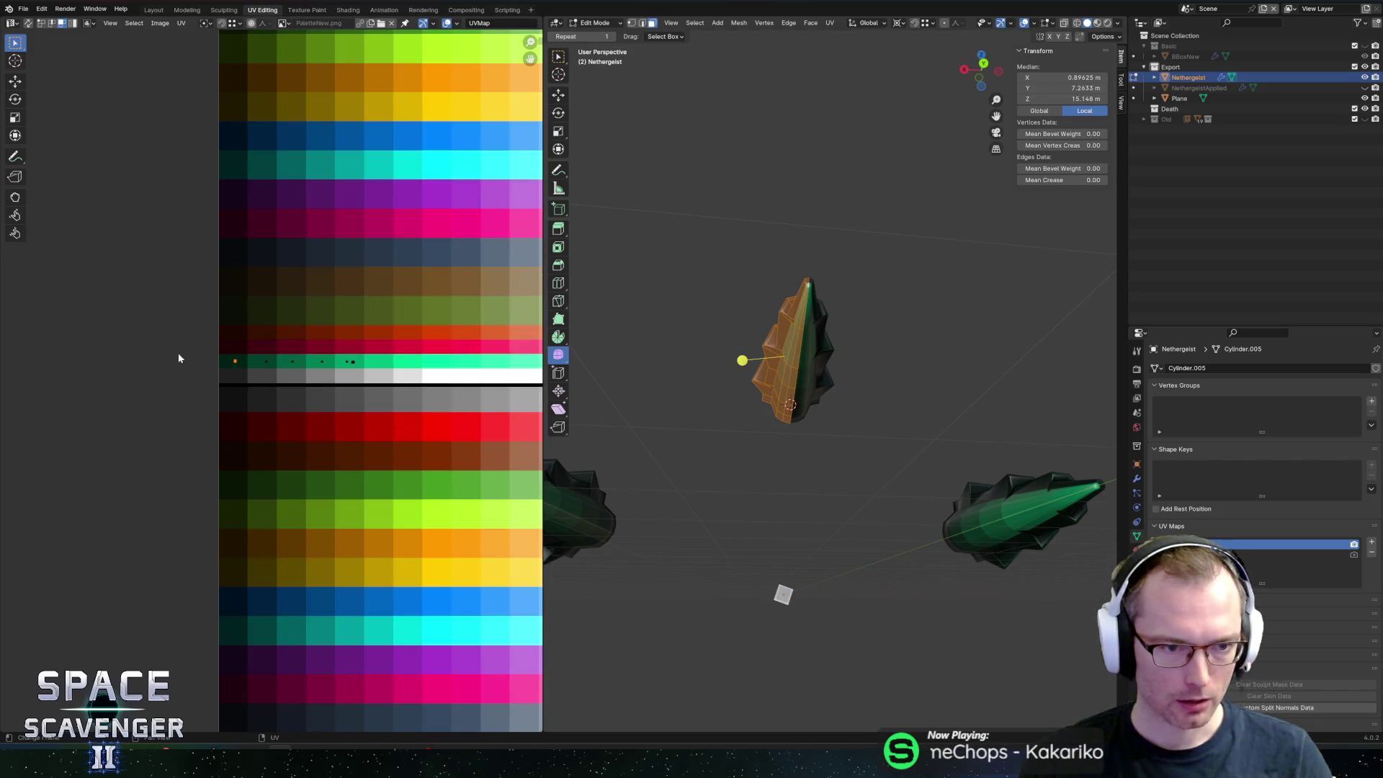
key("g")
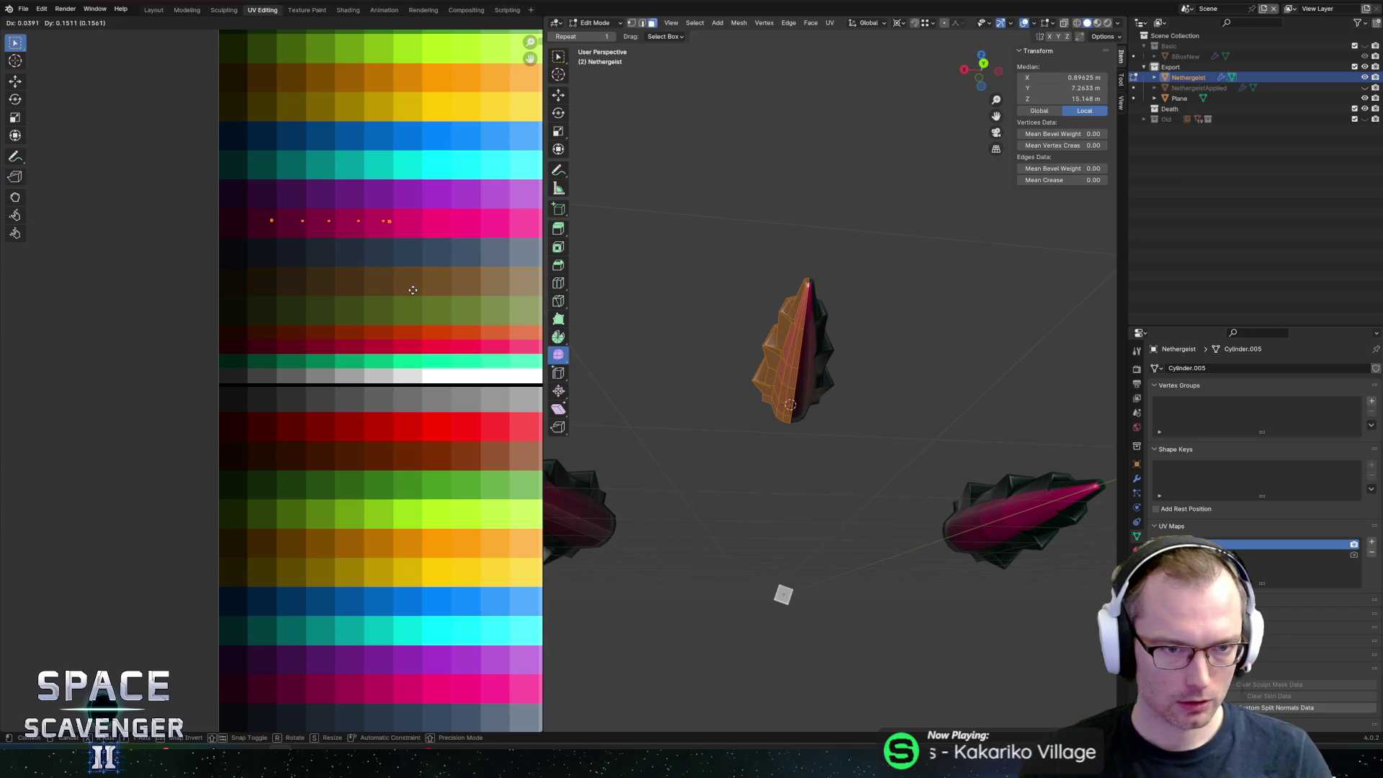
key("ctrl+shift+s")
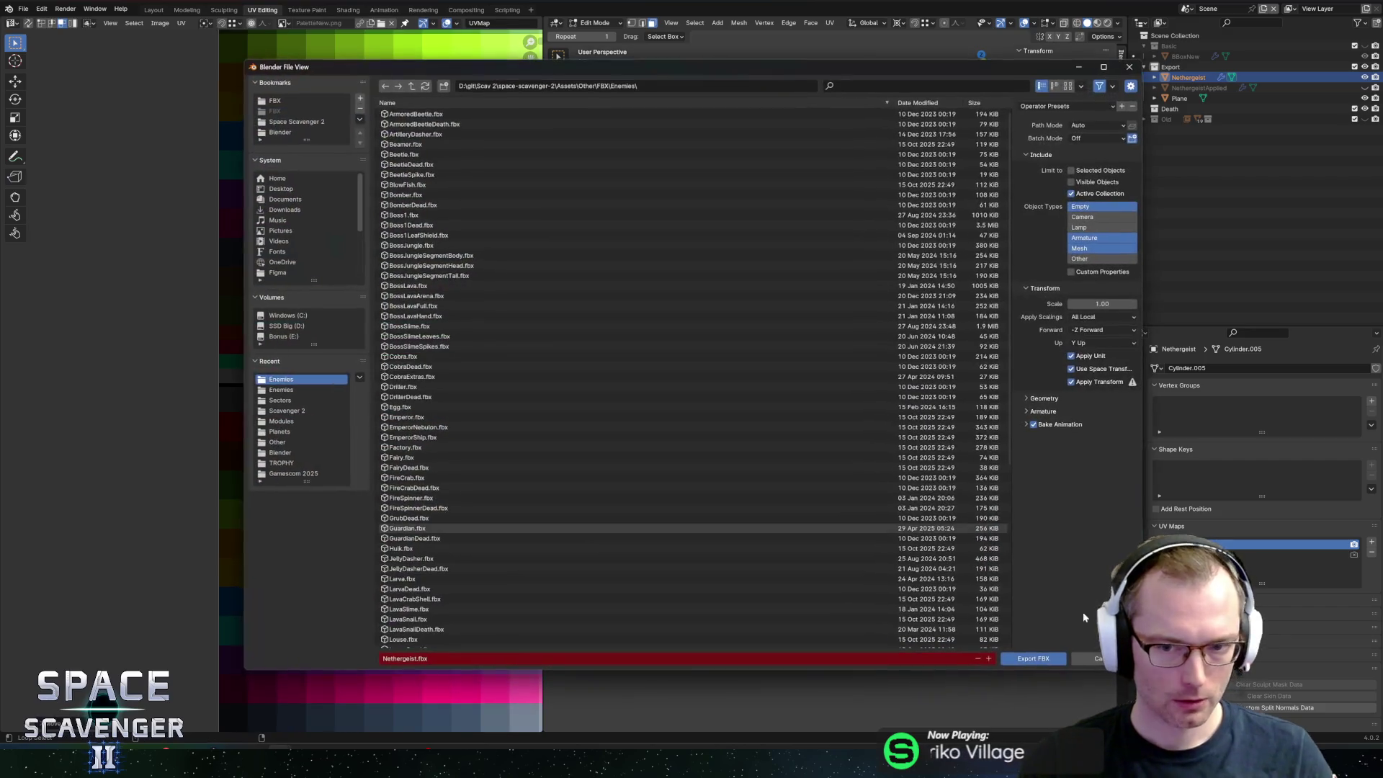
key("alt+Tab")
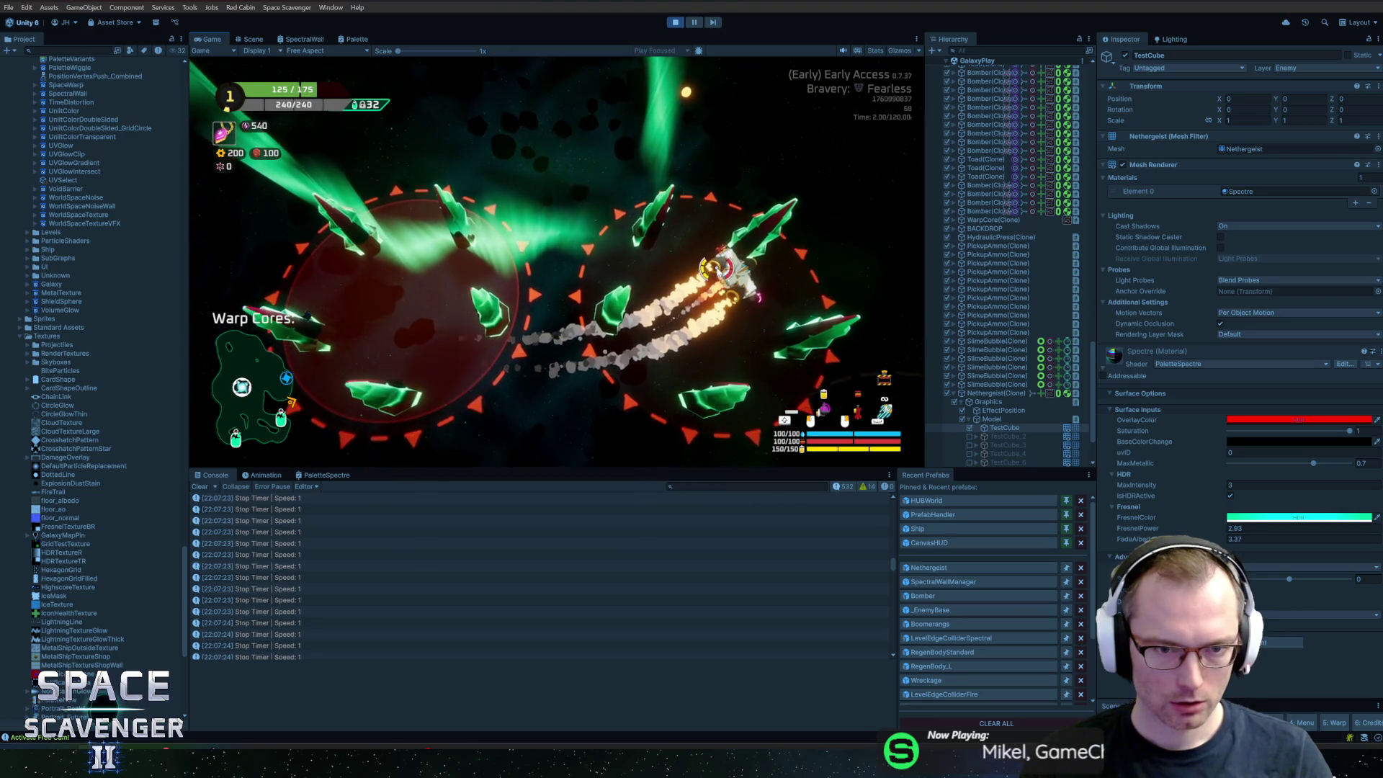
- Shift the nearby UV points horizontally and re-export the updated Nethergeist.fbx
key("alt+Tab")
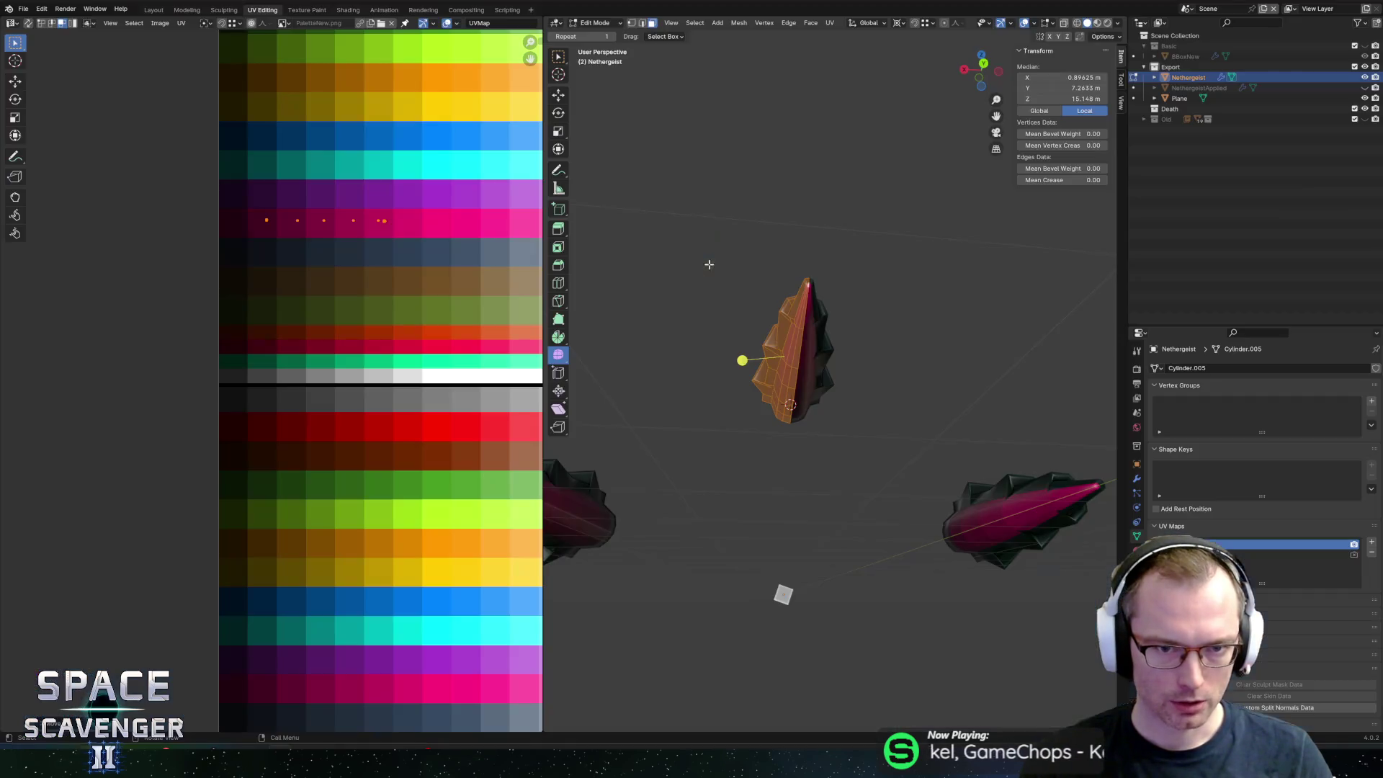
key("g")
left_click(284, 252)
left_click_drag(254, 171, 312, 237)
key("g")
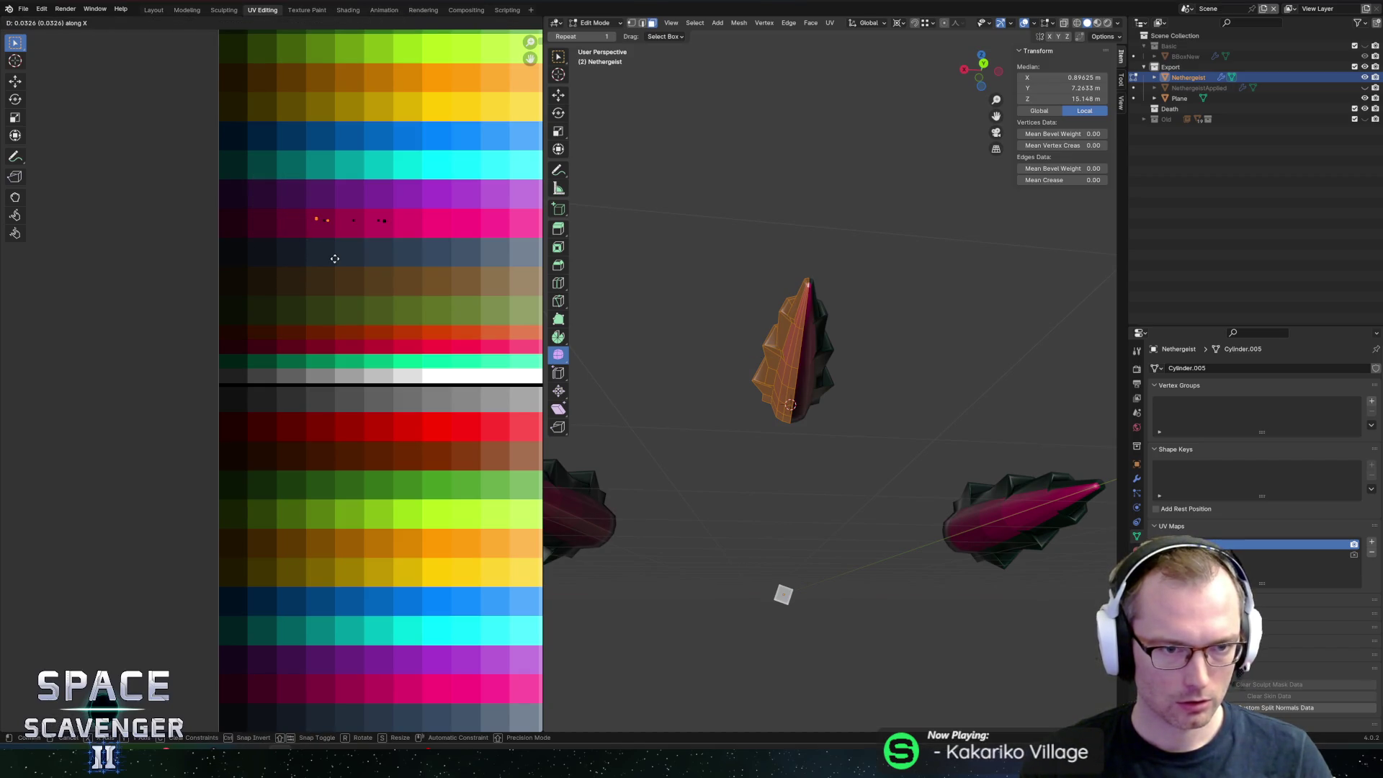
left_click(335, 259)
left_click(382, 255)
left_click(696, 243)
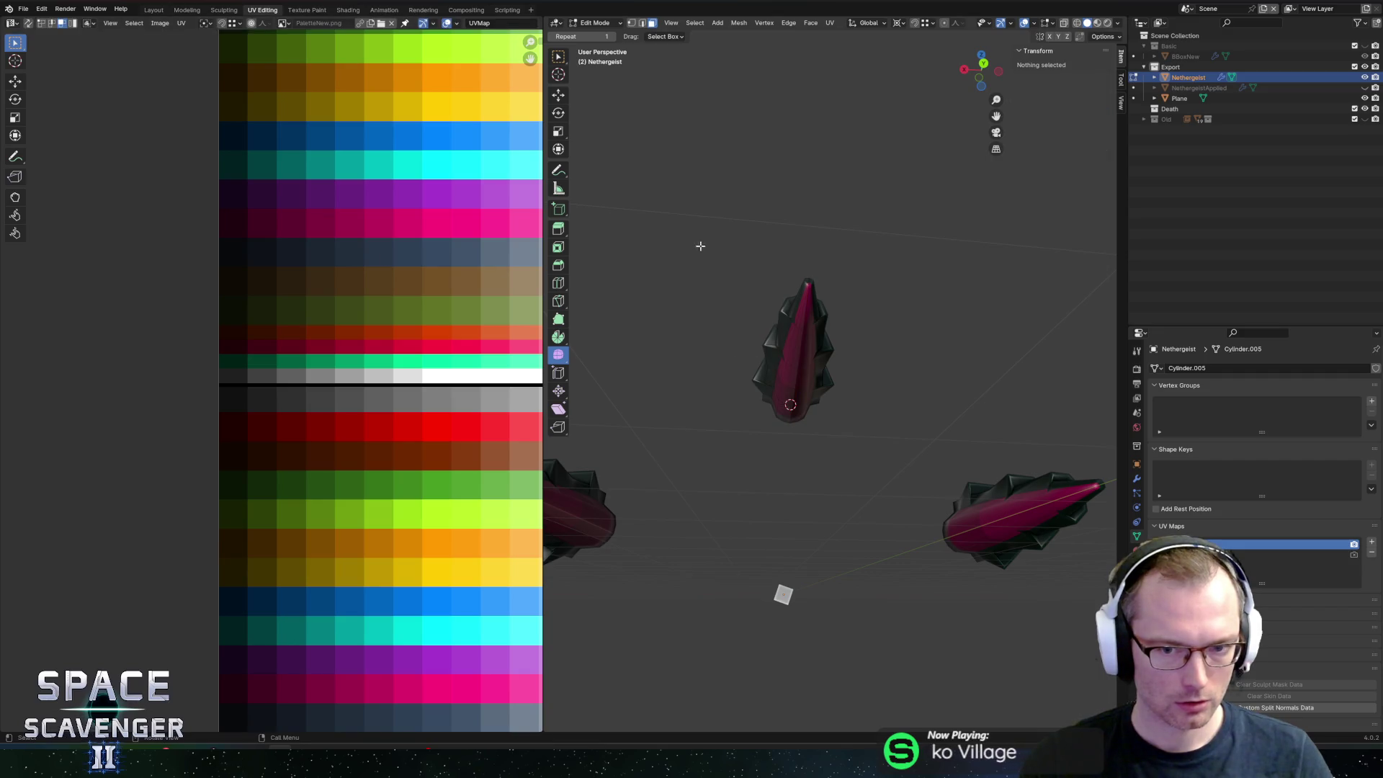
key("F3")
key("Return")
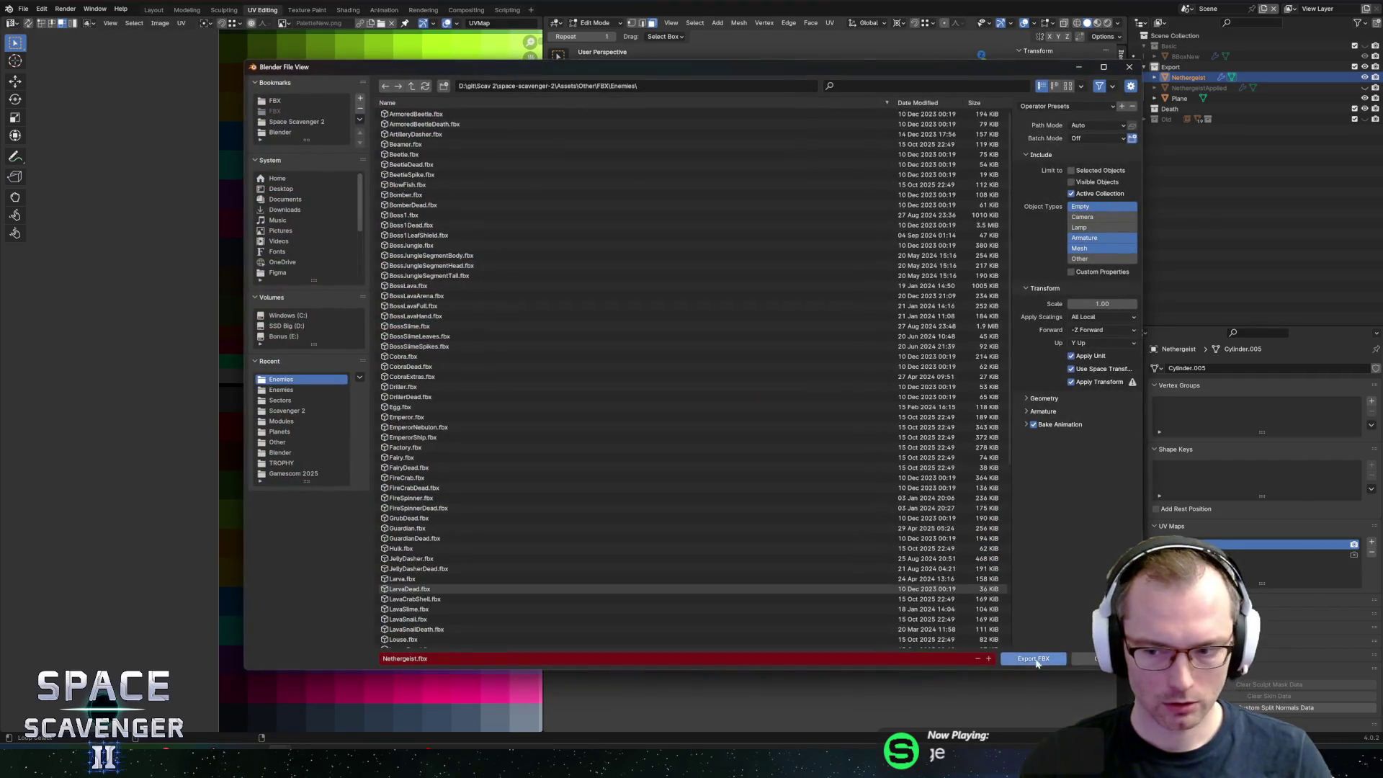
left_click(1036, 661)
key("alt+Tab")
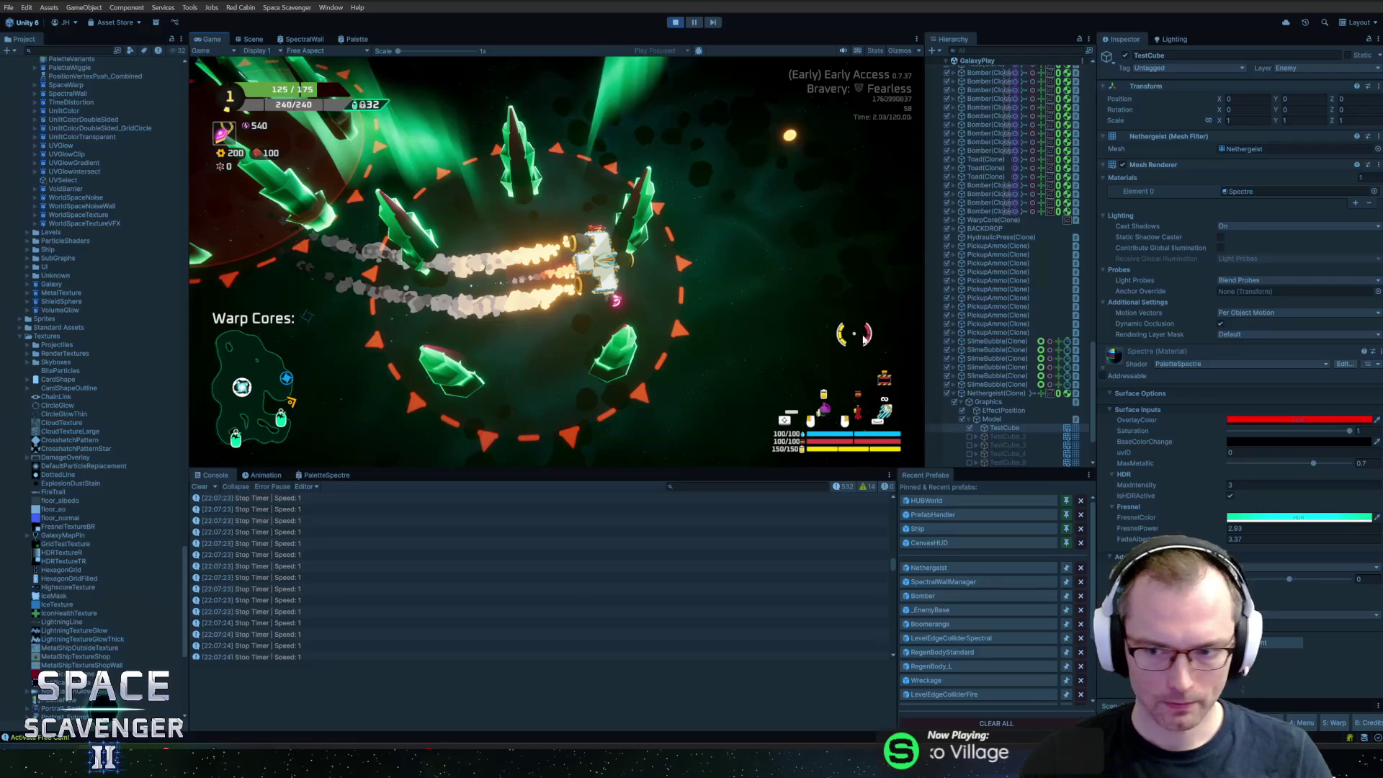
- Set the material's fade albedo strength to 1.73, then fine-tune it by dragging
left_click(1303, 539)
type("1.73")
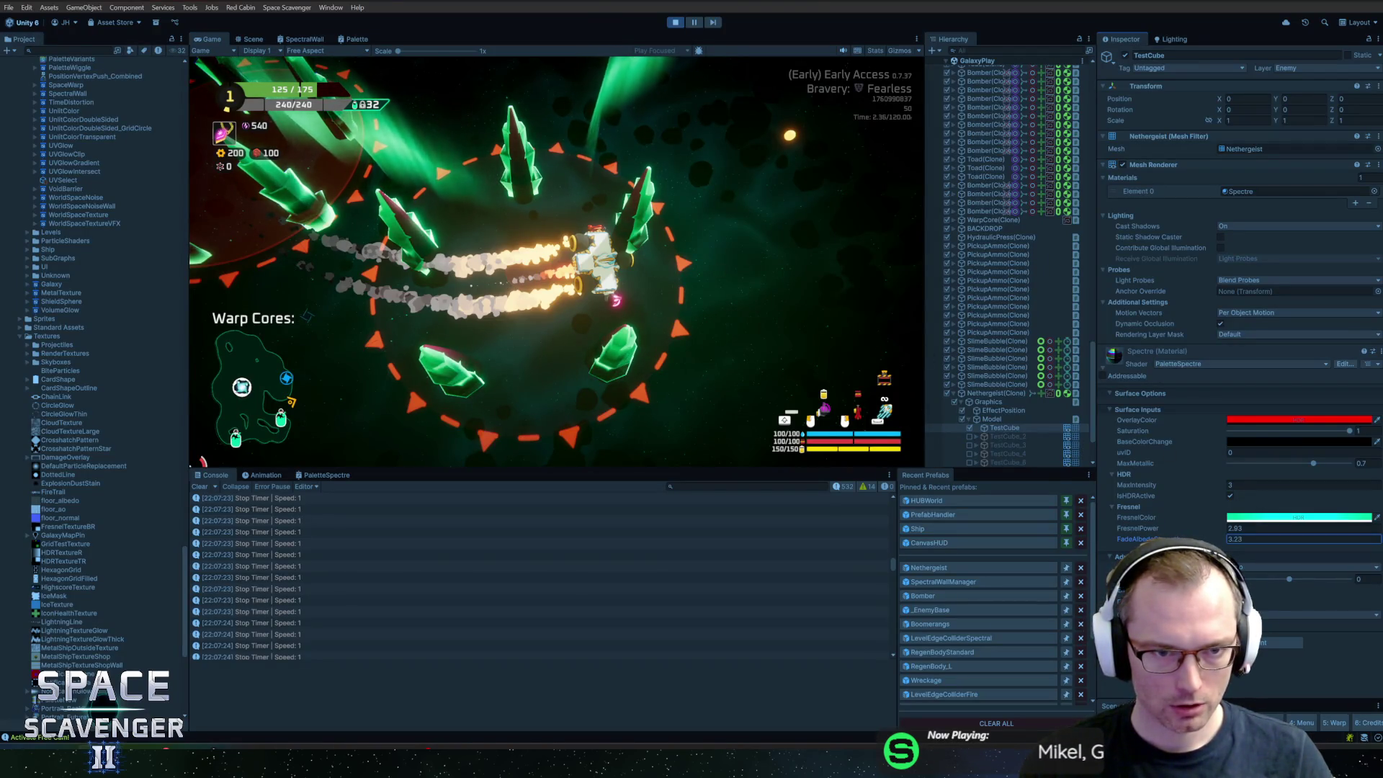
mouse_move(1222, 549)
left_mouse_down()
mouse_move(1188, 551)
mouse_move(1274, 546)
left_mouse_up()
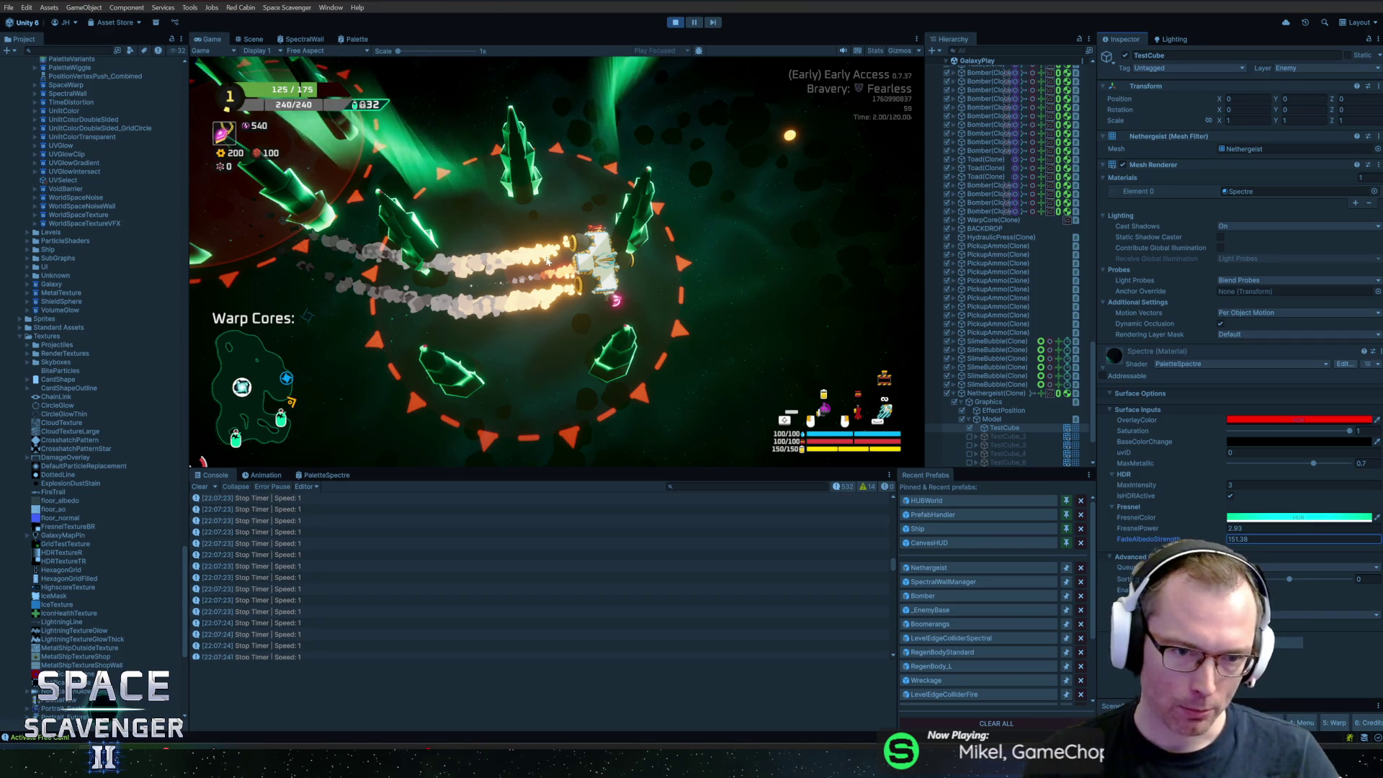
left_click(578, 241)
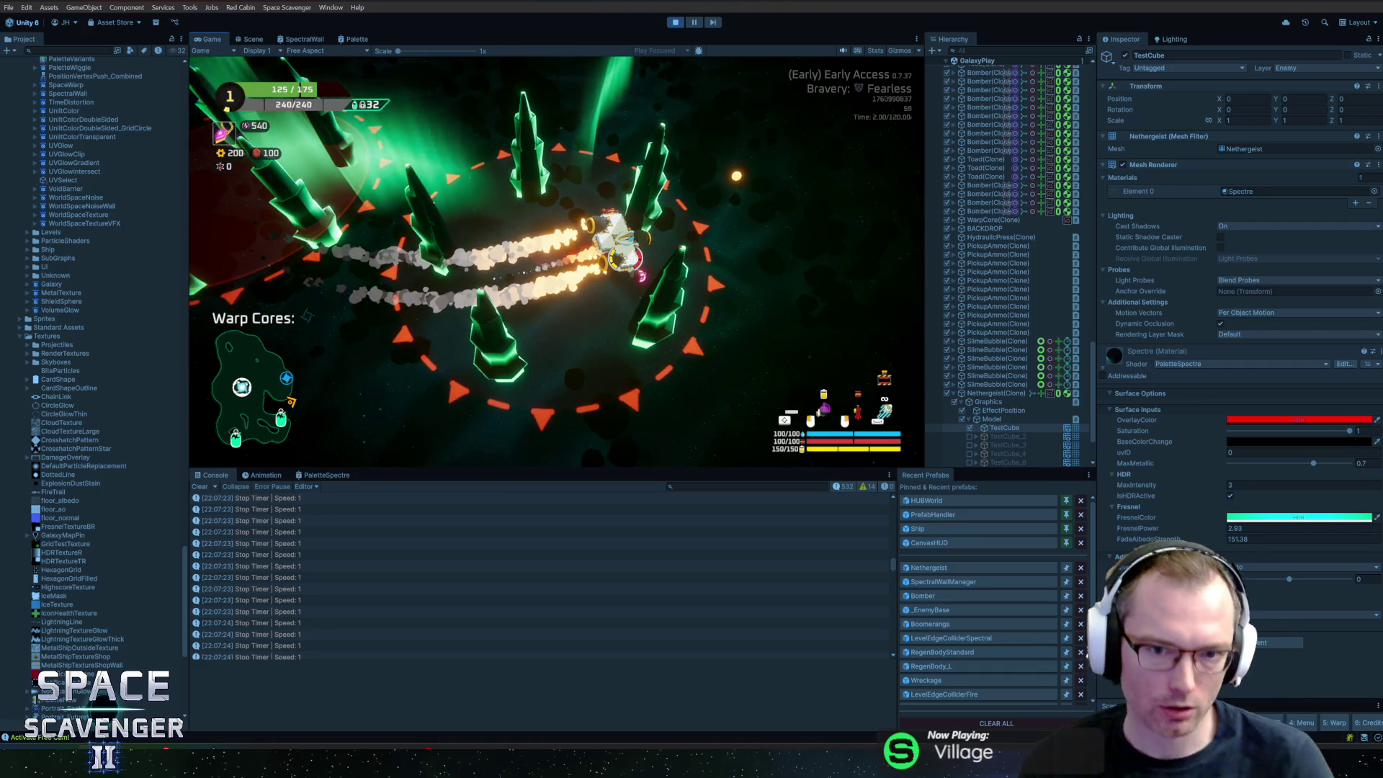
- Drag the splitter up to enlarge the PaletteSpectre shader graph panel
key("alt+Tab")
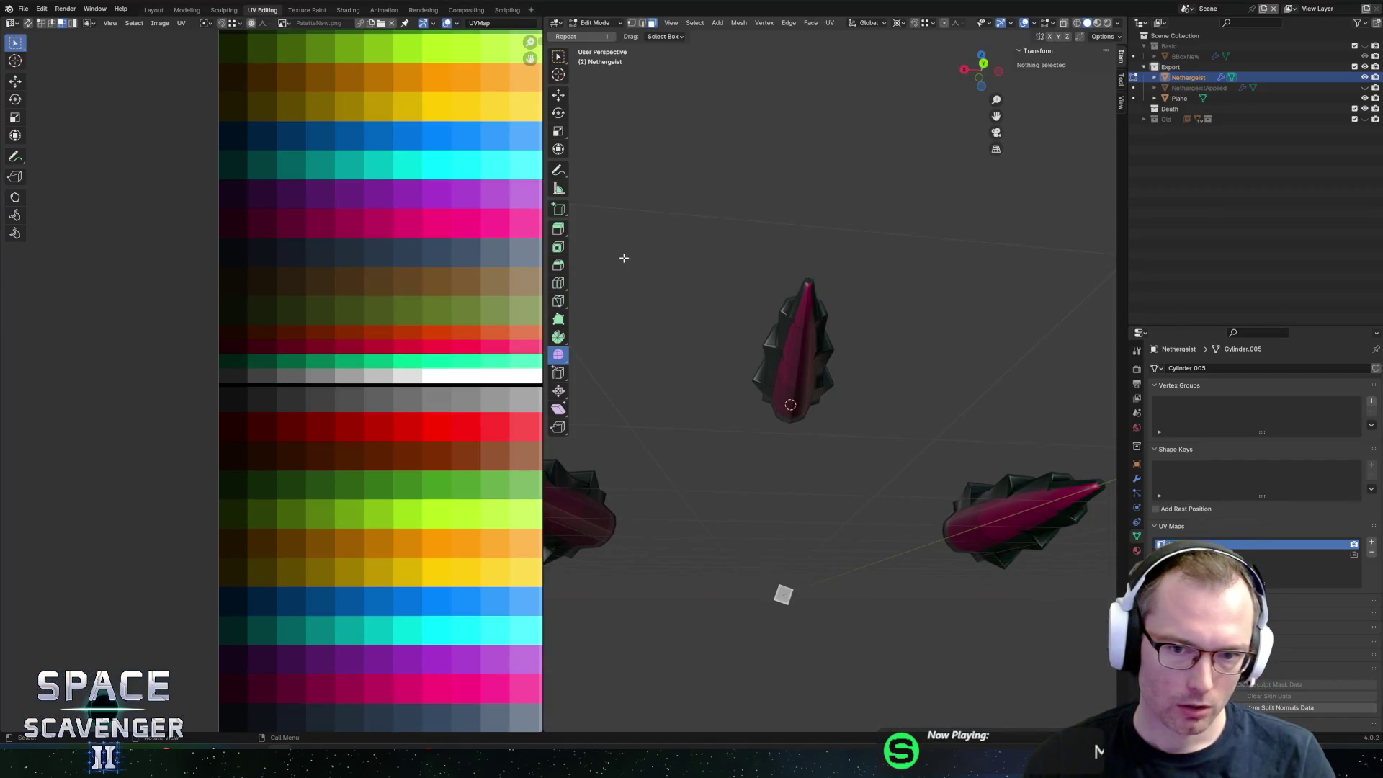
key("alt+Tab")
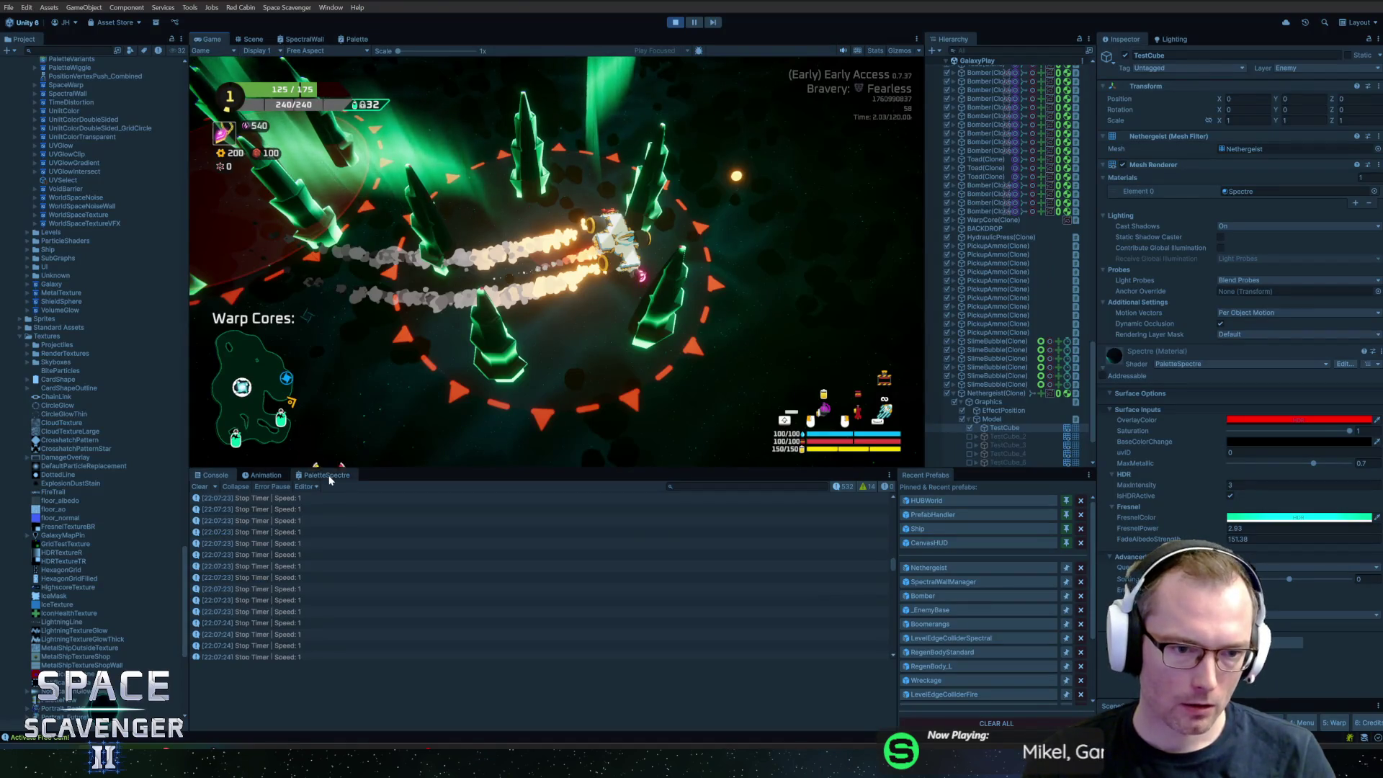
left_click_drag(423, 470, 453, 410)
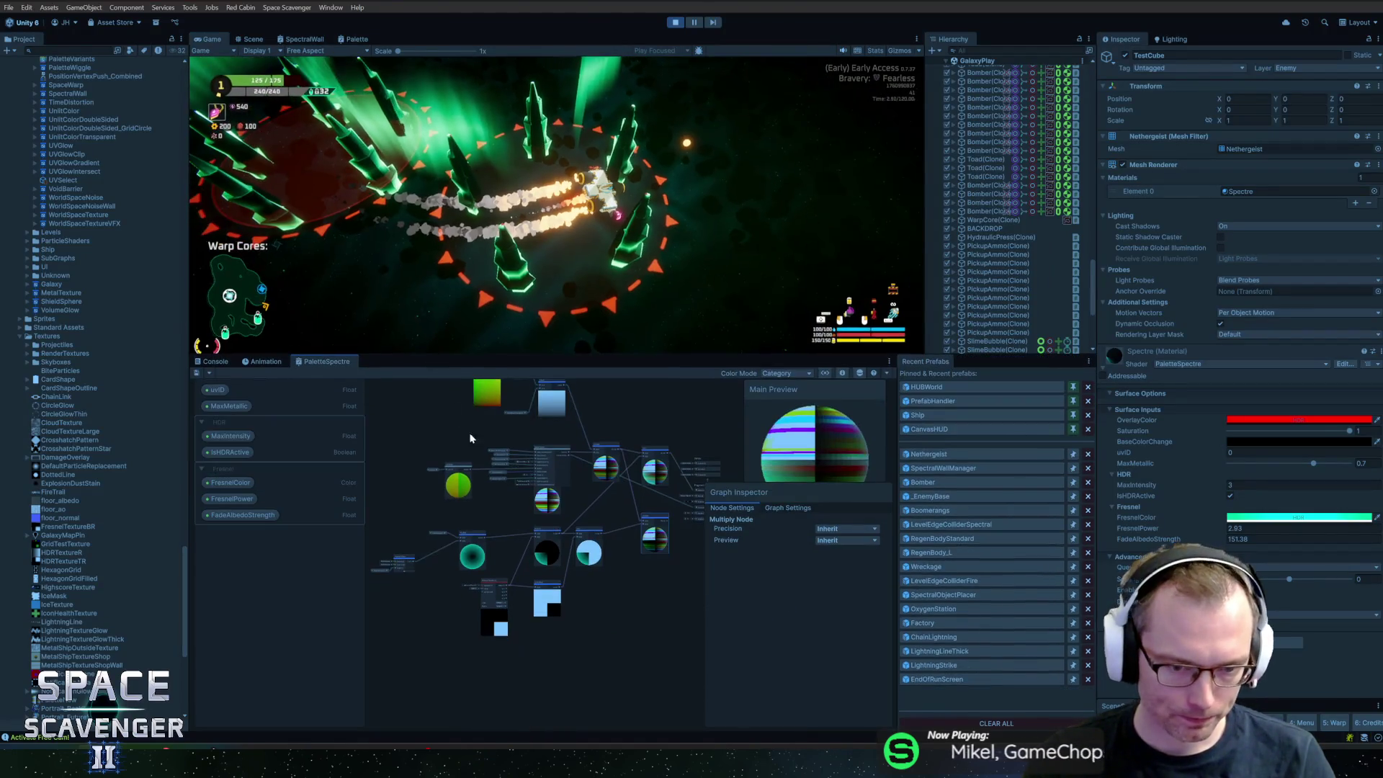
scroll(618, 596, "up", 4)
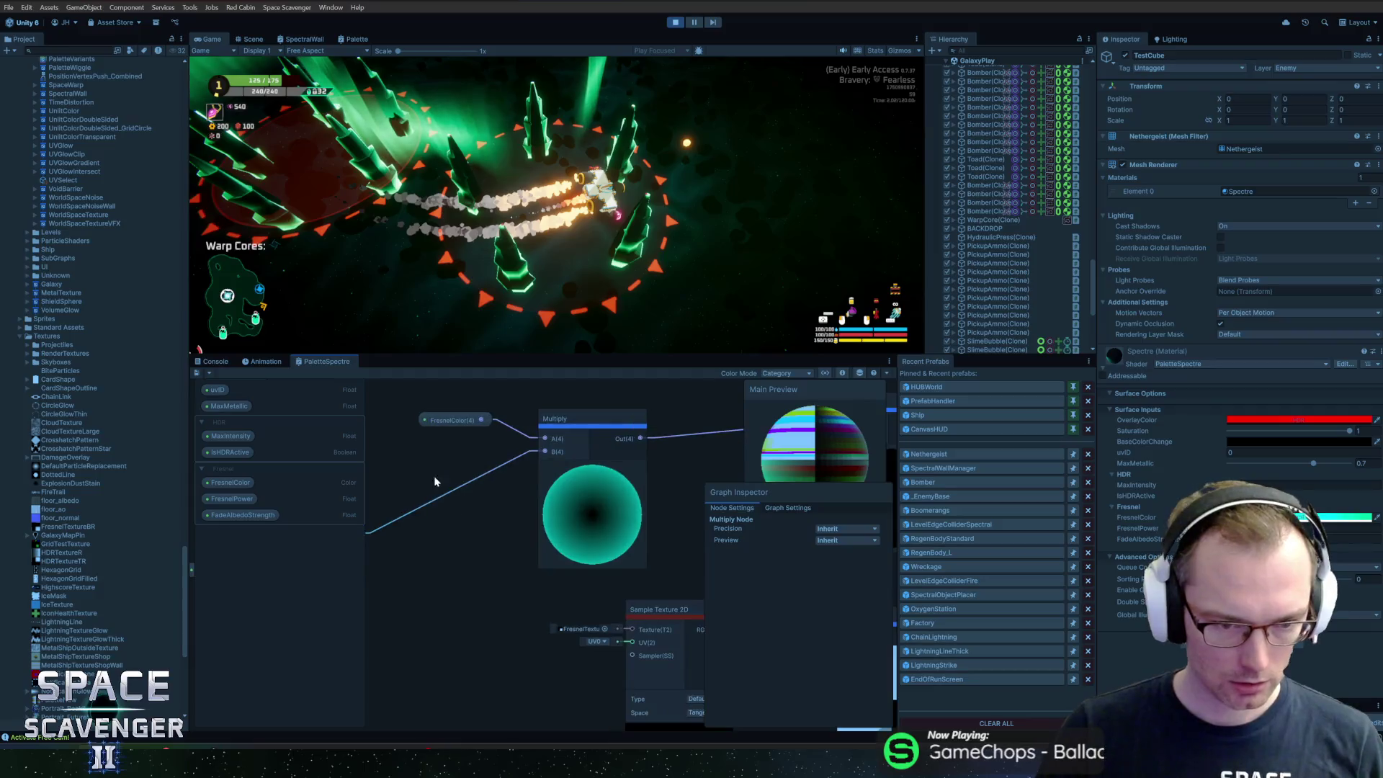
- Rearrange the Multiply, Fresnel Effect and FresnelPower nodes to make room
left_click_drag(538, 474, 519, 479)
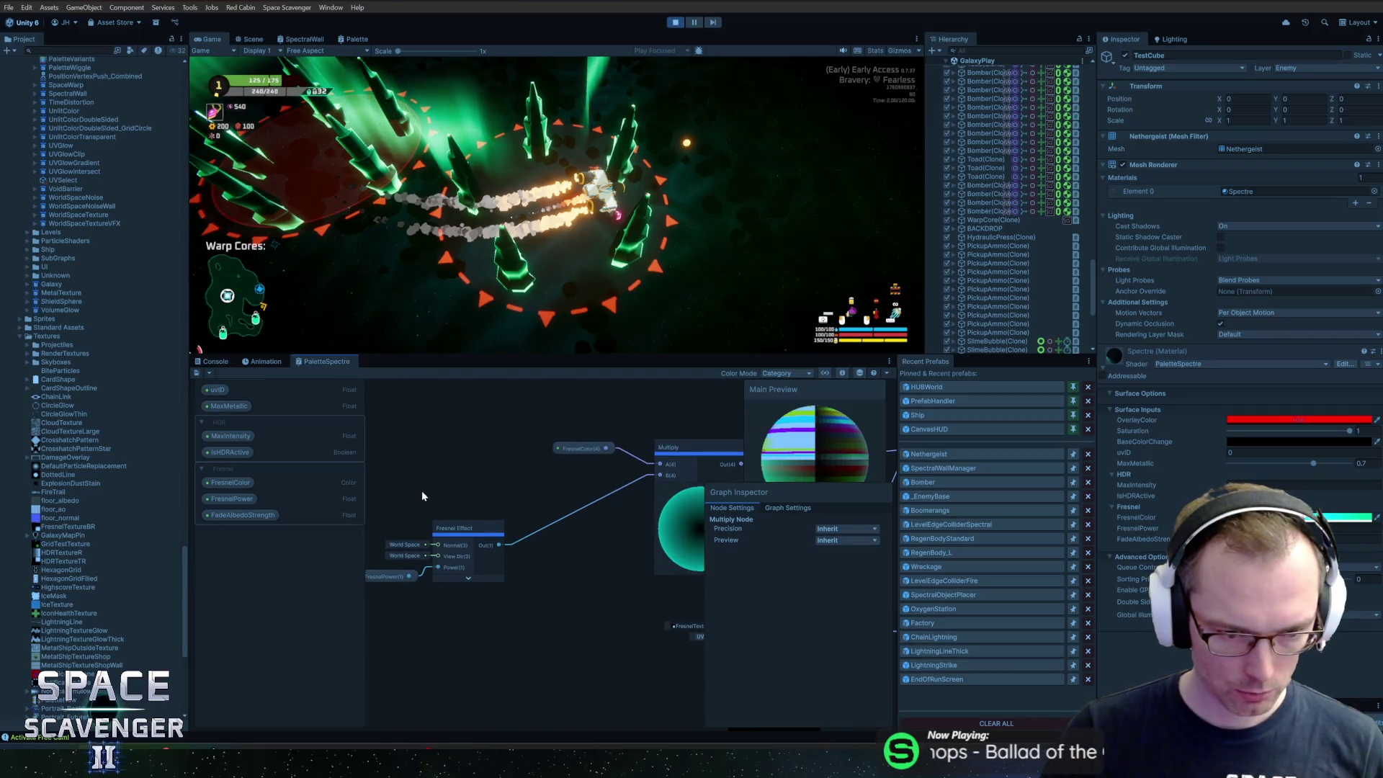
left_click_drag(399, 495, 209, 504)
mouse_move(475, 442)
left_mouse_down()
mouse_move(538, 431)
mouse_move(636, 451)
mouse_move(556, 444)
left_mouse_up()
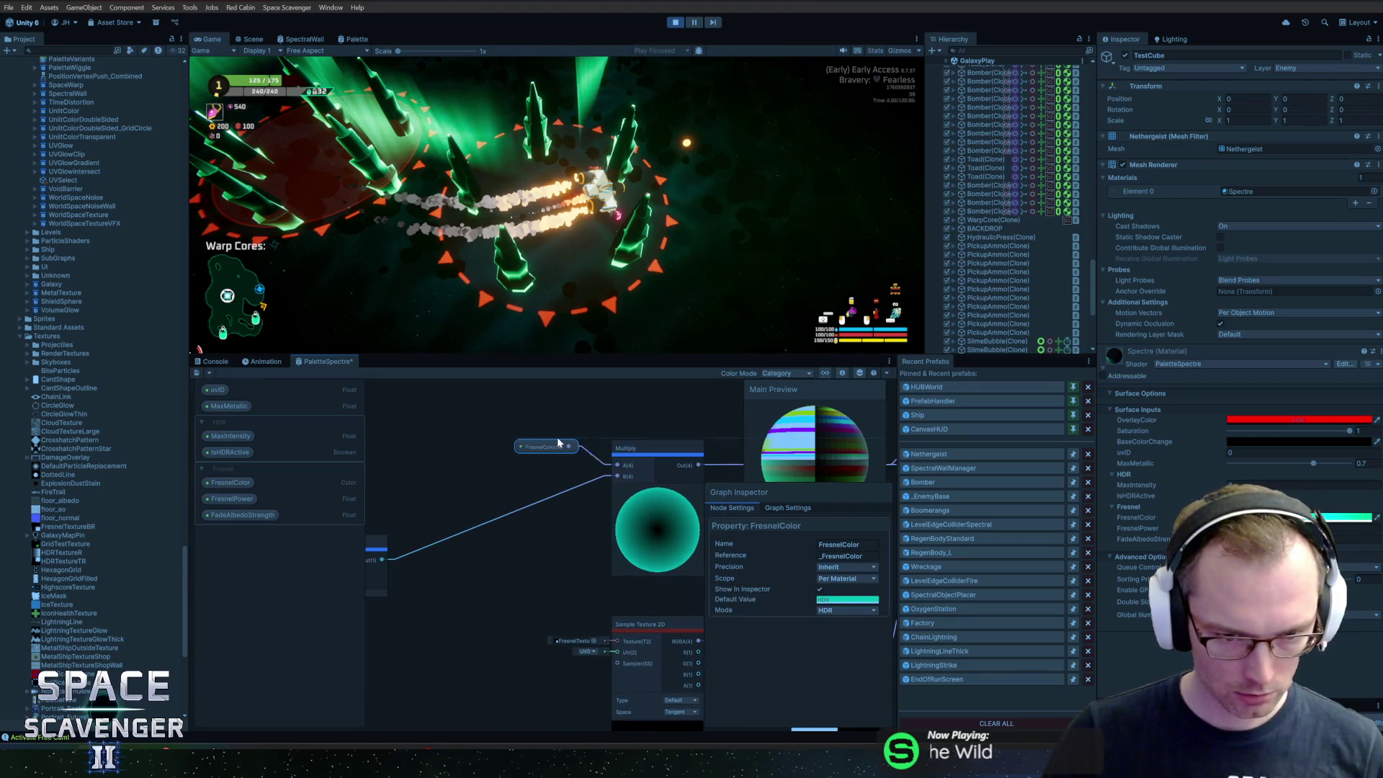
left_click_drag(391, 494, 500, 633)
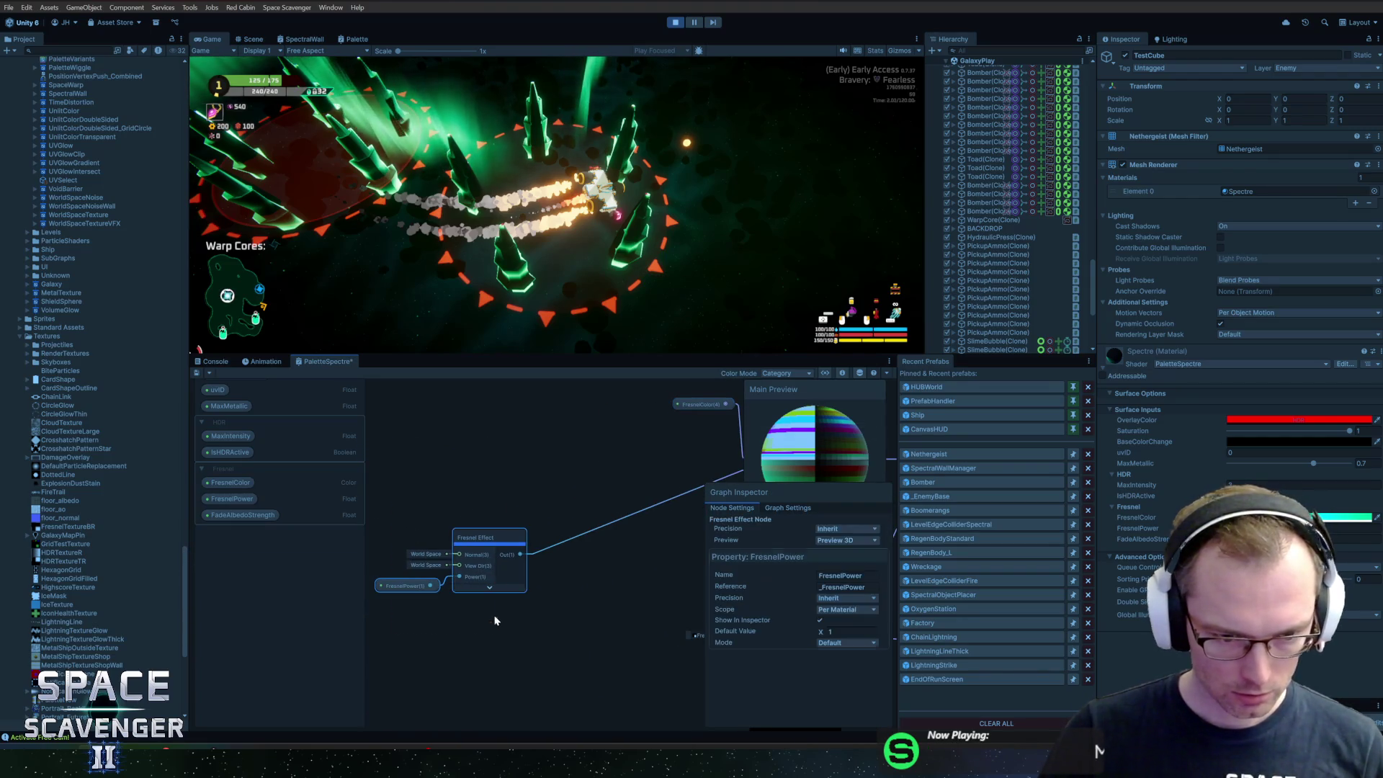
left_click_drag(483, 541, 464, 463)
left_click(517, 494)
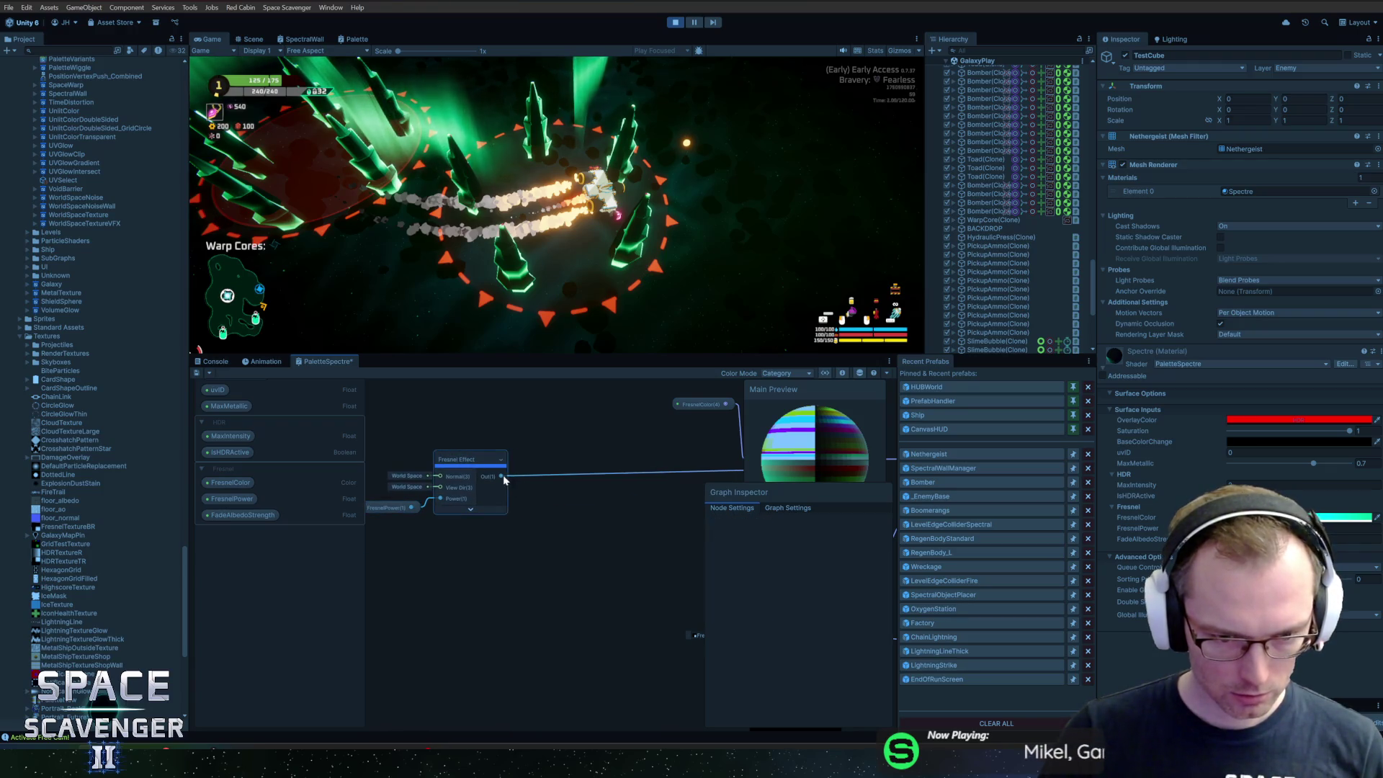
- Add a Smoothstep node fed by Fresnel Effect's output and wire it into Multiply's B
left_click_drag(574, 501, 573, 491)
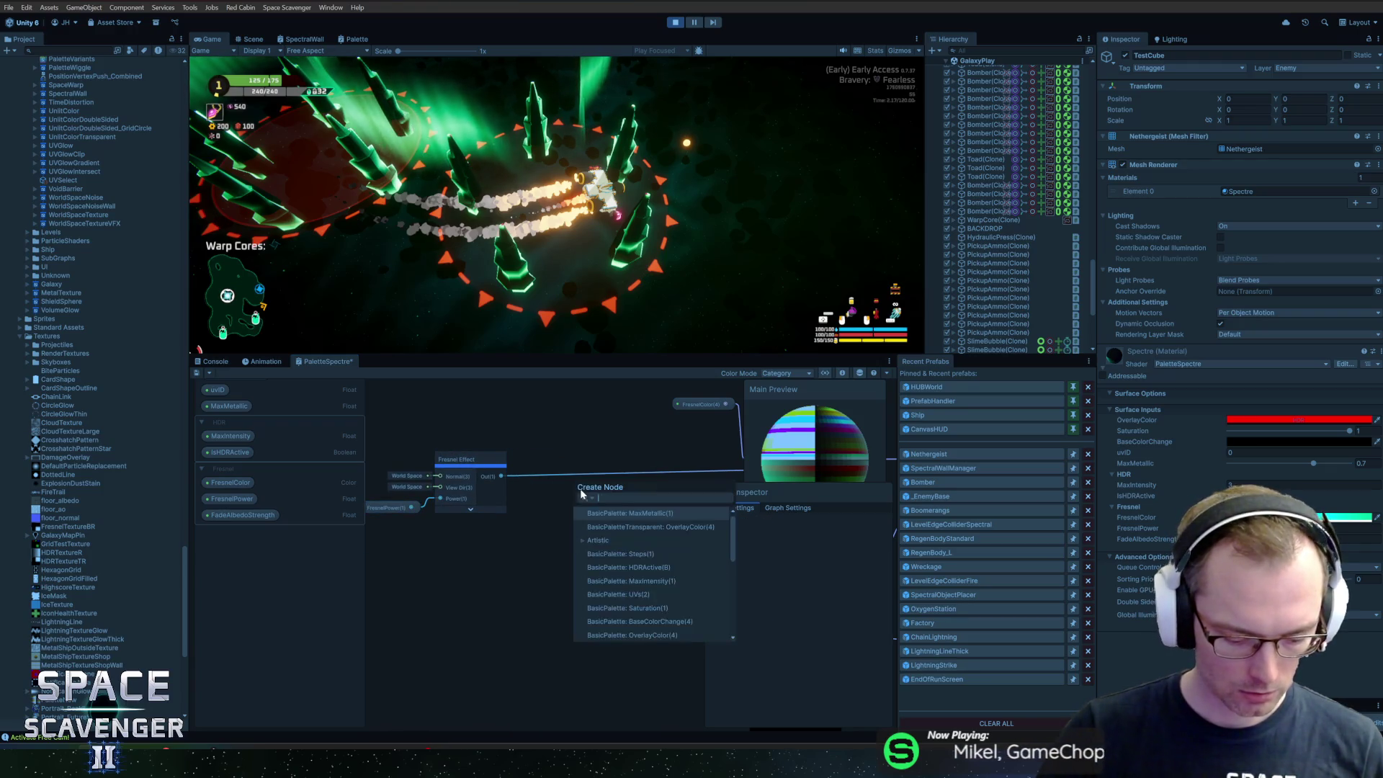
type("smoother")
key("BackSpace")
key("BackSpace")
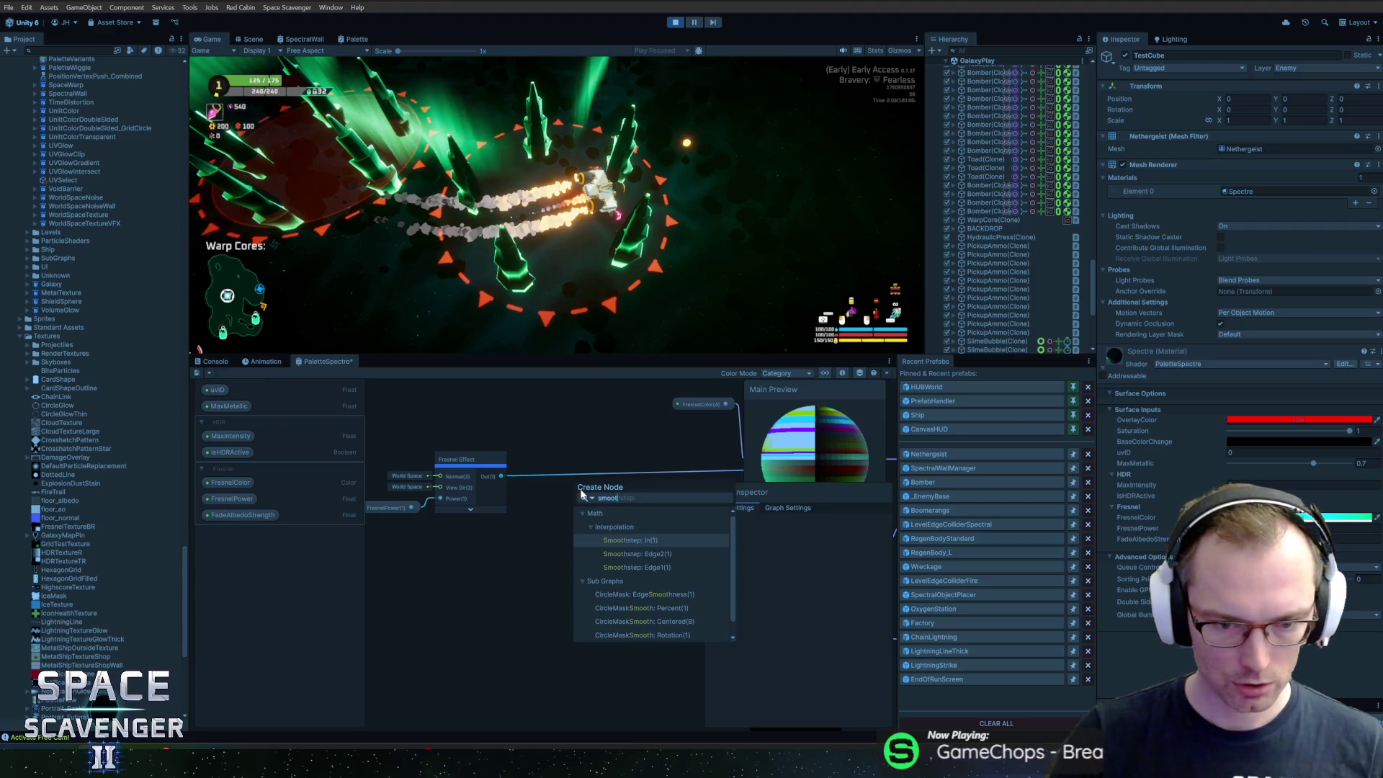
key("Up")
key("Return")
left_click_drag(589, 475, 608, 455)
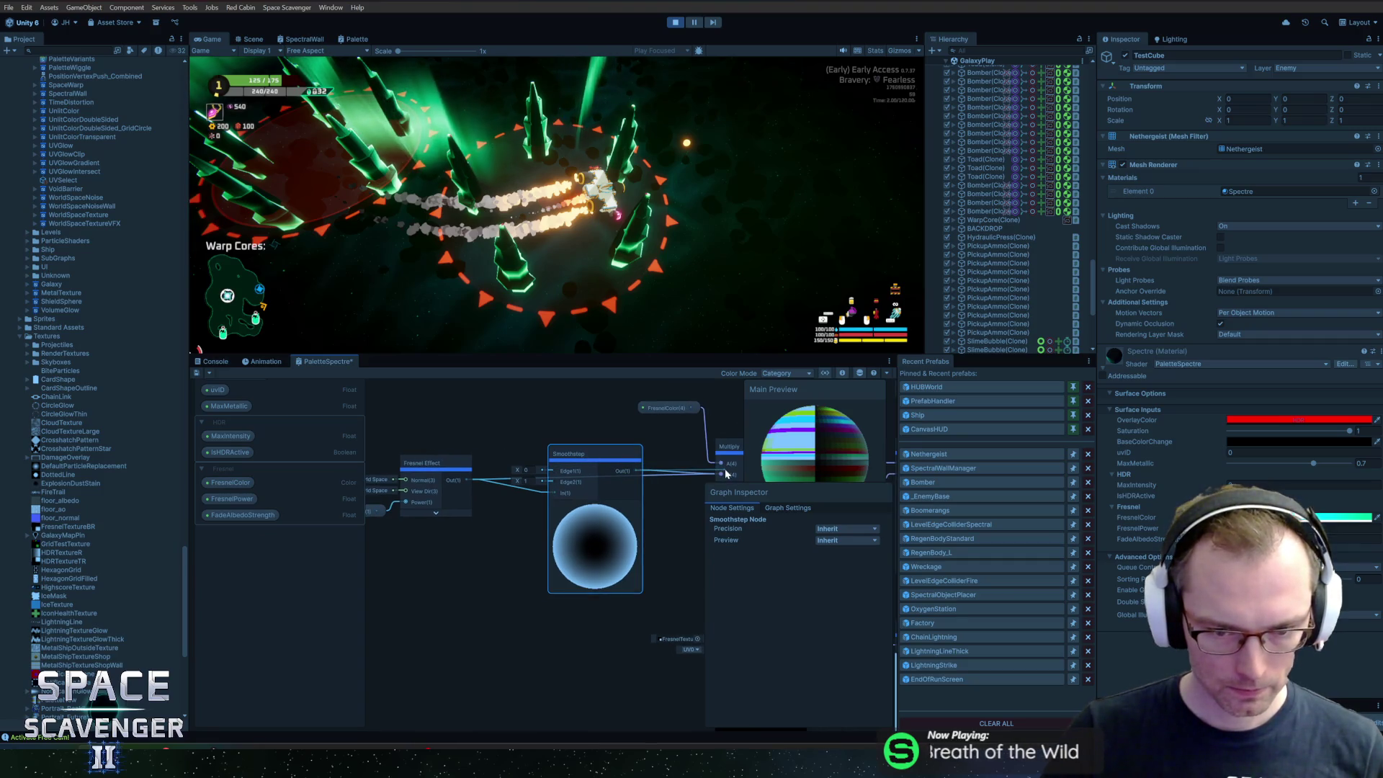
left_click_drag(727, 474, 728, 474)
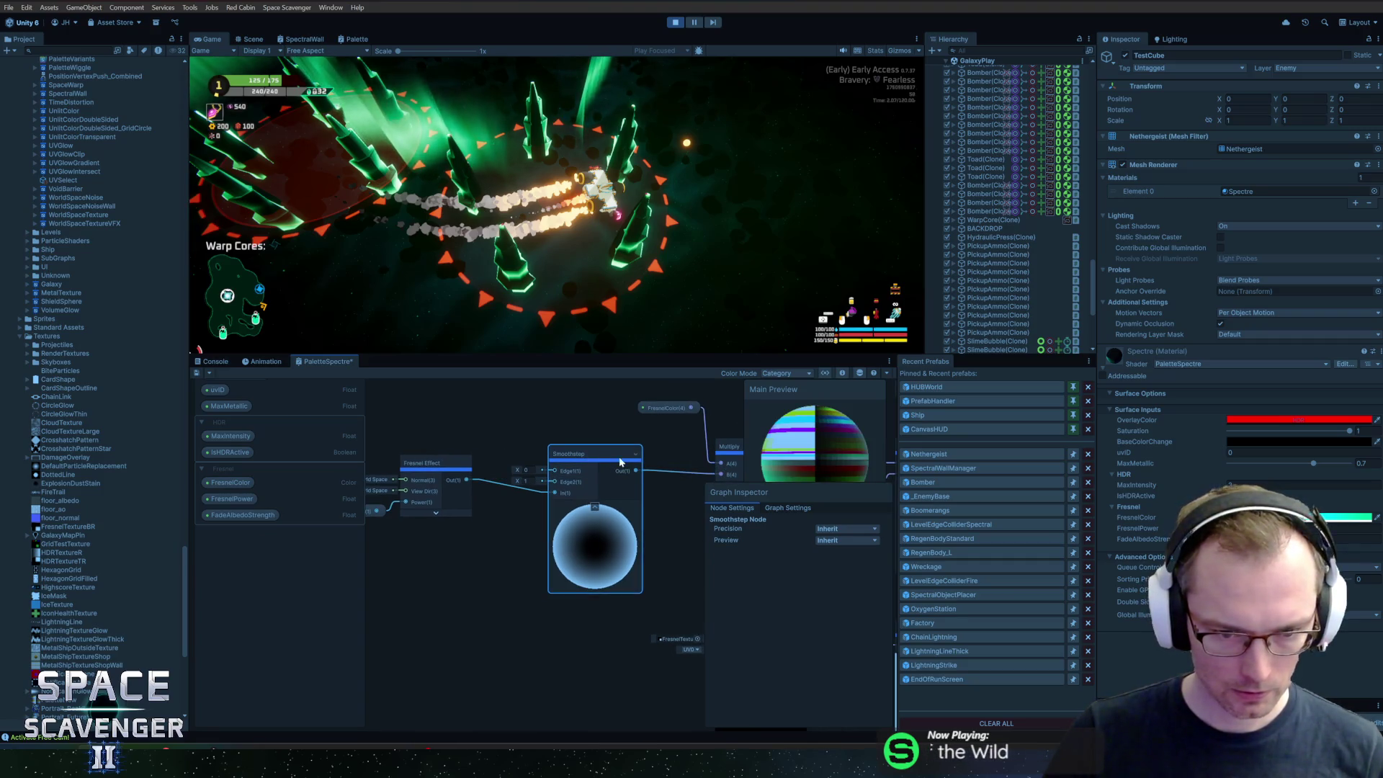
- Set the Smoothstep Edge2 to 20 and save the shader graph asset
left_click_drag(599, 459, 617, 452)
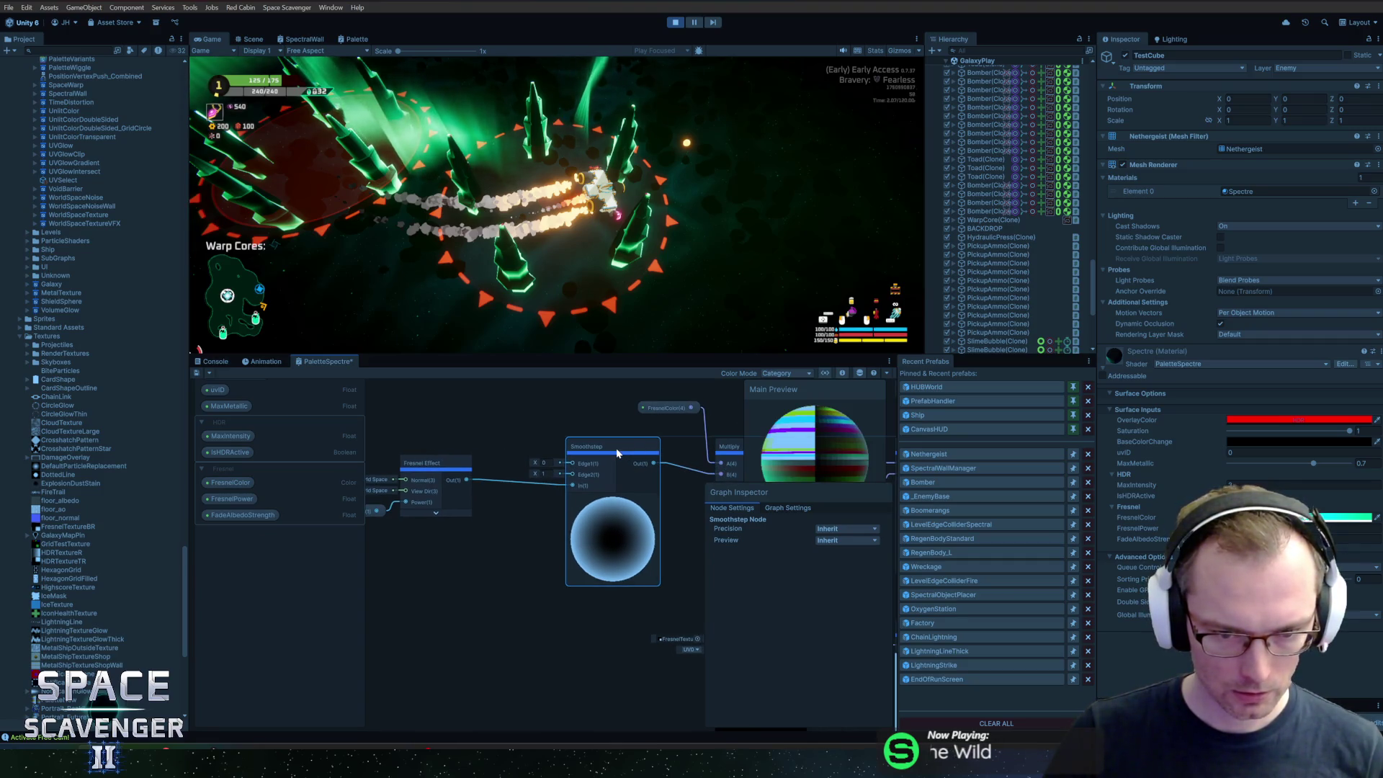
left_click(194, 372)
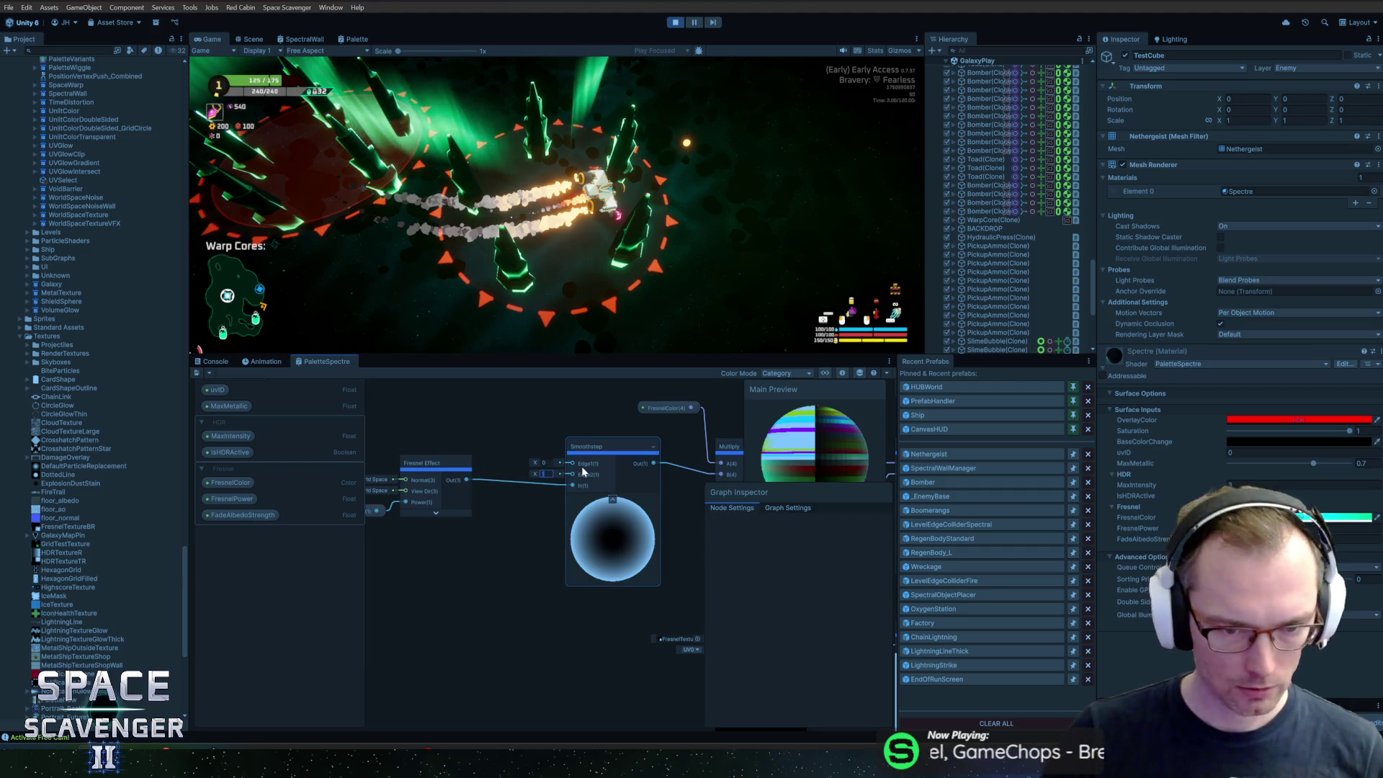
type("20")
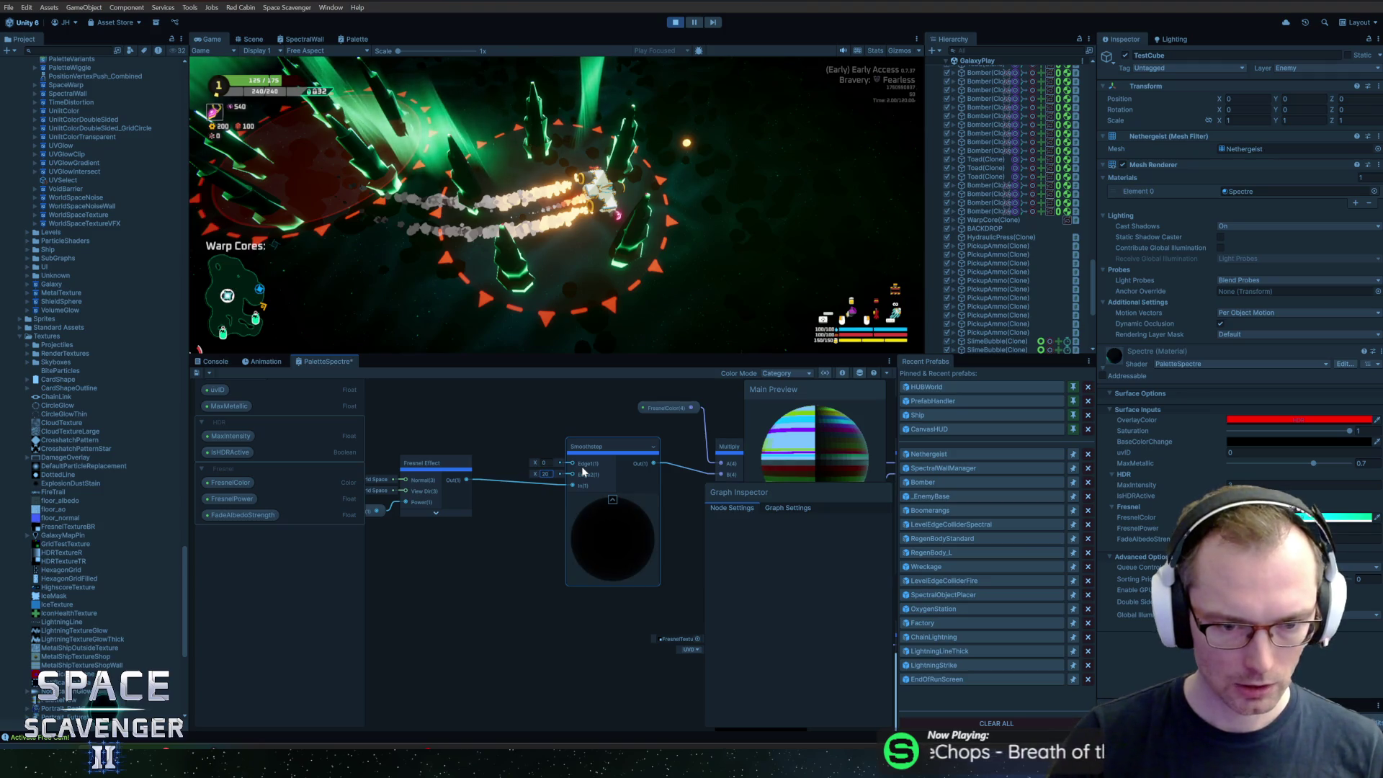
left_click(333, 417)
left_click(198, 373)
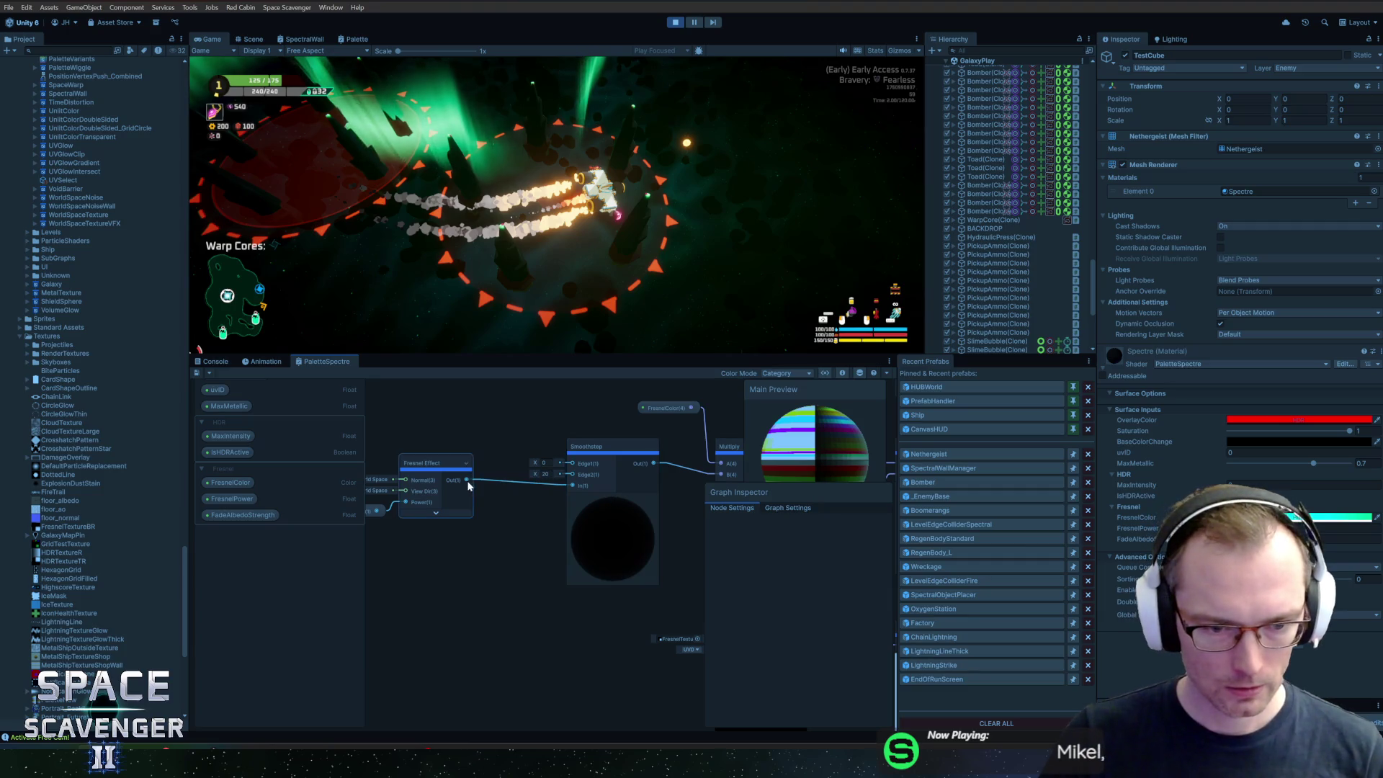
- Branch a Step node with Edge 0.31 off Fresnel Effect and connect it to Multiply B
left_click_drag(494, 454, 478, 442)
type("step")
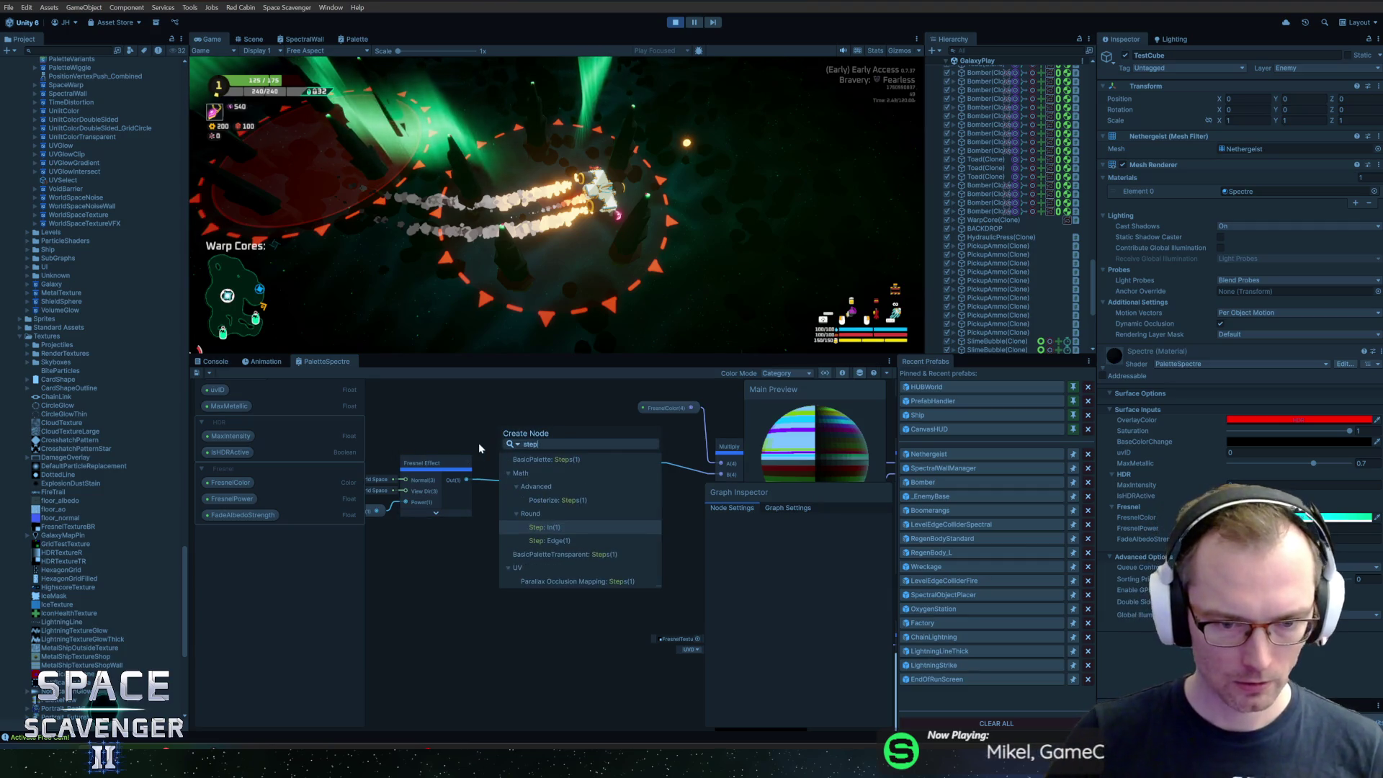
key("Return")
left_click(462, 452)
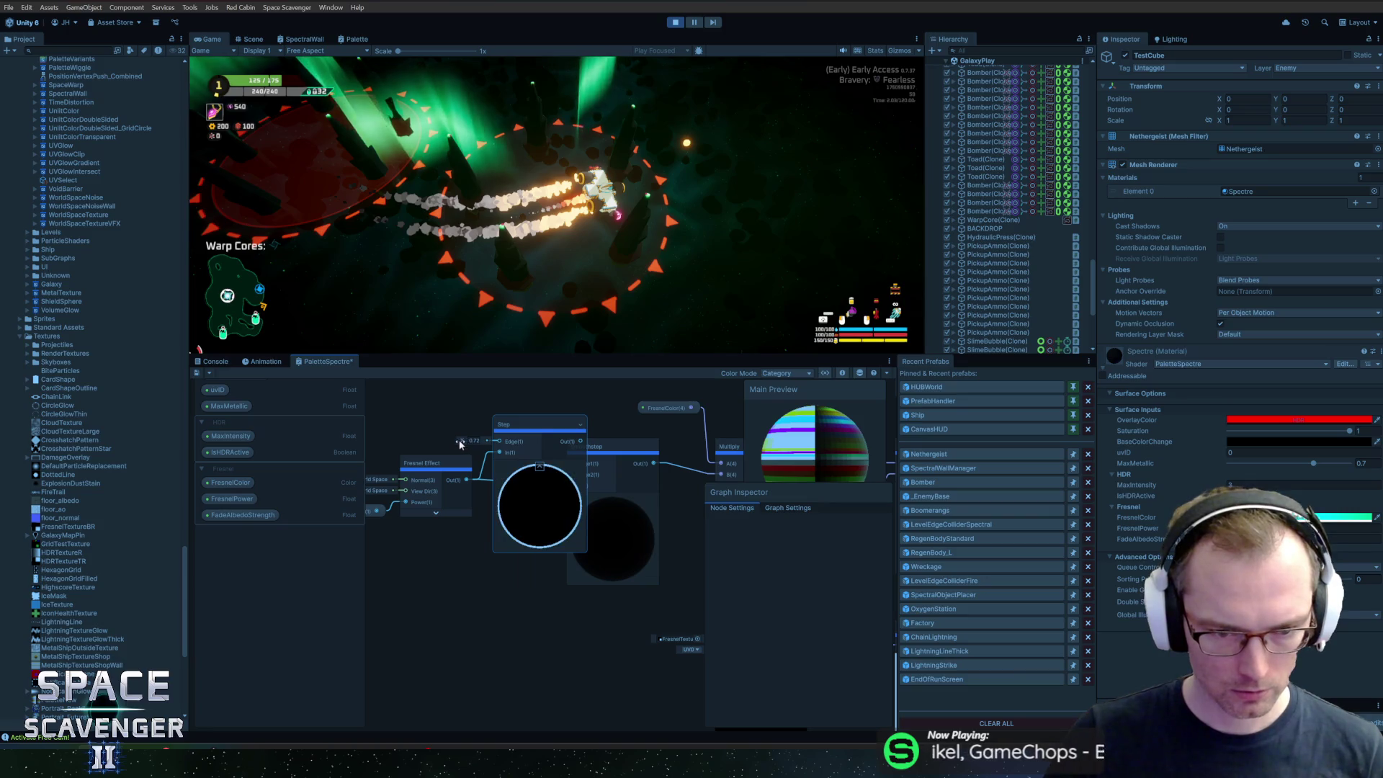
left_click_drag(456, 443, 452, 444)
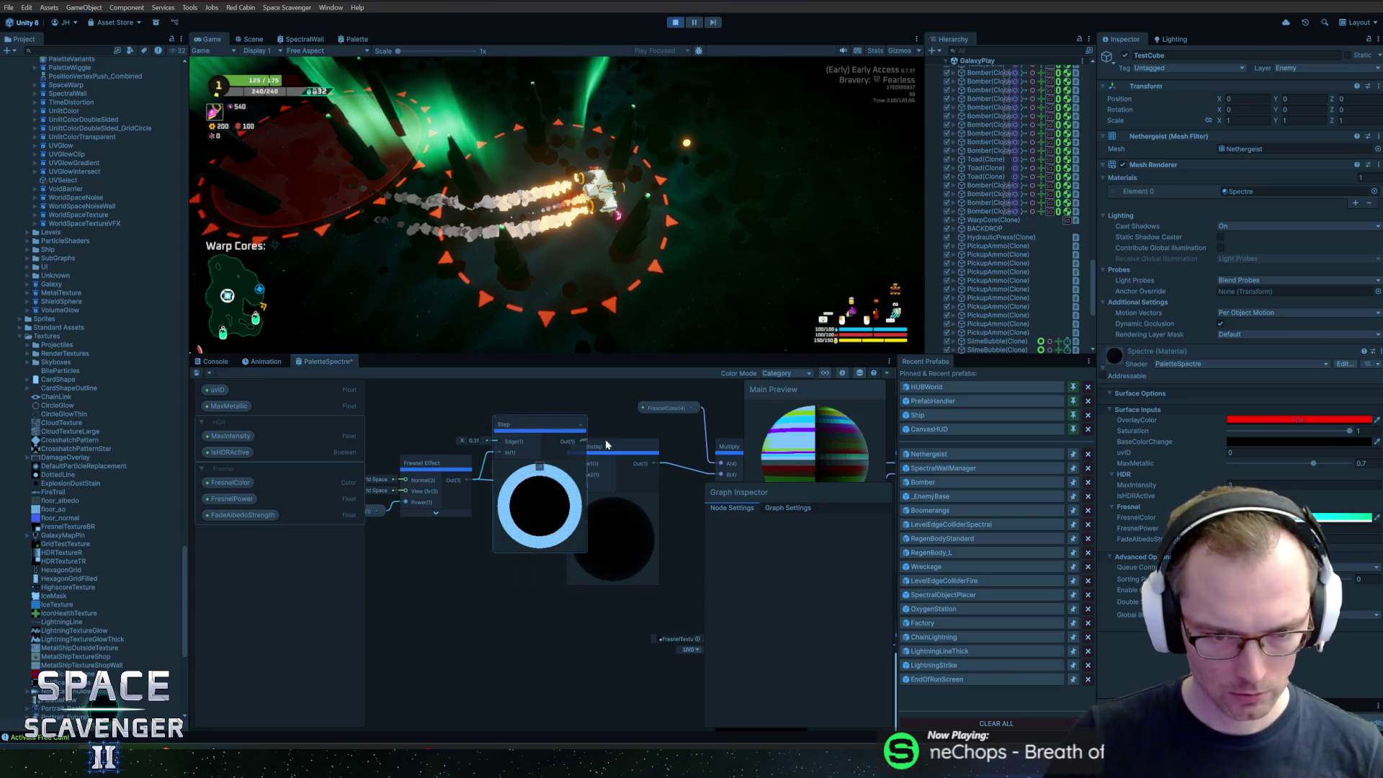
left_click_drag(720, 472, 721, 474)
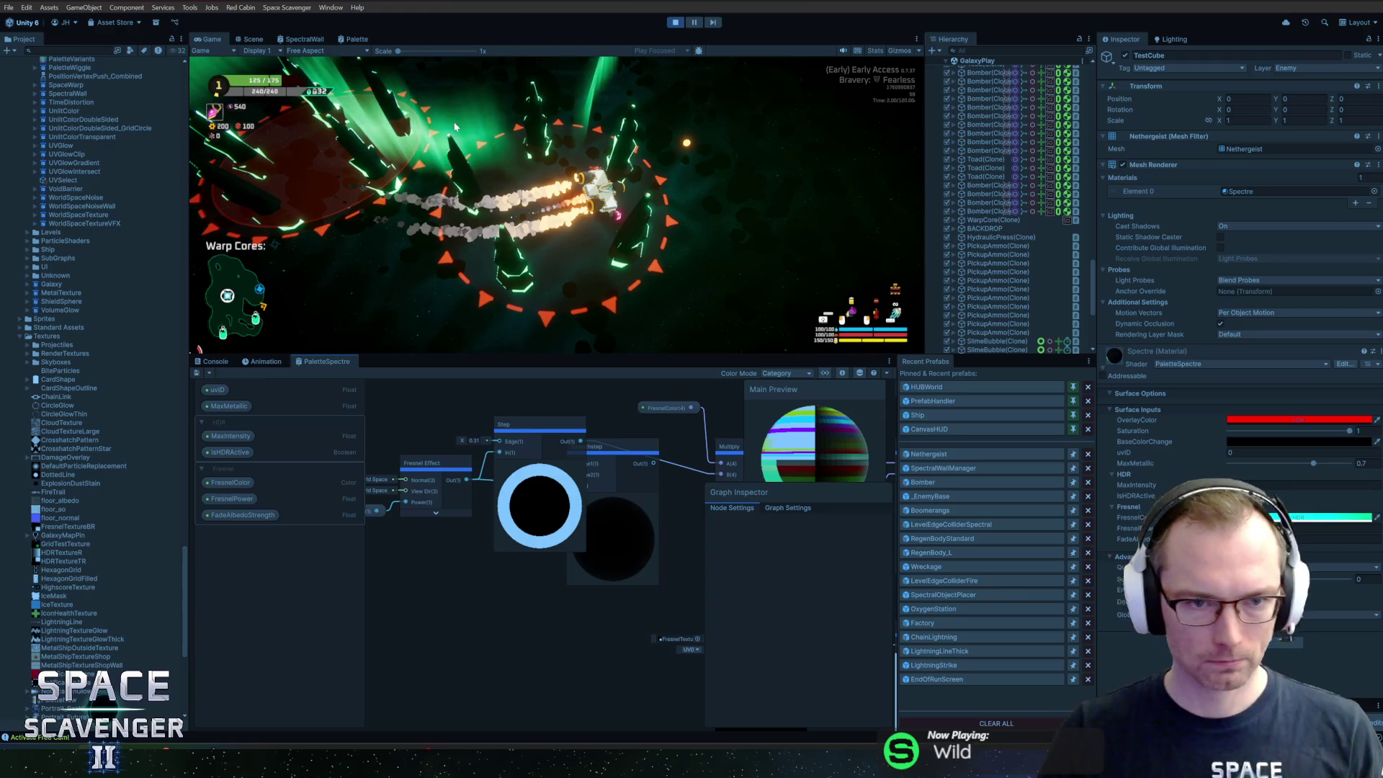
- Frame the graph, make the game view taller, and move Smoothstep beneath the Step node
key("a")
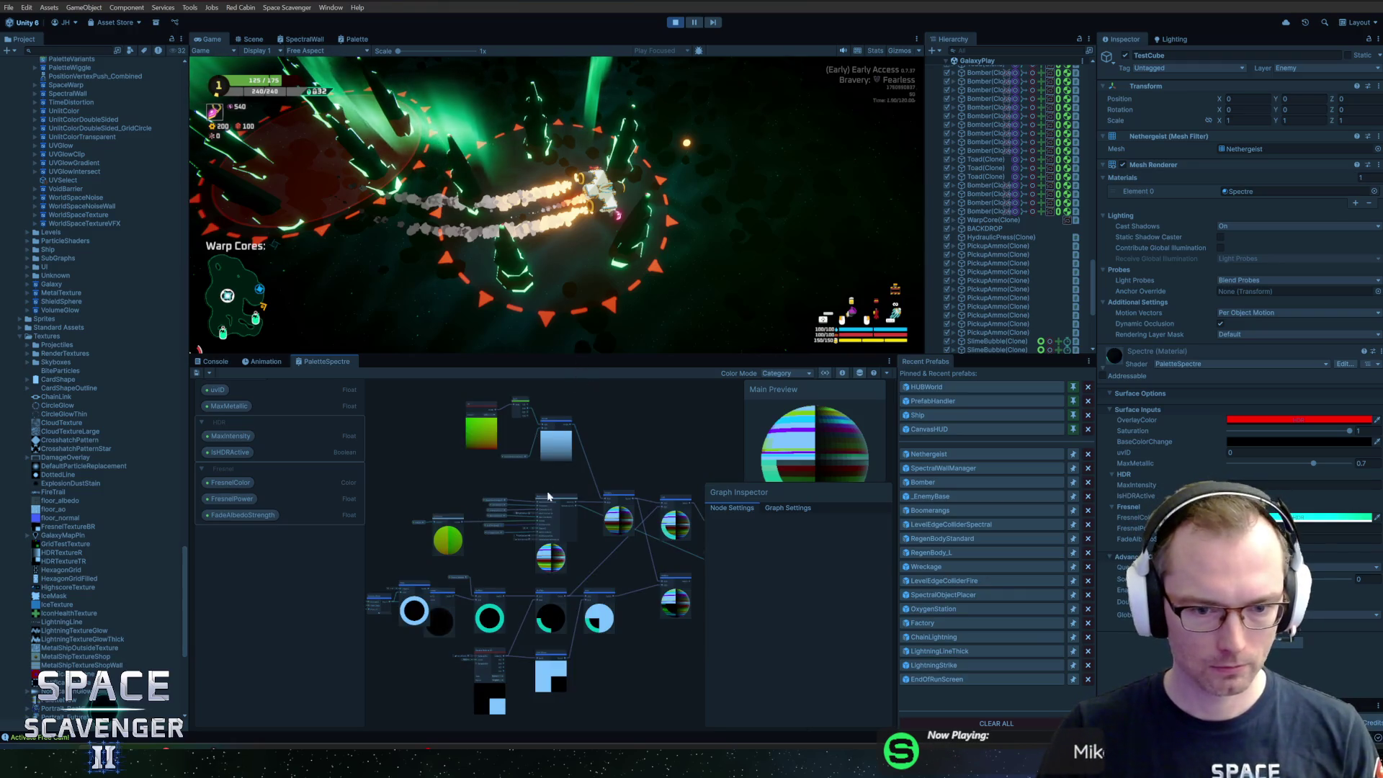
scroll(563, 603, "up", 4)
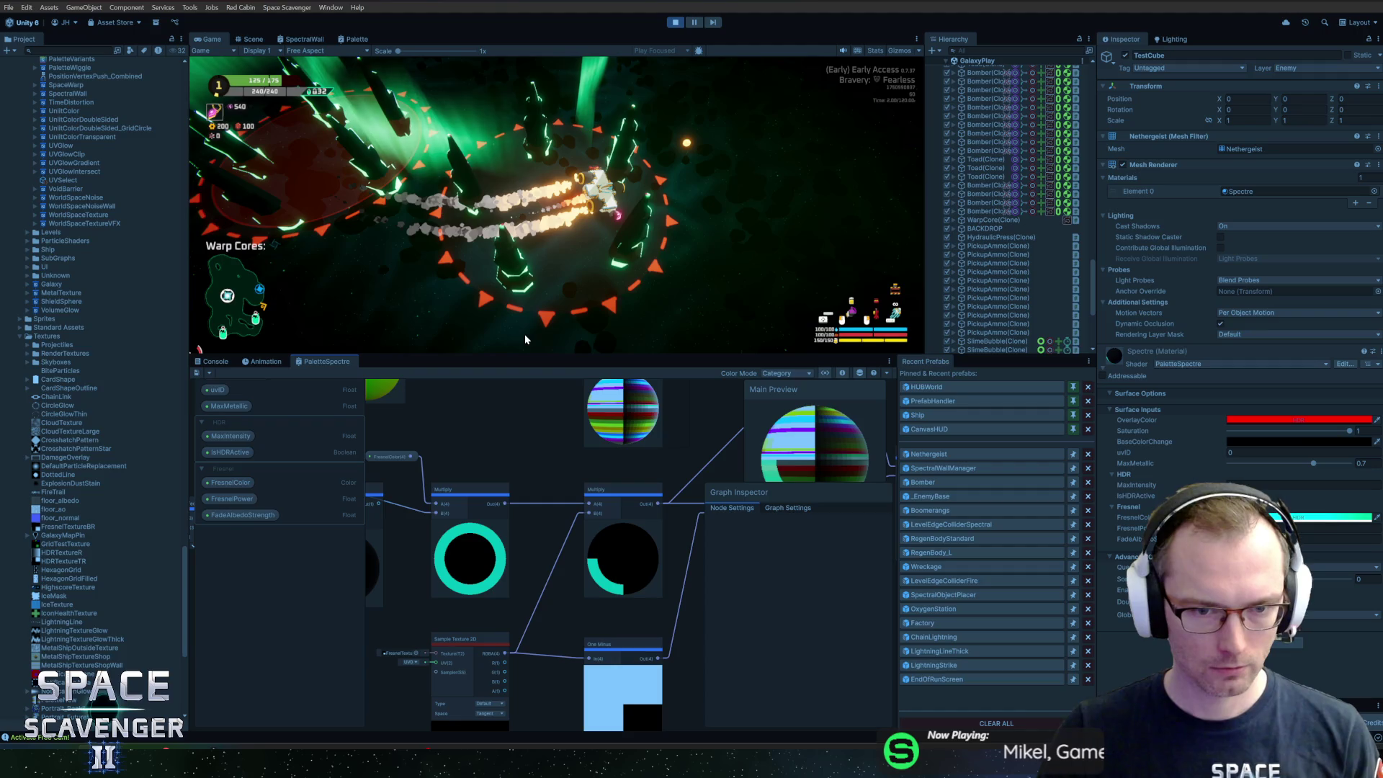
left_click_drag(521, 356, 520, 443)
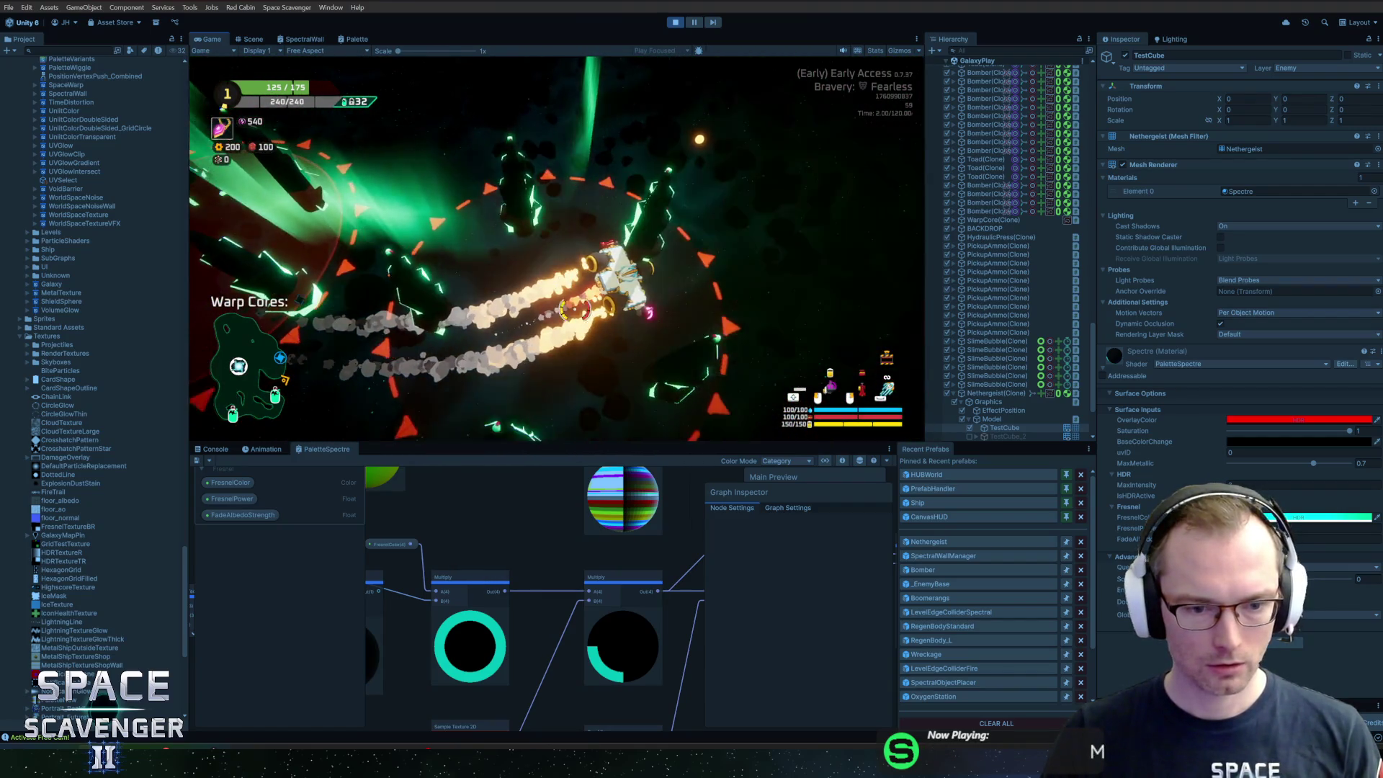
scroll(452, 531, "up", 2)
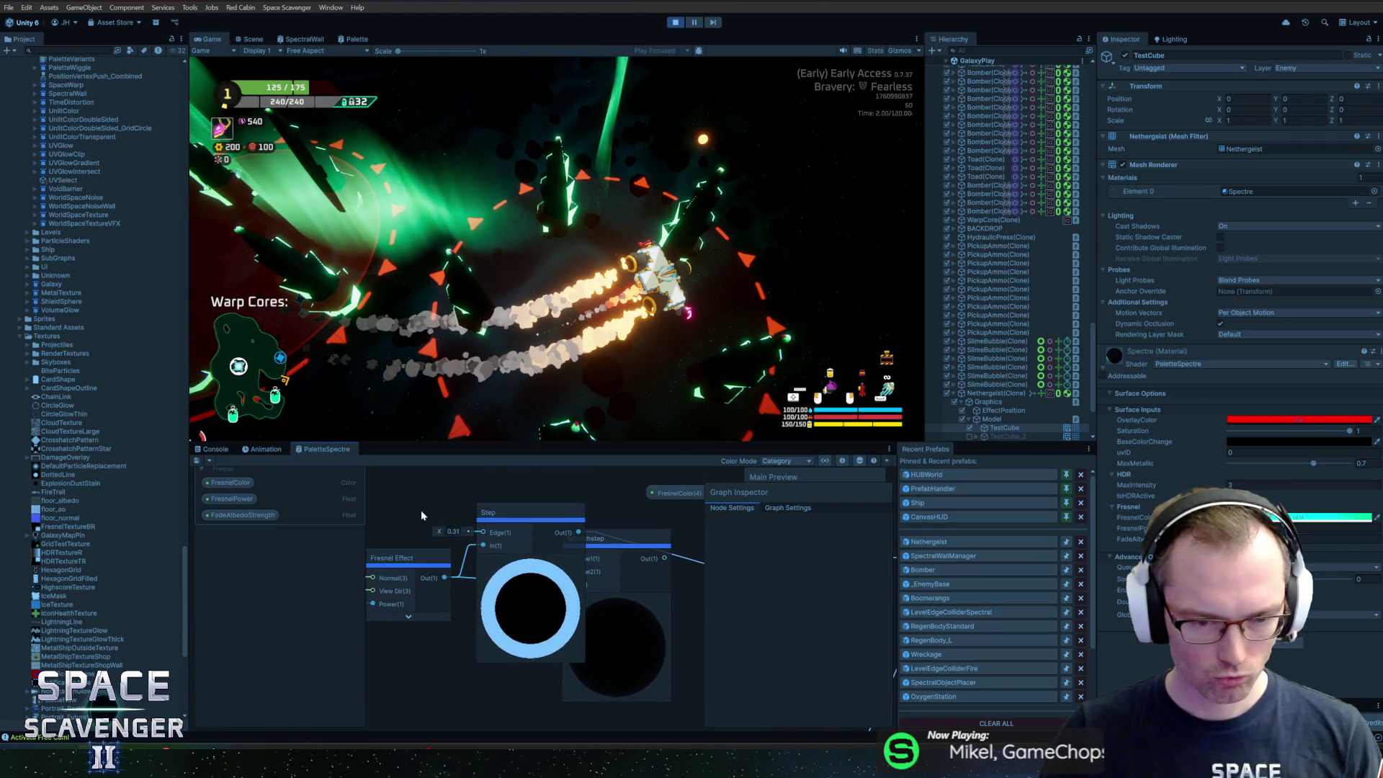
mouse_move(608, 553)
left_mouse_down()
mouse_move(520, 639)
mouse_move(640, 576)
left_mouse_up()
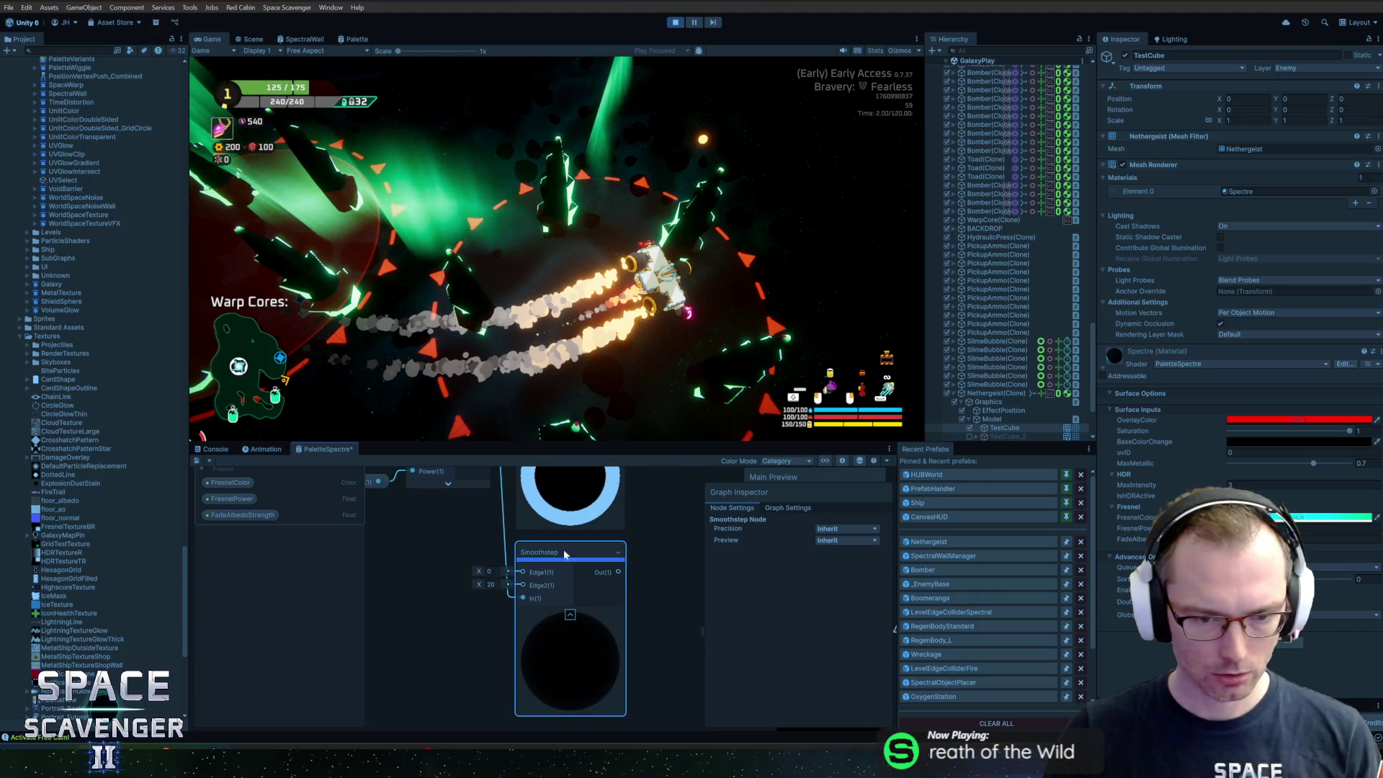
- Set the Smoothstep node's Edge2 to 1
right_click(553, 554)
left_click(491, 584)
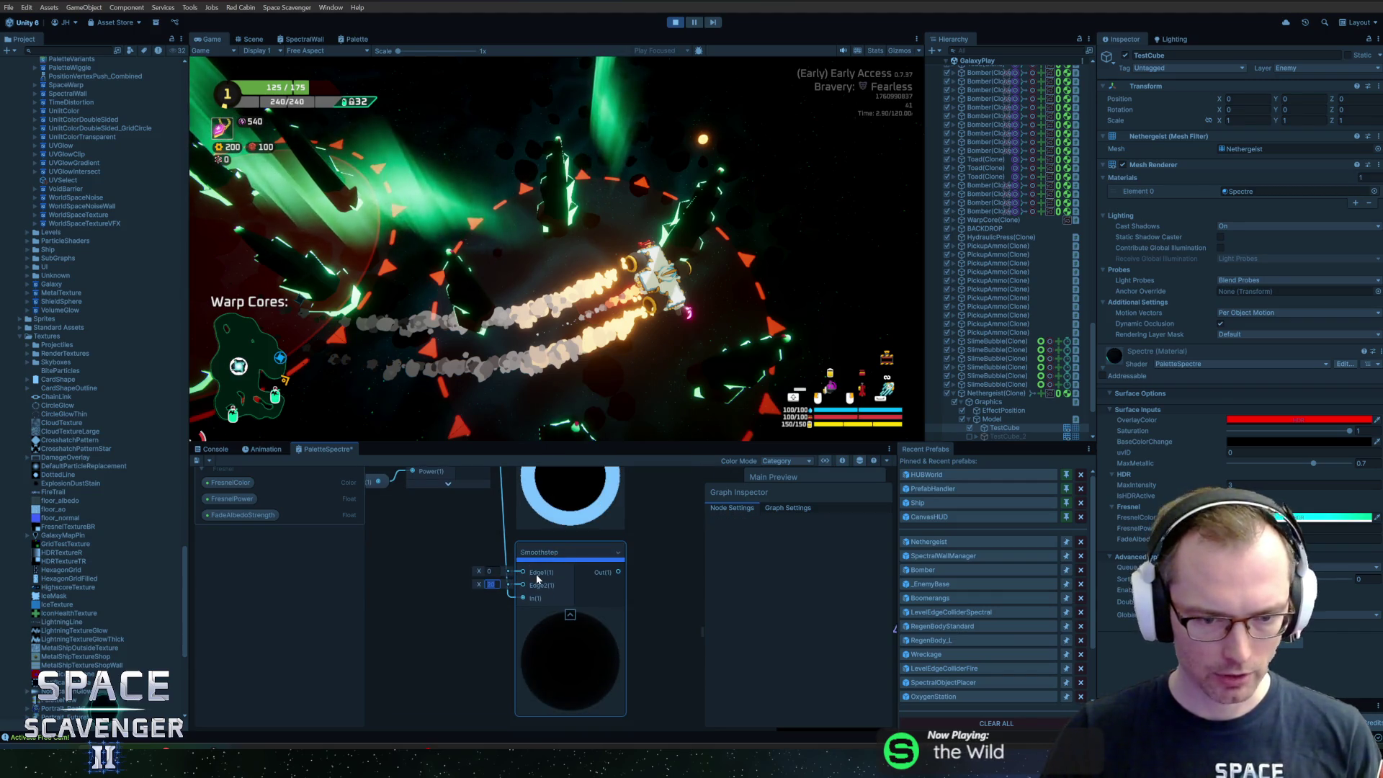
type("1")
left_click_drag(461, 543, 455, 617)
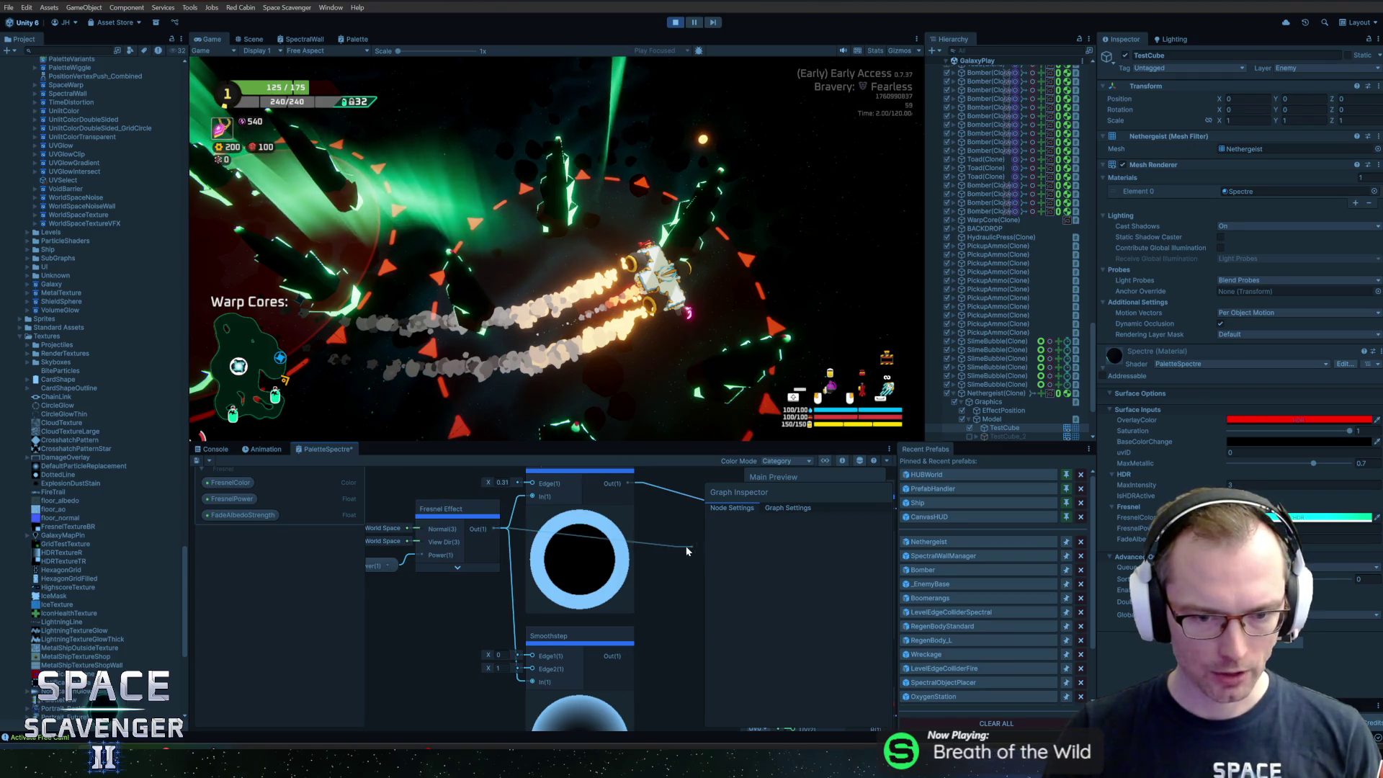
- Add a Multiply fed by Smoothstep, feed the left Multiply into its B, and save
left_click_drag(663, 540, 663, 541)
type("mult")
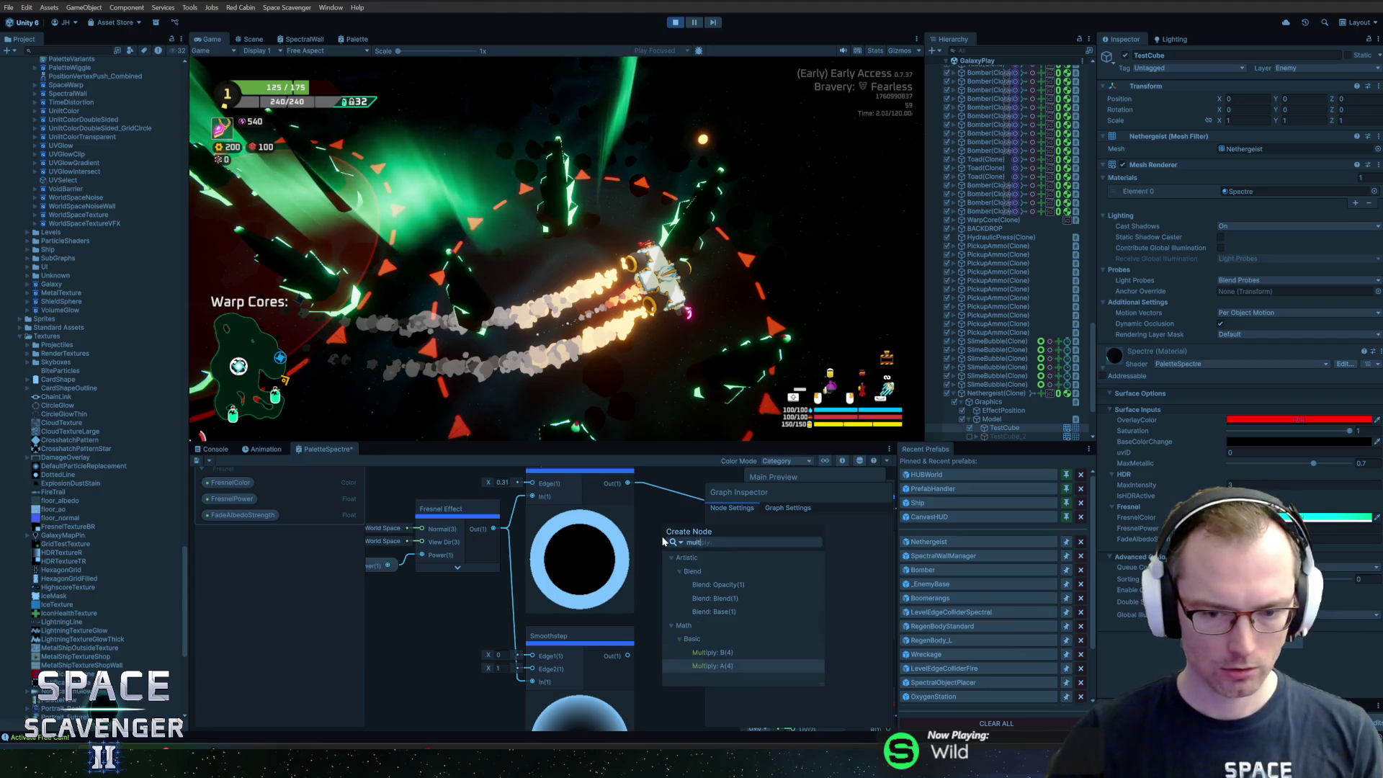
key("Return")
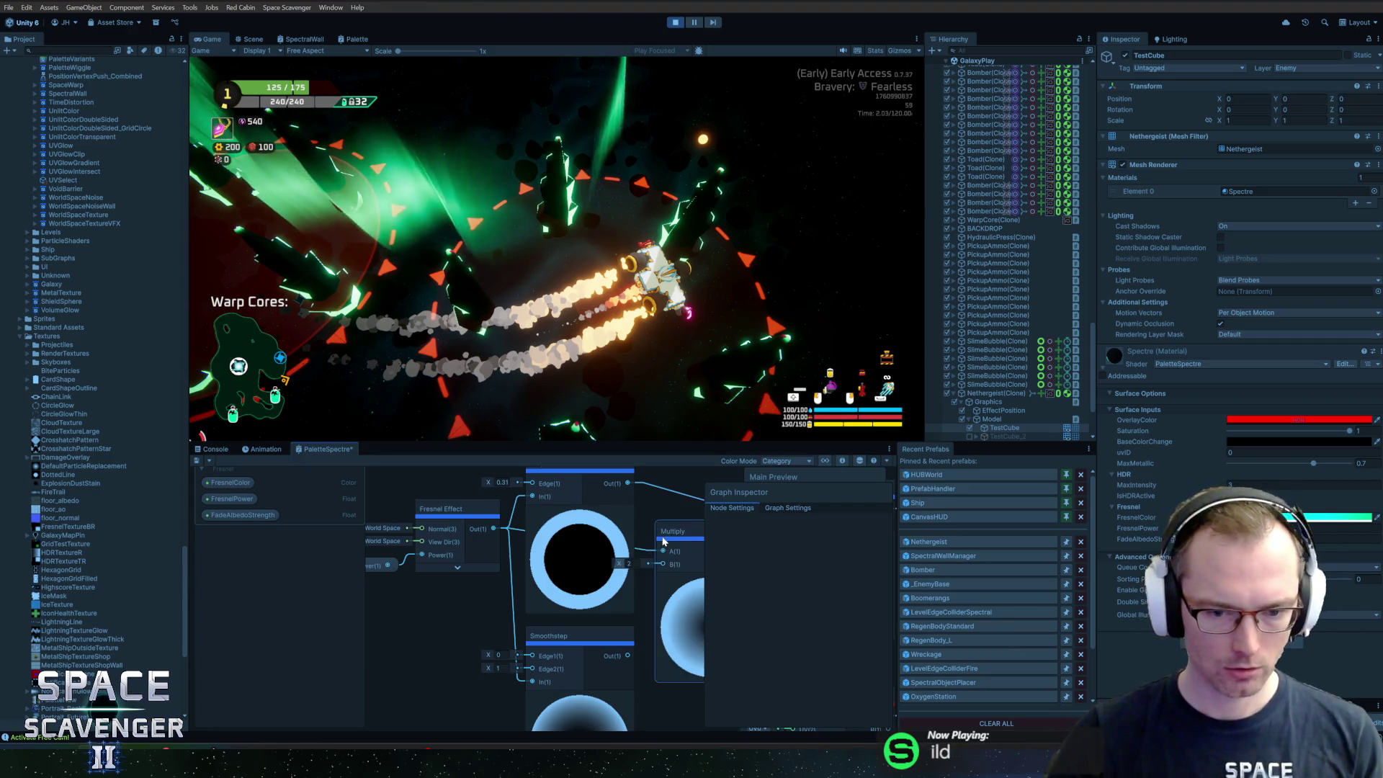
left_click_drag(627, 656, 668, 569)
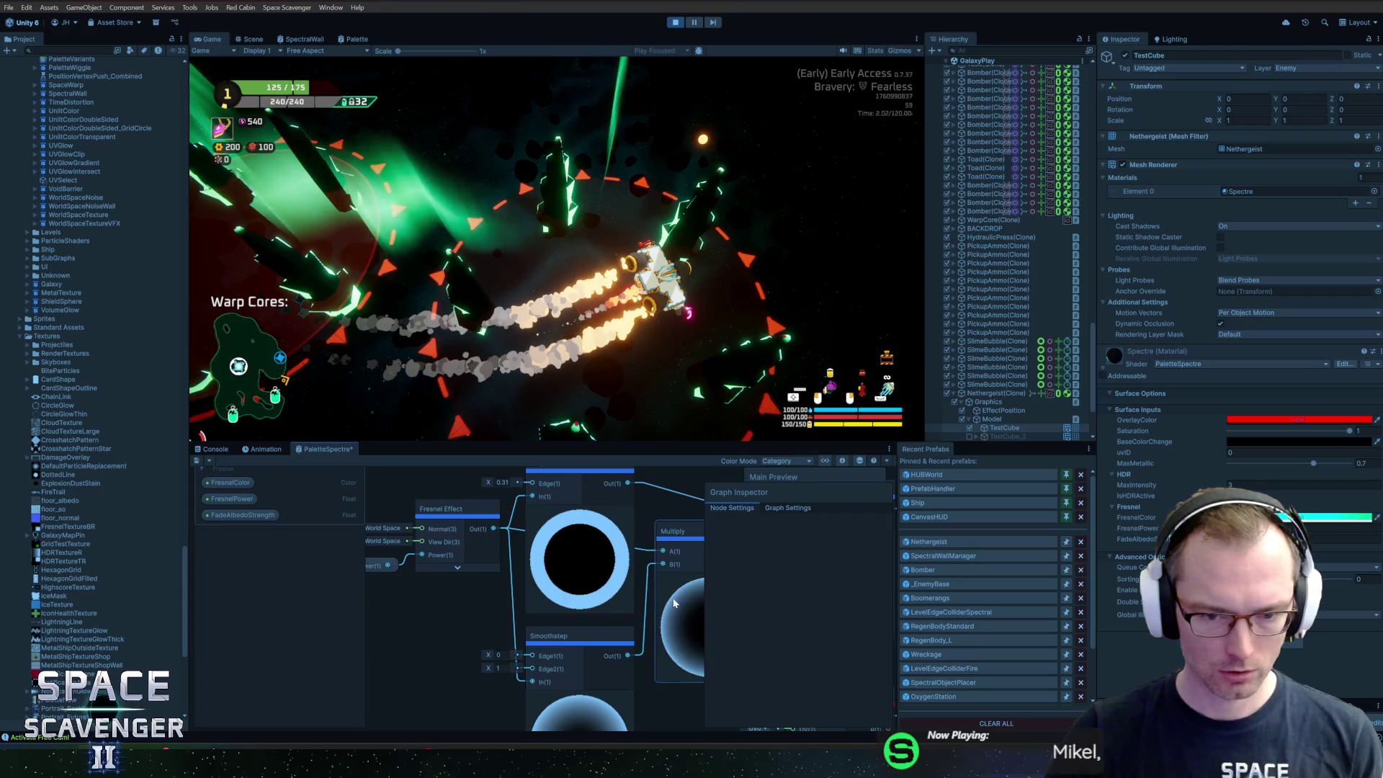
key("f")
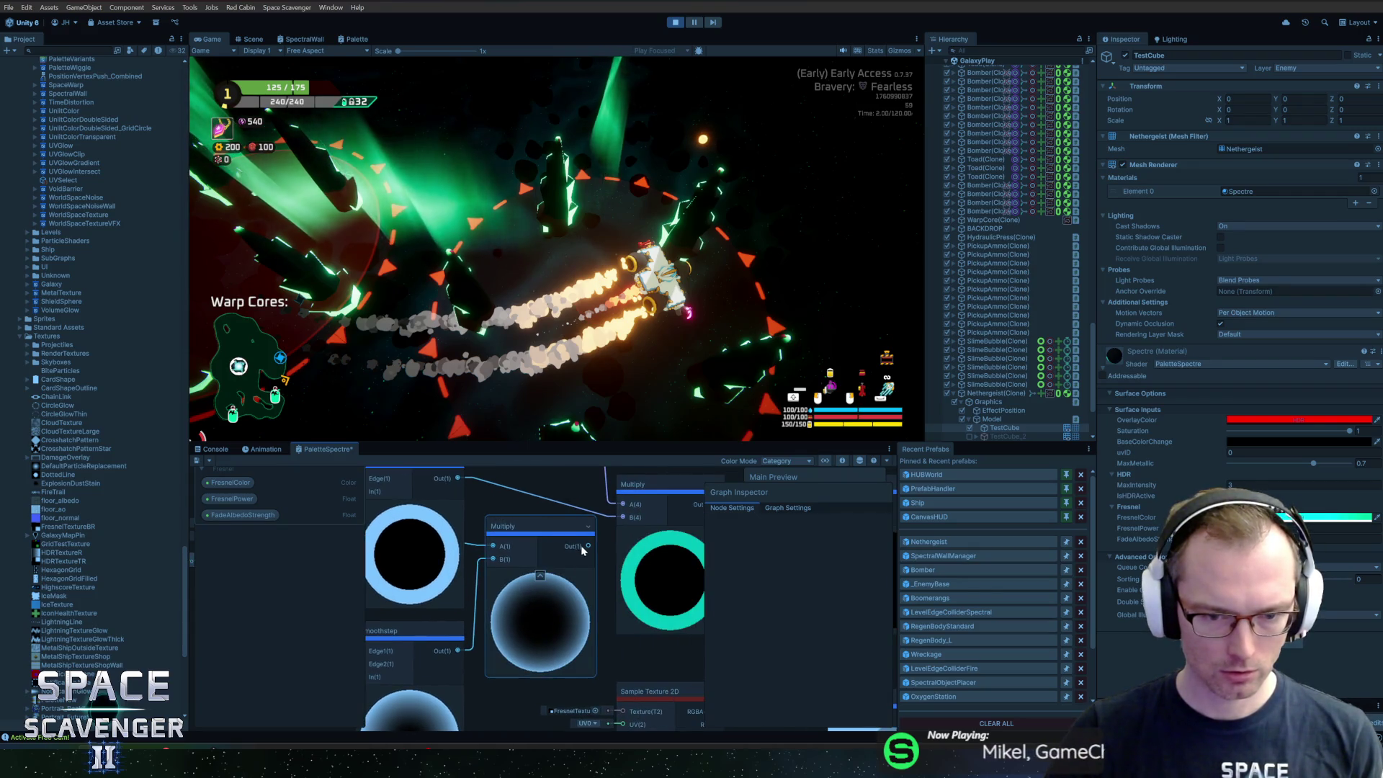
left_click_drag(588, 545, 625, 534)
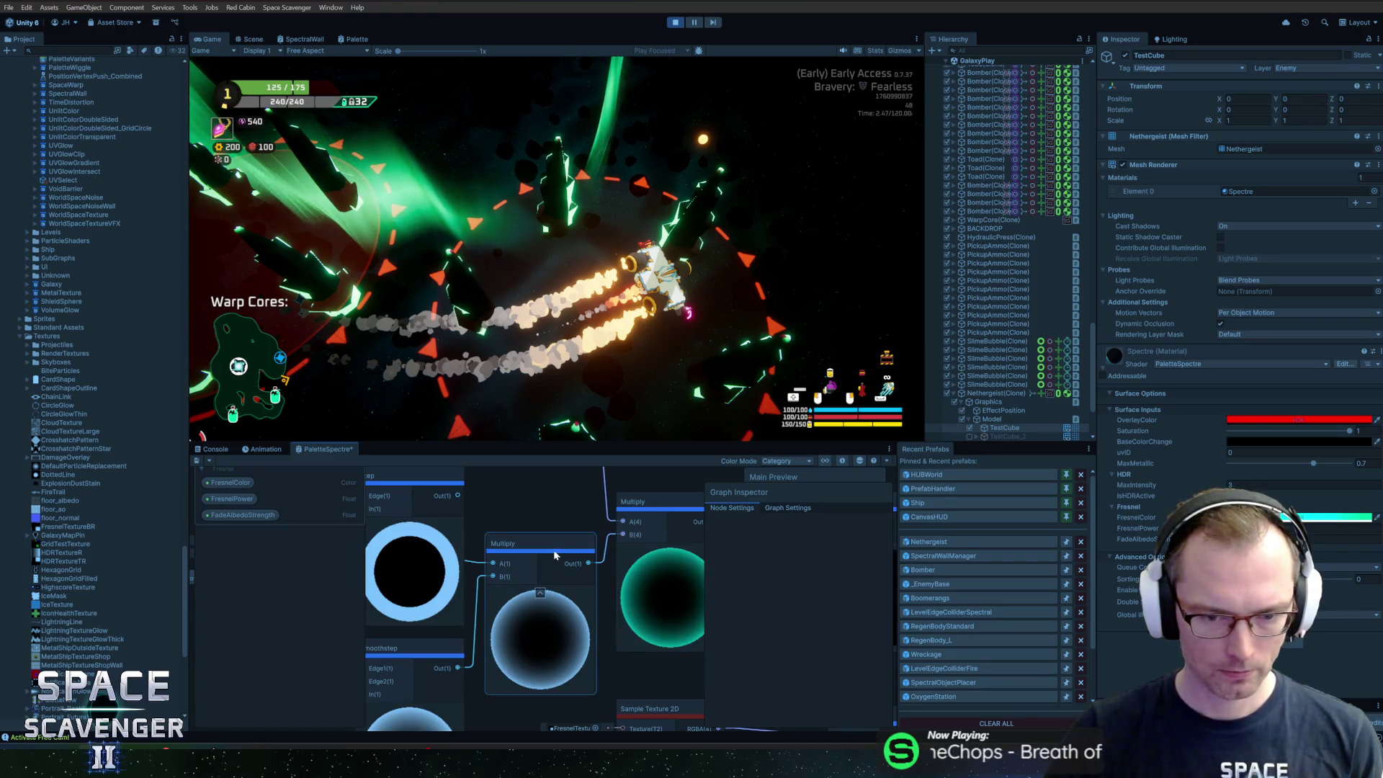
left_click(196, 462)
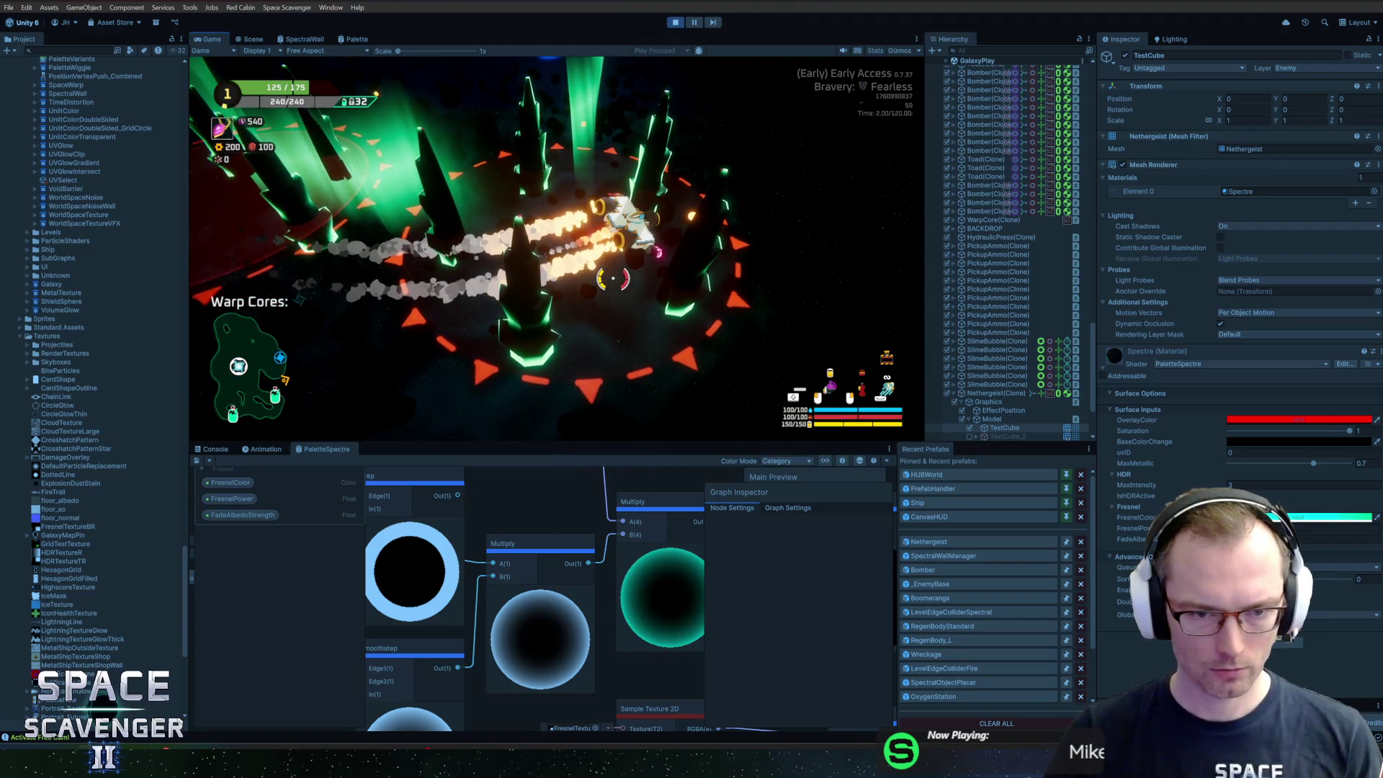
- Delete the Step node, wire Out(1) into the right Multiply, and save the graph
mouse_move(539, 501)
left_mouse_down()
mouse_move(469, 489)
mouse_move(516, 483)
left_mouse_up()
left_click(468, 489)
key("Delete")
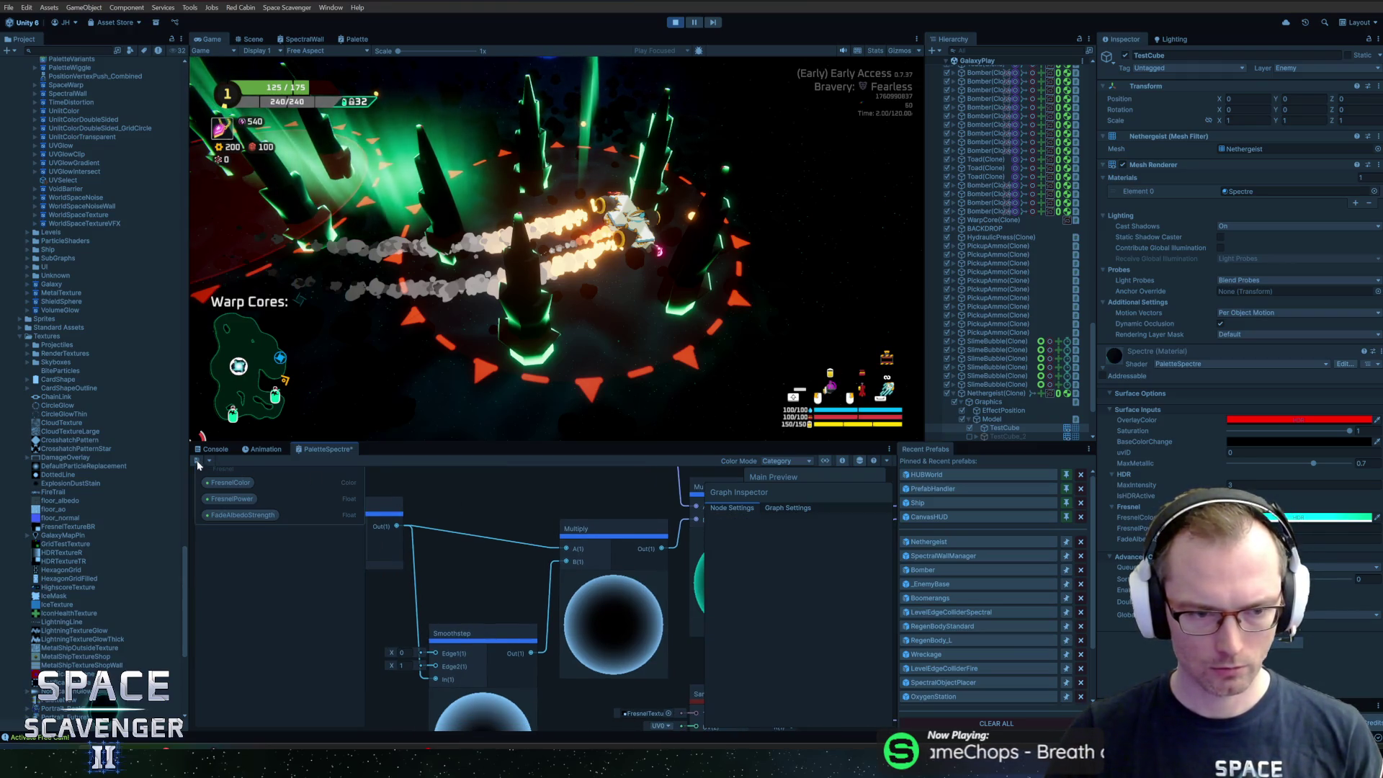
left_click_drag(397, 526, 695, 521)
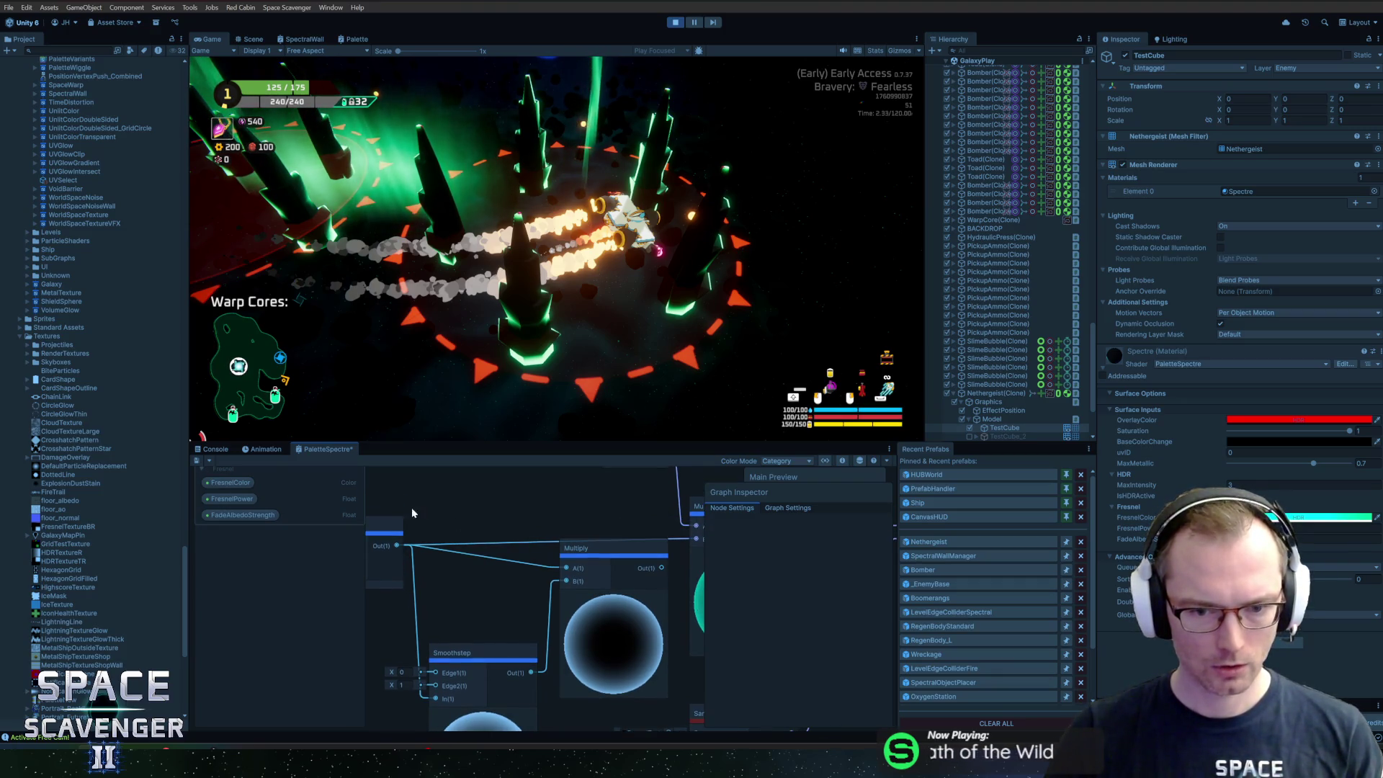
left_click(196, 461)
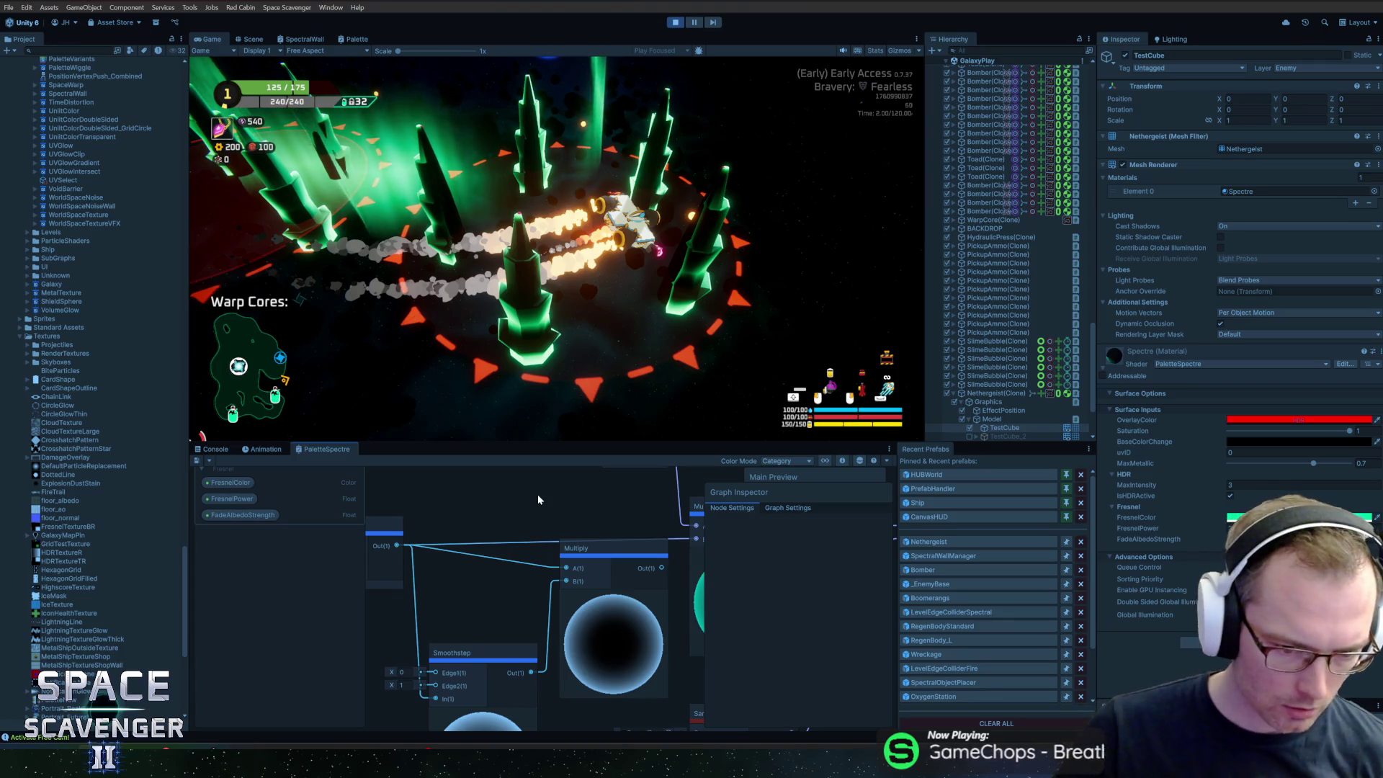
- Open the Smoothstep Node documentation page and read its opening description lines
right_click(471, 645)
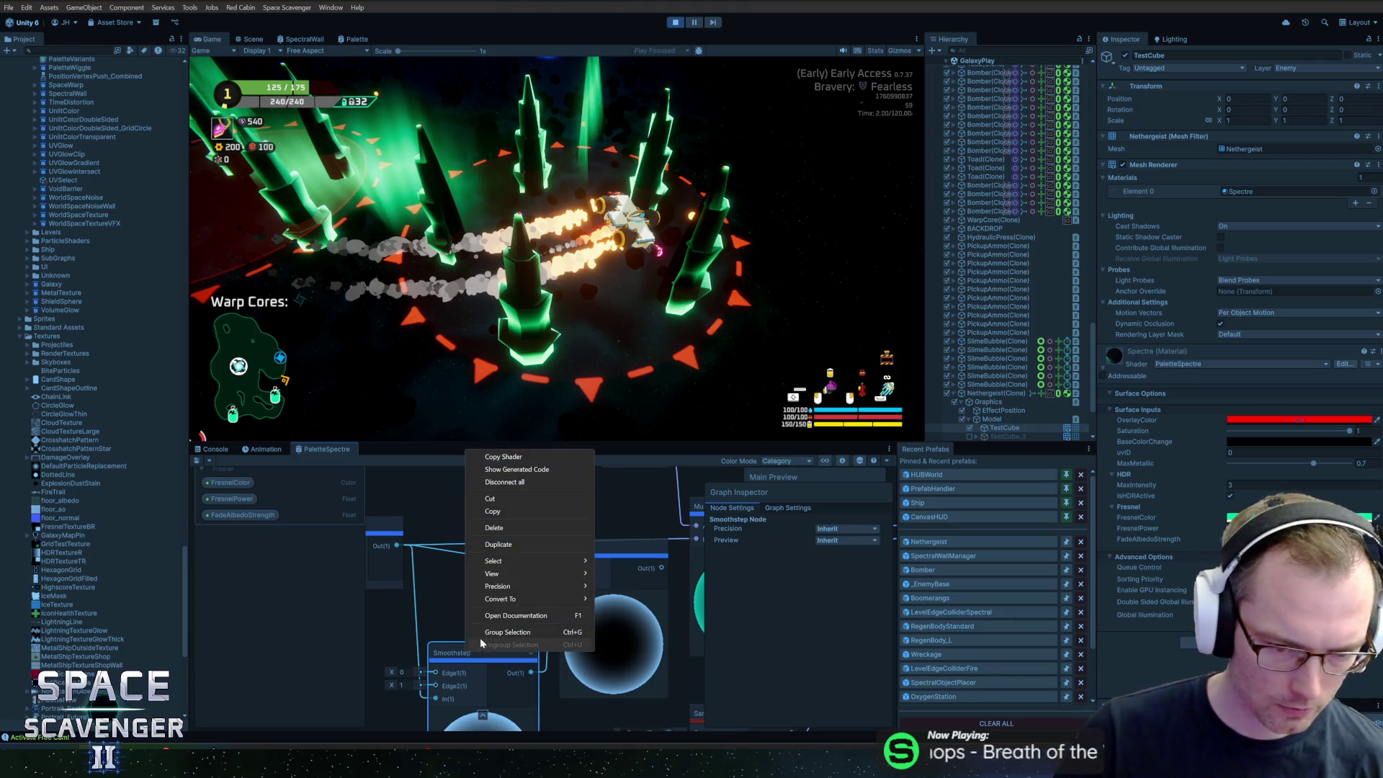
left_click(500, 623)
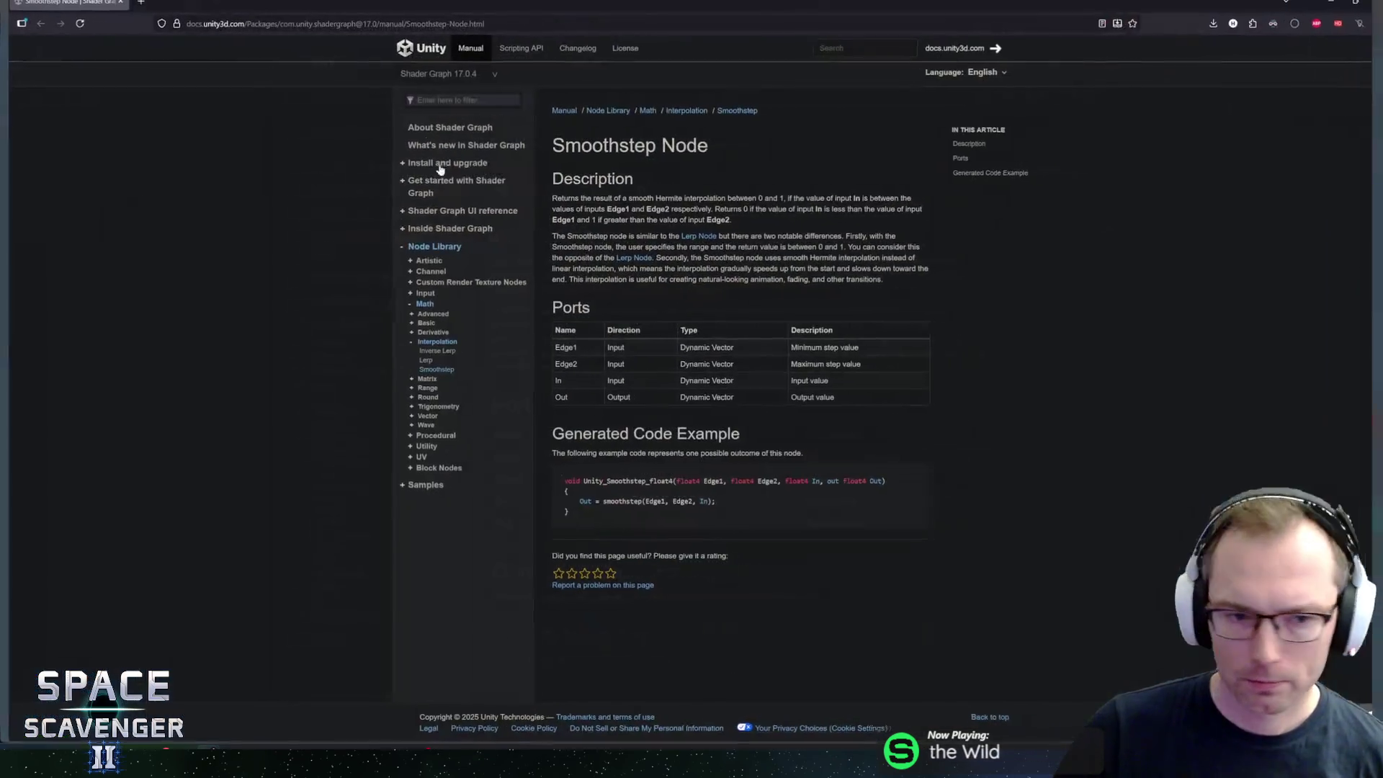
mouse_move(544, 198)
left_mouse_down()
mouse_move(741, 199)
mouse_move(662, 210)
mouse_move(544, 199)
mouse_move(888, 199)
left_mouse_up()
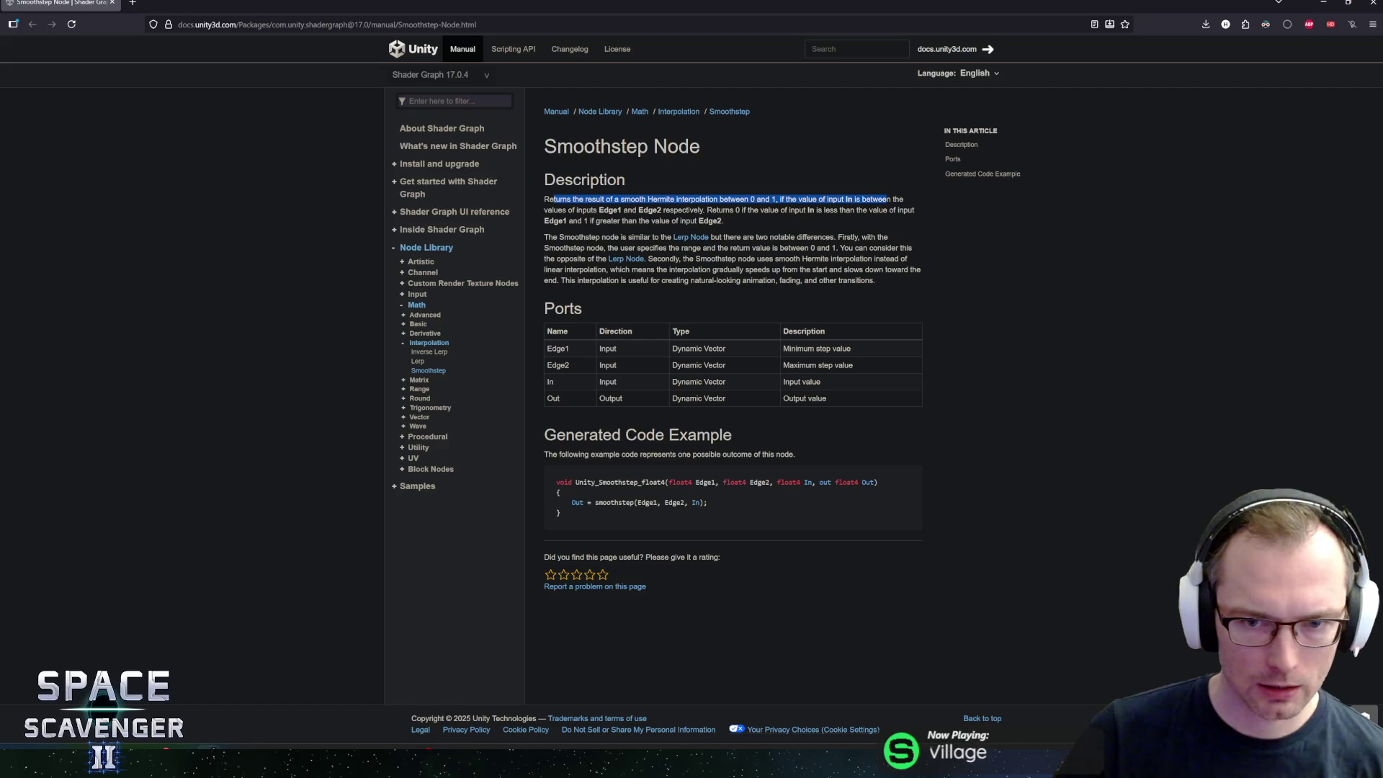
mouse_move(561, 209)
left_mouse_down()
mouse_move(775, 210)
mouse_move(707, 210)
left_mouse_up()
left_click(751, 208)
left_click(708, 210)
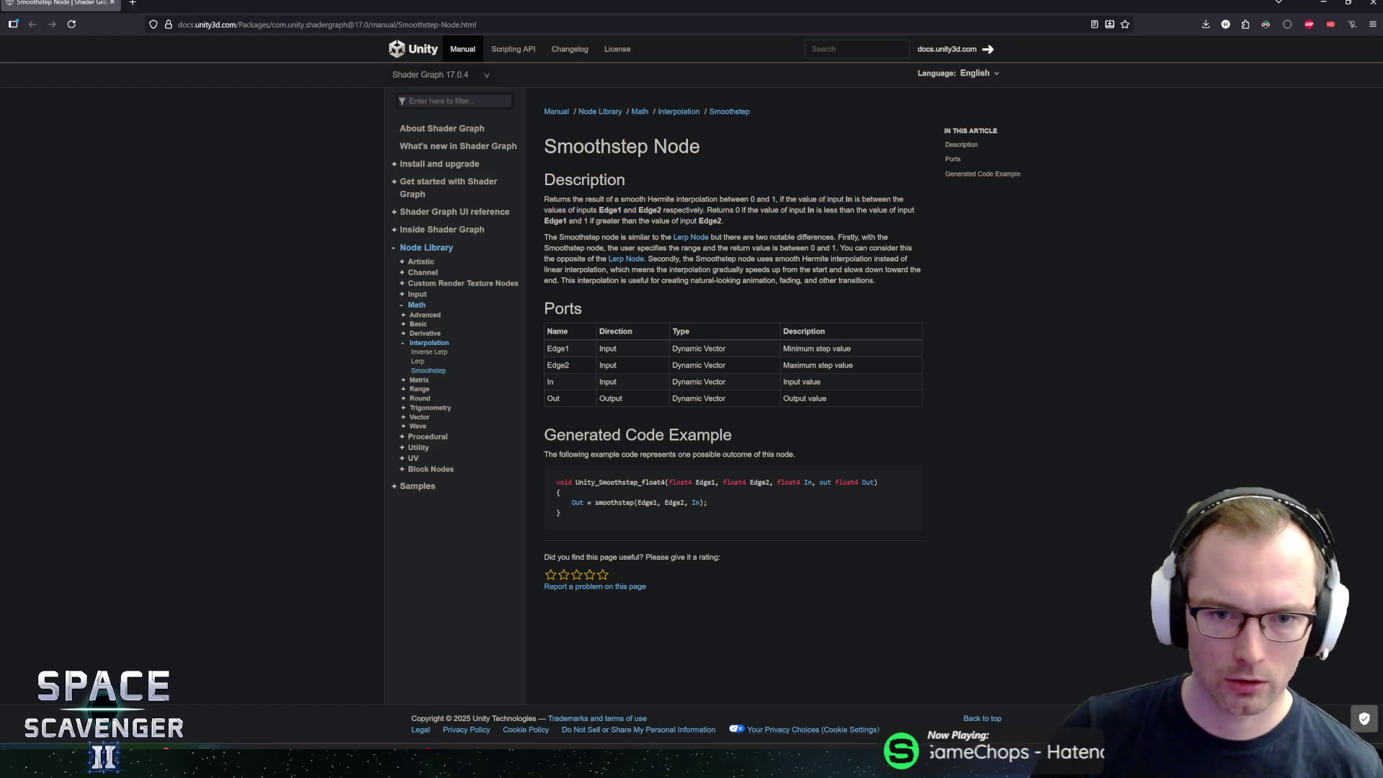
- Highlight the passages on smooth Hermite interpolation and the Edge1/Edge2 behaviour
left_click_drag(613, 198, 770, 199)
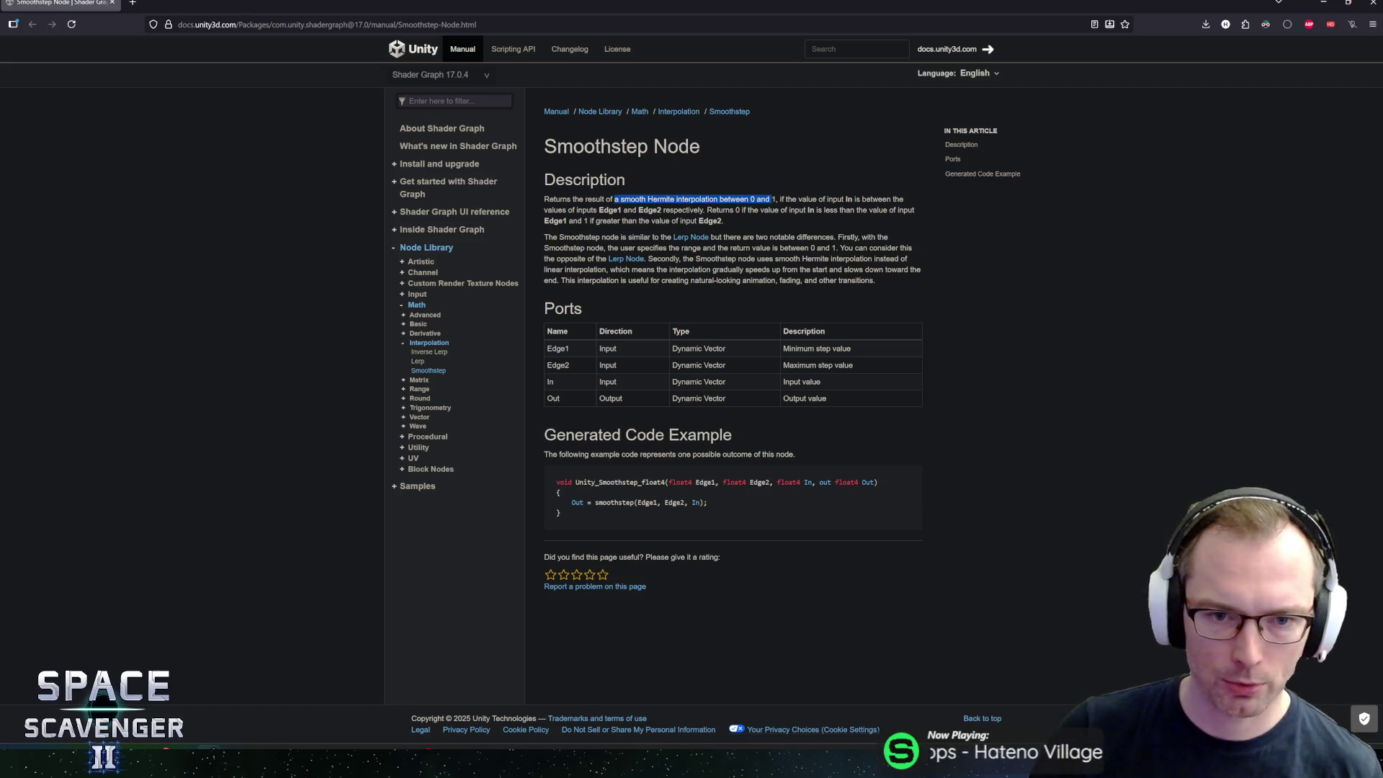
left_click(610, 210)
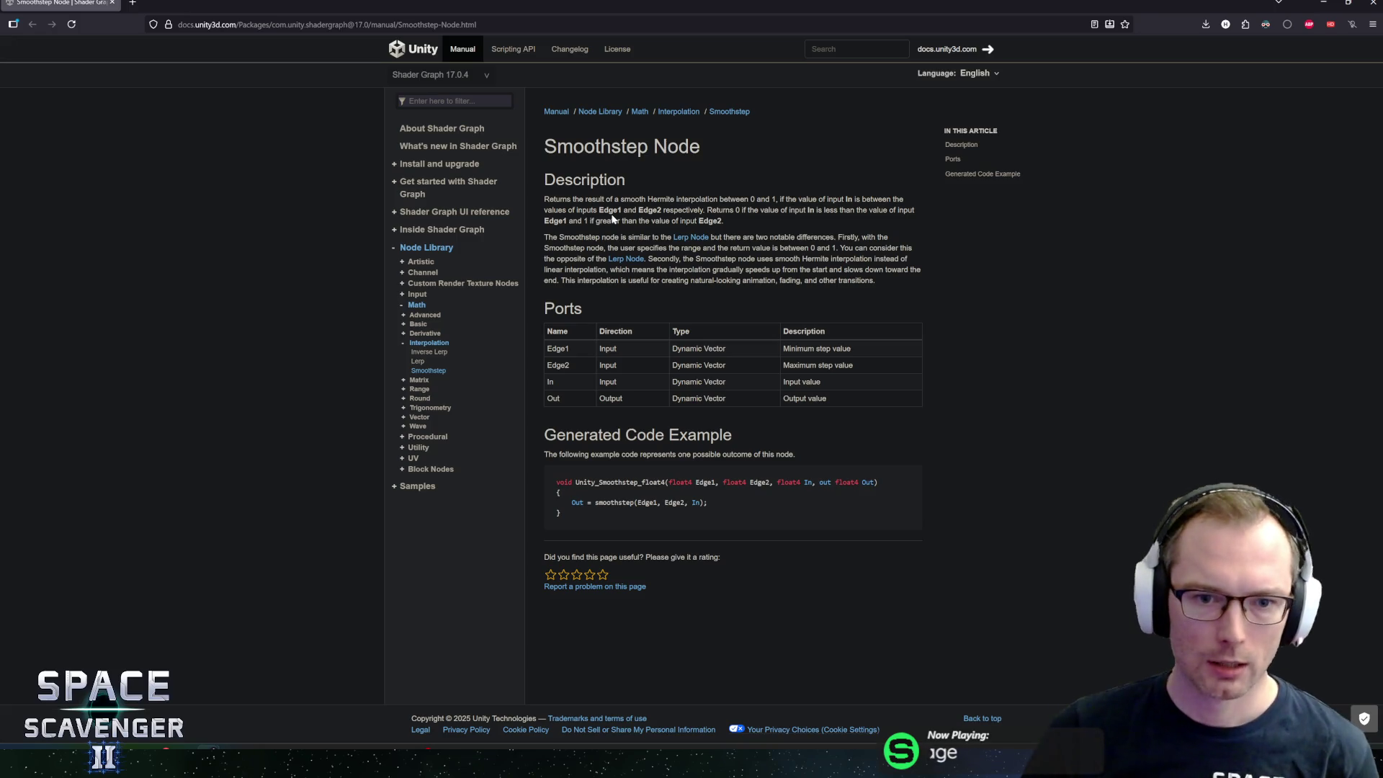
left_click_drag(578, 220, 700, 221)
left_click_drag(703, 220, 571, 200)
left_click(570, 208)
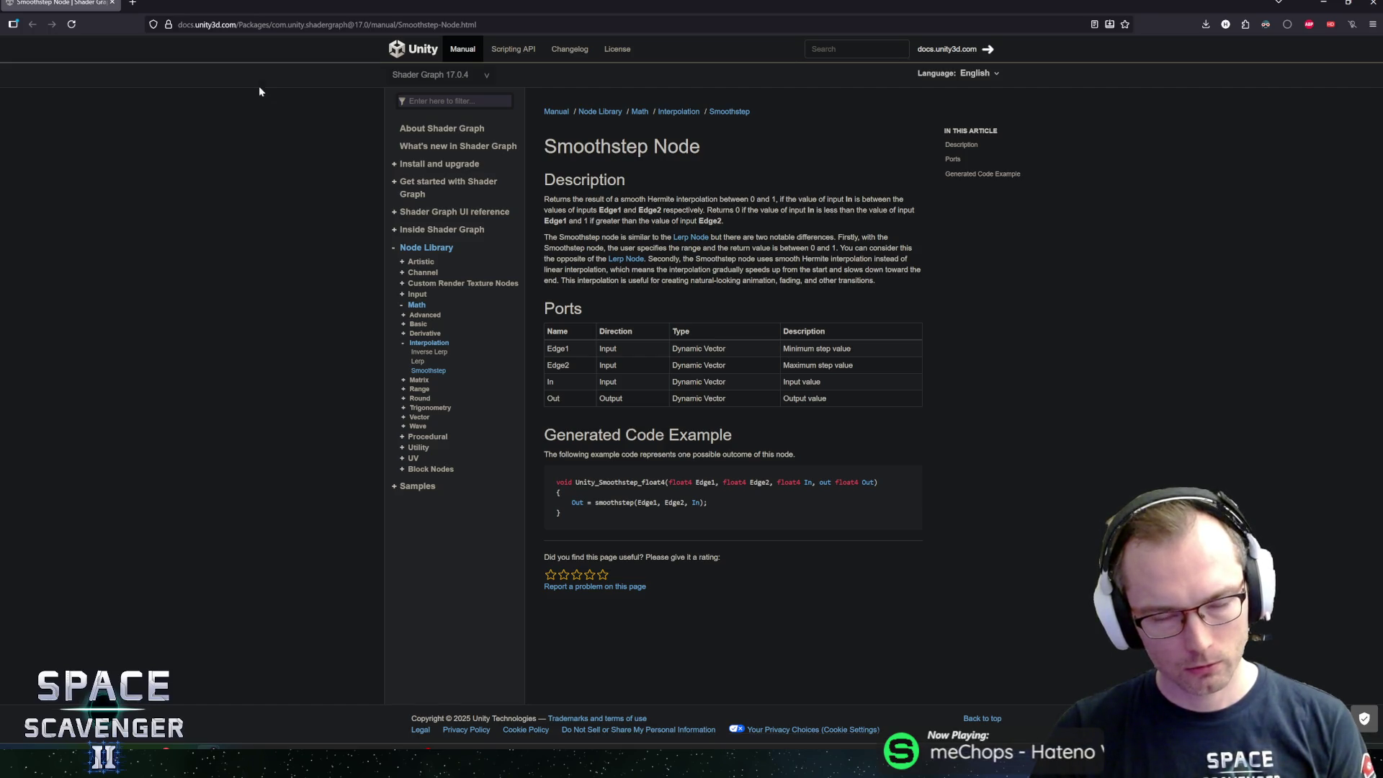
- Return to Unity and pan the PaletteSpectre graph to show the Fresnel Effect node
key("alt+Tab")
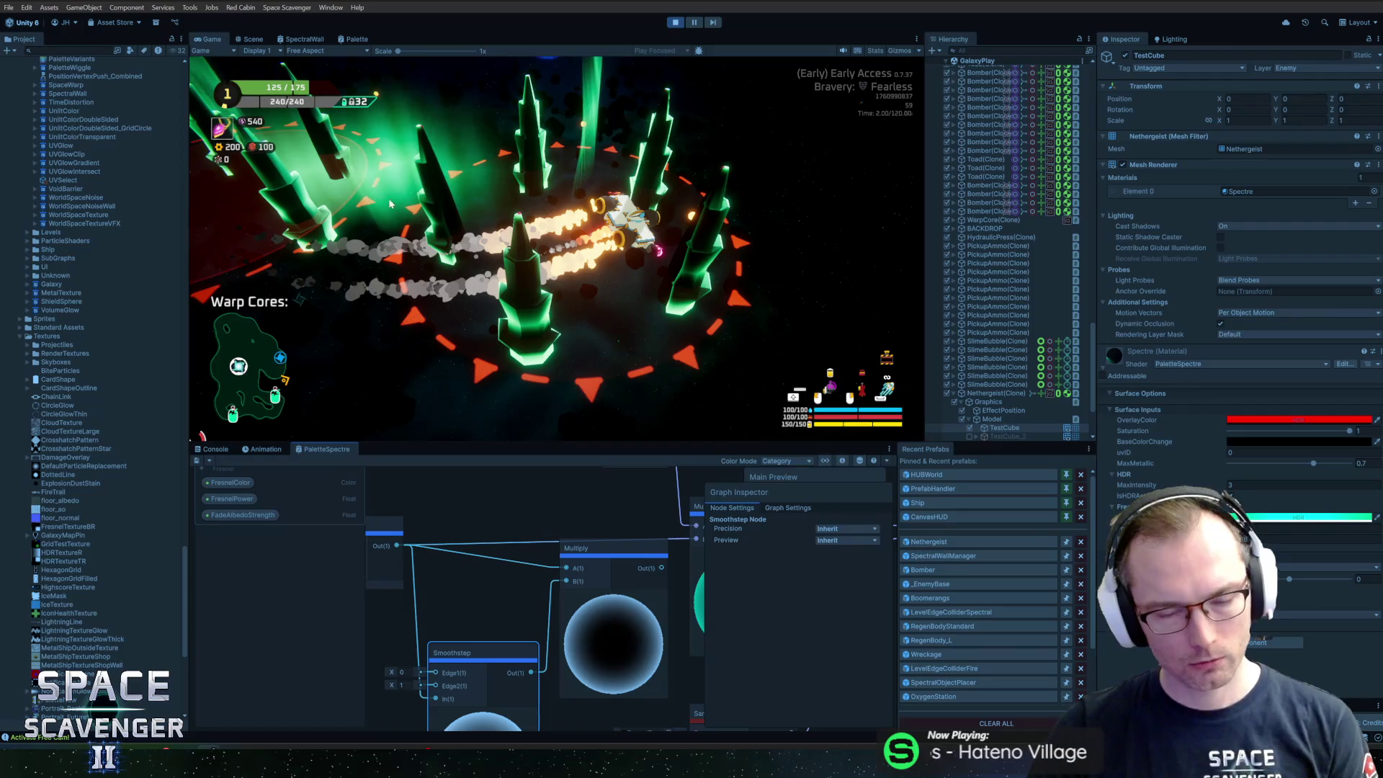
mouse_move(537, 546)
left_mouse_down()
mouse_move(568, 507)
mouse_move(592, 504)
mouse_move(619, 541)
left_mouse_up()
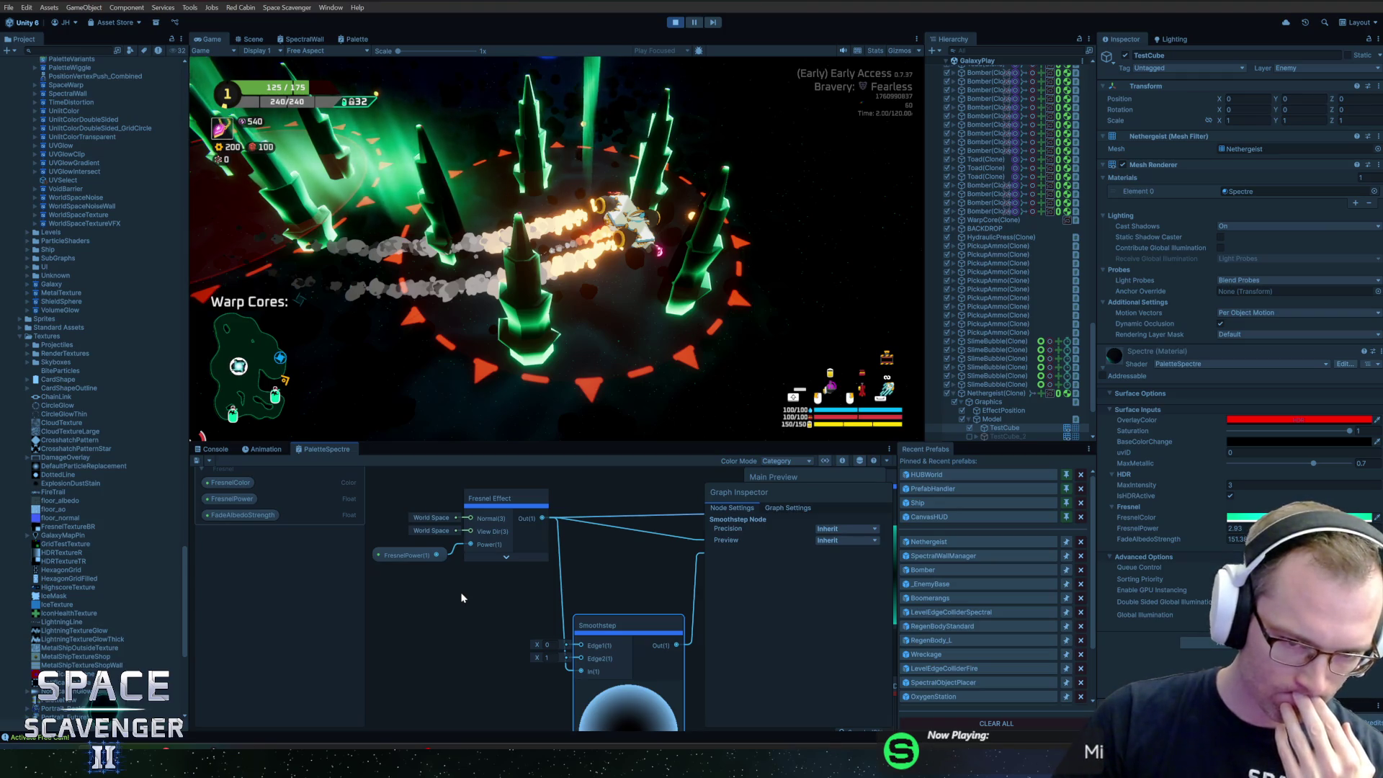
mouse_move(571, 587)
left_mouse_down()
mouse_move(454, 585)
mouse_move(550, 565)
mouse_move(595, 575)
left_mouse_up()
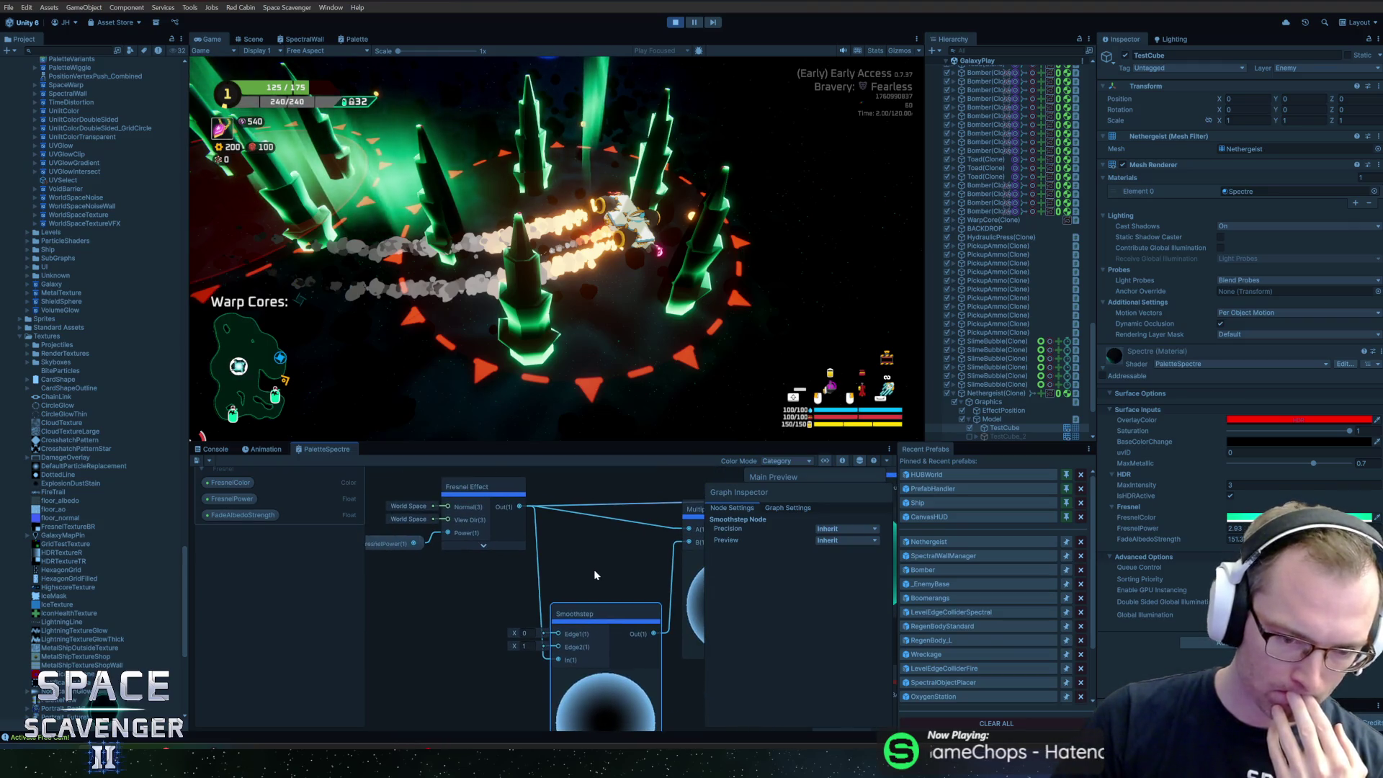
left_click_drag(593, 569, 644, 597)
left_click_drag(435, 510, 590, 550)
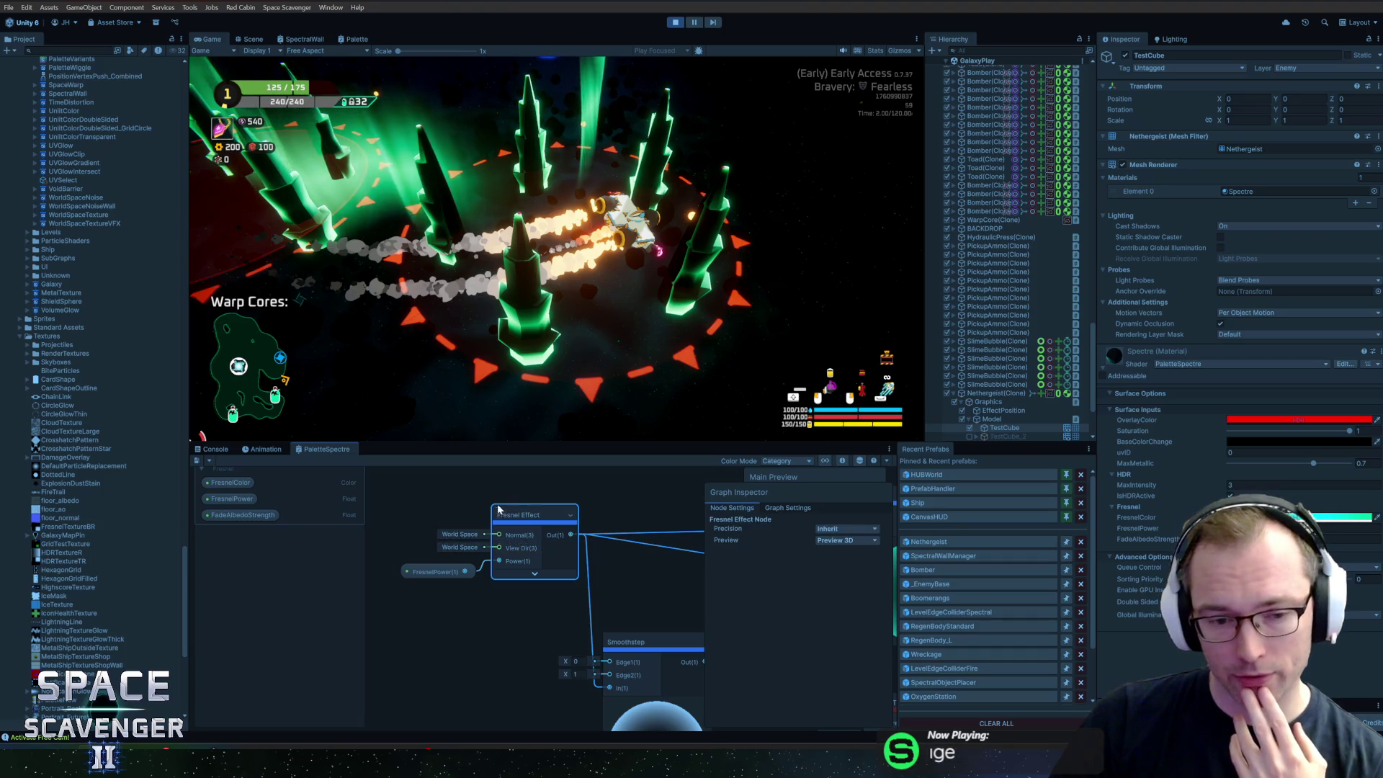
left_click_drag(608, 617, 590, 596)
left_click(611, 569)
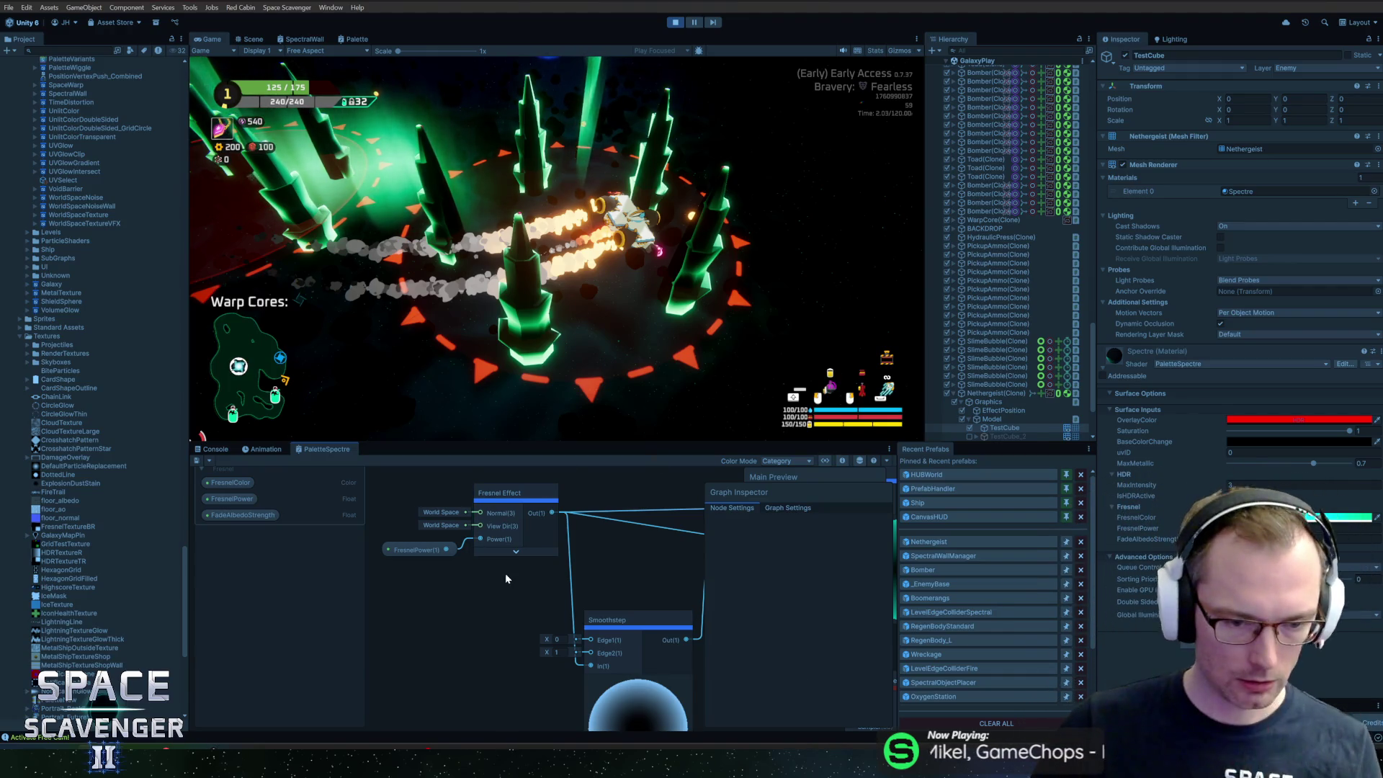
right_click(495, 591)
- Create a Custom Function node left of Smoothstep and set its Type to String
left_click(519, 431)
type("cu")
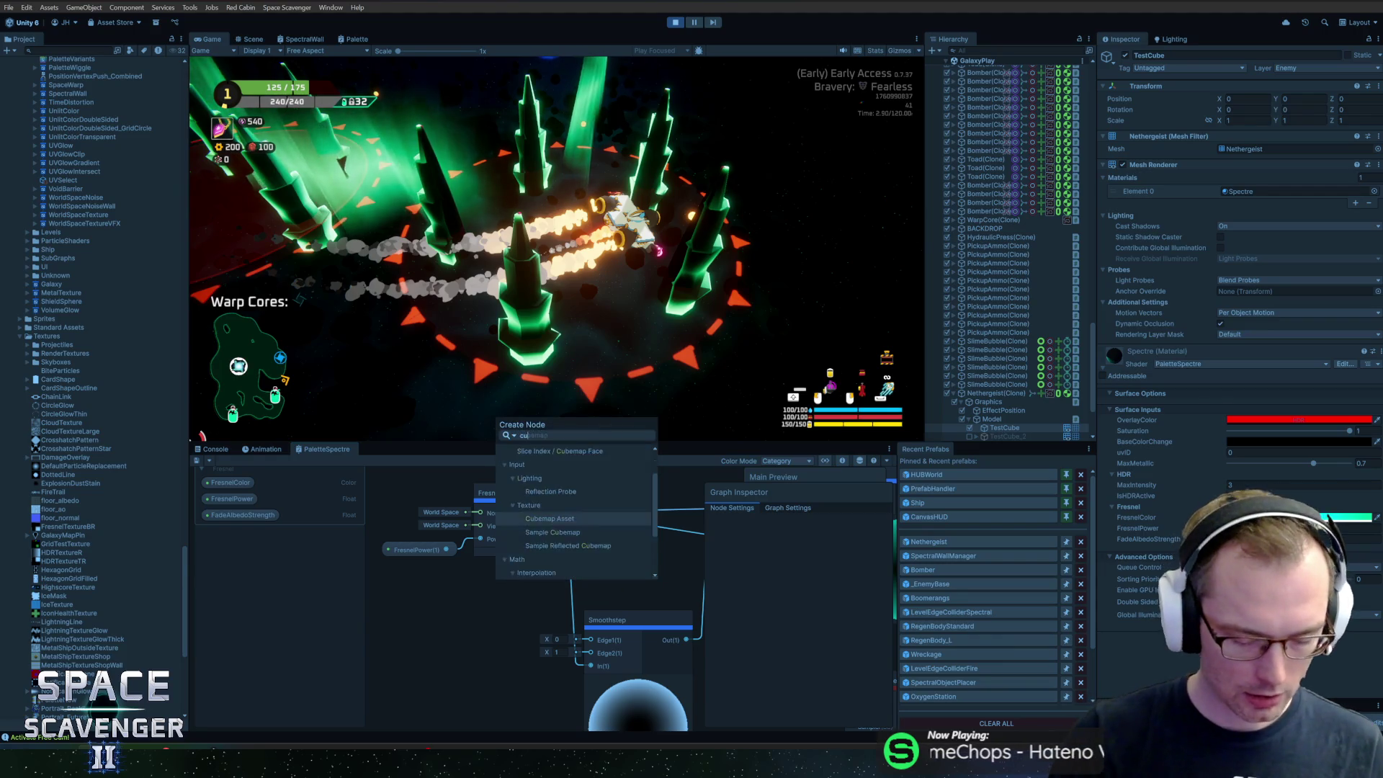
type("stom")
key("Return")
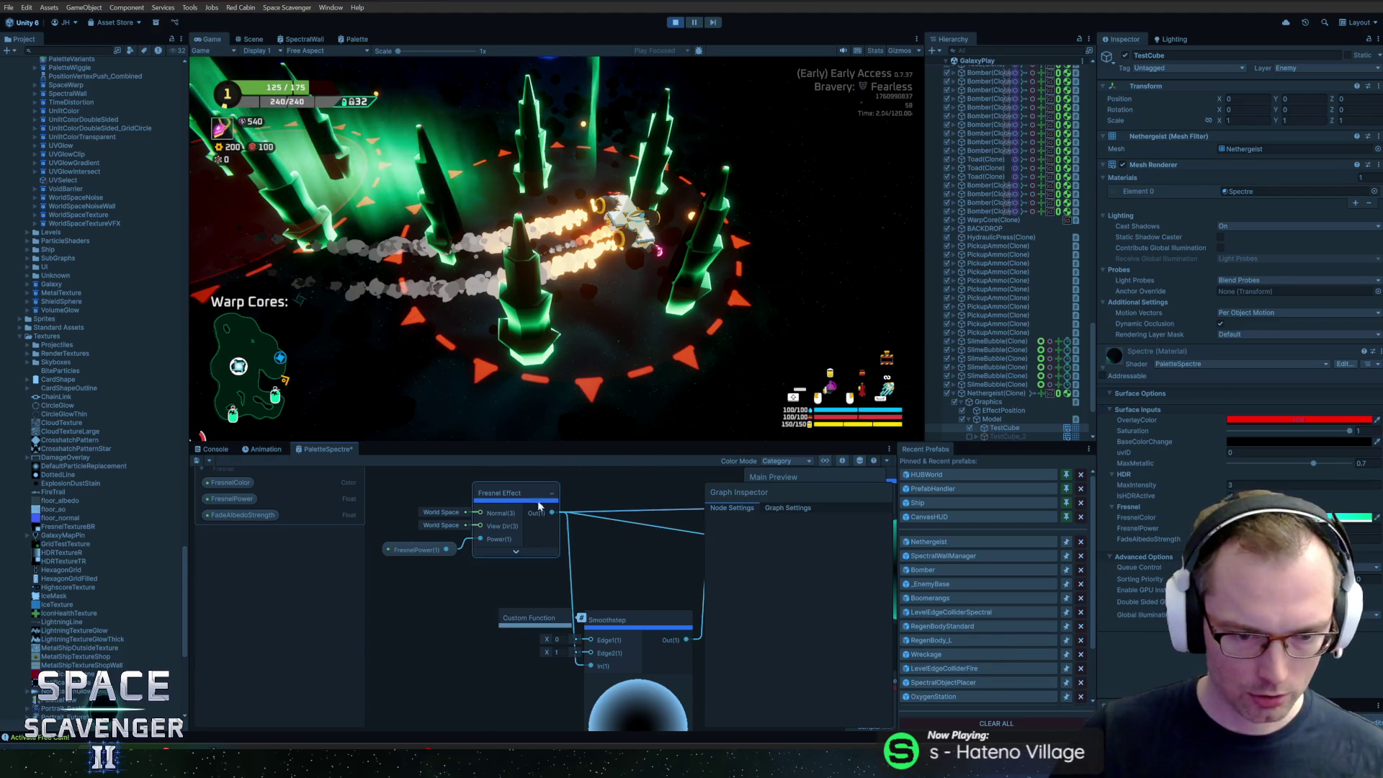
mouse_move(557, 617)
left_mouse_down()
mouse_move(454, 587)
mouse_move(521, 559)
left_mouse_up()
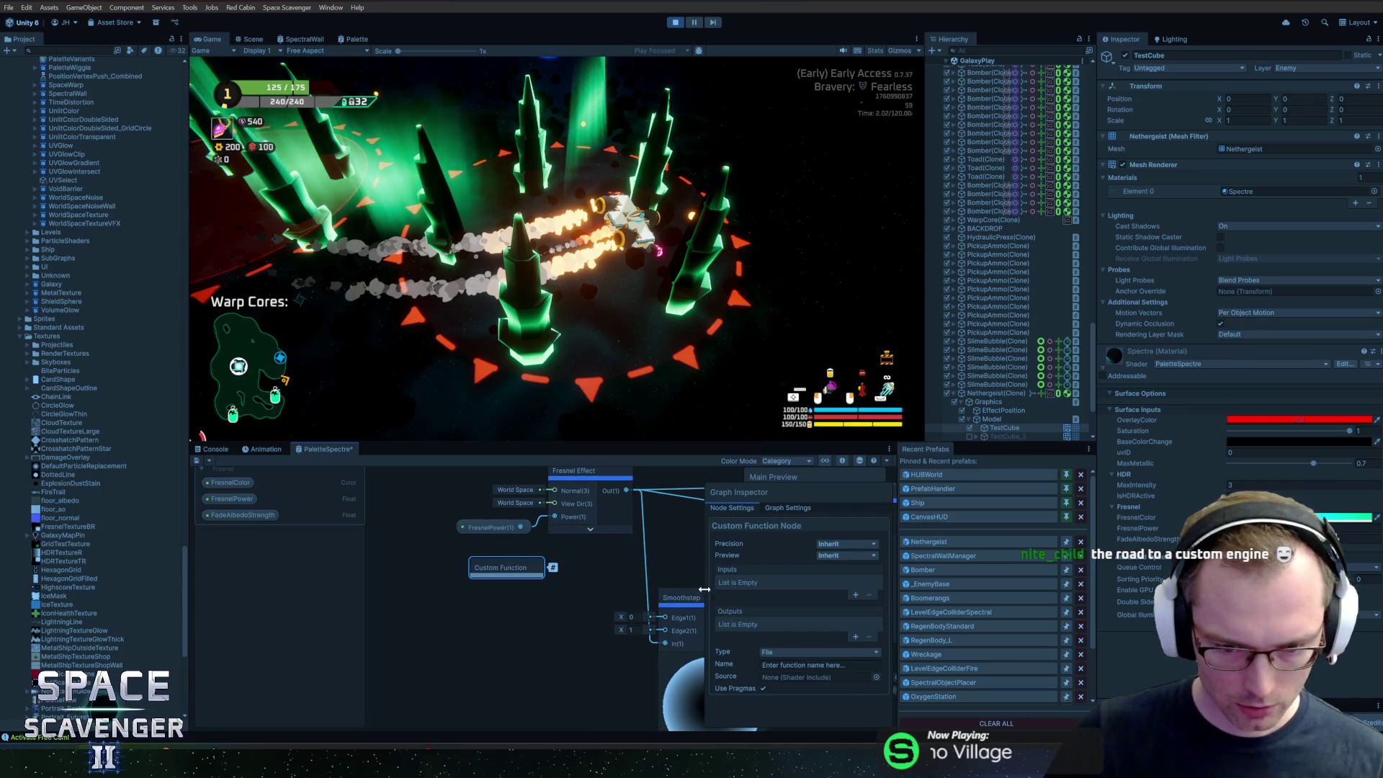
left_click(807, 653)
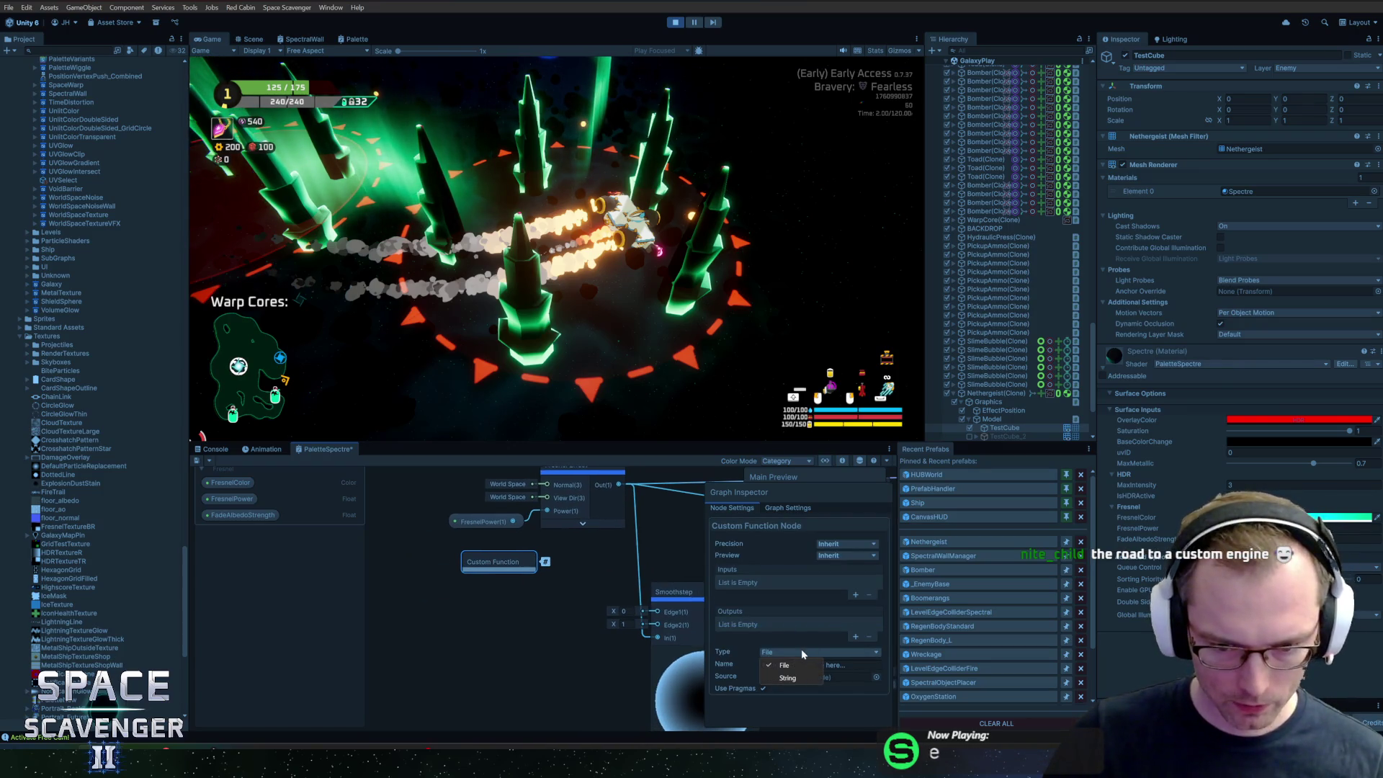
left_click(800, 676)
- Name the function CustomFresnel and paste the pow(saturate(dot(view,nrm)),n) body
left_click(792, 664)
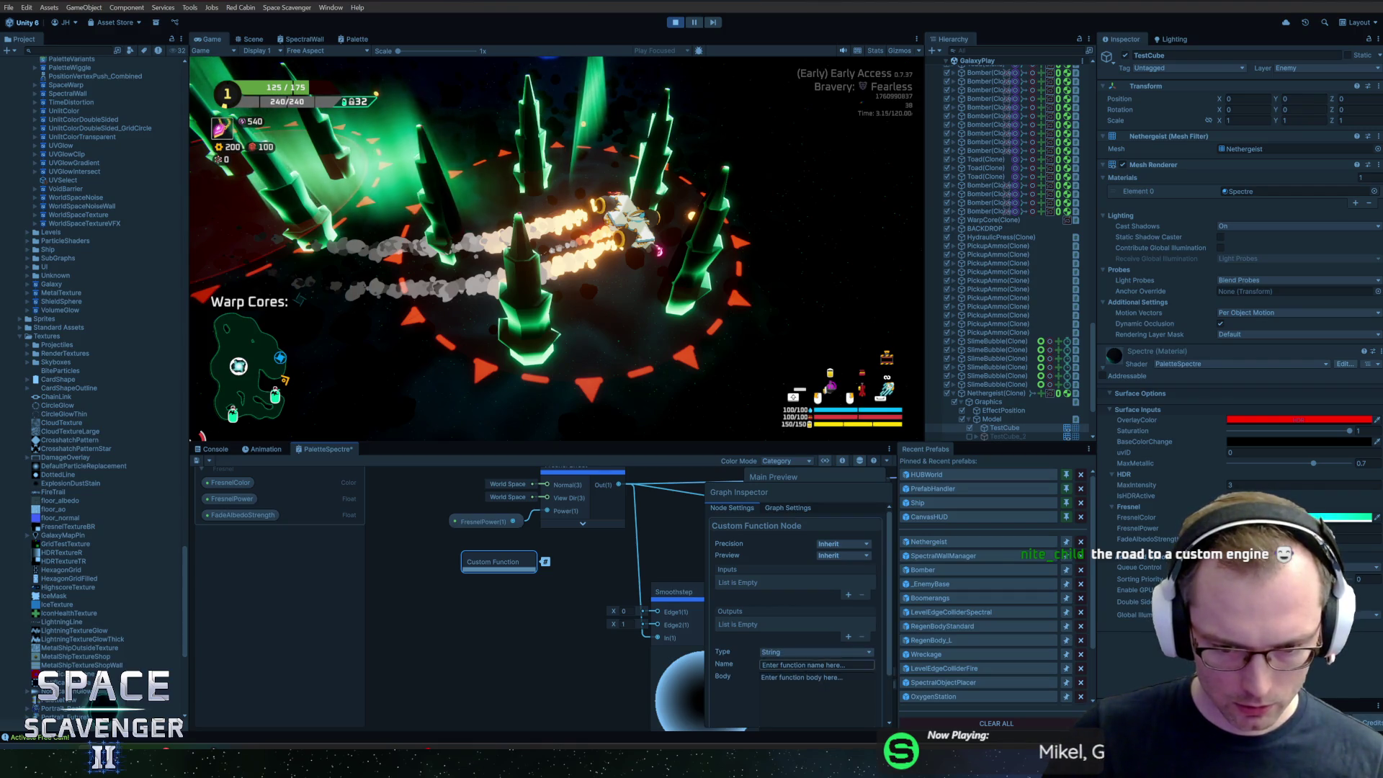
type("Custom")
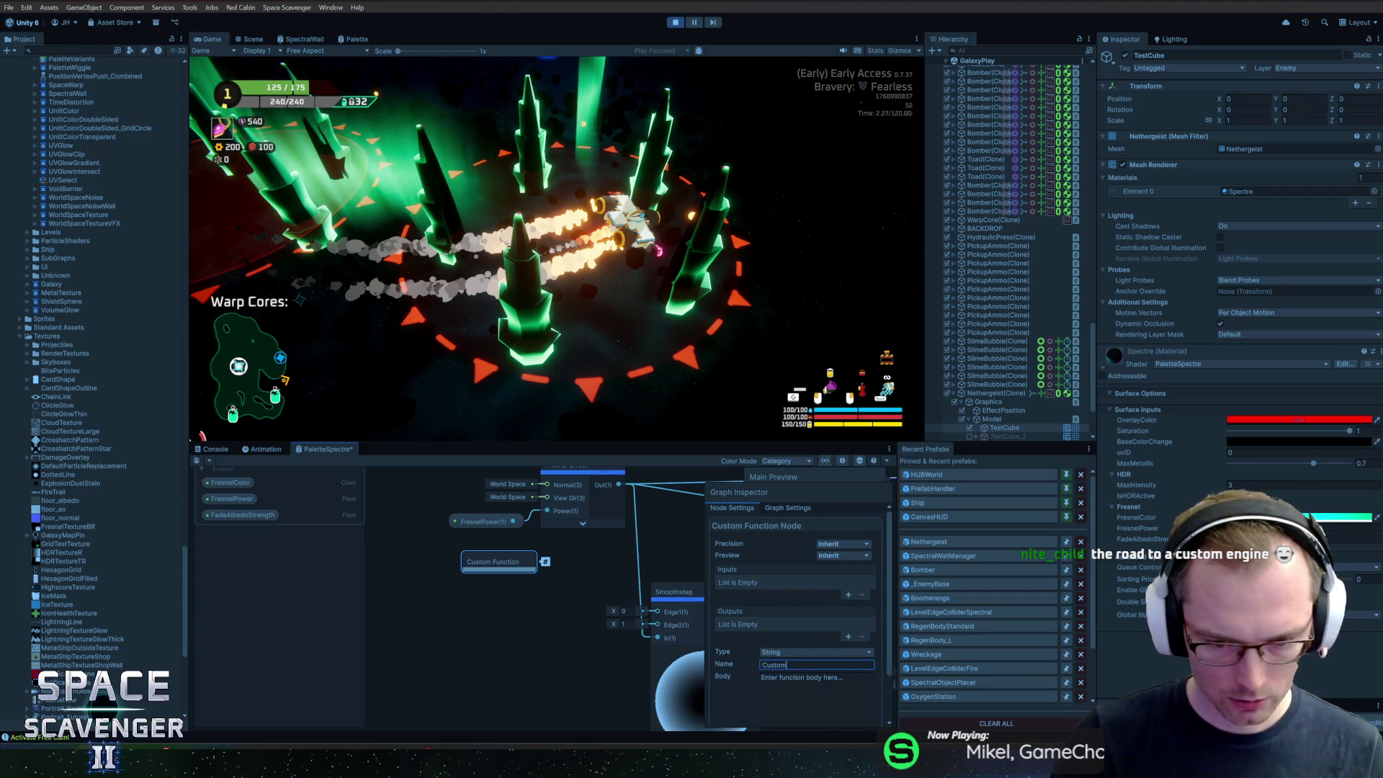
type("Fresnel")
key("Tab")
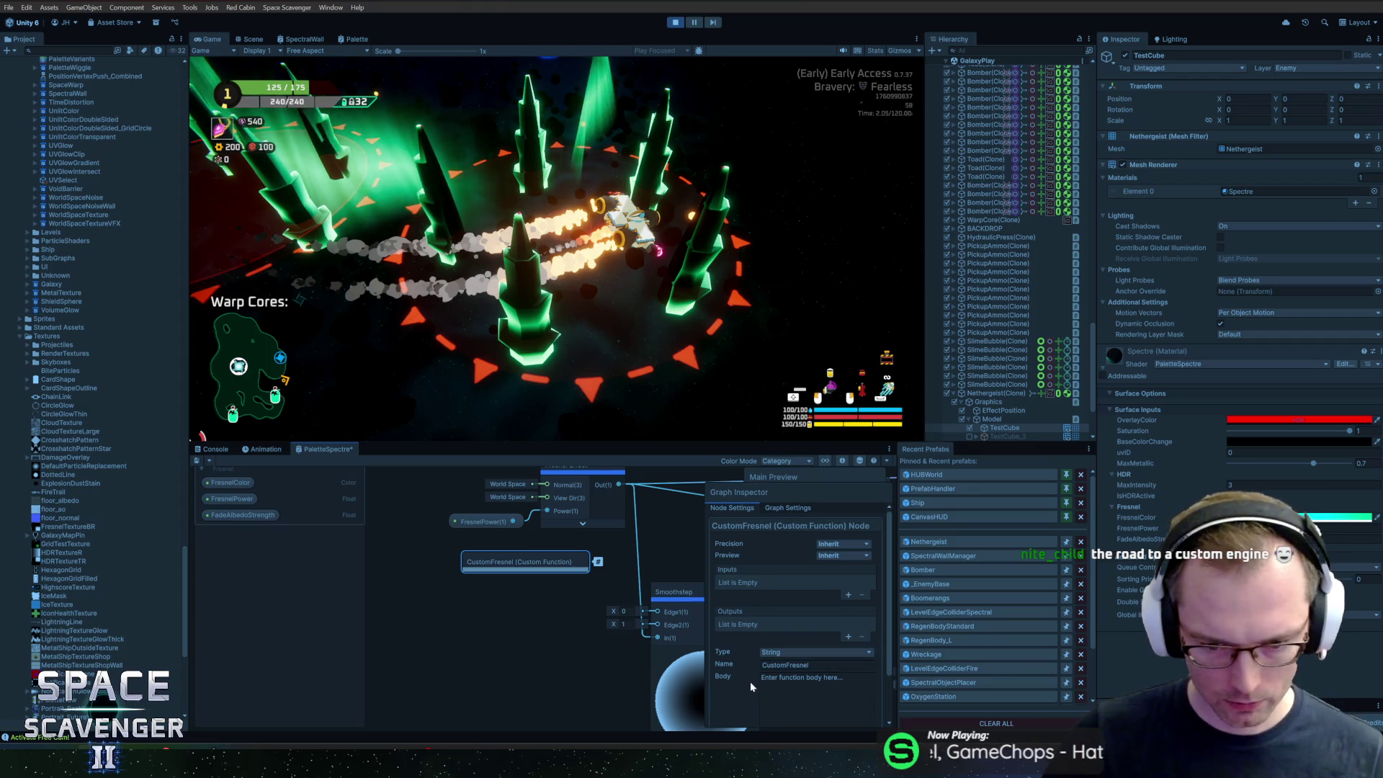
type("pow(saturate(dot(view,nrm)),n)")
scroll(797, 612, "down", 3)
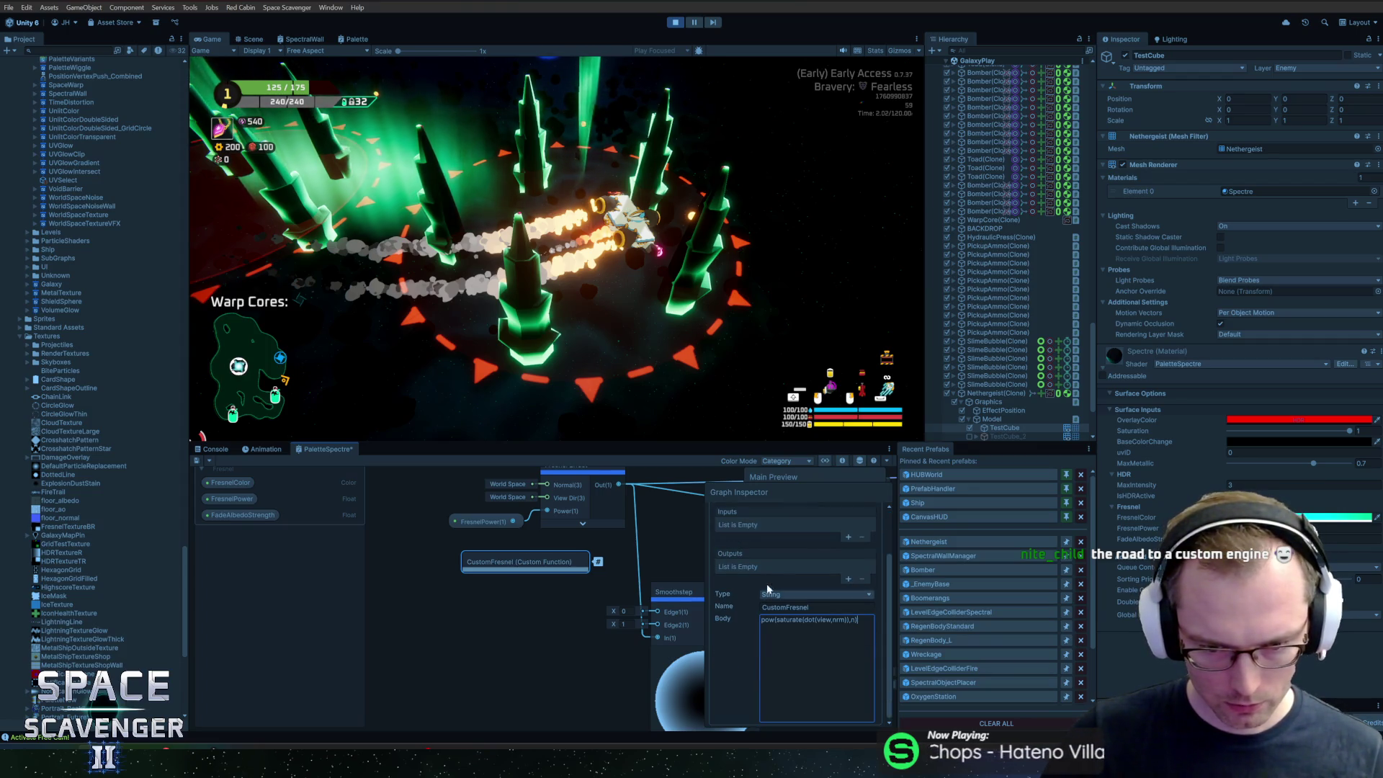
- Add a Vector 3 input named Normal to CustomFresnel
left_click(845, 535)
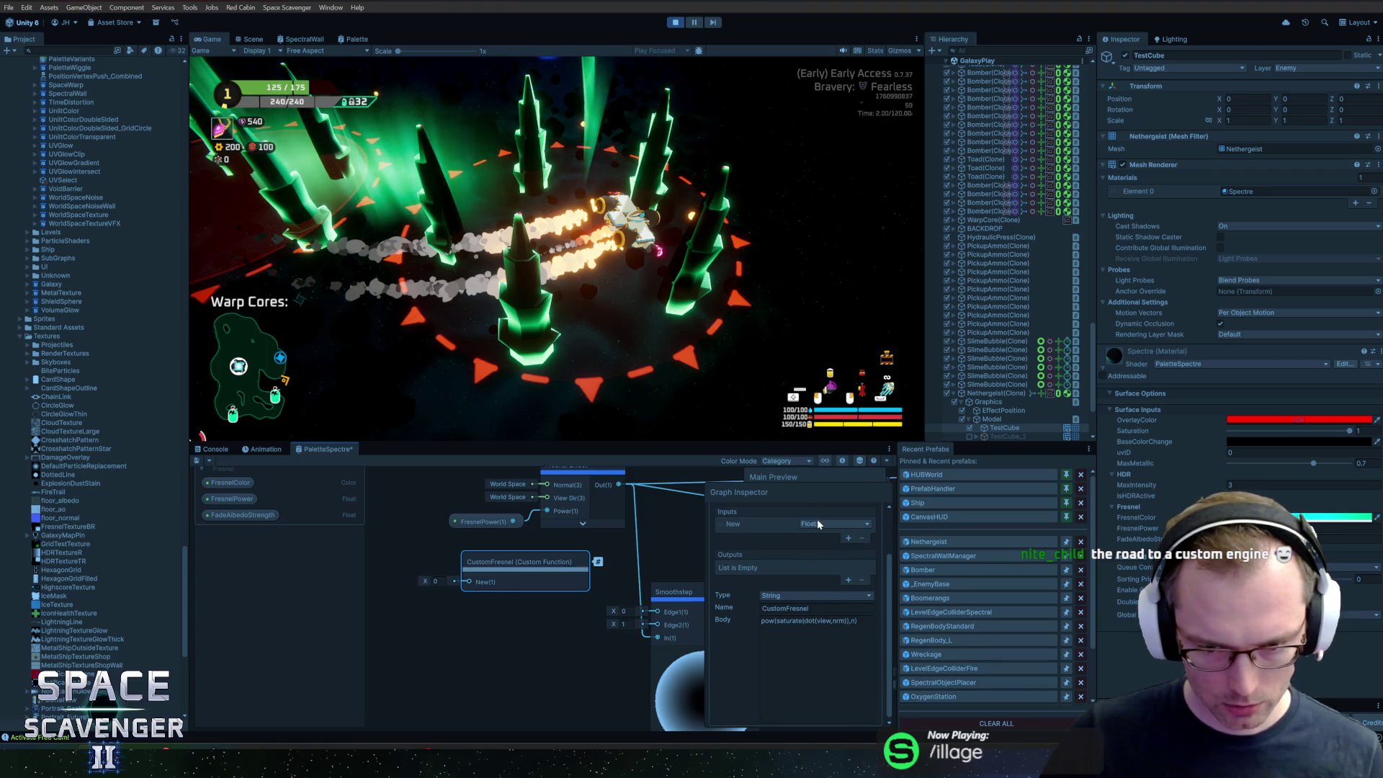
left_click(819, 524)
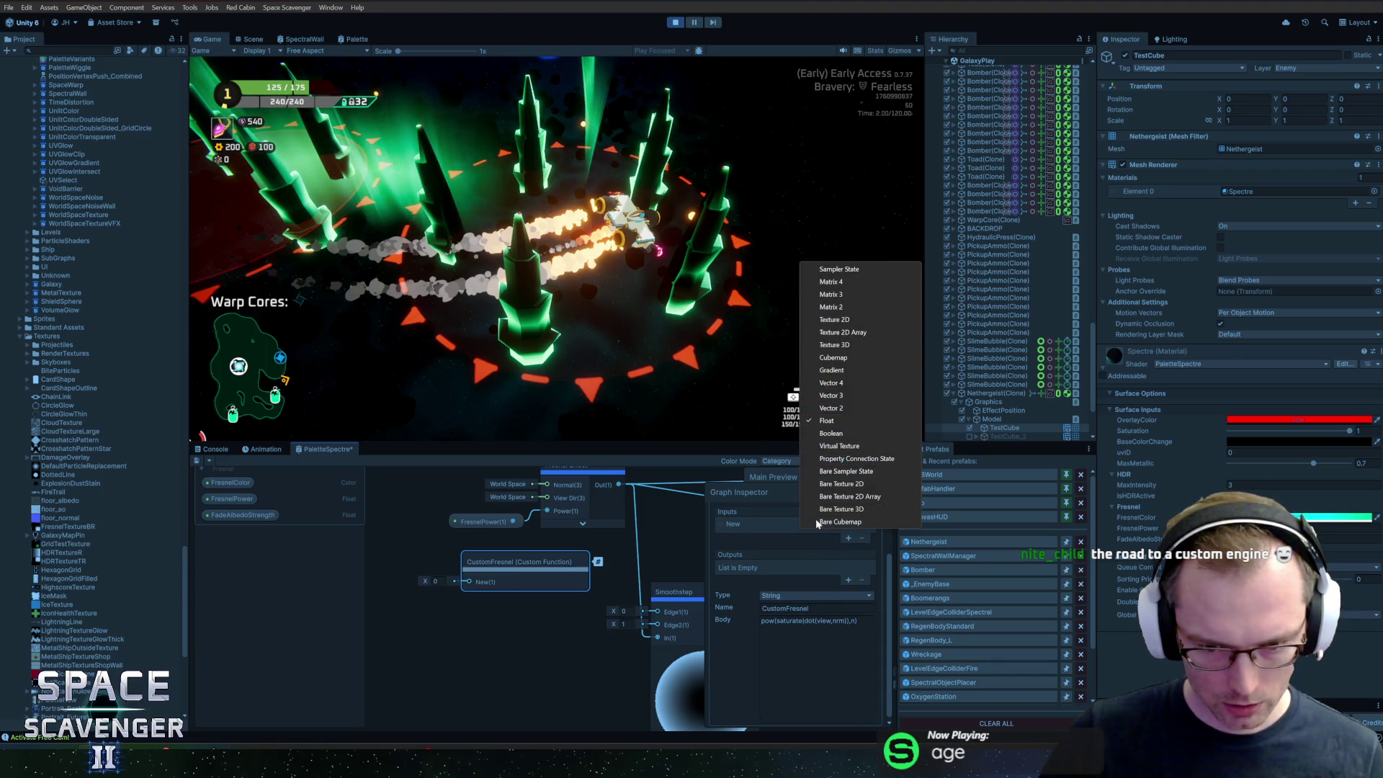
left_click(849, 396)
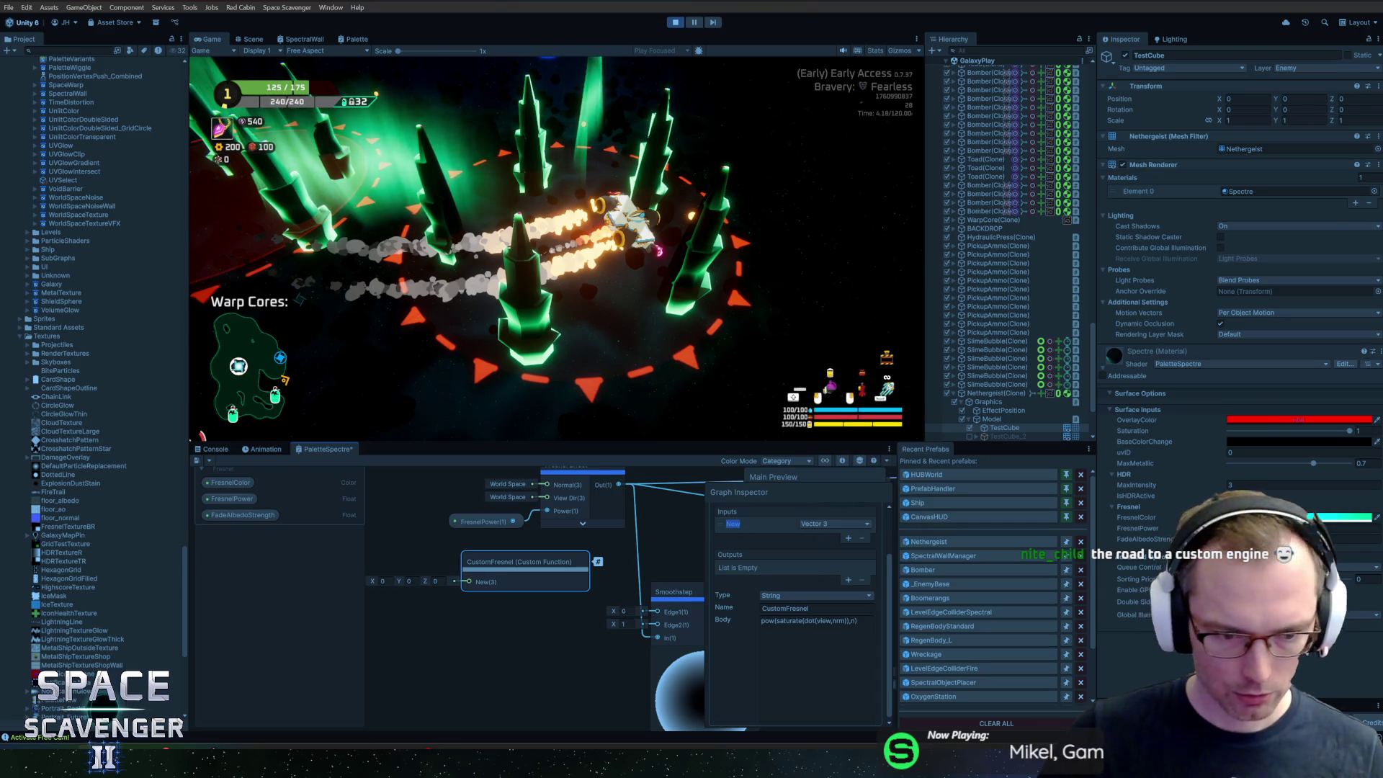
type("Normal")
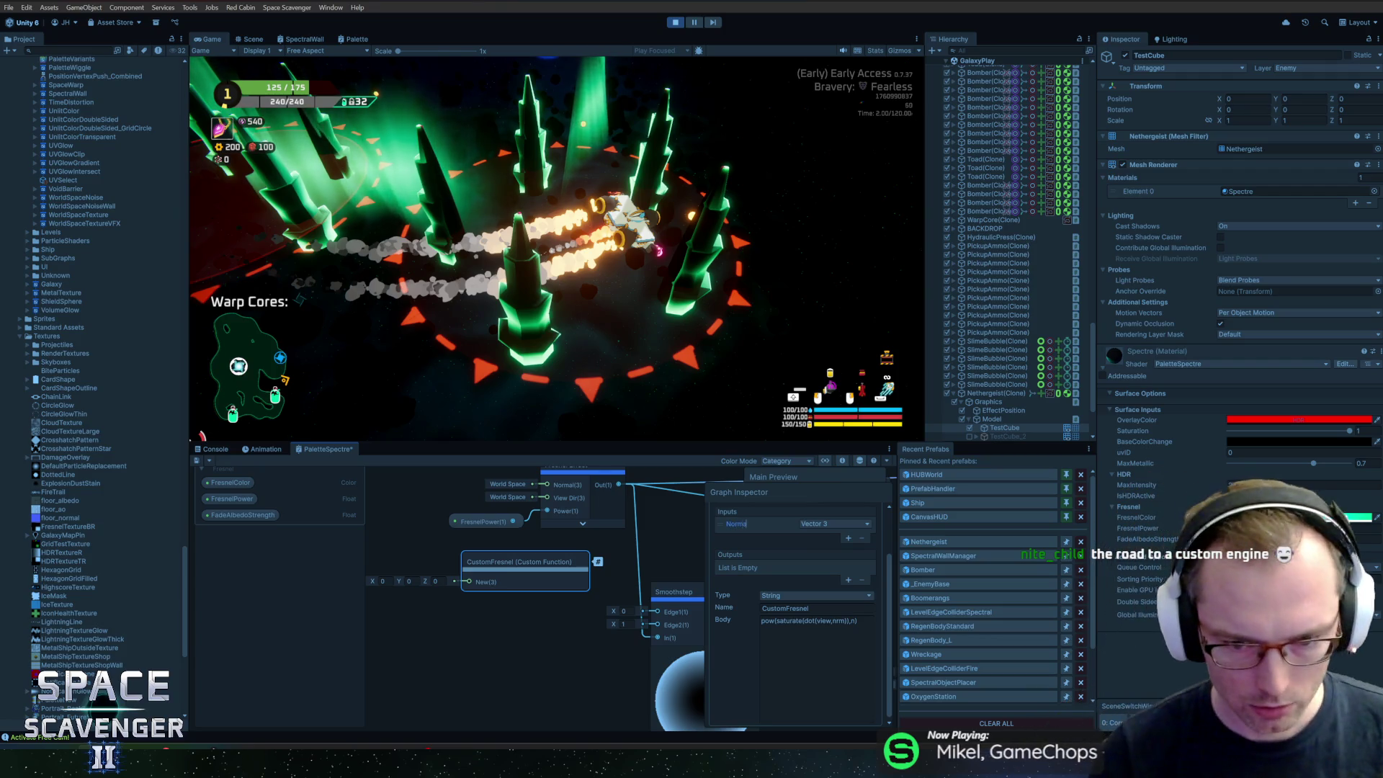
key("Return")
left_click(848, 538)
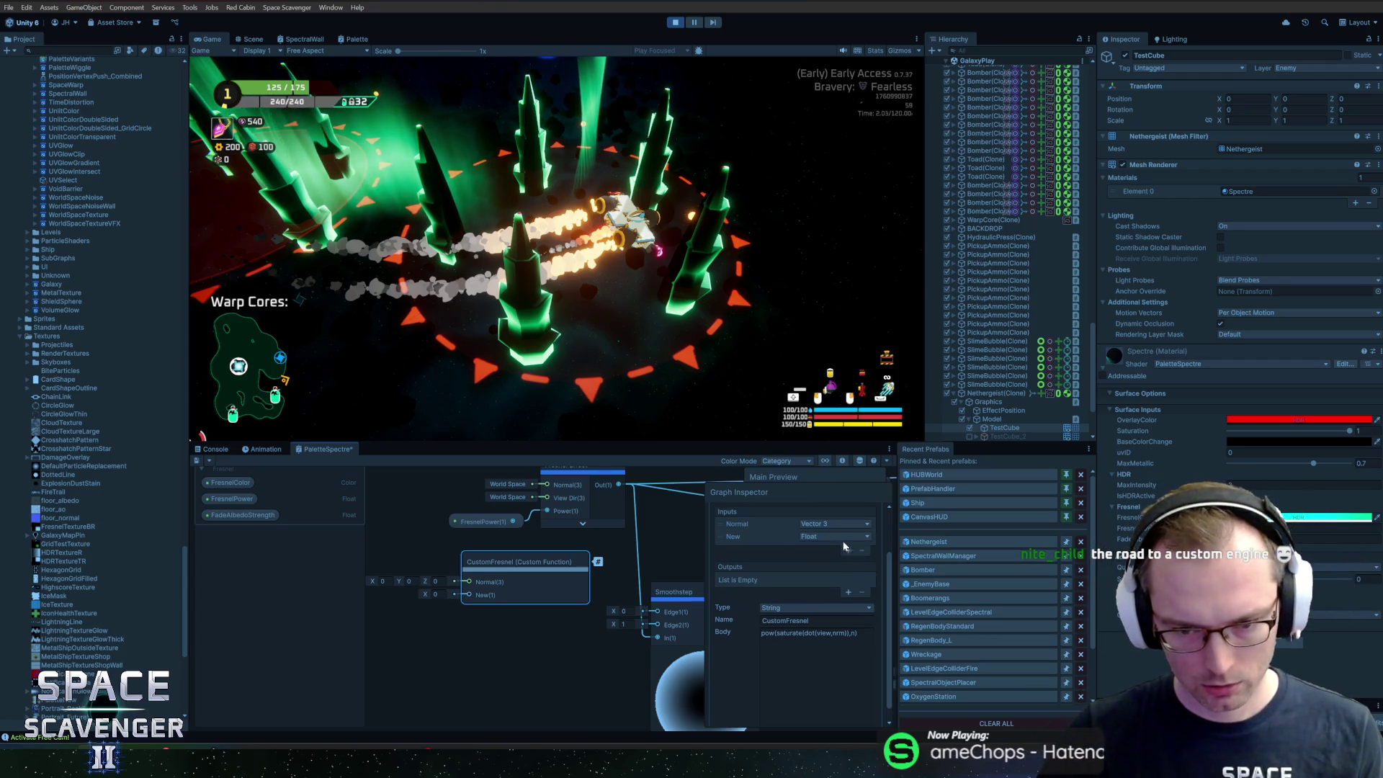
- Rename the second input ViewDir and make it a Vector 3
double_click(736, 536)
type("View")
type("Dir")
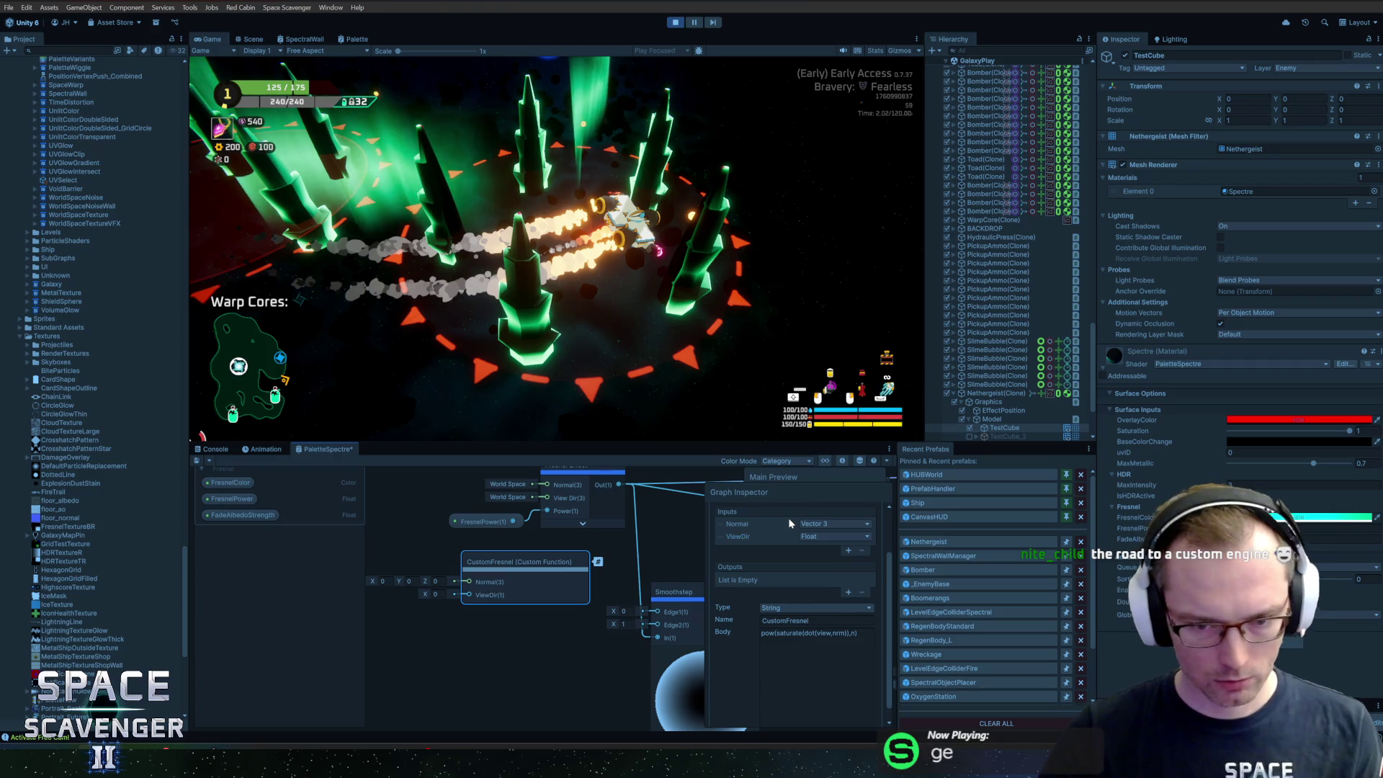
left_click(834, 536)
left_click(846, 407)
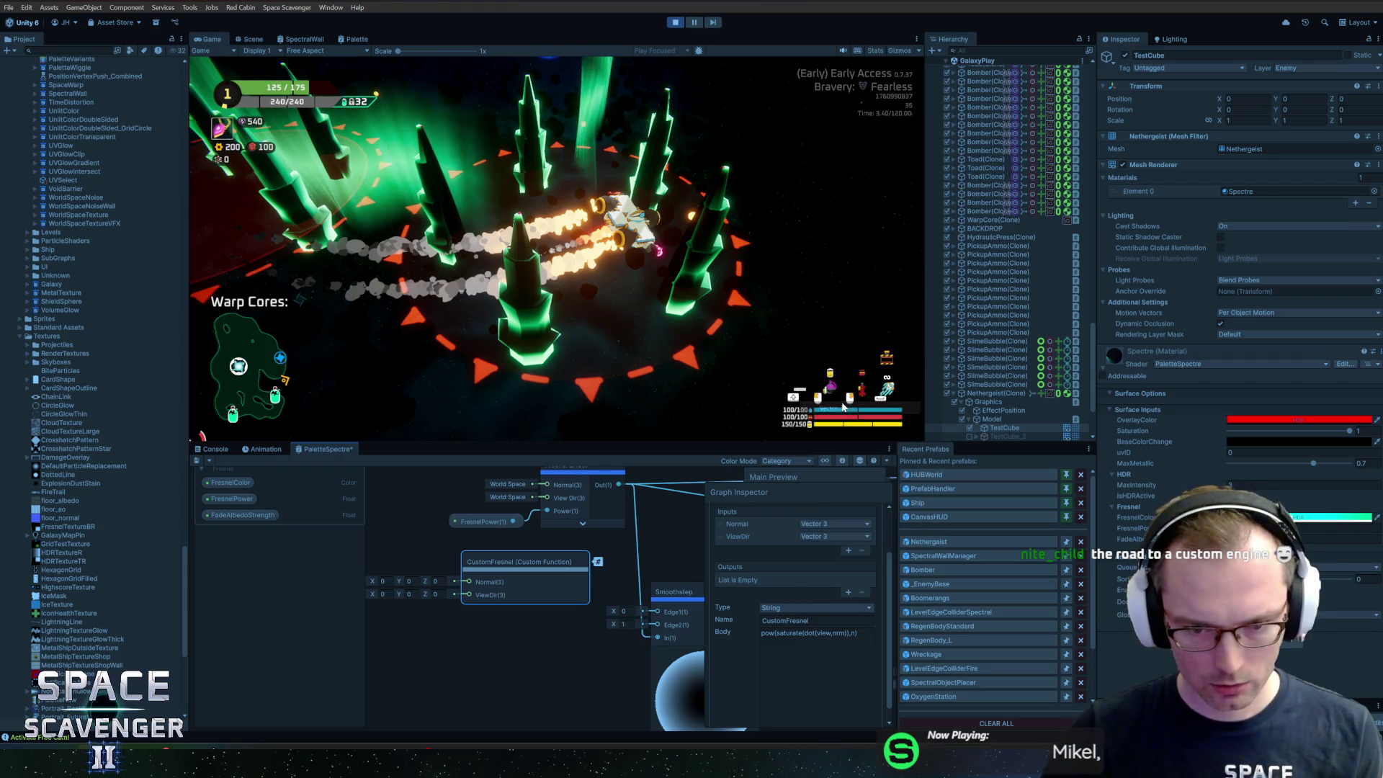
- Add a third input named Power of type Float
left_click(849, 550)
left_click(844, 548)
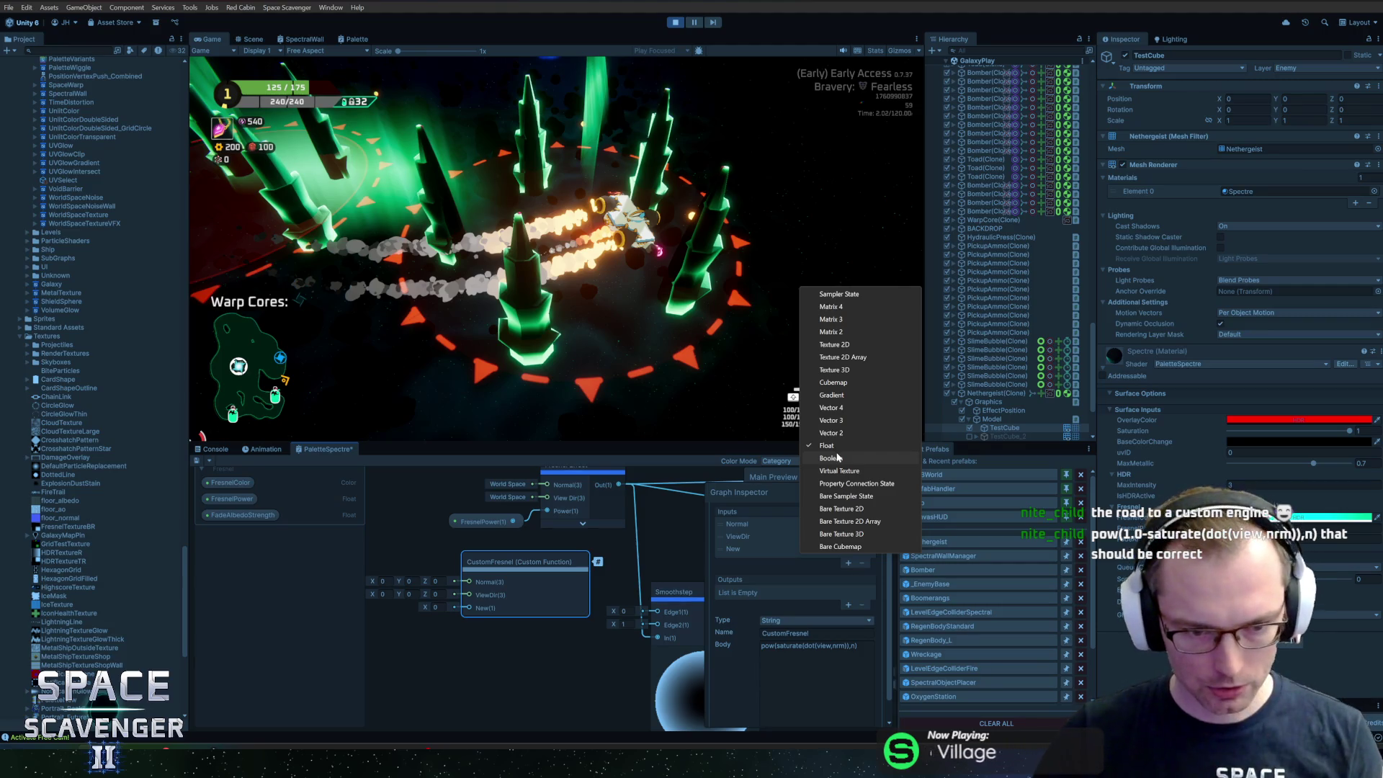
left_click(826, 445)
left_click(733, 548)
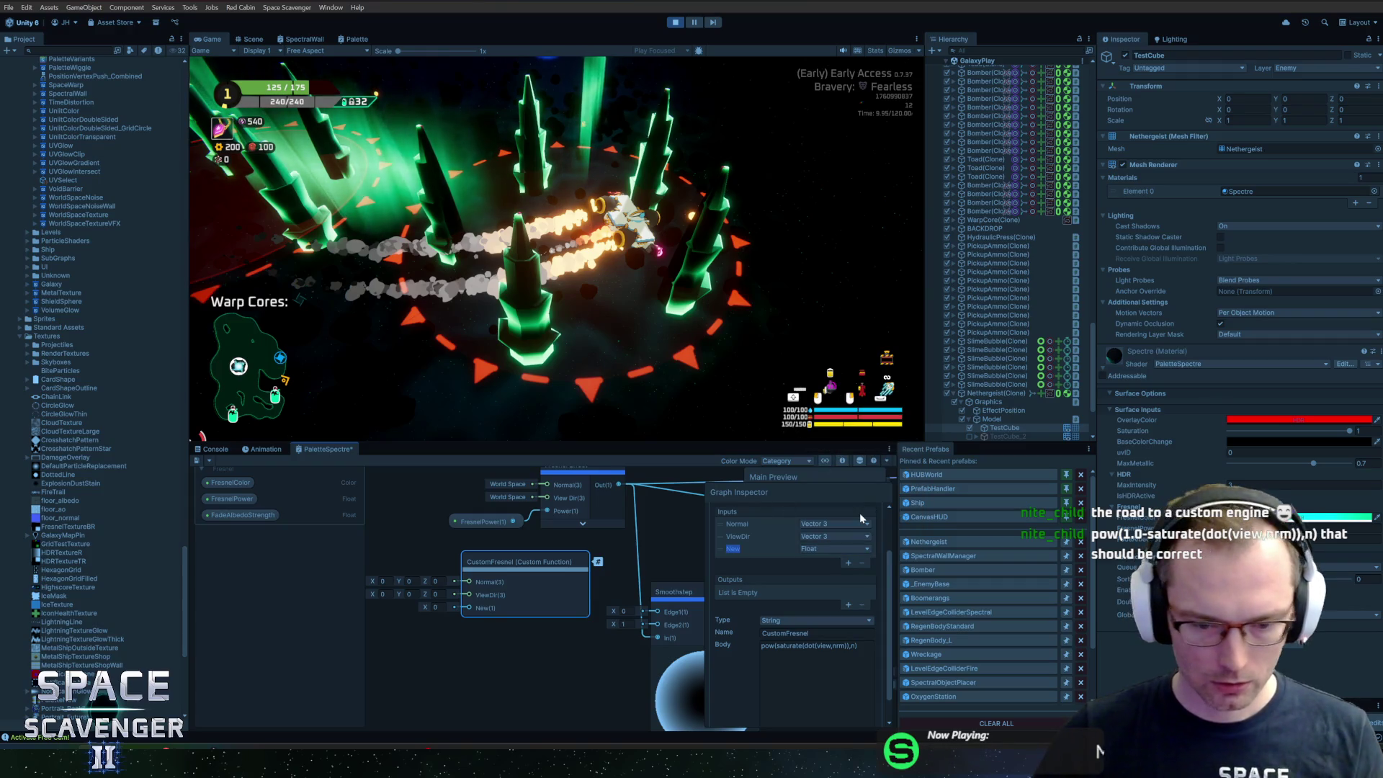
type("Power")
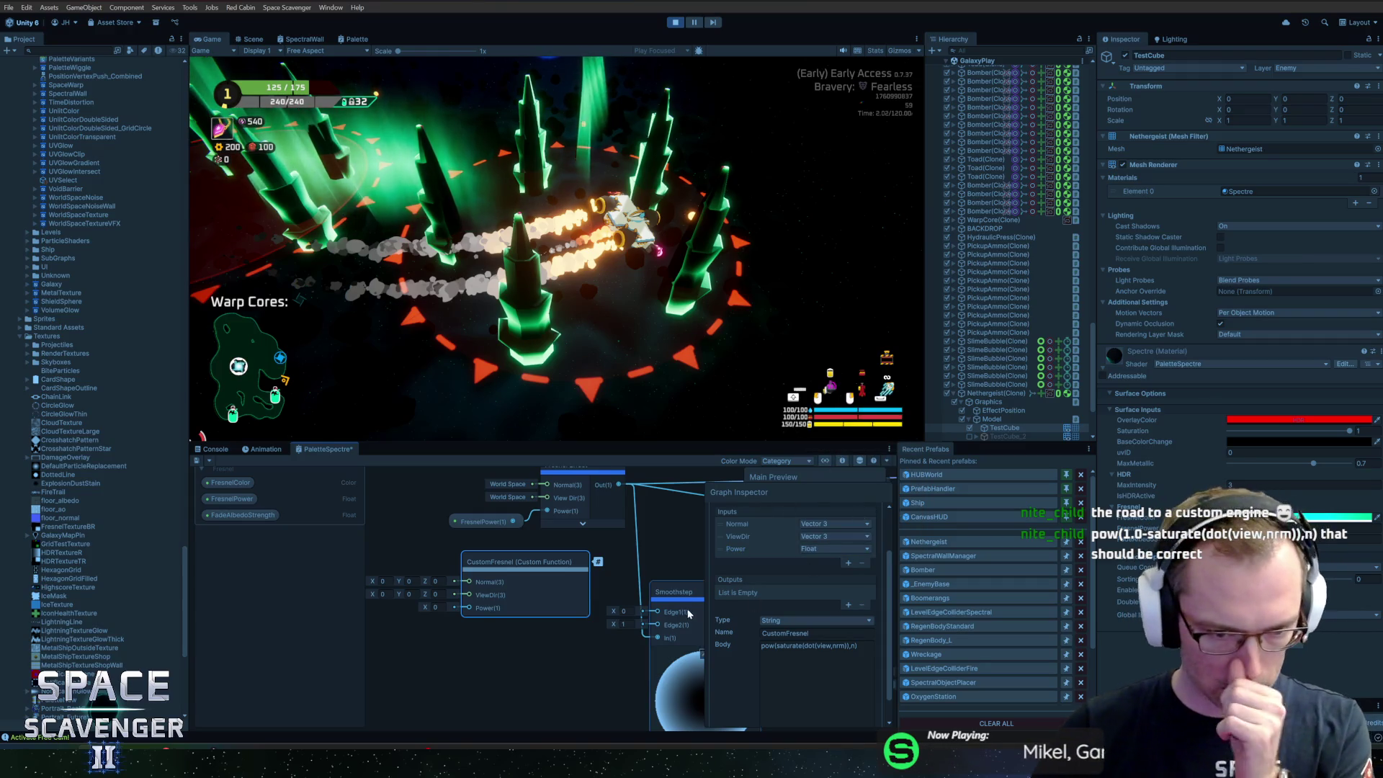
left_click_drag(645, 567, 651, 559)
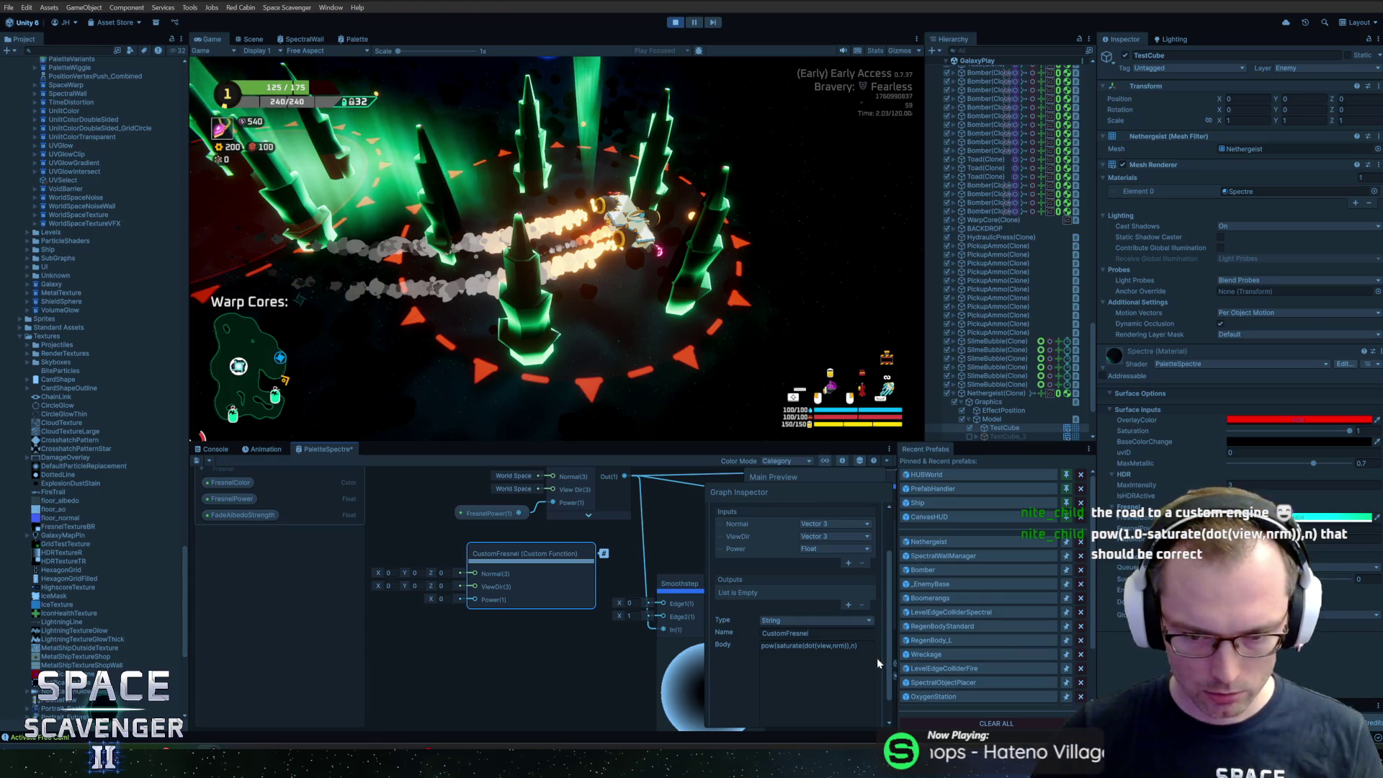
- Edit the body to pow(1.0-saturate(dot(ViewDir,Normal)),Power)
left_click(772, 645)
type("1.0-")
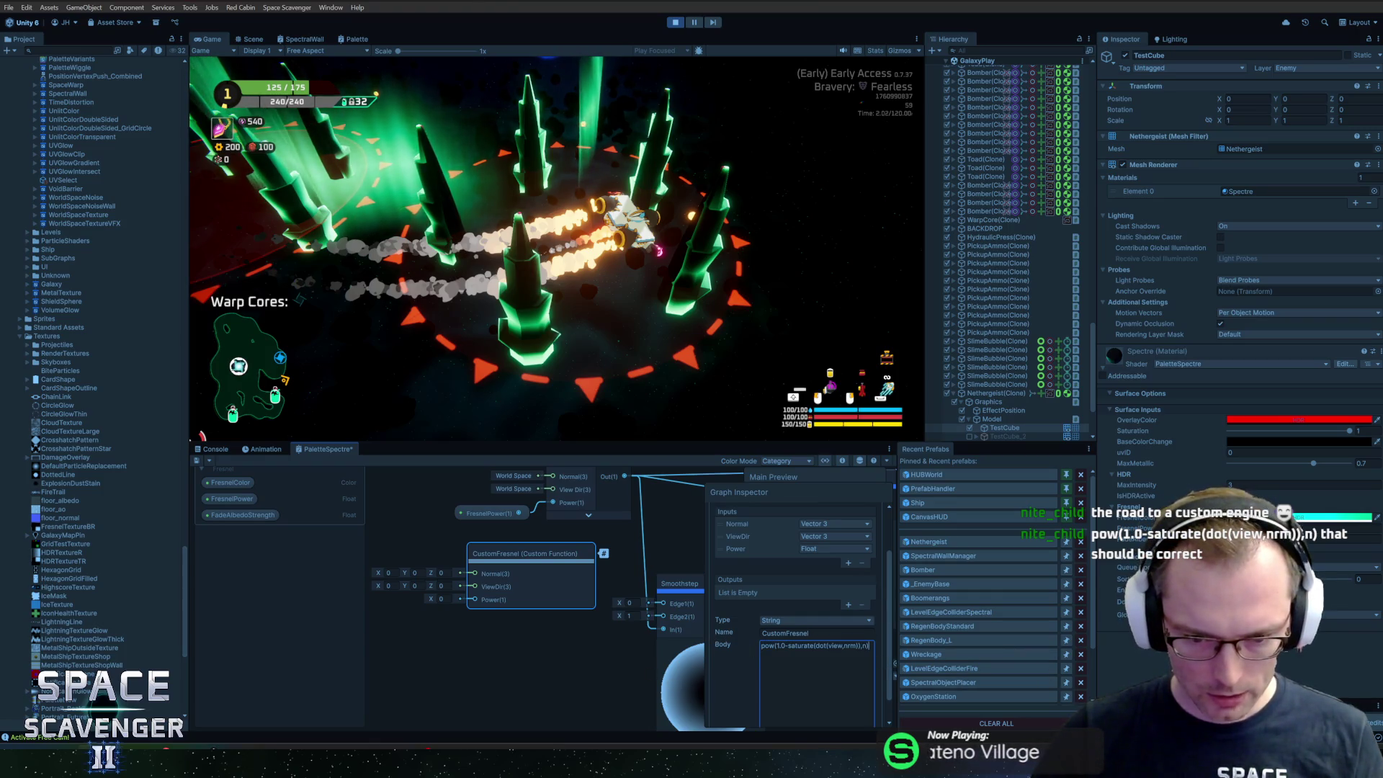
scroll(639, 497, "down", 1)
left_click_drag(551, 440, 551, 356)
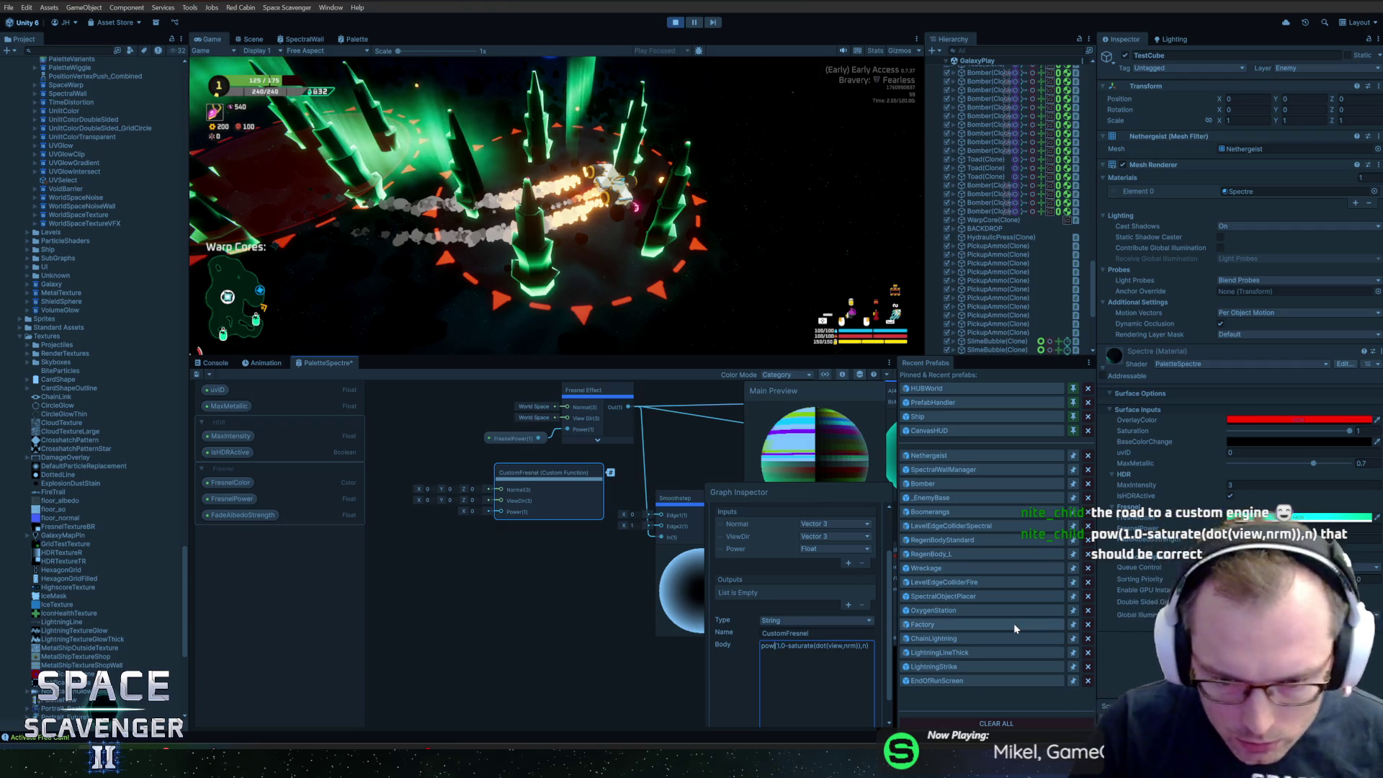
key("Right")
key("Right")
key("Right")
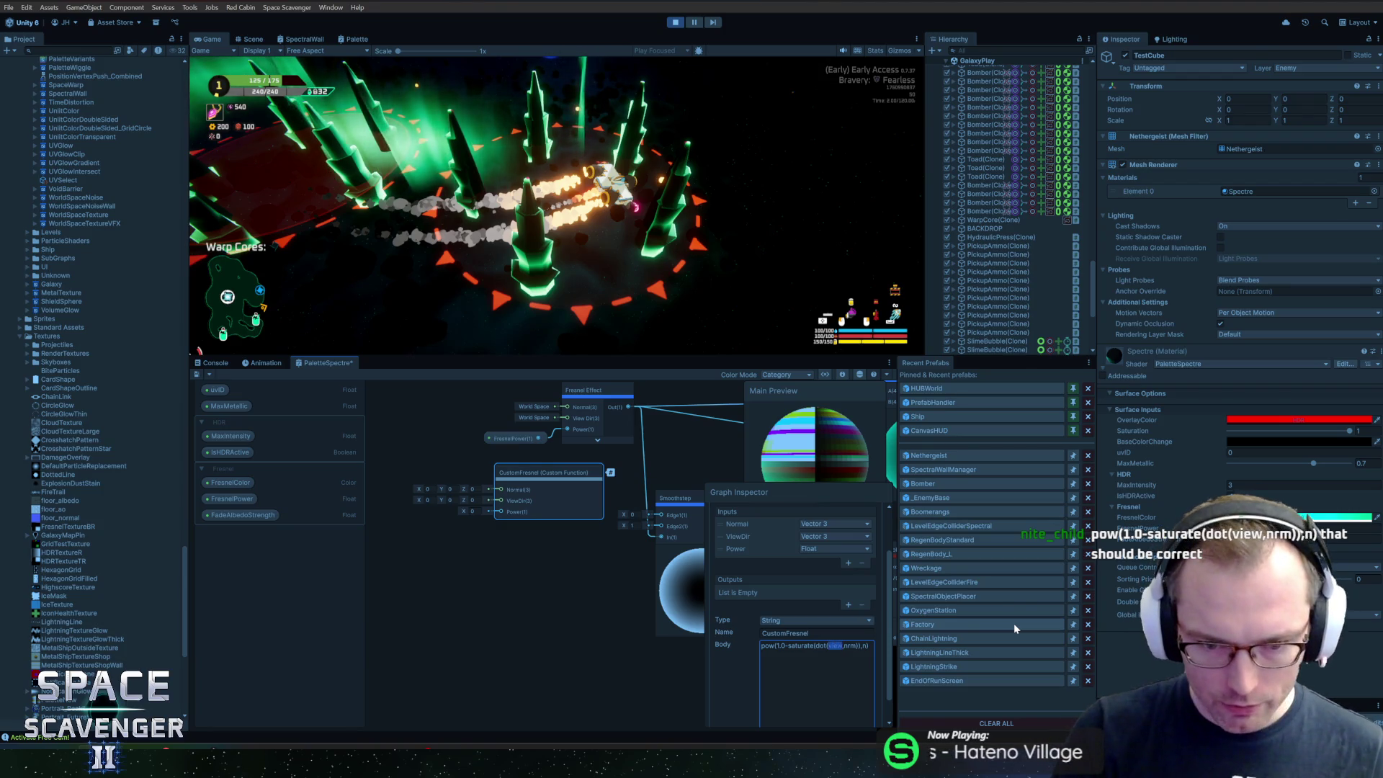
type("ViewDir,")
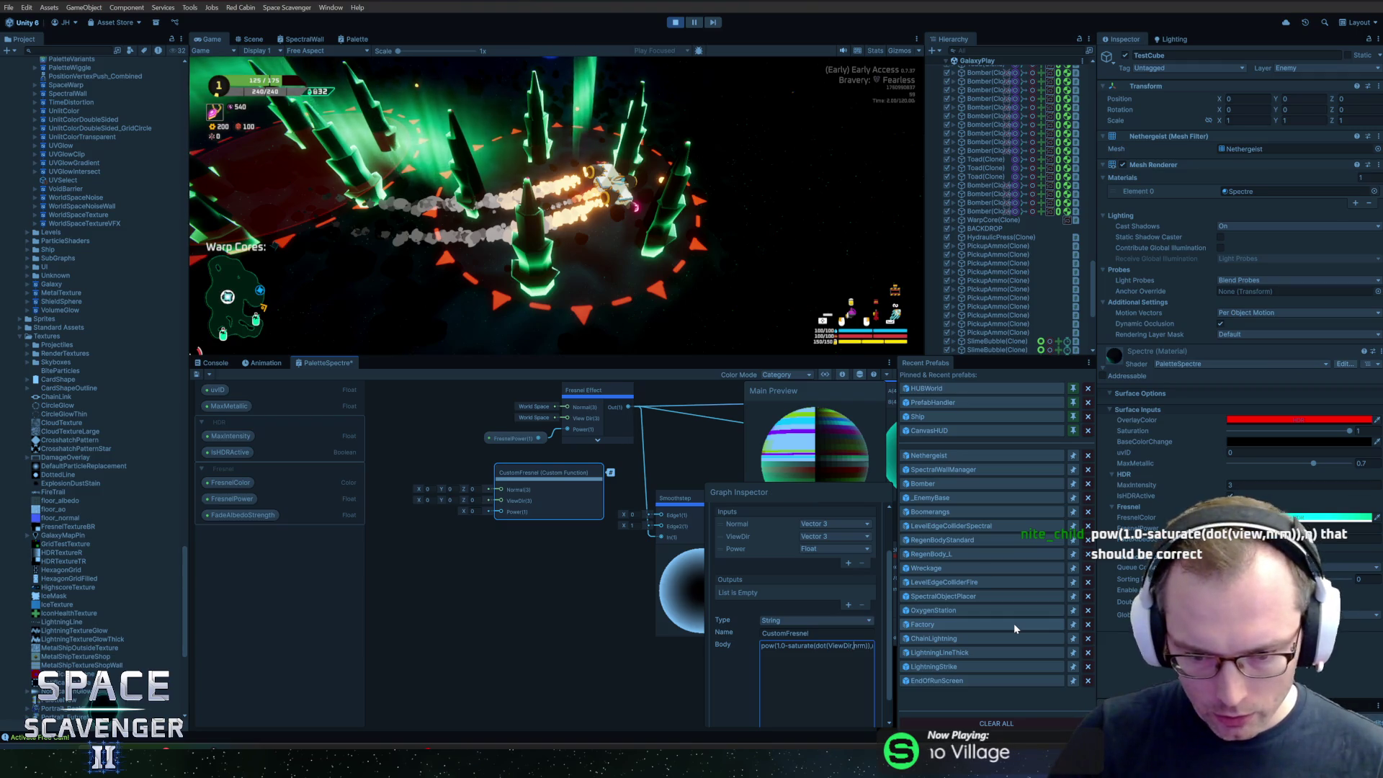
type("Normal)),")
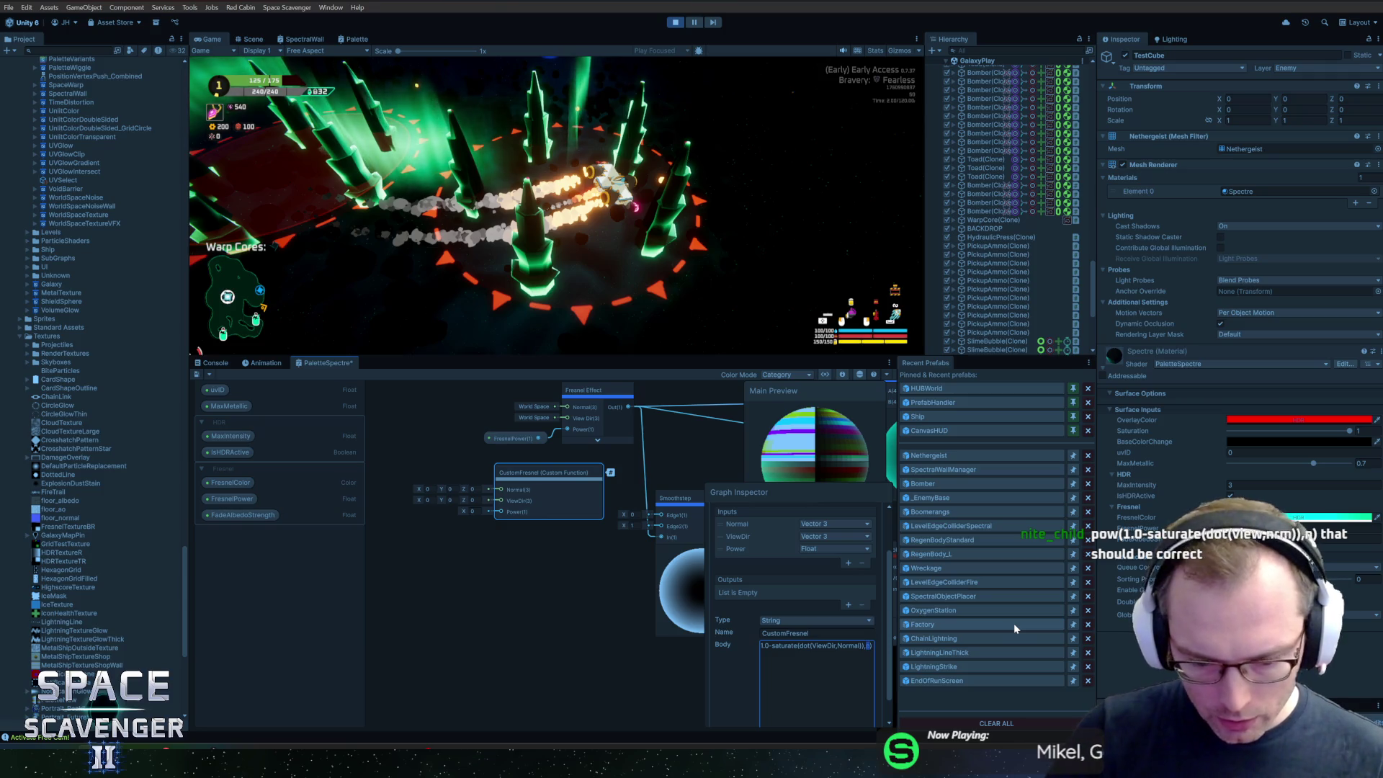
type("Power")
key("Return")
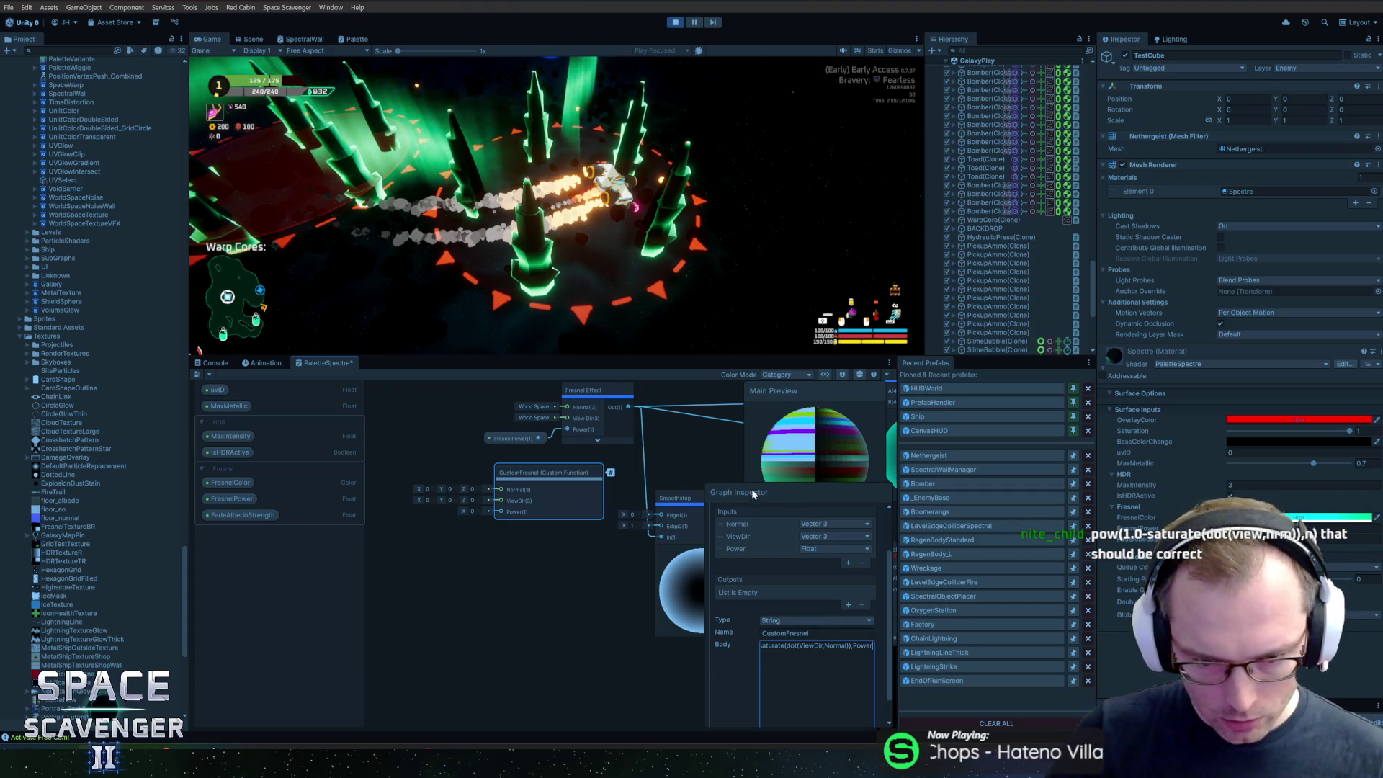
- Add a Float output to CustomFresnel and name it Out
left_click_drag(753, 495, 752, 430)
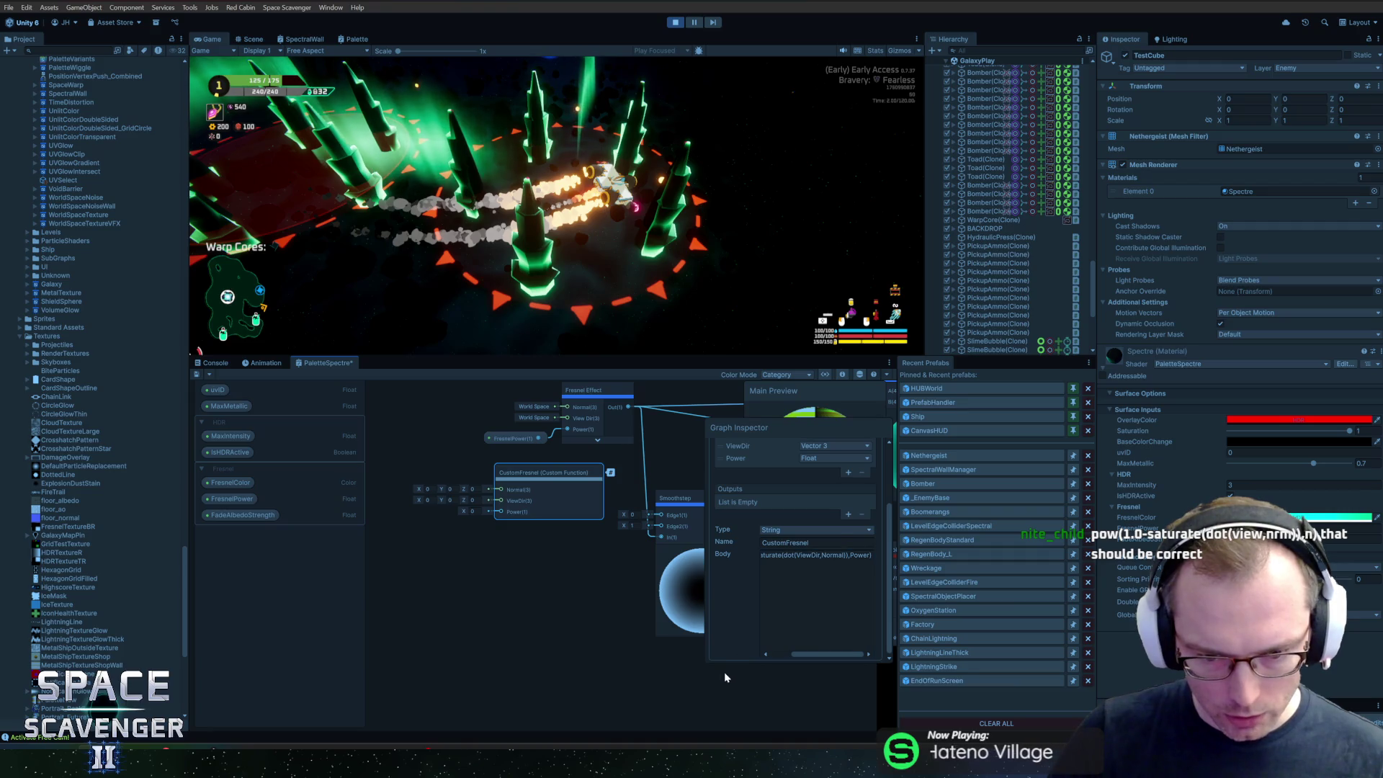
left_click_drag(732, 664, 737, 731)
mouse_move(648, 635)
left_mouse_down()
mouse_move(585, 647)
mouse_move(546, 610)
left_mouse_up()
mouse_move(684, 502)
left_mouse_down()
mouse_move(531, 633)
mouse_move(461, 512)
left_mouse_up()
left_click(849, 579)
left_click(814, 621)
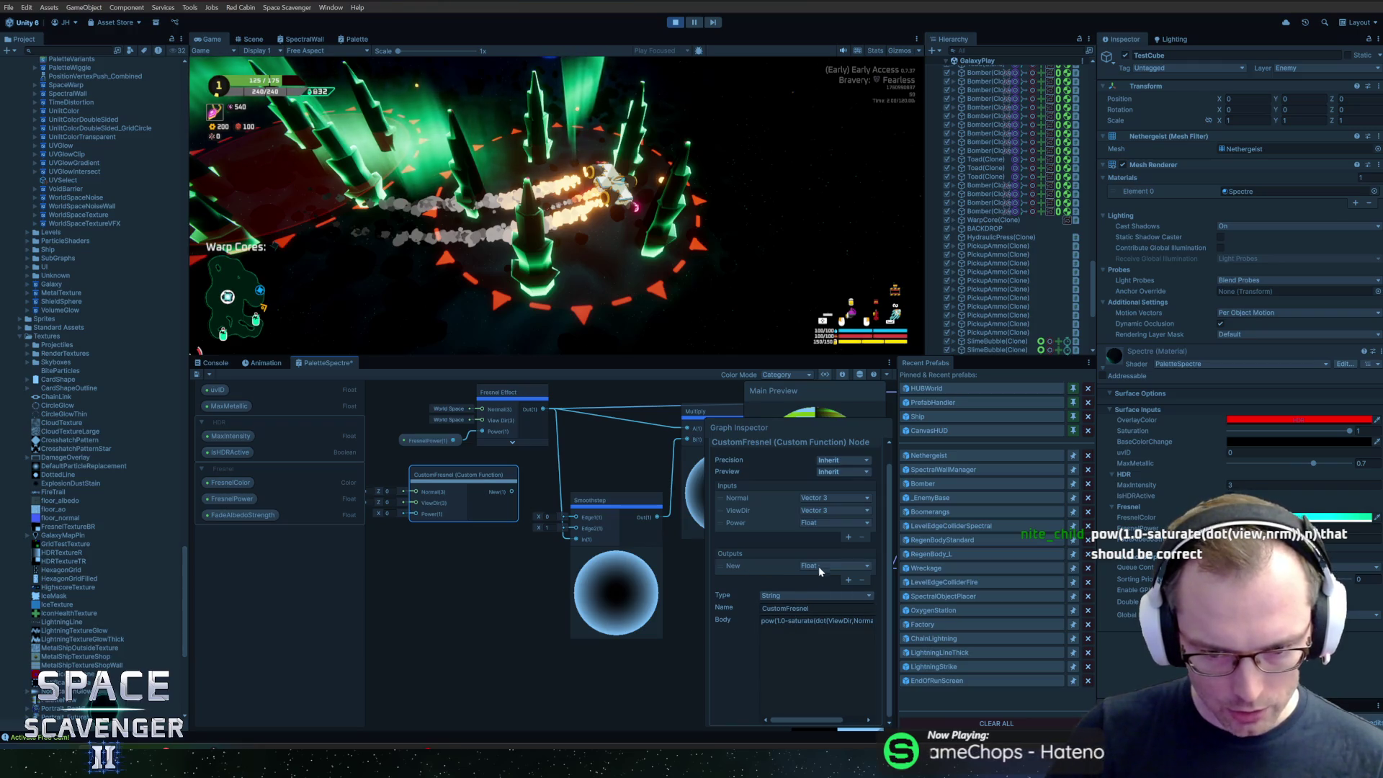
double_click(732, 566)
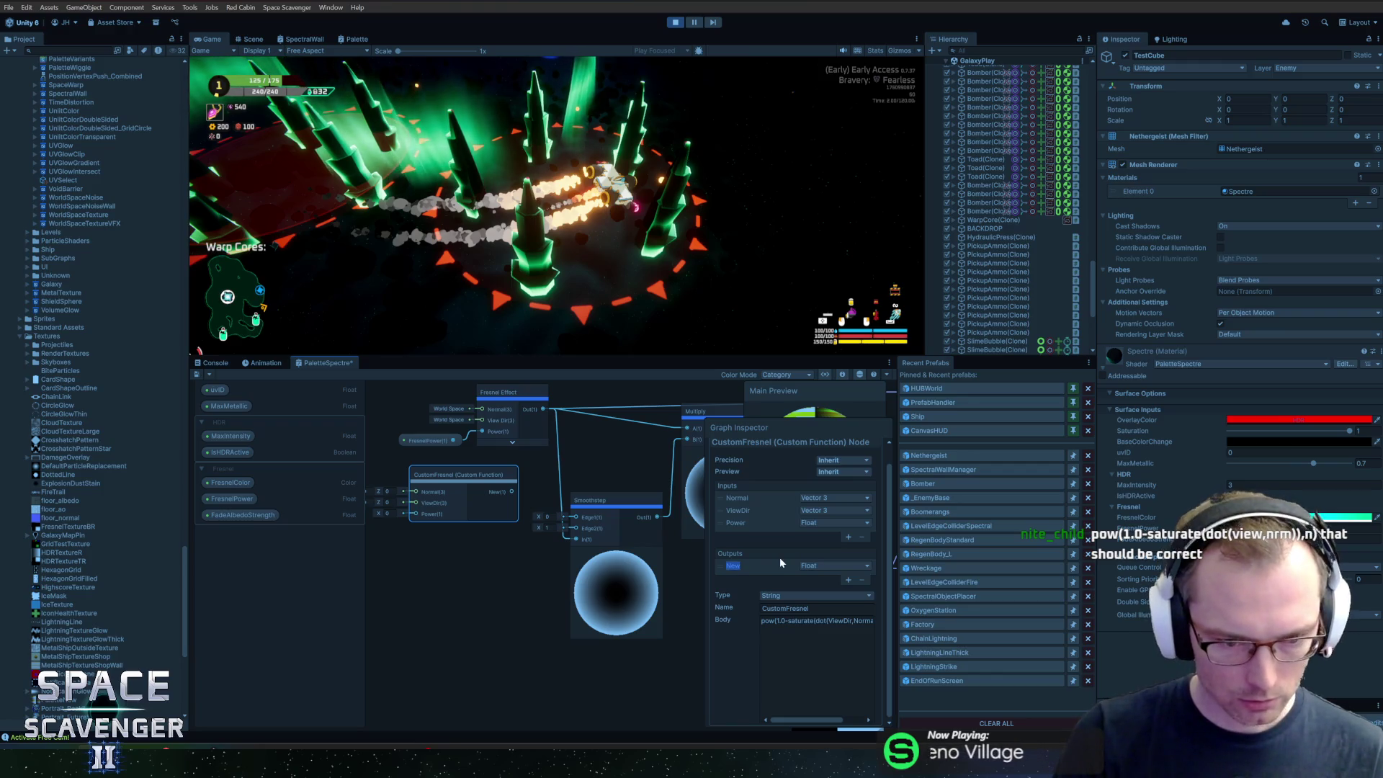
type("Out")
key("Return")
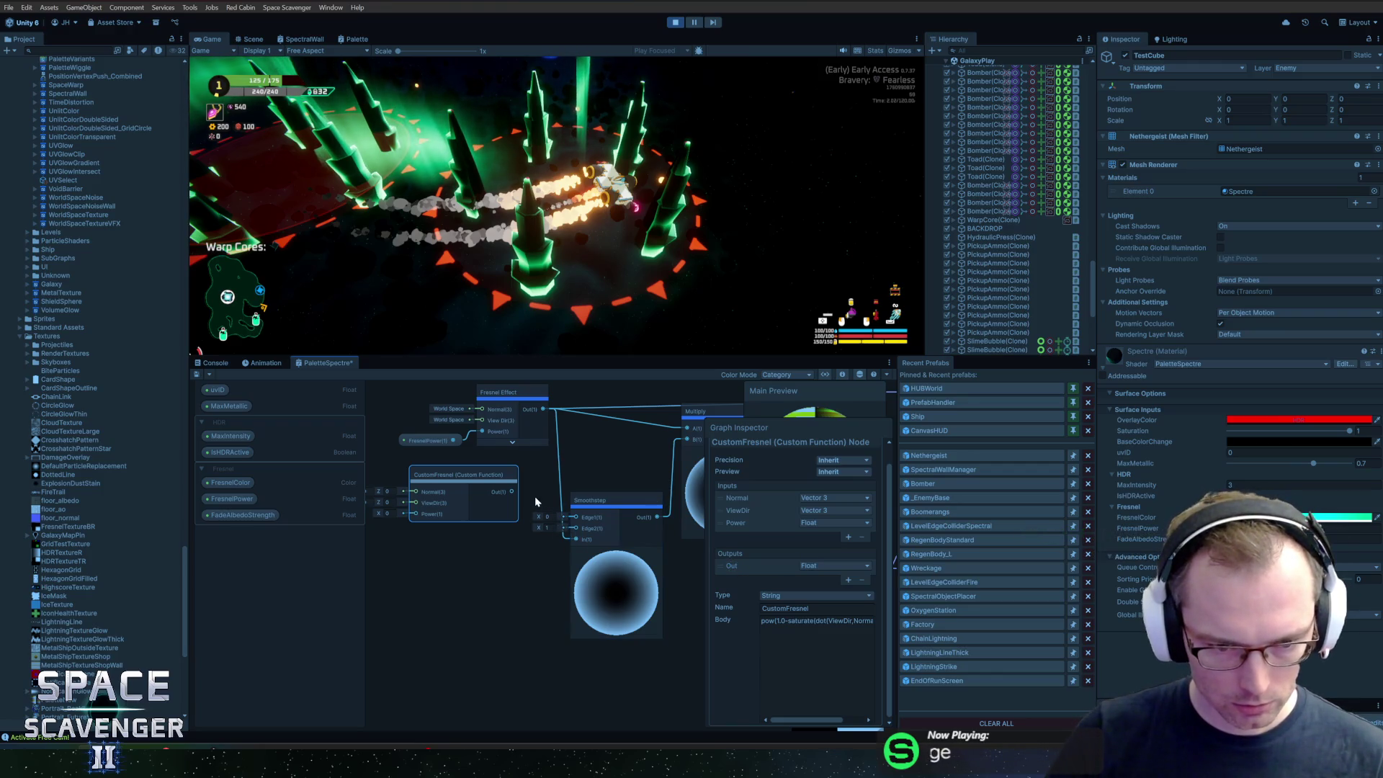
scroll(534, 498, "down", 3)
scroll(453, 486, "up", 3)
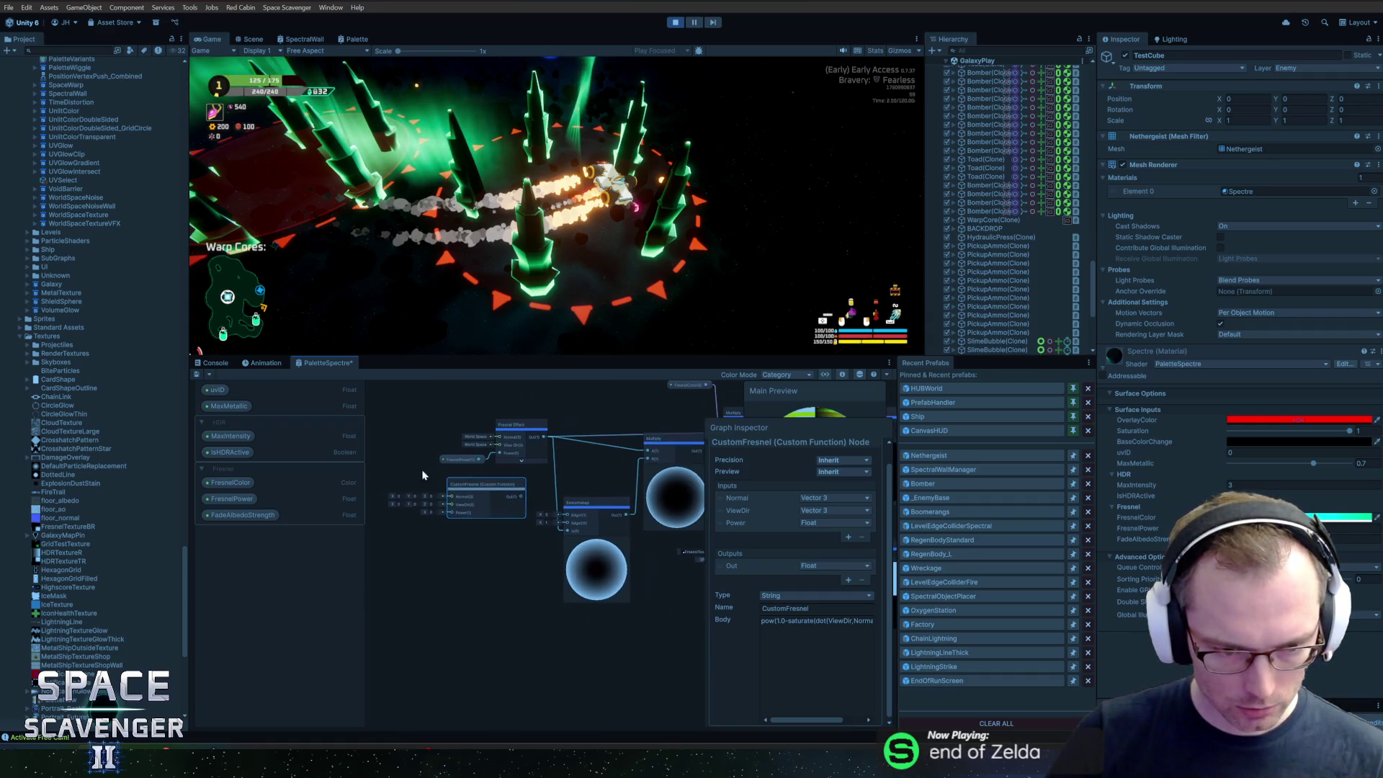
right_click(417, 443)
- Add Normal Vector and View Direction nodes, placing View Direction below Normal Vector
left_click(423, 444)
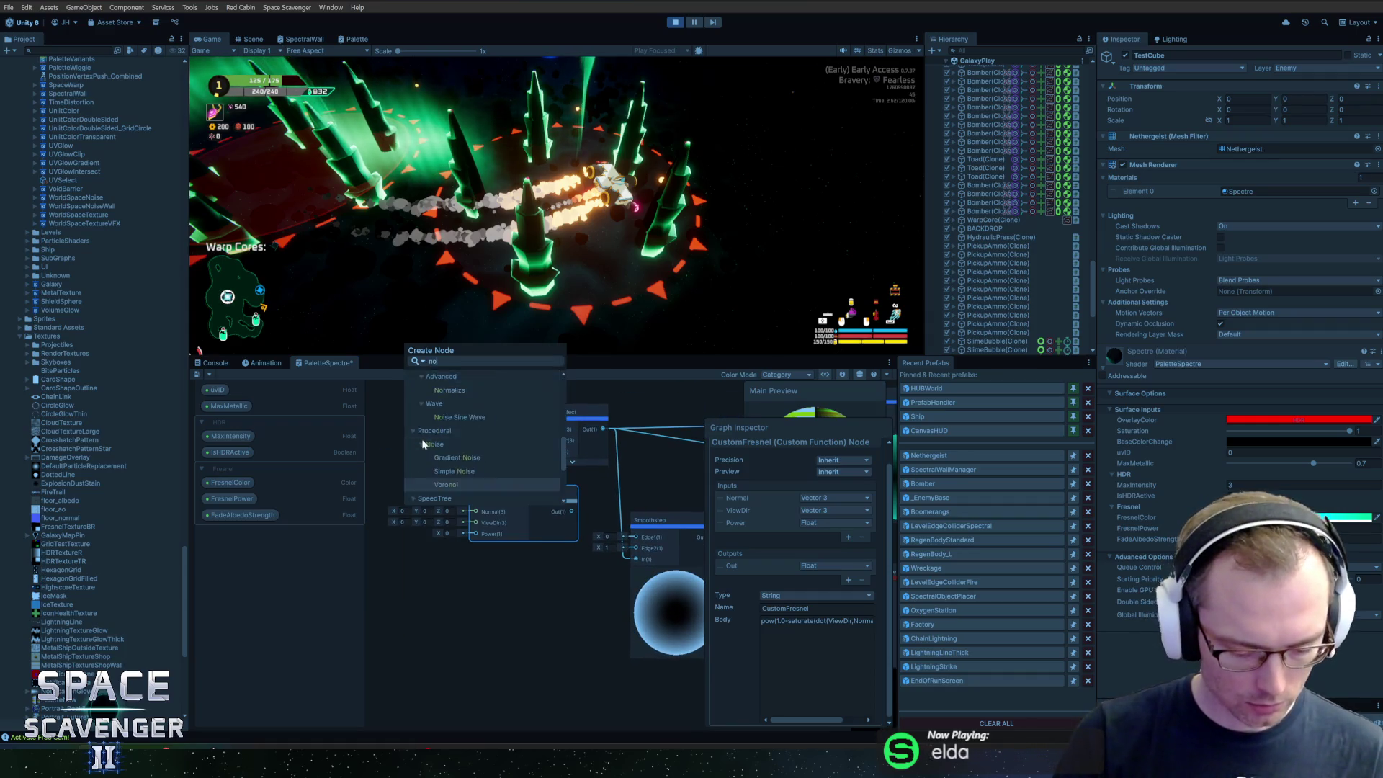
type("normal")
key("Down")
key("Down")
key("Down")
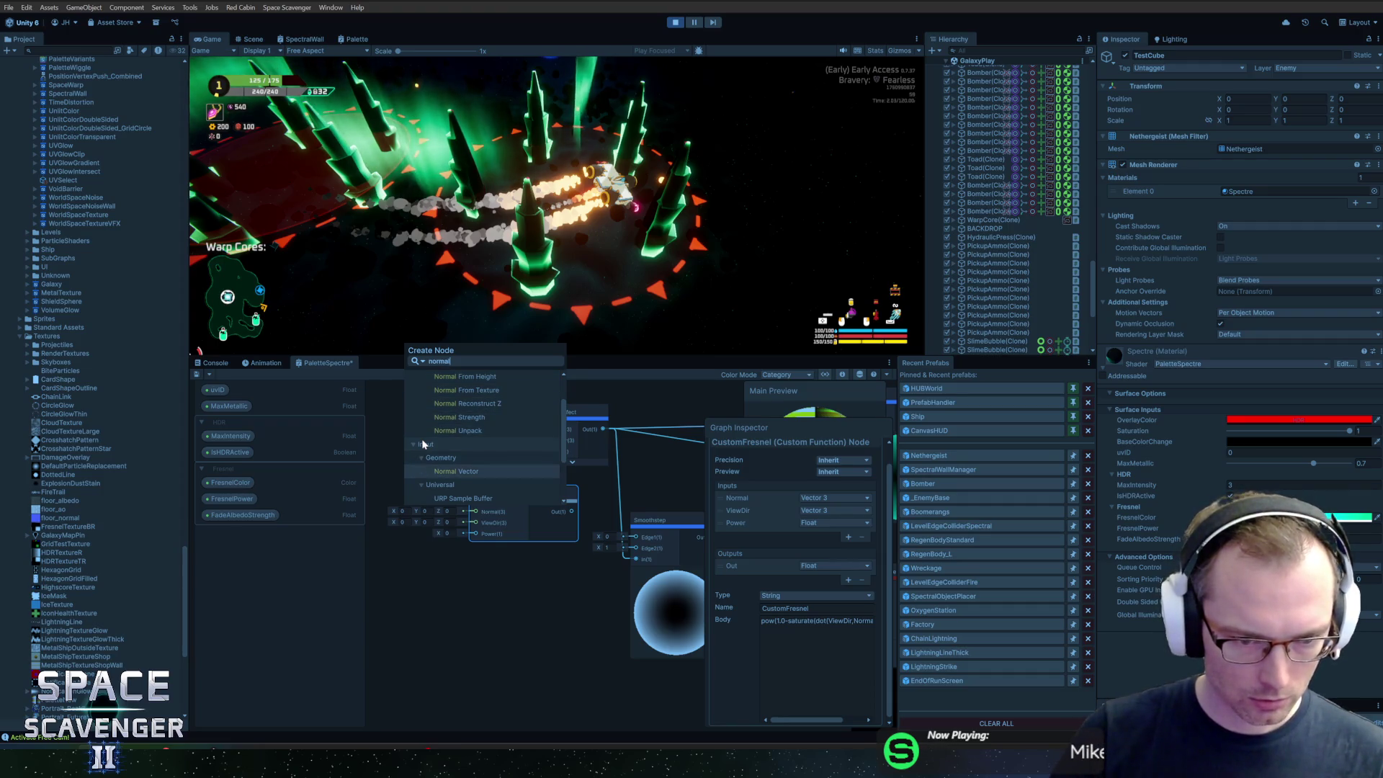
key("Return")
mouse_move(418, 441)
left_mouse_down()
mouse_move(610, 435)
mouse_move(438, 439)
left_mouse_up()
right_click(524, 437)
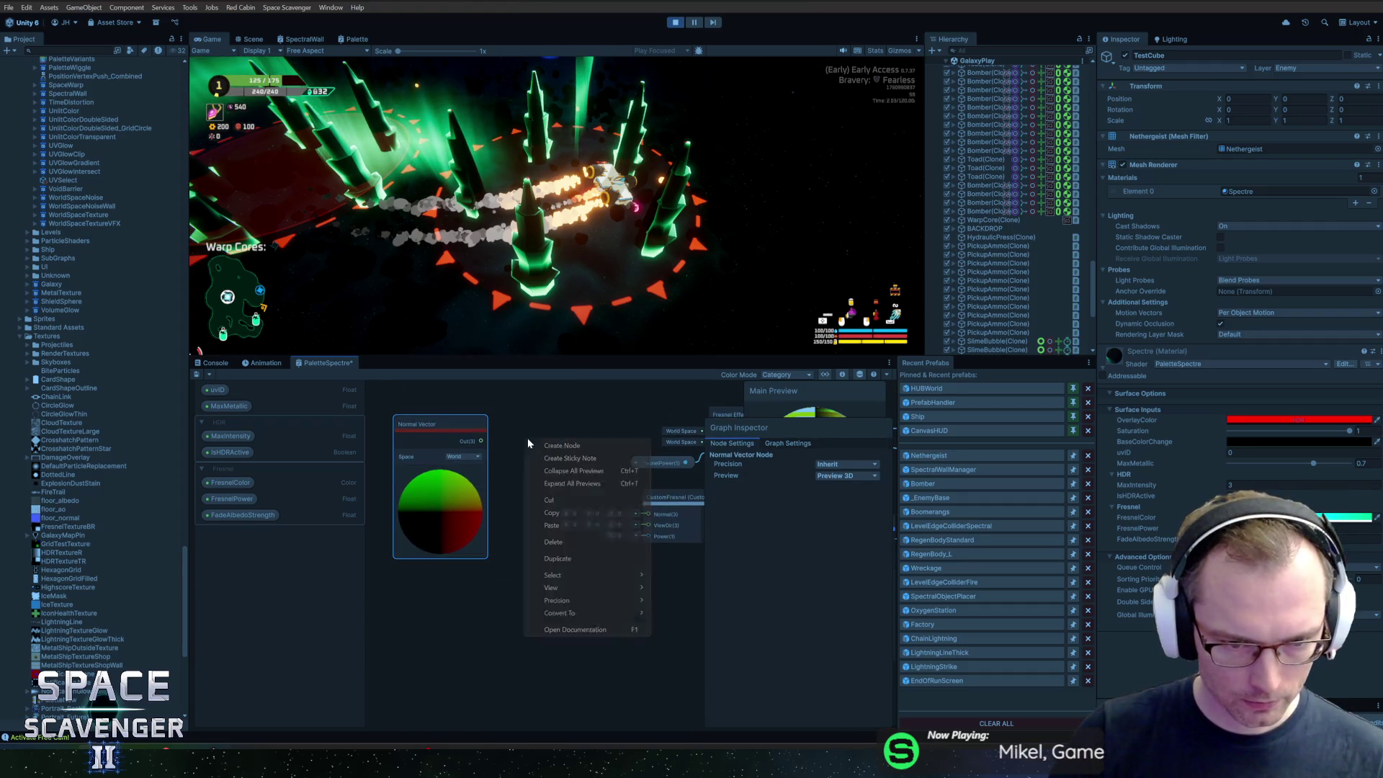
left_click(543, 444)
type("view")
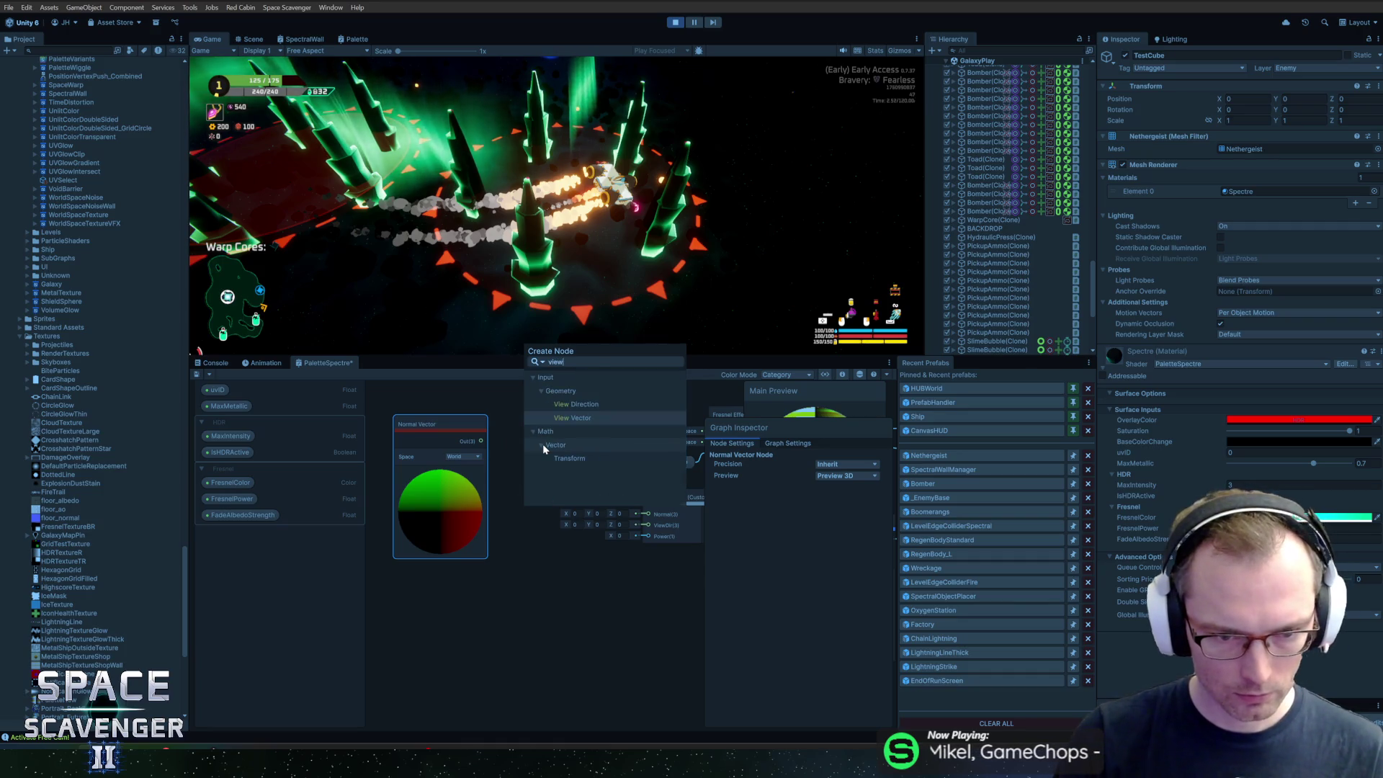
key("Down")
key("Return")
left_click_drag(537, 461, 427, 585)
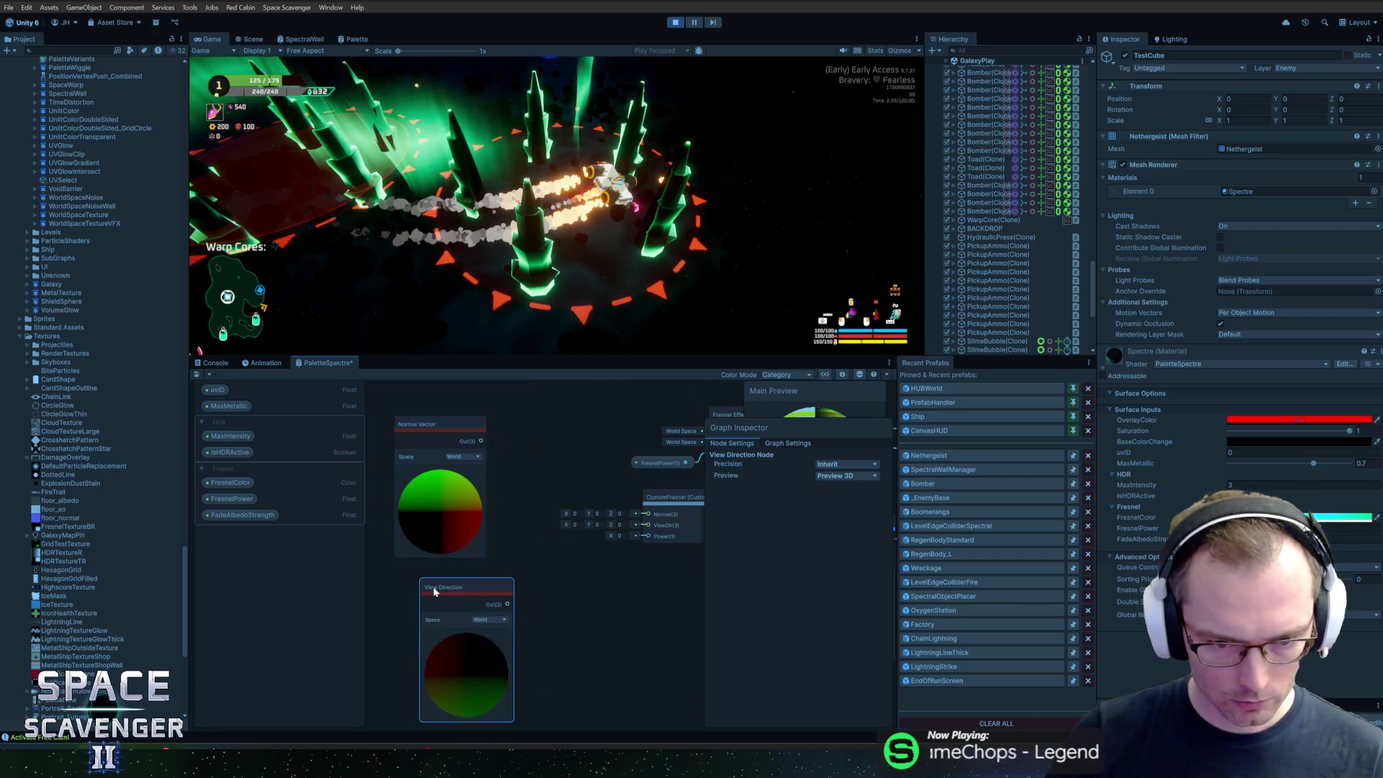
- Wire View Direction, Normal Vector and FresnelPower into CustomFresnel's ViewDir, Normal and Power
left_click_drag(505, 603, 648, 525)
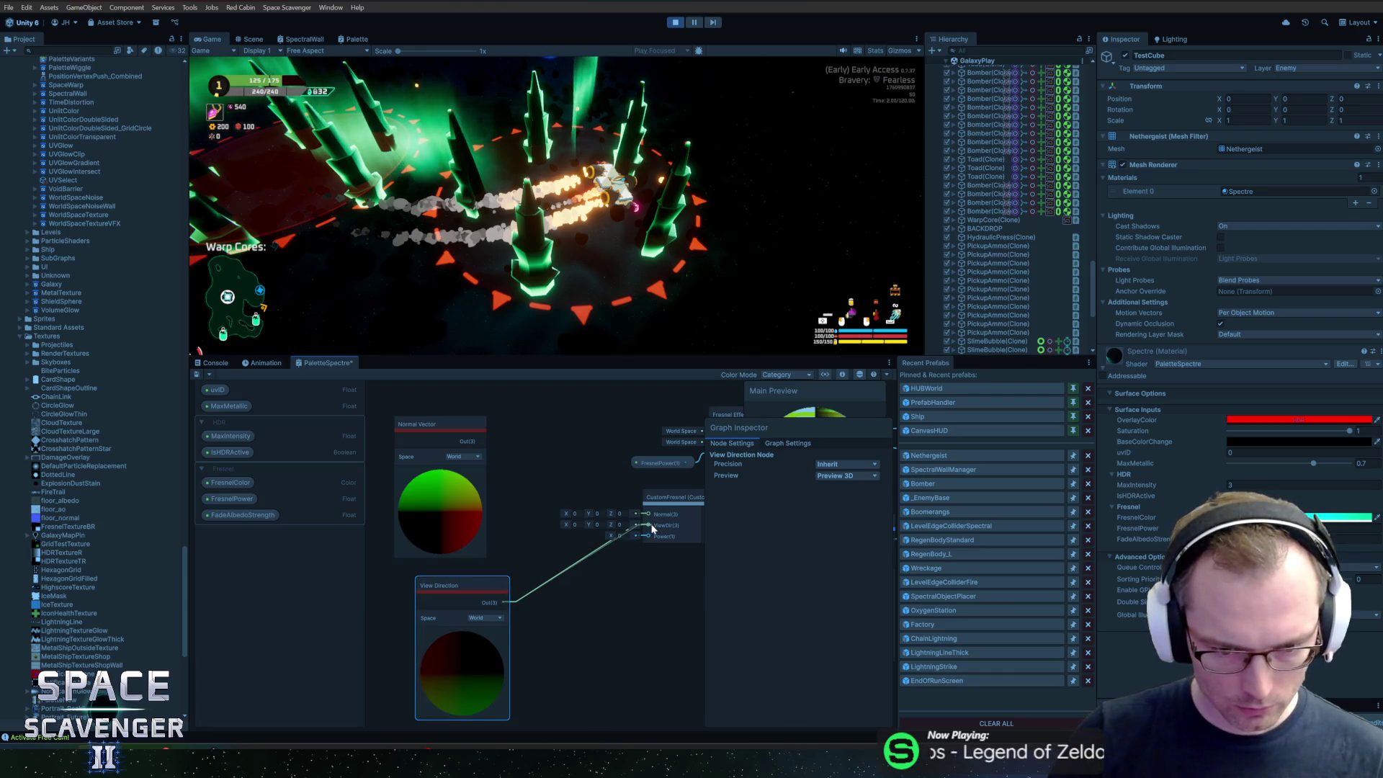
mouse_move(480, 441)
left_mouse_down()
mouse_move(648, 514)
mouse_move(572, 506)
mouse_move(576, 530)
left_mouse_up()
mouse_move(658, 506)
left_mouse_down()
mouse_move(493, 517)
mouse_move(802, 519)
mouse_move(660, 457)
mouse_move(569, 473)
mouse_move(594, 474)
mouse_move(603, 497)
left_mouse_up()
left_click(470, 519)
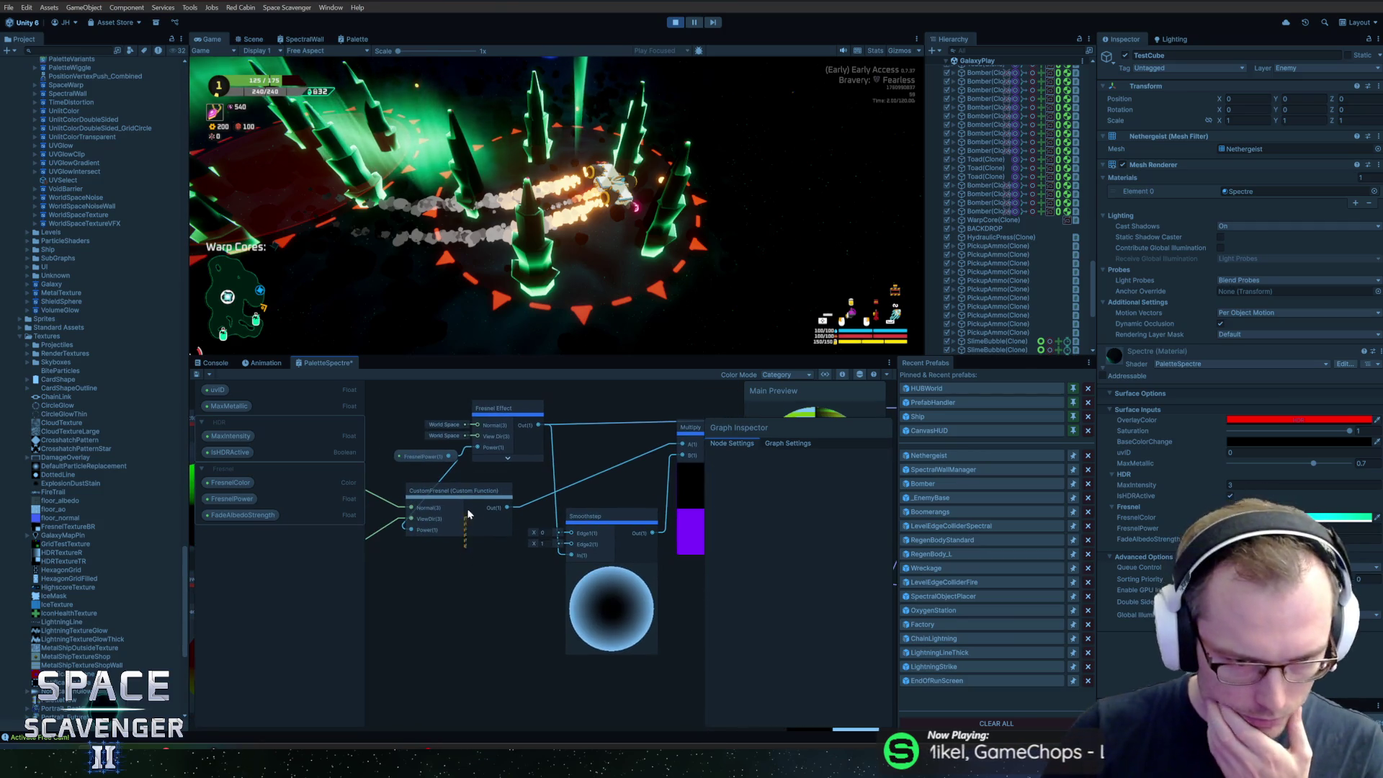
left_click_drag(469, 519, 537, 547)
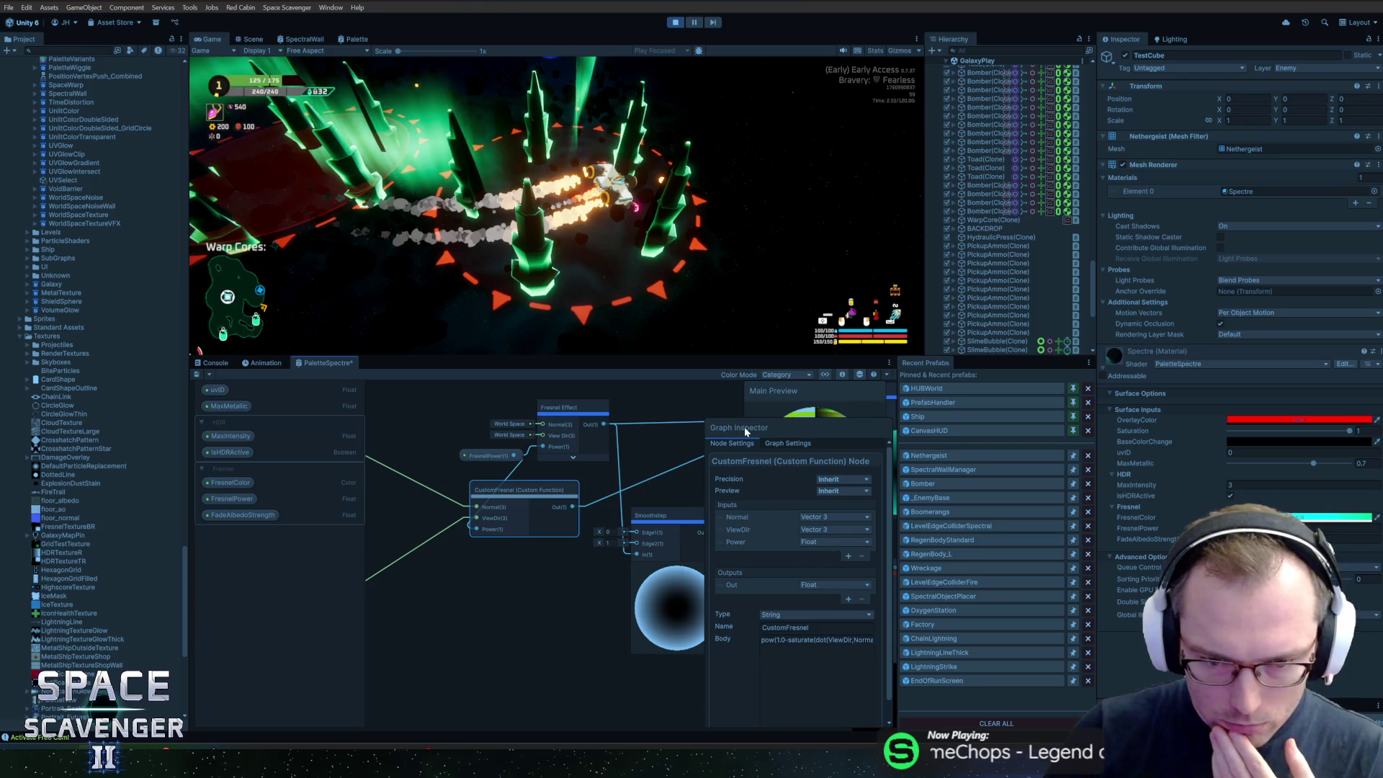
left_click(814, 641)
key("ctrl+a")
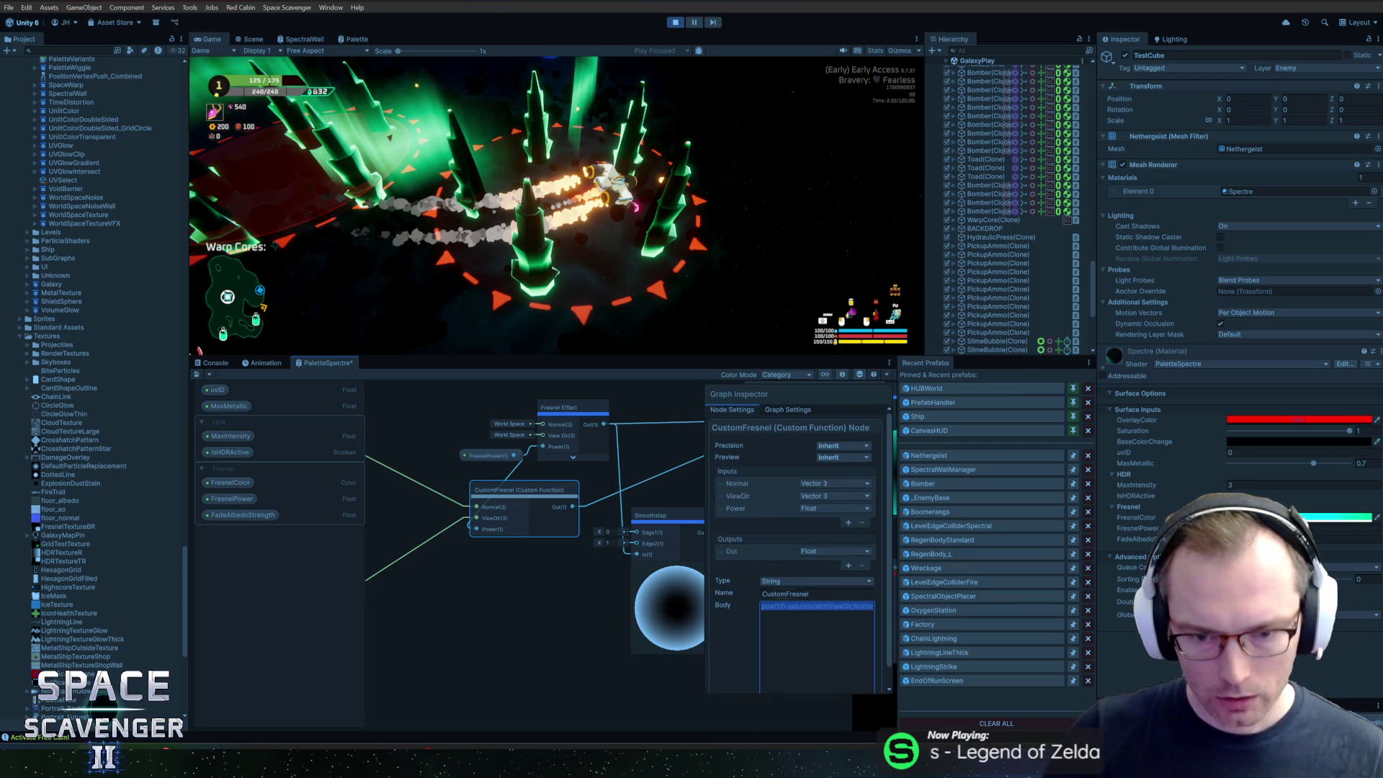
- Open CustomFresnel's documentation maximised, find the page missing, and close the browser tab
right_click(516, 497)
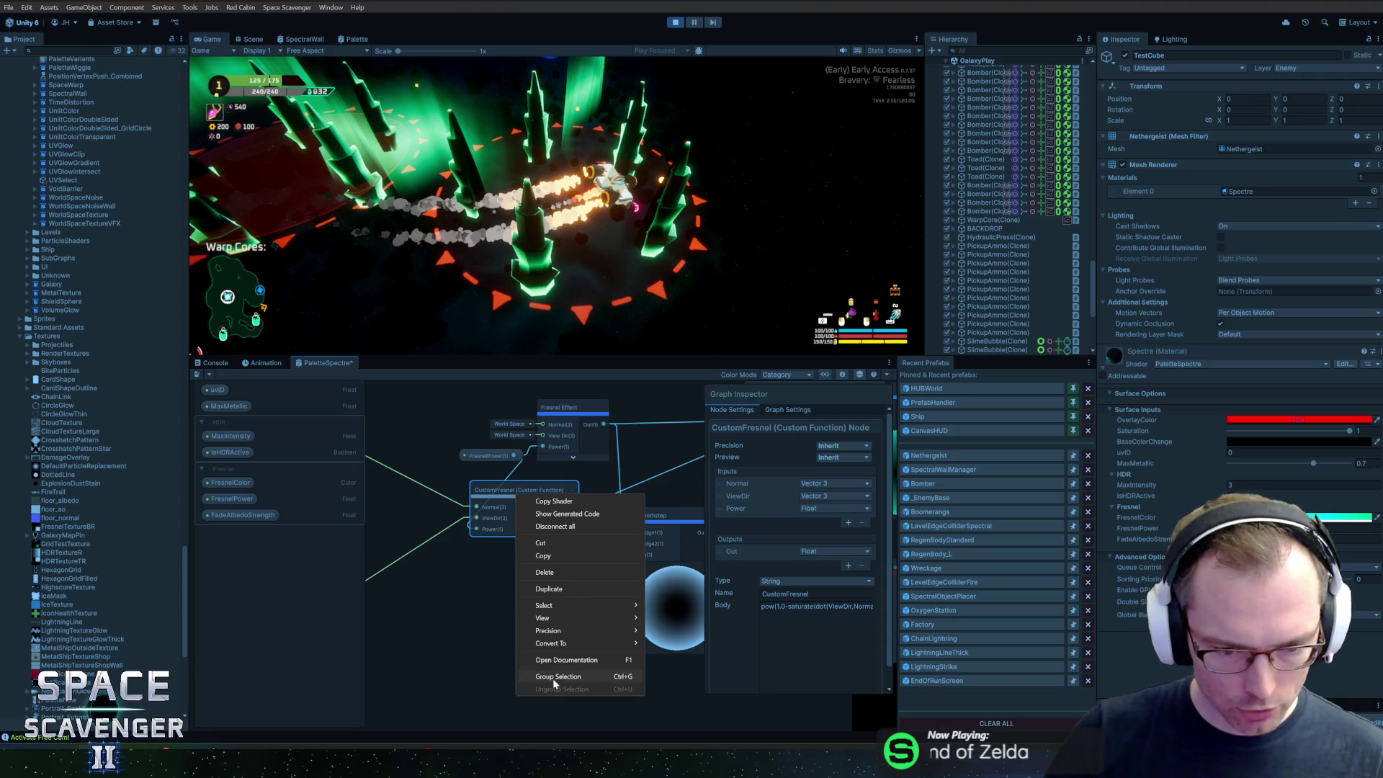
left_click(542, 660)
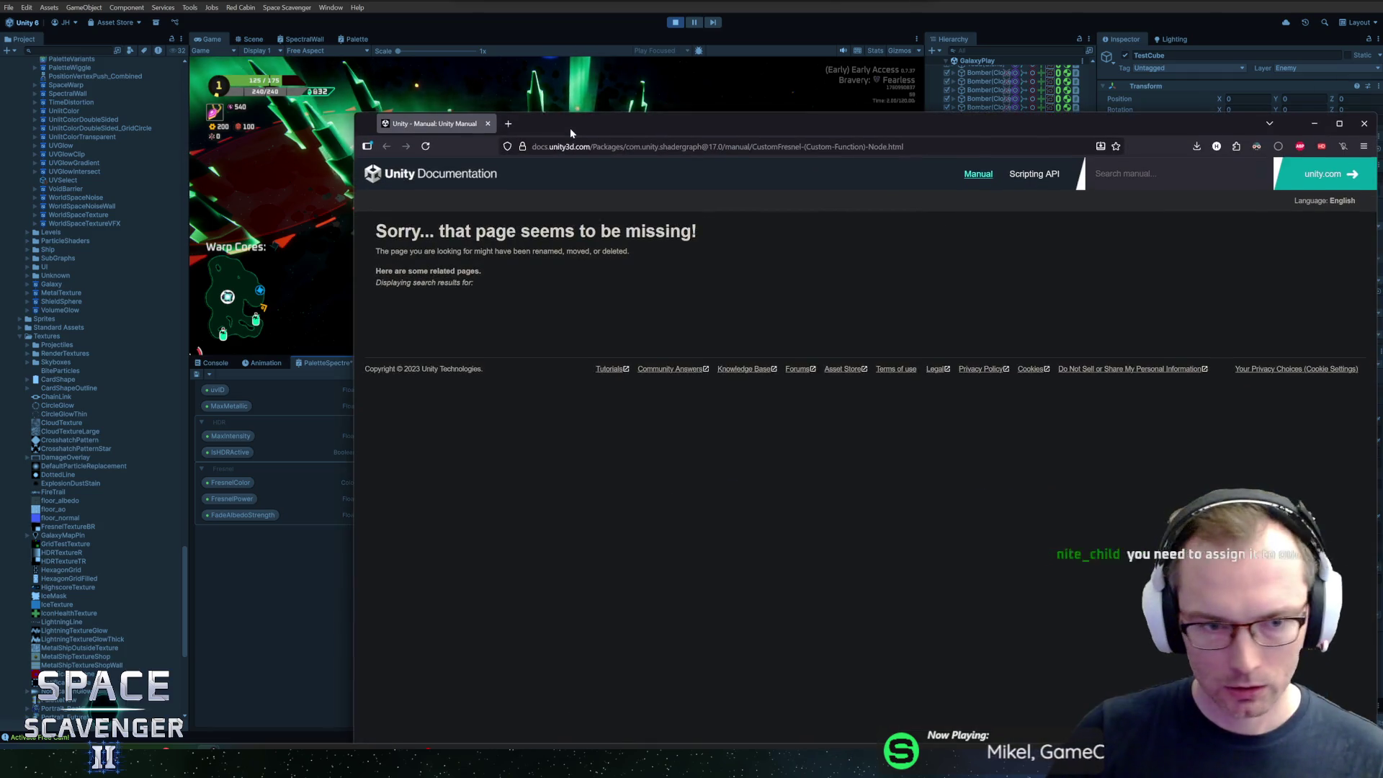
double_click(569, 127)
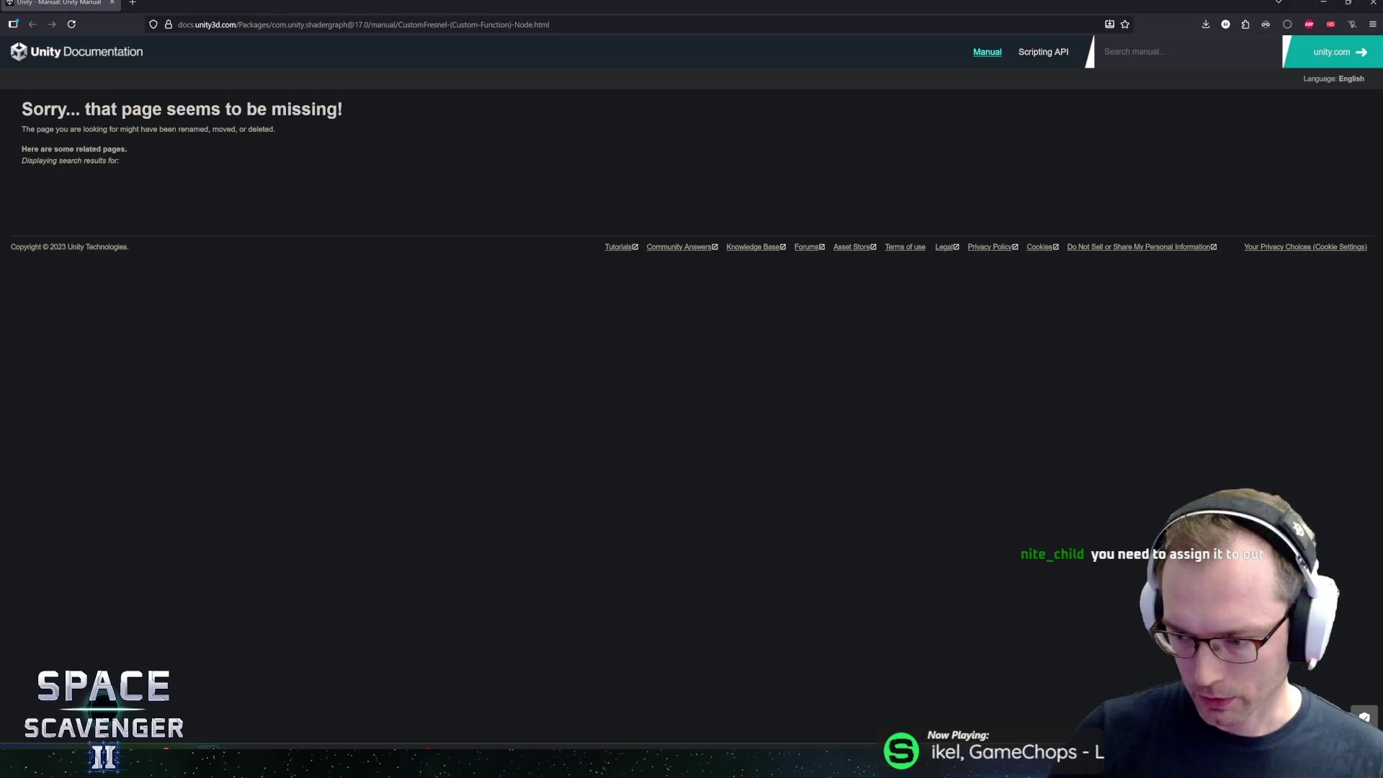
key("ctrl+w")
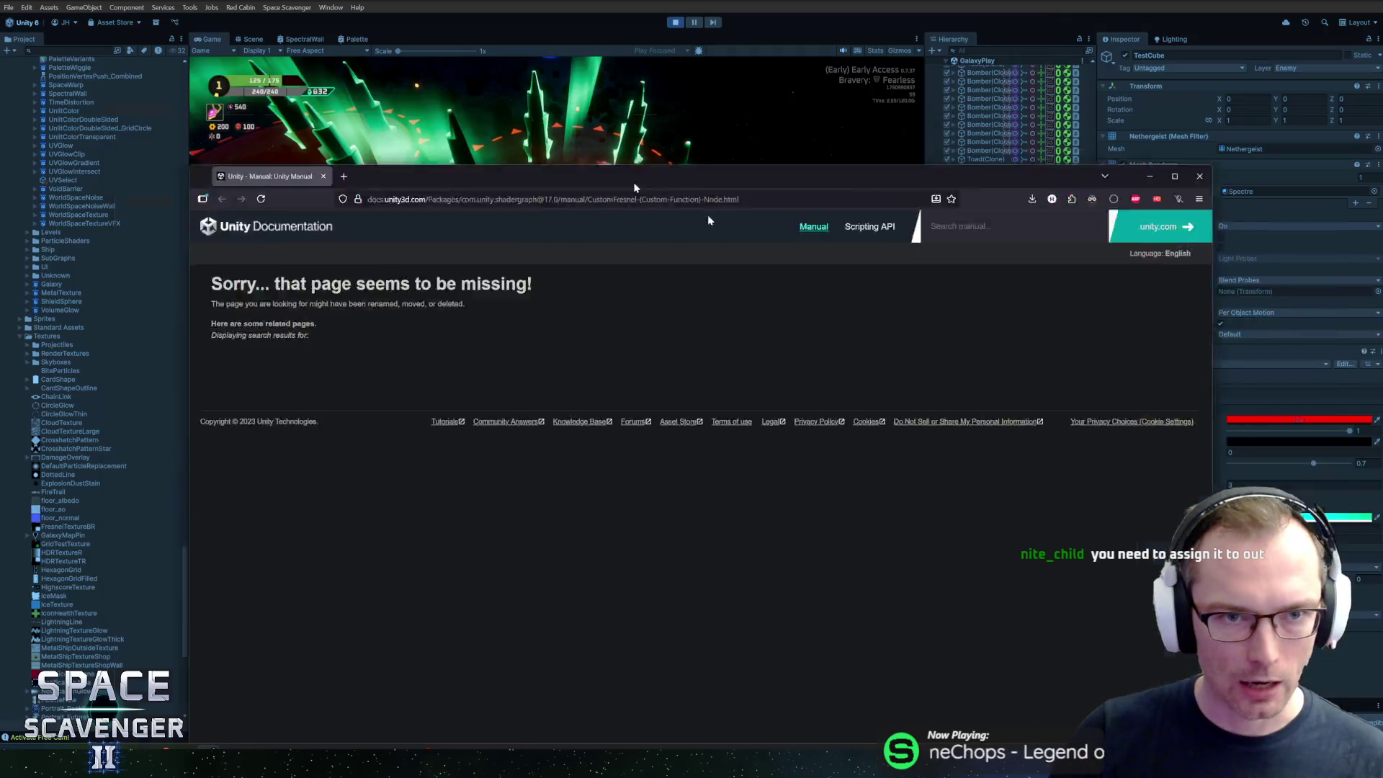
- Prefix the CustomFresnel body with 'Out = ' so it assigns the pow expression to Out
key("Home")
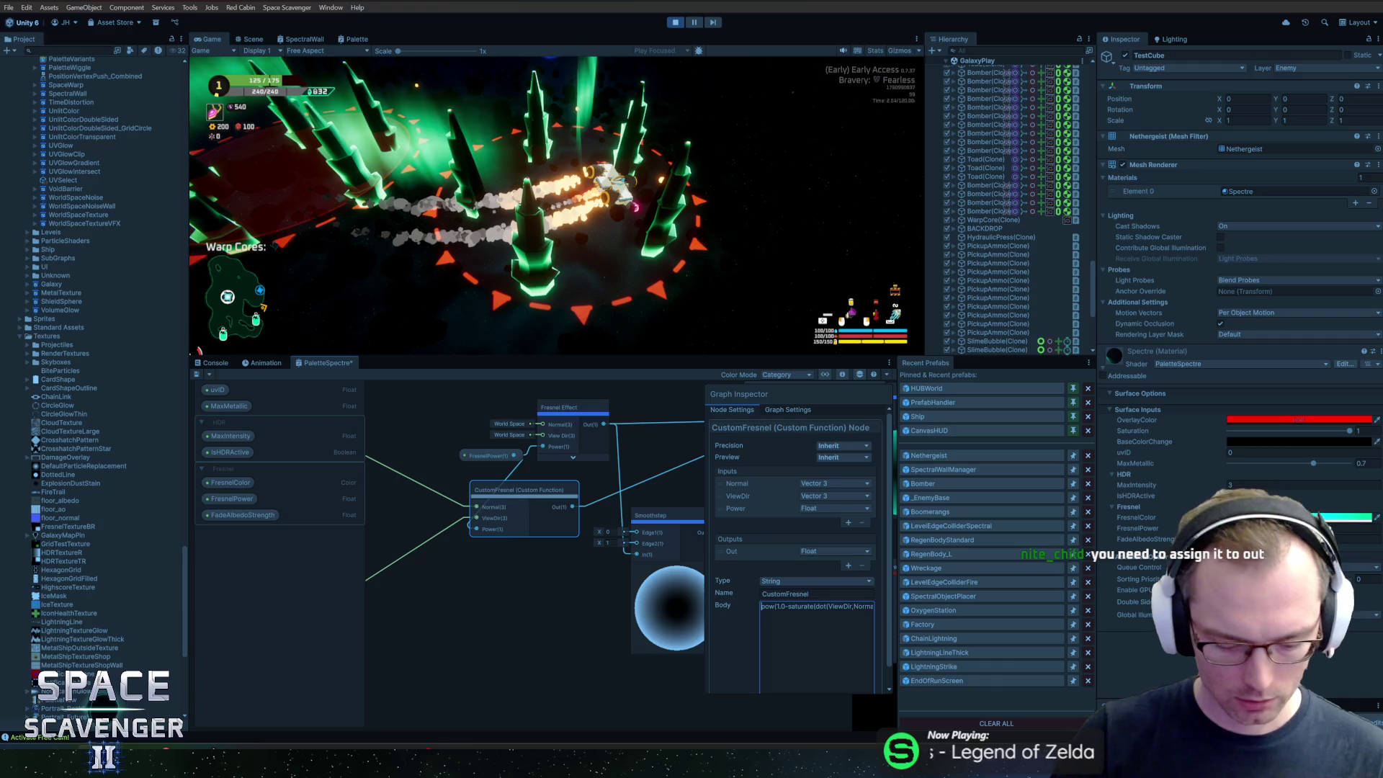
type("ou")
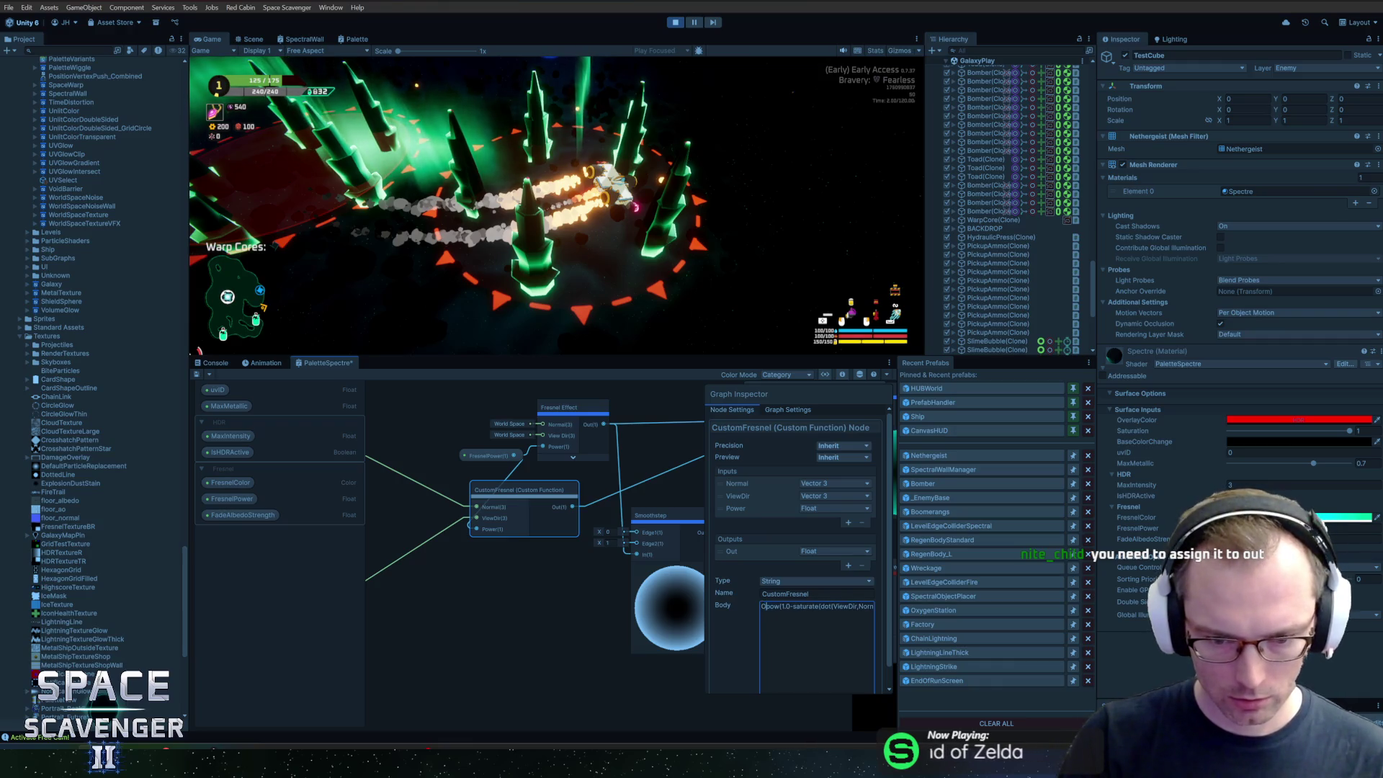
key("BackSpace")
key("BackSpace")
type("Out =")
key("Return")
key("BackSpace")
- Bring up the browser results for 'unity shader graph custom node'
left_click_drag(474, 568, 430, 586)
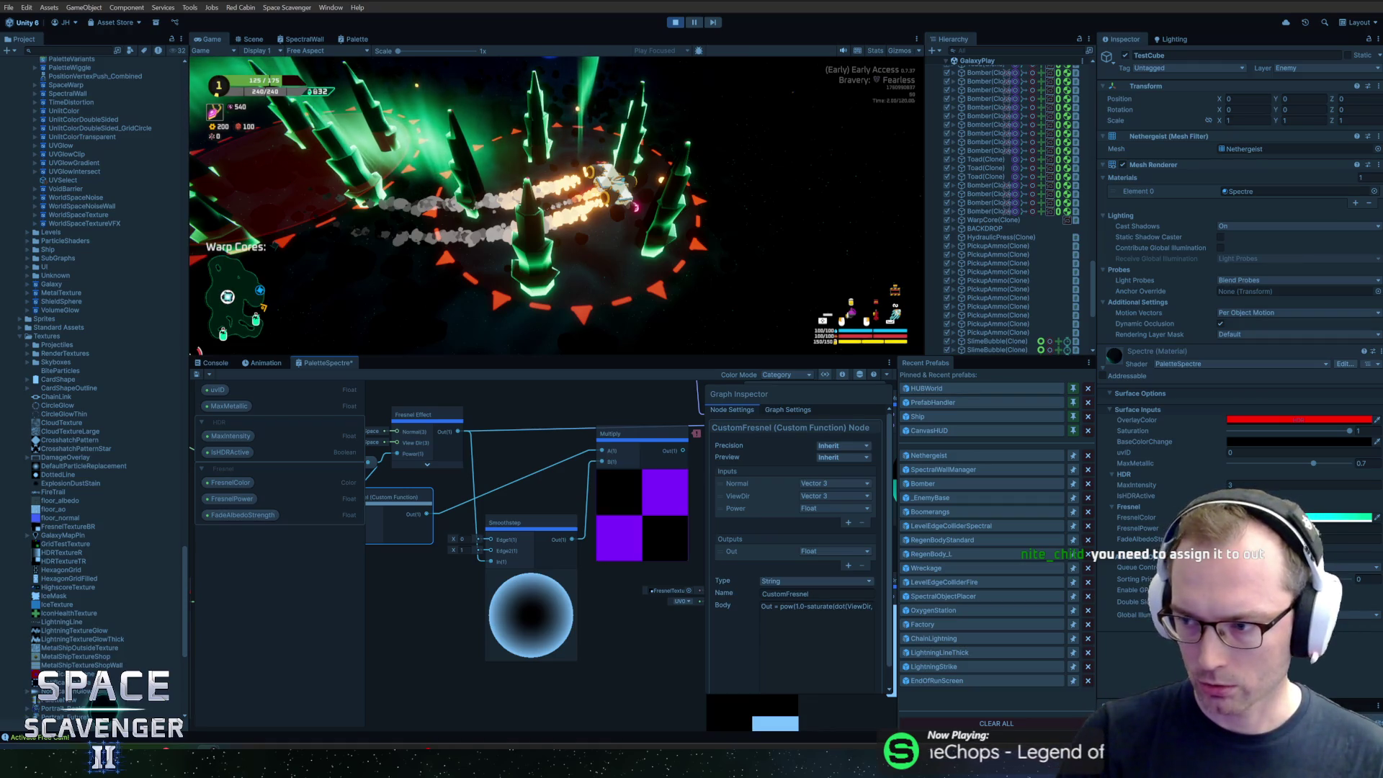
key("alt+Tab")
mouse_move(584, 98)
left_mouse_down()
mouse_move(565, 88)
mouse_move(589, 95)
left_mouse_up()
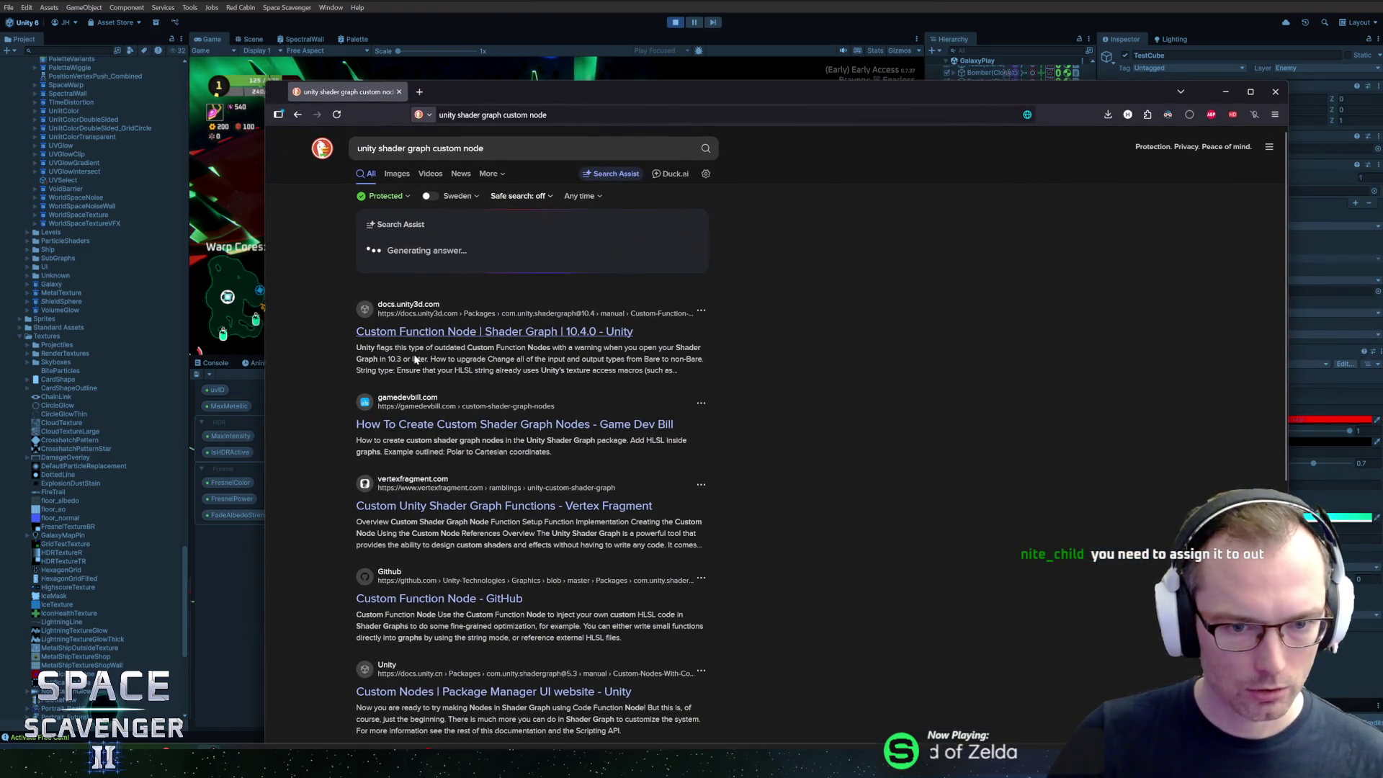
- Open the Custom Function Node manual and scroll to 'Defining the Function via string'
left_click(358, 408)
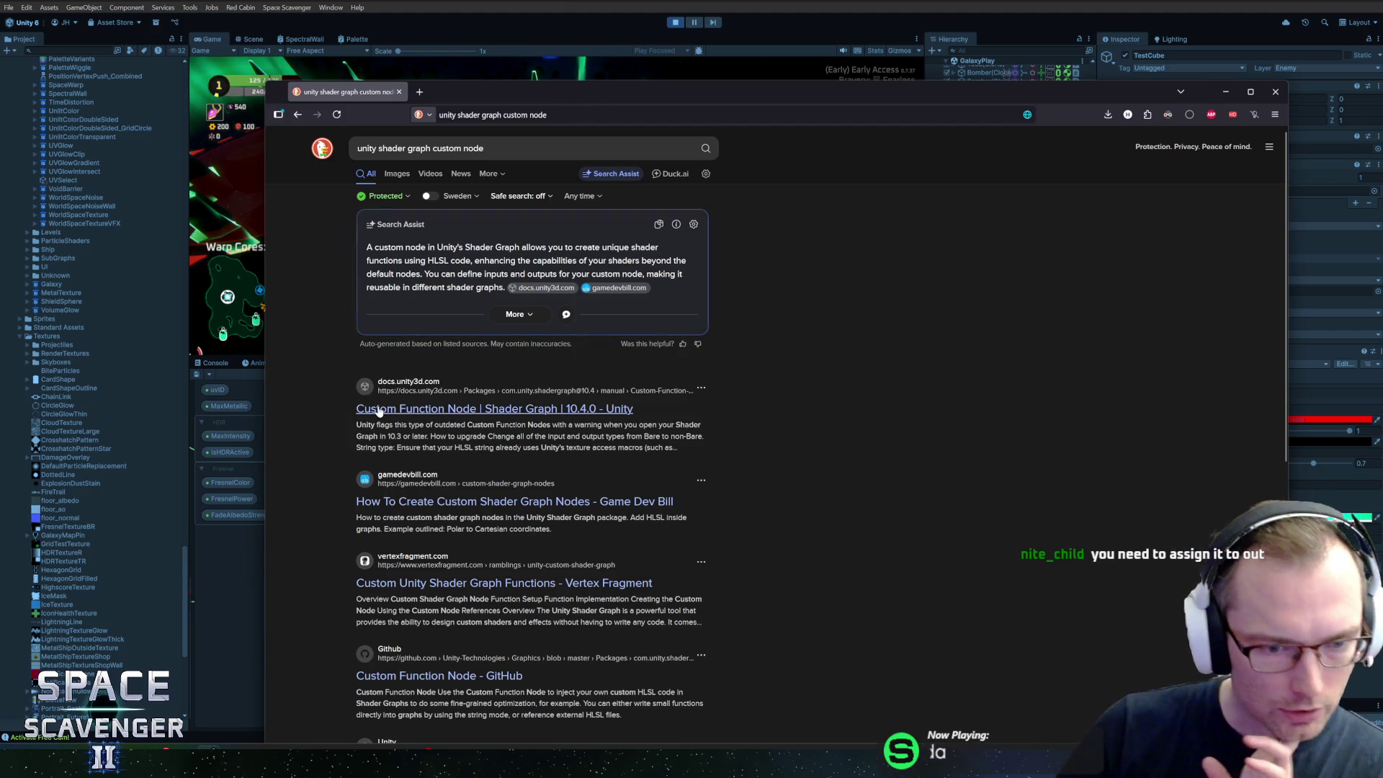
scroll(1035, 411, "down", 8)
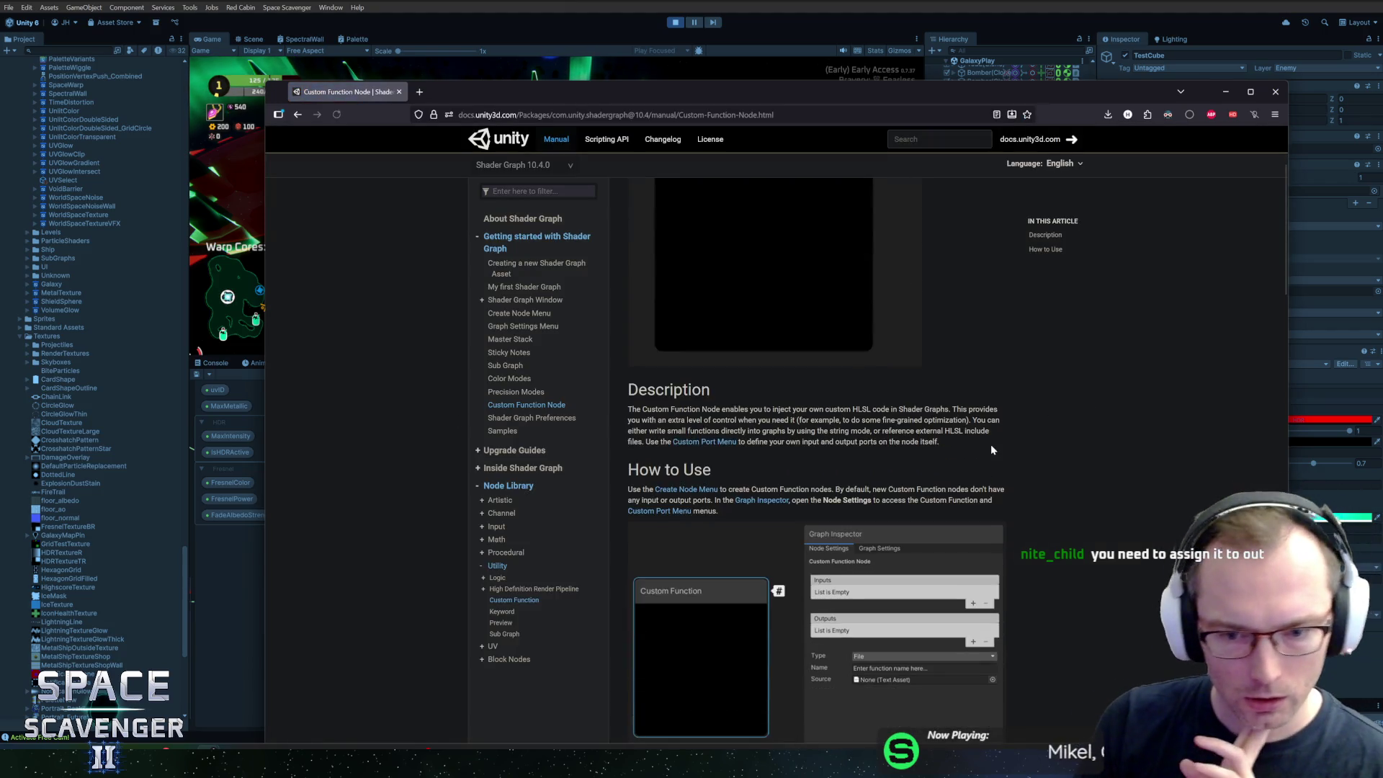
scroll(1028, 463, "down", 1)
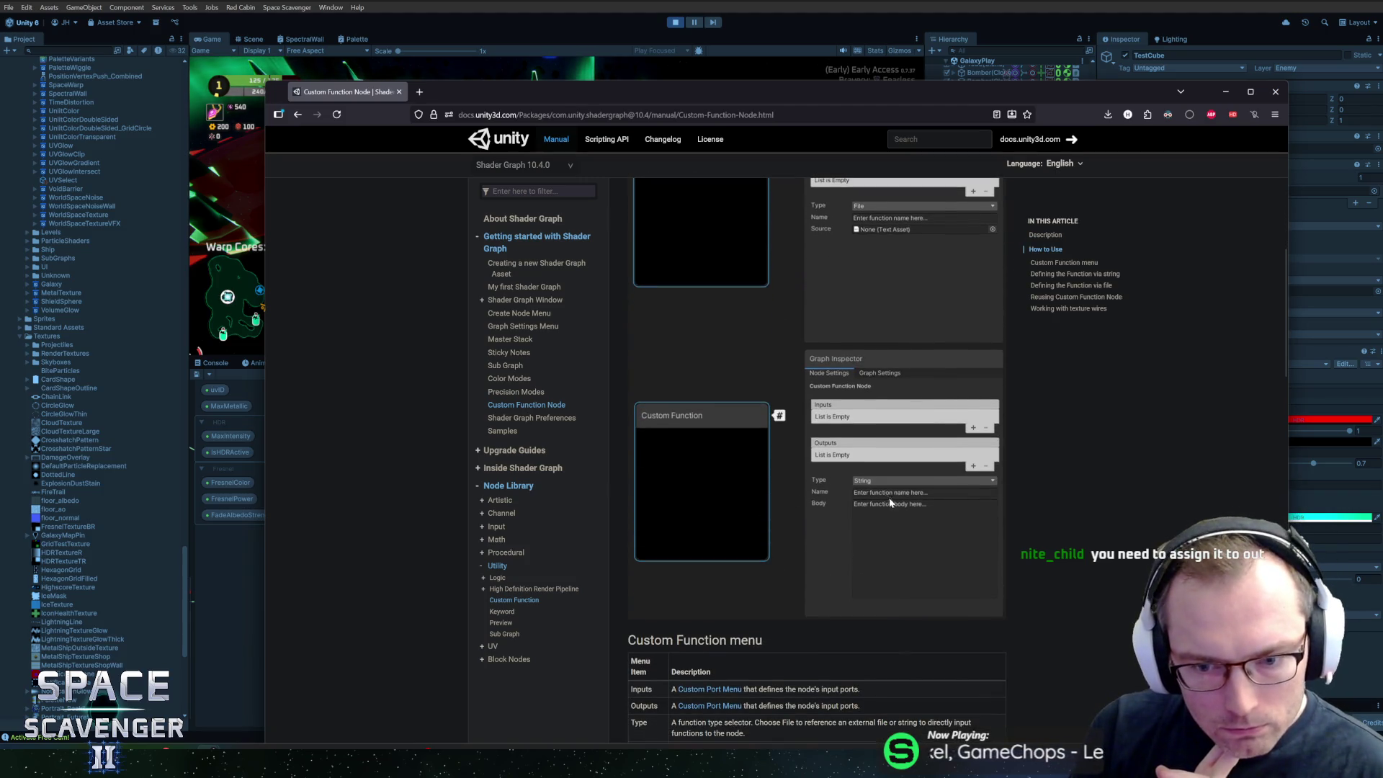
scroll(904, 513, "down", 2)
scroll(903, 514, "down", 2)
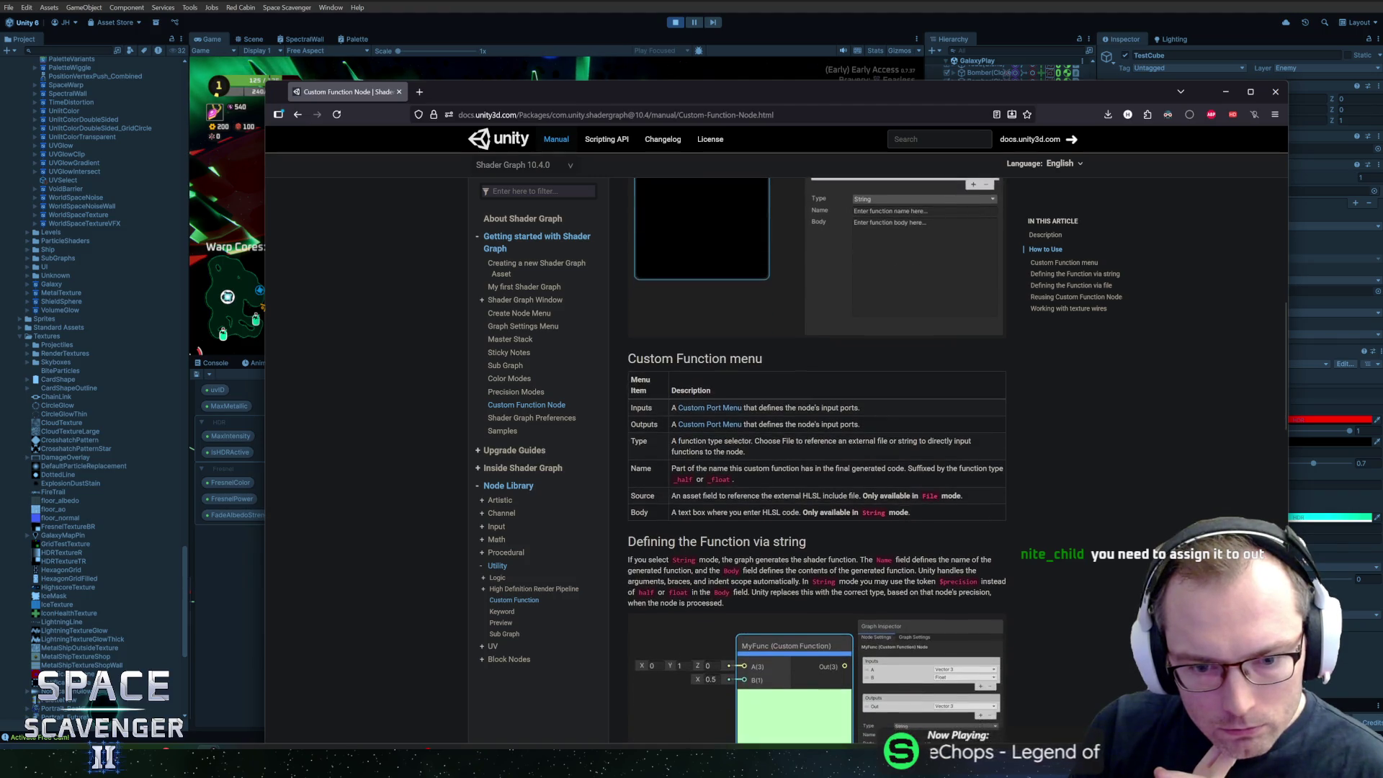
scroll(756, 508, "down", 1)
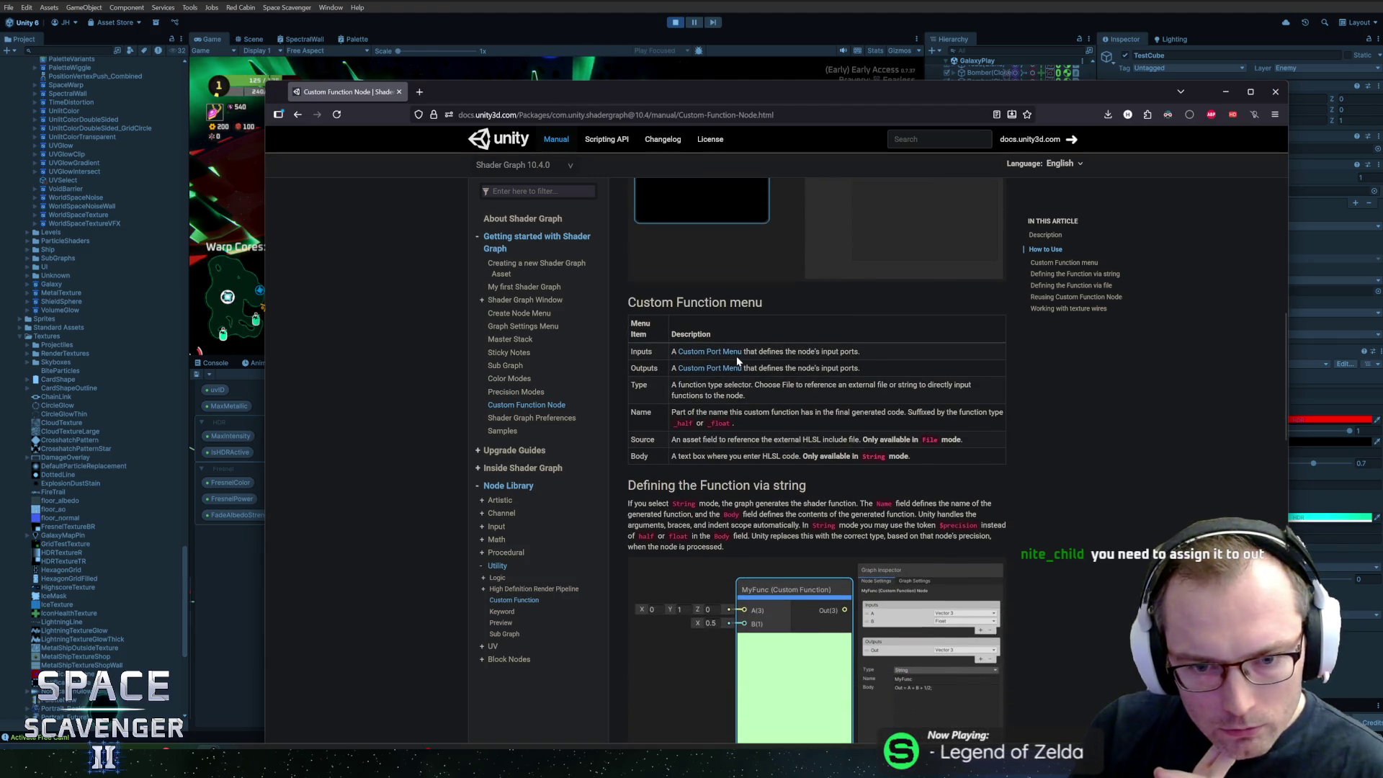
scroll(816, 602, "down", 1)
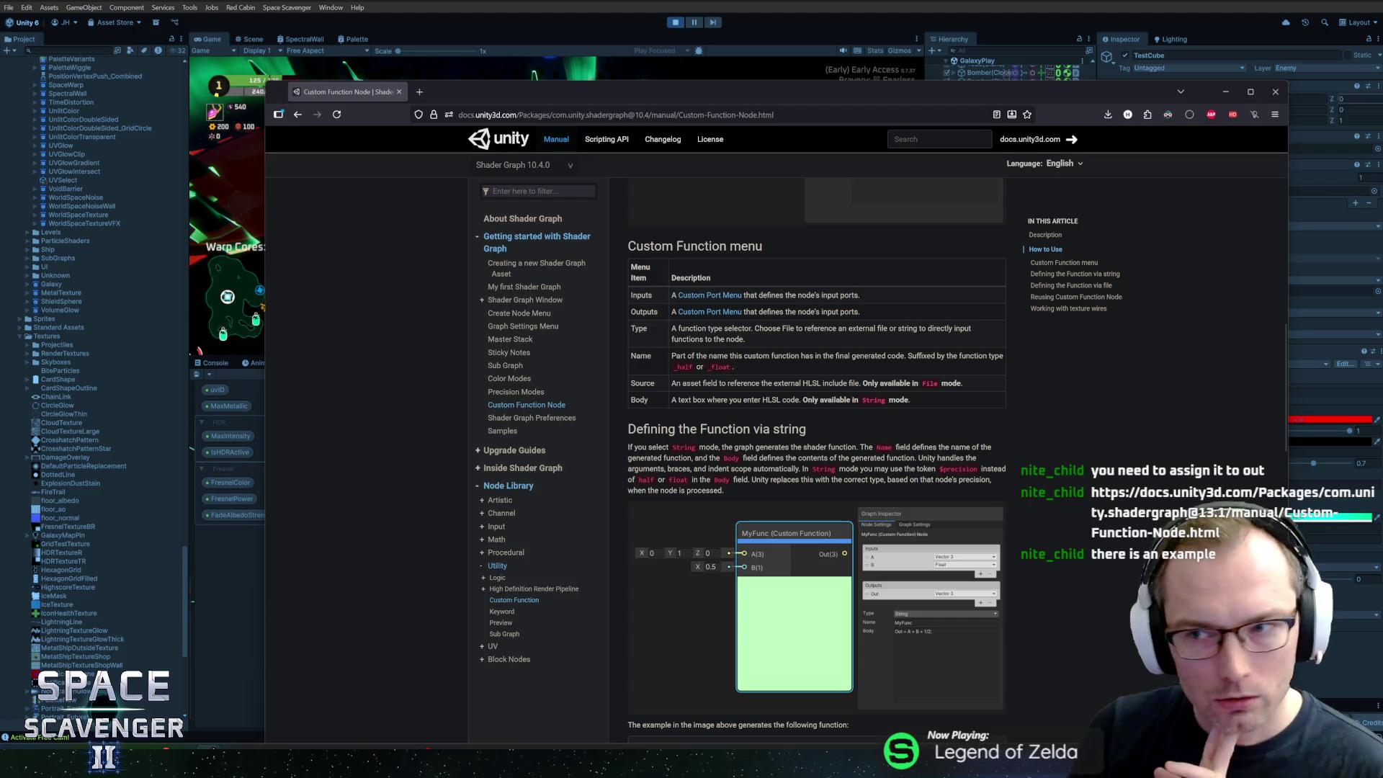
- Read the Shader Graph 13.1 Custom Function page's string example, then return to Unity
mouse_move(346, 92)
left_mouse_down()
mouse_move(476, 98)
mouse_move(461, 92)
left_mouse_up()
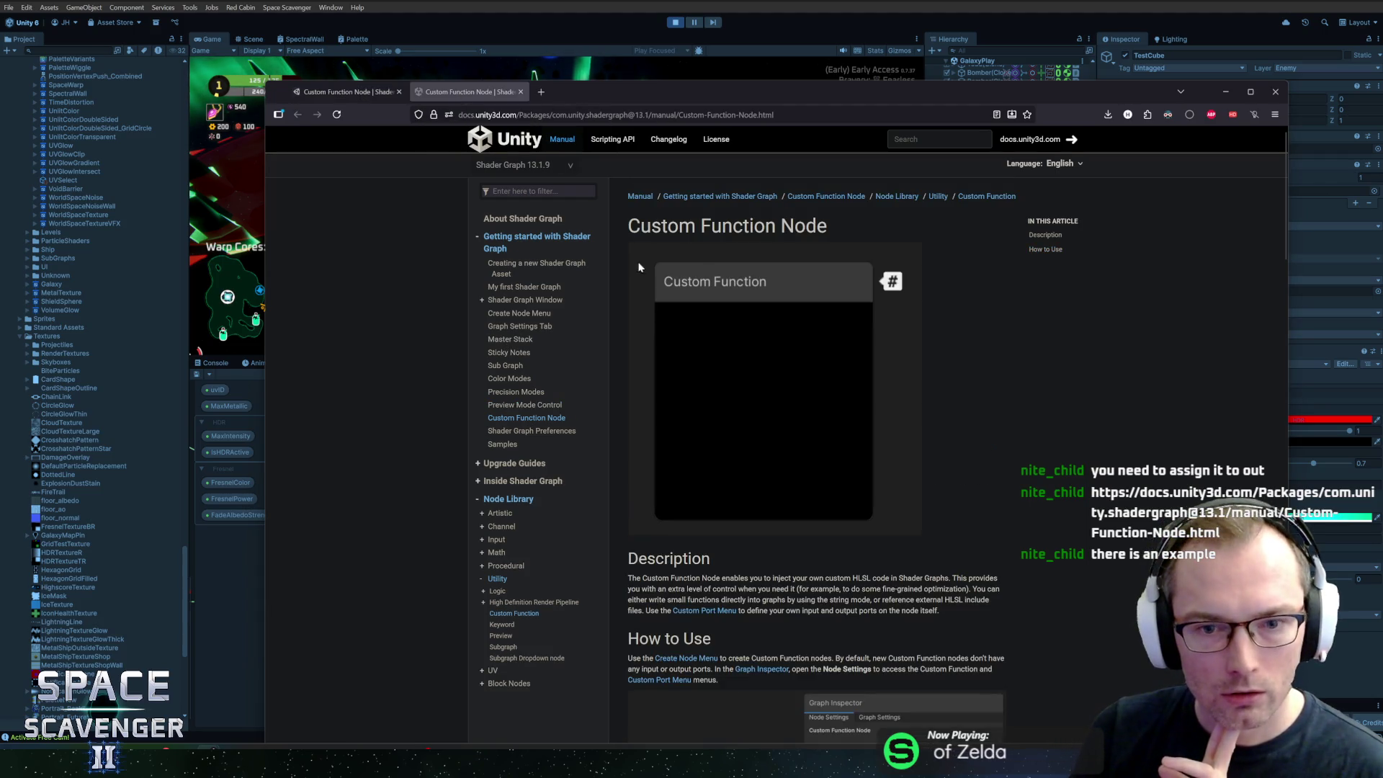
scroll(802, 534, "down", 8)
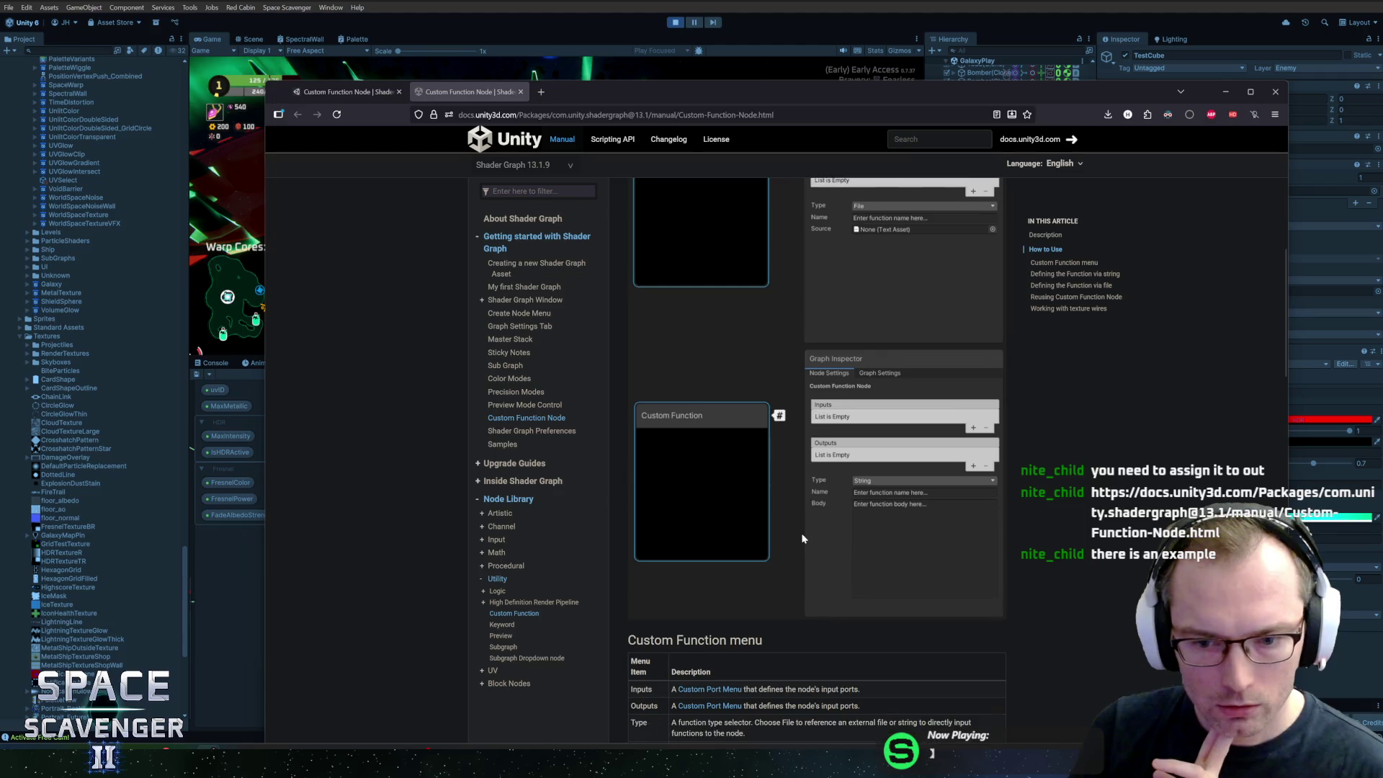
scroll(800, 539, "down", 3)
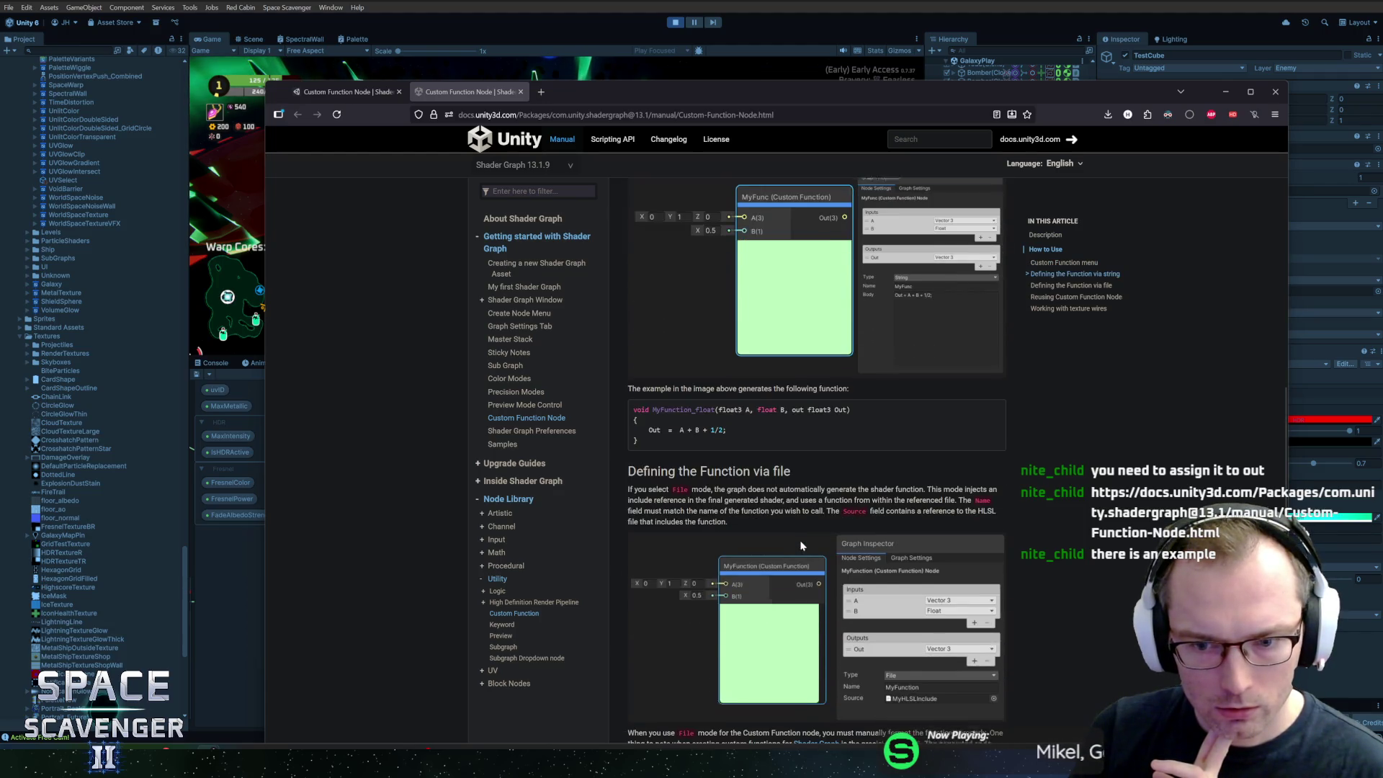
scroll(955, 403, "up", 2)
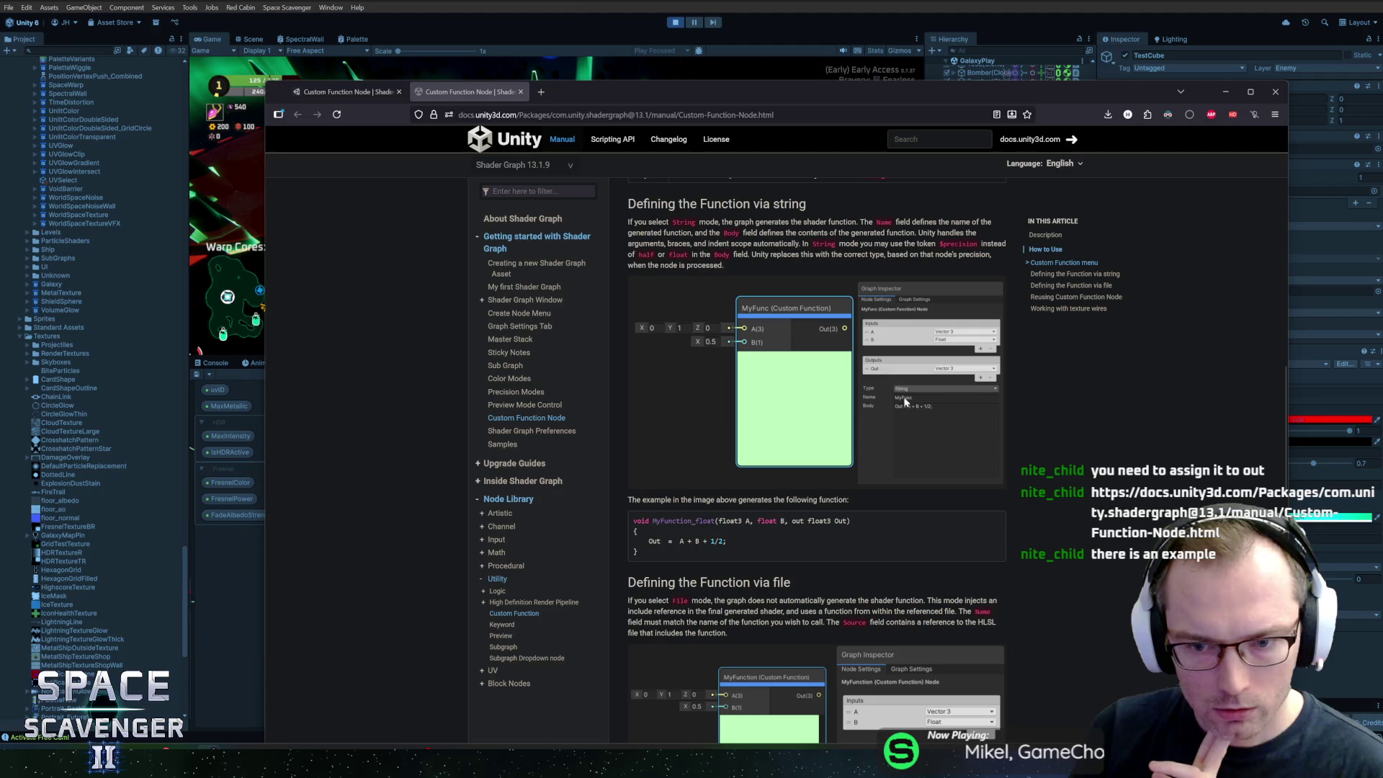
scroll(819, 530, "down", 2)
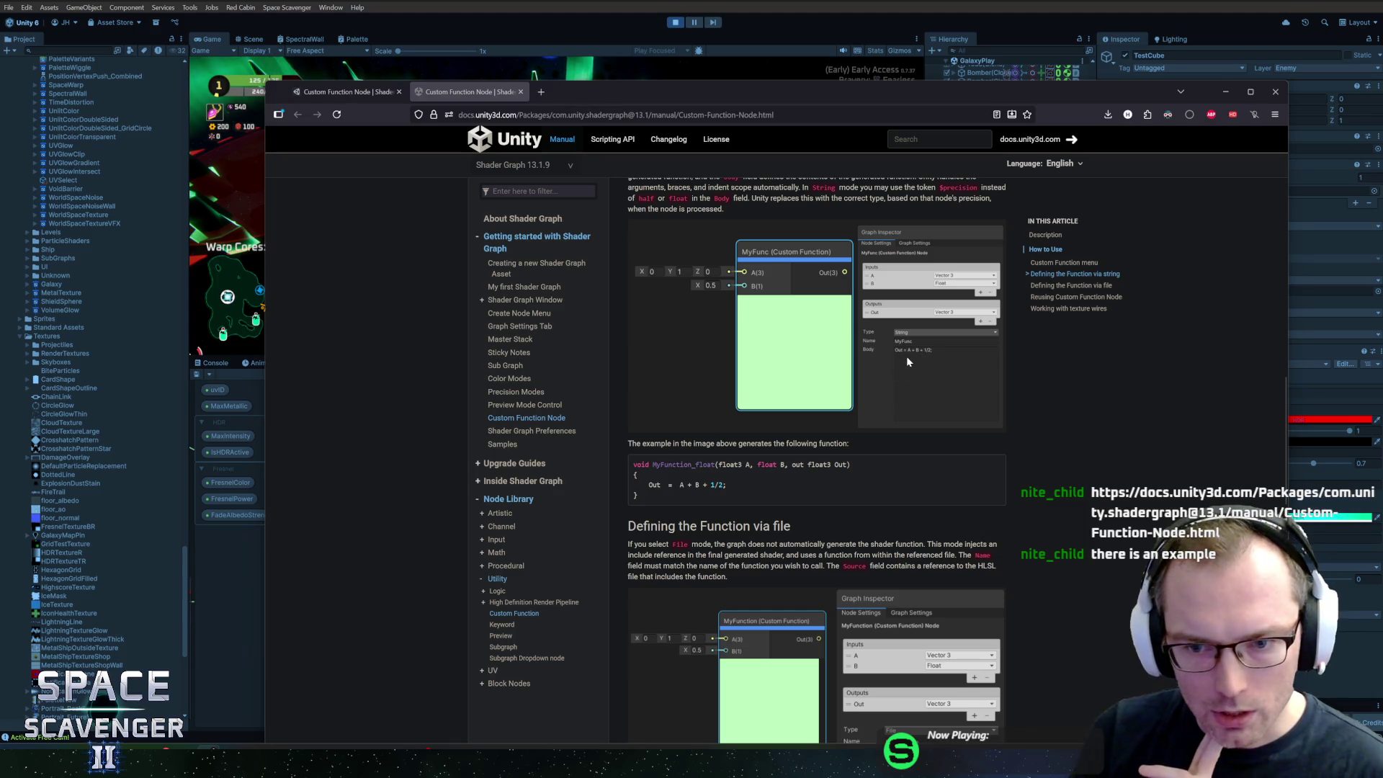
key("alt+Tab")
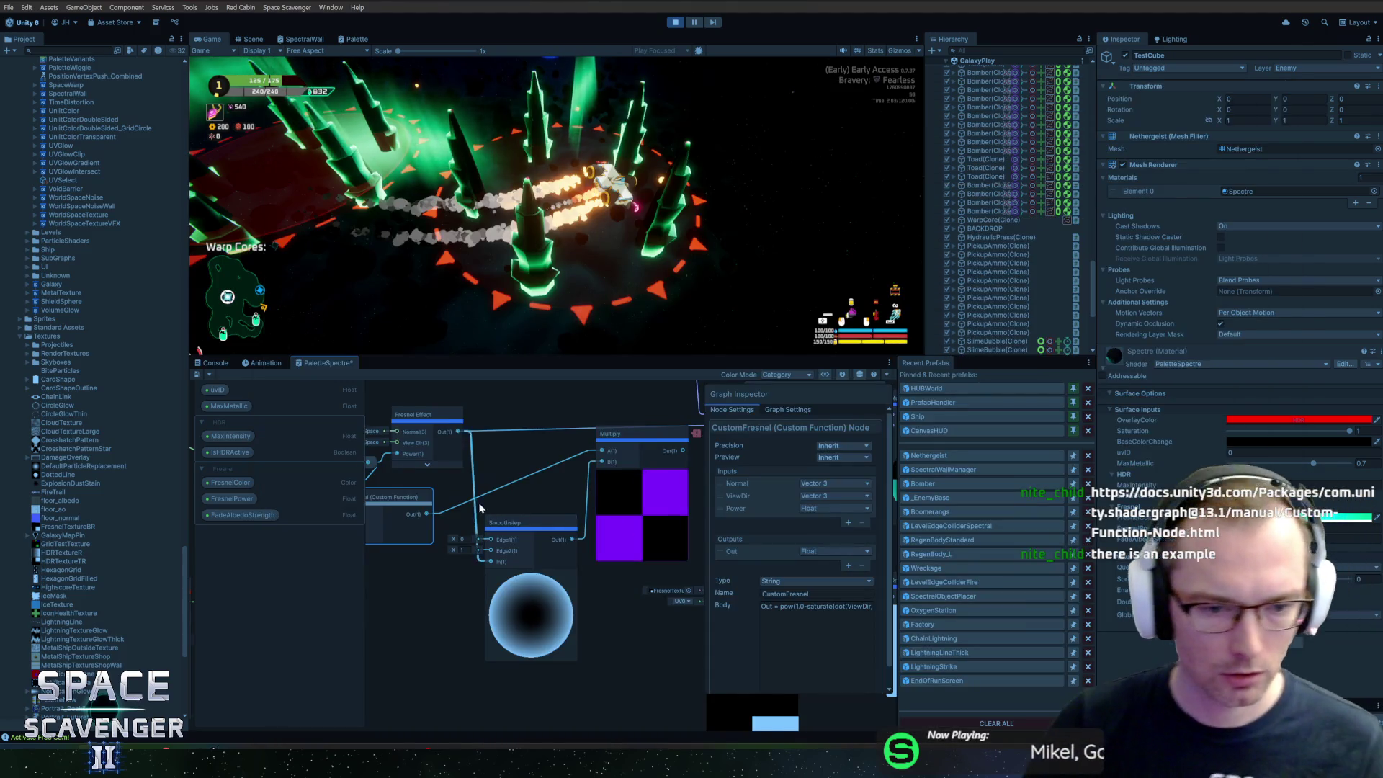
- Append a semicolon after Power) to close the CustomFresnel Out statement
left_click_drag(478, 509, 626, 511)
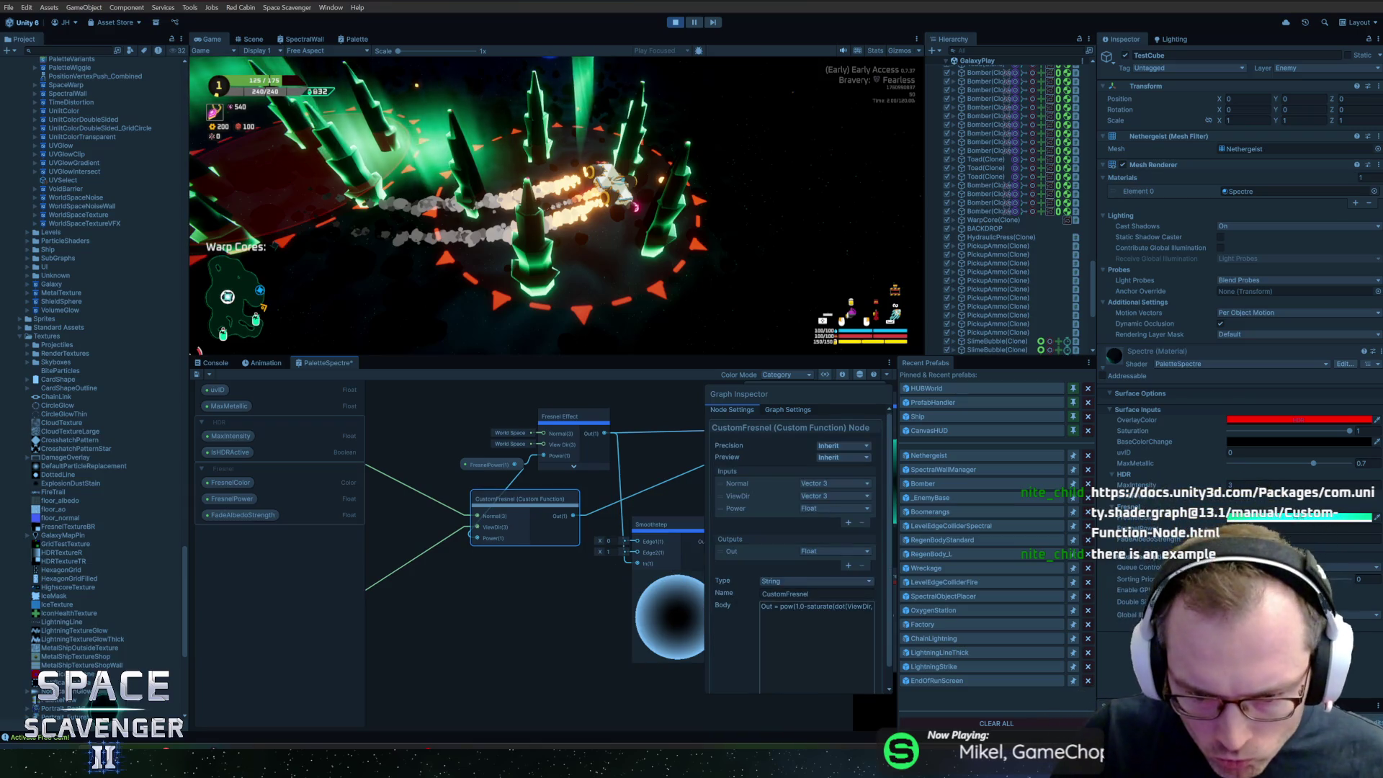
key("End")
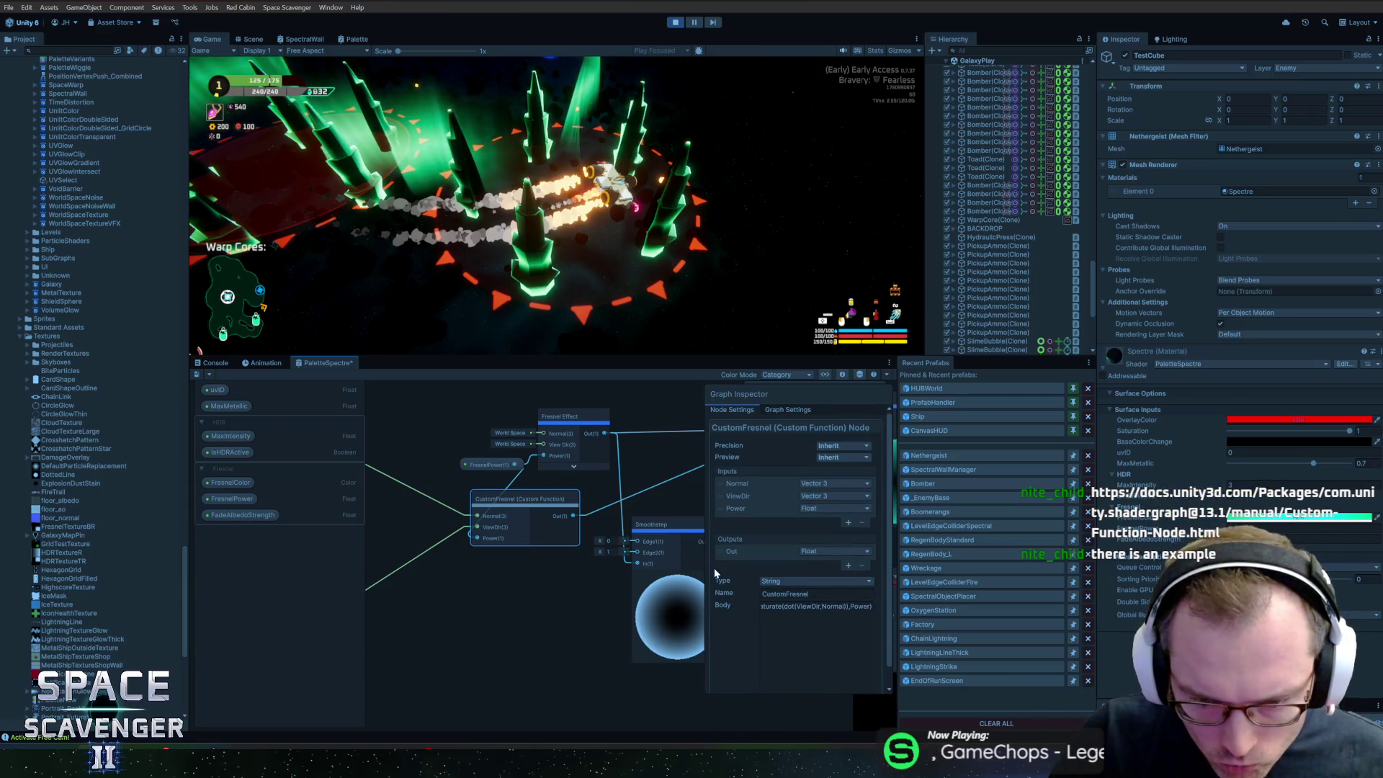
mouse_move(595, 620)
left_mouse_down()
mouse_move(566, 543)
mouse_move(516, 541)
left_mouse_up()
left_click_drag(588, 353, 612, 216)
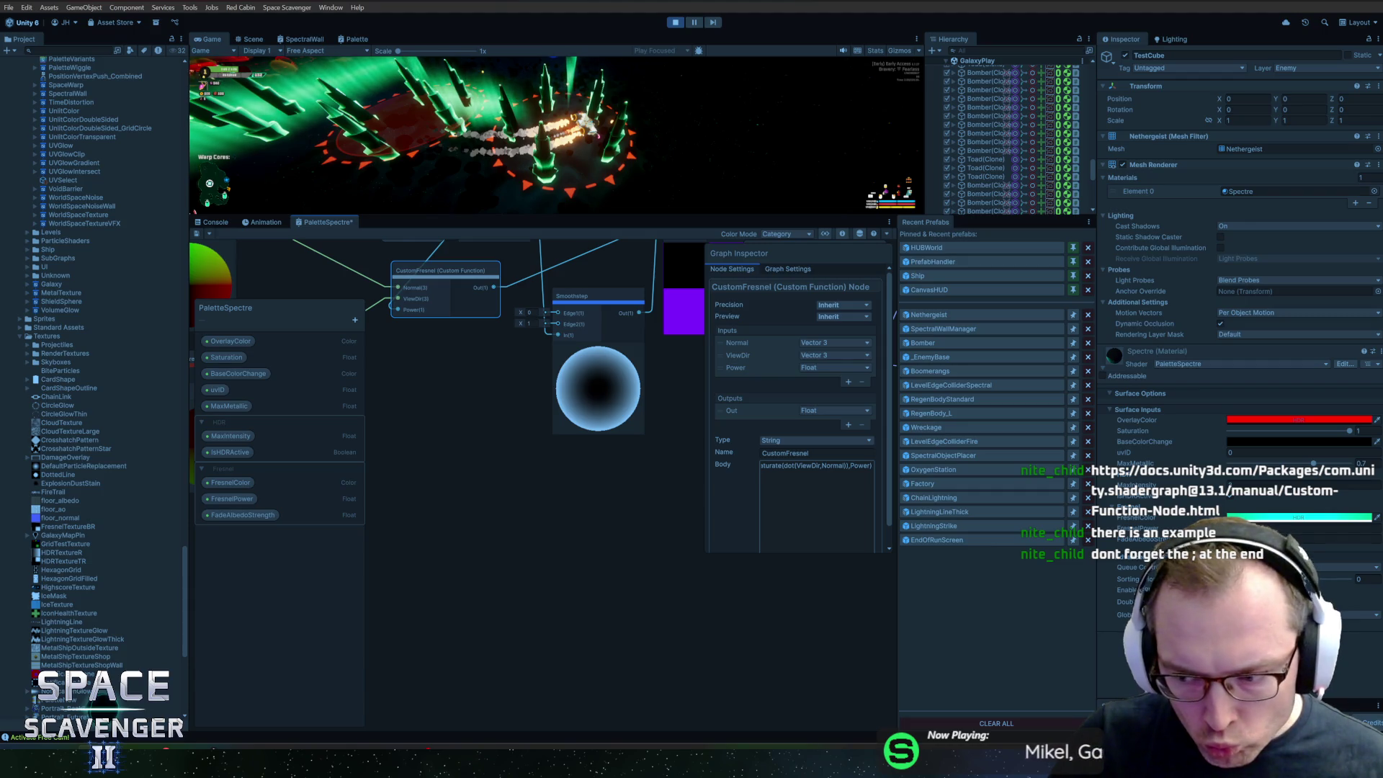
type(";")
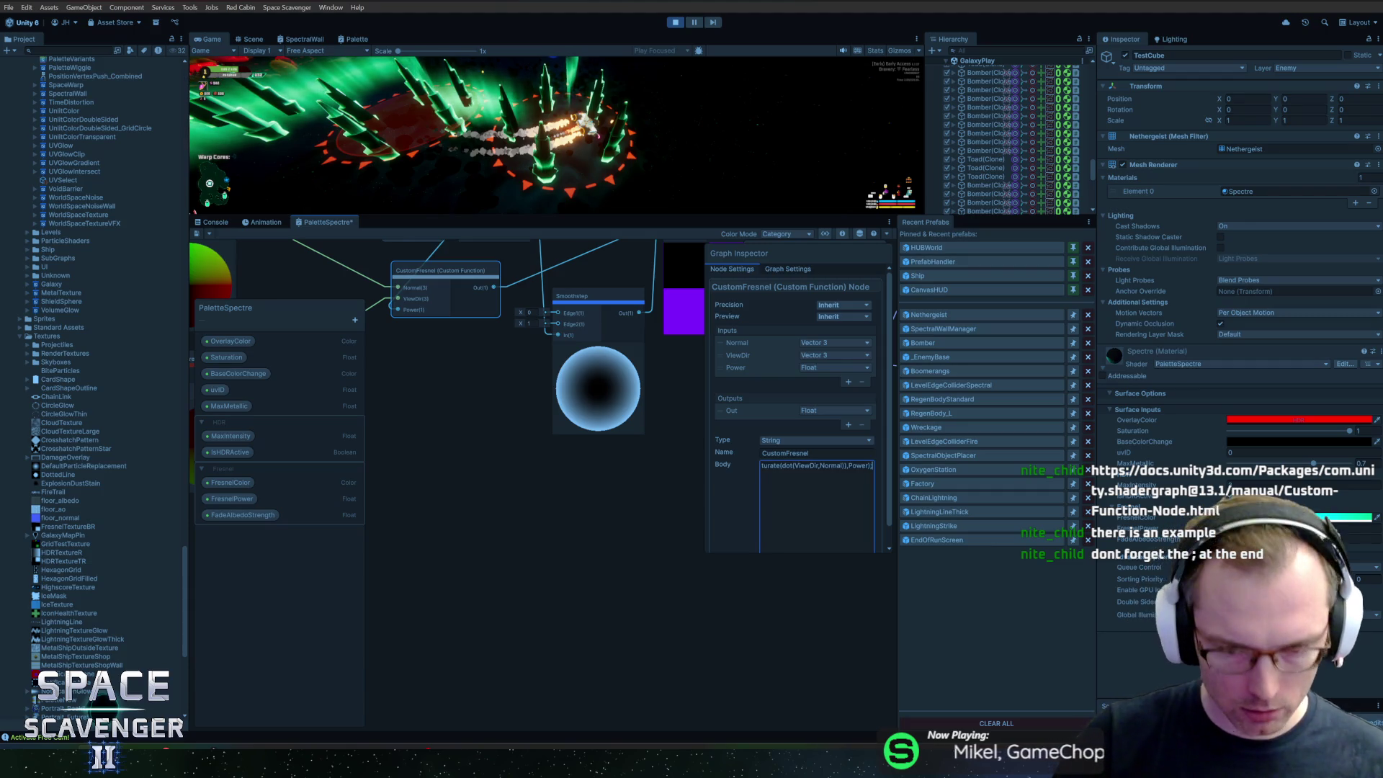
left_click(551, 491)
- Bring up the open-windows overview to switch away from Unity
mouse_move(551, 491)
left_mouse_down()
mouse_move(486, 516)
mouse_move(503, 565)
mouse_move(633, 556)
mouse_move(564, 534)
left_mouse_up()
key("super+Tab")
key("alt+Tab")
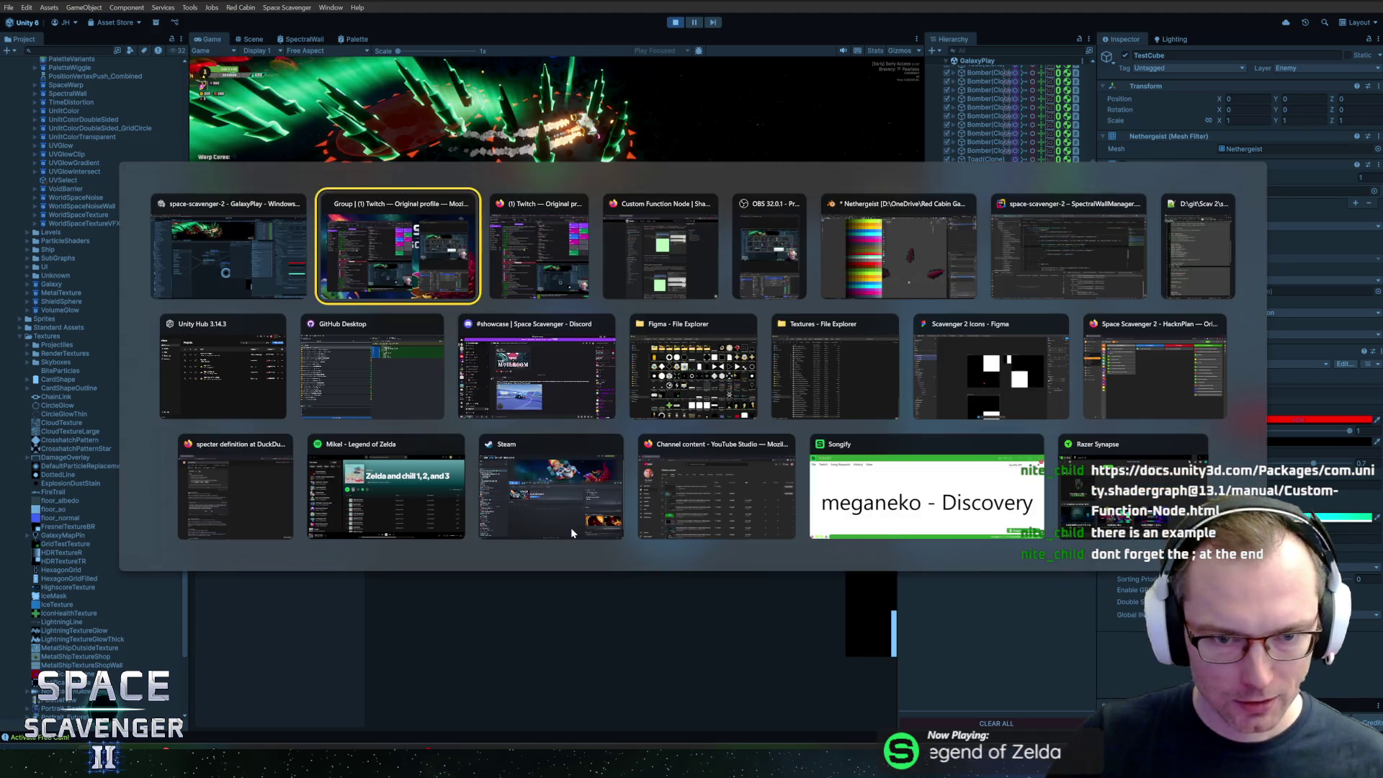
- Revisit the docs' 'Defining the Function via string' example code, then return to Unity
key("alt+Tab")
key("alt+shift+Tab")
key("alt+Tab")
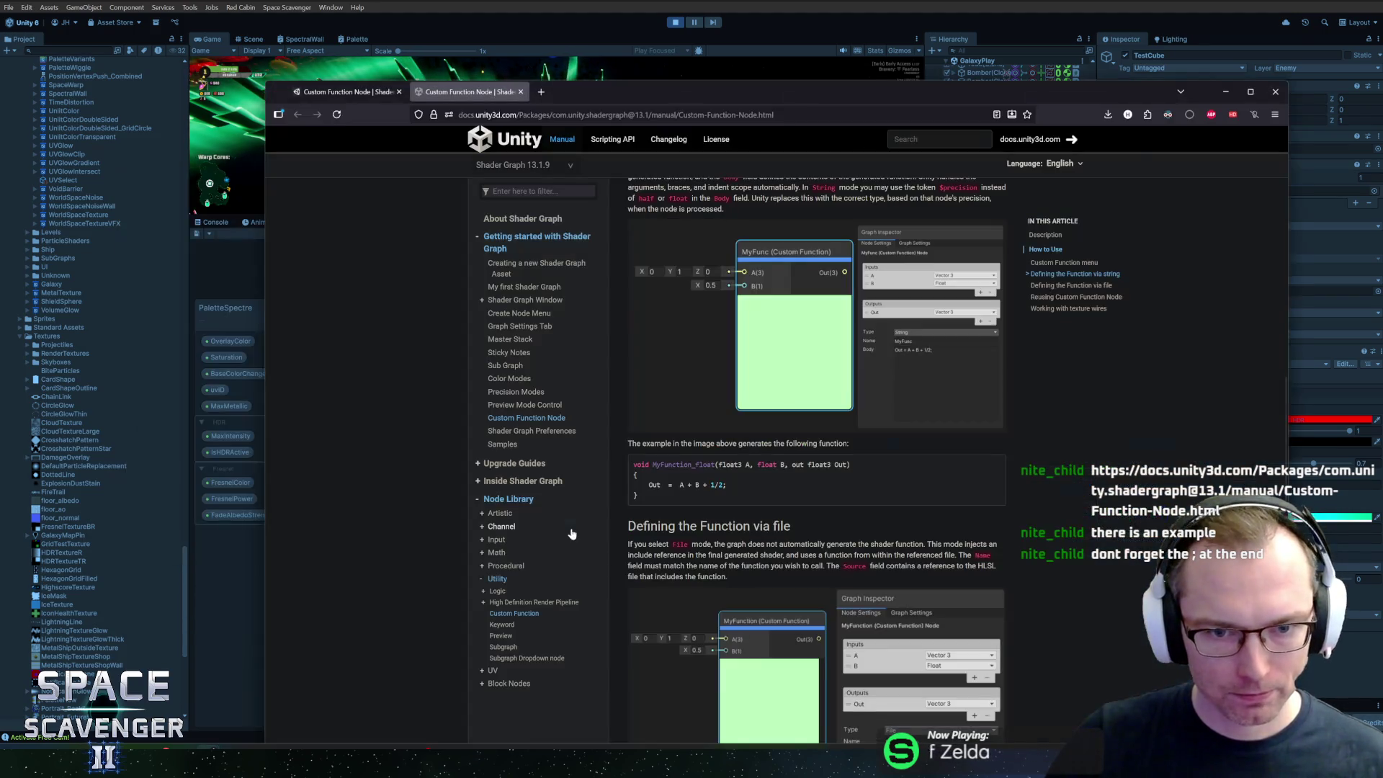
scroll(867, 573, "up", 3)
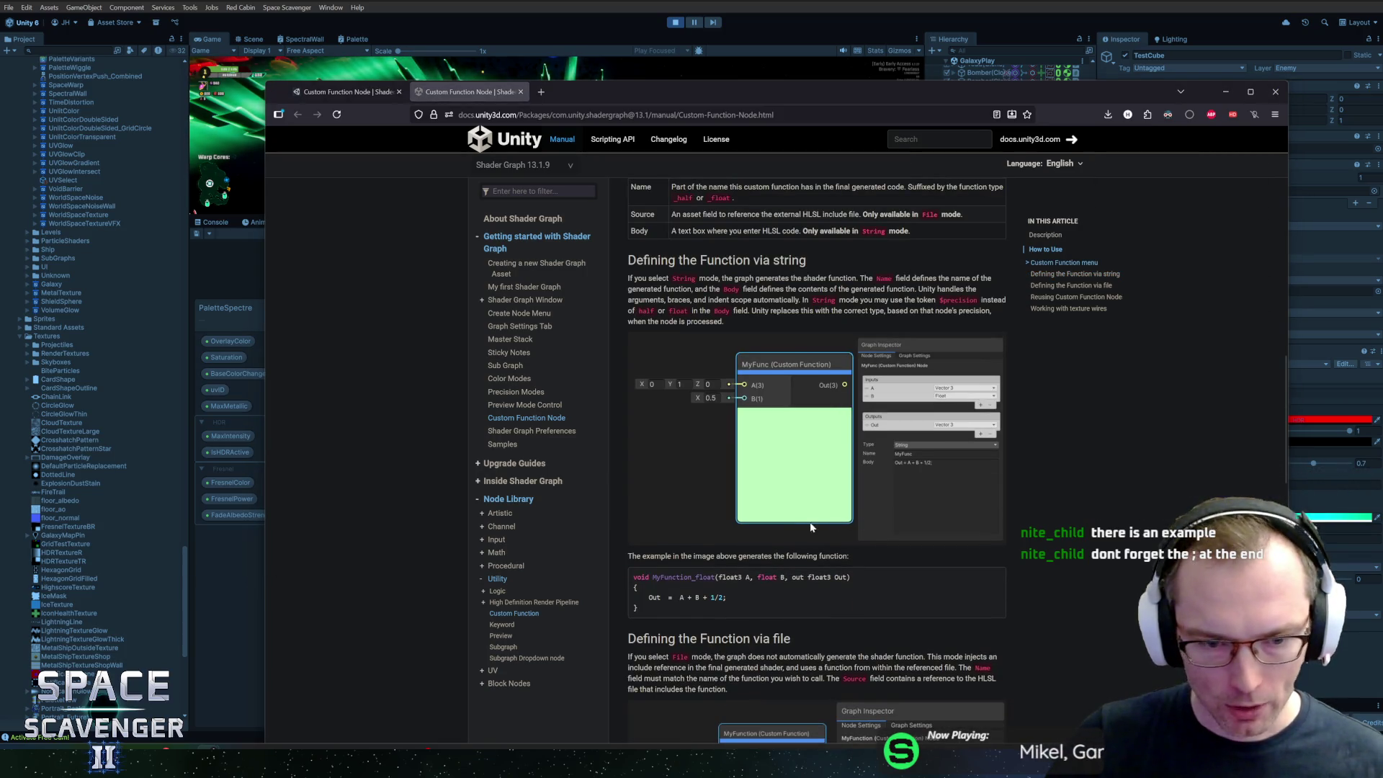
key("alt+Tab")
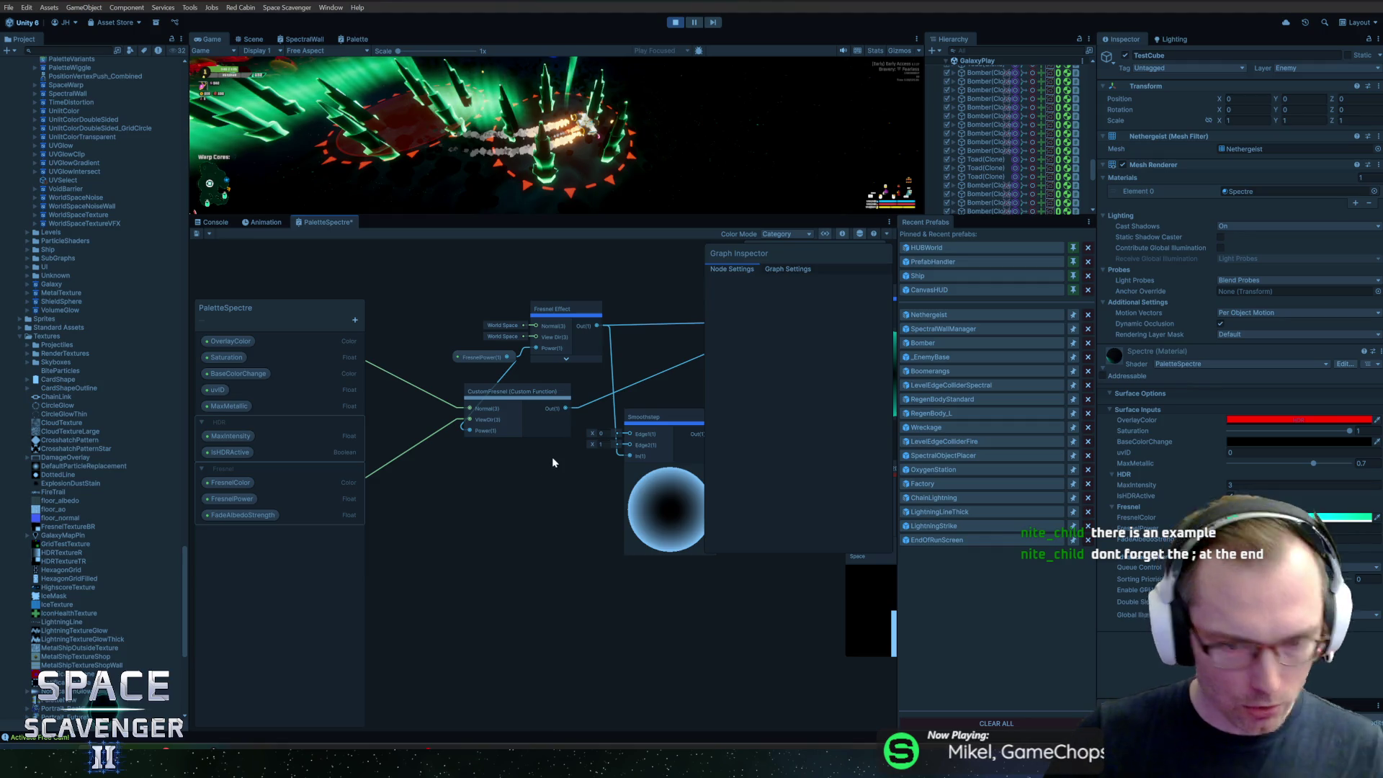
- Insert an opening parenthesis after saturate in the CustomFresnel body code
mouse_move(549, 479)
left_mouse_down()
mouse_move(572, 472)
mouse_move(524, 476)
left_mouse_up()
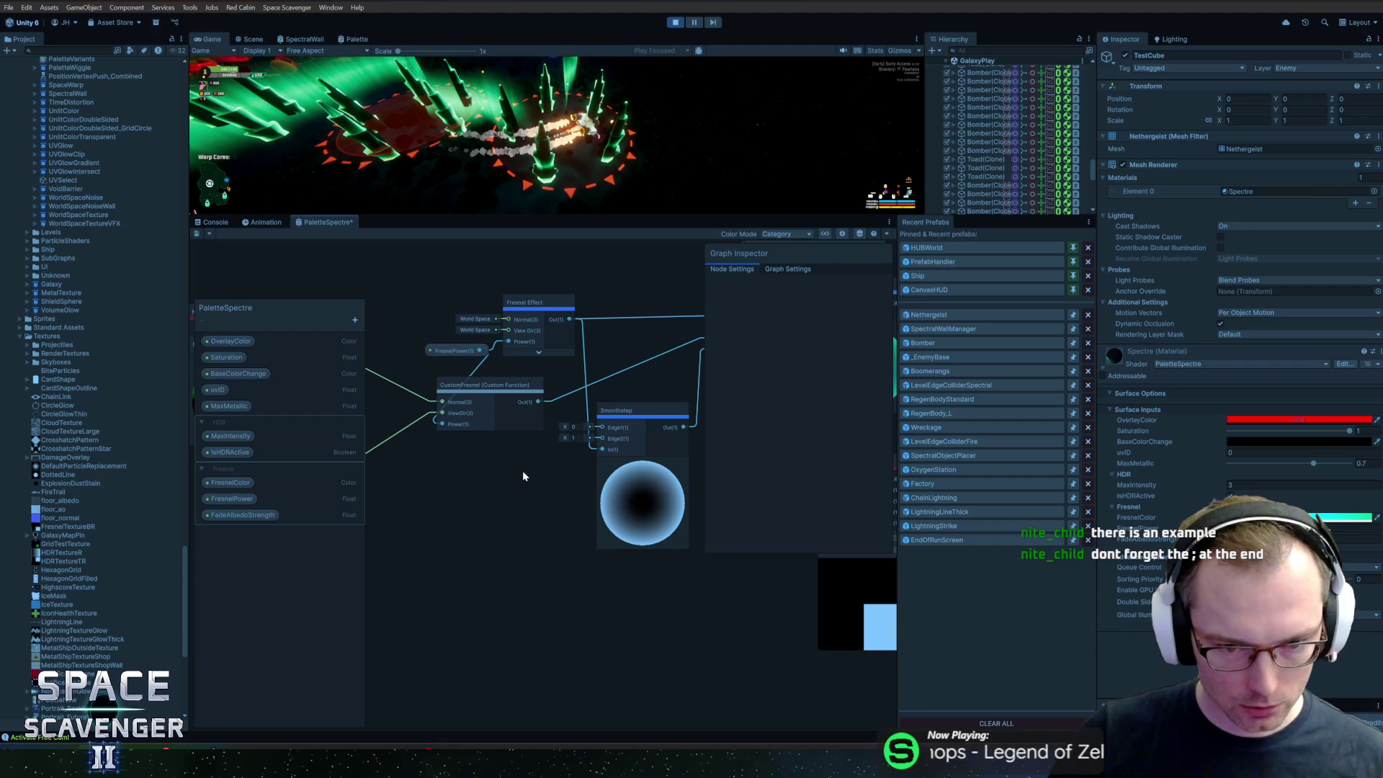
left_click(499, 395)
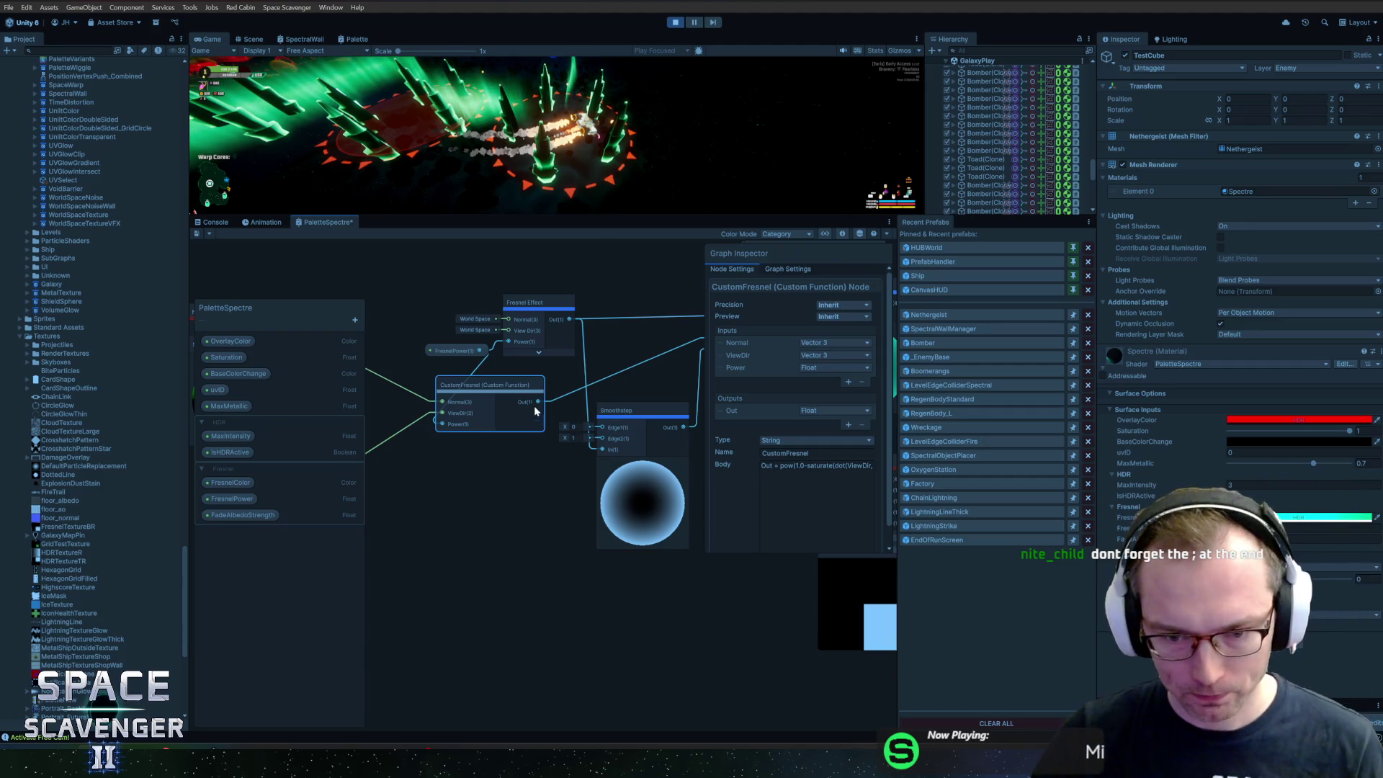
left_click(814, 490)
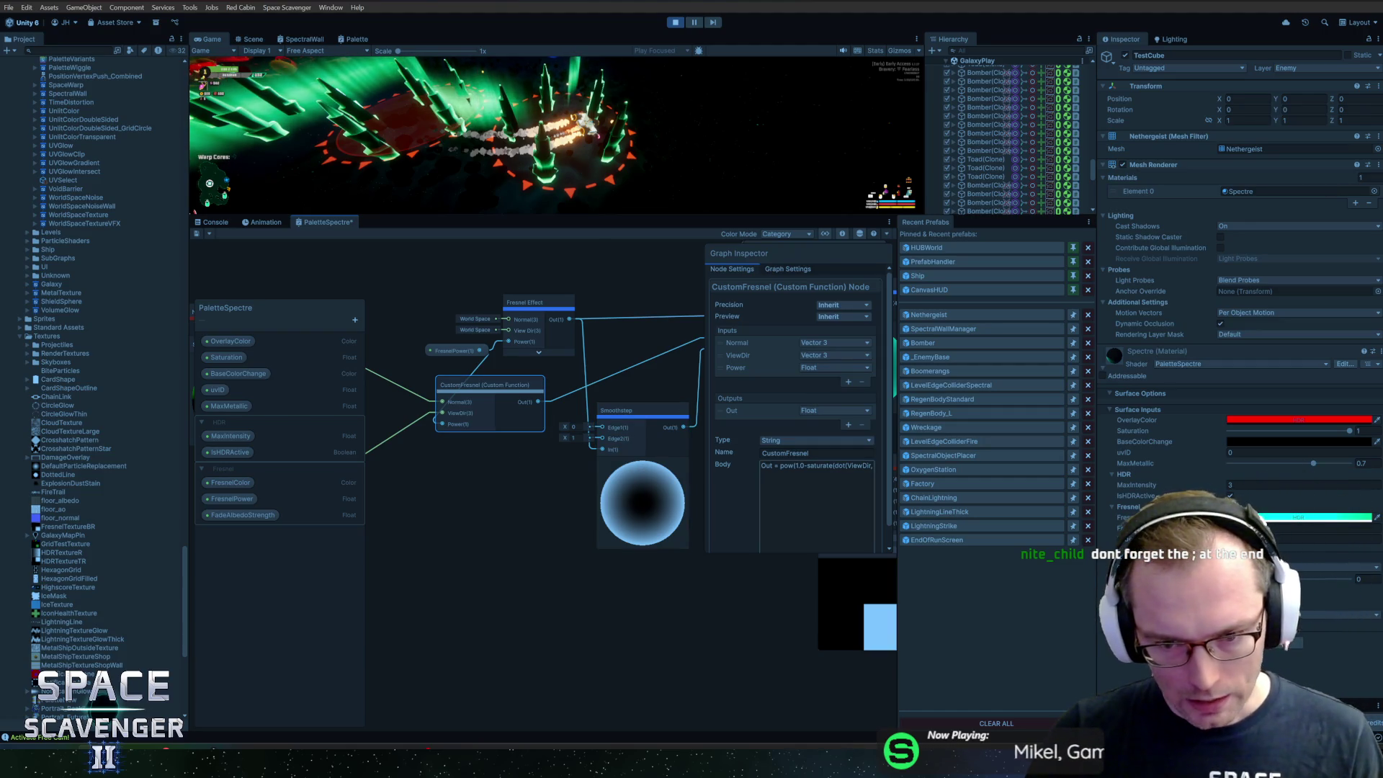
type("(")
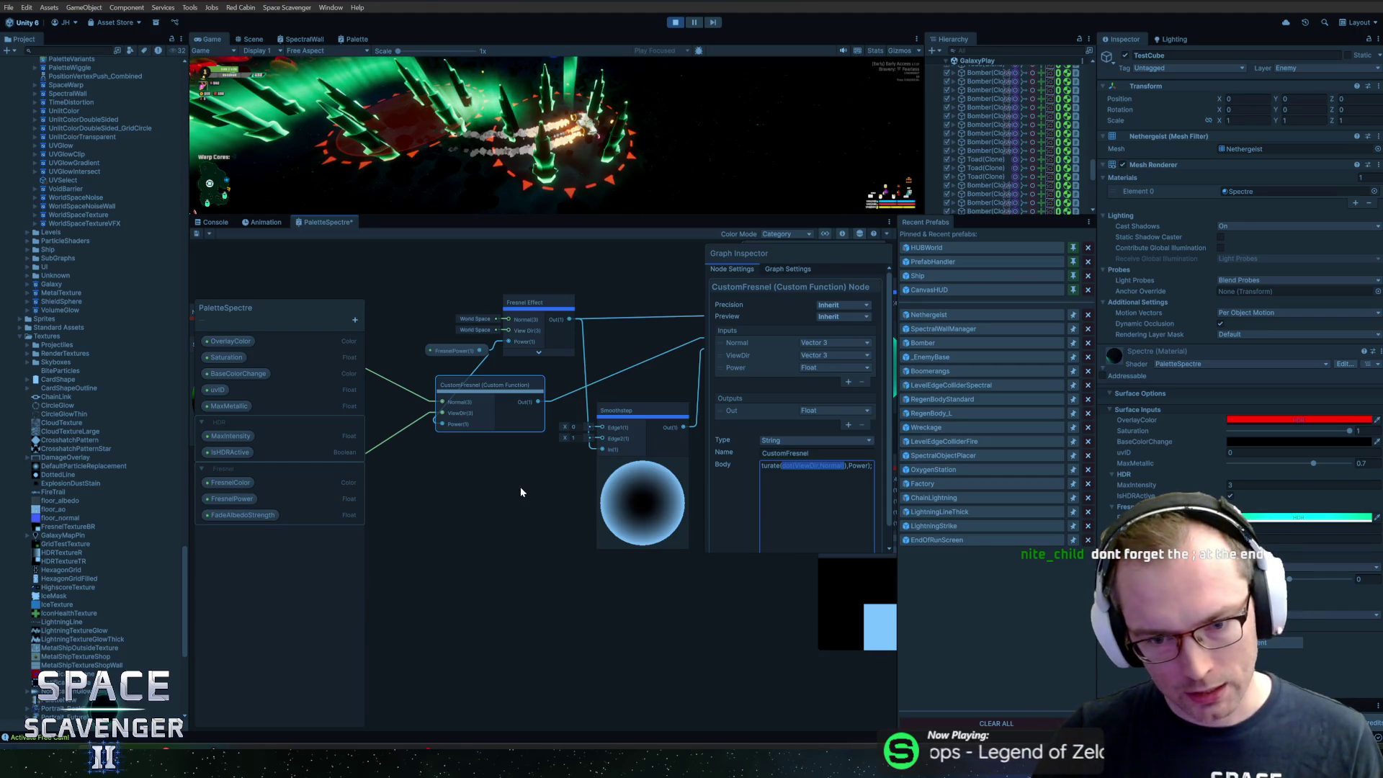
mouse_move(494, 485)
left_mouse_down()
mouse_move(611, 488)
mouse_move(485, 500)
left_mouse_up()
key("alt+Tab")
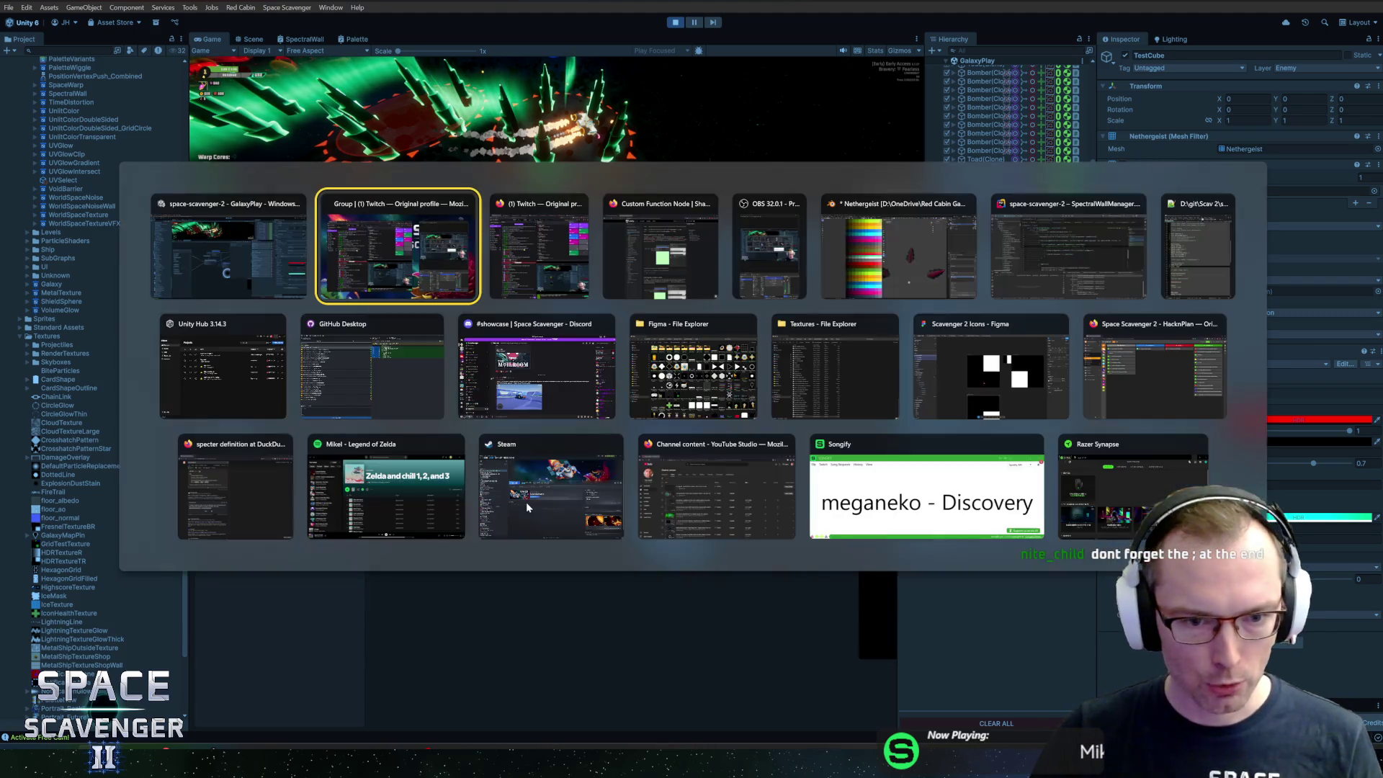
- Search the web for 'unity smoothstep shader graph' in a new browser tab
key("Escape")
key("alt+Tab")
key("alt+Tab")
key("alt+Tab")
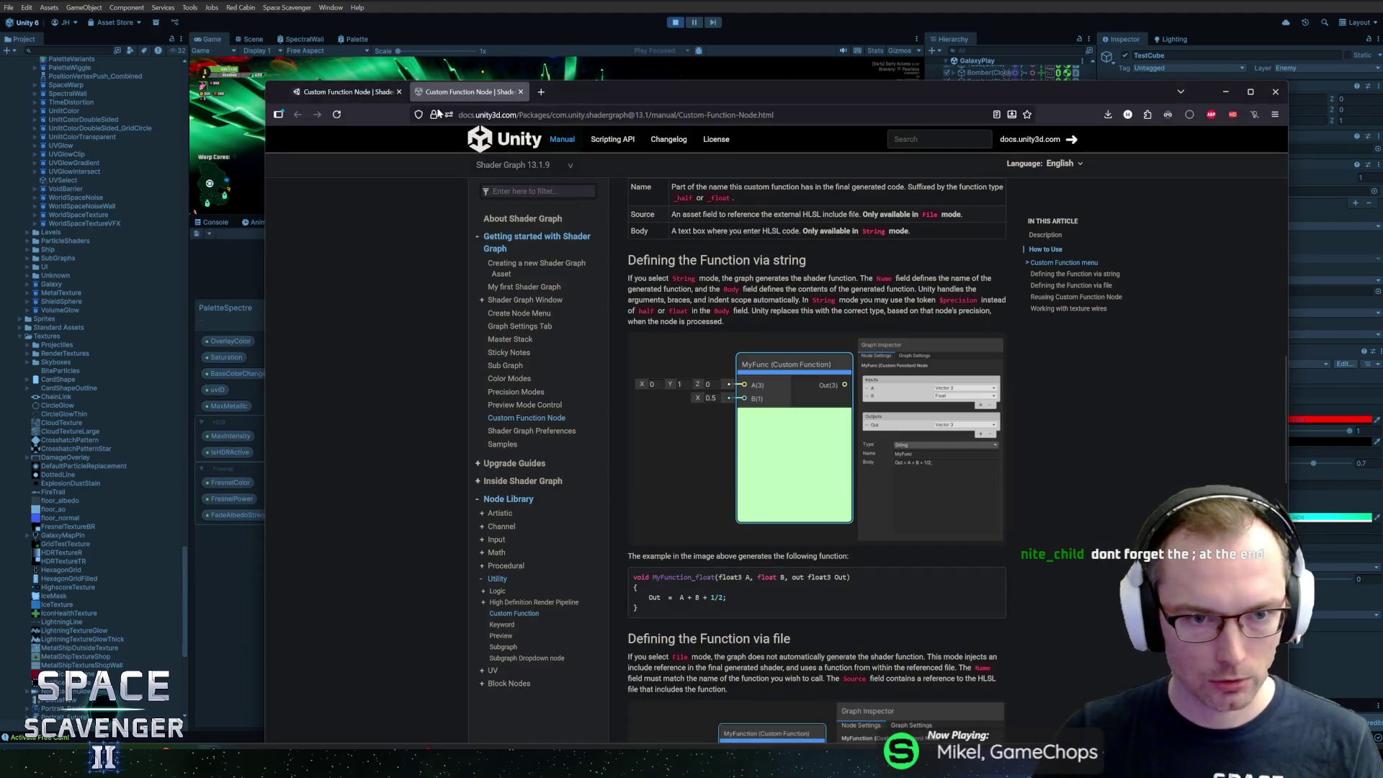
key("ctrl+t")
type("unit")
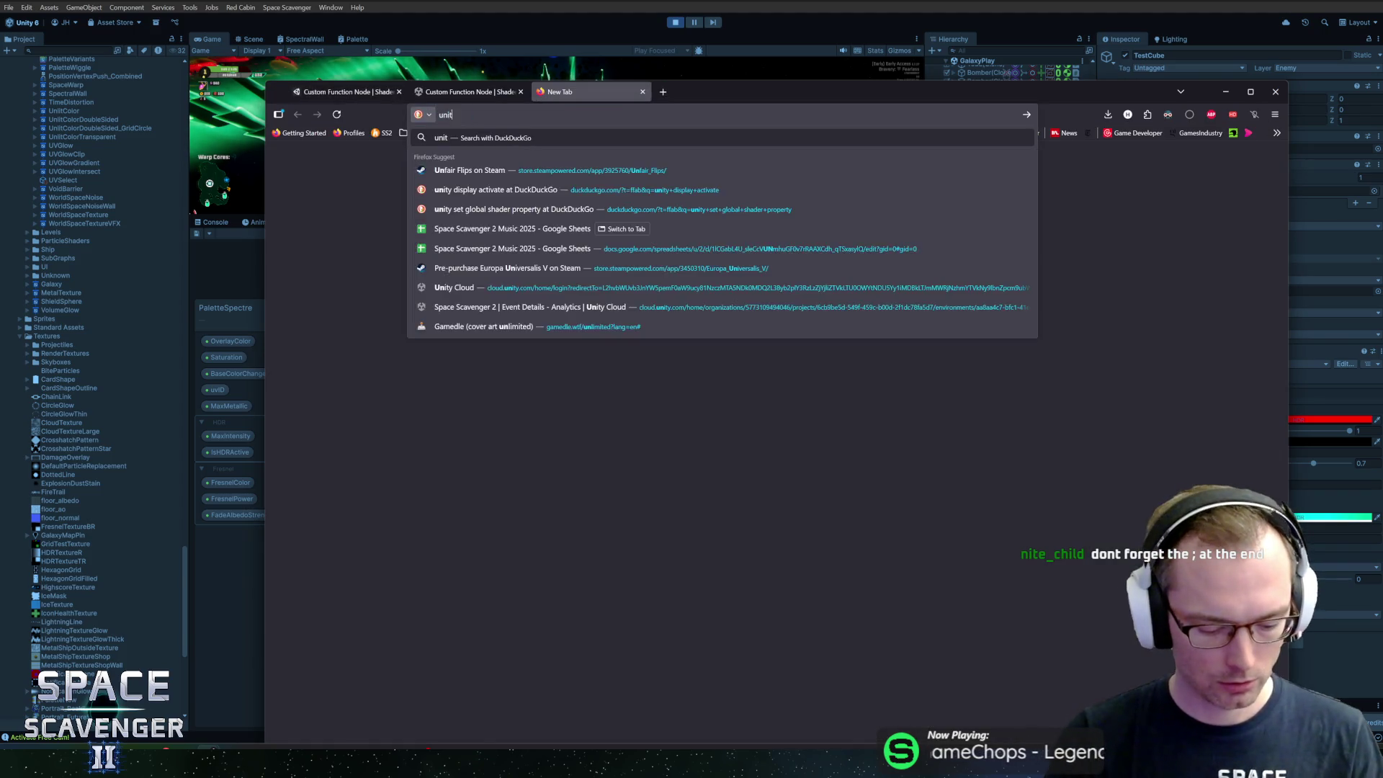
type("y smoothstep")
key("Return")
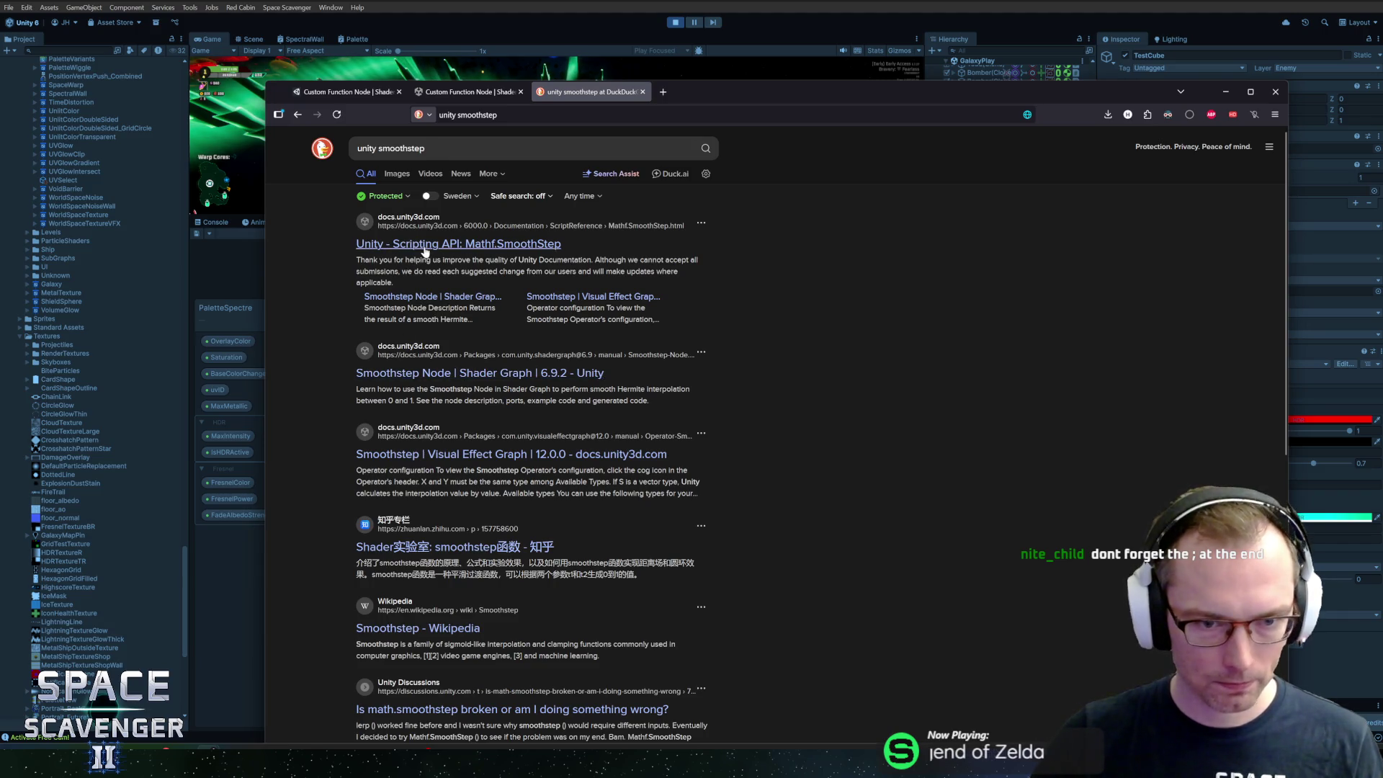
left_click(504, 149)
type("s")
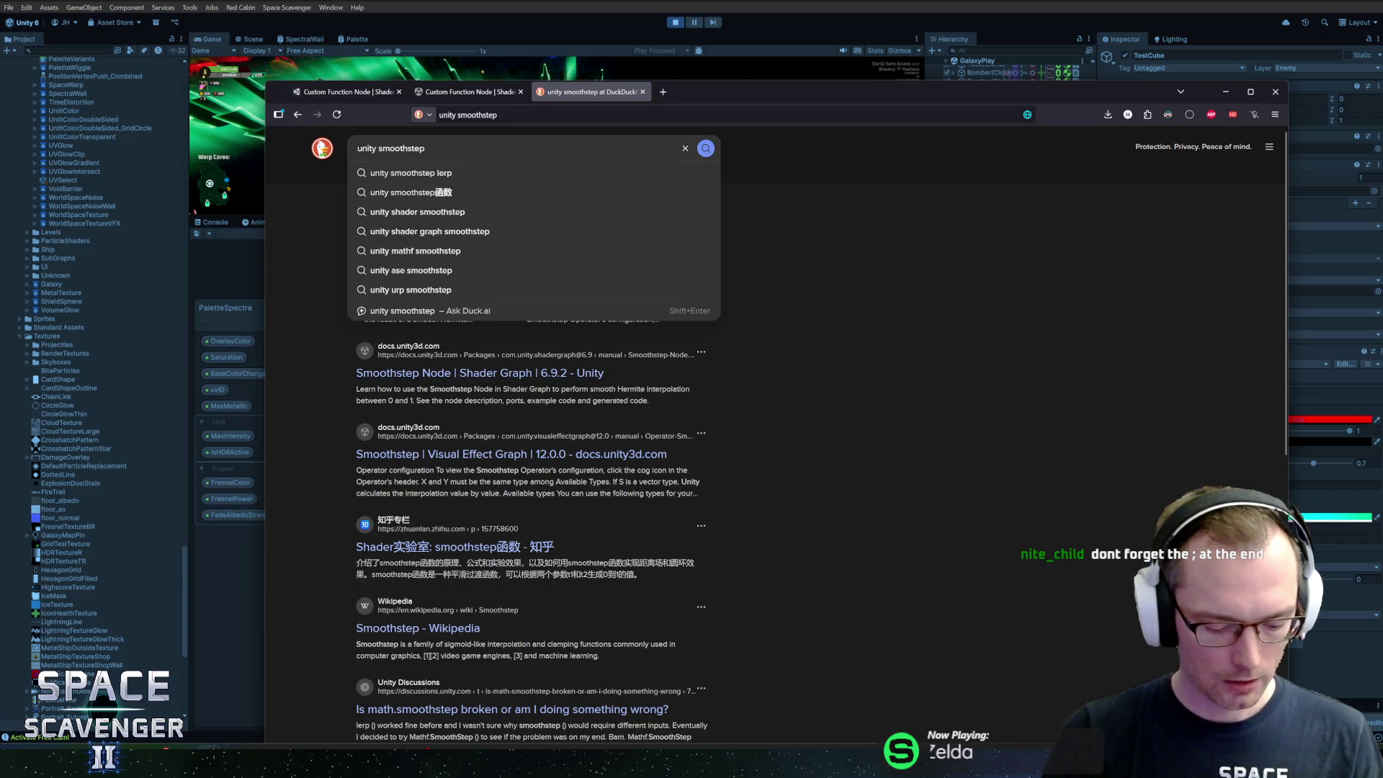
type("hader graph")
key("Return")
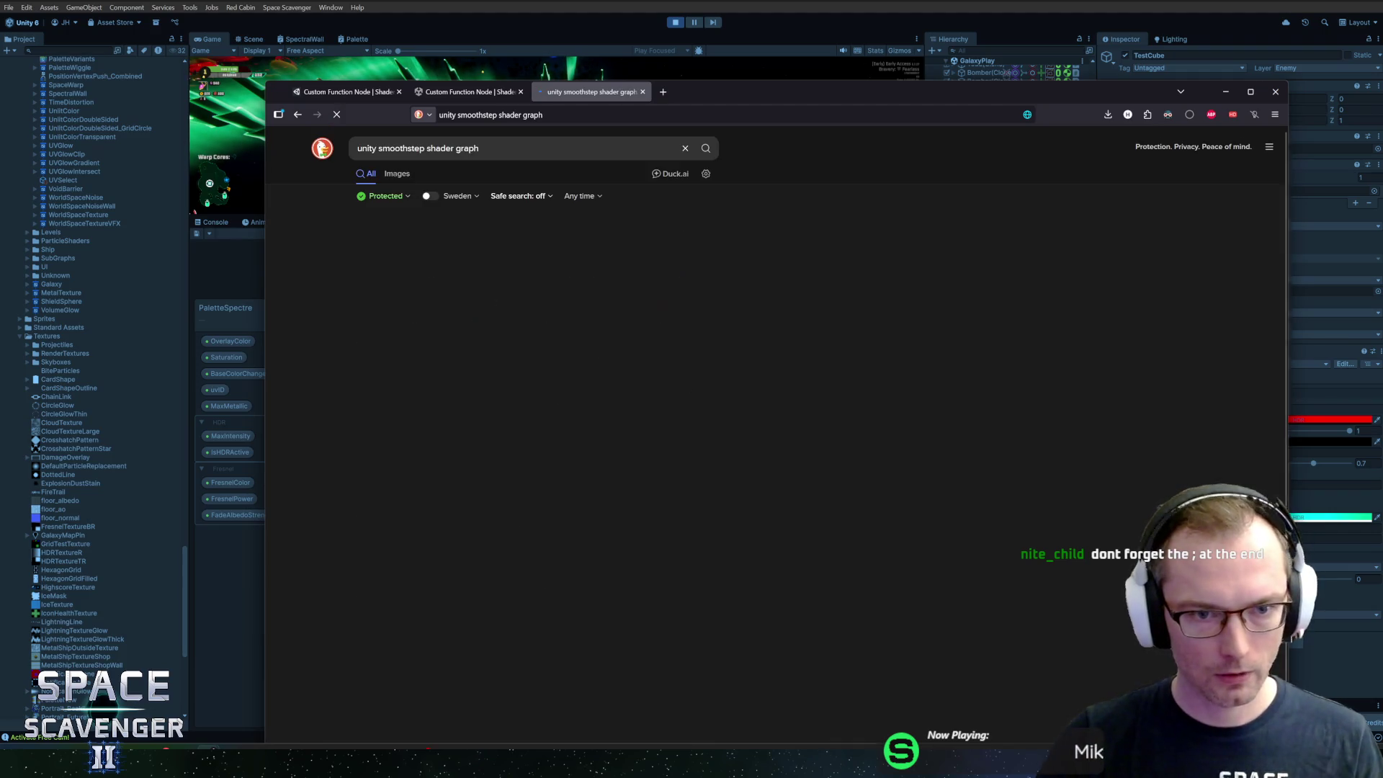
- Open the newer Shader Graph Smoothstep Node documentation page and select its code line
left_click(468, 245)
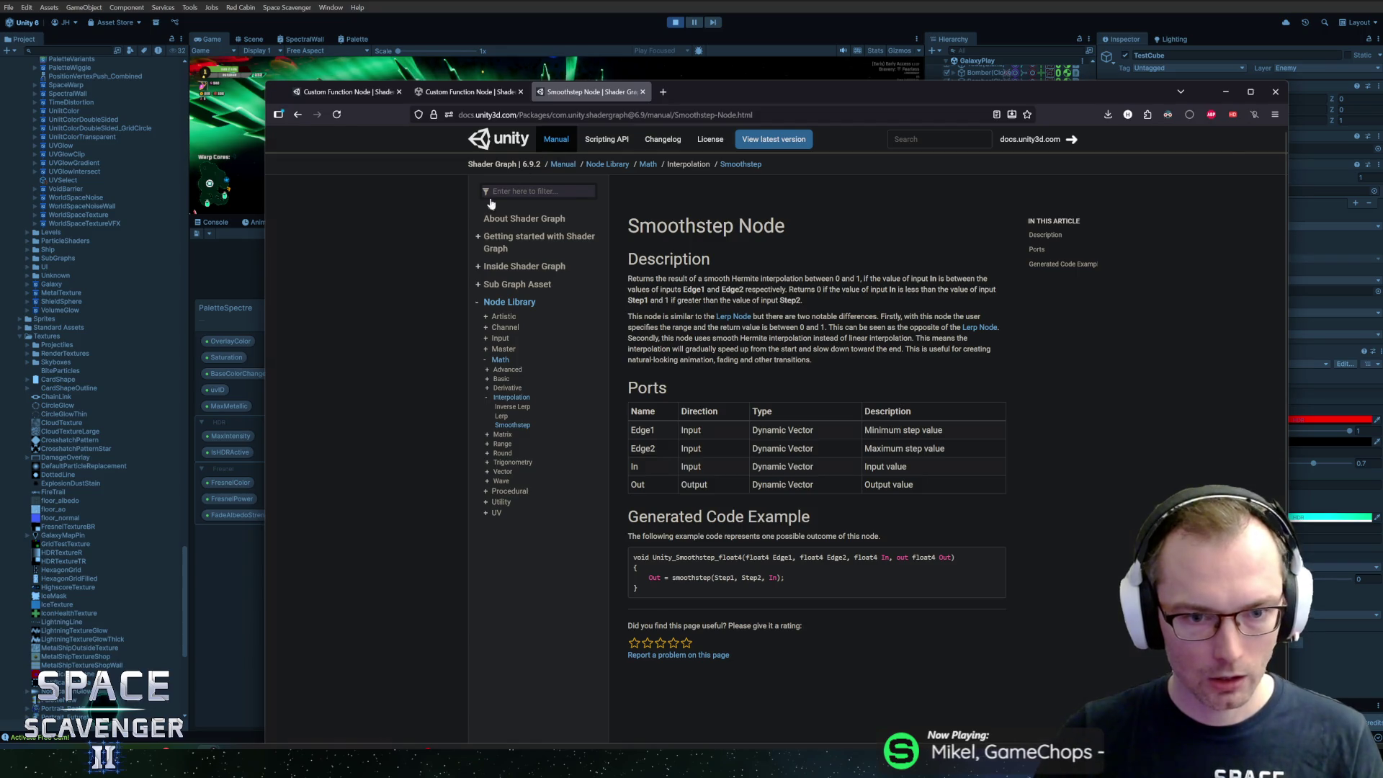
key("alt+Left")
left_click(483, 420)
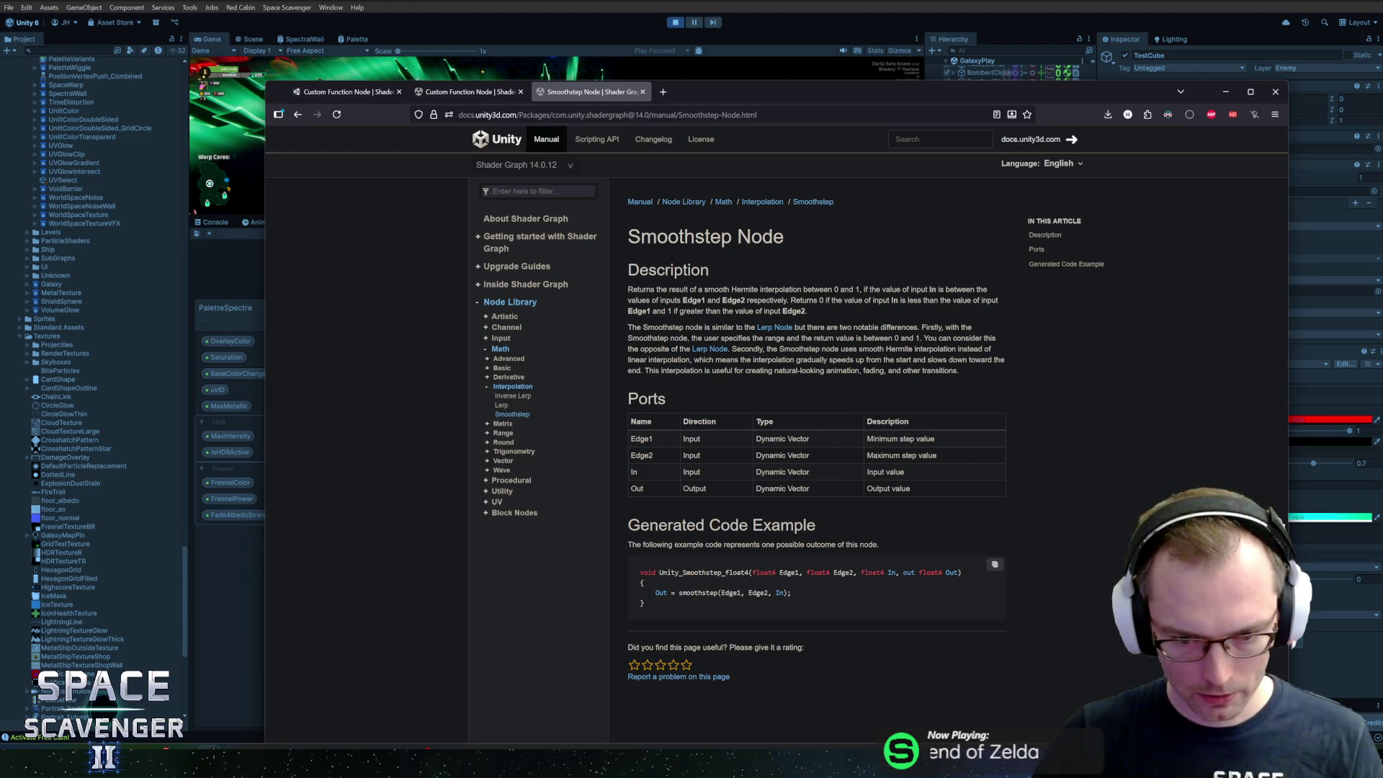
left_click_drag(678, 593, 793, 592)
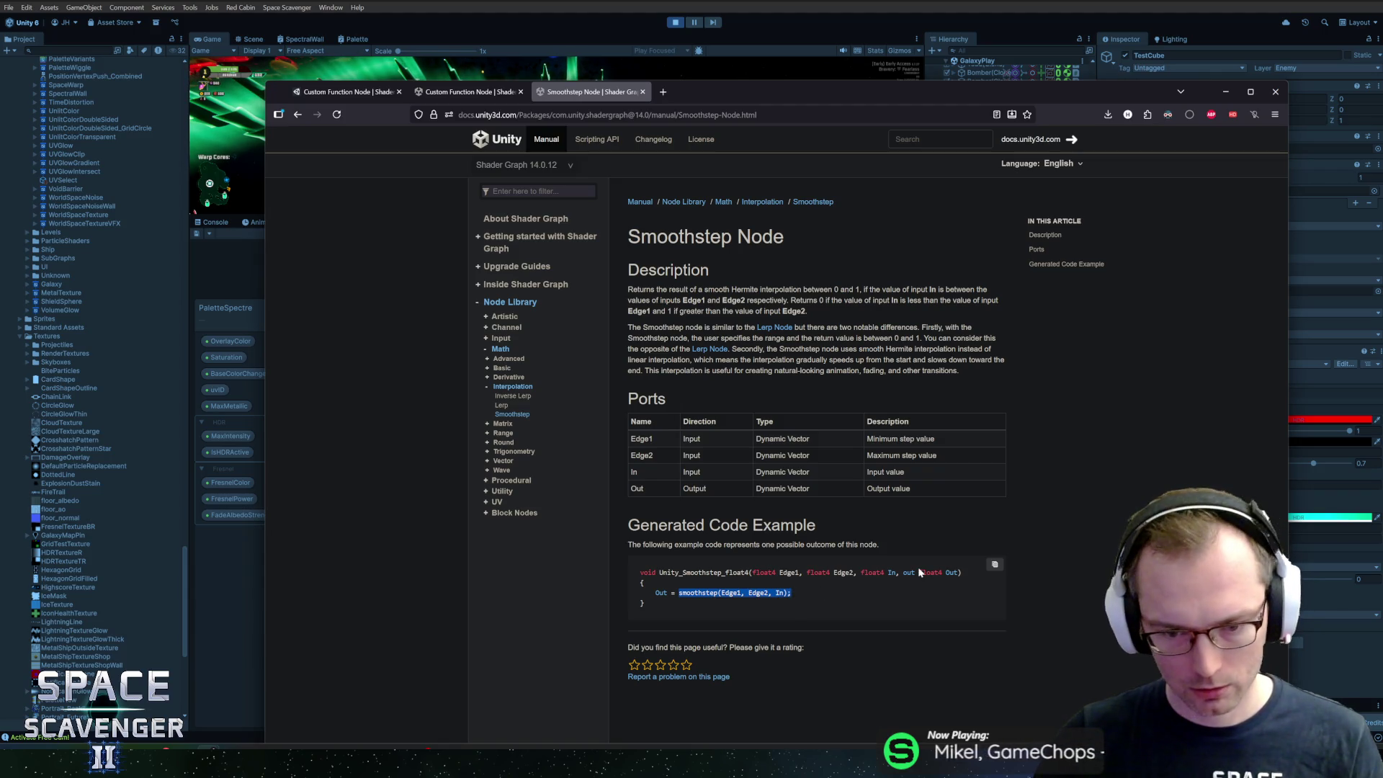
right_click(740, 421)
left_click(718, 599)
left_click(717, 598)
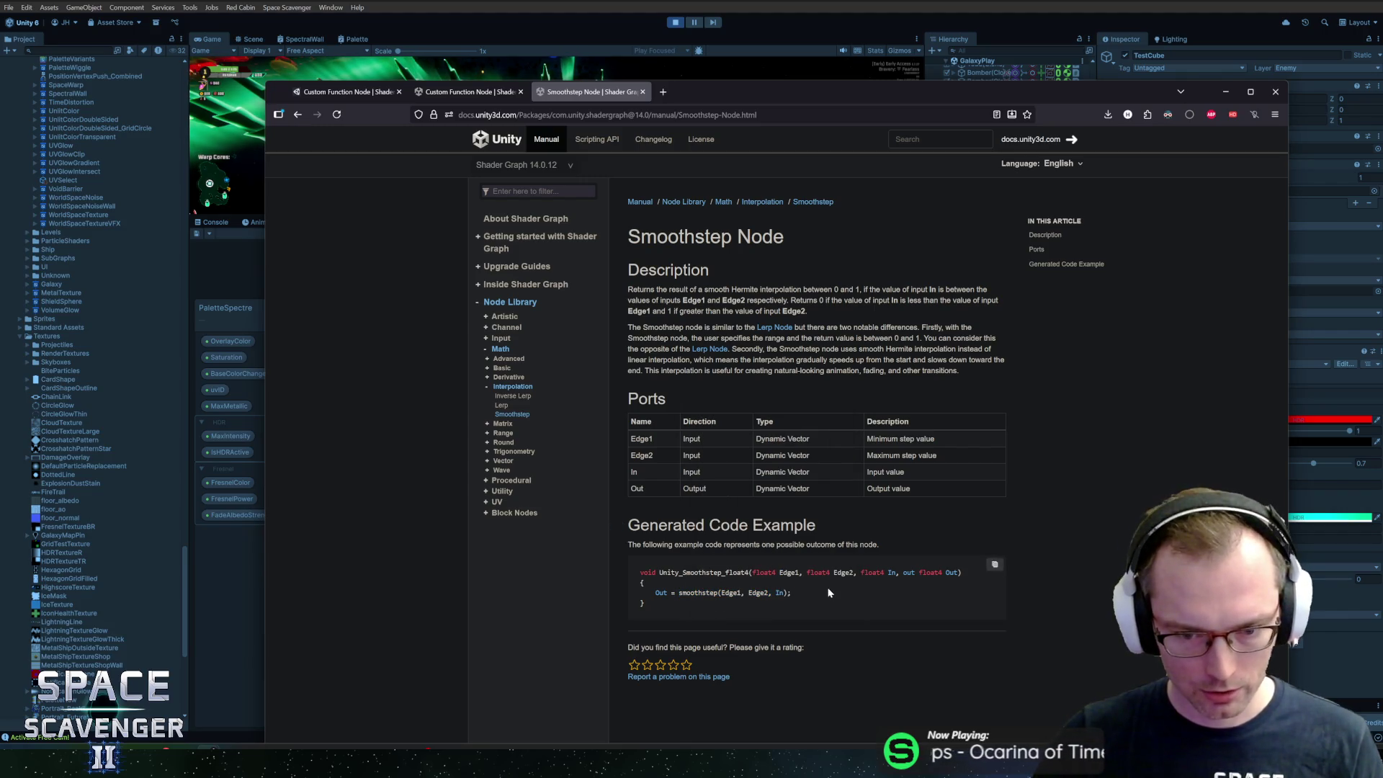
- Copy the smoothstep(Edge1, Edge2, In); line from the generated code example
double_click(697, 593)
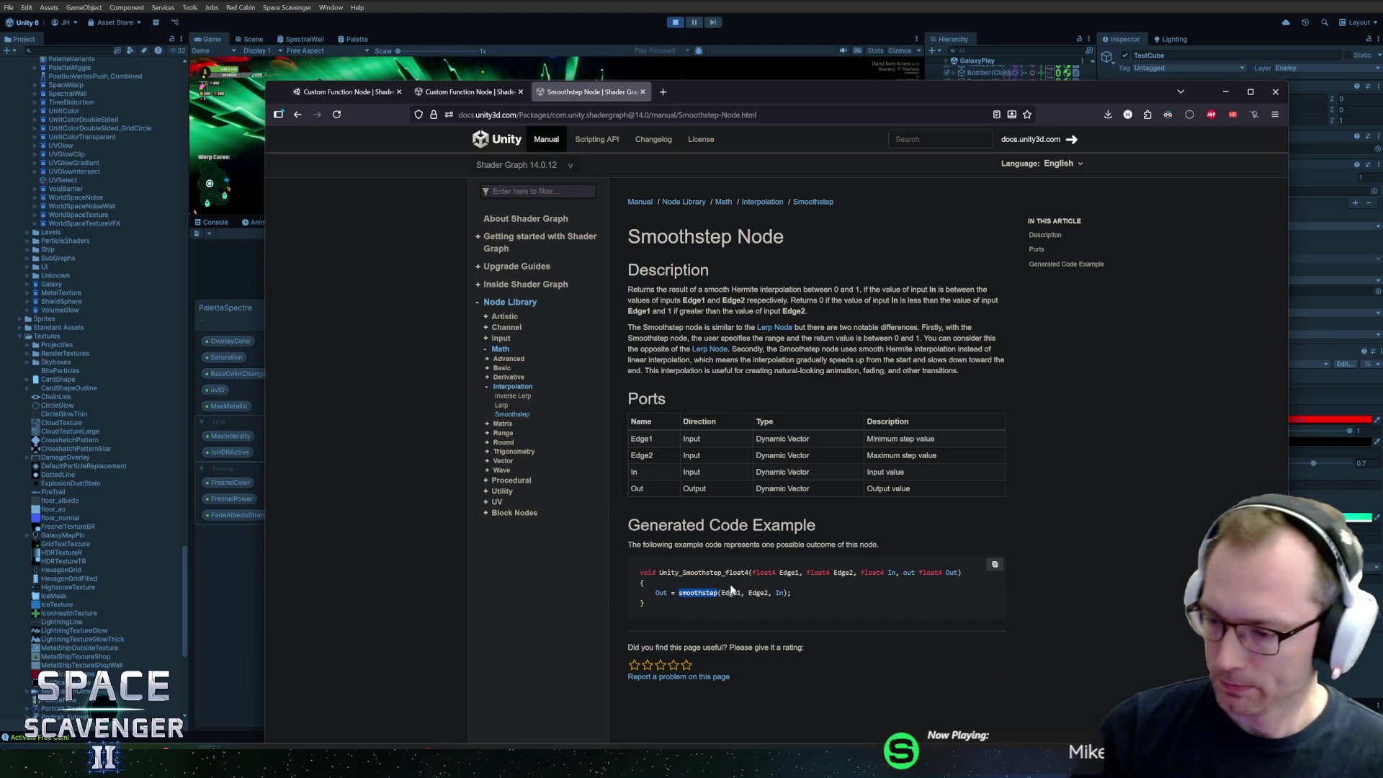
left_click(711, 600)
double_click(710, 595)
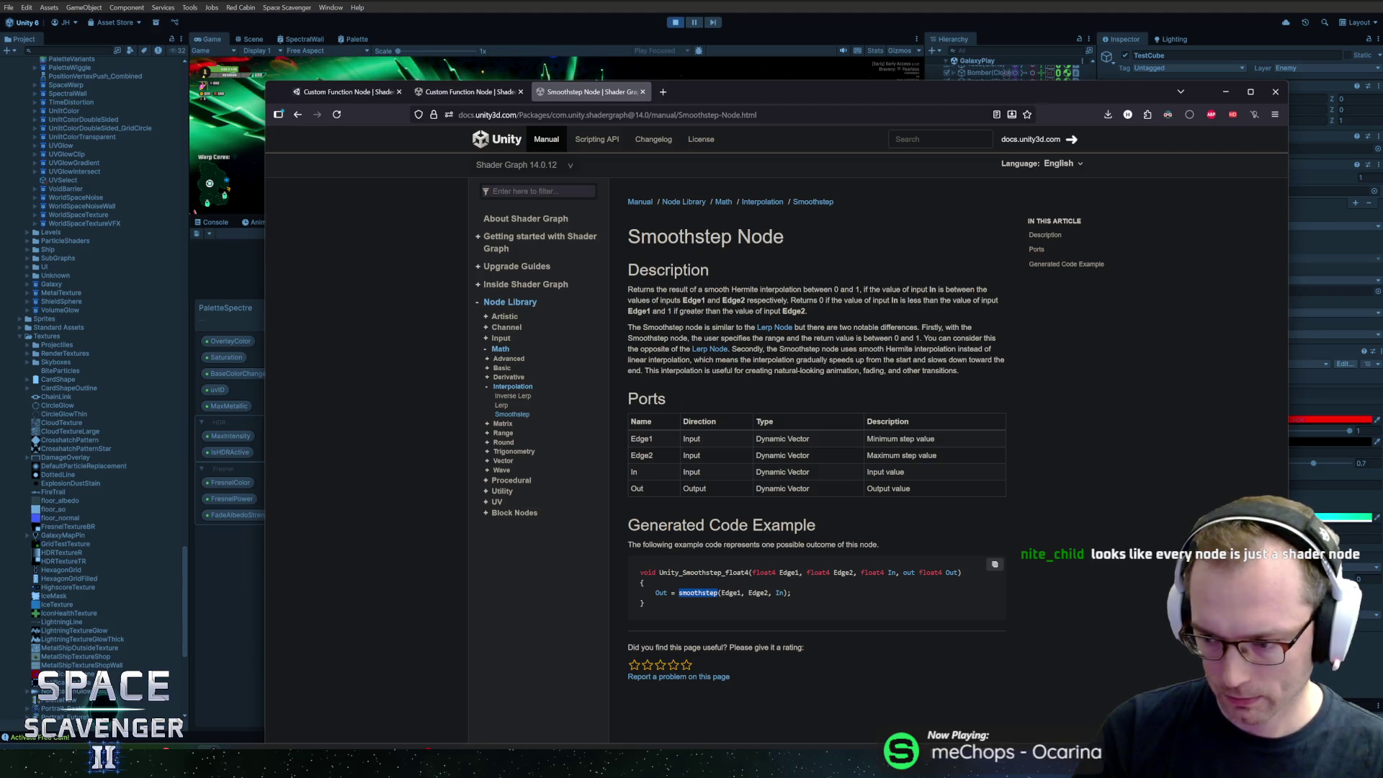
left_click(698, 597)
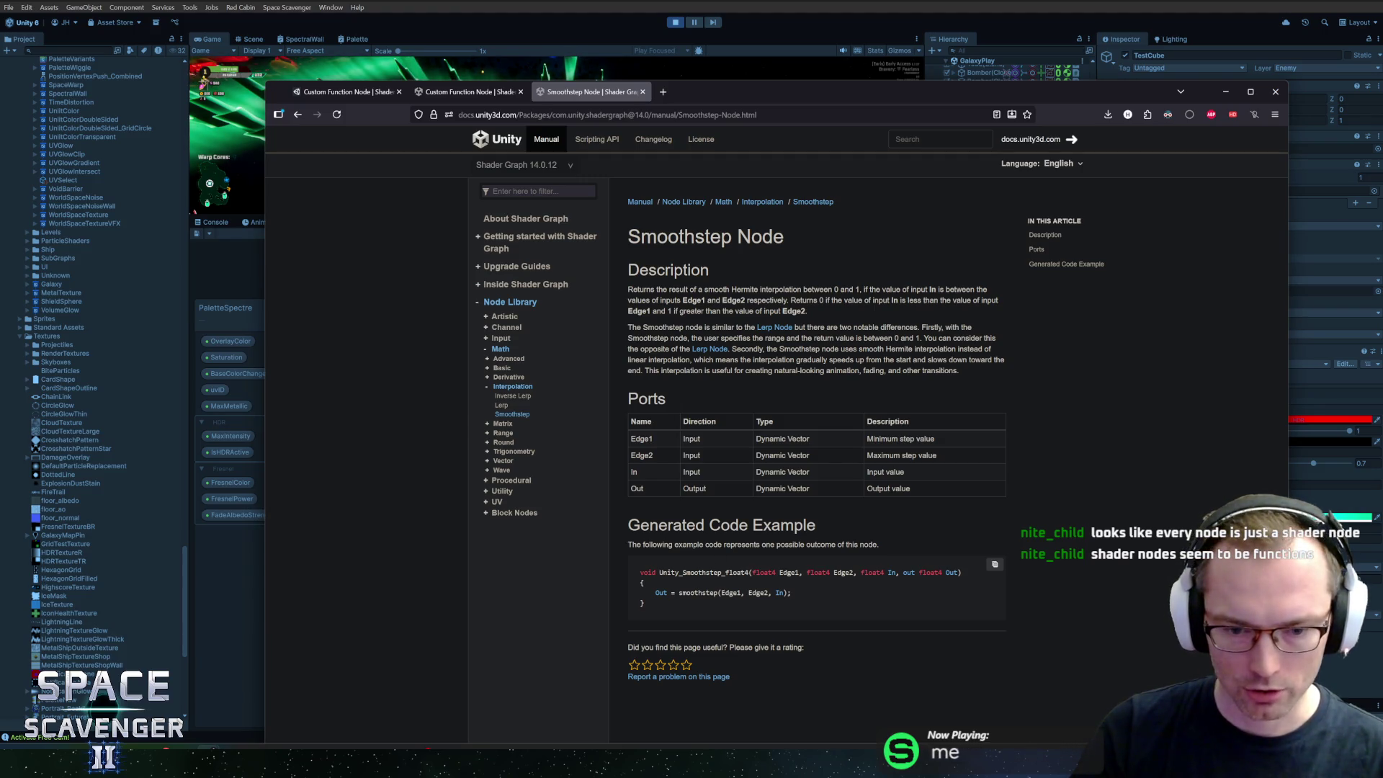
left_click_drag(678, 593, 790, 593)
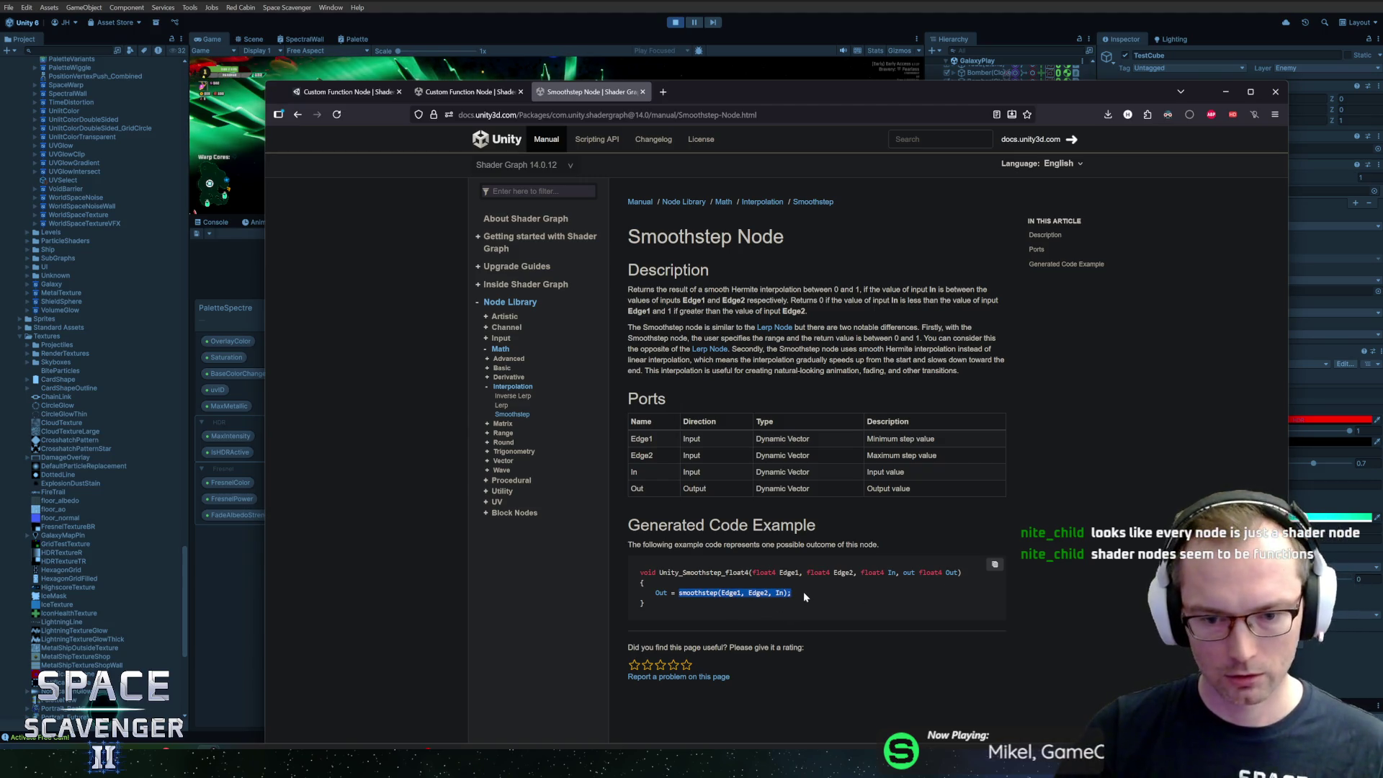
right_click(741, 587)
left_click(755, 421)
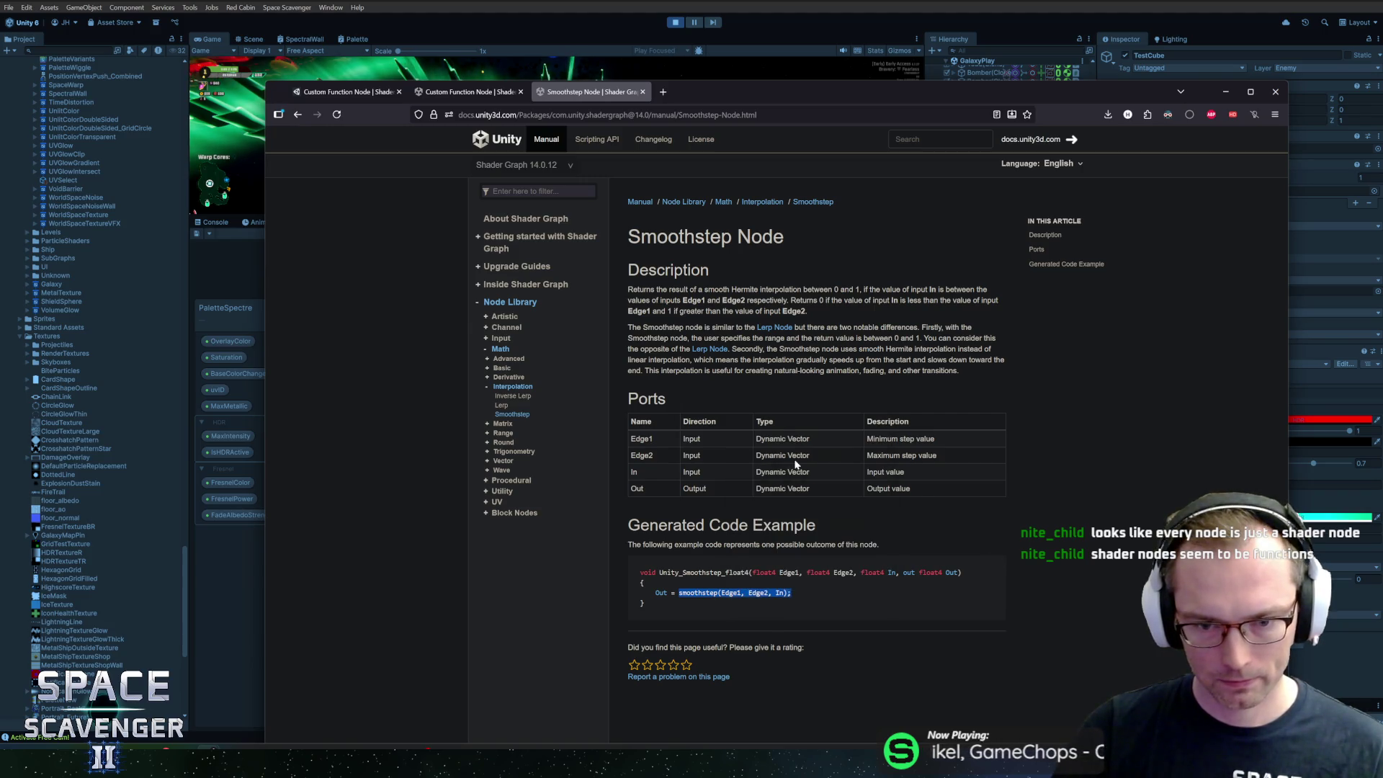
- Return to Unity and frame the whole PaletteSpectre graph
key("alt+Tab")
key("a")
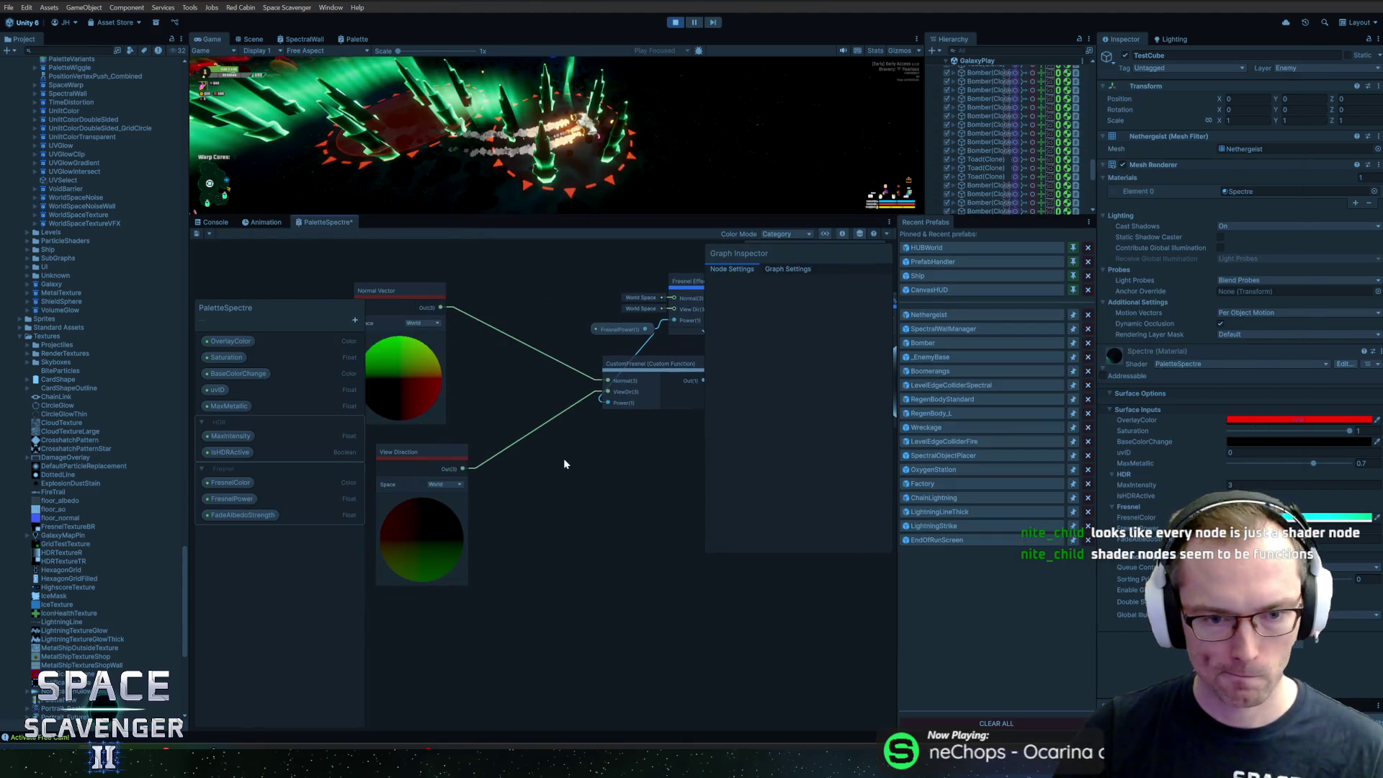
right_click(563, 462)
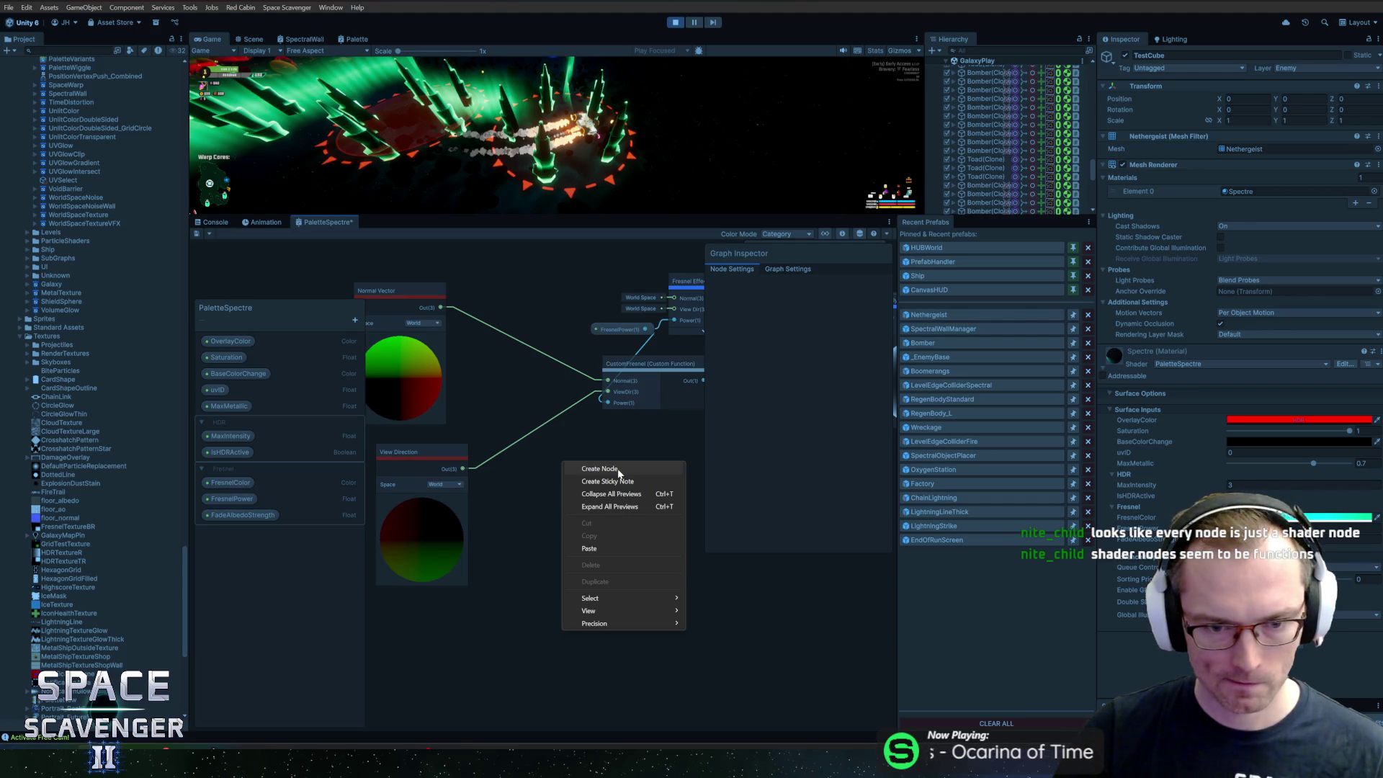
- Add a Custom Function node in String mode named CustomSmoothStep
left_click(618, 470)
type("custo")
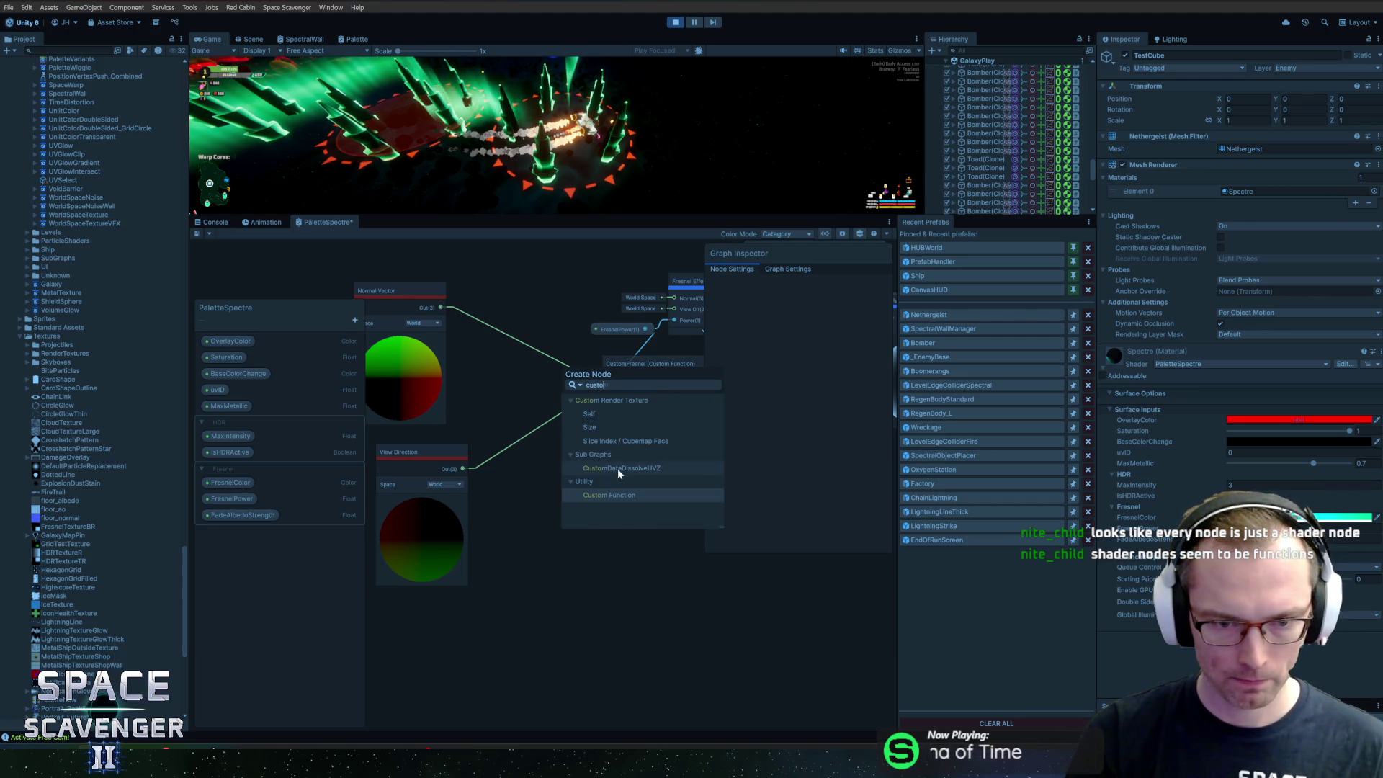
type("m")
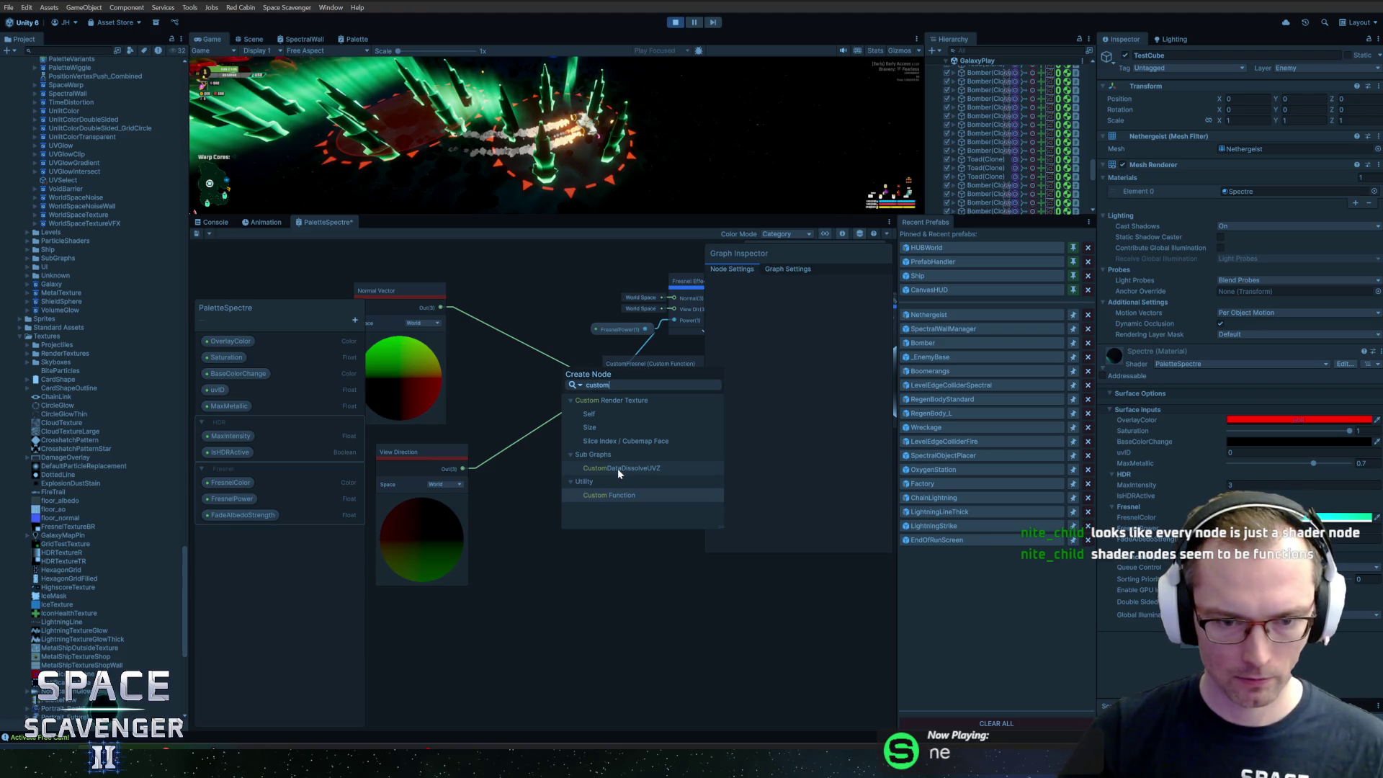
left_click(618, 495)
left_click_drag(561, 451, 550, 437)
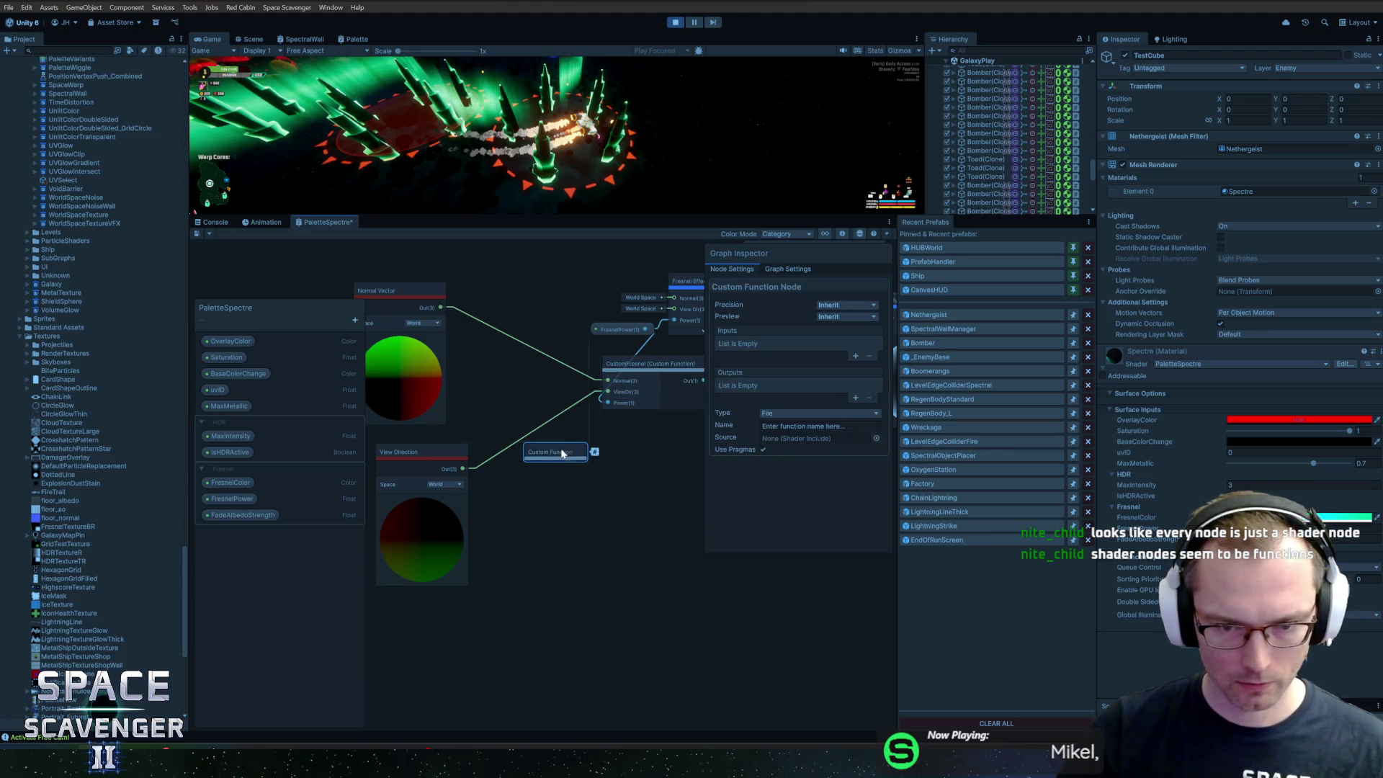
left_click(787, 439)
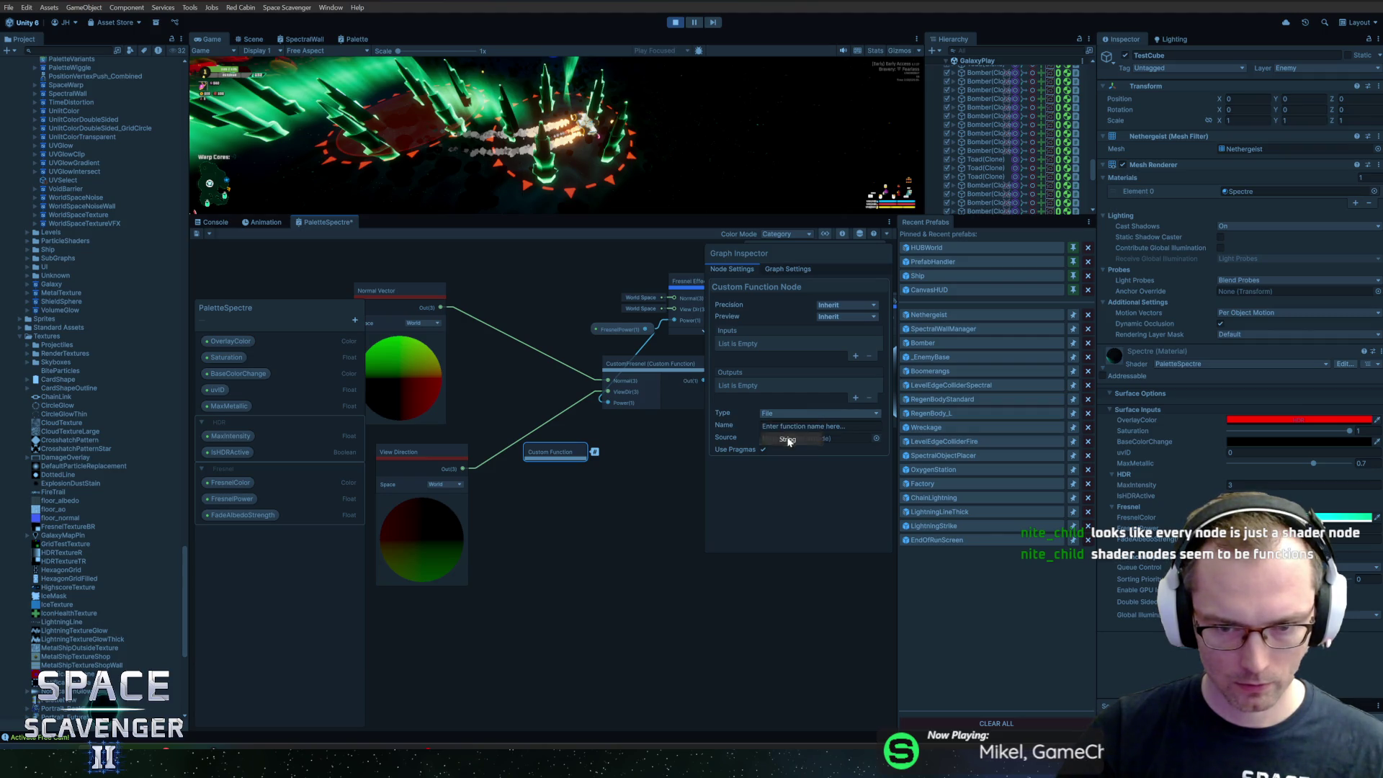
left_click(871, 425)
type("Custom")
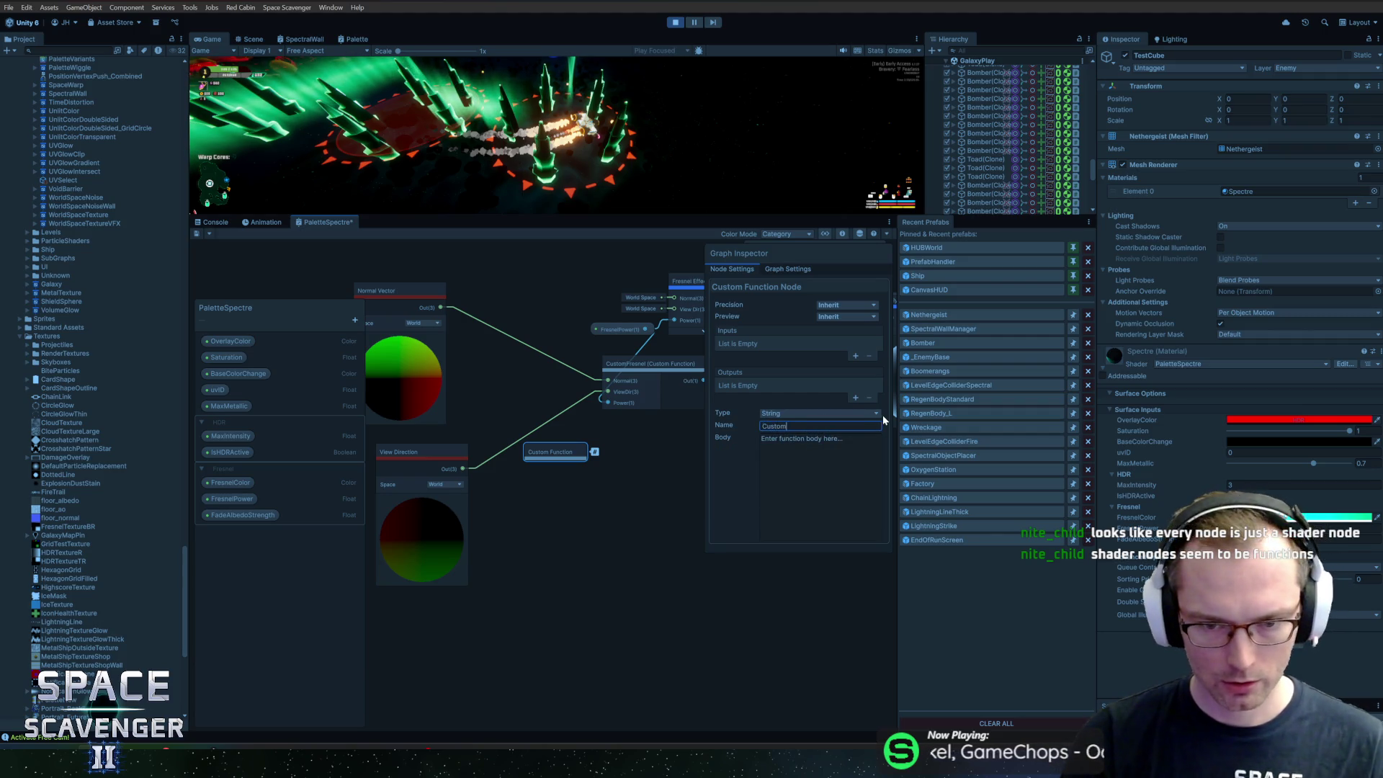
type("SmoothStep")
key("Return")
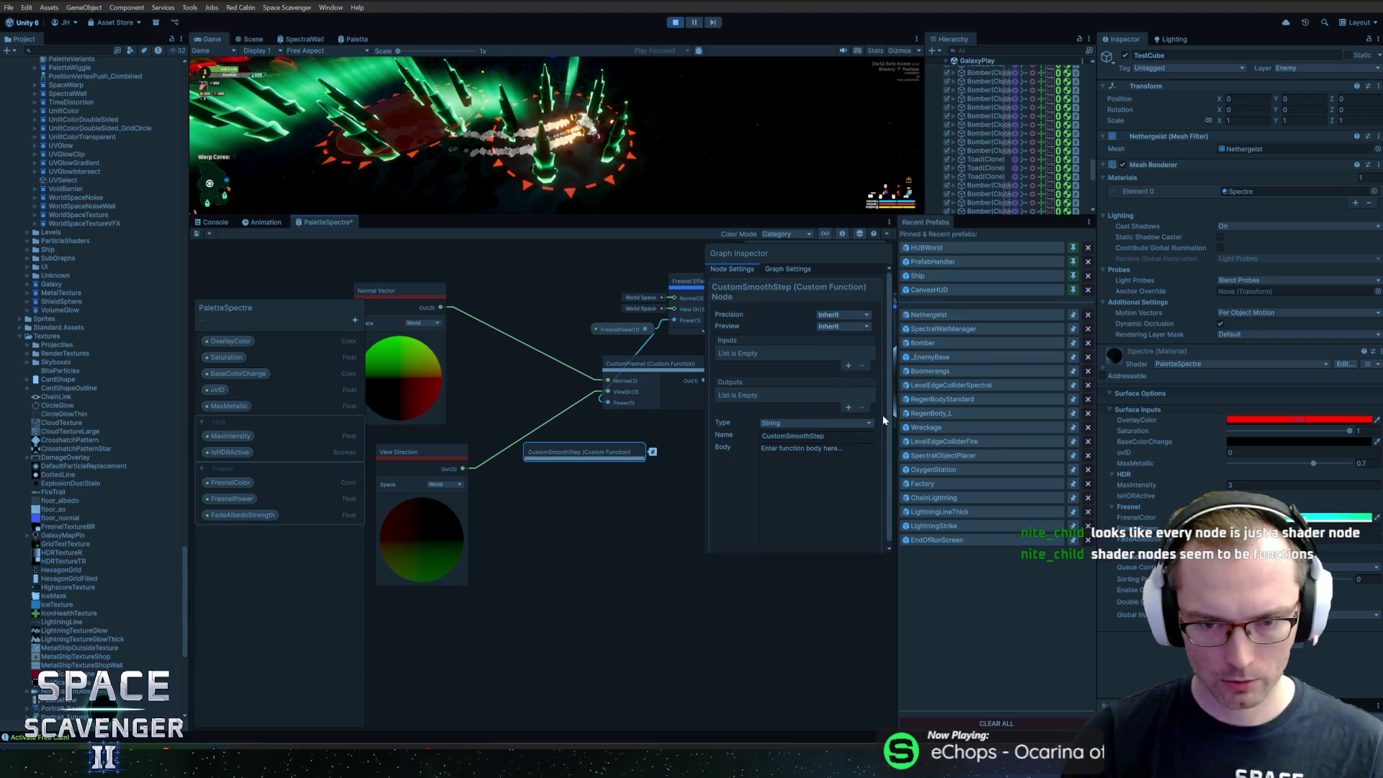
- Set its body to Out = smoothstep(Edge1, Edge2, In) and add a Float output named Out
left_click(816, 448)
key("ctrl+v")
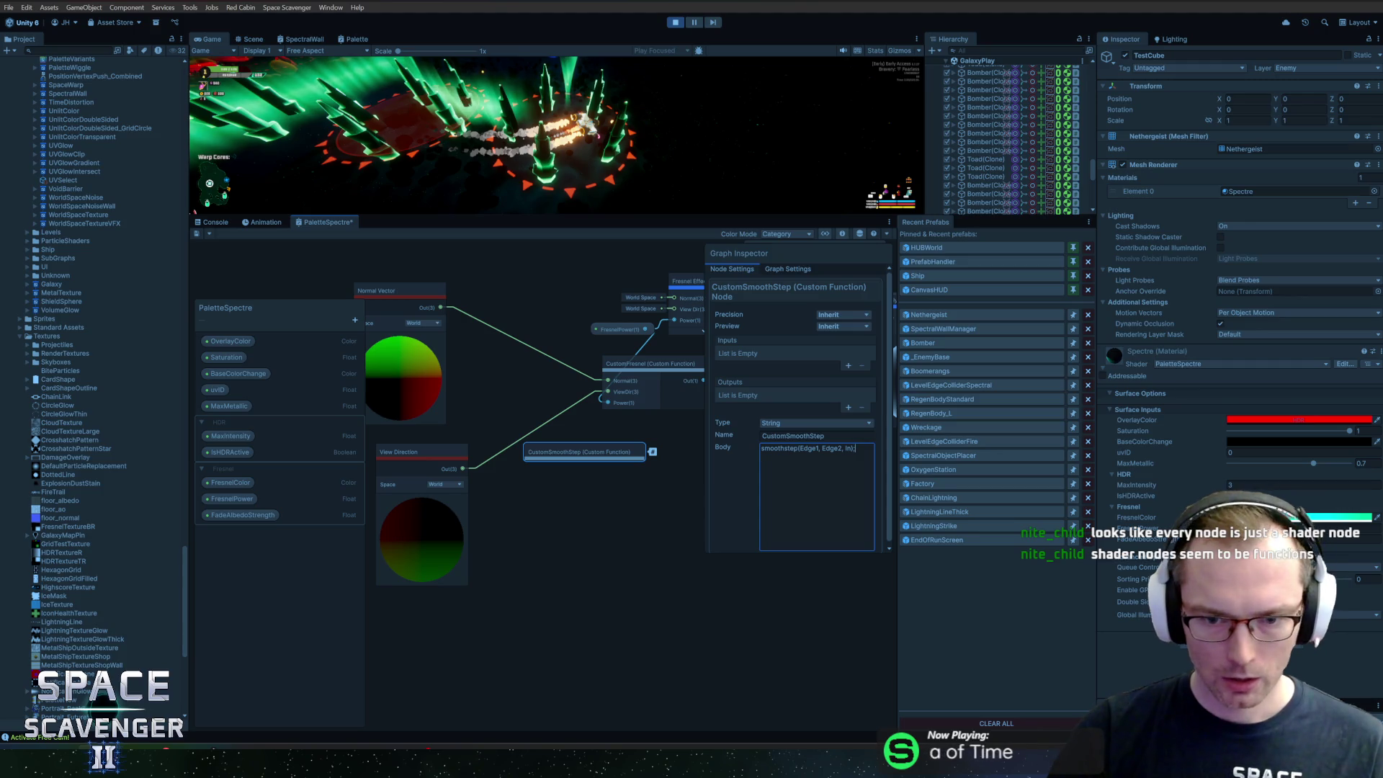
left_click(761, 448)
type("Out =")
key("End")
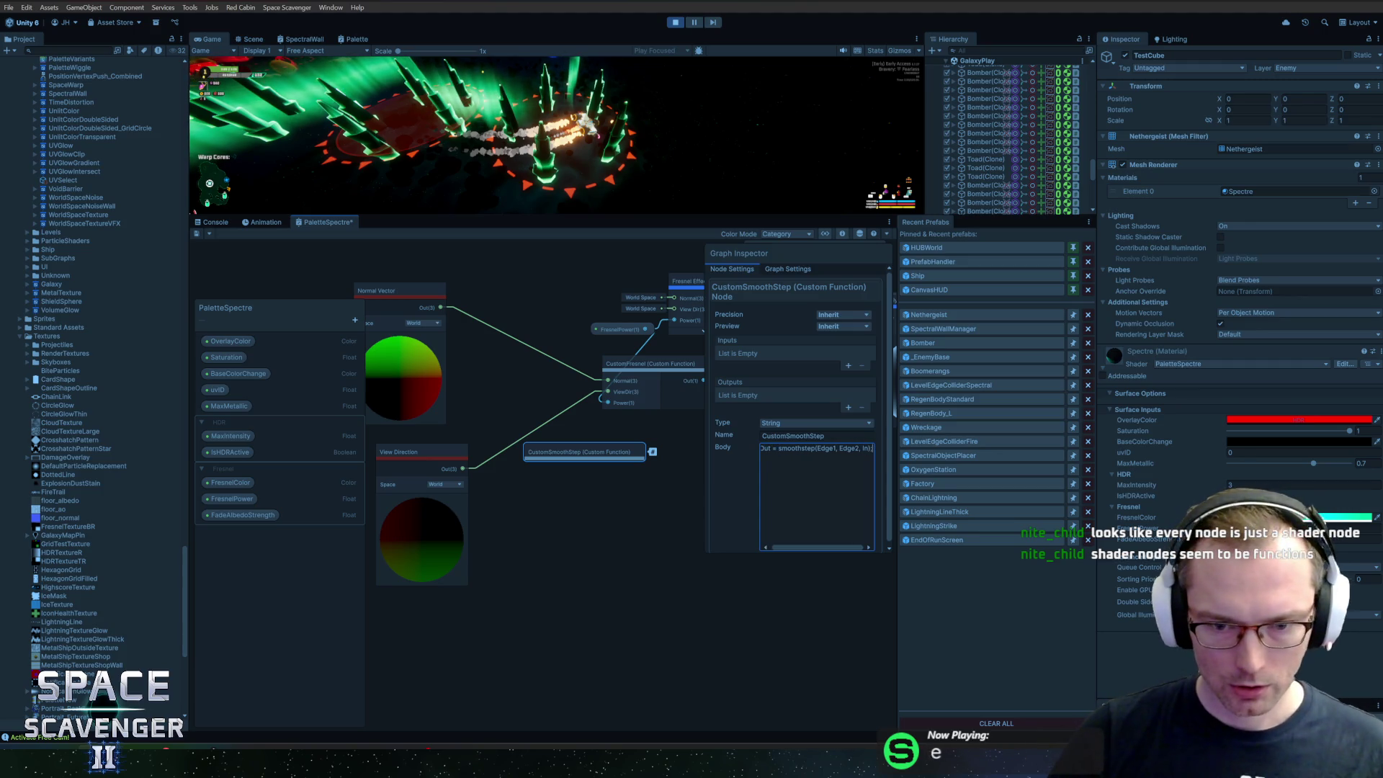
left_click(831, 398)
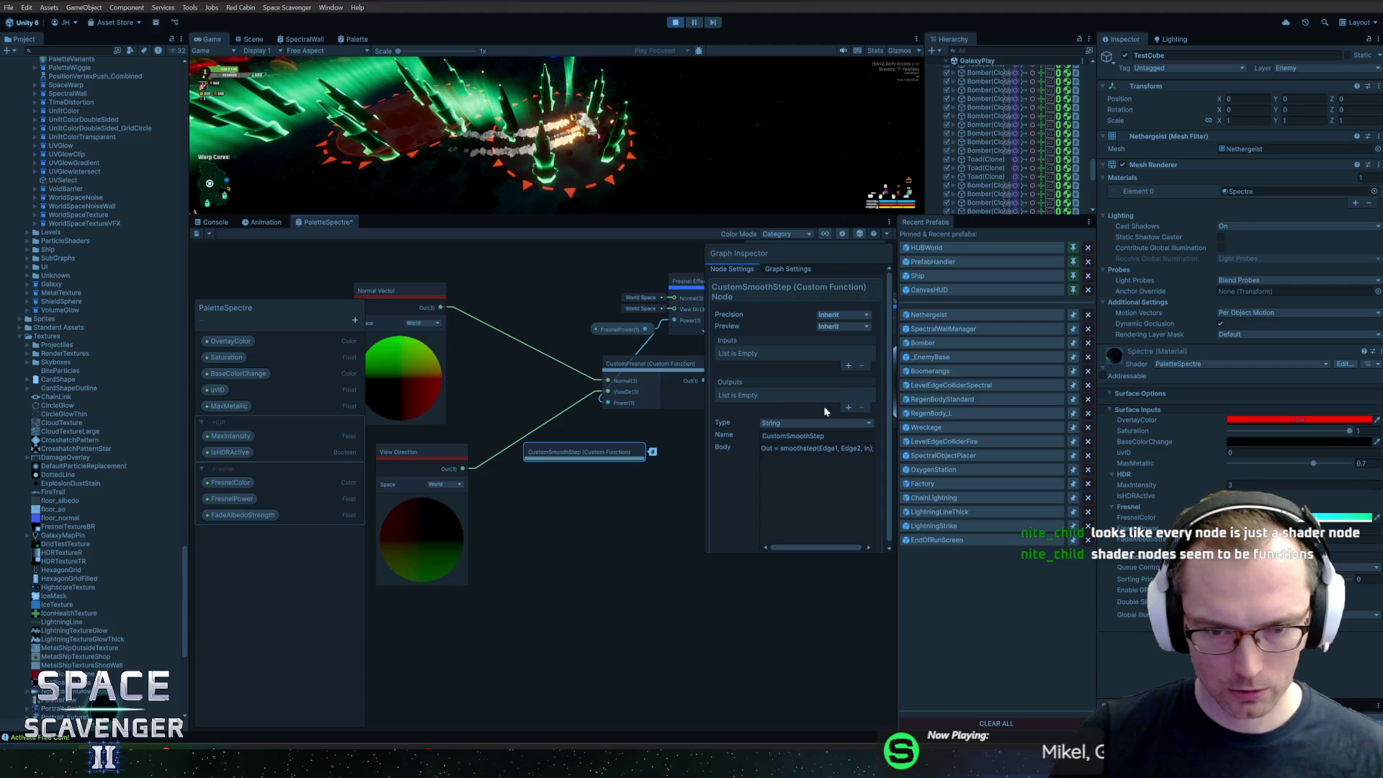
left_click(848, 407)
type("Out")
key("Return")
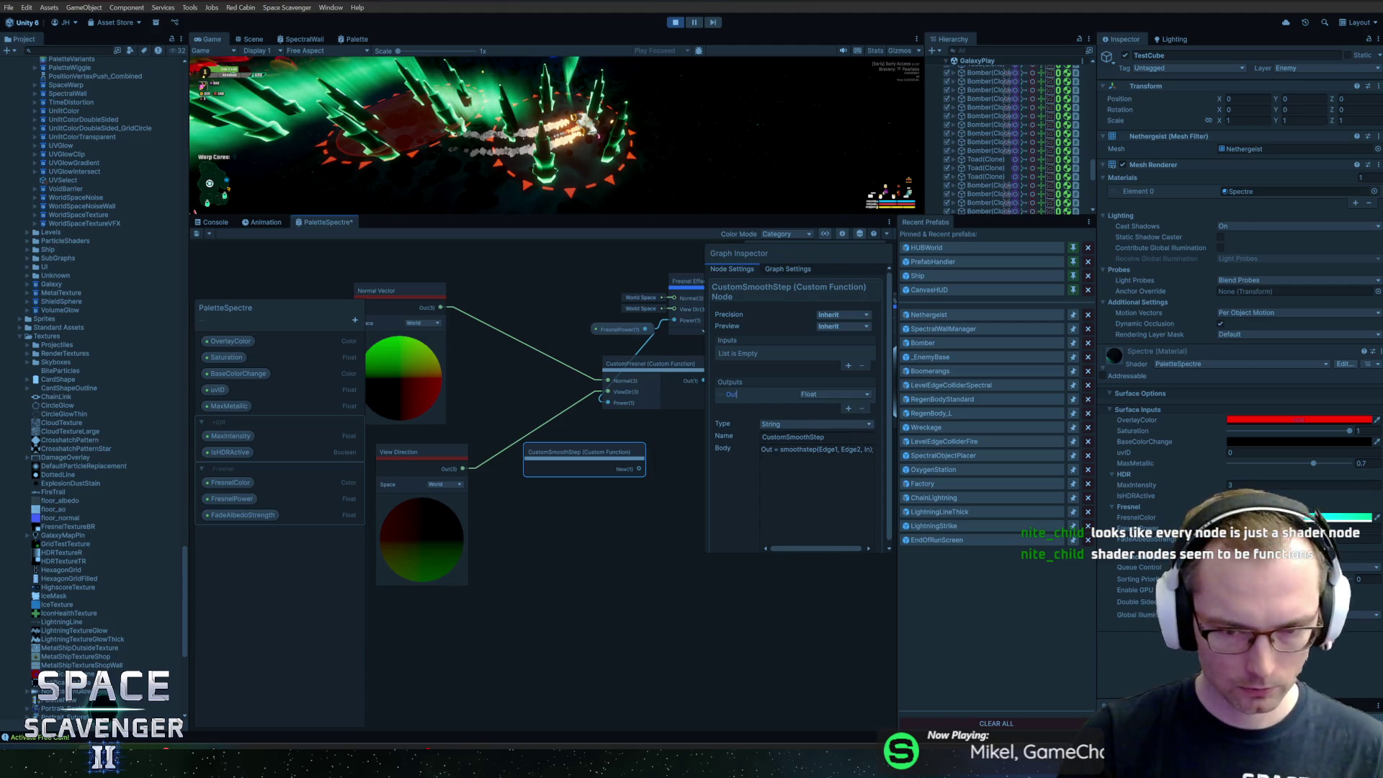
- Add a Float input named Edge1 to CustomSmoothStep
left_click_drag(658, 474, 585, 461)
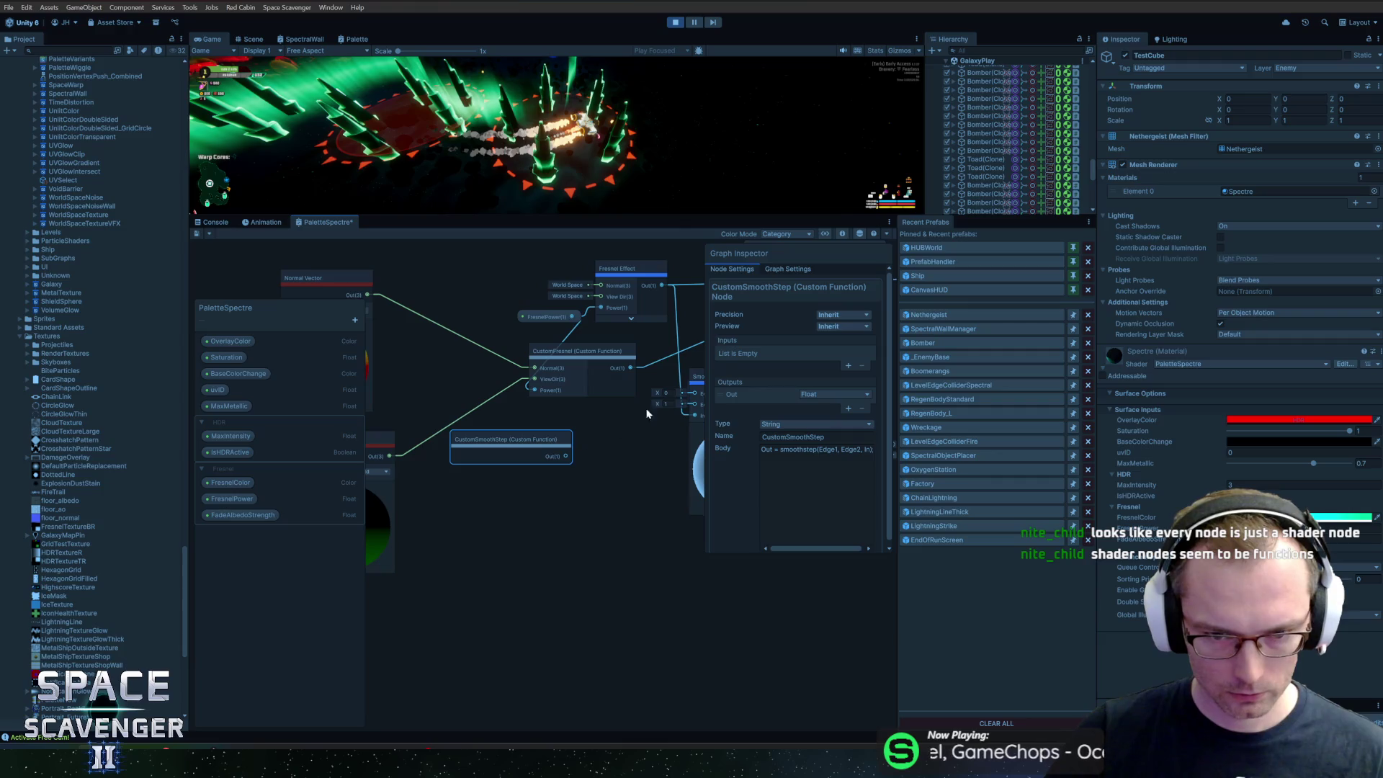
left_click(848, 364)
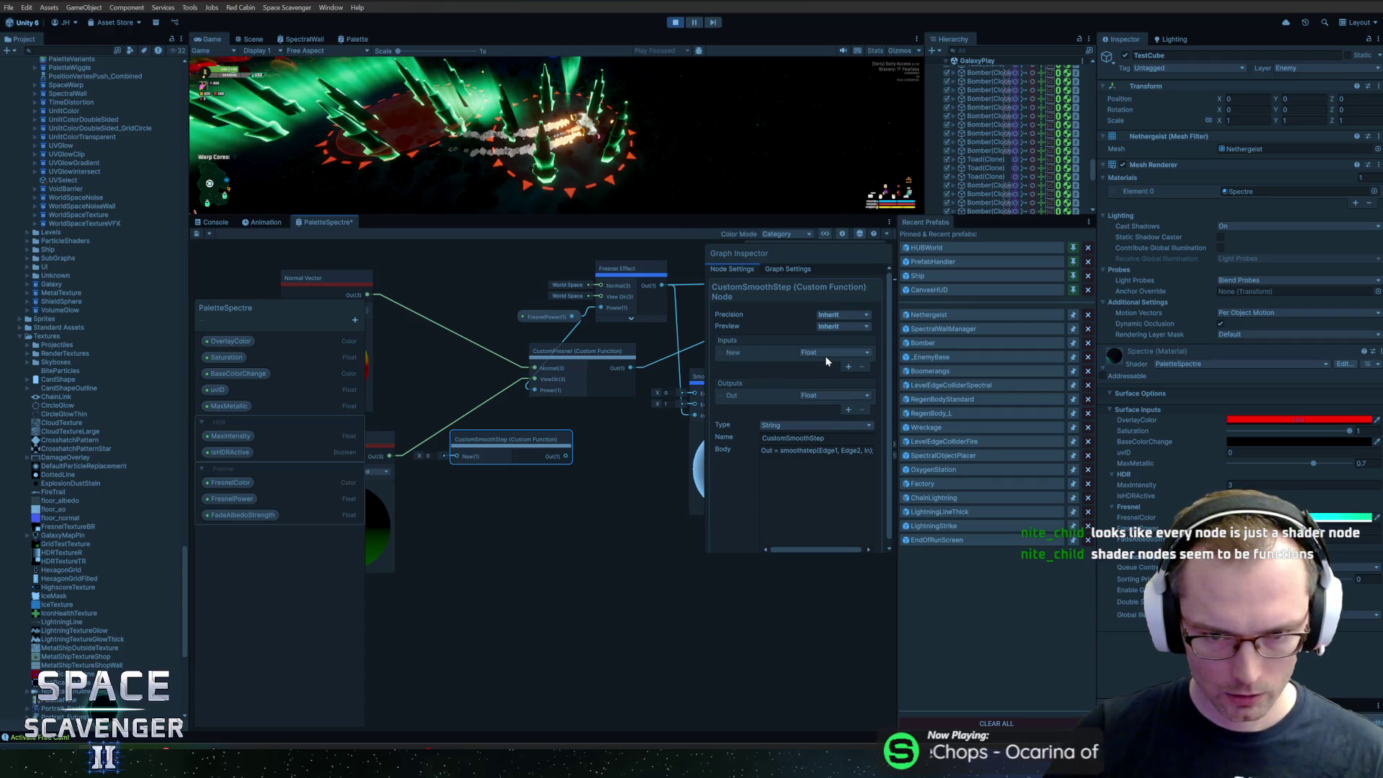
left_click(826, 354)
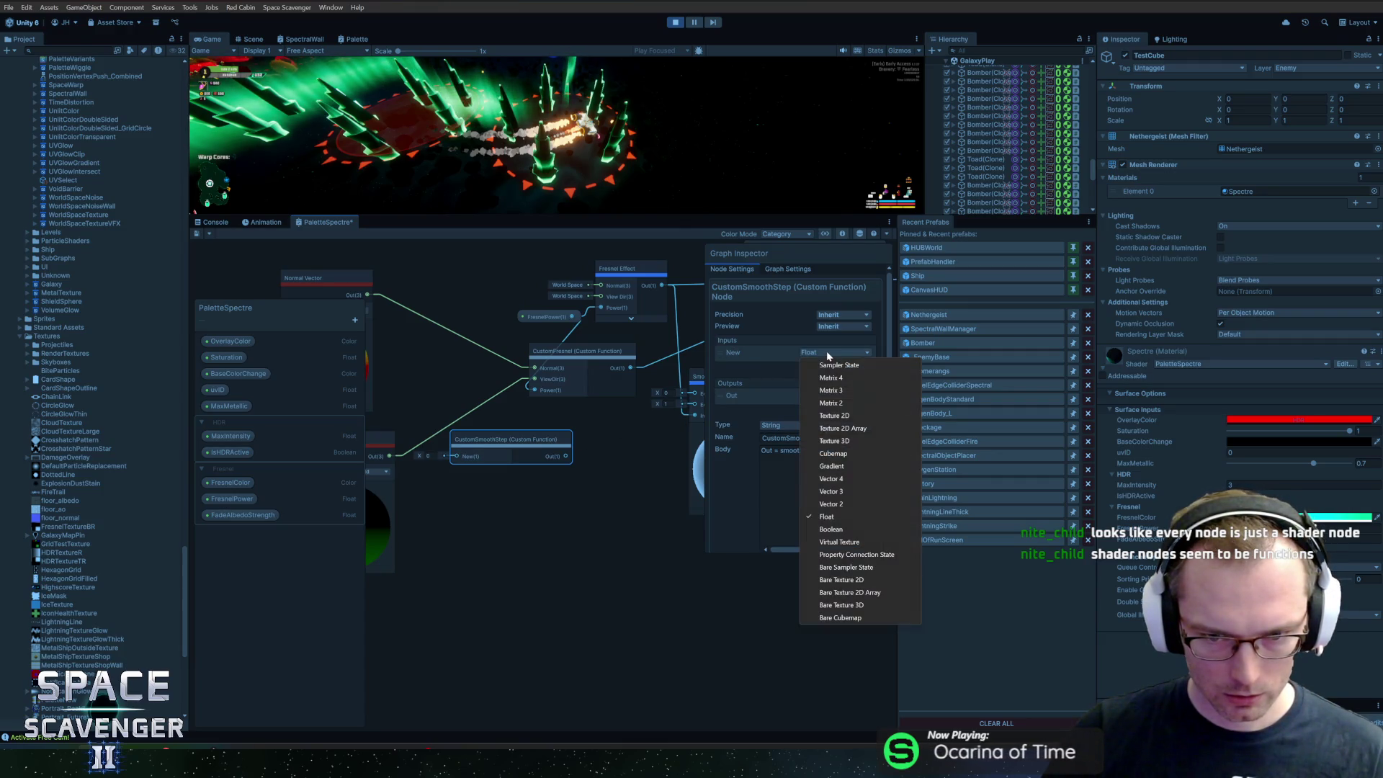
left_click(827, 517)
double_click(738, 352)
type("Edge1")
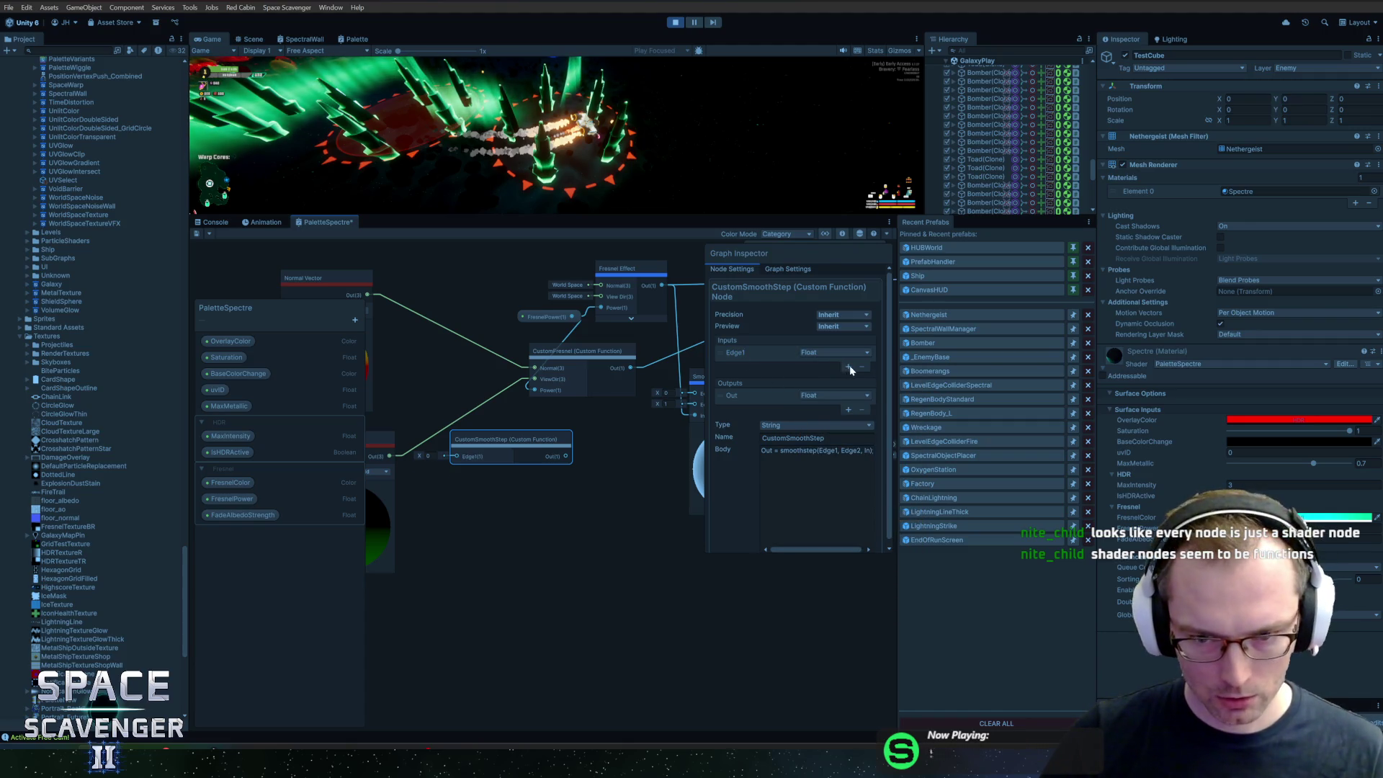
- Add Float inputs Edge2 and In, then reselect the CustomSmoothStep node
left_click(847, 366)
type("Edge2")
key("Return")
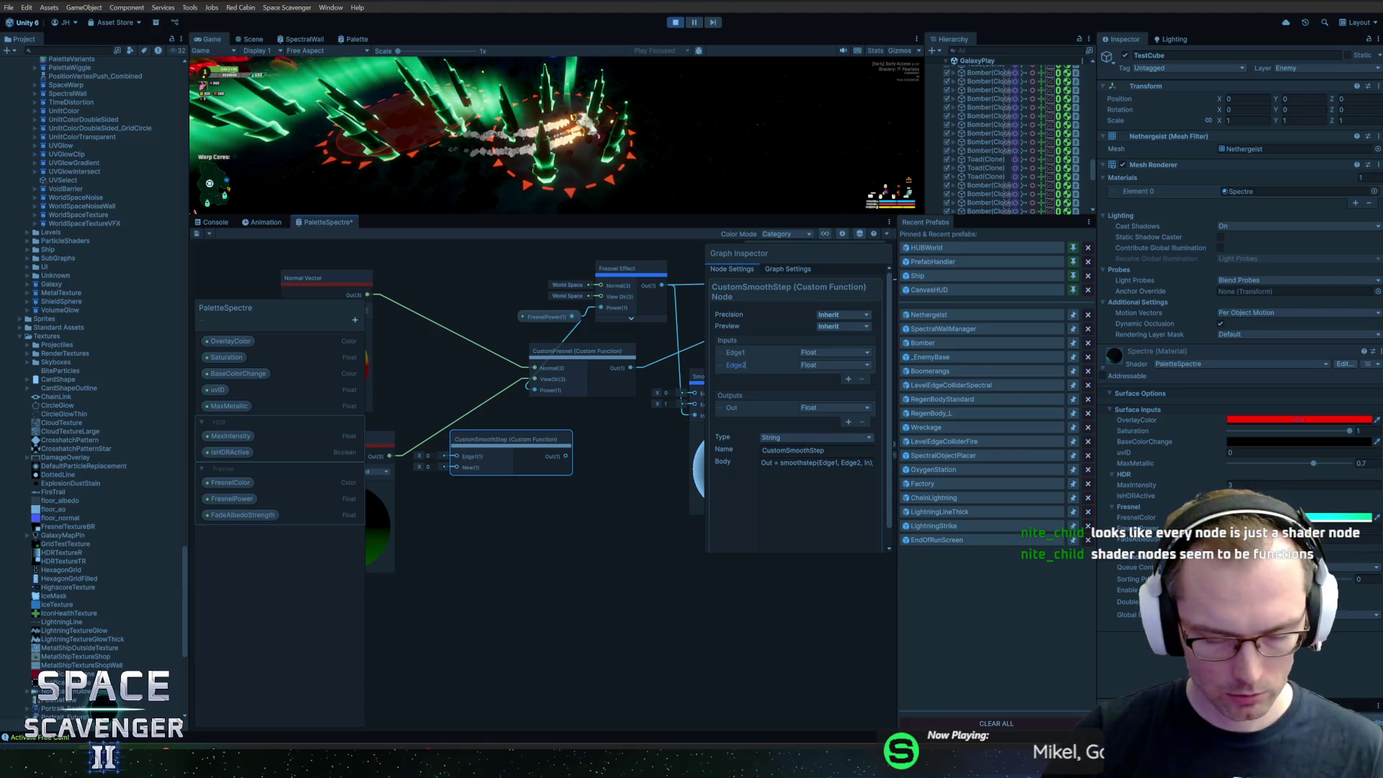
left_click(850, 378)
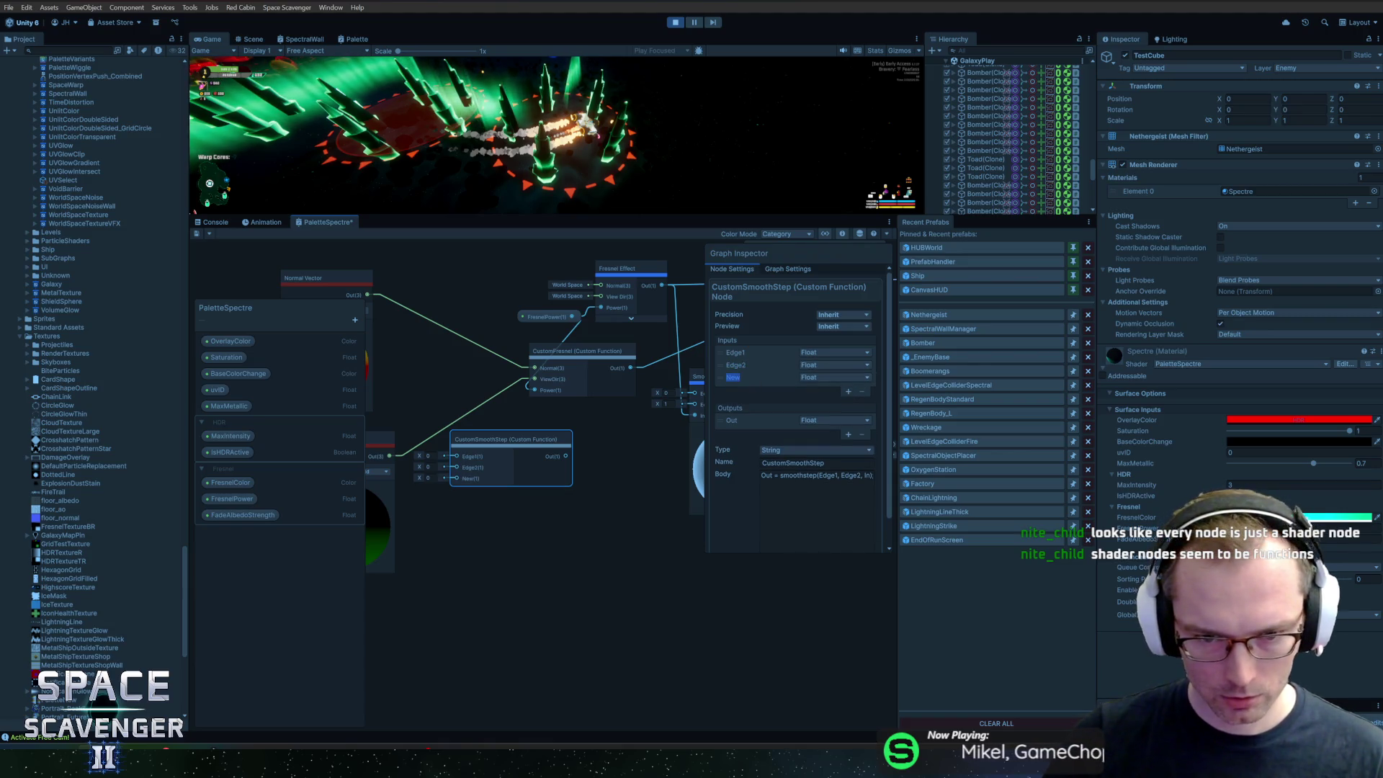
type("In")
key("Return")
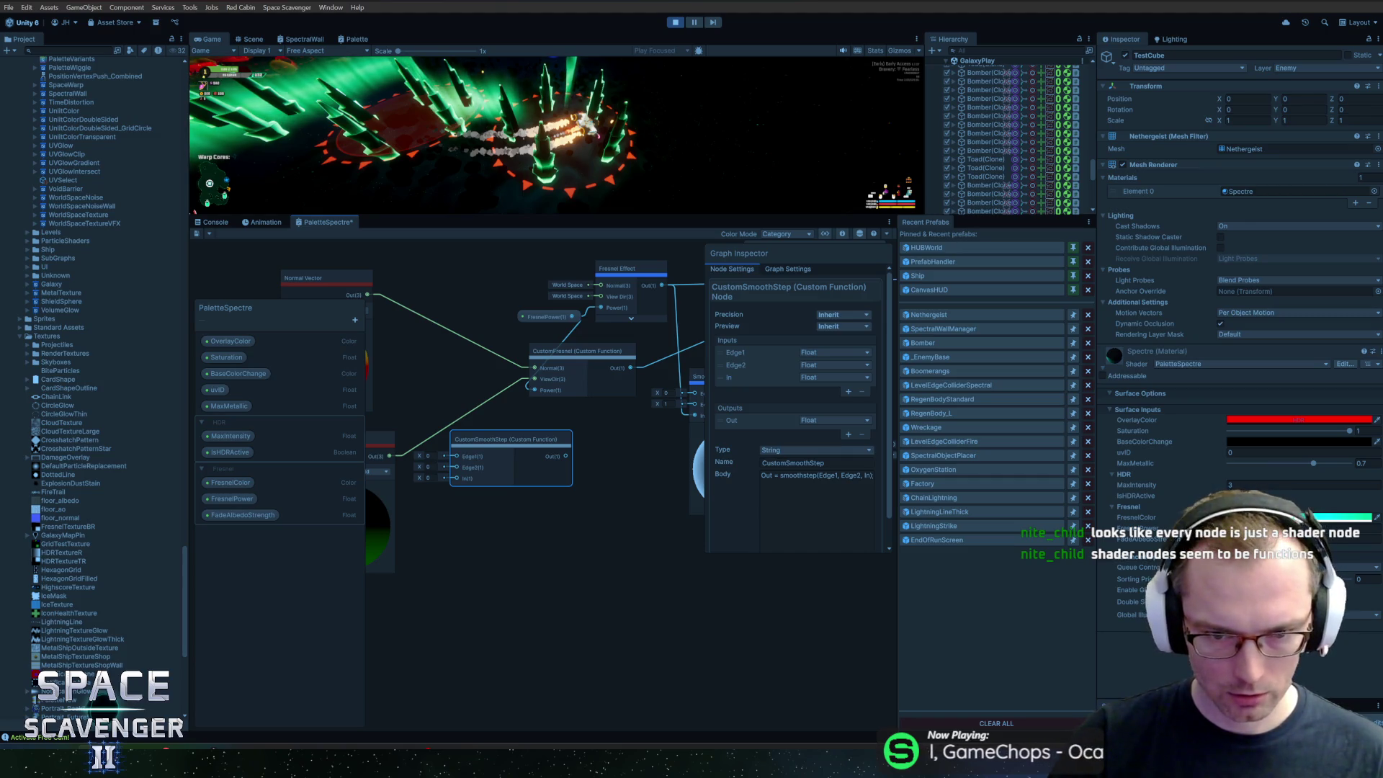
left_click(630, 463)
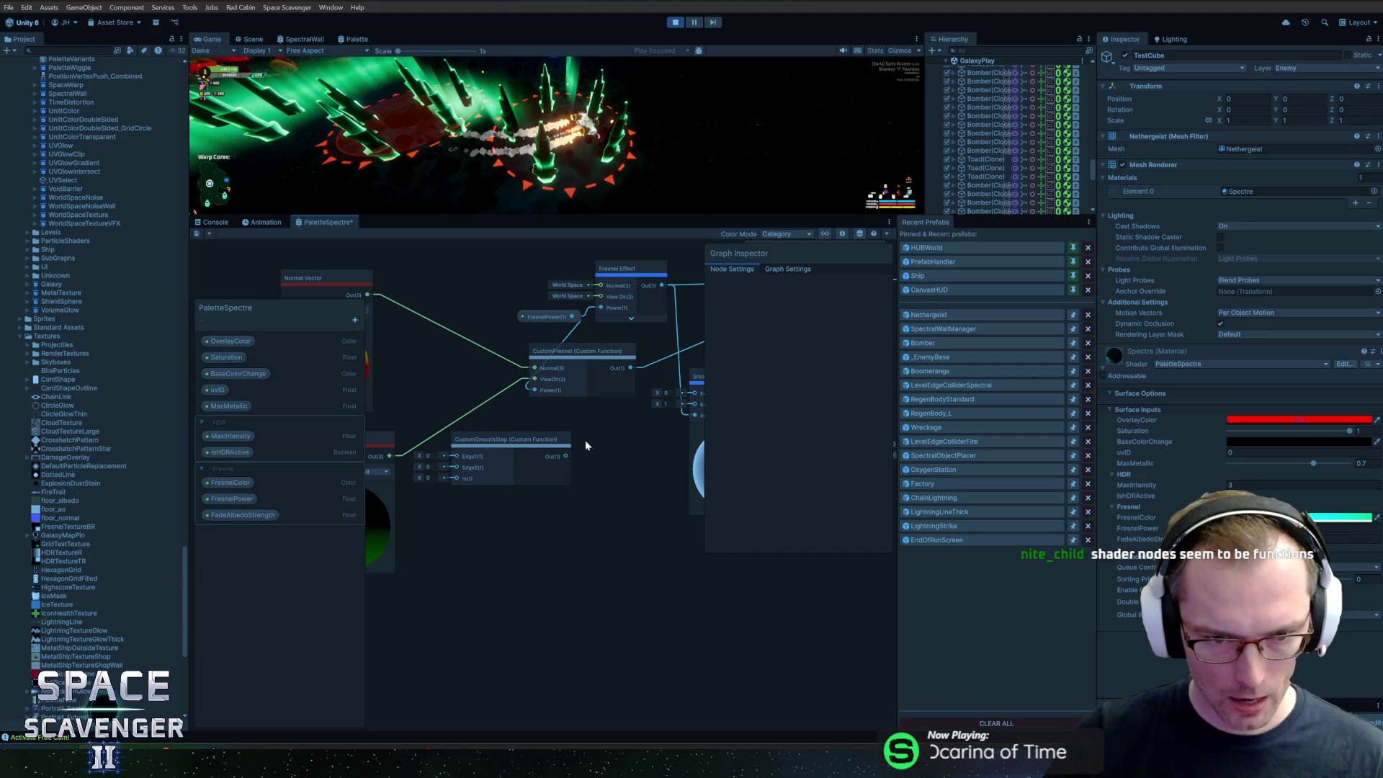
left_click_drag(519, 409, 576, 405)
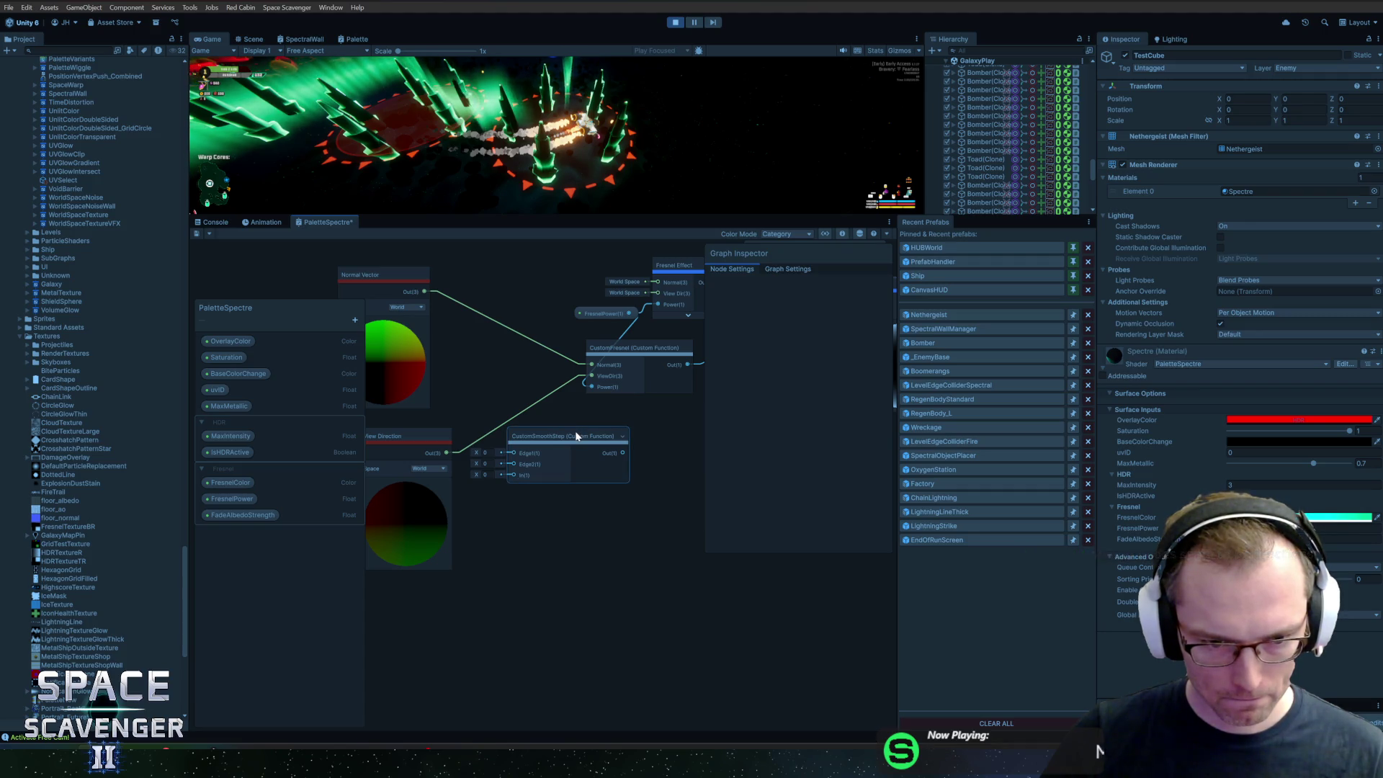
left_click(576, 435)
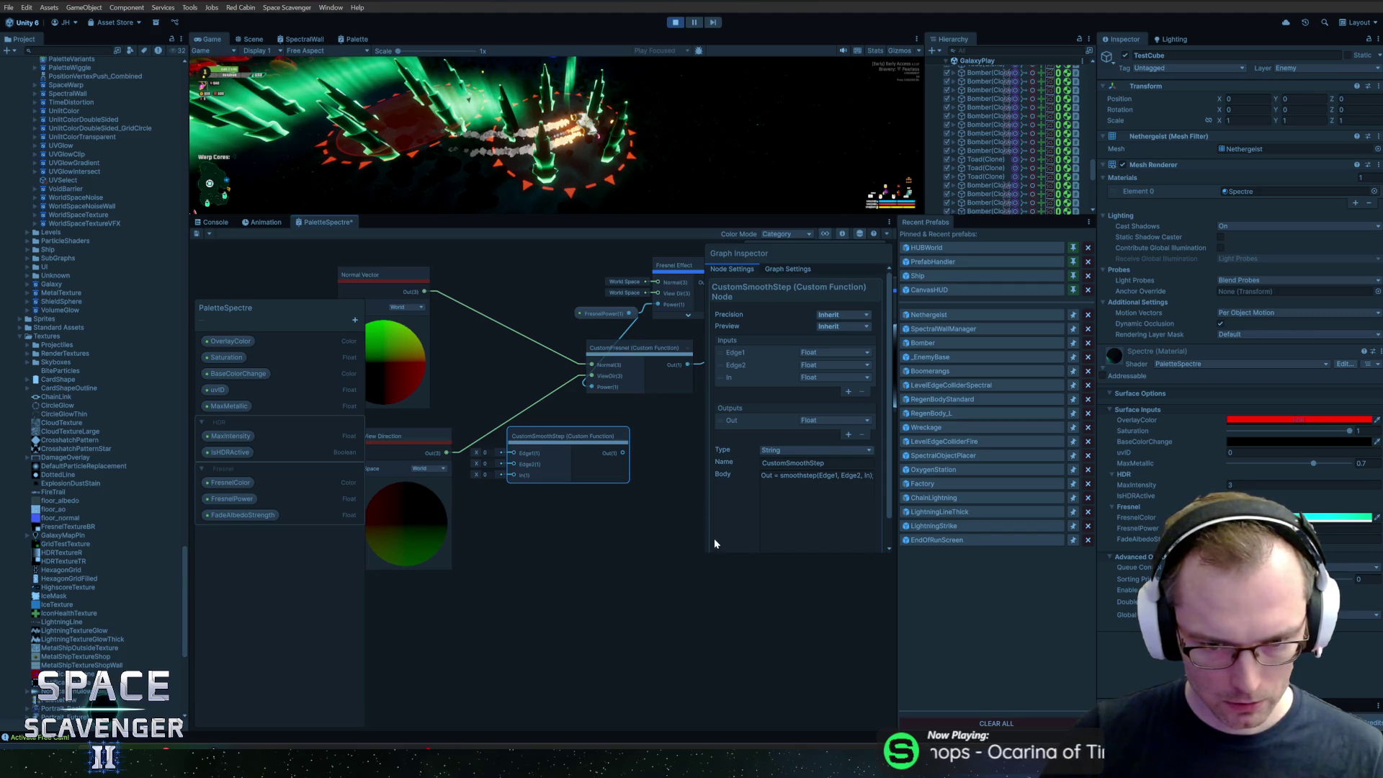
- Take dot(ViewDir,Normal) from CustomFresnel's body and paste it in place of In in CustomSmoothStep
left_click_drag(705, 538, 618, 536)
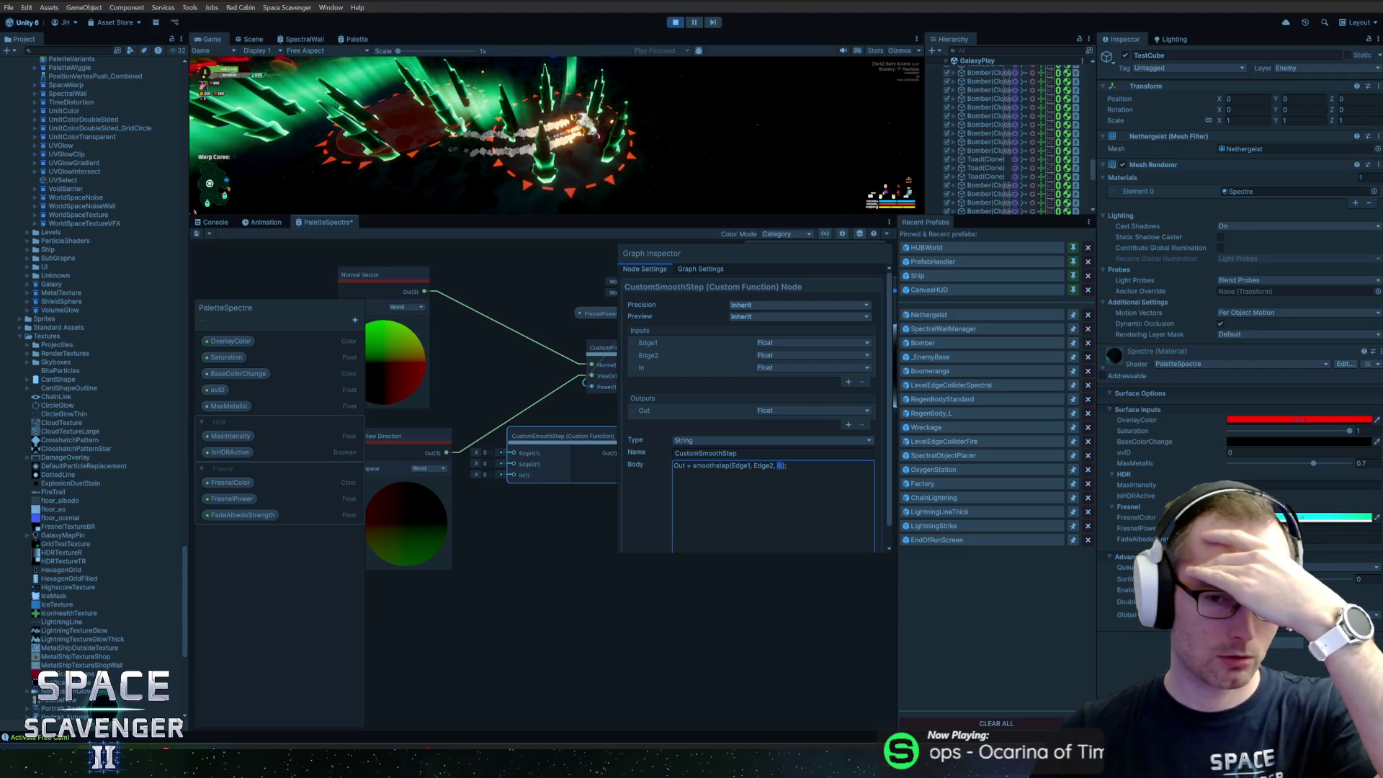
left_click(603, 344)
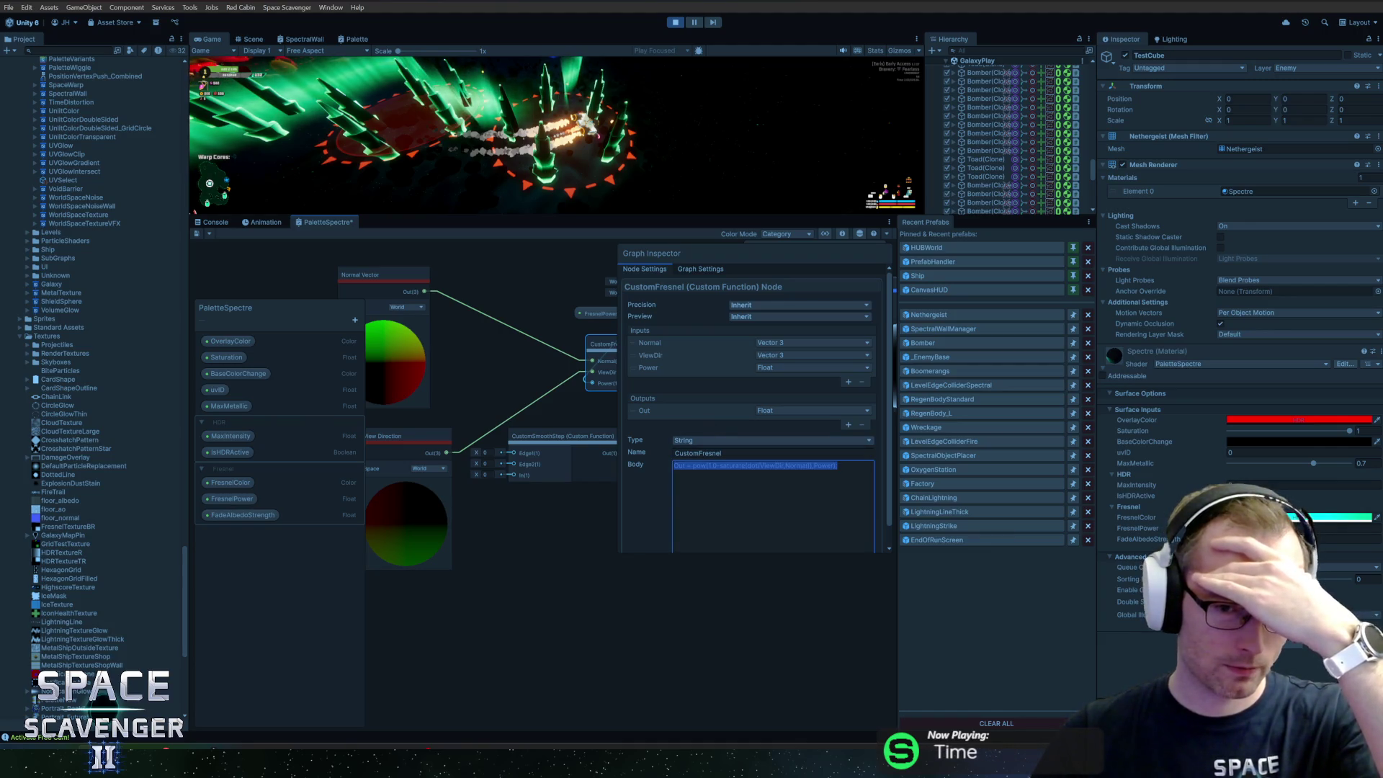
left_click_drag(748, 465, 808, 465)
key("ctrl+c")
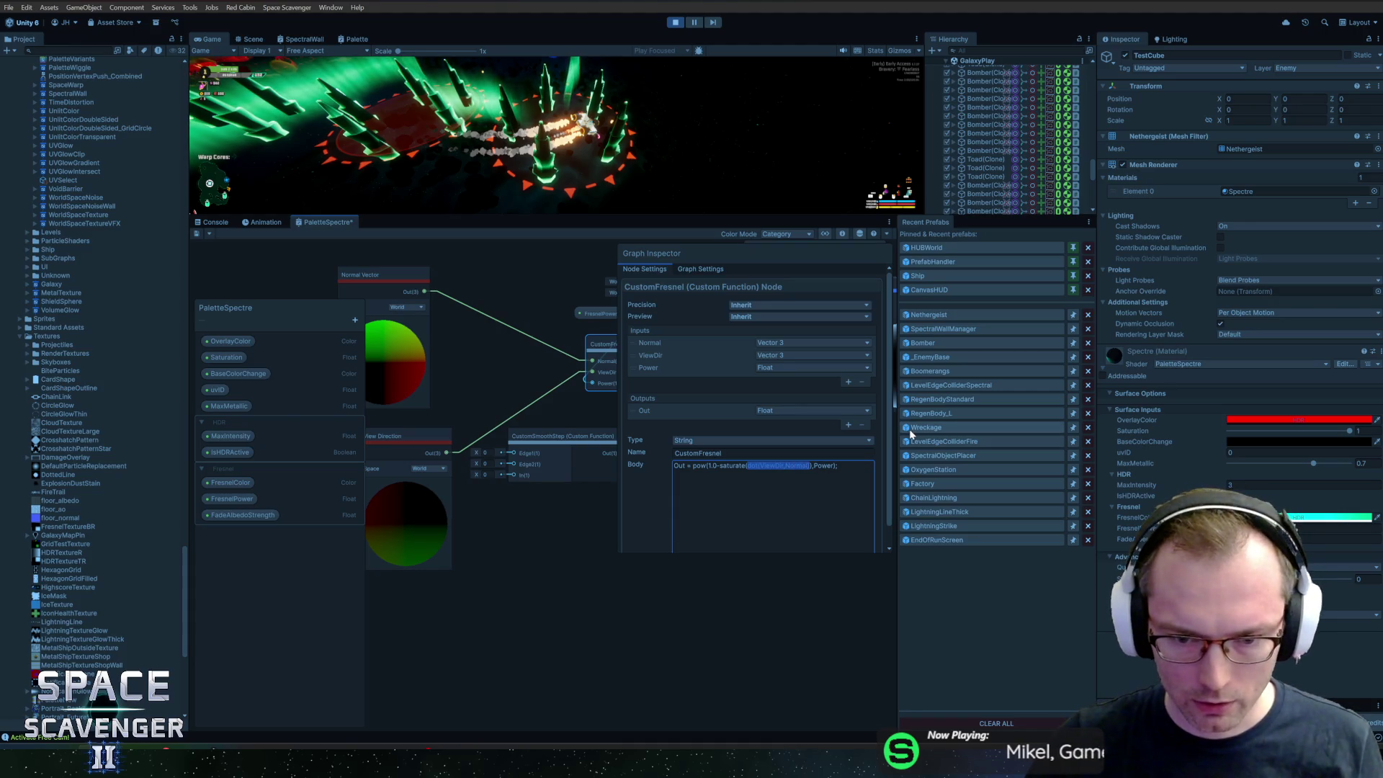
left_click(569, 464)
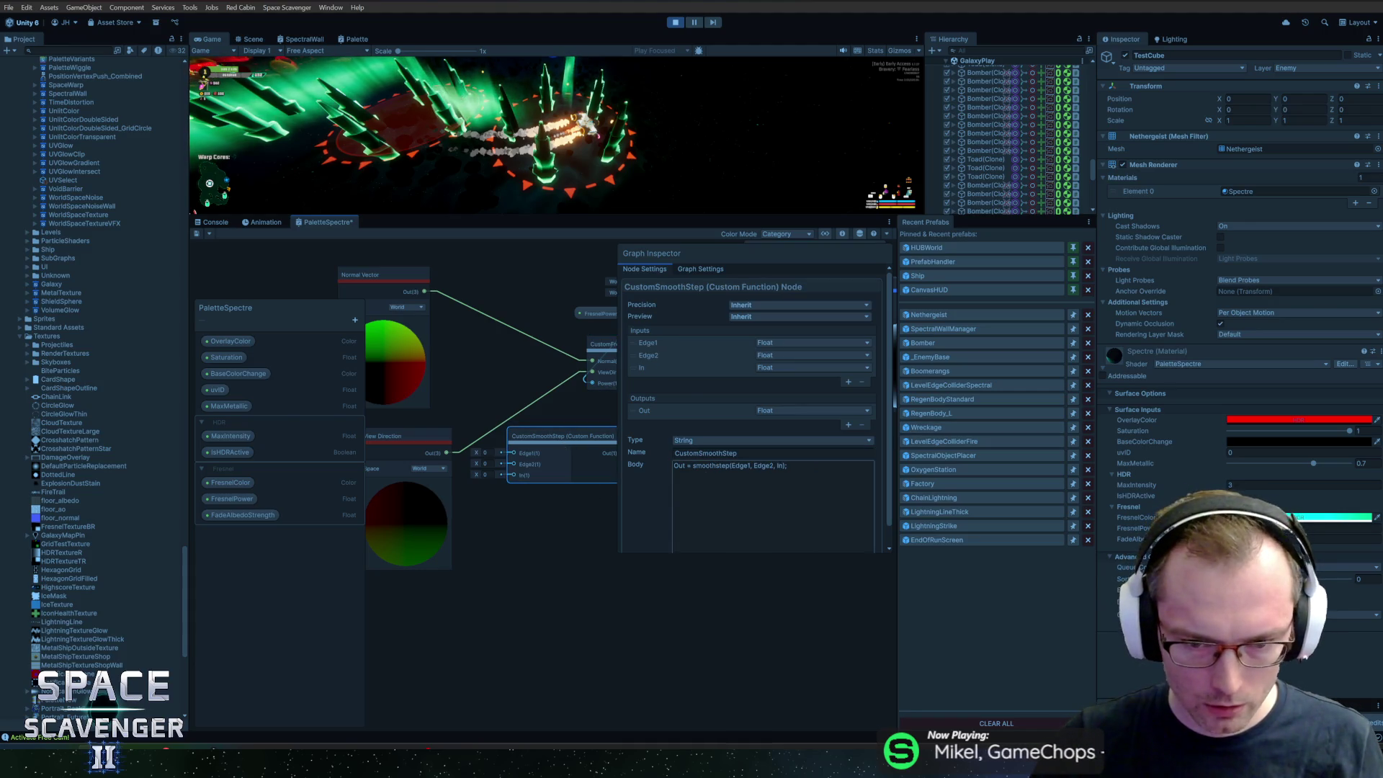
key("ctrl+v")
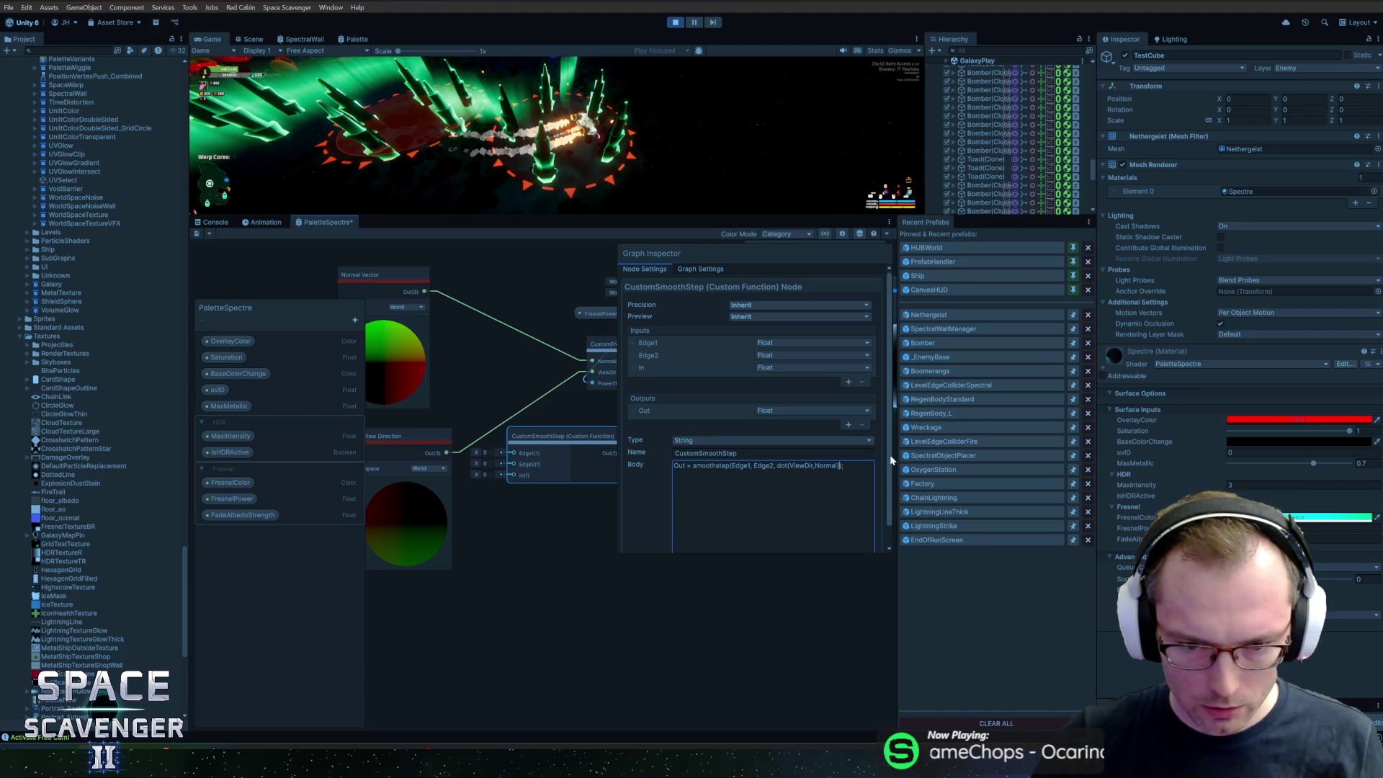
- Rename the In input to ViewDir and add a Normal input, both Vector 3
double_click(641, 368)
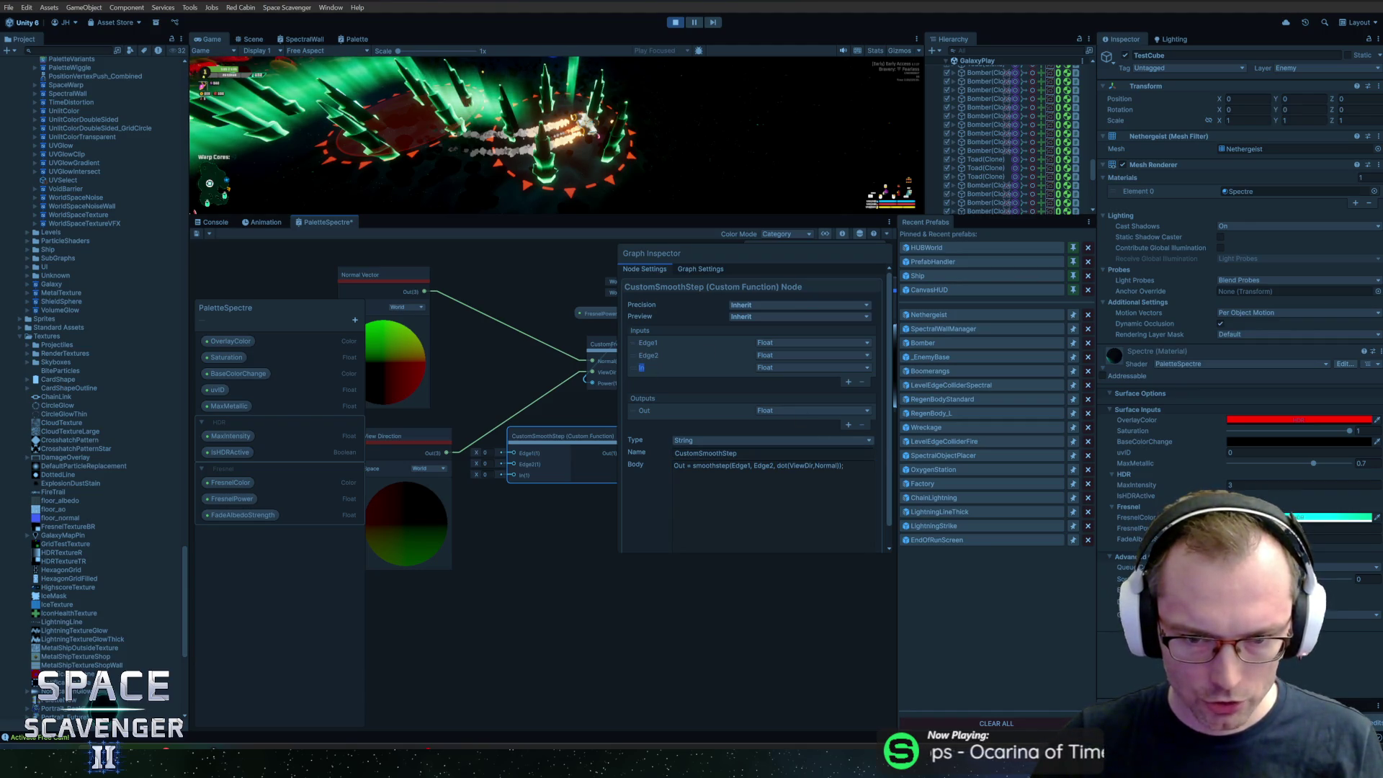
type("ViewDir")
key("Return")
left_click(799, 367)
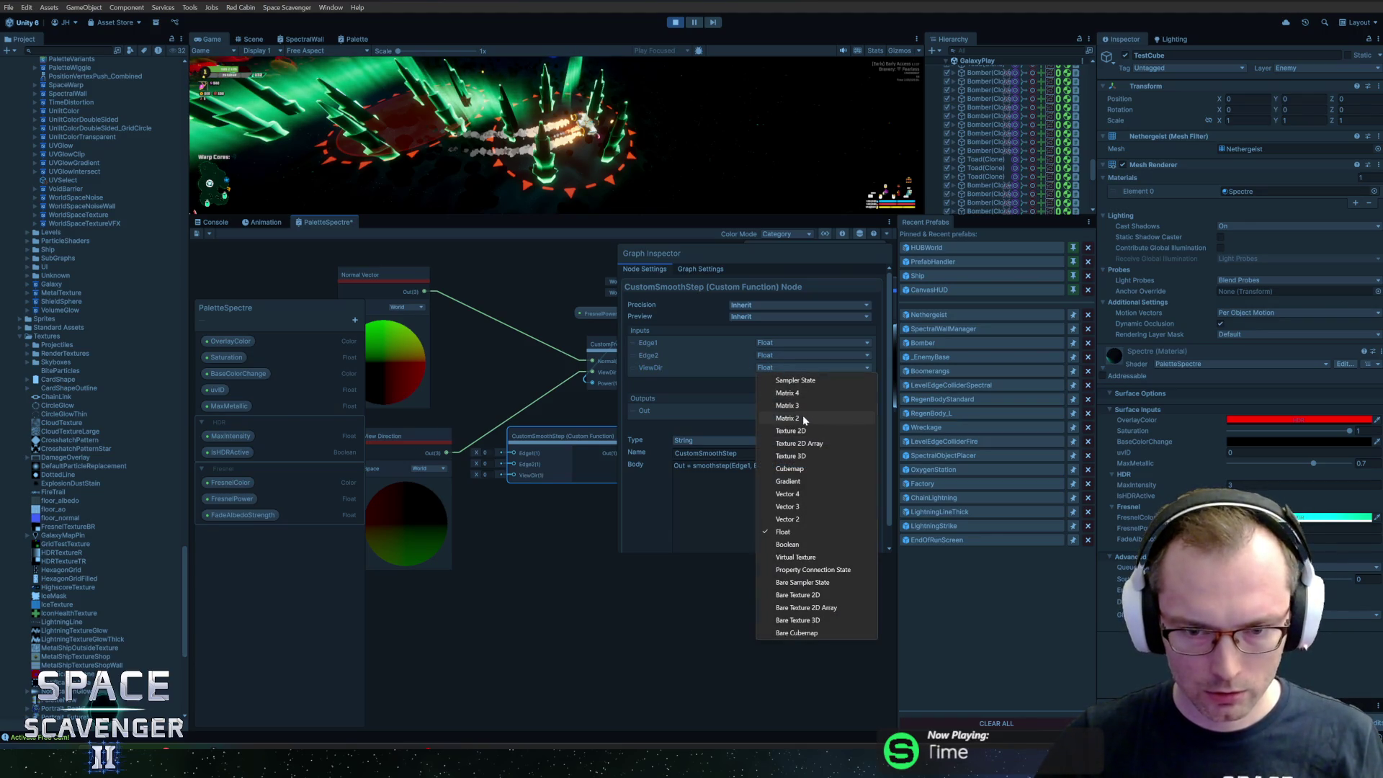
left_click(796, 506)
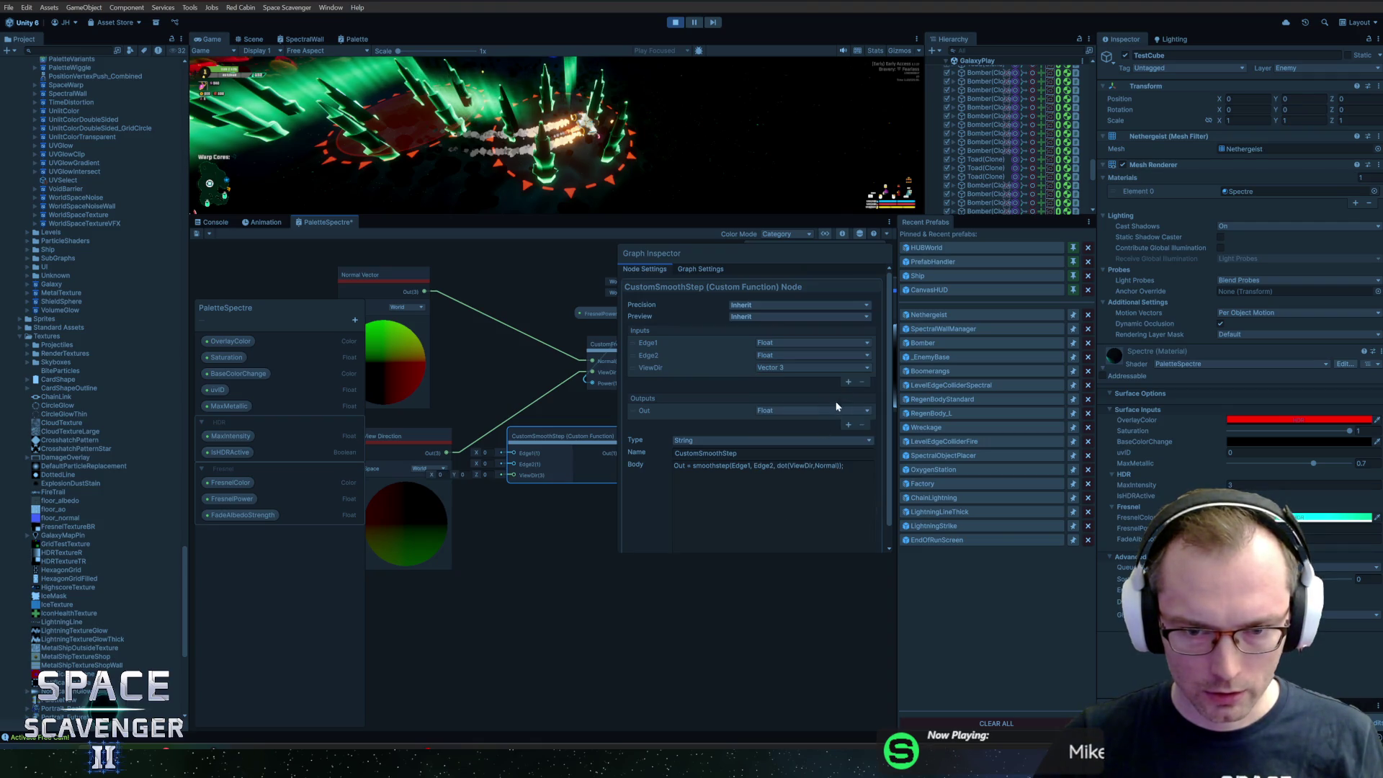
left_click(849, 382)
left_click(653, 381)
type("Normal")
left_click(787, 381)
left_click(792, 517)
left_click(479, 363)
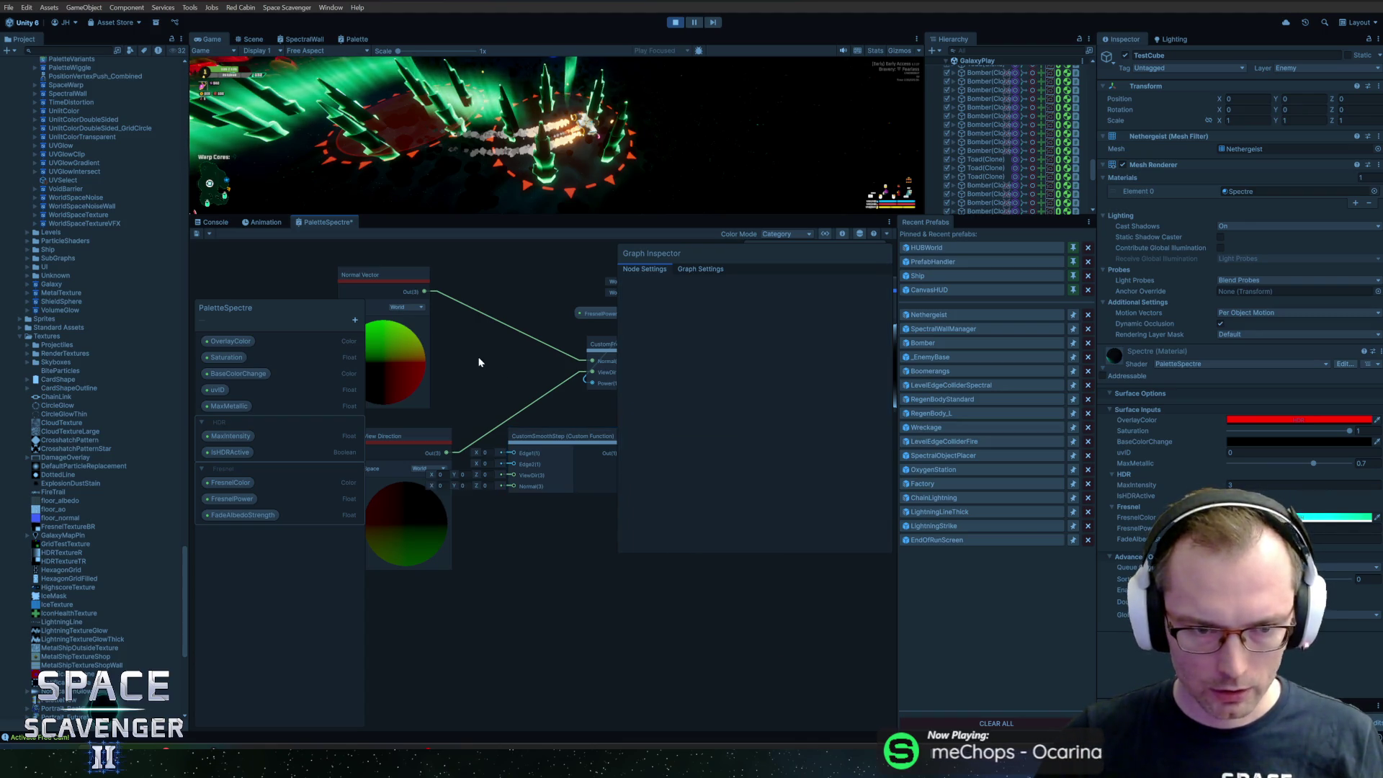
- Wire Normal Vector and View Direction into CustomSmoothStep's Normal and ViewDir inputs
mouse_move(424, 292)
left_mouse_down()
mouse_move(463, 519)
mouse_move(511, 486)
left_mouse_up()
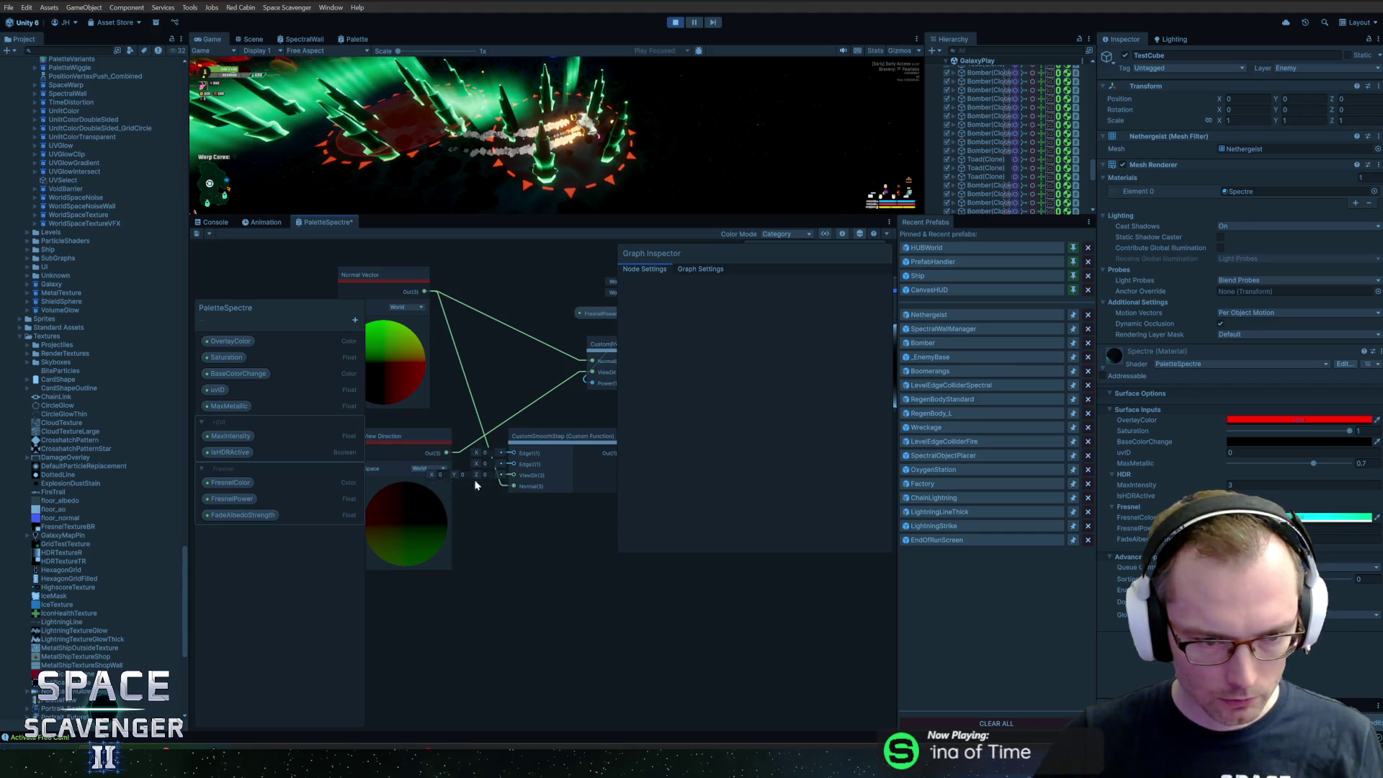
left_click_drag(448, 452, 511, 478)
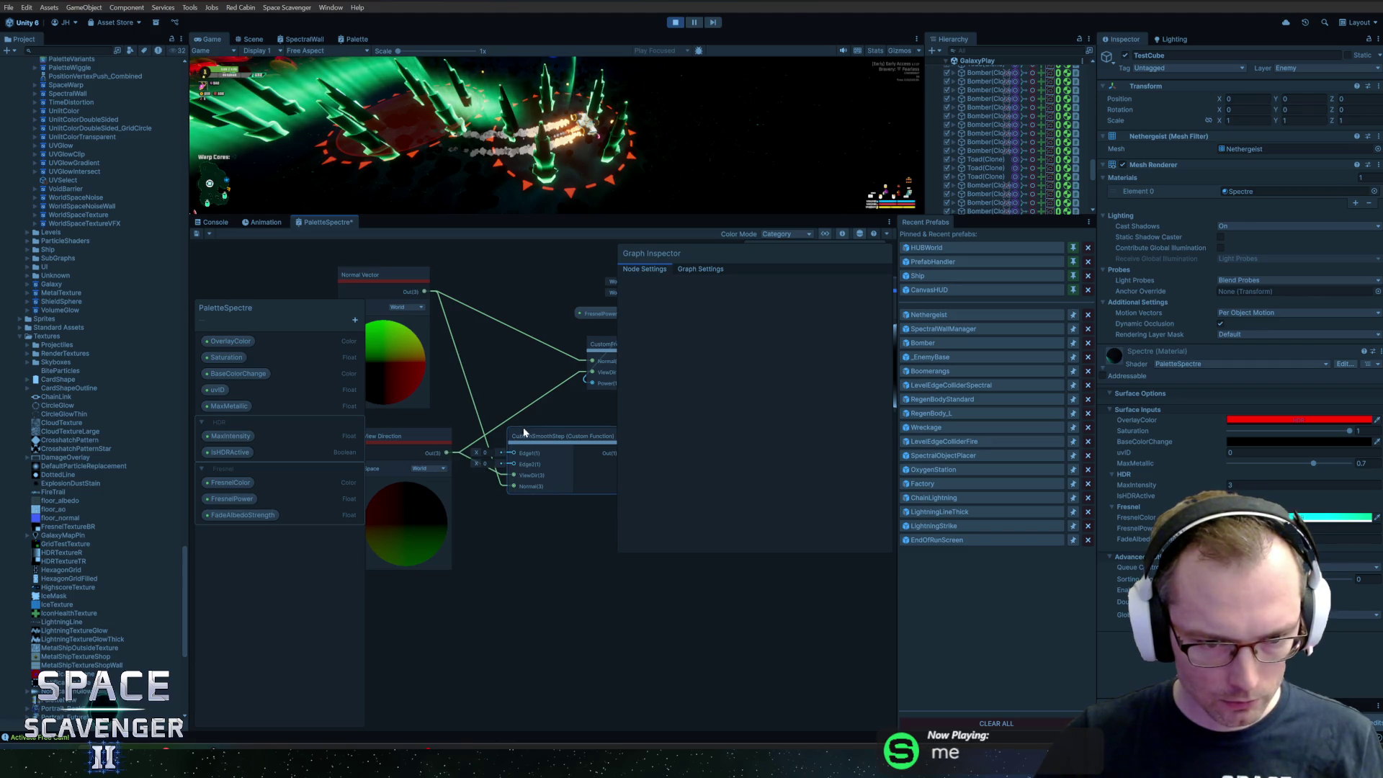
mouse_move(536, 404)
left_mouse_down()
mouse_move(495, 395)
mouse_move(508, 427)
mouse_move(443, 427)
left_mouse_up()
left_click(493, 360)
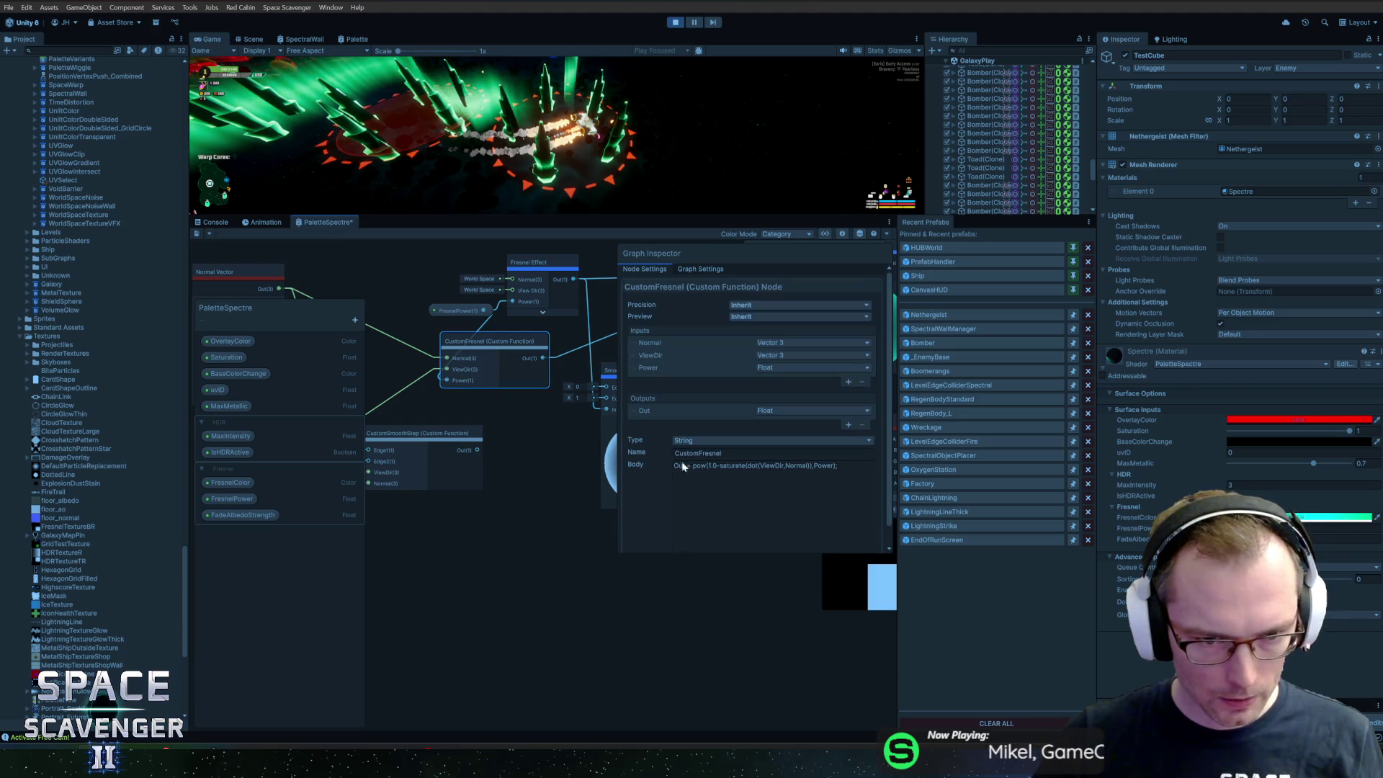
- Replace dot(ViewDir,Normal) with CustomDot in the CustomFresnel body
left_click(771, 504)
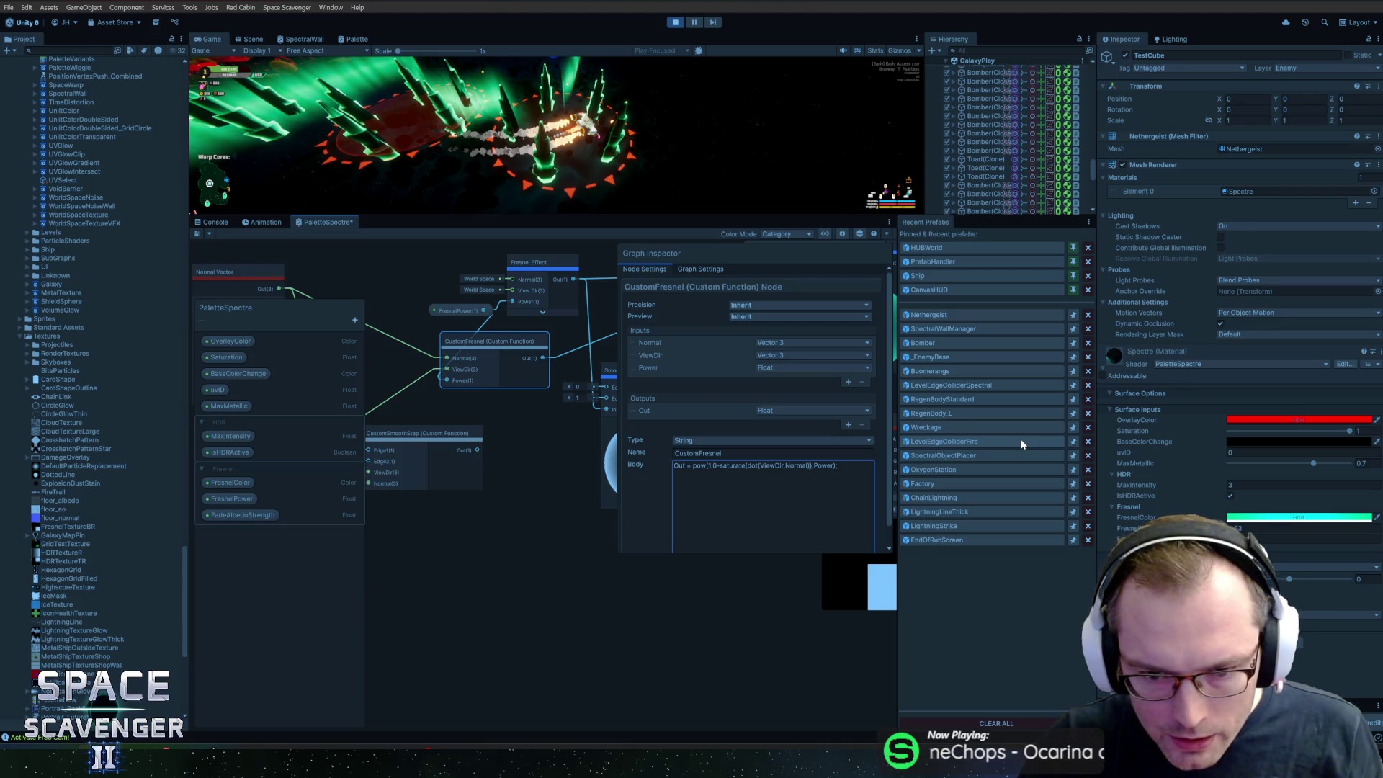
key("shift+Left")
key("shift+Left")
key("shift+Left")
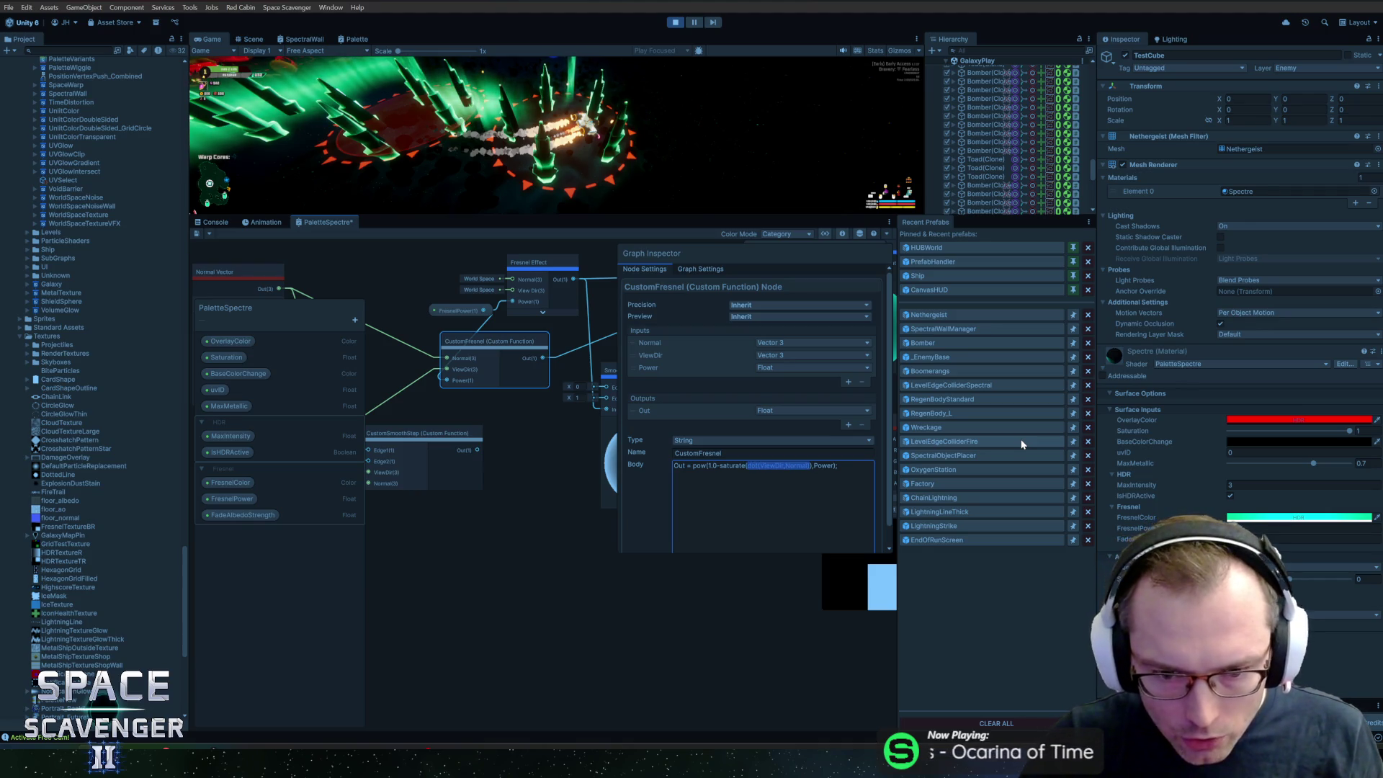
key("BackSpace")
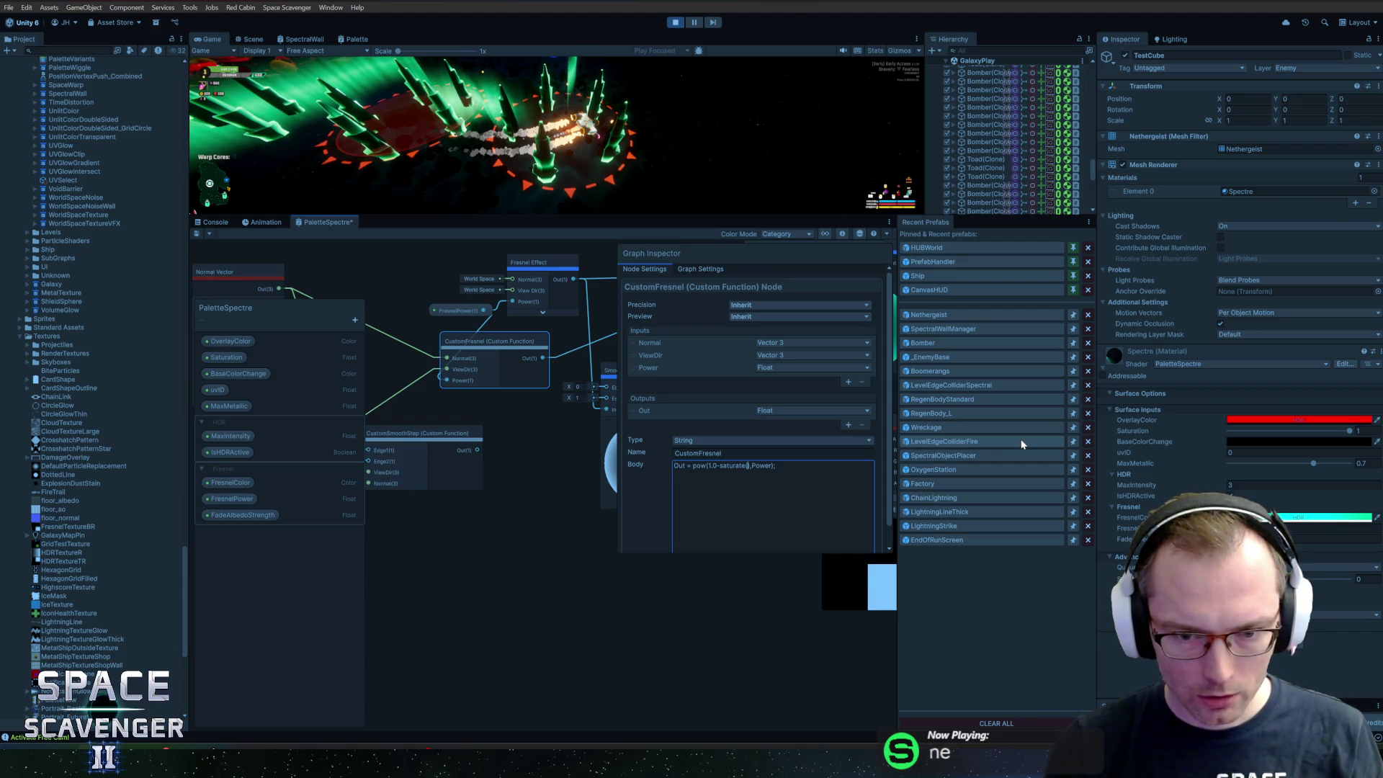
type("CusomDot")
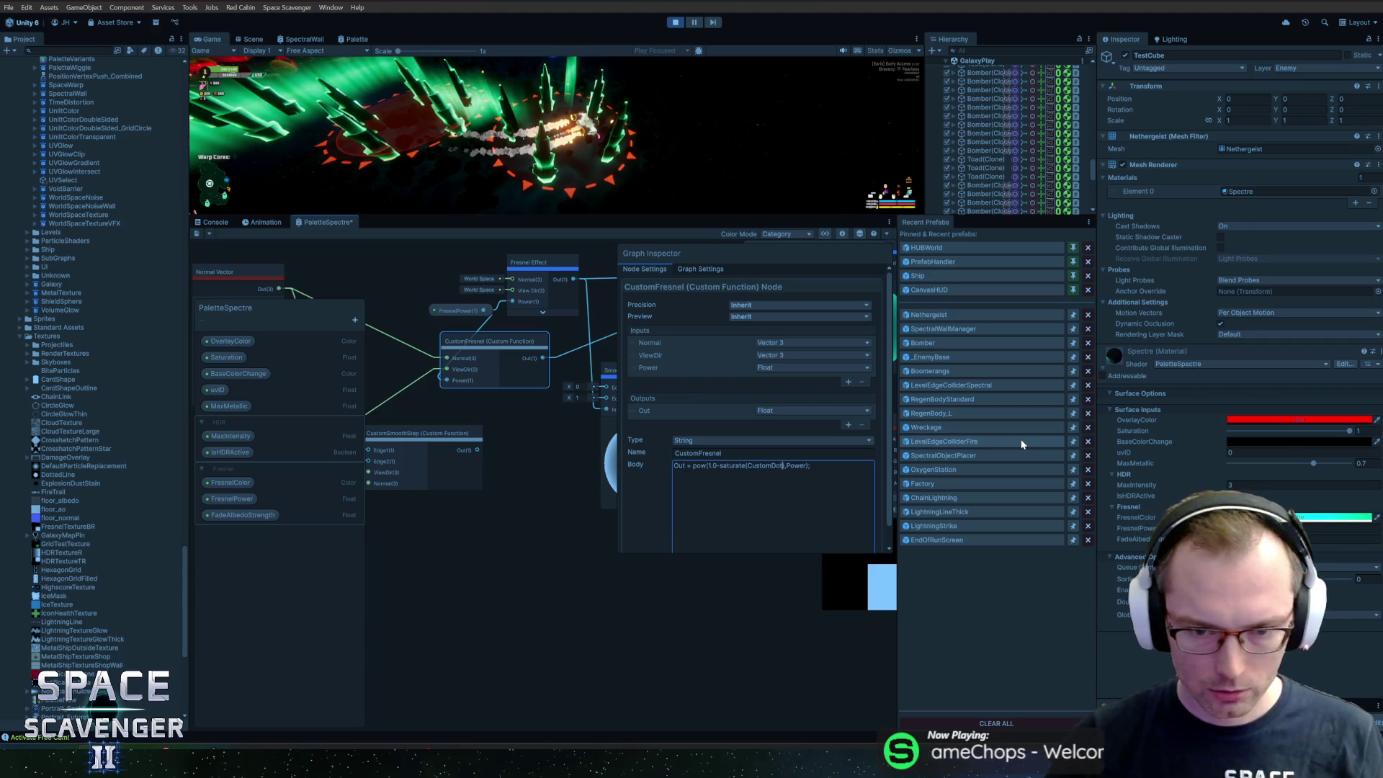
- Rename the Normal input to a Float CustomDot and remove the ViewDir input
double_click(652, 343)
type("CustomDot")
key("Return")
left_click(826, 346)
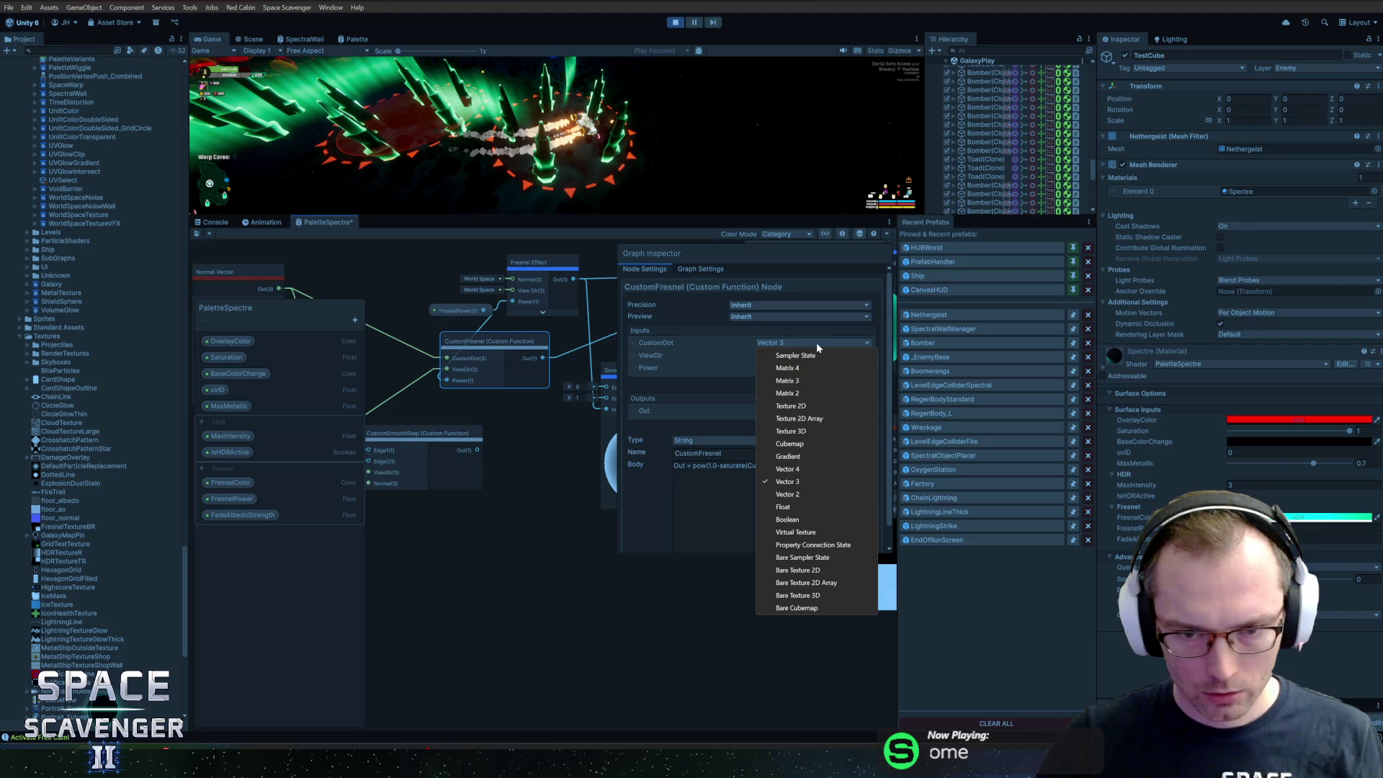
left_click(792, 507)
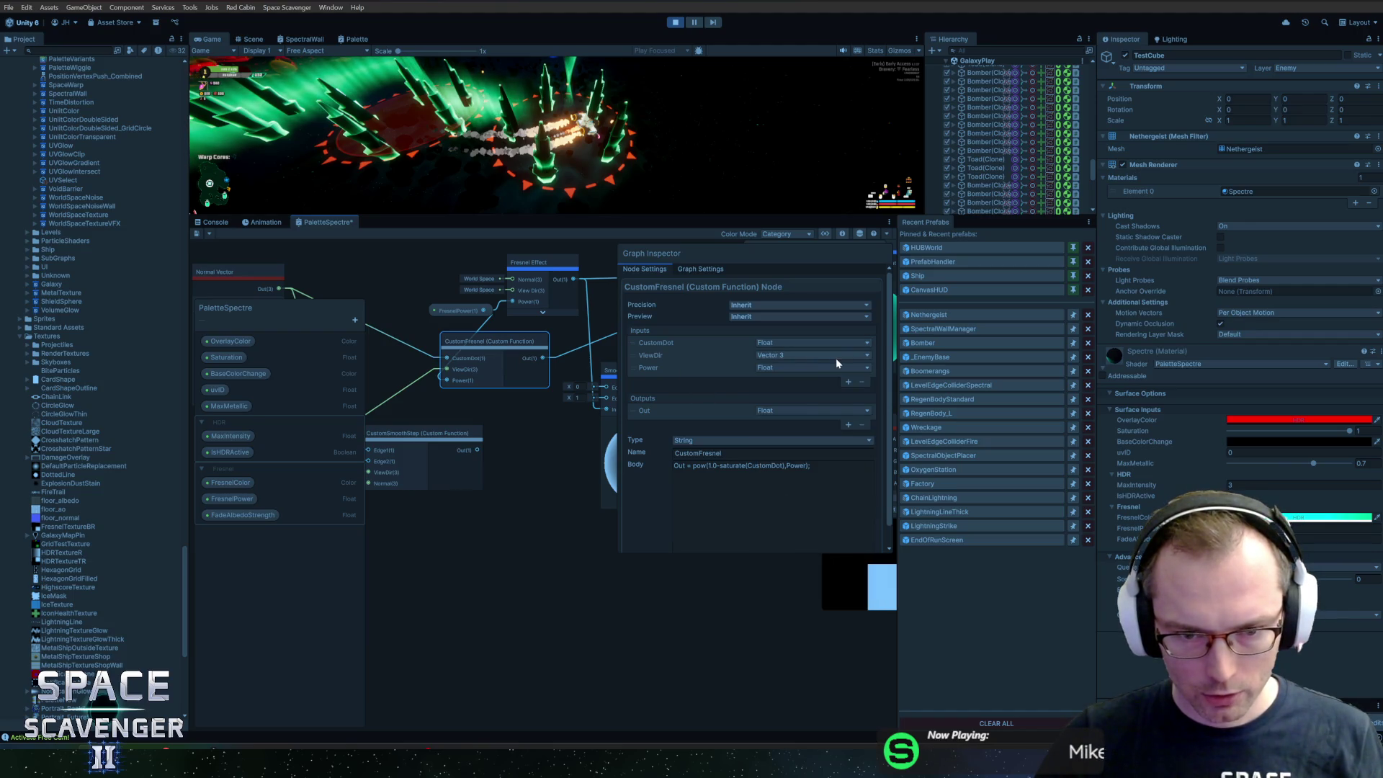
left_click(636, 358)
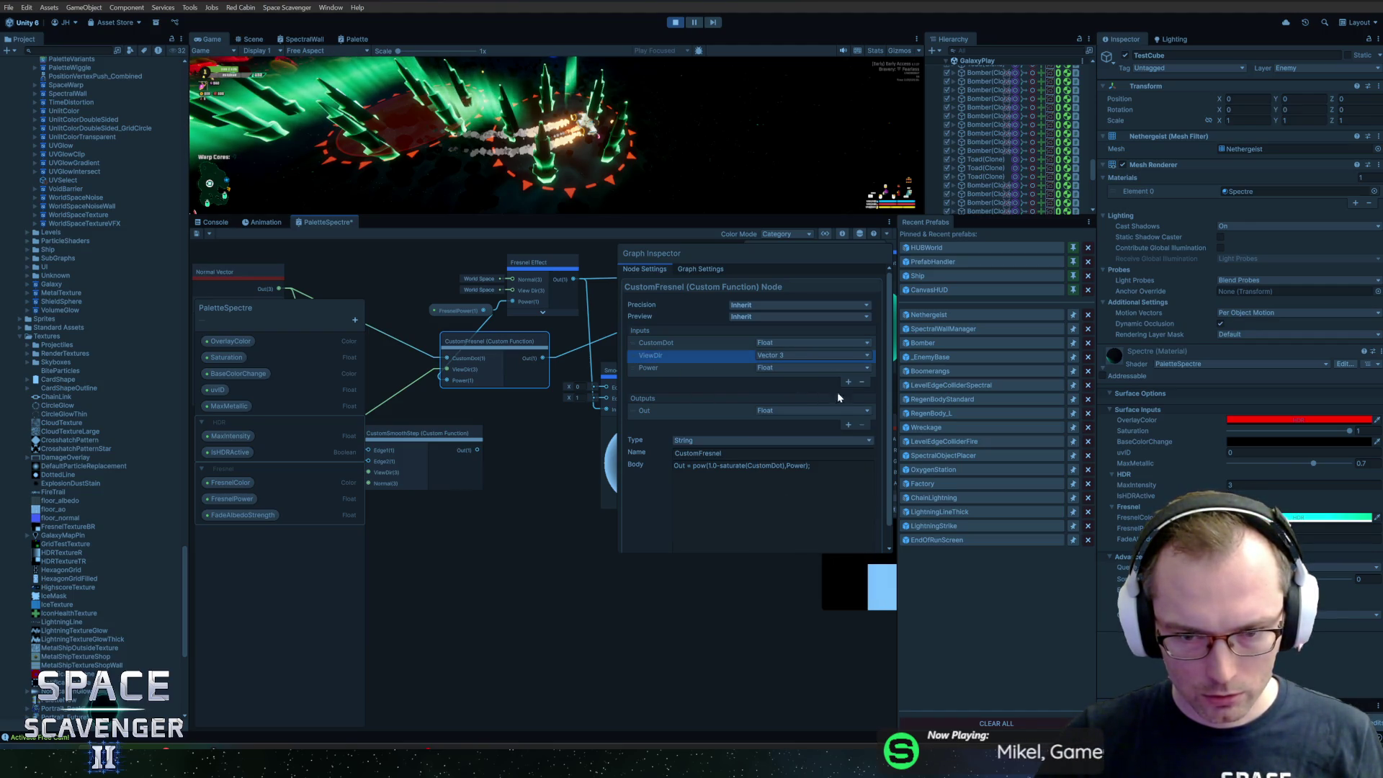
left_click(863, 382)
mouse_move(527, 425)
left_mouse_down()
mouse_move(564, 425)
mouse_move(556, 438)
mouse_move(474, 370)
mouse_move(484, 359)
left_mouse_up()
- Connect CustomSmoothStep's Out to CustomFresnel's CustomDot input and move the Smoothstep node lower
left_click_drag(454, 433, 425, 407)
scroll(423, 400, "down", 3)
scroll(493, 358, "up", 3)
mouse_move(564, 390)
left_mouse_down()
mouse_move(551, 364)
mouse_move(565, 345)
mouse_move(509, 374)
mouse_move(520, 420)
mouse_move(573, 415)
left_mouse_up()
key("a")
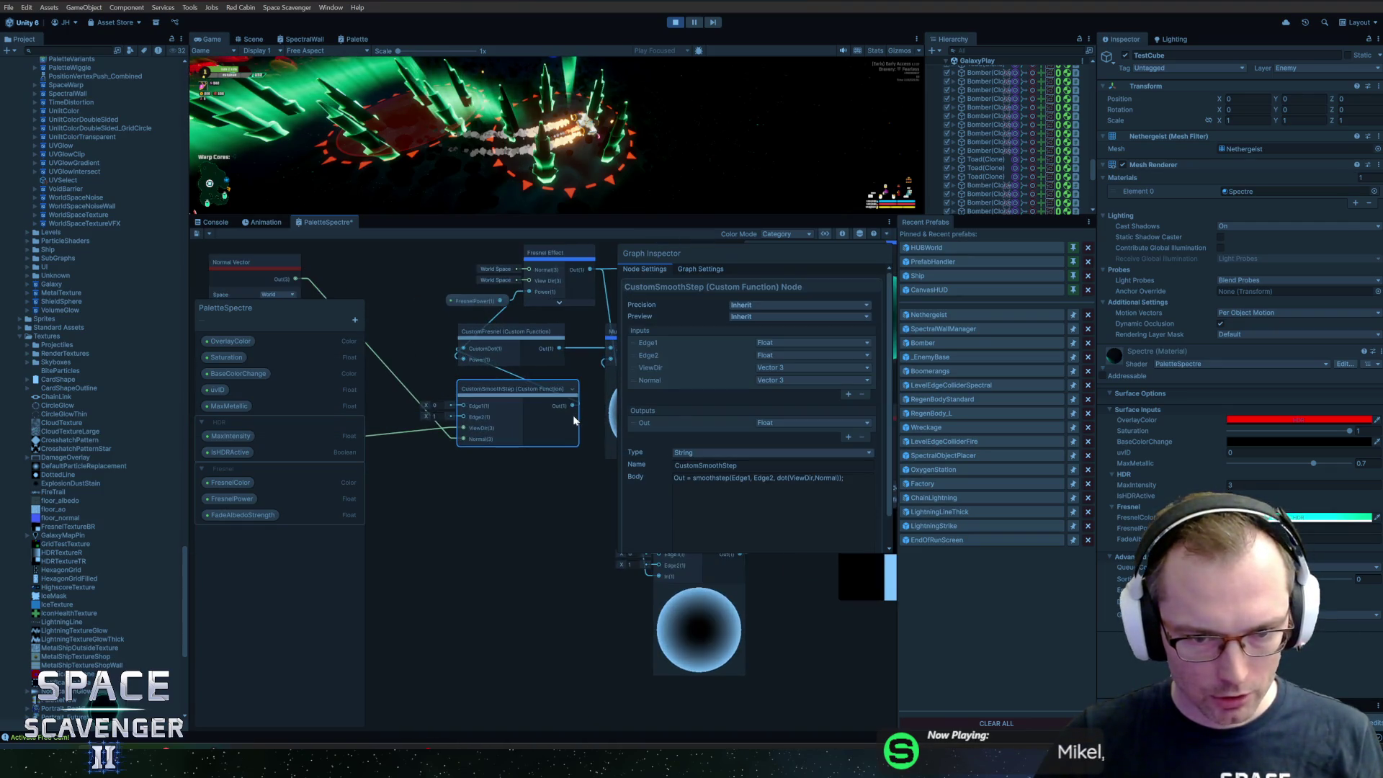
scroll(525, 473, "down", 2)
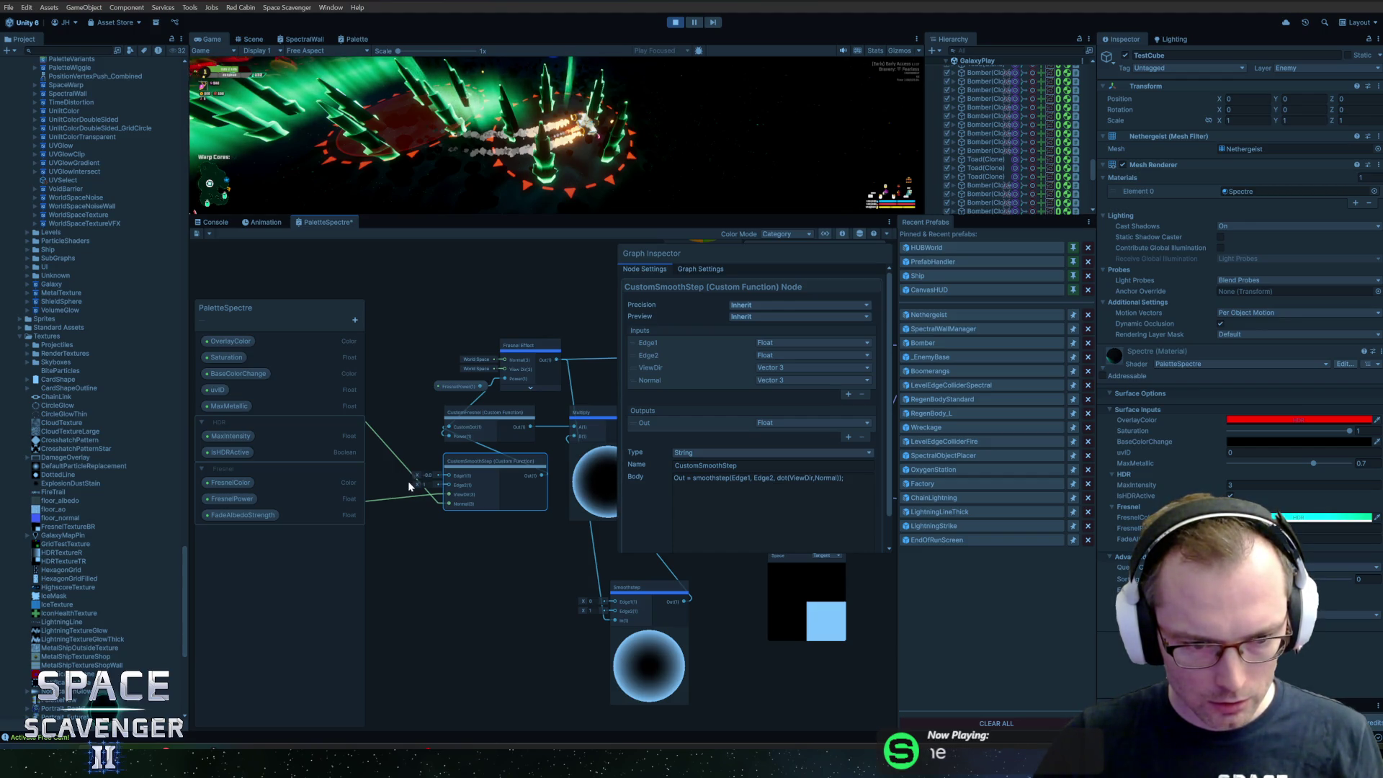
- Scrub CustomSmoothStep's Edge2 down to darken the preview, then set it back to 1
left_click_drag(420, 489, 416, 485)
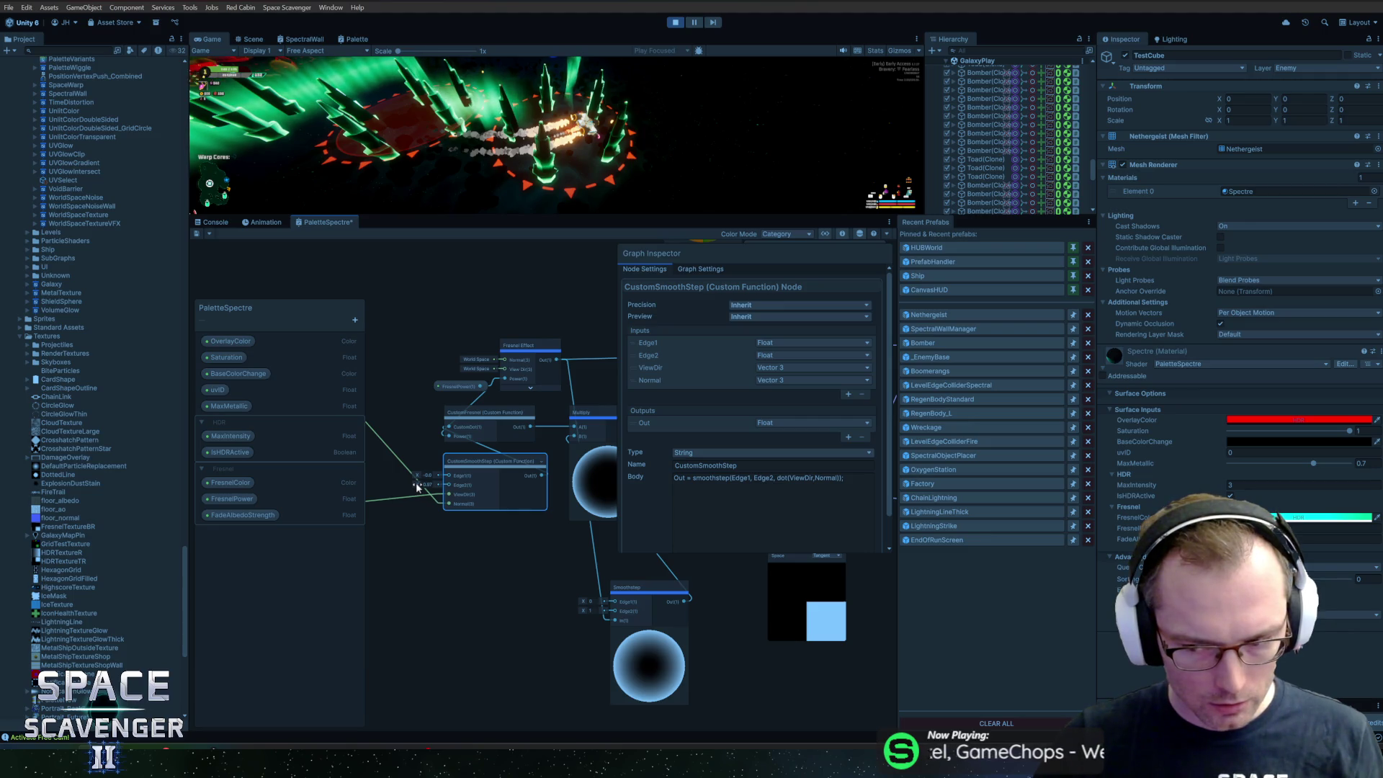
left_click_drag(416, 486, 419, 486)
left_click(433, 504)
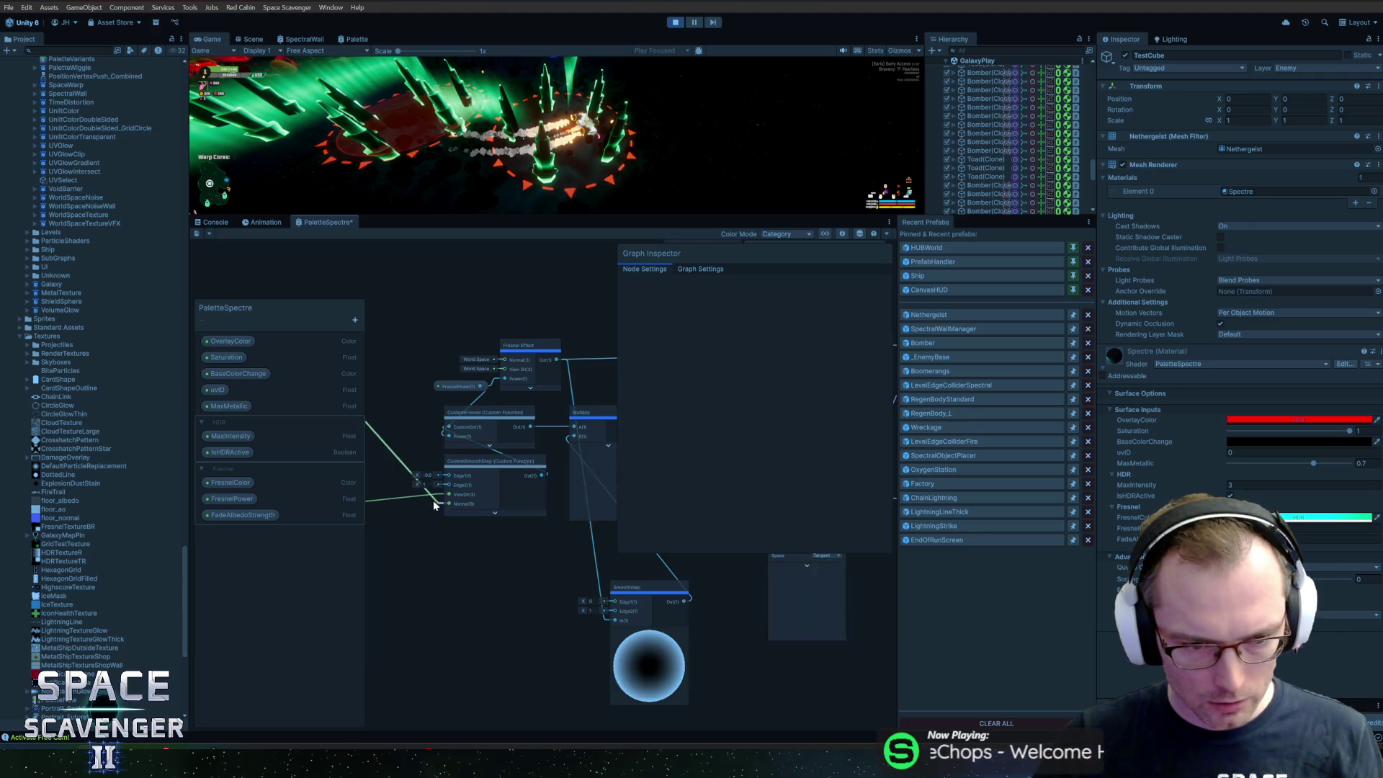
left_click(440, 497)
scroll(427, 483, "up", 5)
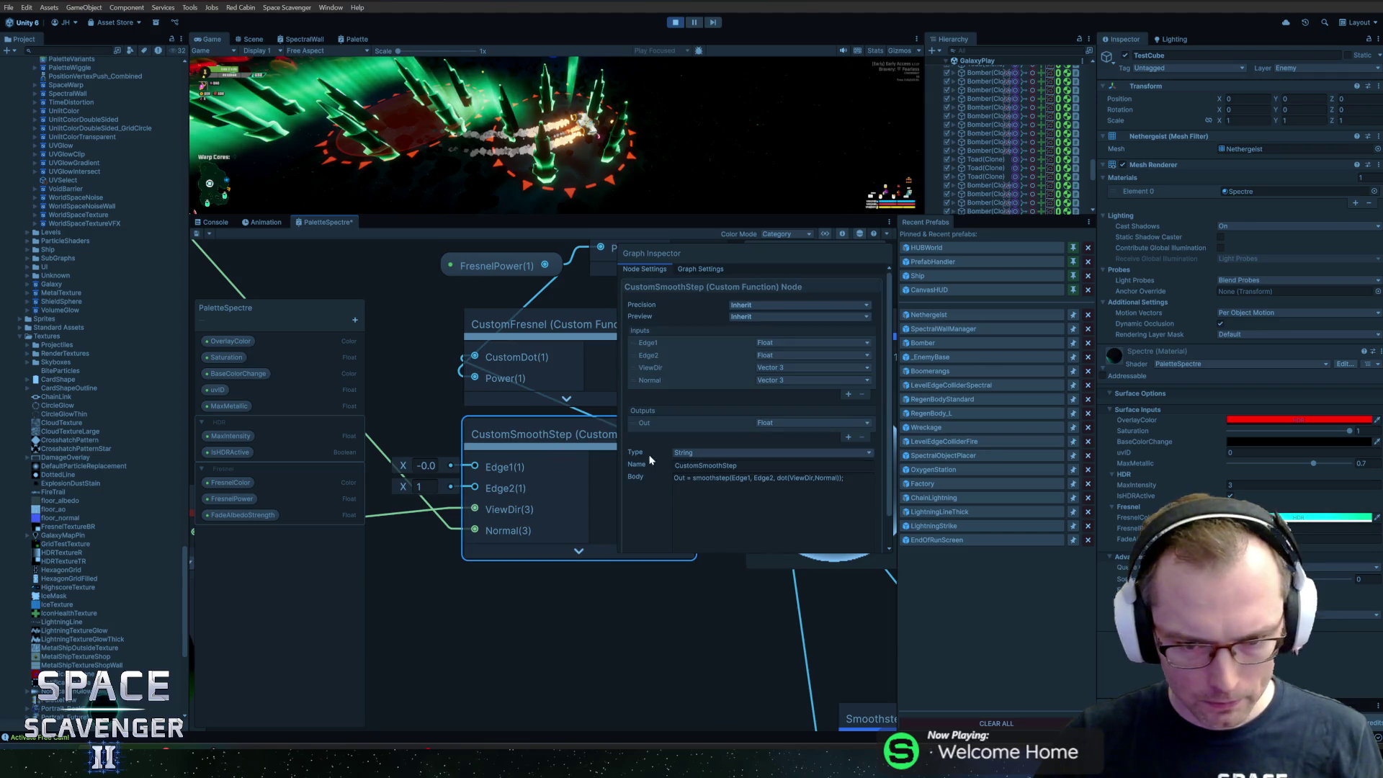
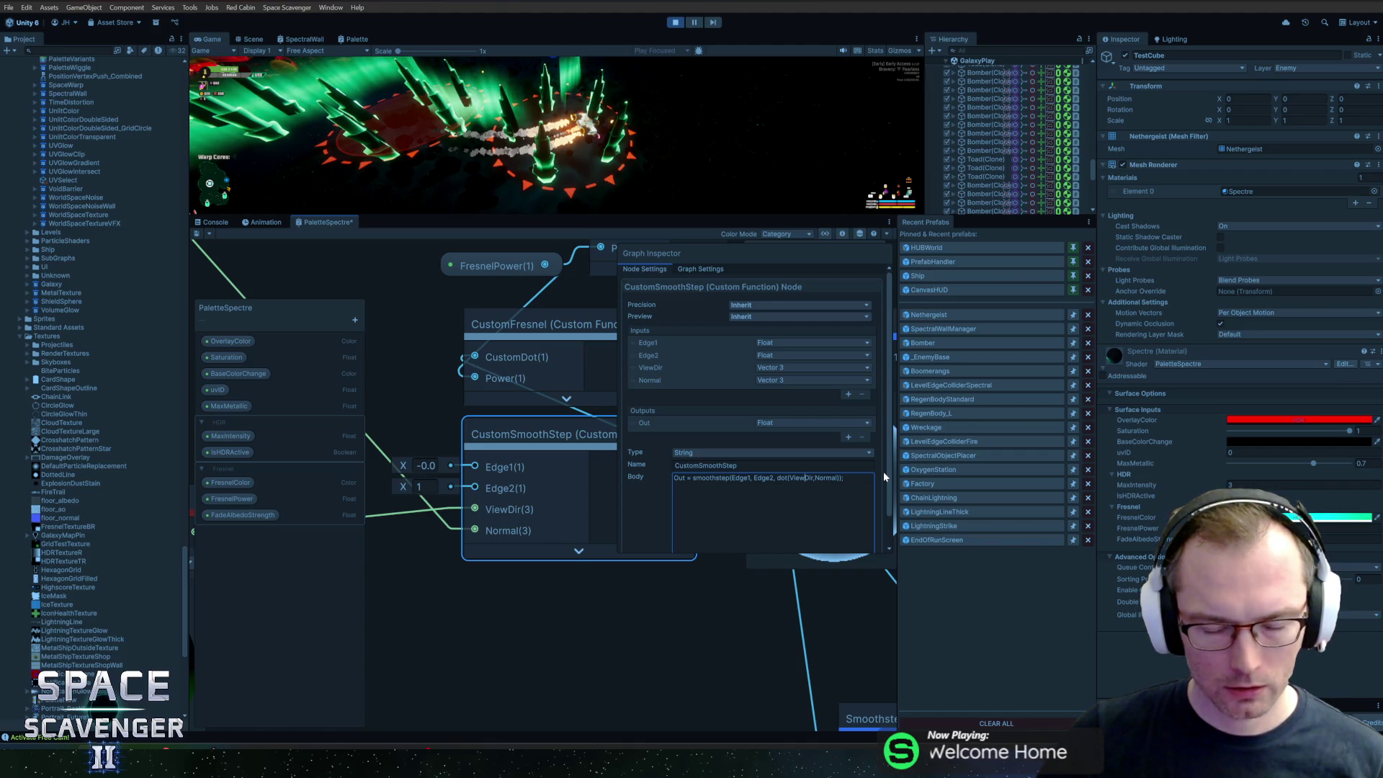
- Rewrite the CustomSmoothStep body's dot product as dot(Normal, ViewDir)
key("shift+Right")
key("shift+Right")
key("shift+Right")
key("BackSpace")
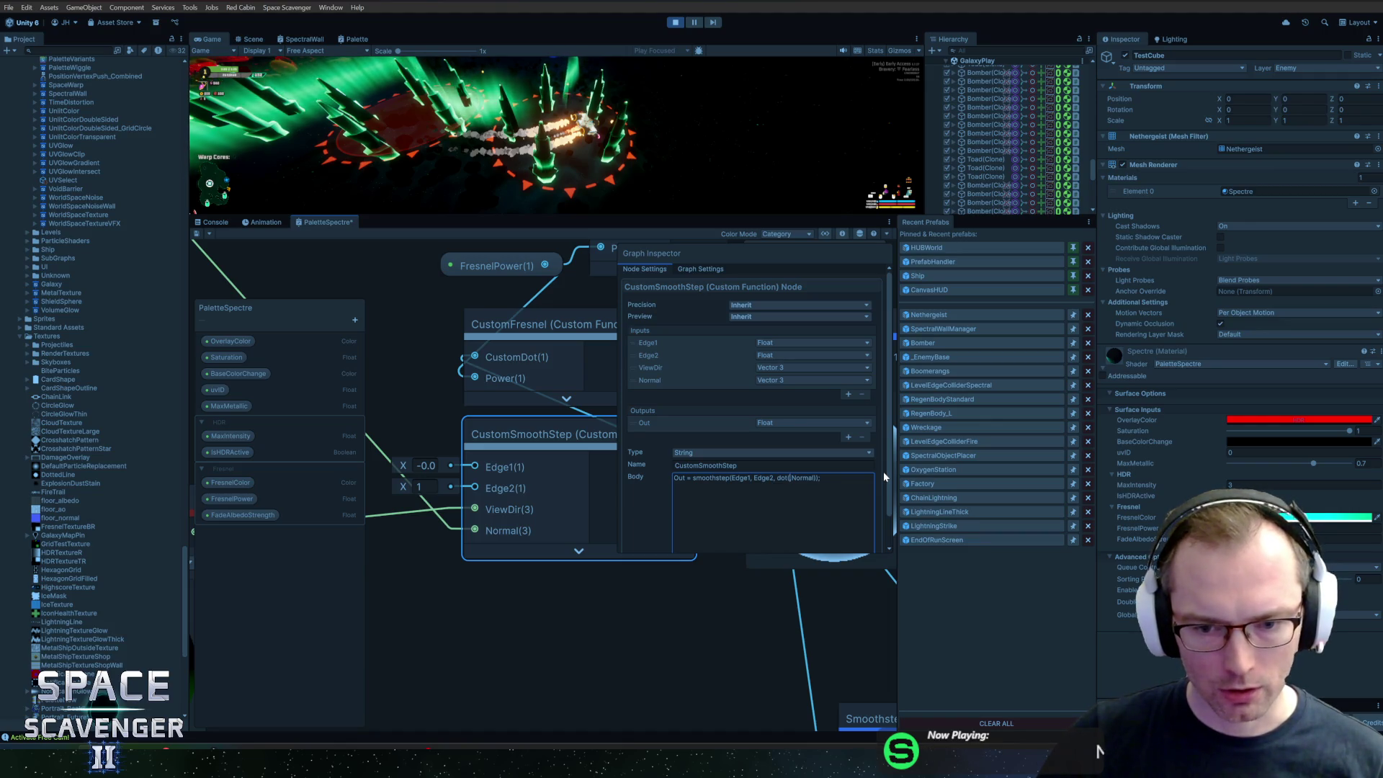
type(", ViewDir")
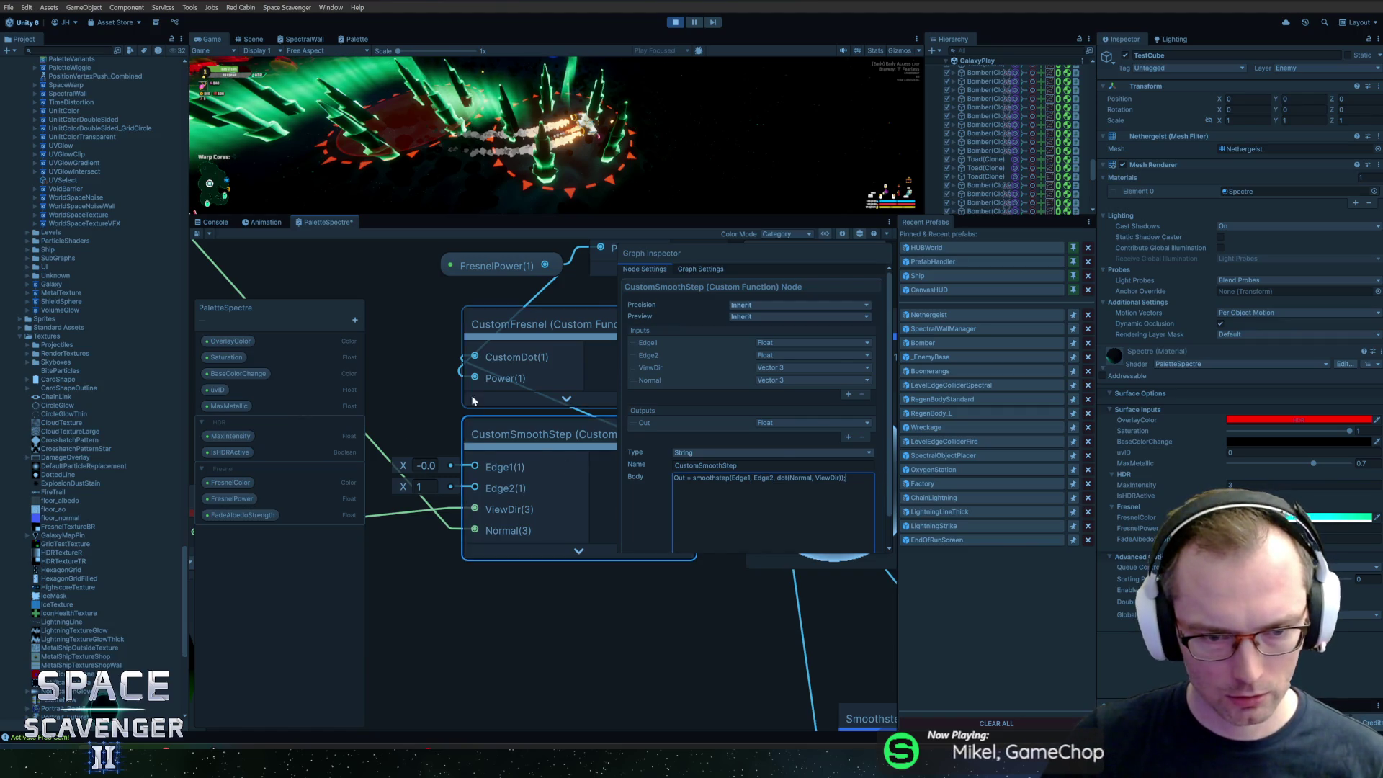
- Try Edge1 values of 0.75 and then -0.4 on CustomSmoothStep
left_click(518, 389)
scroll(533, 473, "down", 5)
left_click_drag(460, 562, 512, 570)
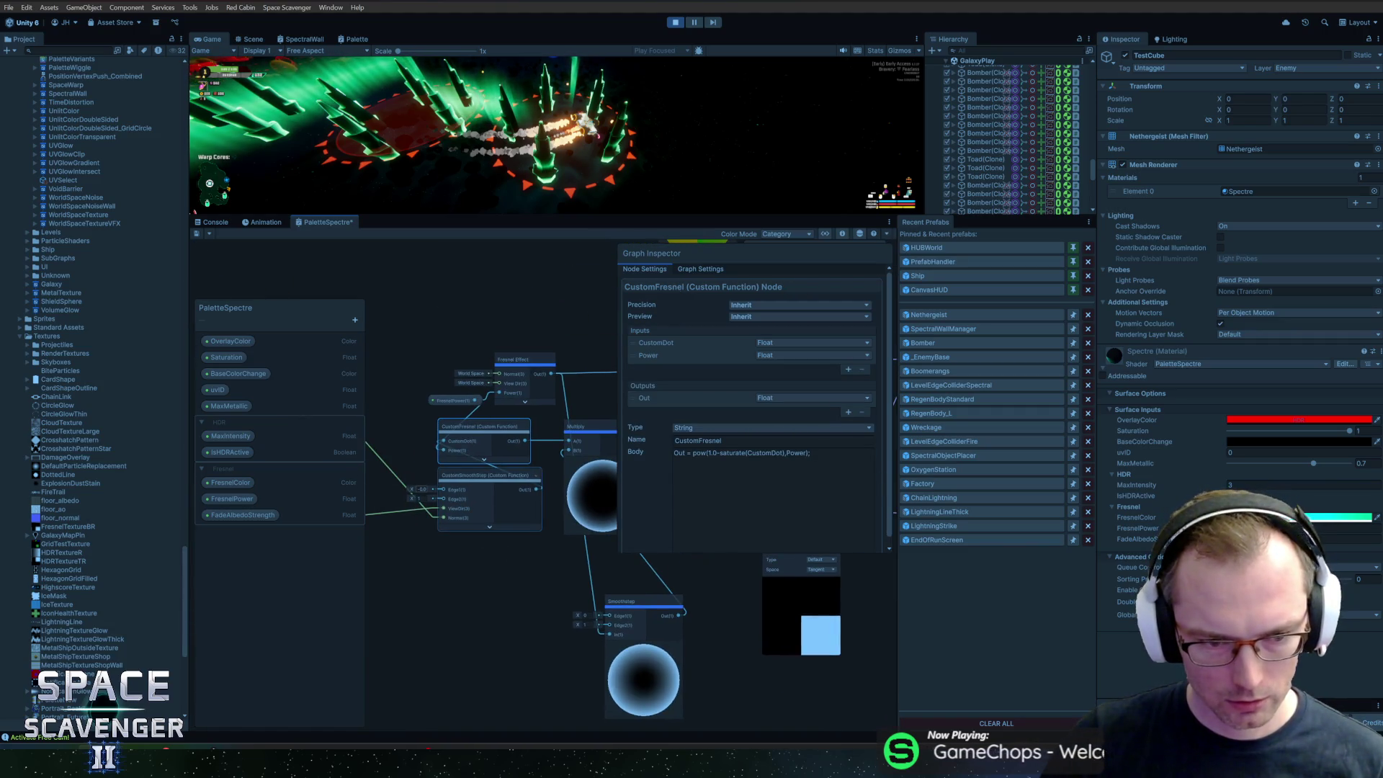
left_click(413, 487)
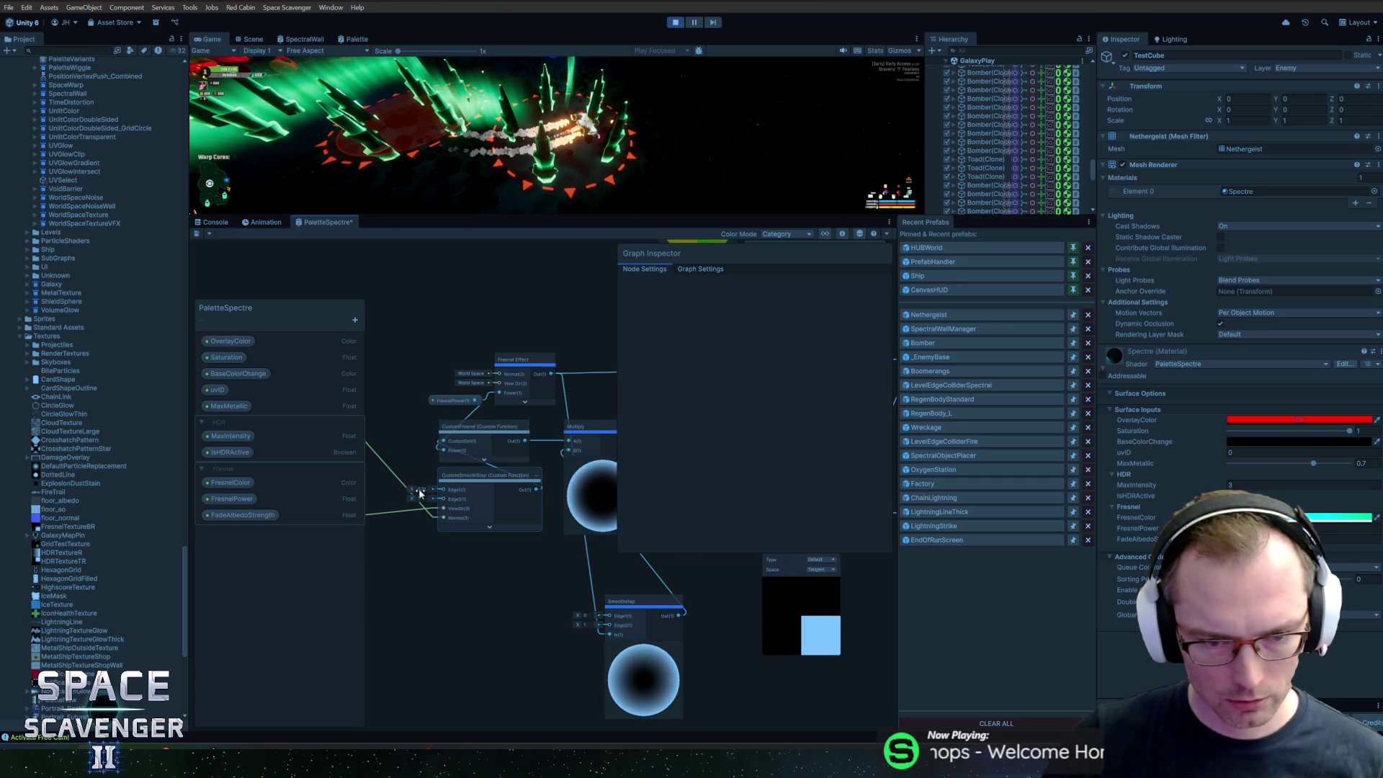
type("0.75")
left_click(456, 494)
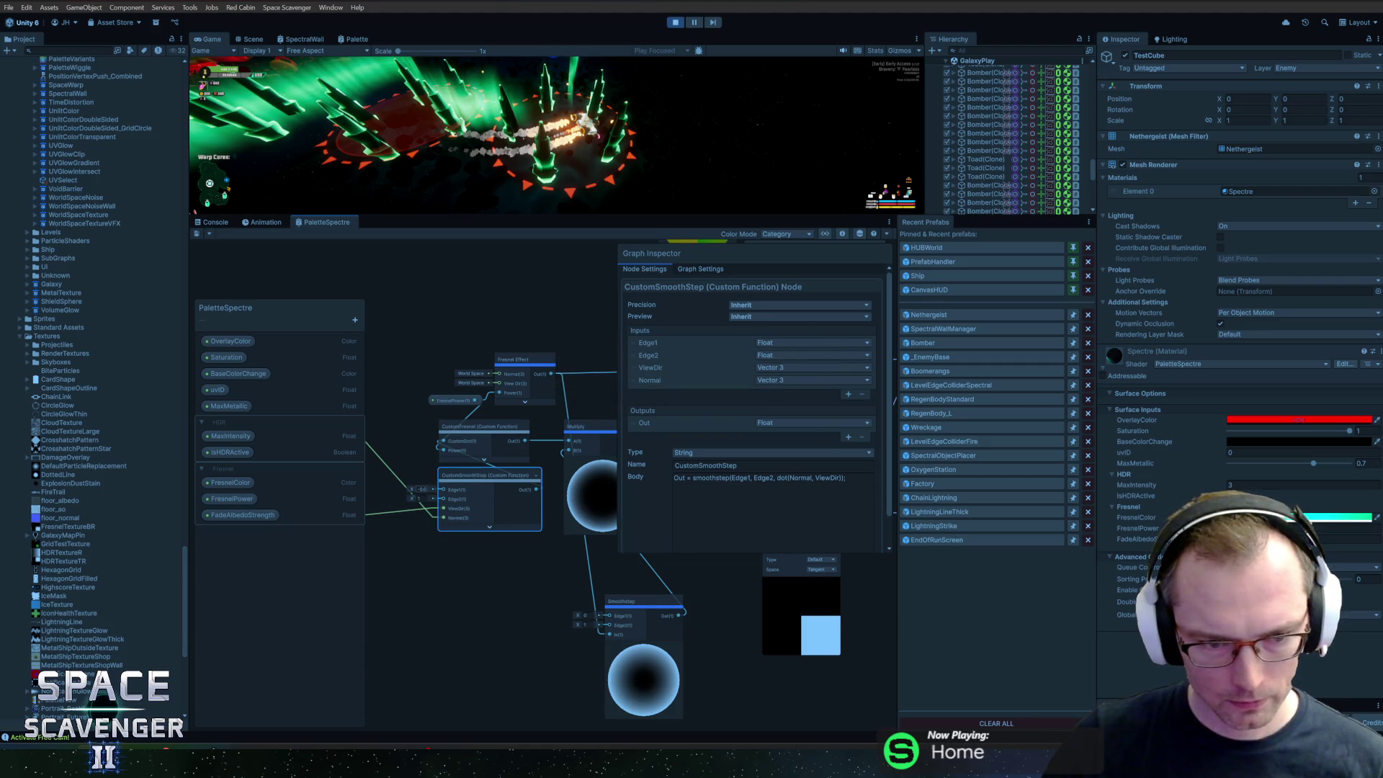
left_click_drag(414, 492, 406, 492)
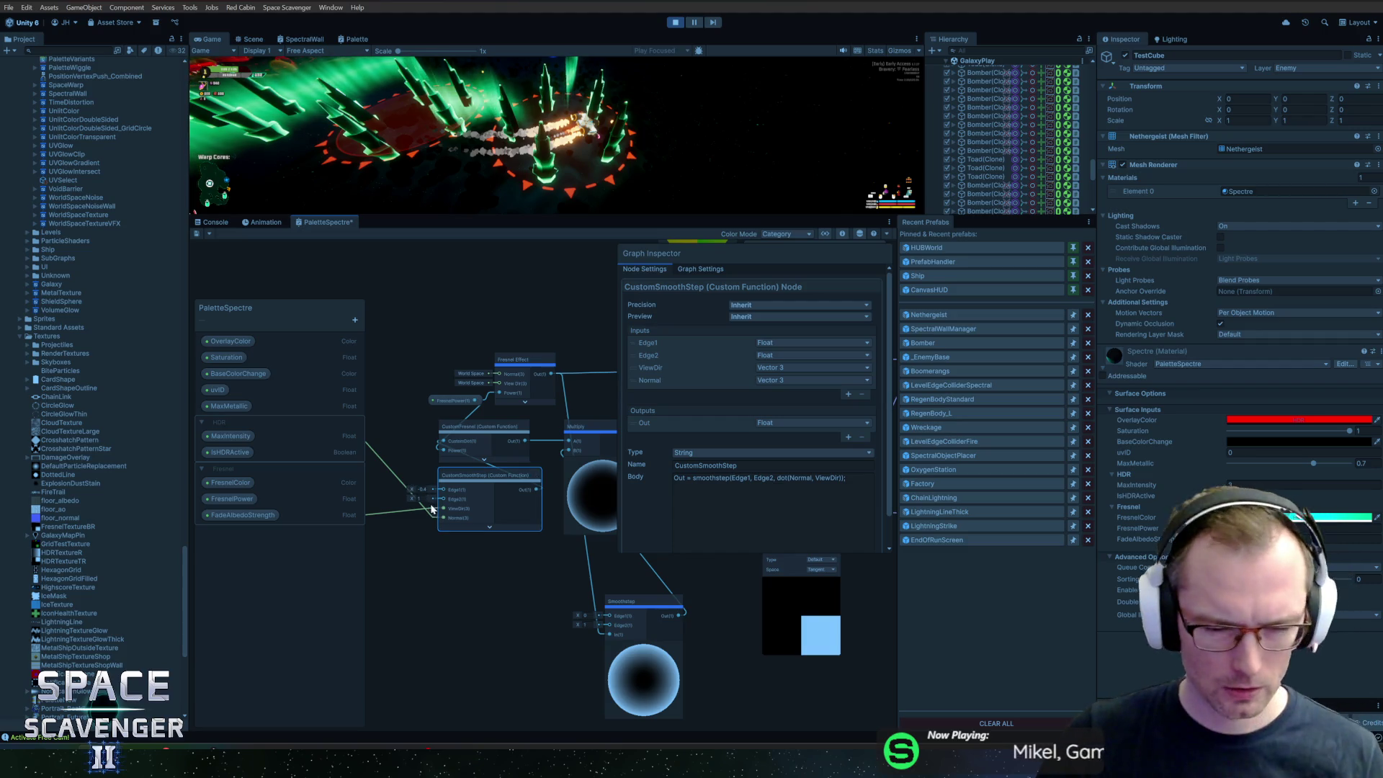
scroll(432, 508, "up", 4)
left_click(414, 471)
- Reset Edge1 to 0 and feed the first Multiply's output into the second Multiply's B input
type("0")
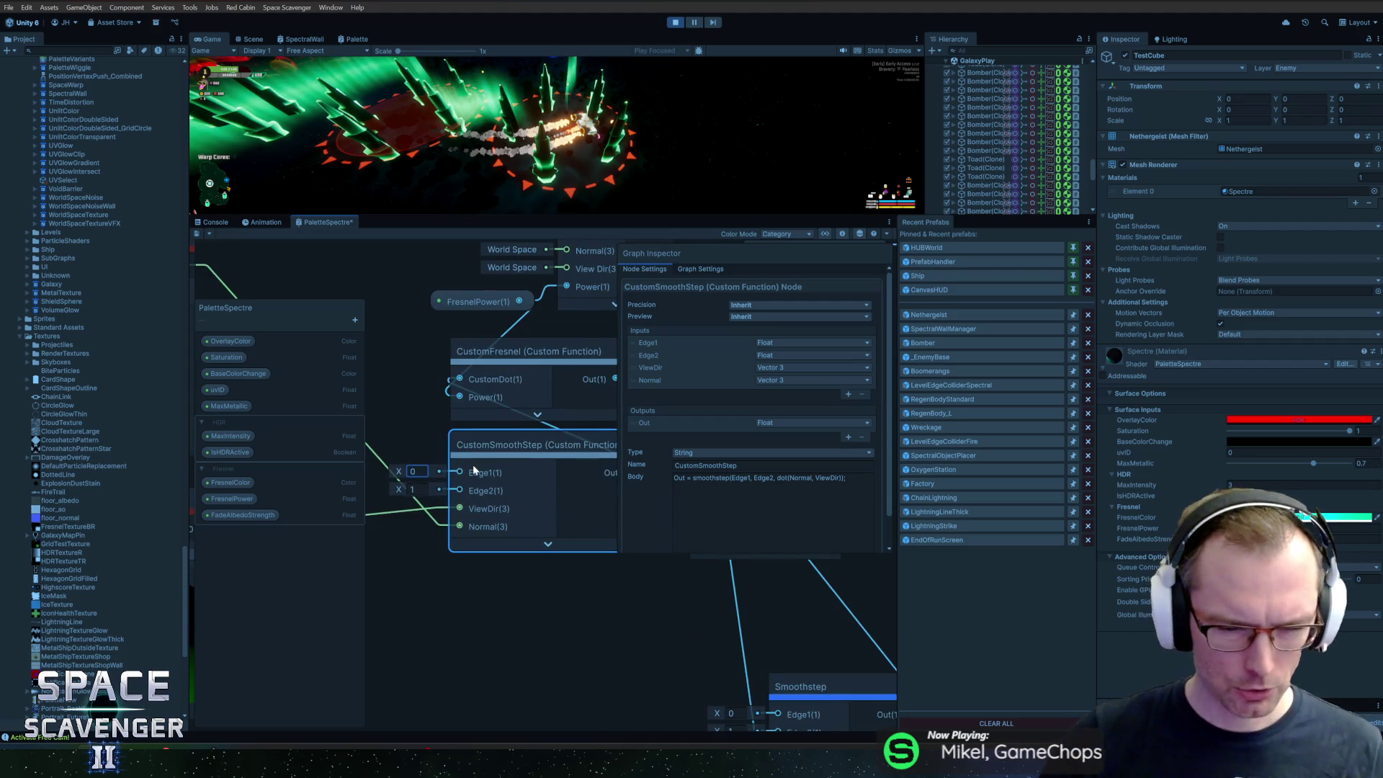
scroll(473, 470, "down", 2)
left_click_drag(521, 517, 387, 576)
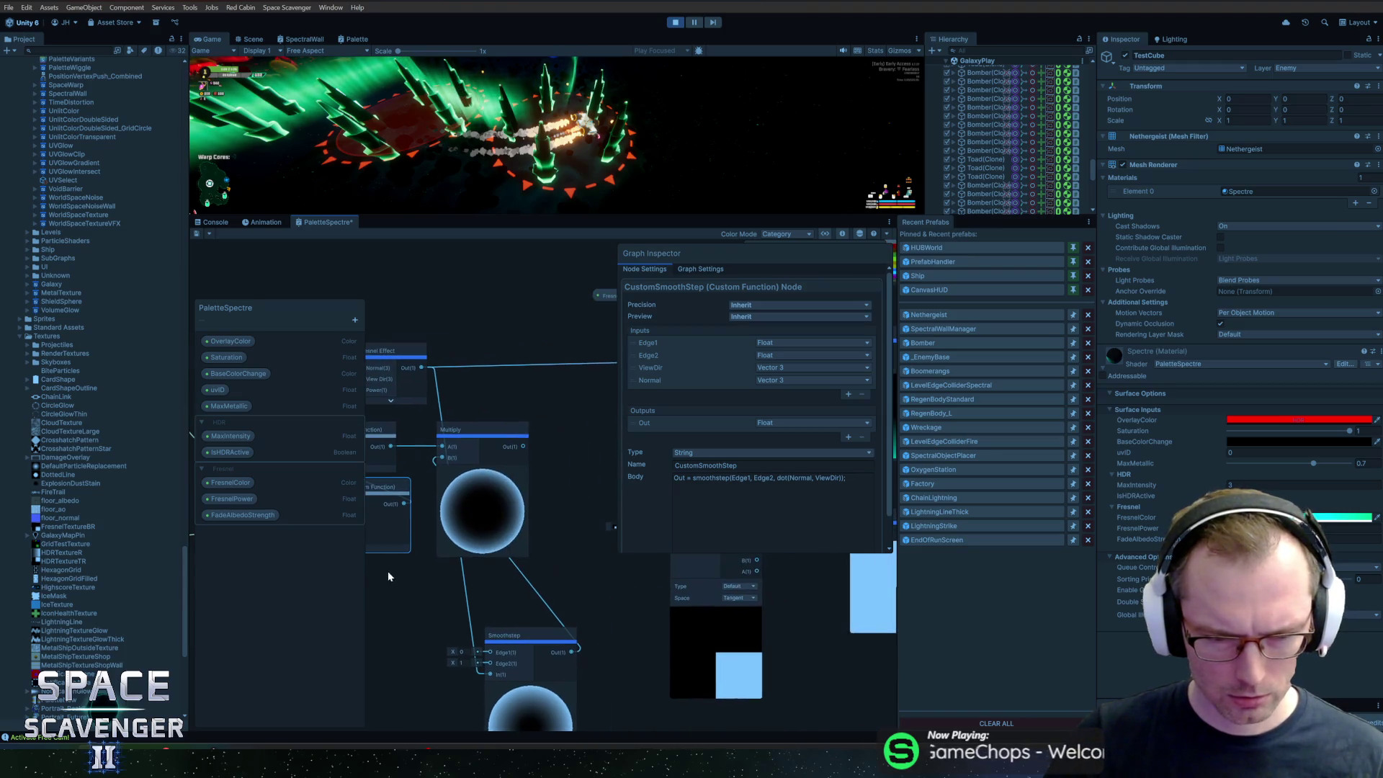
left_click(508, 636)
mouse_move(523, 472)
left_mouse_down()
mouse_move(455, 481)
mouse_move(489, 469)
left_mouse_up()
mouse_move(540, 425)
left_mouse_down()
mouse_move(621, 425)
mouse_move(751, 469)
mouse_move(636, 483)
mouse_move(790, 478)
left_mouse_up()
left_click(484, 473)
left_click(562, 432)
mouse_move(555, 411)
left_mouse_down()
mouse_move(391, 402)
mouse_move(457, 433)
left_mouse_up()
left_click_drag(471, 500, 597, 430)
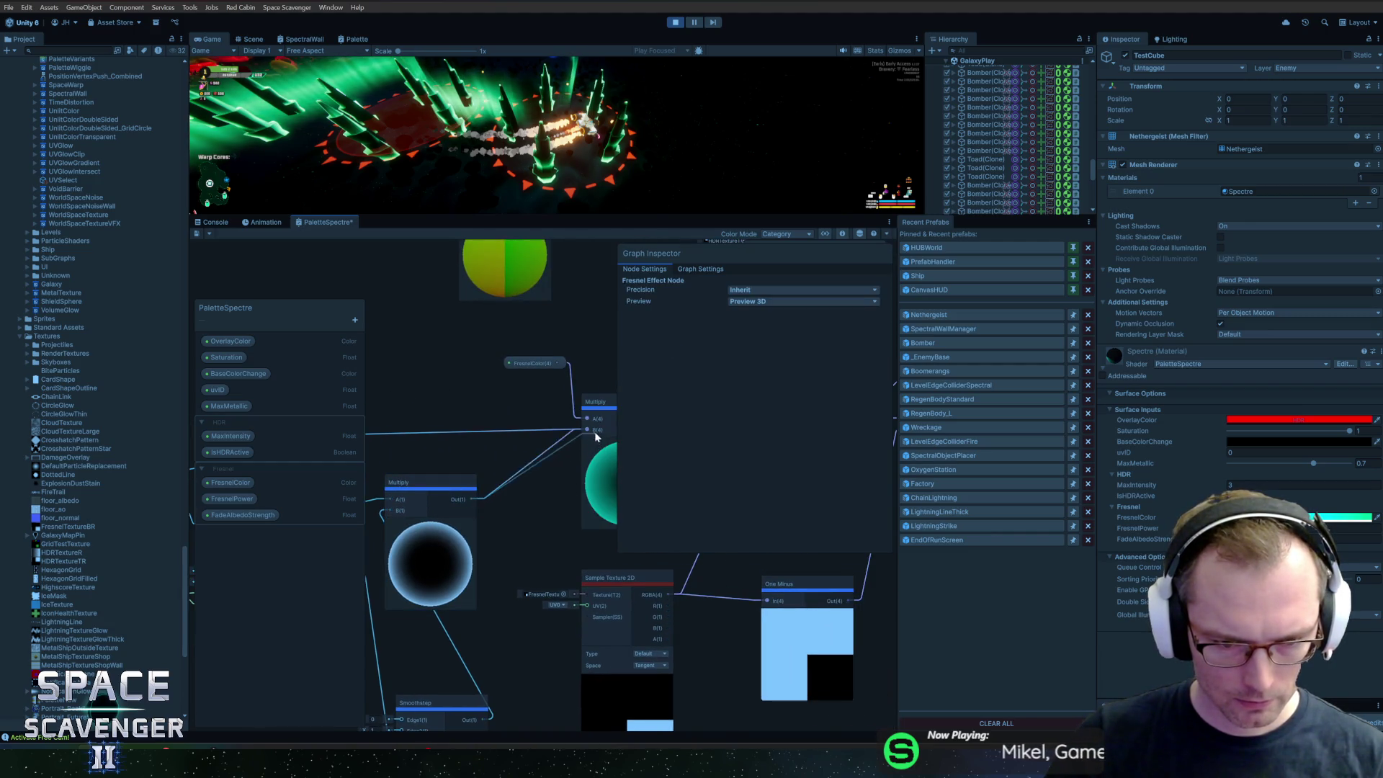
left_click_drag(419, 481, 508, 425)
- Wire a new result into the right Multiply's B input and delete the redundant left Multiply
mouse_move(405, 629)
left_mouse_down()
mouse_move(571, 607)
mouse_move(417, 548)
left_mouse_up()
left_click(571, 607)
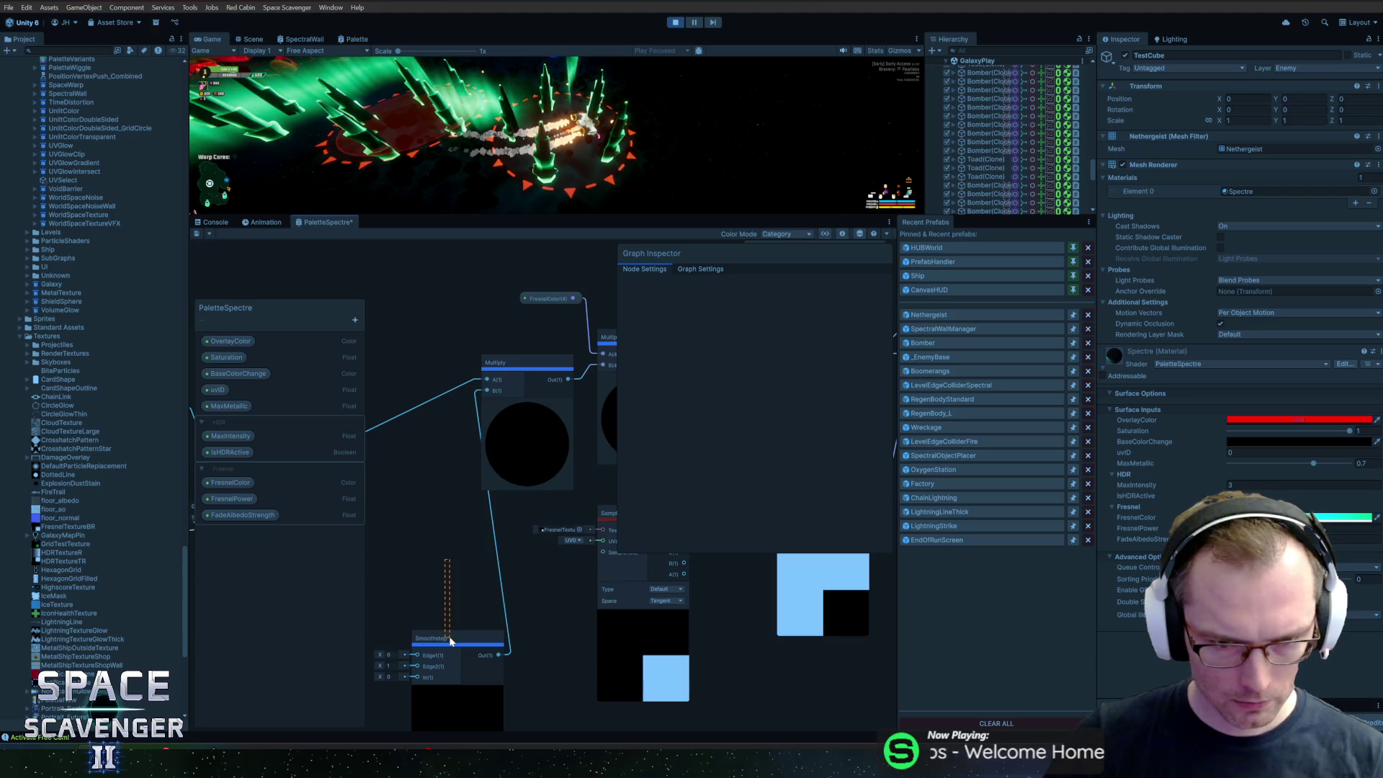
mouse_move(421, 516)
left_mouse_down()
mouse_move(478, 463)
mouse_move(402, 566)
mouse_move(580, 559)
mouse_move(543, 537)
mouse_move(427, 552)
left_mouse_up()
scroll(424, 561, "down", 1)
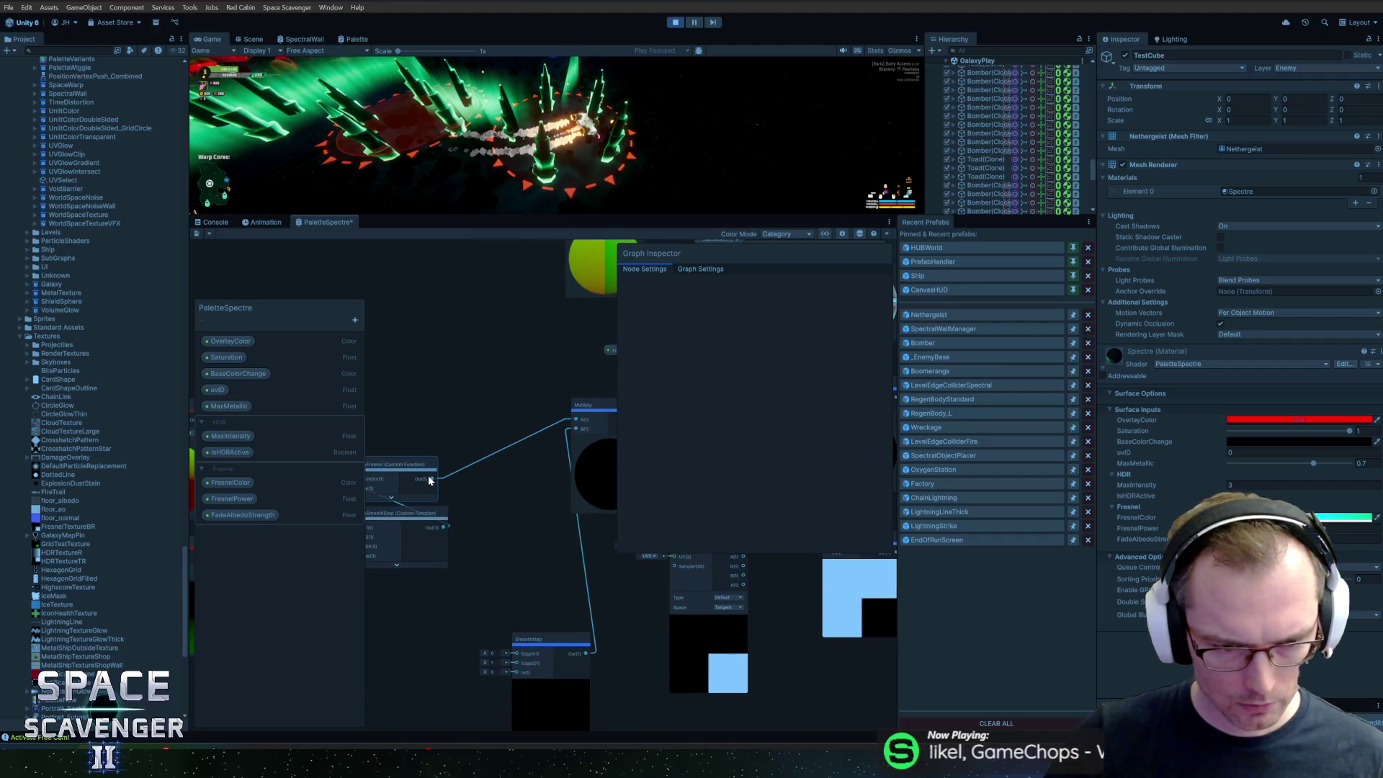
left_click_drag(580, 446, 563, 412)
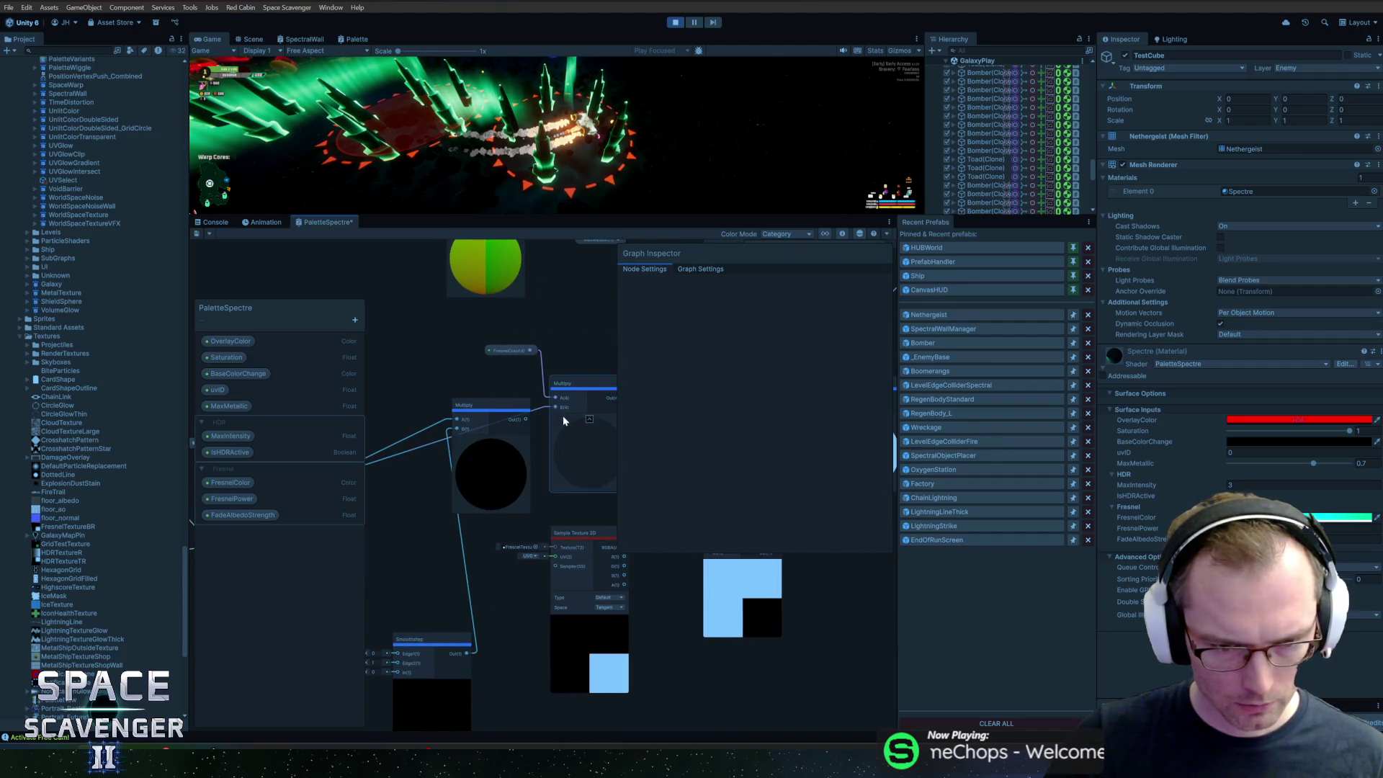
left_click_drag(473, 395, 595, 380)
key("Delete")
- Move the CustomFresnel node next to the remaining Multiply node
left_click(427, 448)
mouse_move(426, 448)
left_mouse_down()
mouse_move(557, 429)
mouse_move(479, 425)
mouse_move(537, 389)
mouse_move(511, 365)
mouse_move(534, 487)
mouse_move(655, 492)
left_mouse_up()
left_click(498, 493)
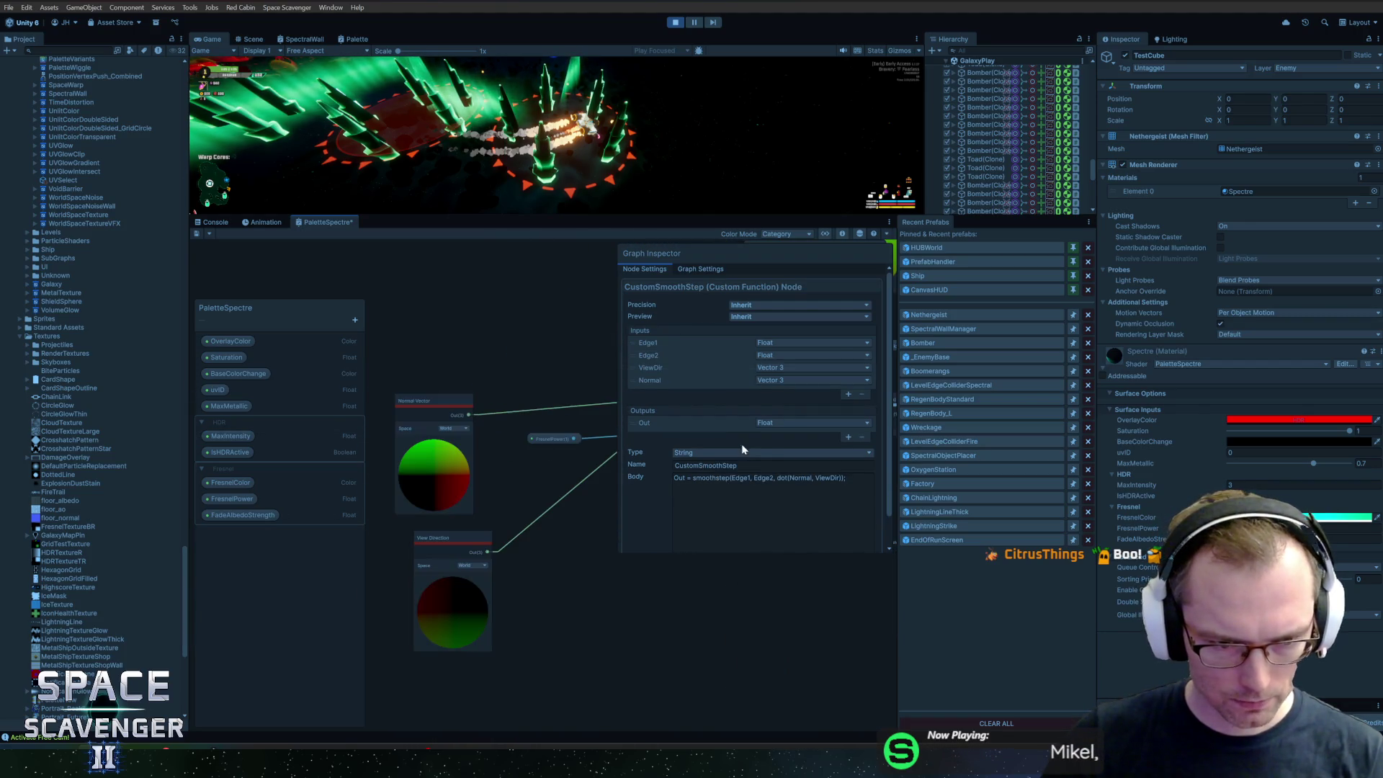
- Collapse the View Direction and Normal Vector previews and stack View Direction above Normal Vector
mouse_move(538, 444)
left_mouse_down()
mouse_move(971, 496)
mouse_move(576, 490)
mouse_move(519, 432)
left_mouse_up()
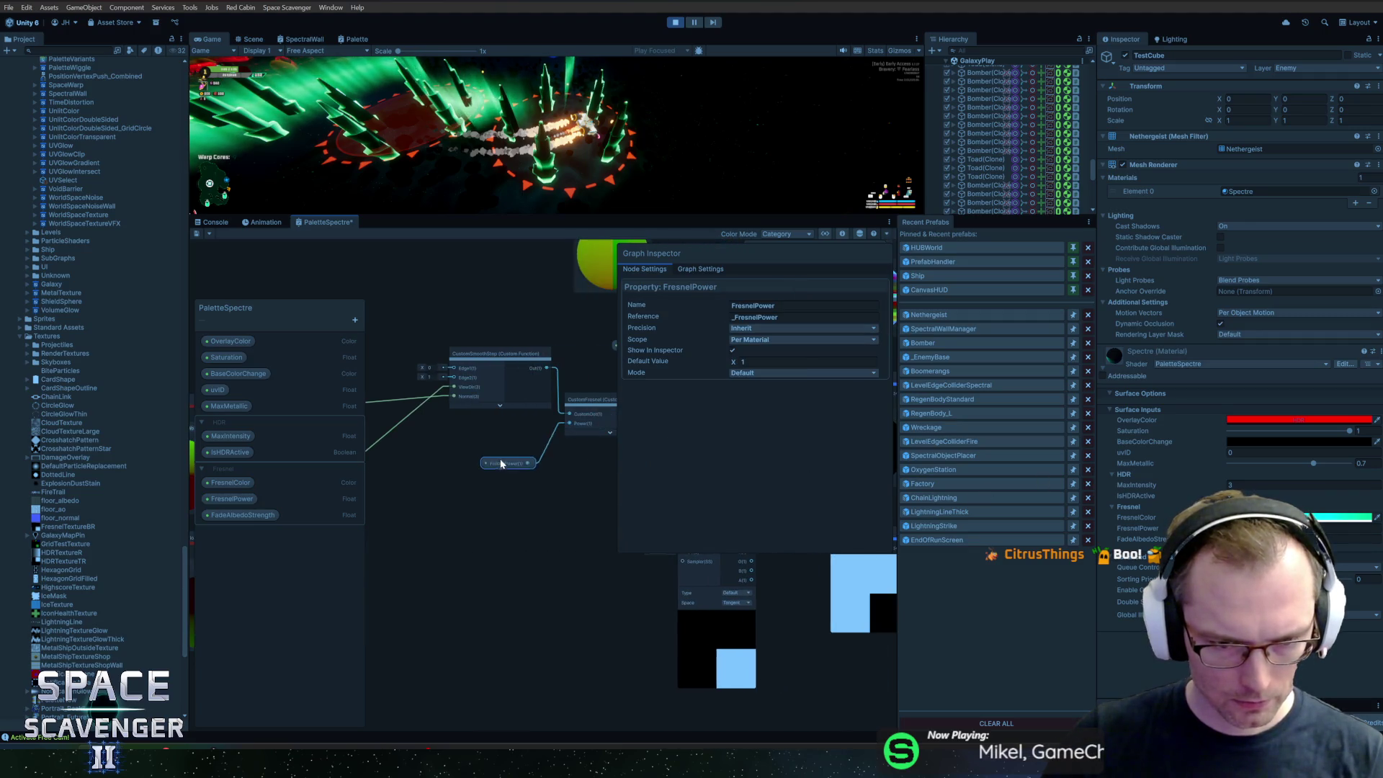
mouse_move(497, 483)
left_mouse_down()
mouse_move(478, 524)
mouse_move(486, 600)
mouse_move(484, 374)
left_mouse_up()
left_click(486, 619)
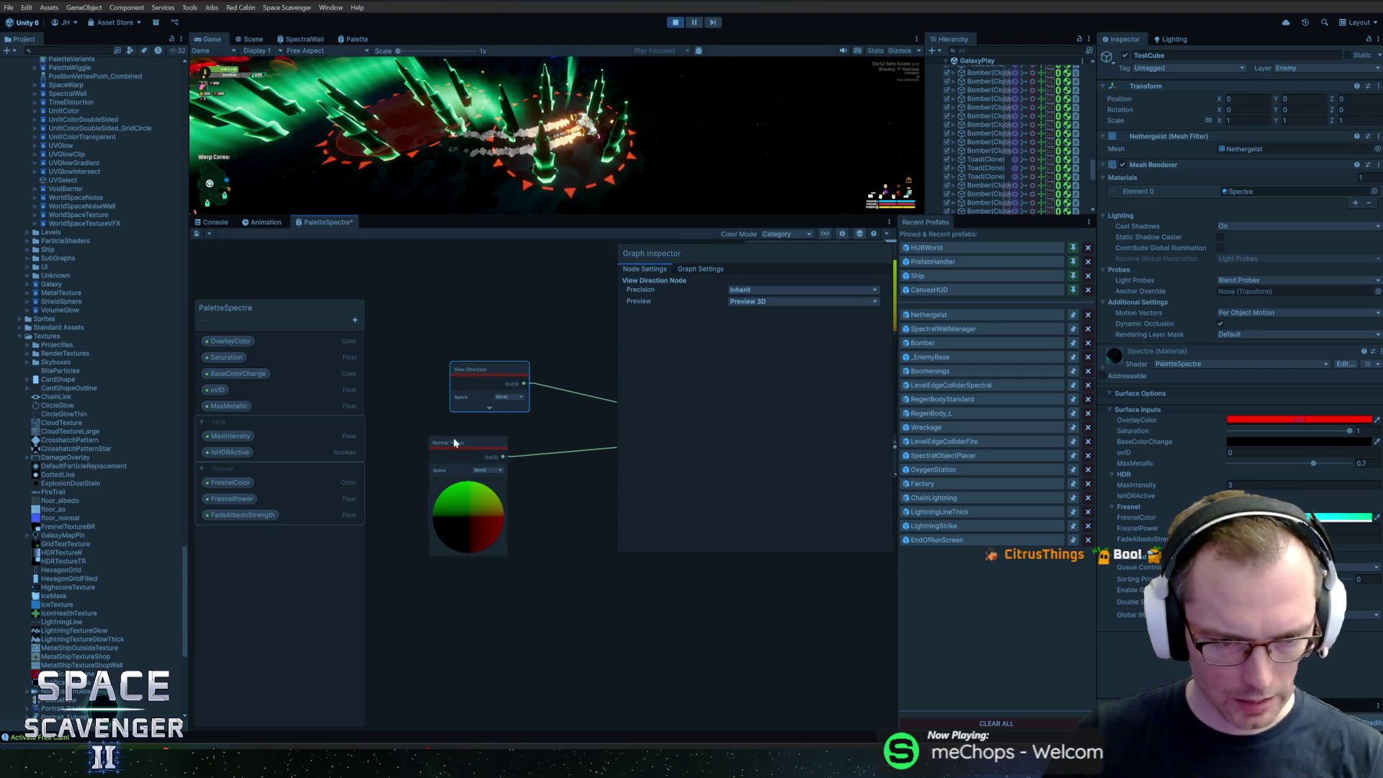
left_click(468, 479)
left_click_drag(468, 443, 490, 430)
left_click(473, 368, "shift")
mouse_move(460, 335)
left_mouse_down()
mouse_move(359, 517)
mouse_move(525, 468)
mouse_move(385, 374)
mouse_move(537, 410)
mouse_move(443, 382)
left_mouse_up()
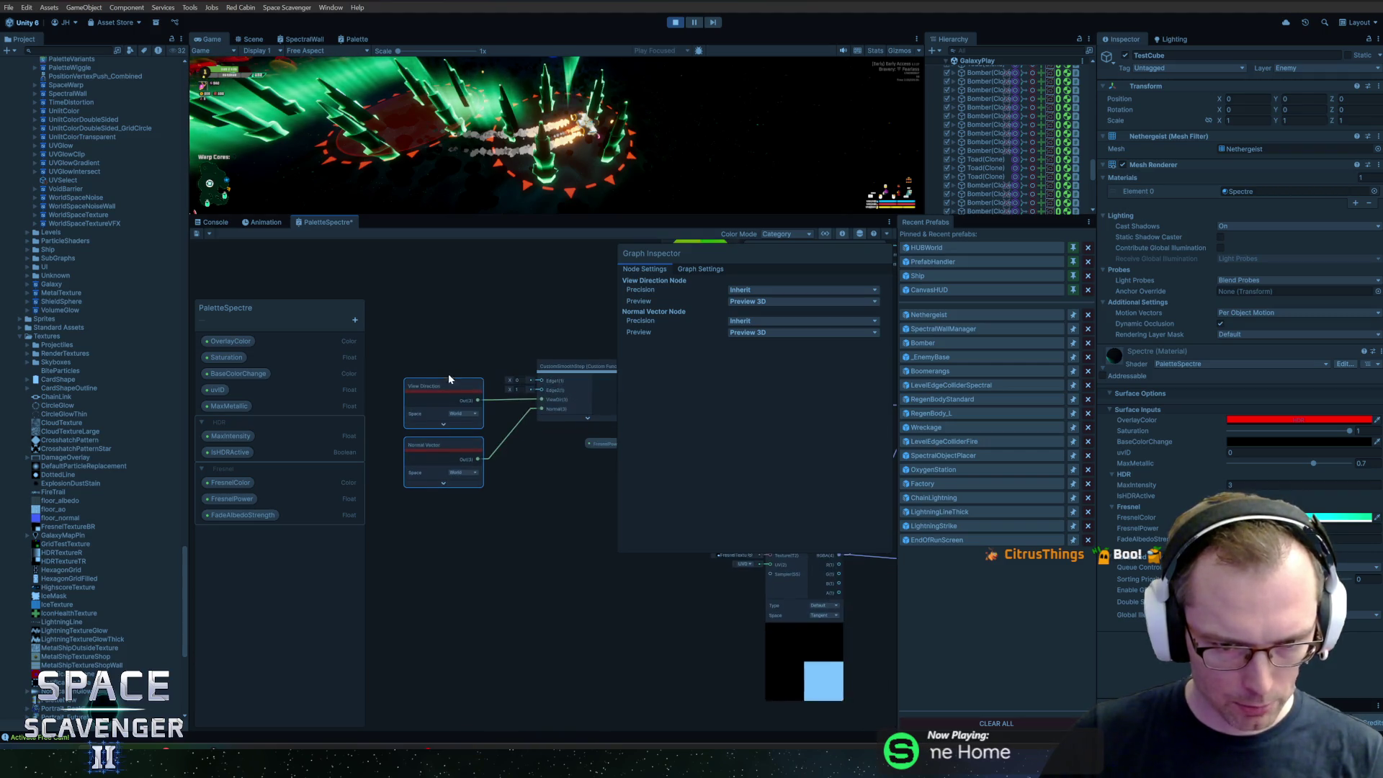
mouse_move(542, 455)
left_mouse_down()
mouse_move(378, 487)
mouse_move(571, 538)
mouse_move(554, 555)
left_mouse_up()
- Narrow the Graph Inspector and make the Game view taller
left_click_drag(618, 504, 710, 504)
mouse_move(549, 523)
left_mouse_down()
mouse_move(473, 512)
mouse_move(661, 526)
left_mouse_up()
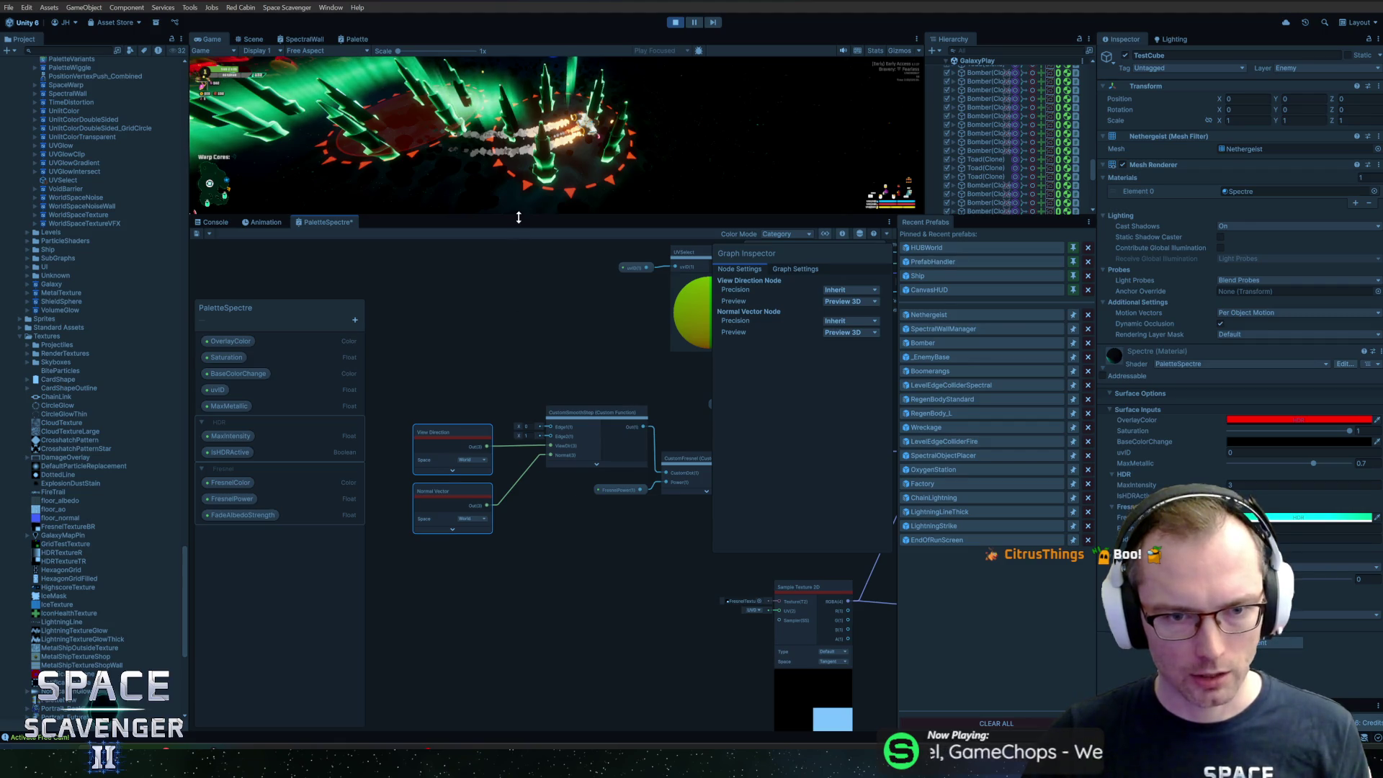
left_click_drag(519, 217, 519, 372)
mouse_move(504, 504)
left_mouse_down()
mouse_move(448, 417)
mouse_move(356, 370)
left_mouse_up()
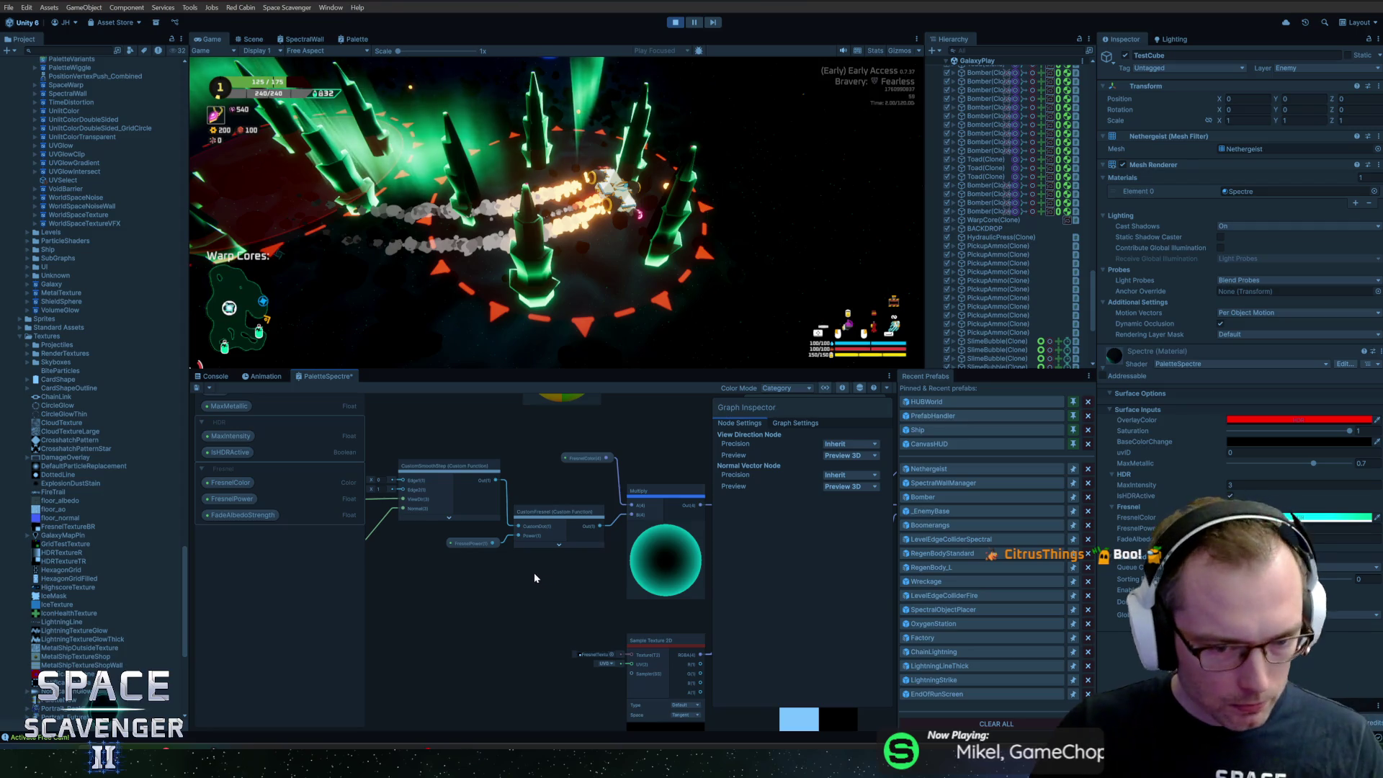
scroll(538, 593, "up", 4)
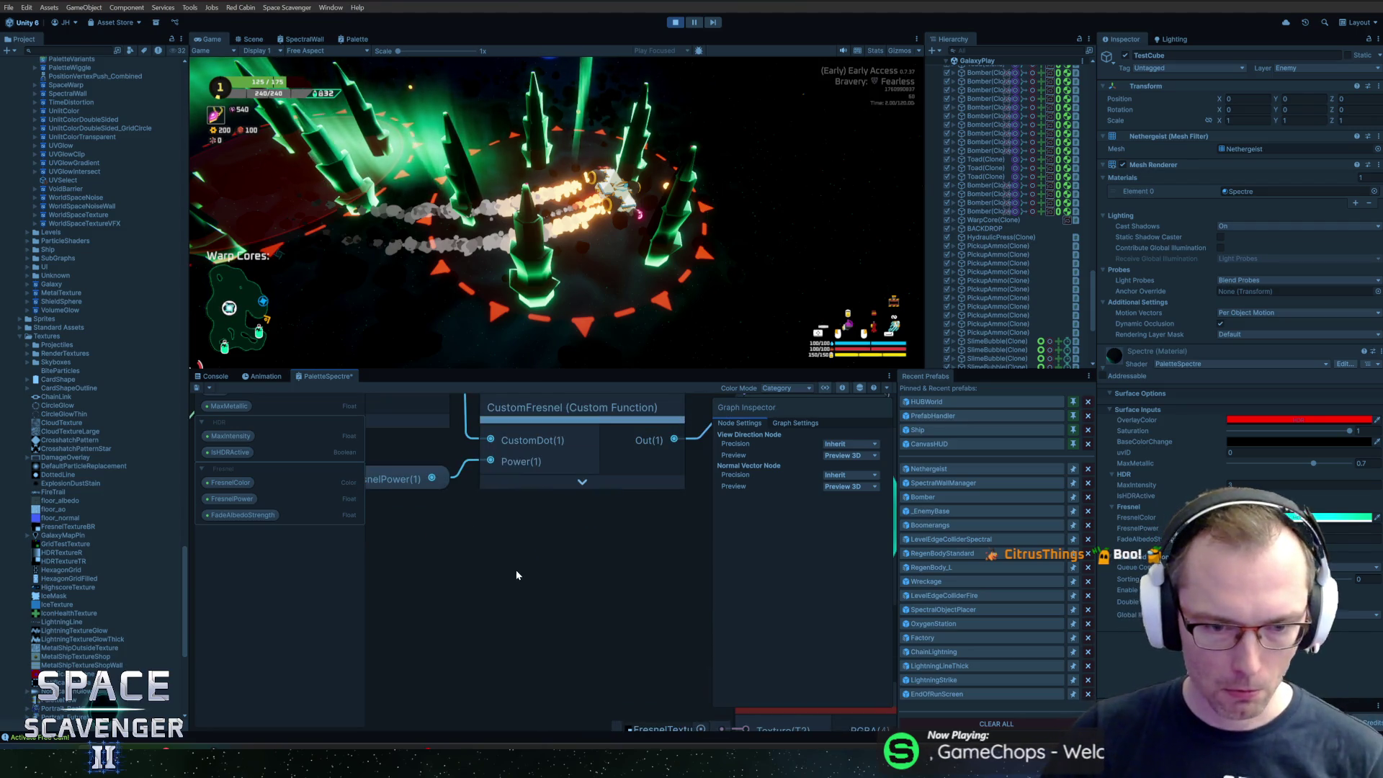
scroll(516, 575, "down", 4)
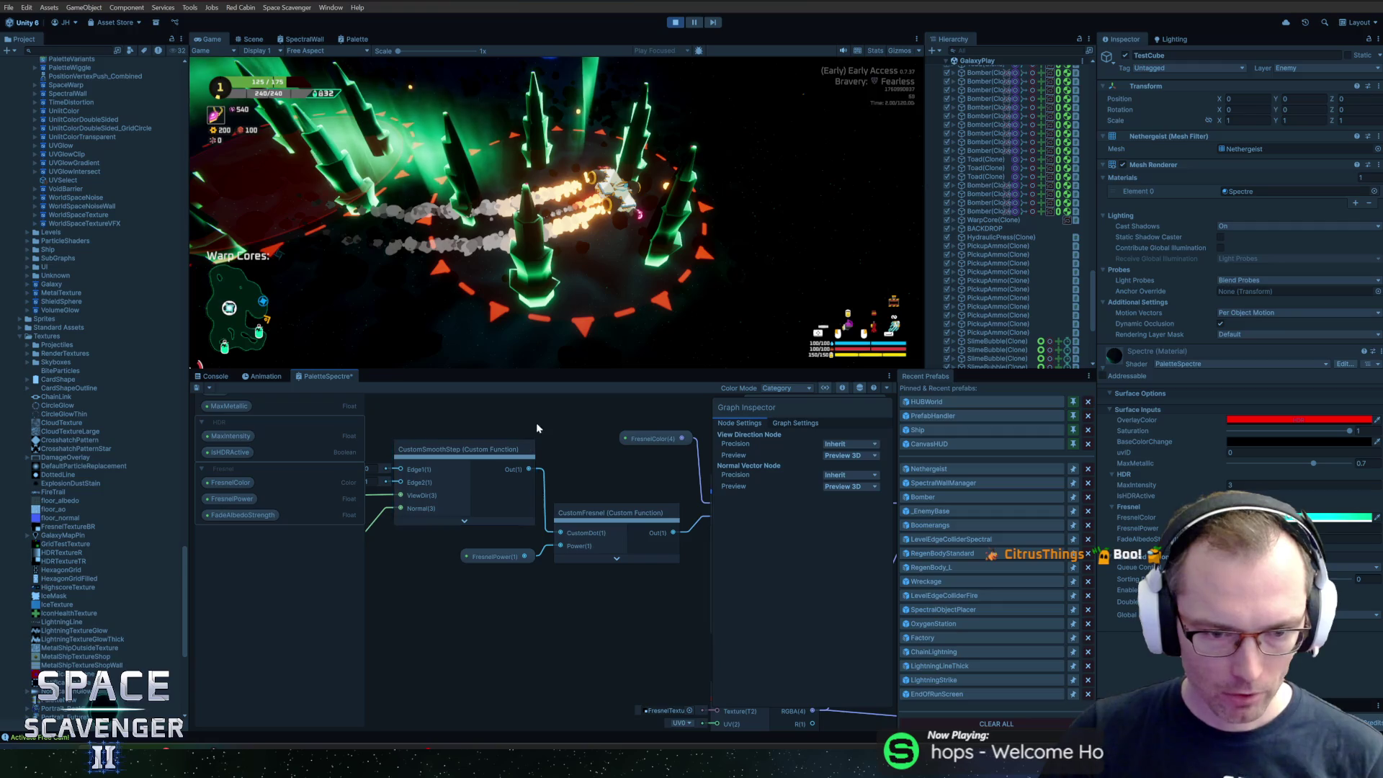
left_click(610, 513)
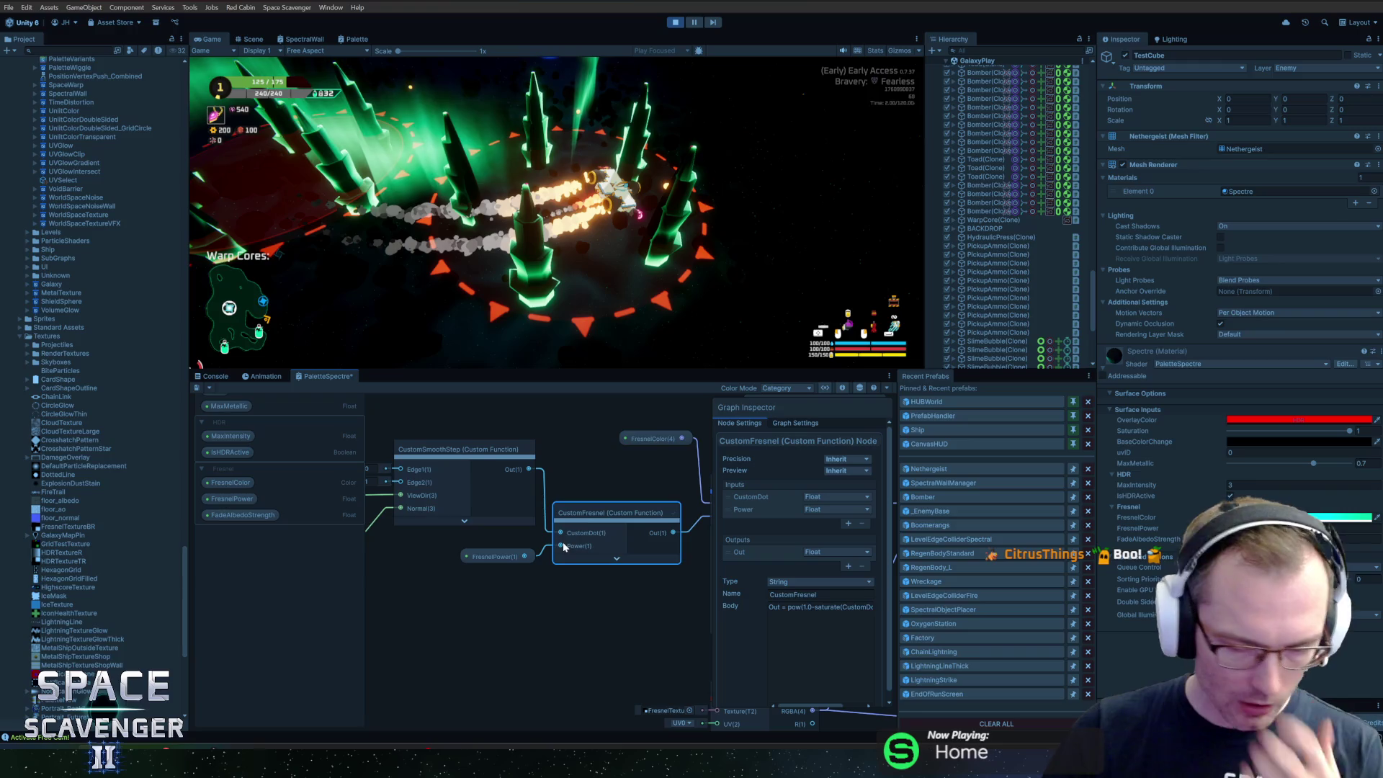
left_click_drag(619, 606, 564, 603)
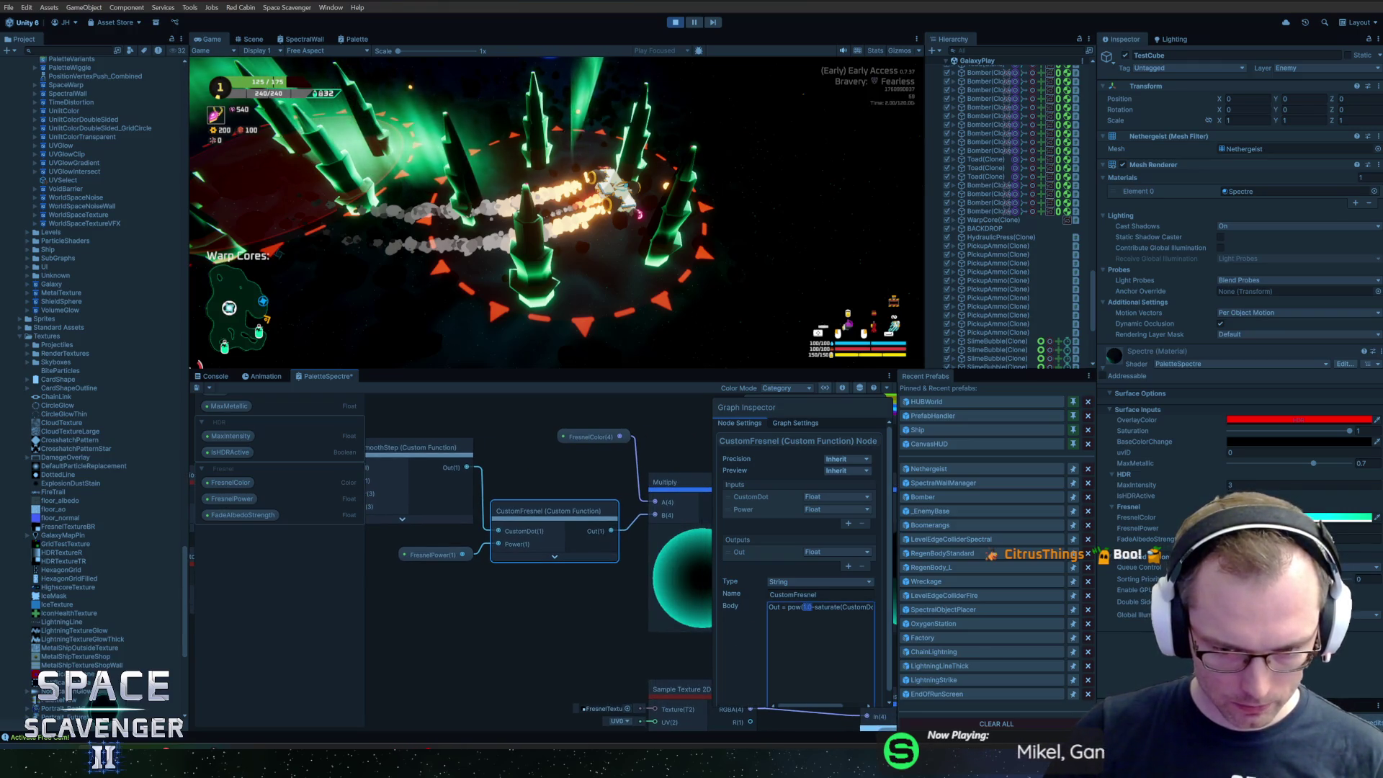
left_click(555, 608)
scroll(486, 599, "down", 2)
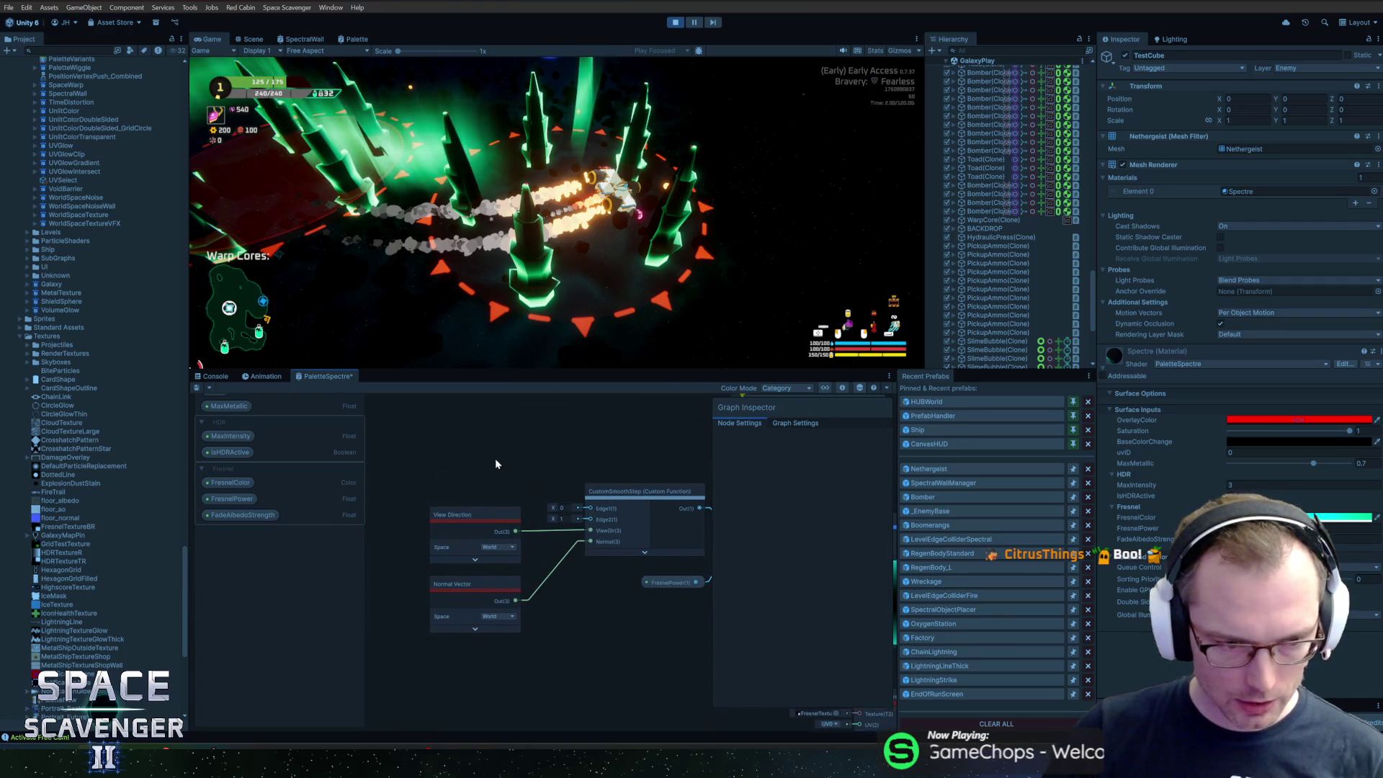
left_click(308, 476)
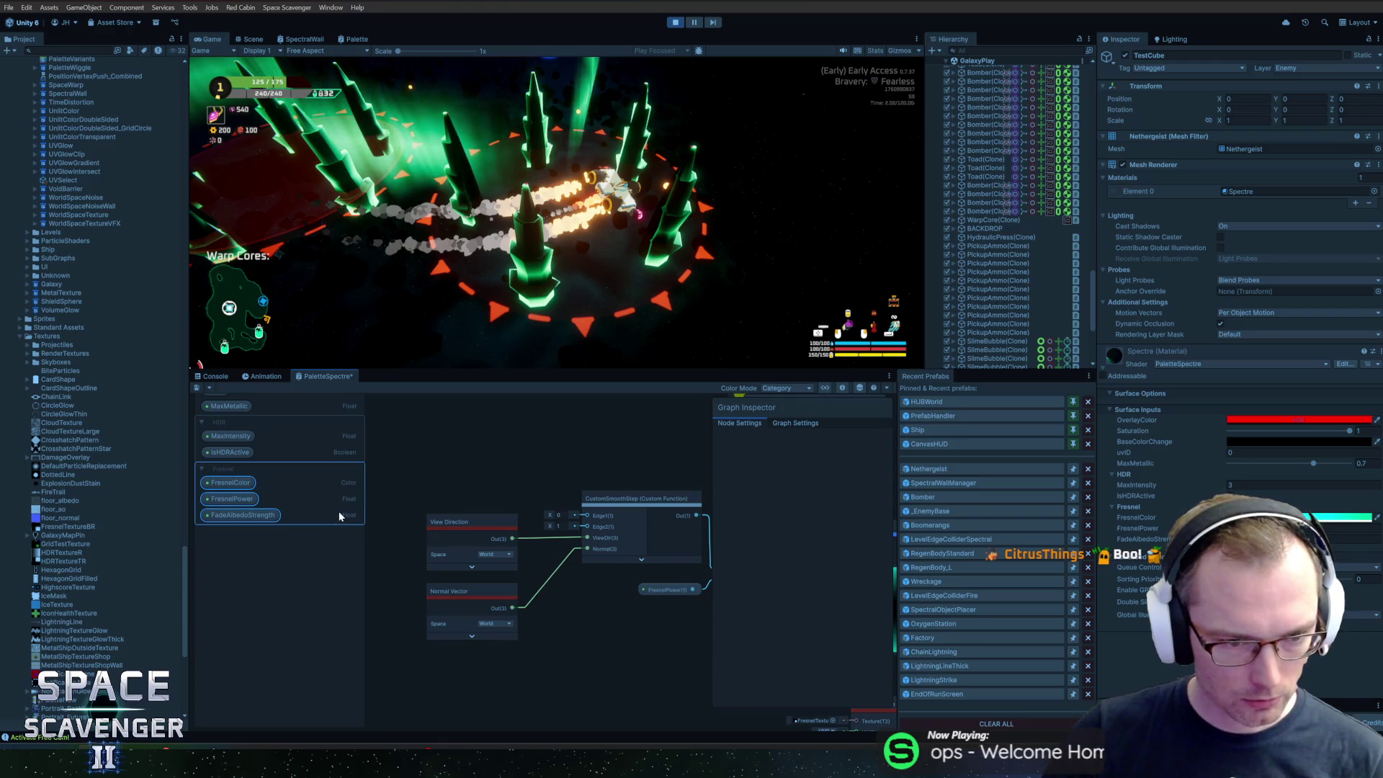
scroll(338, 634, "up", 3)
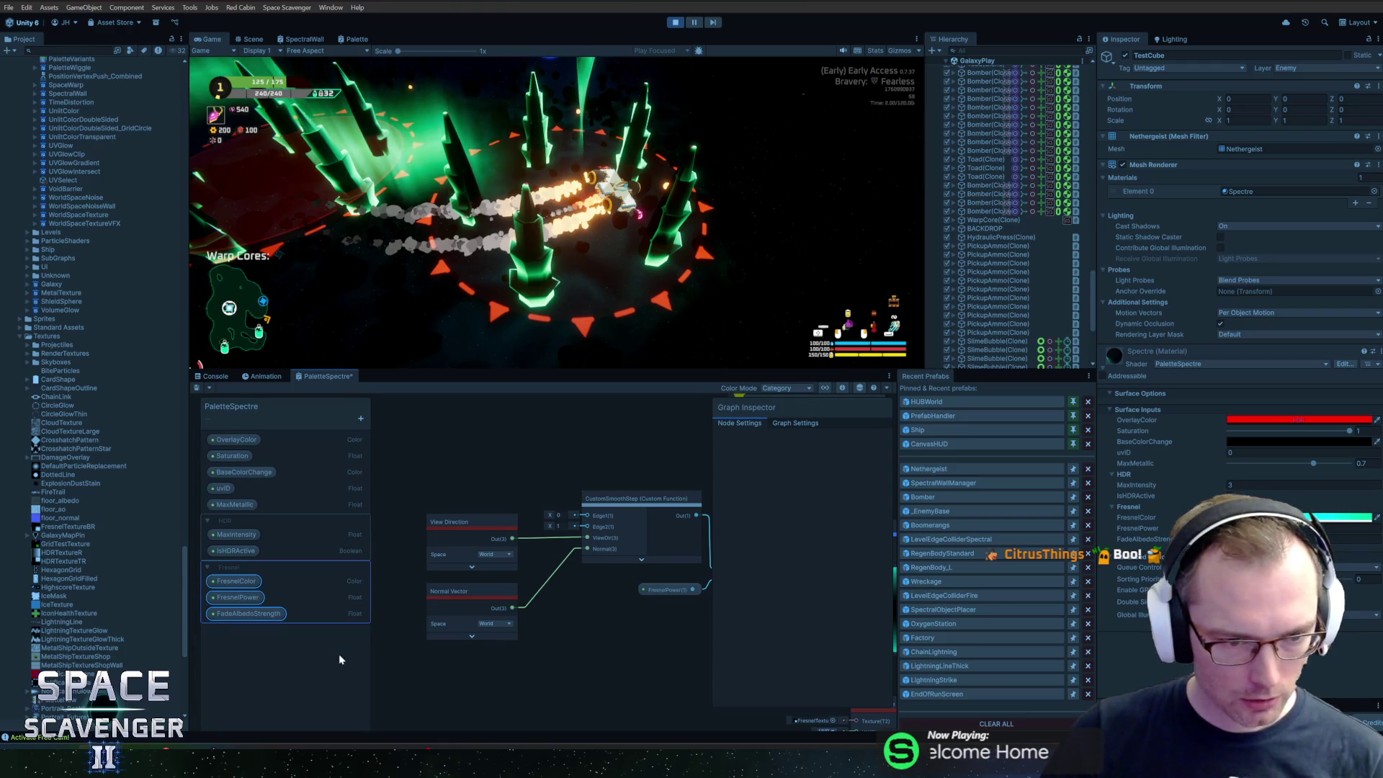
- Add two Float properties, FresnelEdge0 and FresnelEdge1, to the Blackboard
left_click(360, 418)
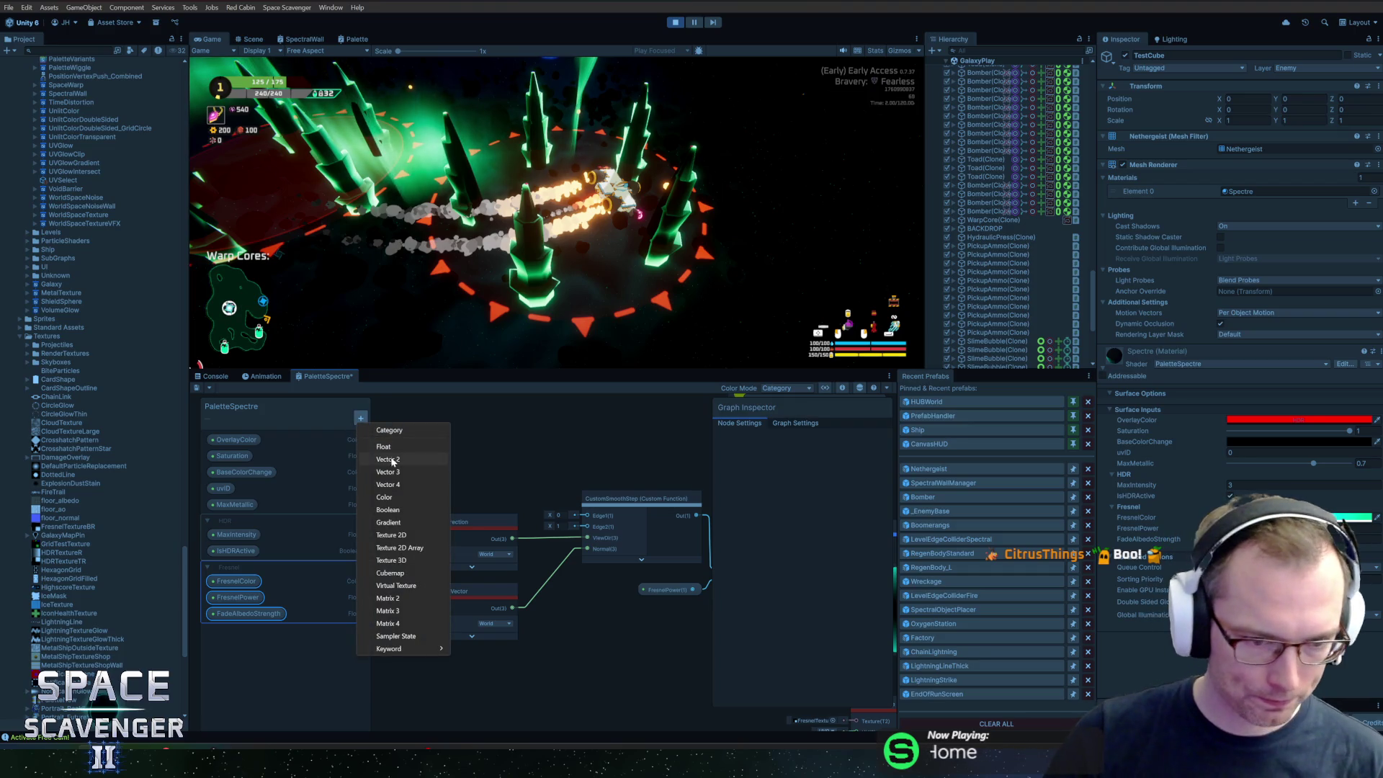
left_click(383, 447)
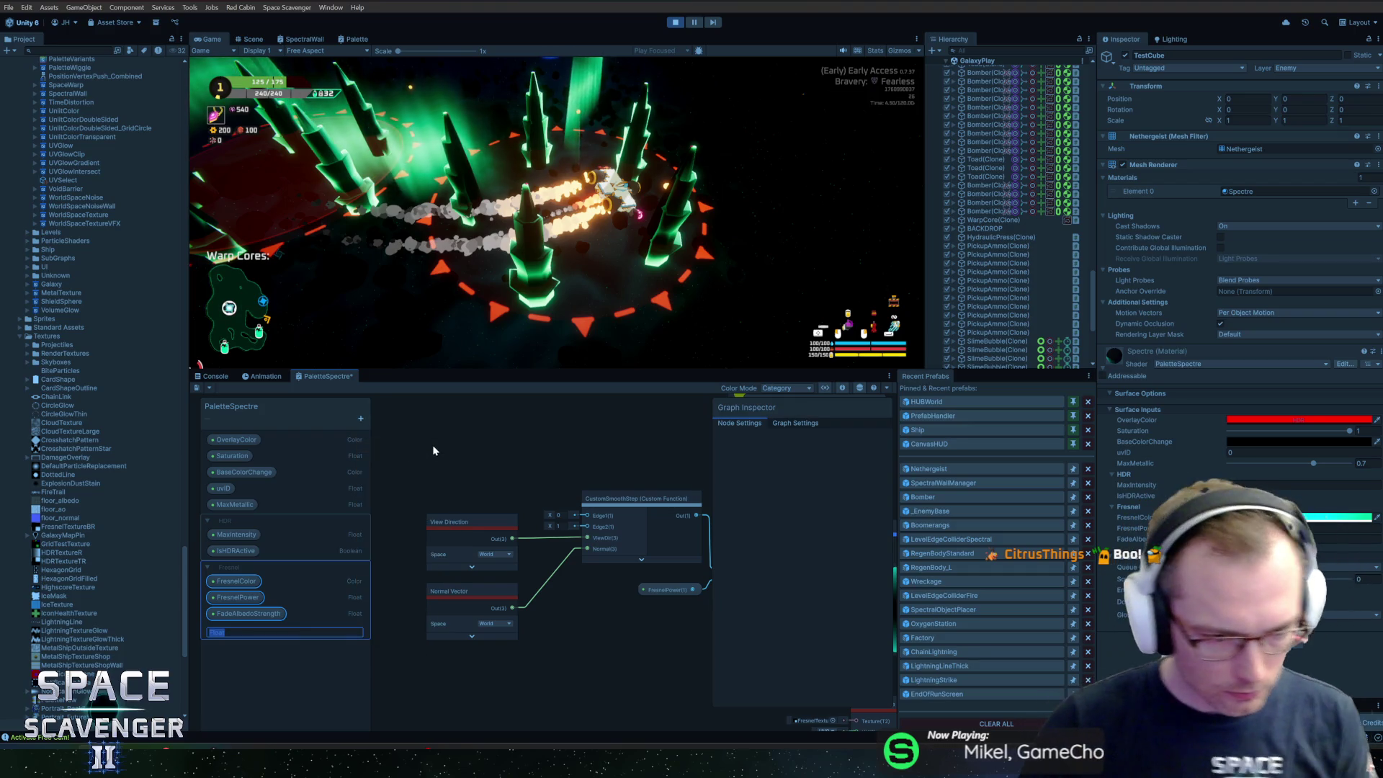
type("resn")
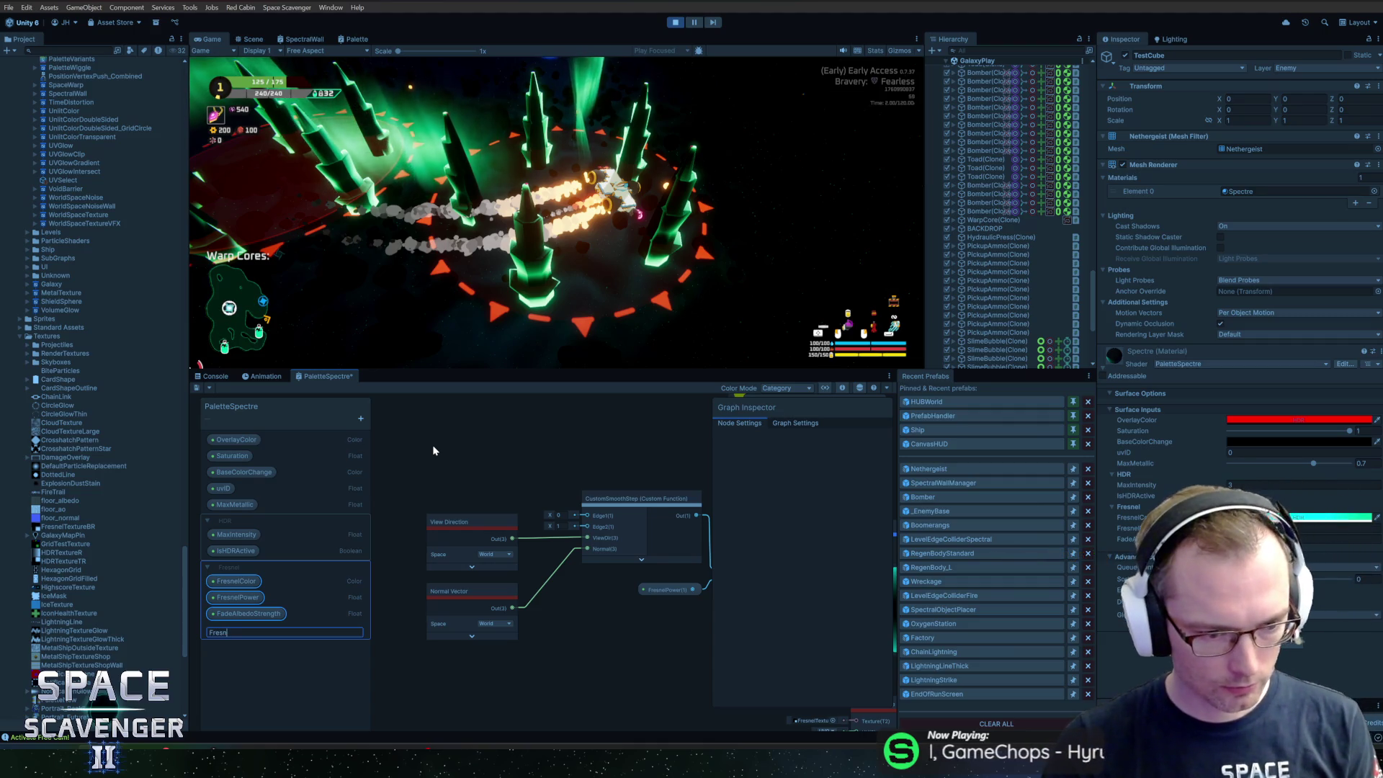
type("elEdge0")
key("Return")
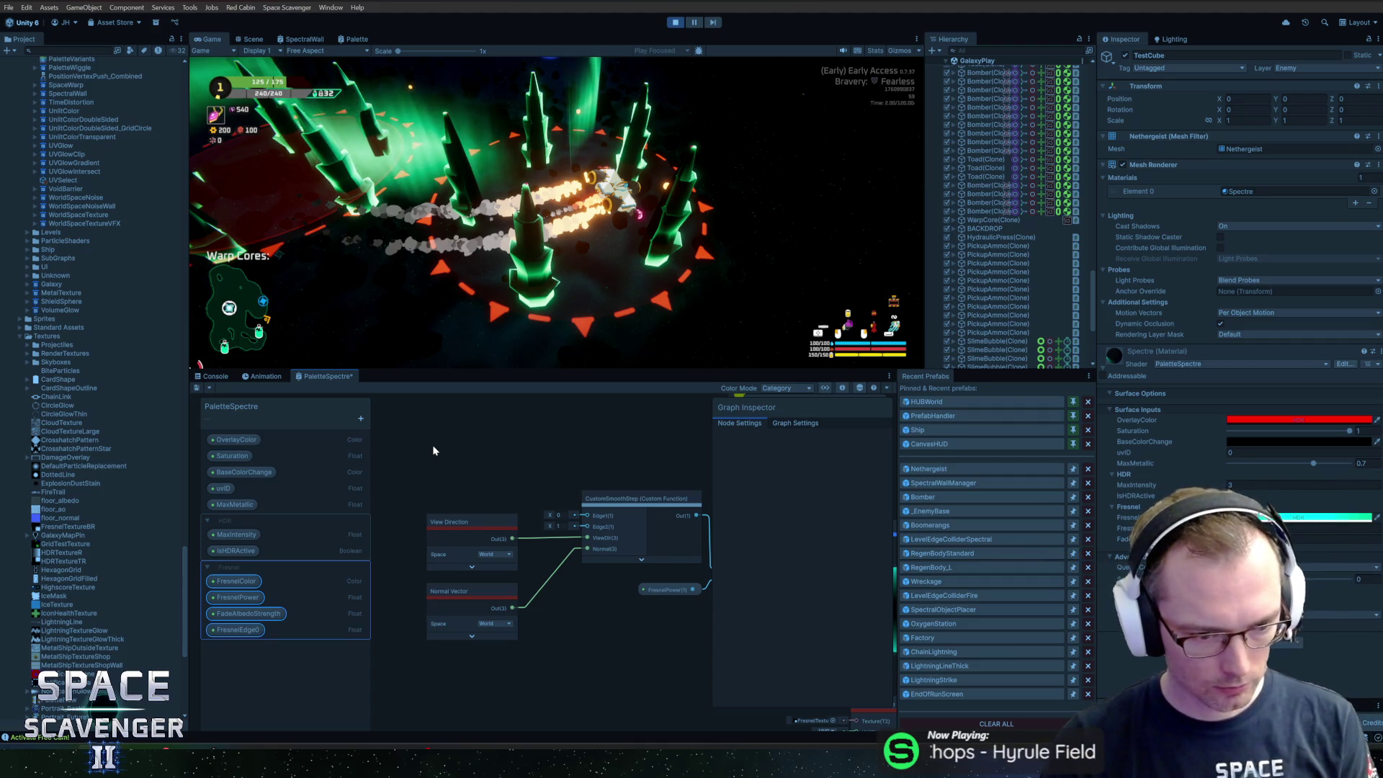
left_click(360, 419)
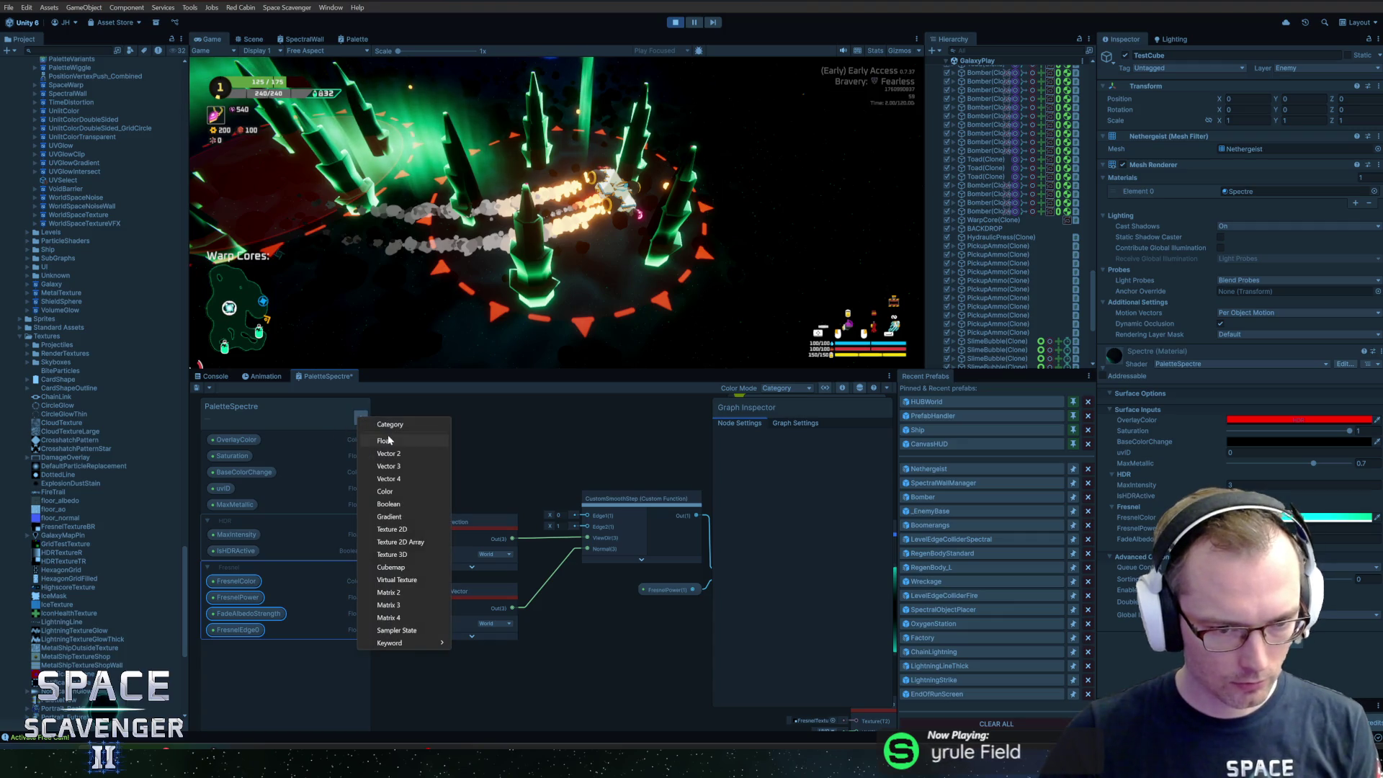
left_click(388, 440)
type("FresnelE")
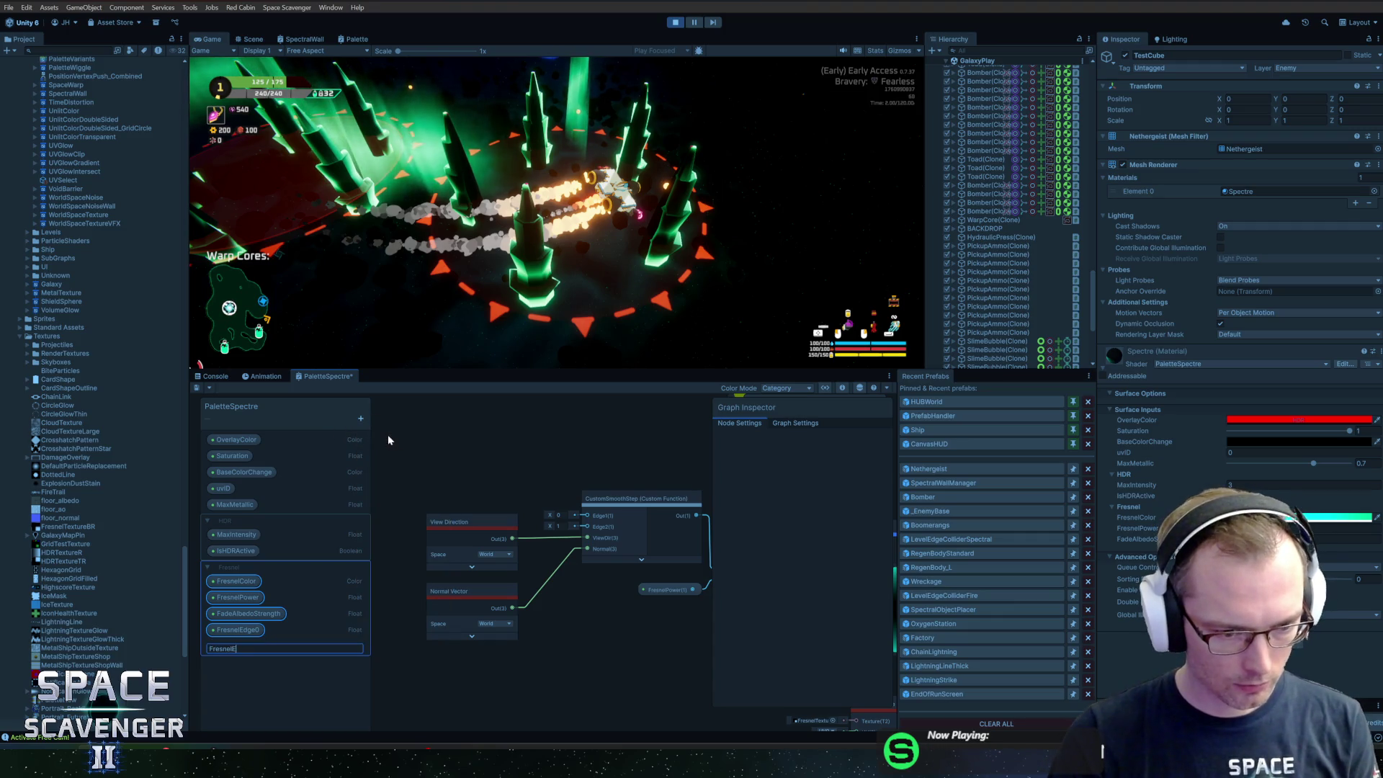
type("dge1")
key("Return")
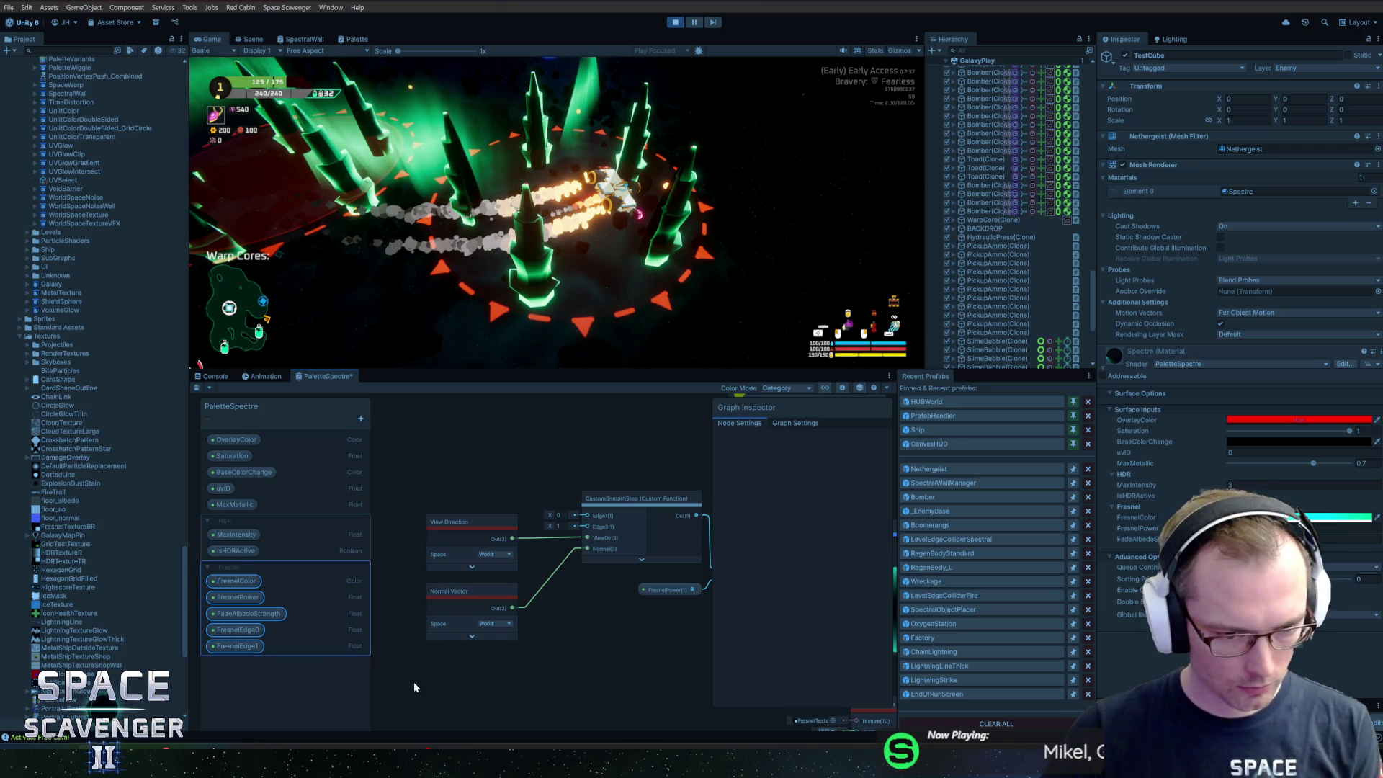
- Place both properties on the canvas, wire FresnelEdge0 to Edge1 and FresnelEdge1 to Edge2, and save
mouse_move(252, 643)
left_mouse_down()
mouse_move(504, 441)
mouse_move(496, 416)
left_mouse_up()
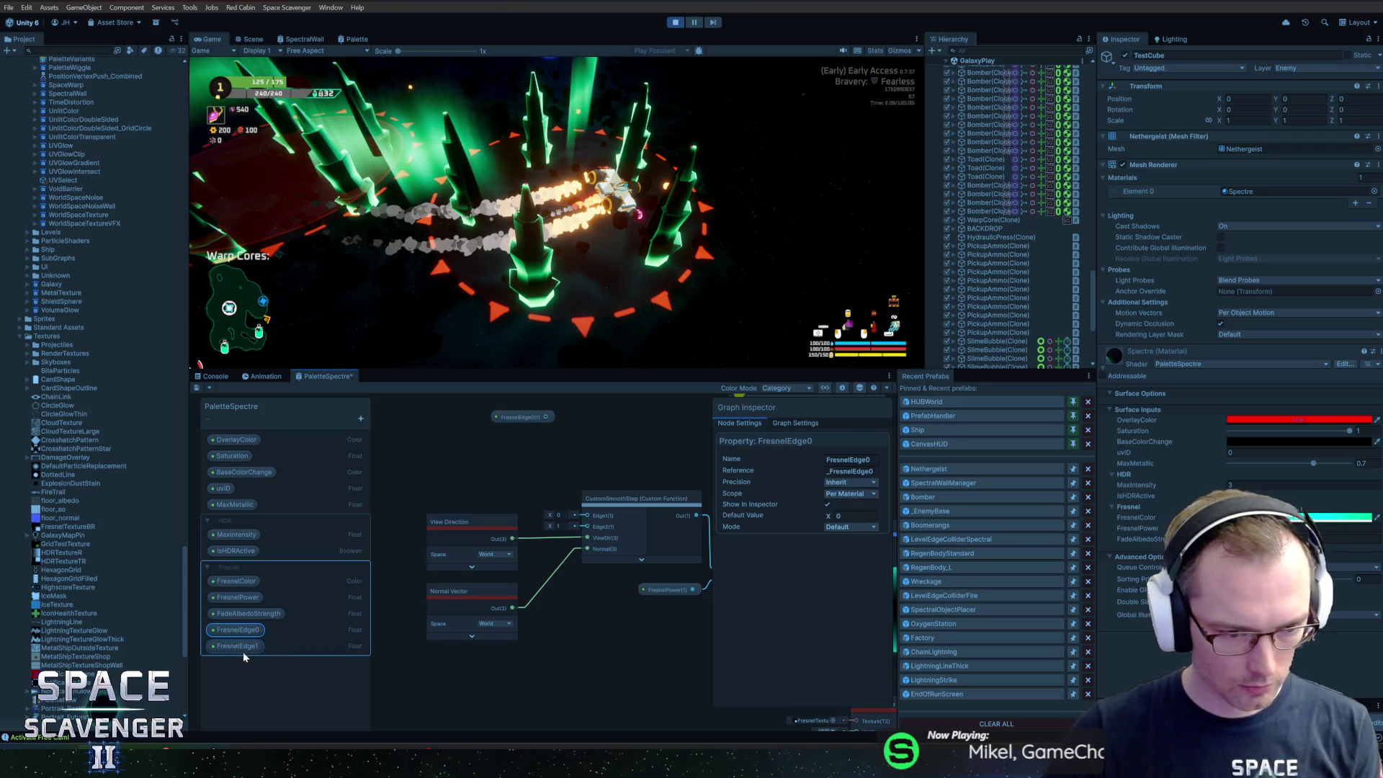
left_click_drag(479, 487, 479, 487)
mouse_move(529, 418)
left_mouse_down()
mouse_move(513, 477)
mouse_move(650, 570)
left_mouse_up()
scroll(531, 487, "up", 3)
left_click_drag(518, 535, 575, 555)
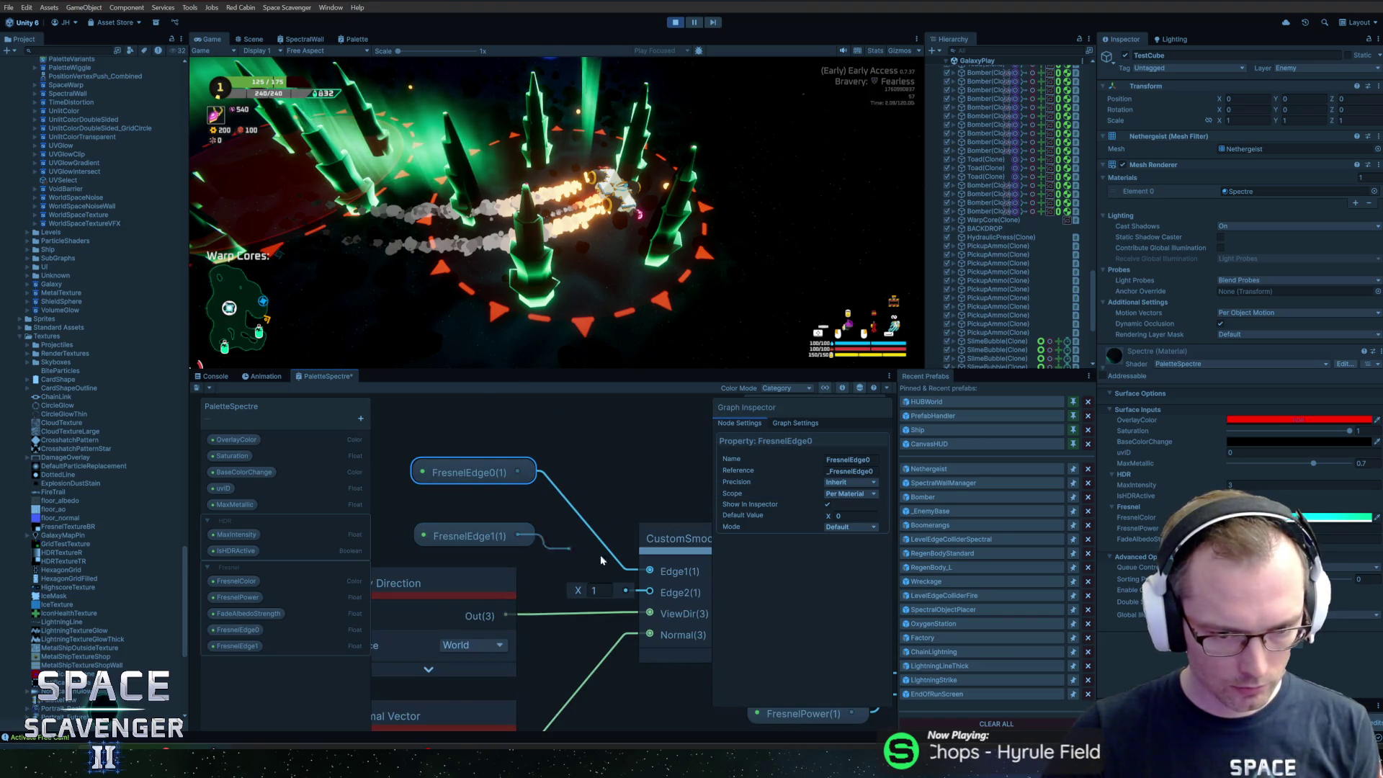
left_click_drag(664, 598, 650, 592)
left_click_drag(457, 542, 439, 554)
left_click_drag(468, 472, 449, 510)
left_click_drag(695, 558, 595, 543)
left_click(595, 543)
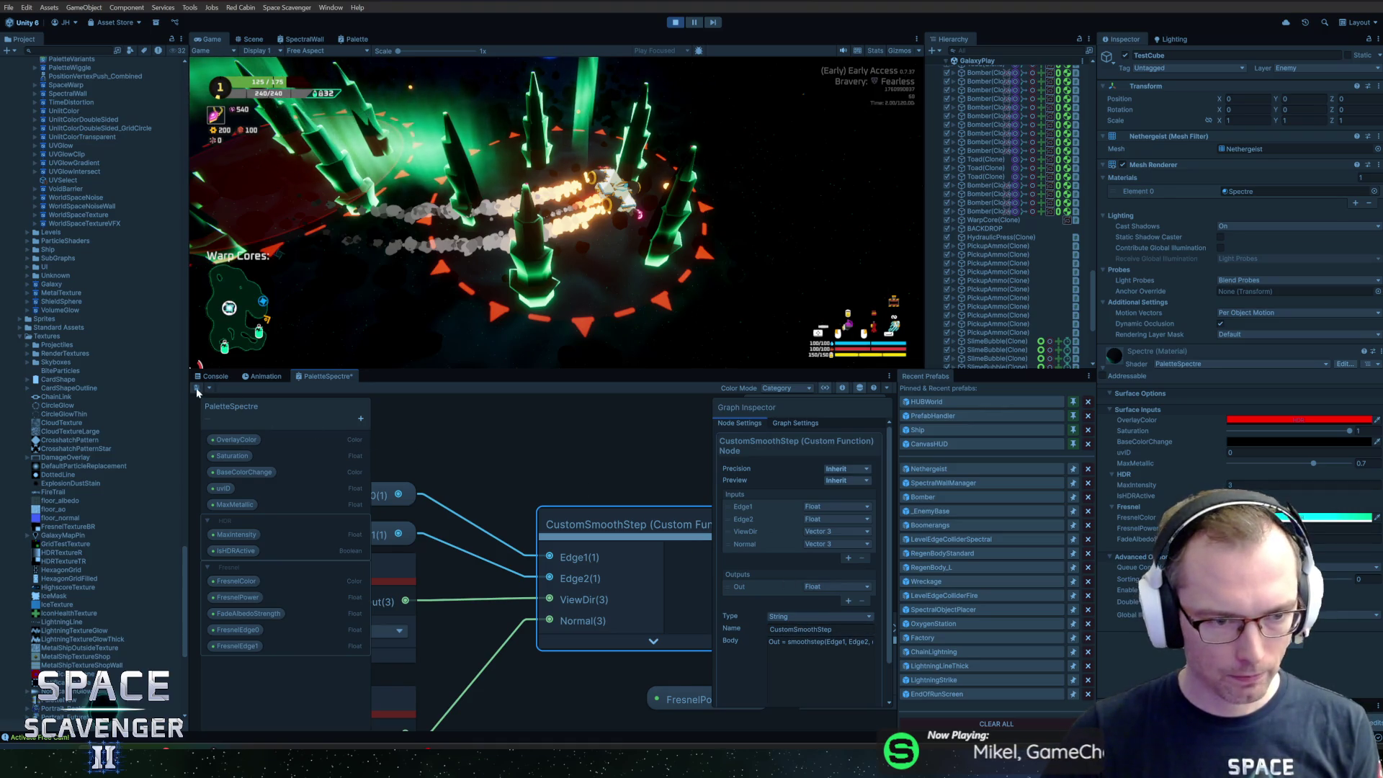
left_click(196, 389)
- Rename the FresnelEdge0 property in the Blackboard
left_click(237, 630)
double_click(267, 631)
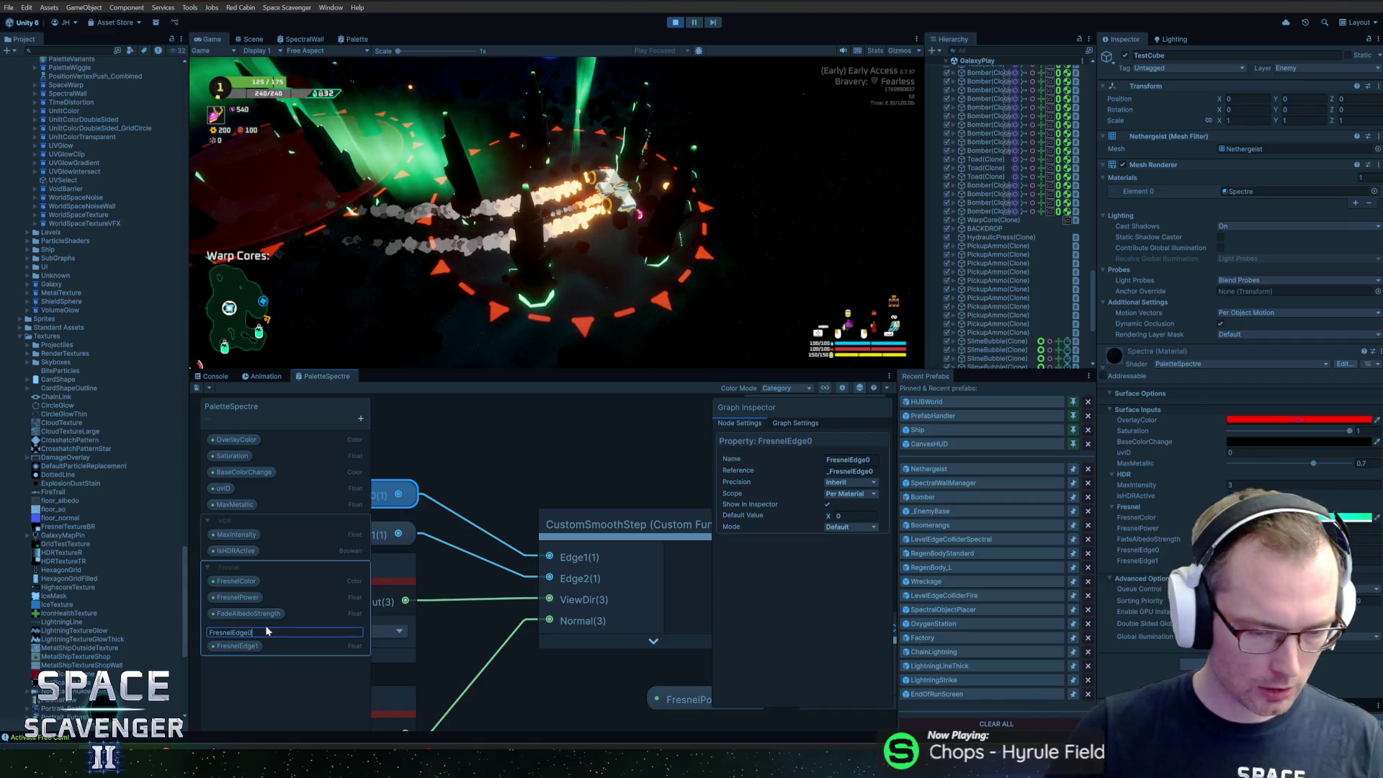
left_click(466, 573)
- Add a Smoothstep node from the node search, then delete it again
scroll(561, 492, "down", 4)
right_click(590, 448)
left_click(594, 453)
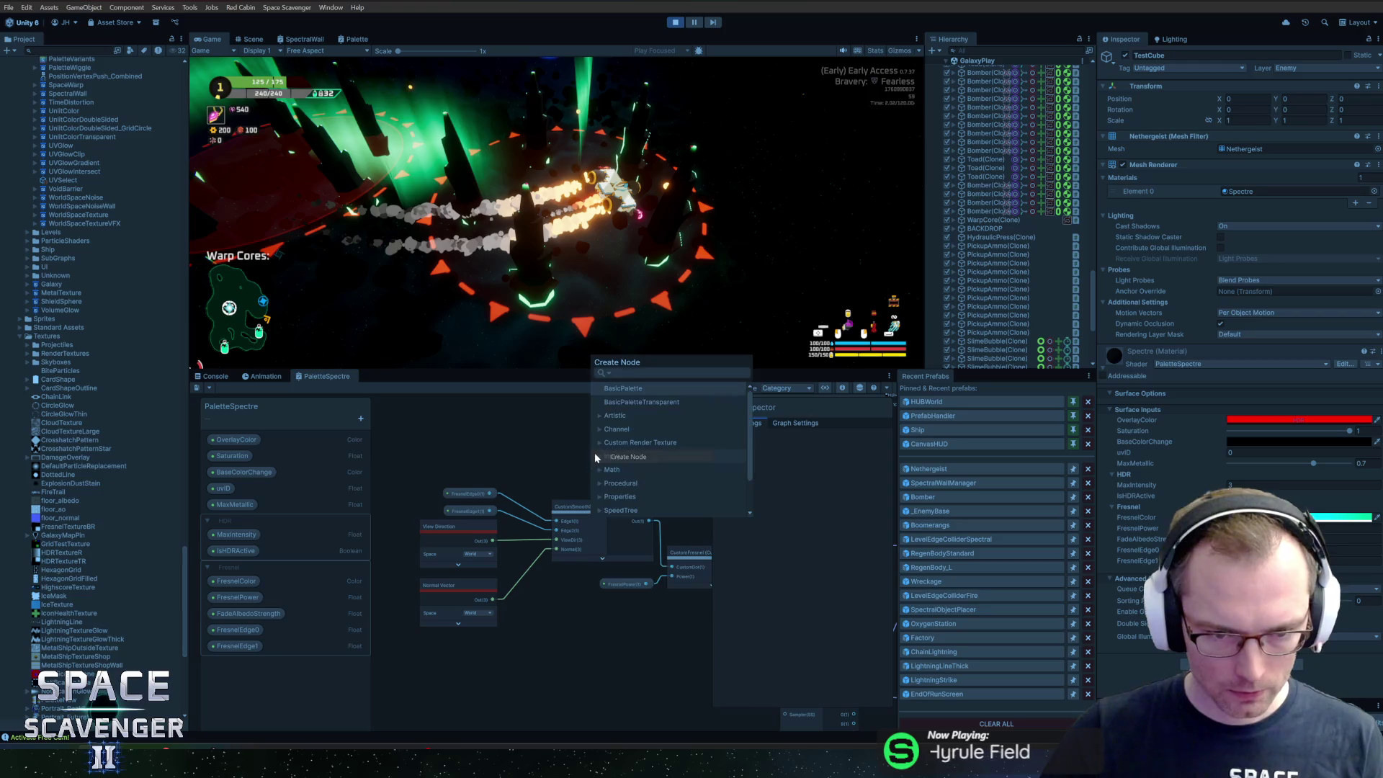
type("smoothstep")
key("Return")
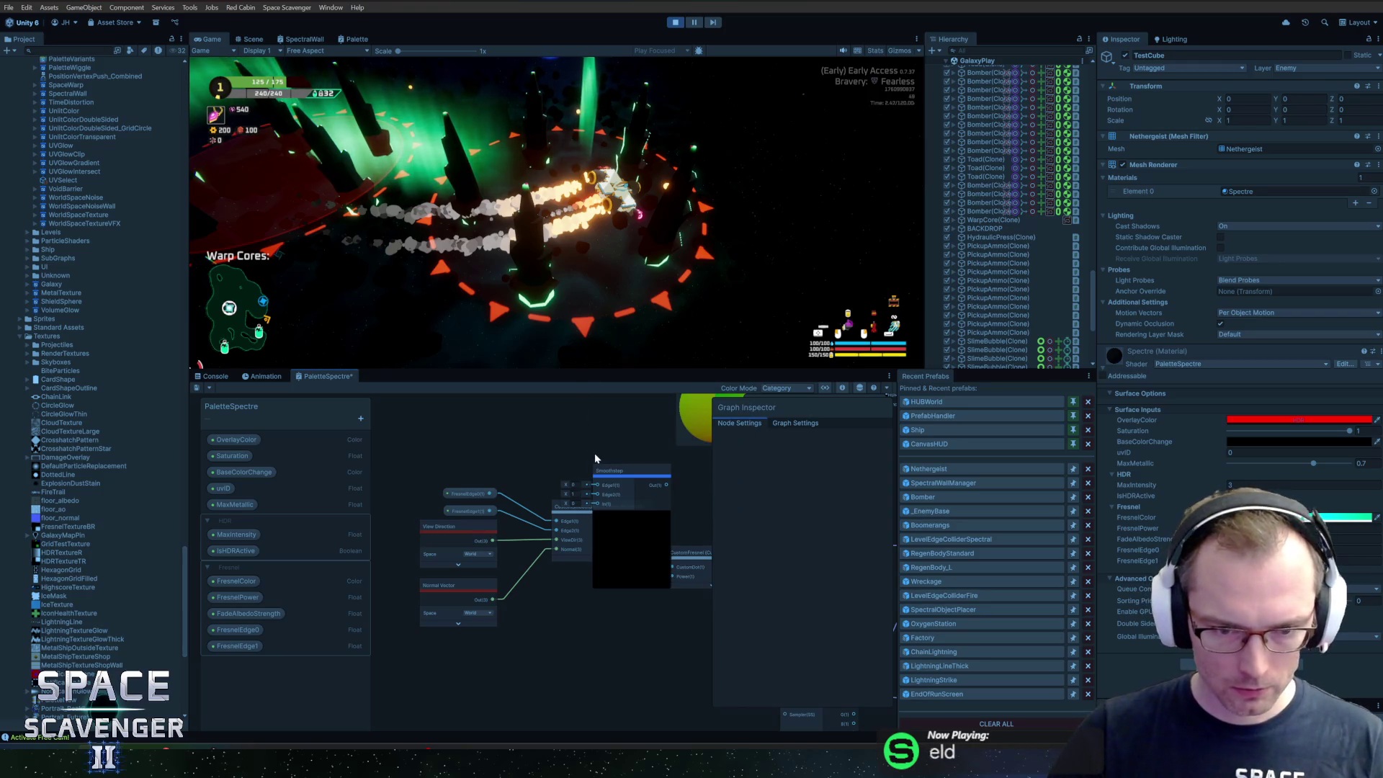
key("Delete")
scroll(584, 461, "up", 3)
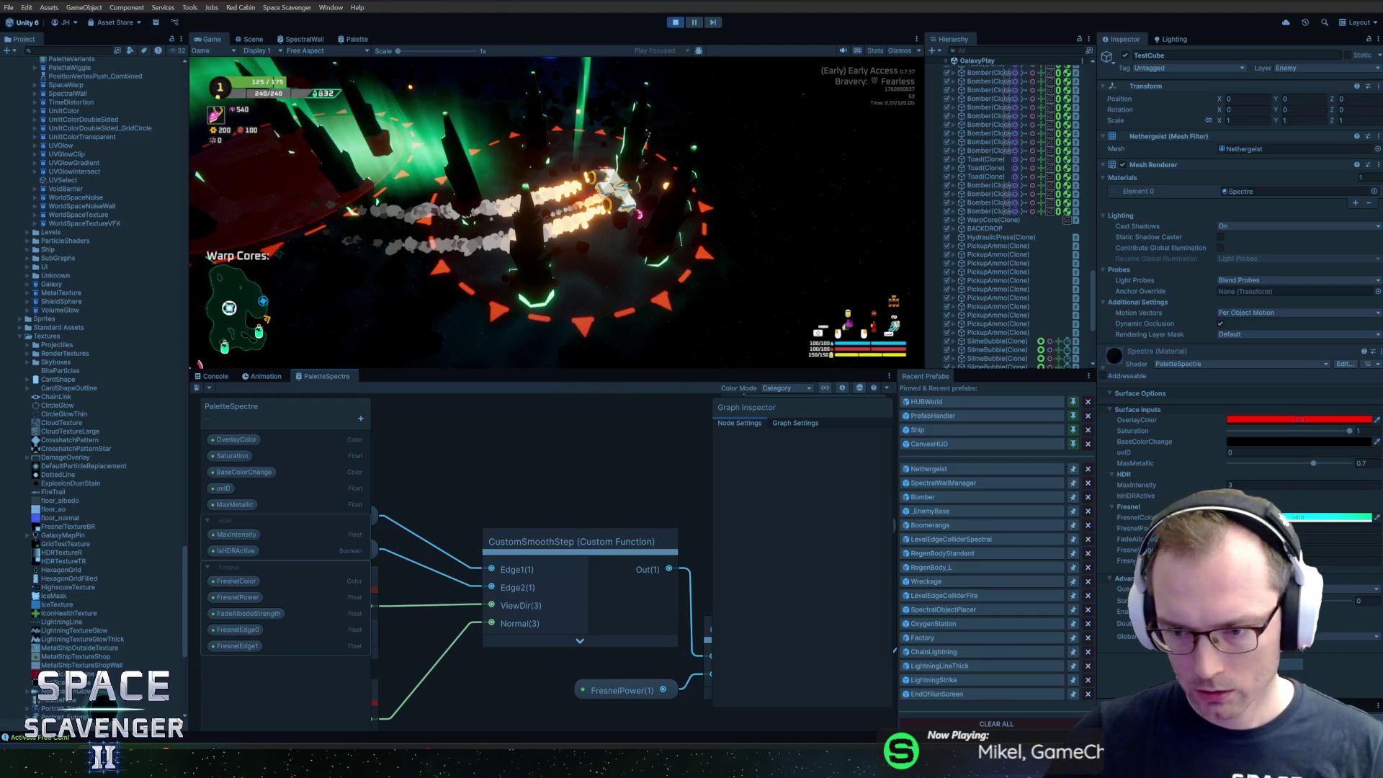
left_click(1347, 560)
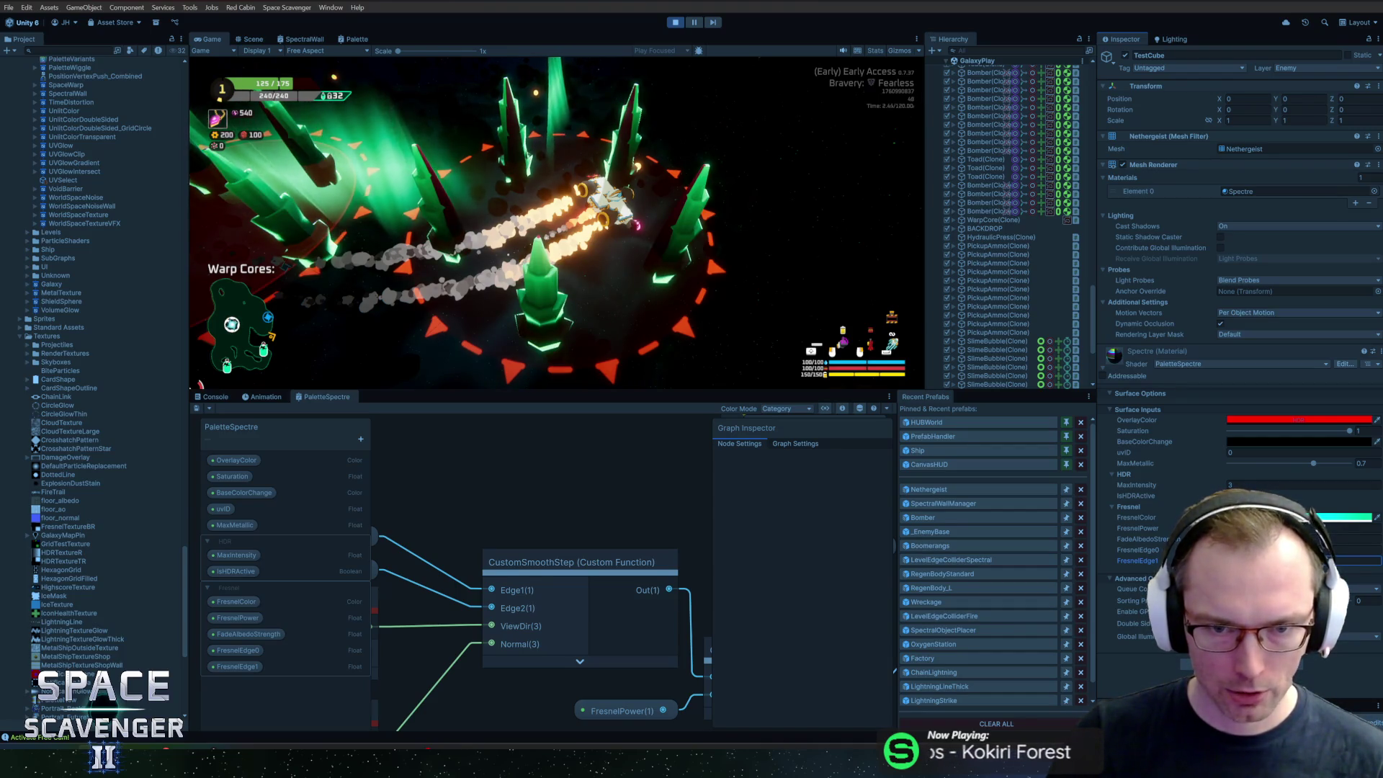
- Adjust the Spectre material's FresnelEdge0 value and raise FresnelPower for a stronger crystal rim
left_click(1346, 539)
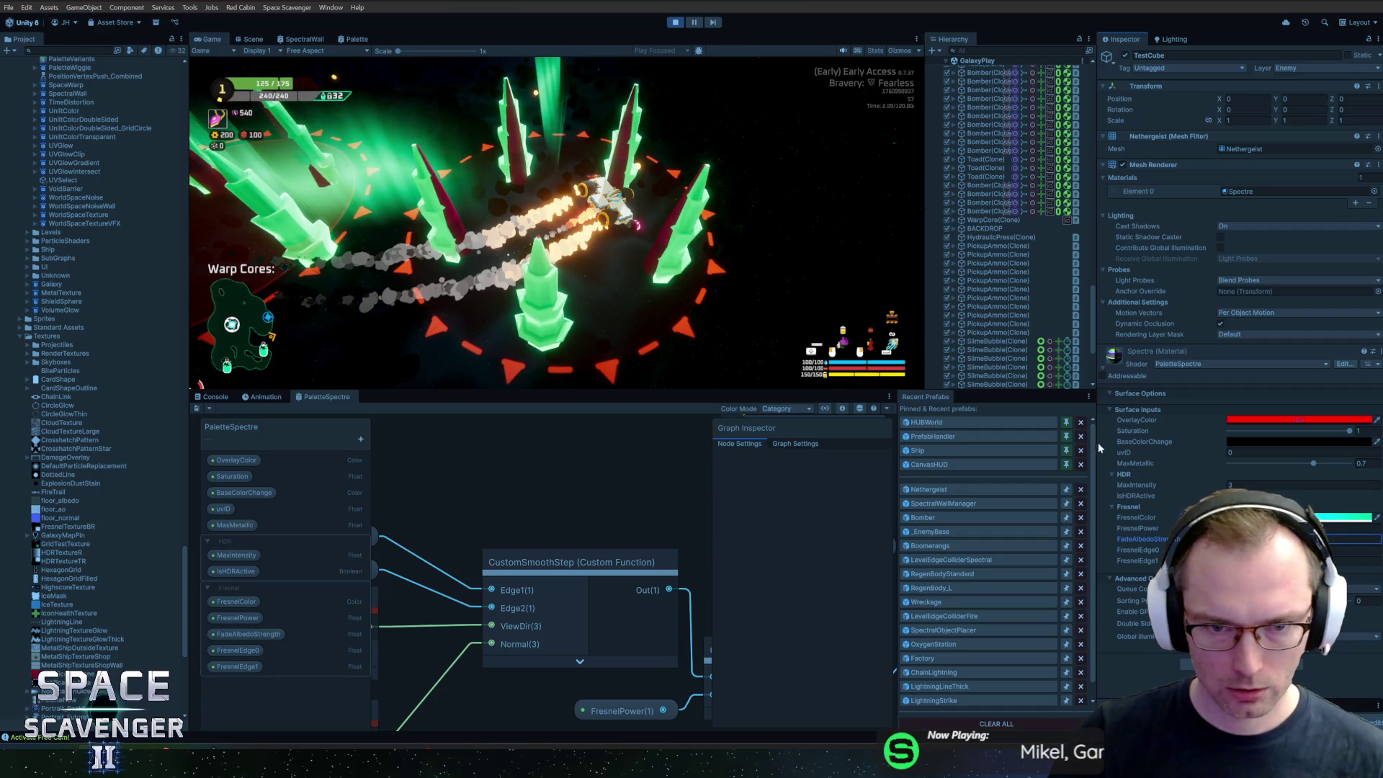
left_click(1347, 550)
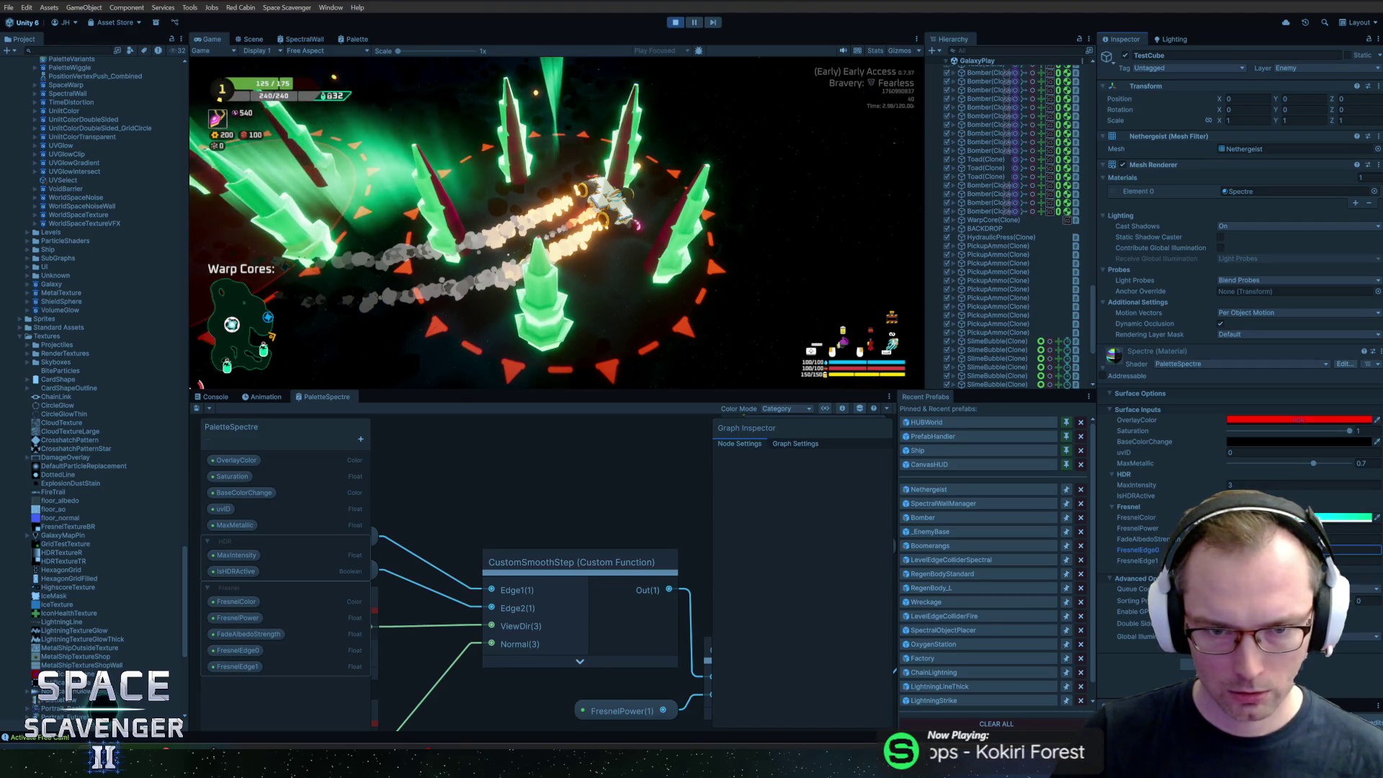
left_click(1347, 560)
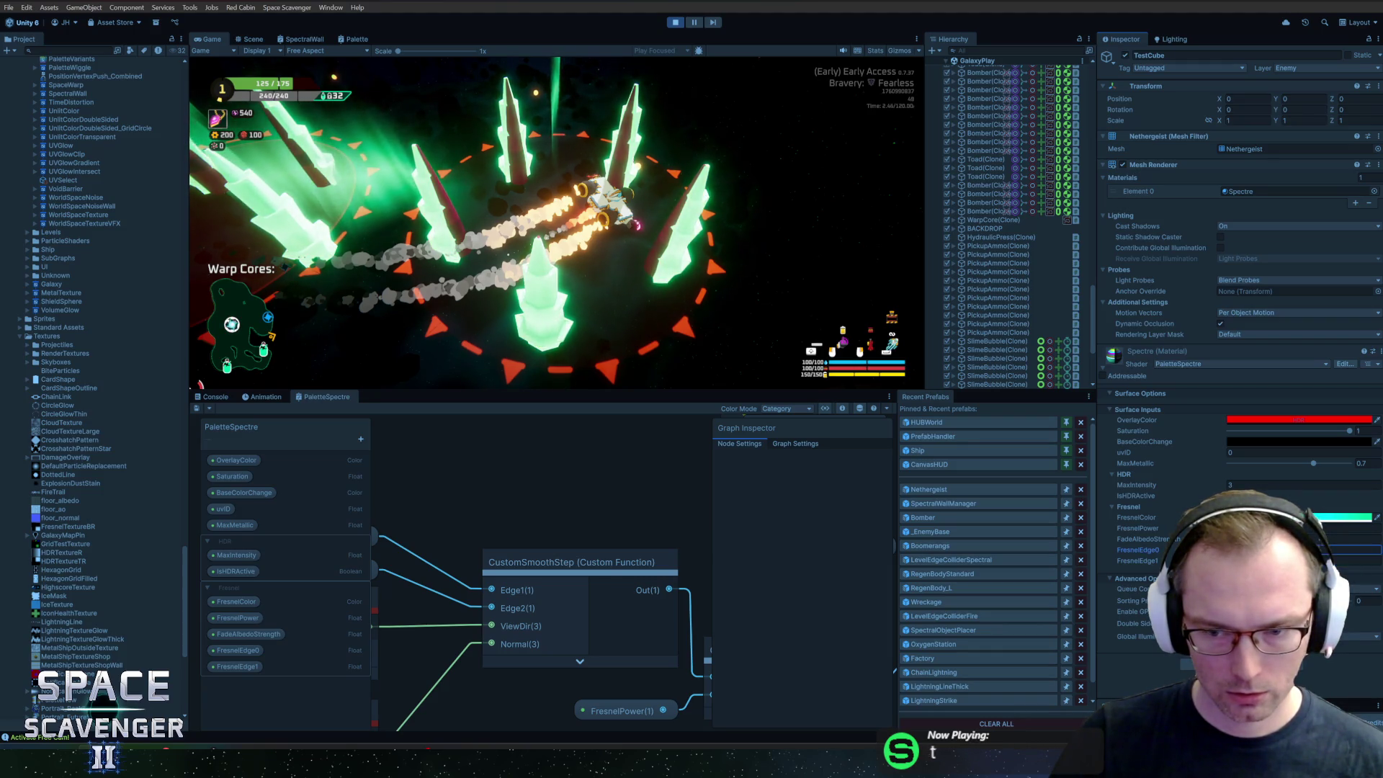
left_click(1147, 551)
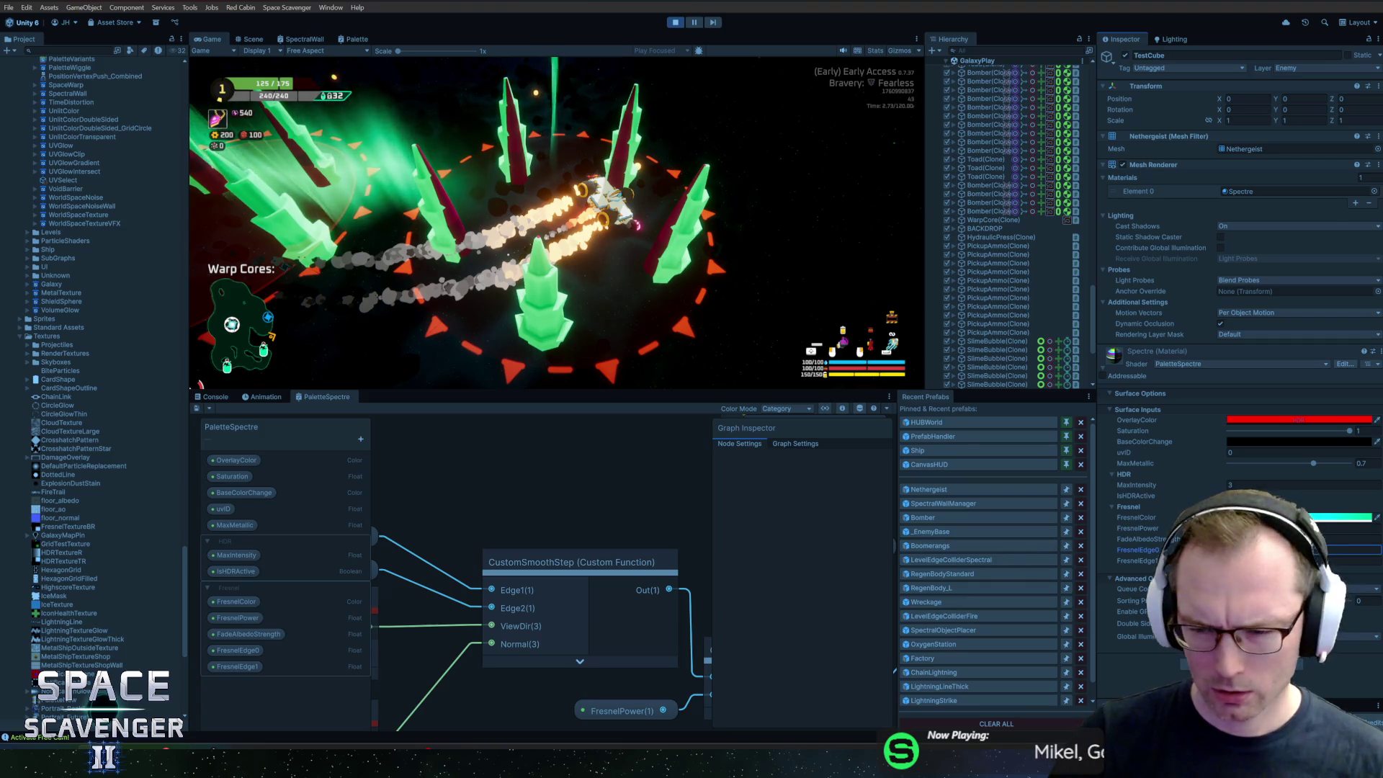
key("Tab")
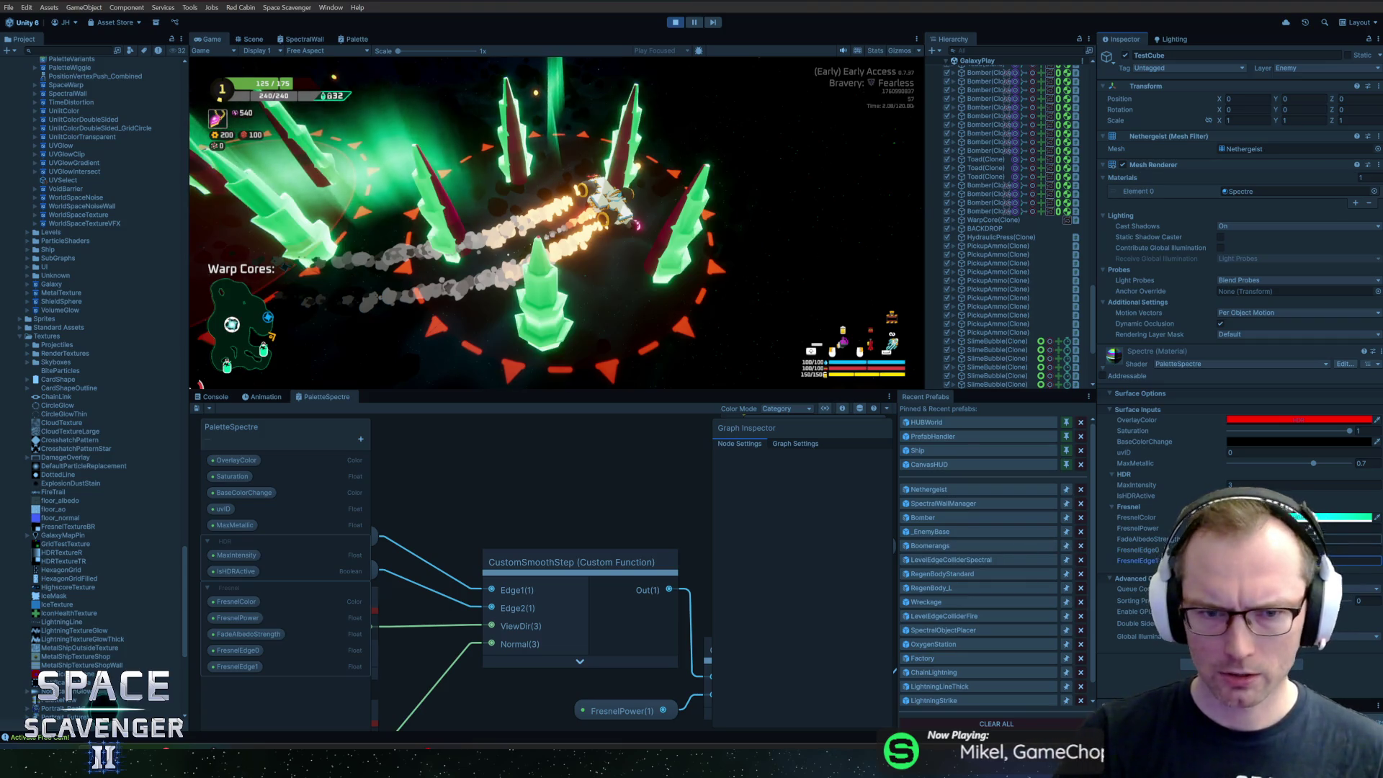
left_click(1154, 530)
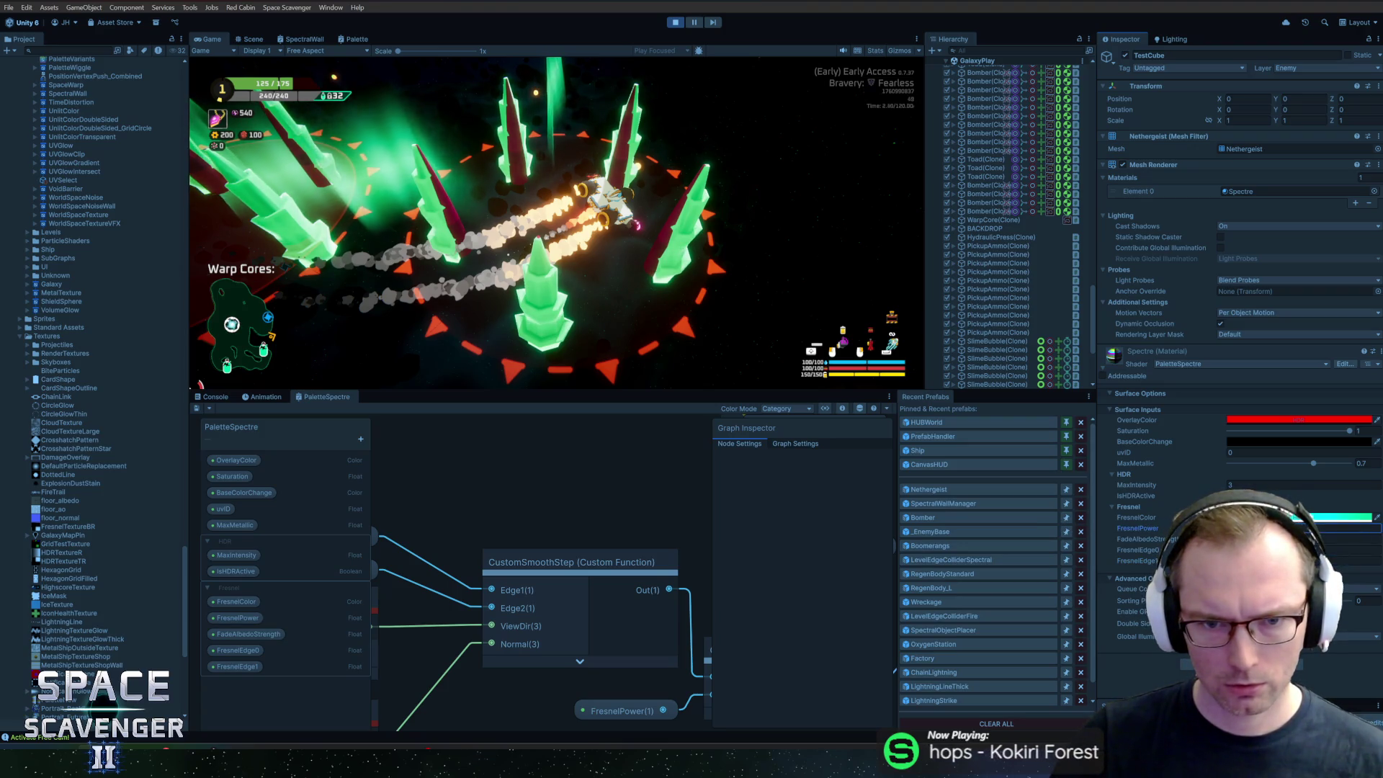
left_click_drag(1155, 530, 1064, 543)
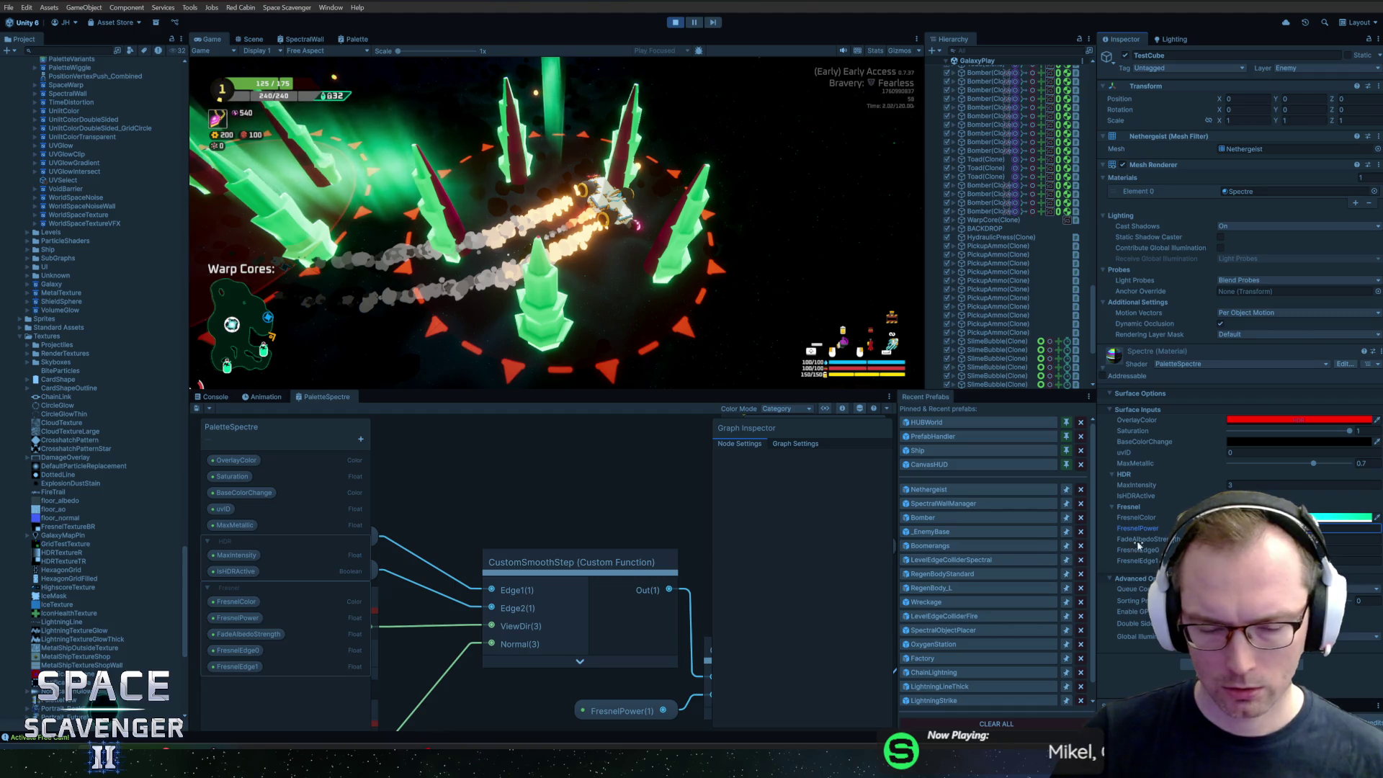
scroll(591, 569, "down", 5)
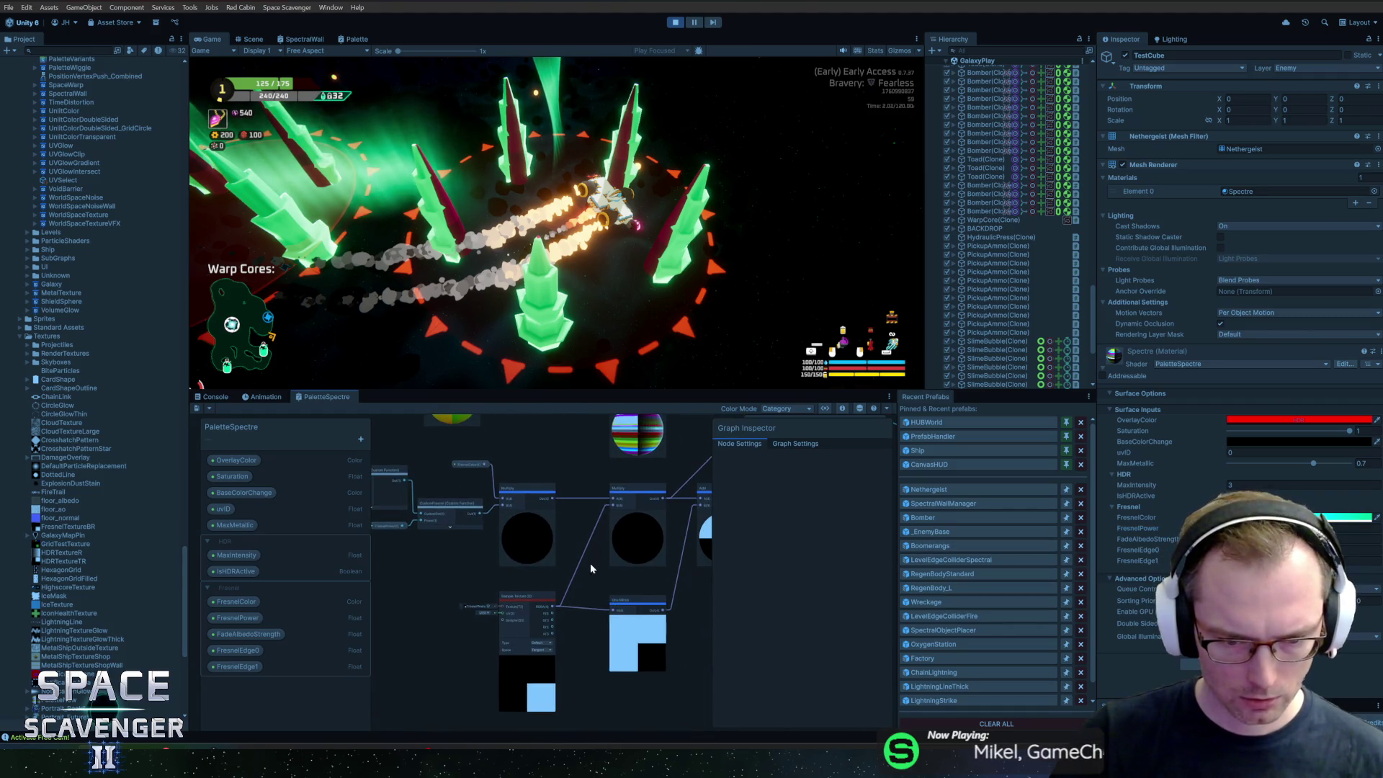
- Delete the Add node with the blue preview
scroll(591, 569, "up", 2)
scroll(561, 583, "up", 2)
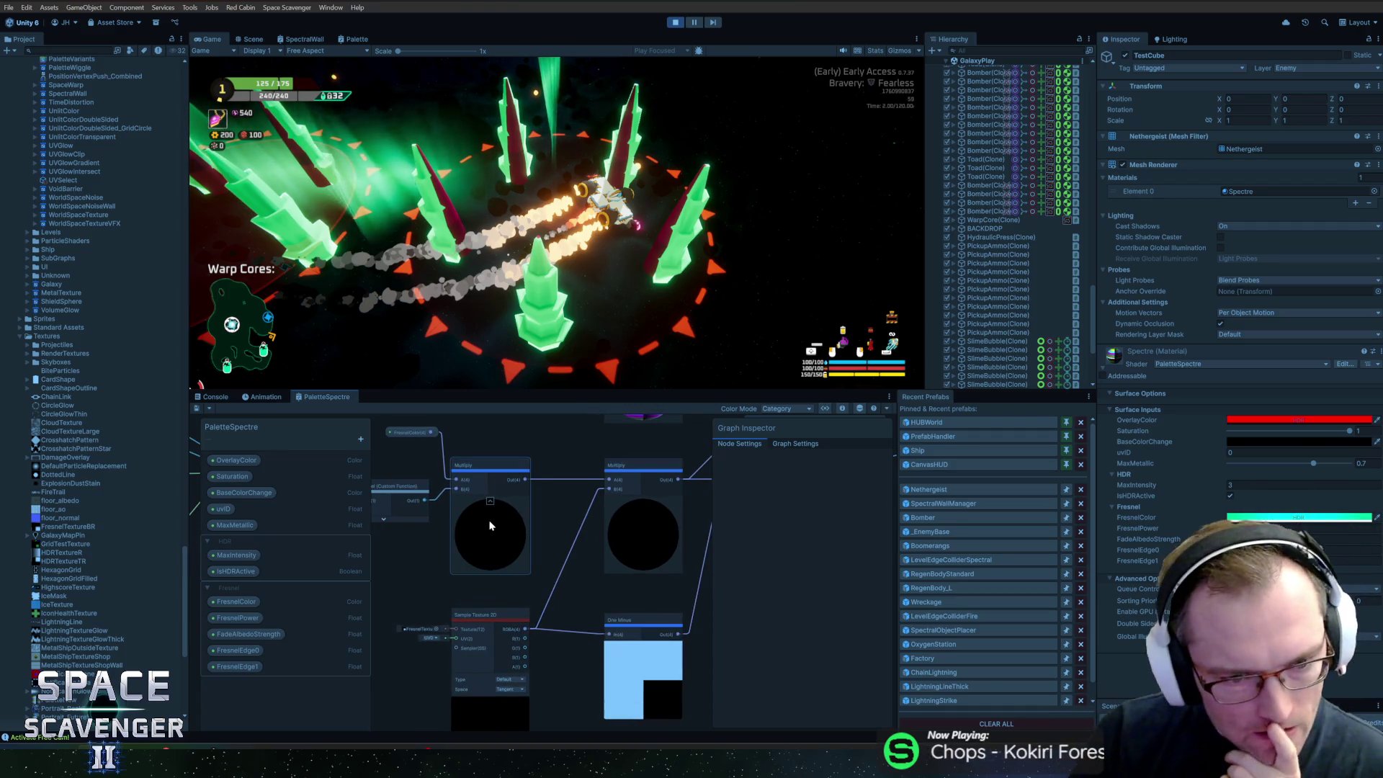
scroll(490, 526, "down", 3)
scroll(632, 537, "up", 3)
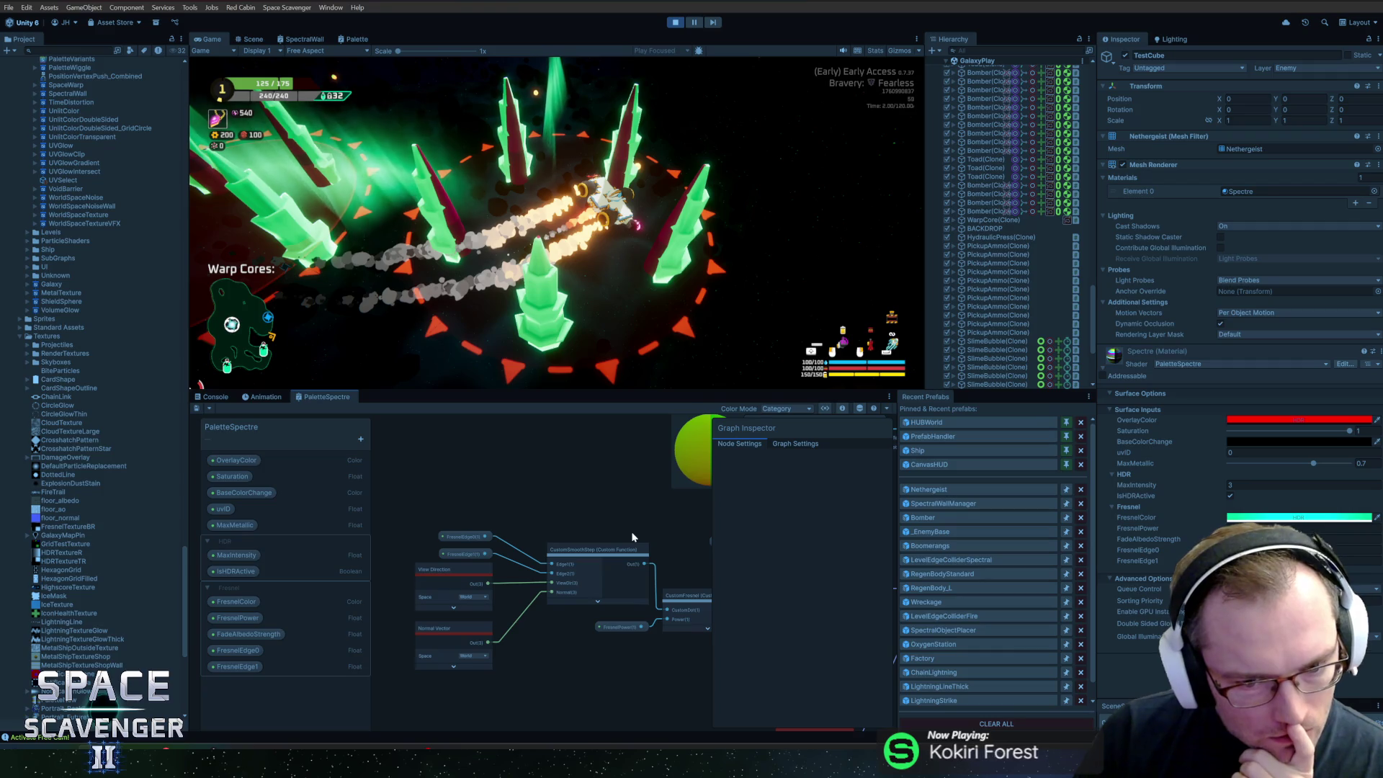
mouse_move(632, 536)
left_mouse_down()
mouse_move(536, 506)
mouse_move(568, 484)
mouse_move(516, 516)
mouse_move(531, 512)
mouse_move(353, 504)
mouse_move(401, 580)
left_mouse_up()
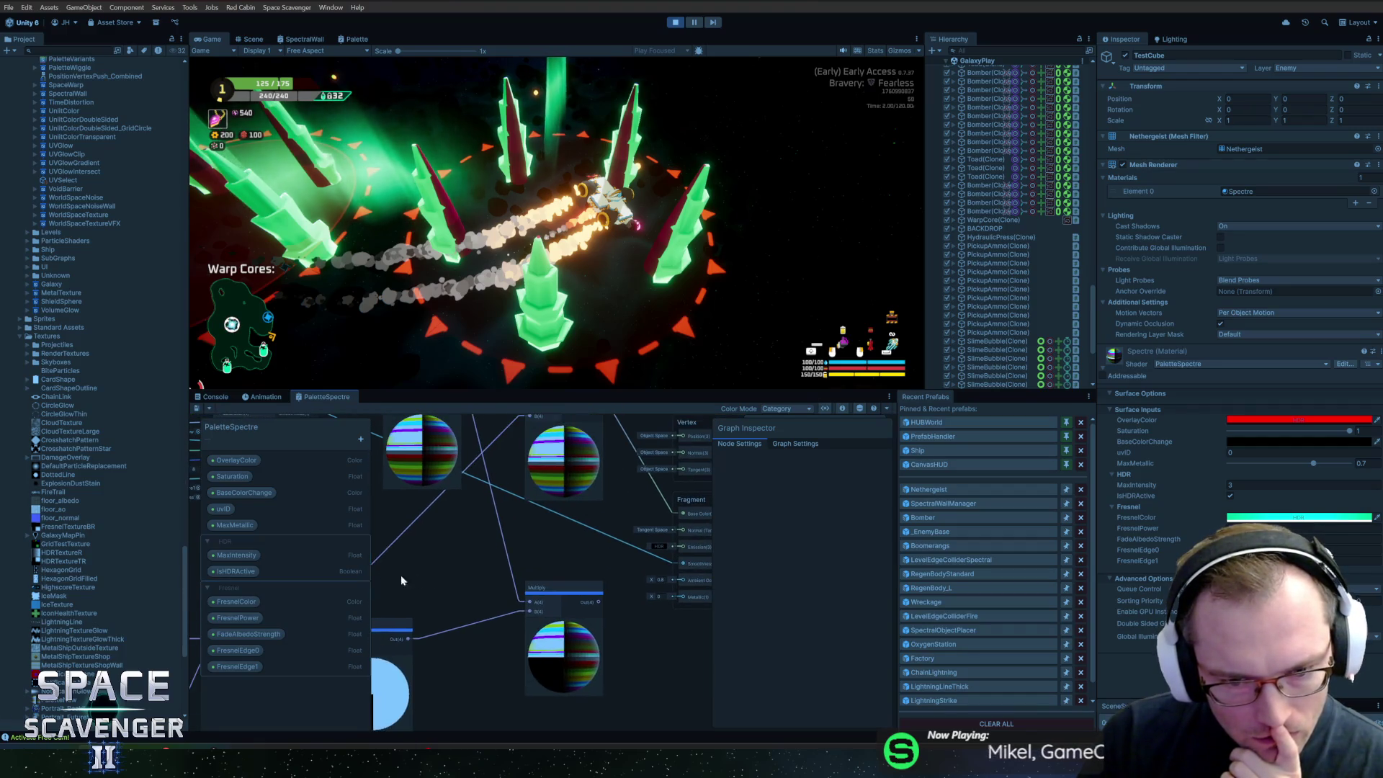
scroll(401, 580, "down", 2)
left_click(508, 651)
left_click_drag(504, 651, 639, 626)
left_click(588, 653)
key("Delete")
- Set FresnelEdge1's default value to 1 and save the shader graph
mouse_move(515, 714)
left_mouse_down()
mouse_move(554, 619)
mouse_move(633, 615)
left_mouse_up()
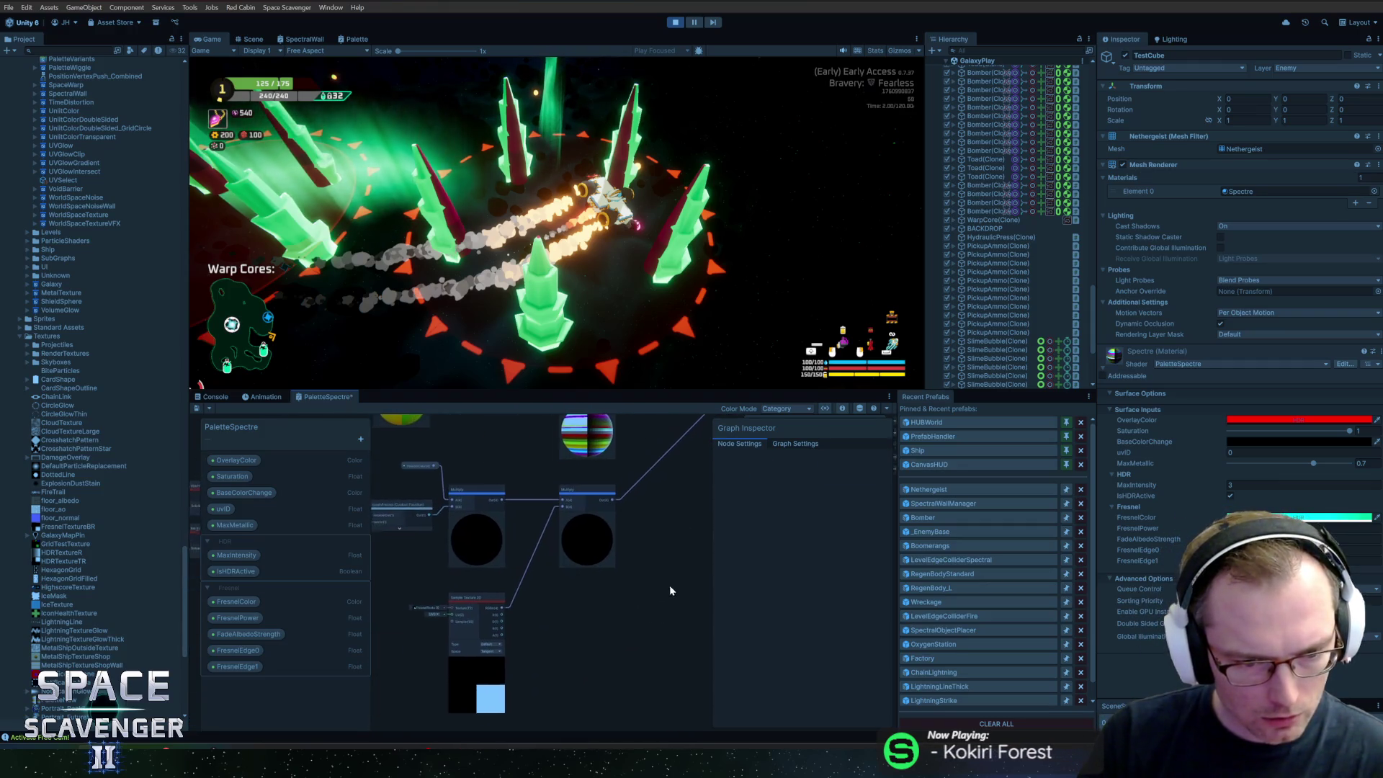
left_click_drag(480, 600, 479, 576)
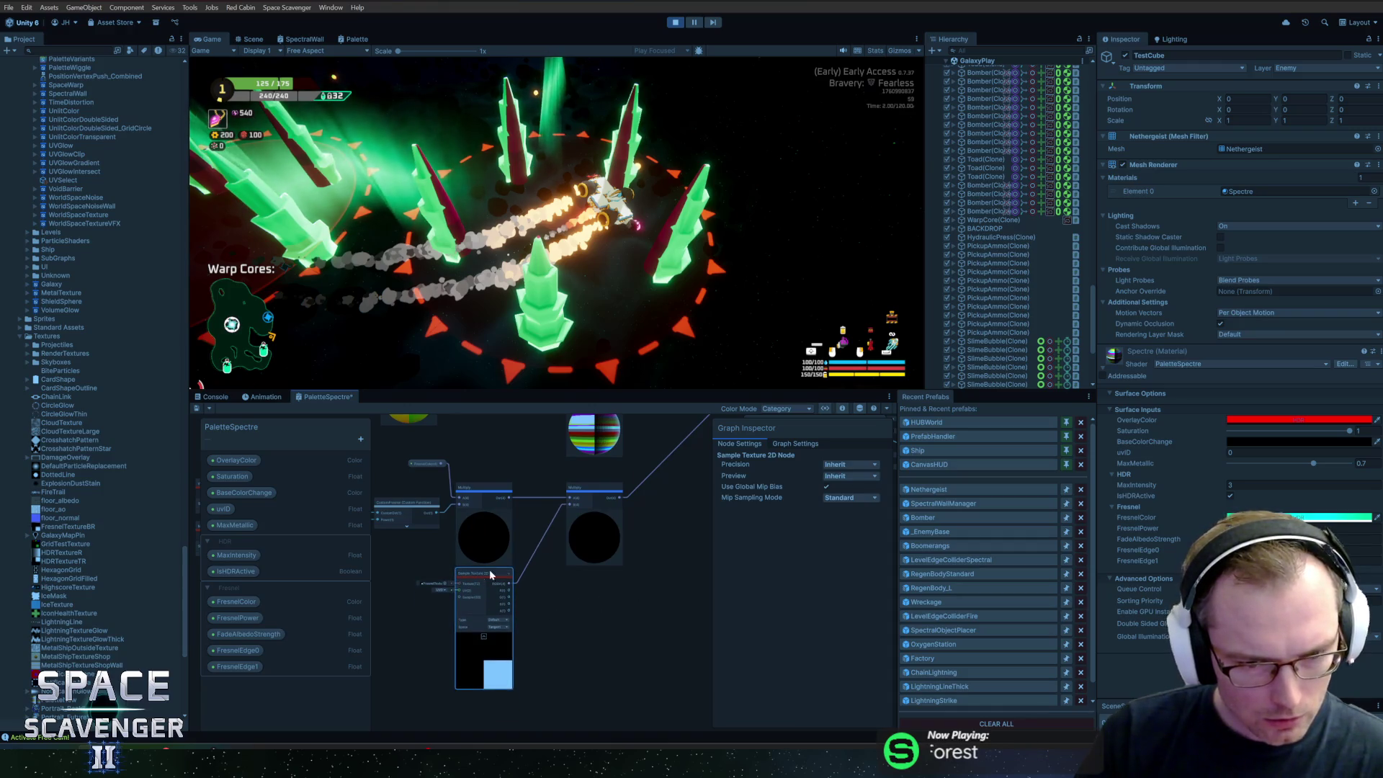
scroll(525, 525, "up", 2)
left_click_drag(525, 525, 684, 525)
left_click_drag(473, 561, 517, 603)
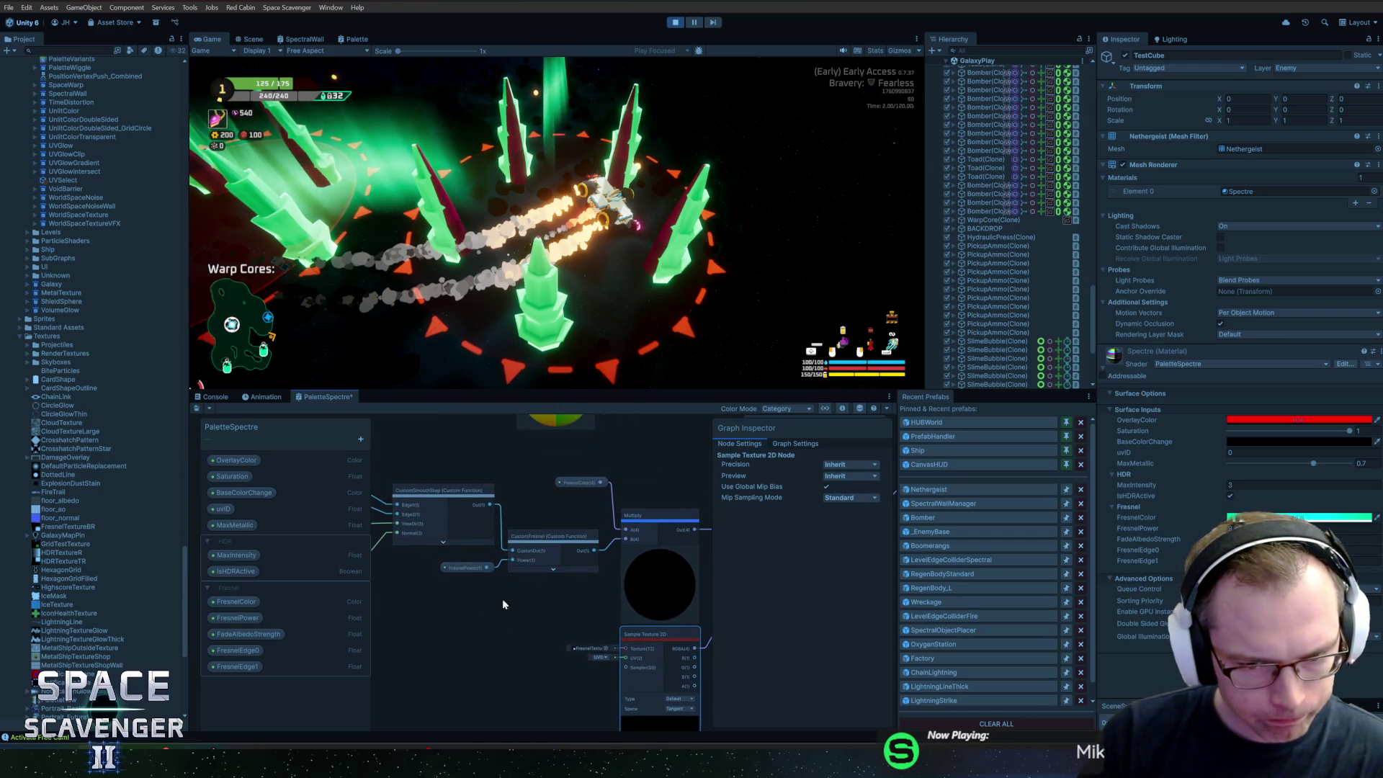
left_click(235, 666)
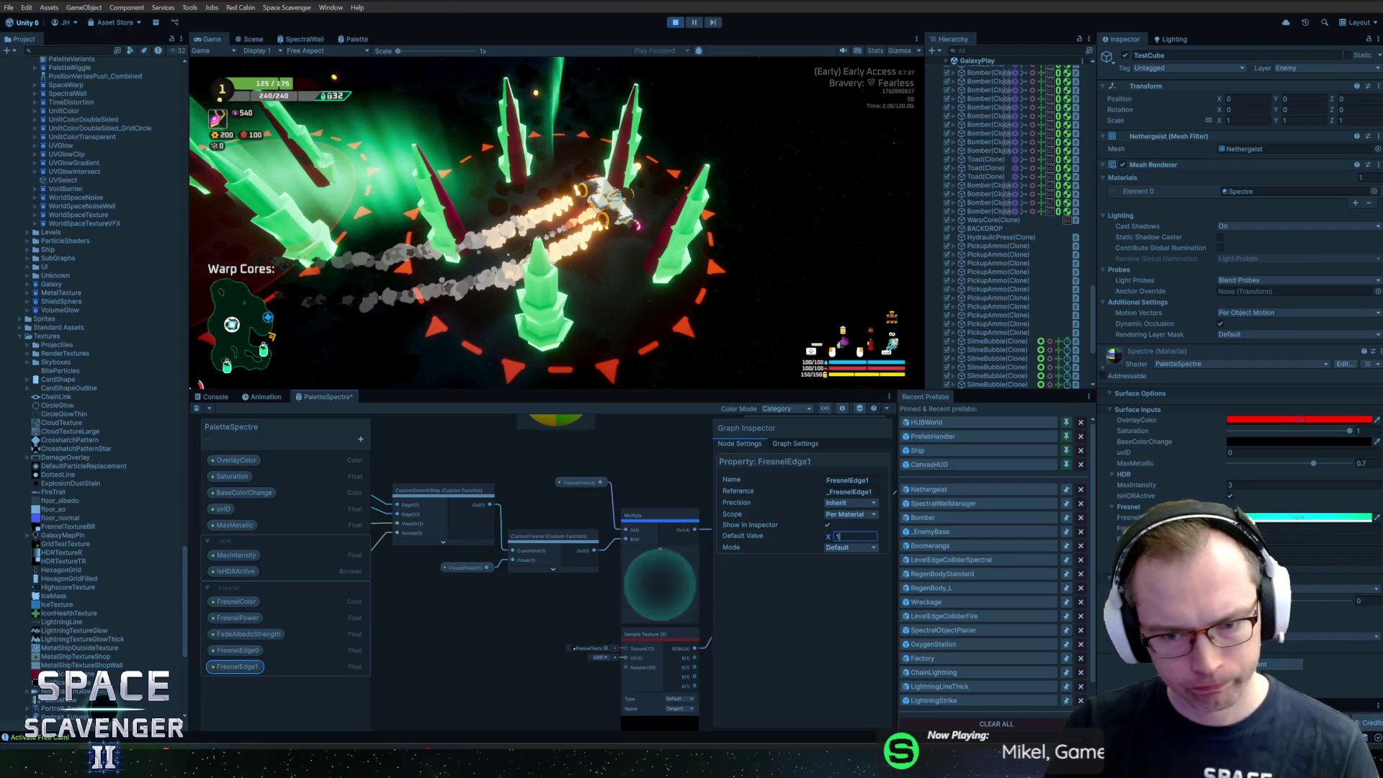
left_click(551, 625)
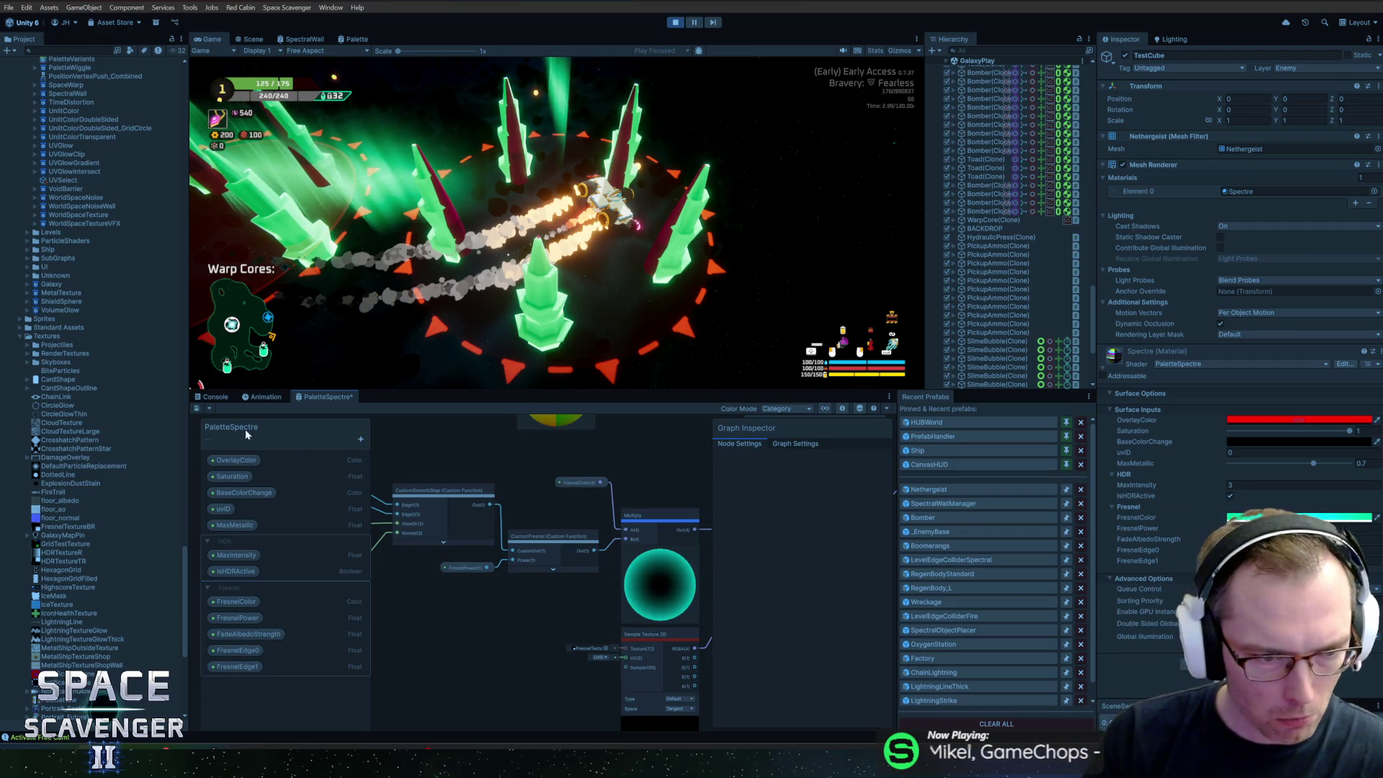
left_click(197, 408)
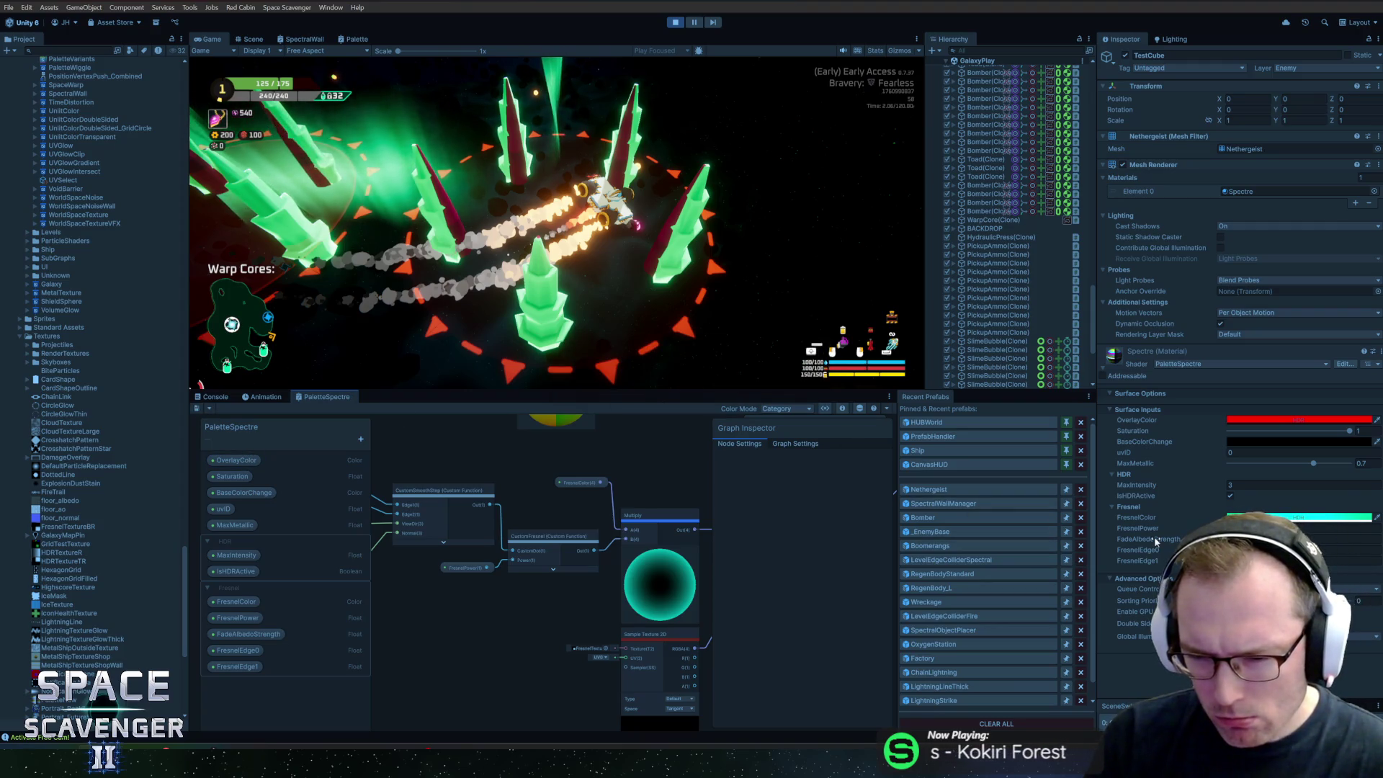
- Check the Spectre material's FadeAlbedoStrength value in the Inspector
left_click(1180, 539)
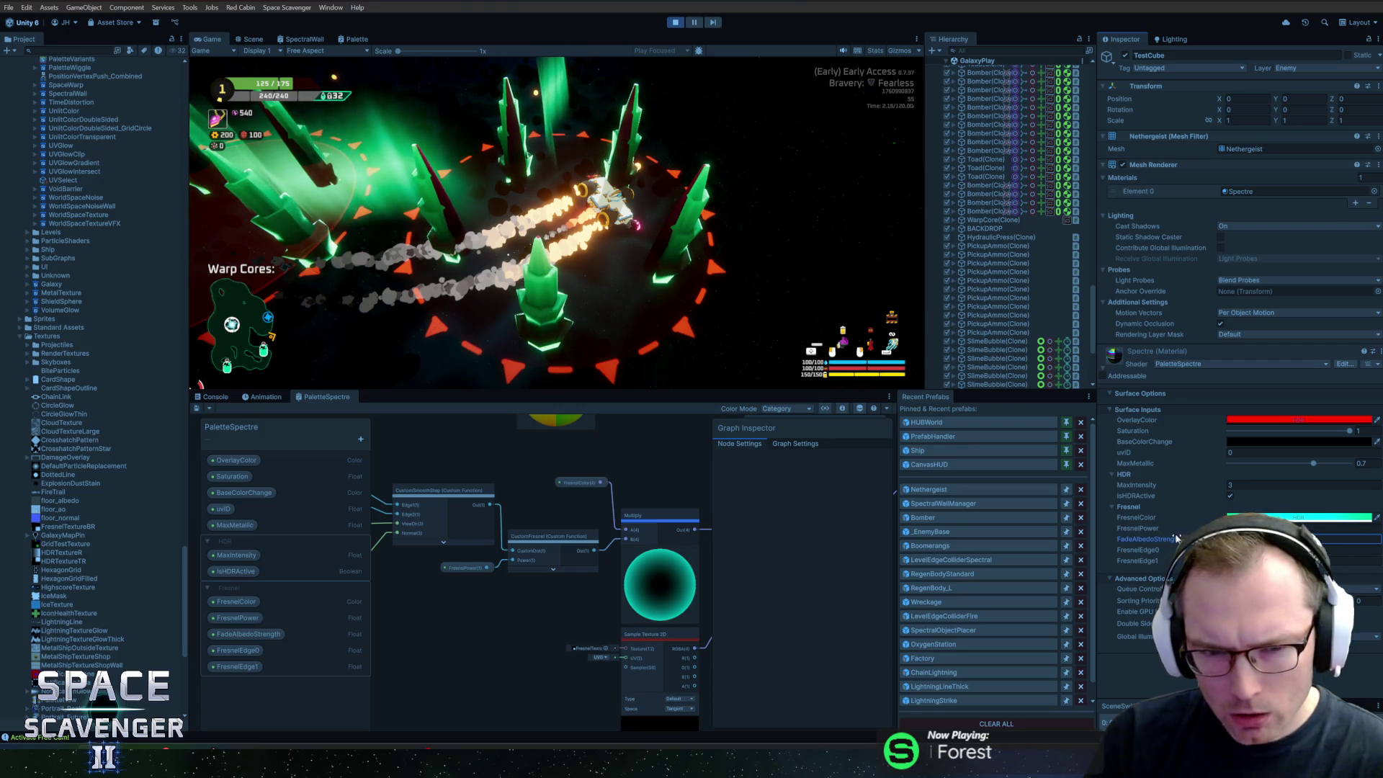
scroll(432, 537, "down", 5)
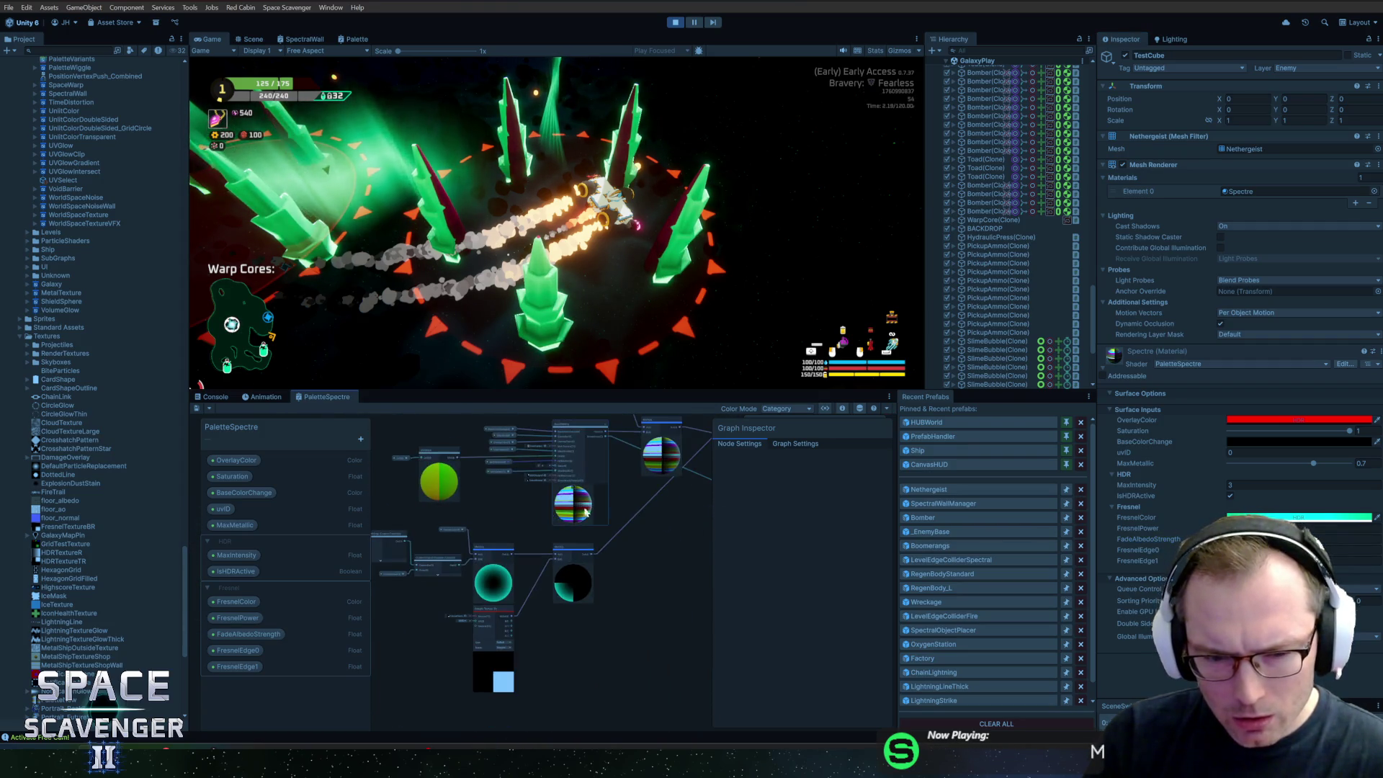
scroll(585, 594, "up", 5)
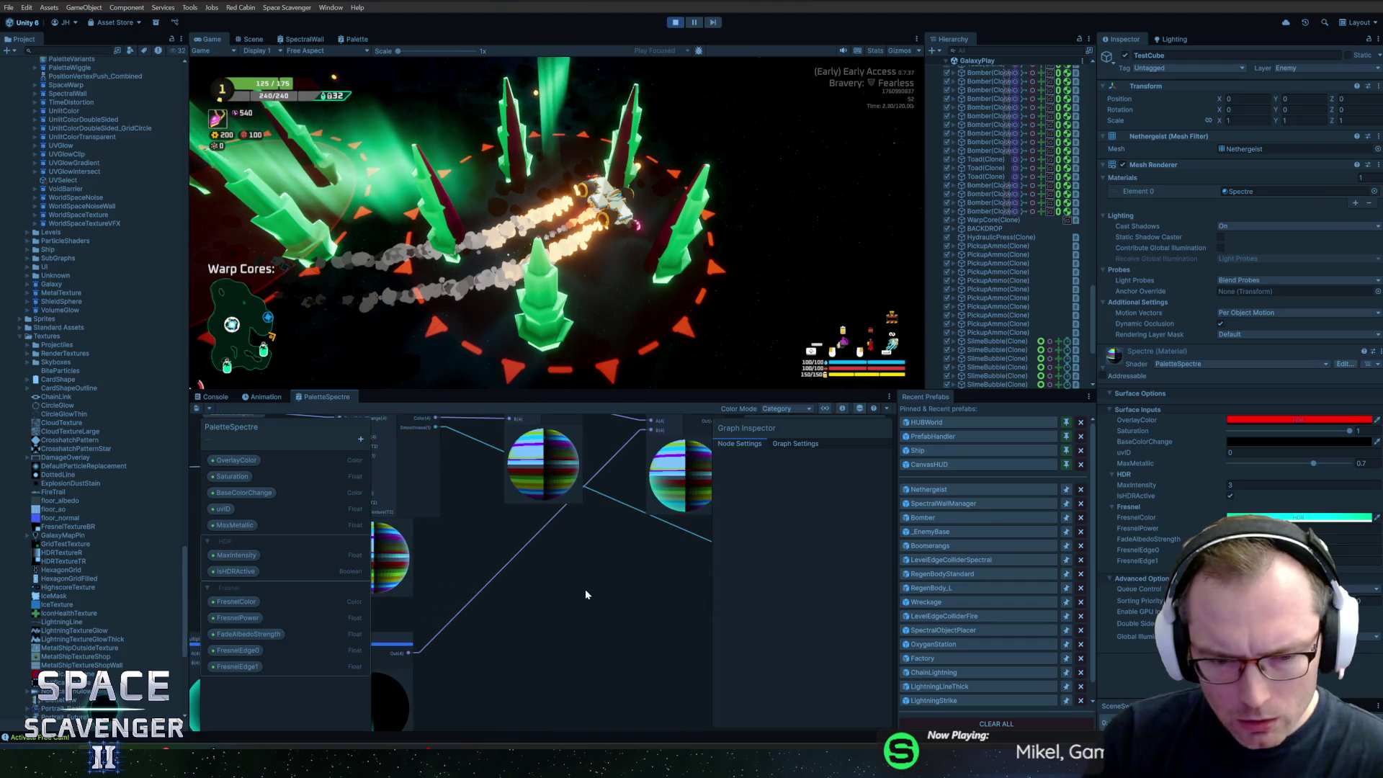
scroll(595, 585, "down", 3)
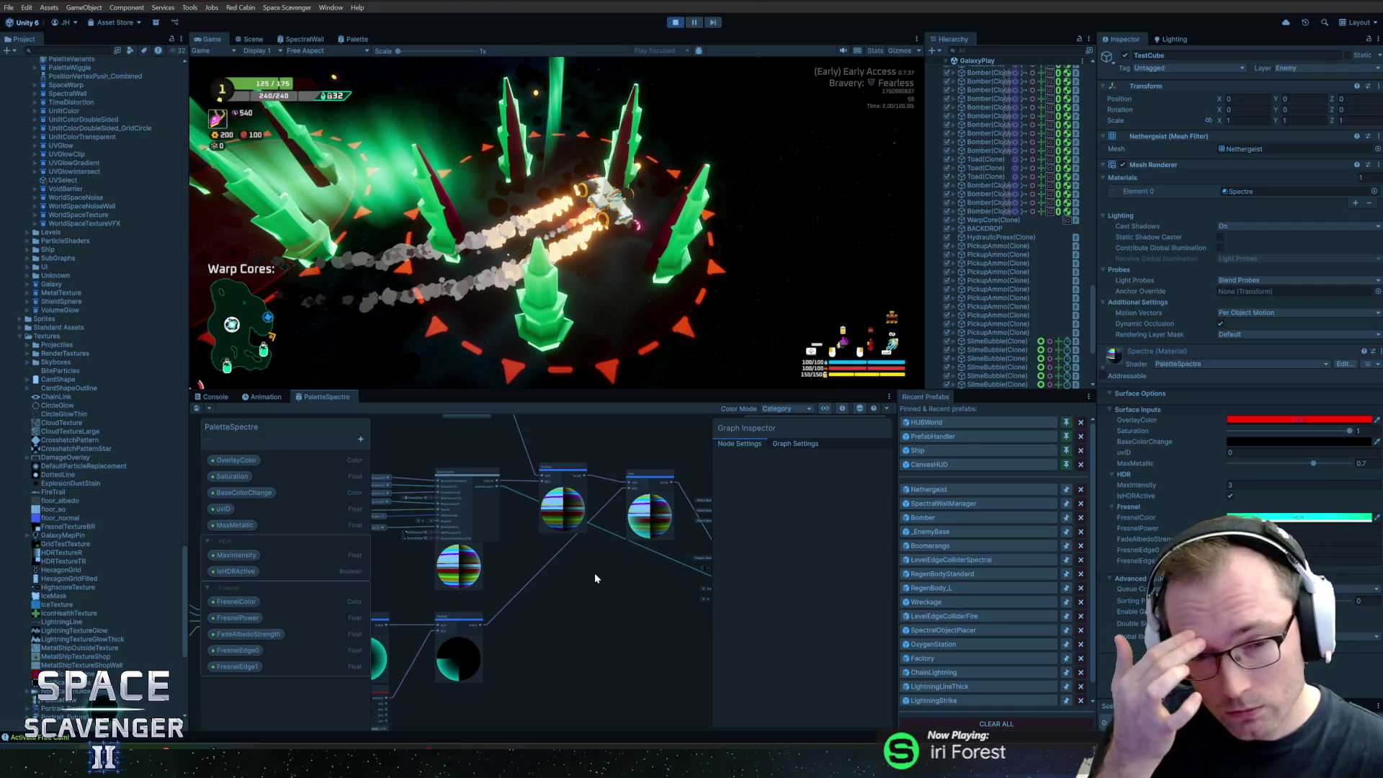
scroll(594, 573, "up", 3)
- Connect the Multiply output to the Fragment Base Color and save the graph
mouse_move(611, 551)
left_mouse_down()
mouse_move(589, 647)
mouse_move(377, 642)
mouse_move(572, 579)
mouse_move(537, 525)
left_mouse_up()
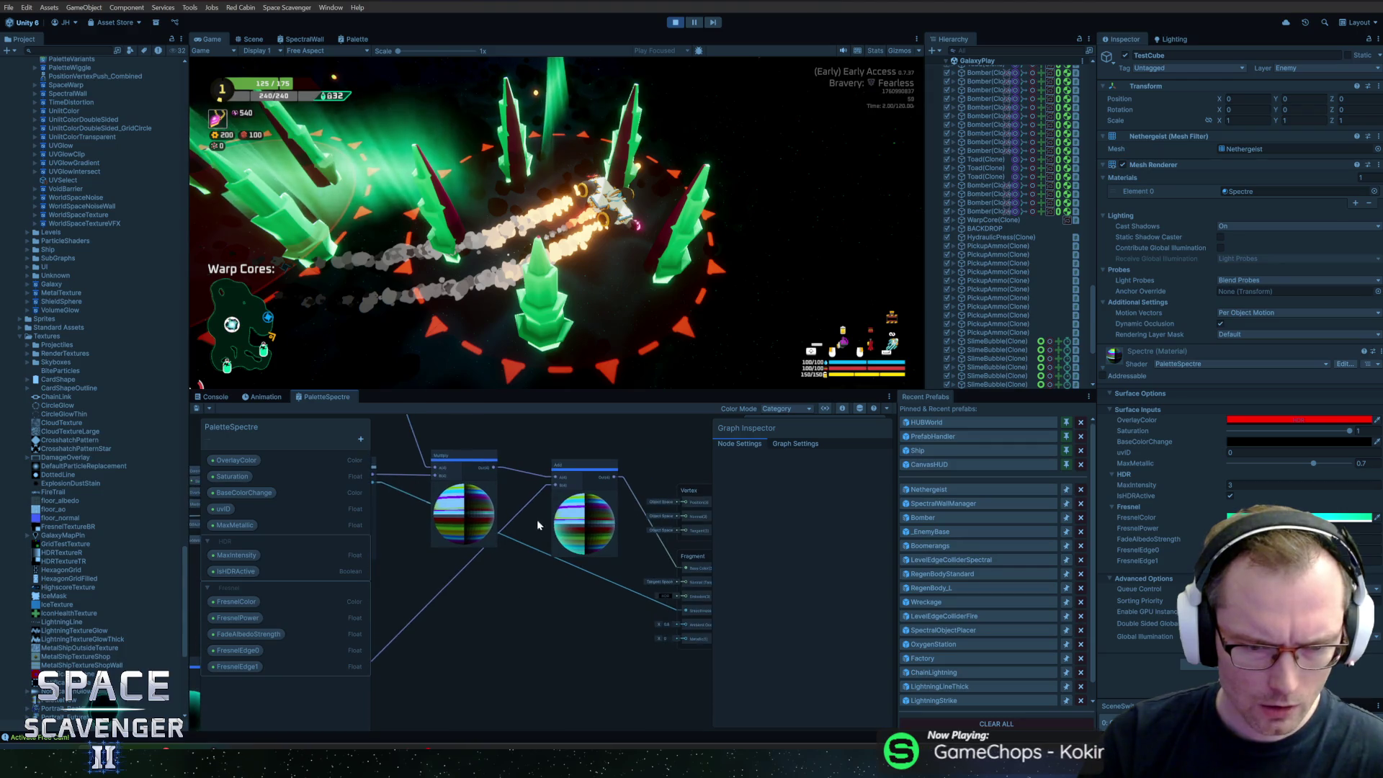
mouse_move(494, 469)
left_mouse_down()
mouse_move(657, 570)
mouse_move(690, 569)
left_mouse_up()
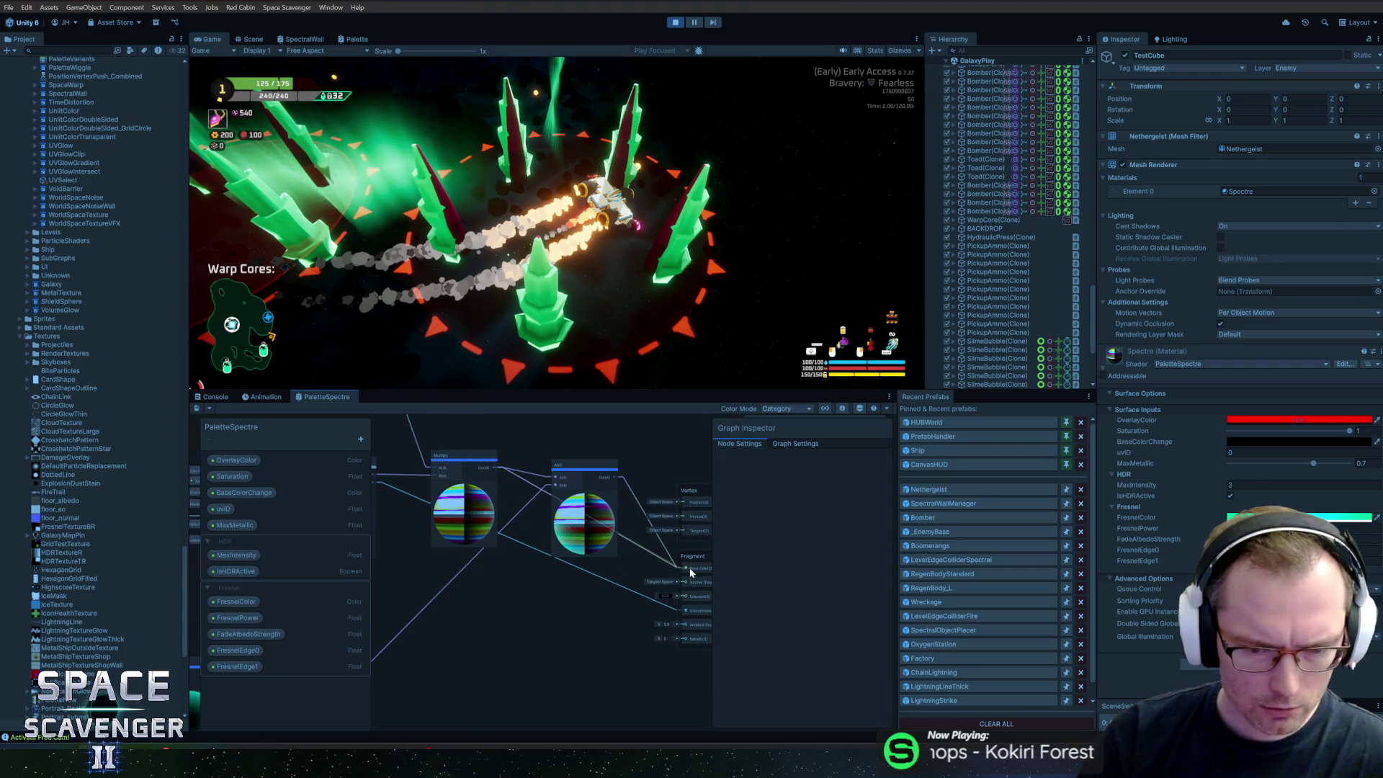
key("f")
left_click_drag(517, 592, 666, 511)
left_click(197, 410)
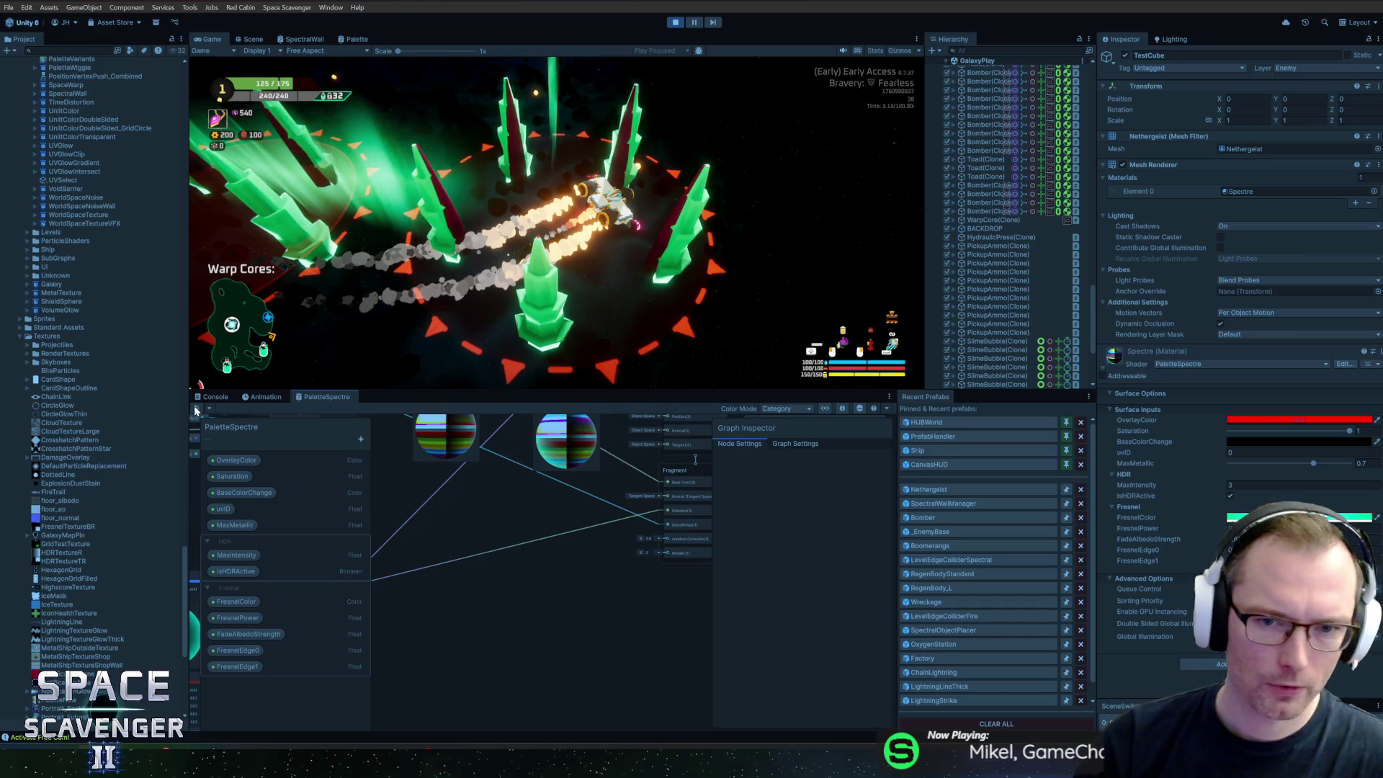
- Pan back toward the preview nodes and recheck the FadeAlbedoStrength value
mouse_move(537, 513)
left_mouse_down()
mouse_move(485, 572)
mouse_move(534, 588)
mouse_move(590, 570)
left_mouse_up()
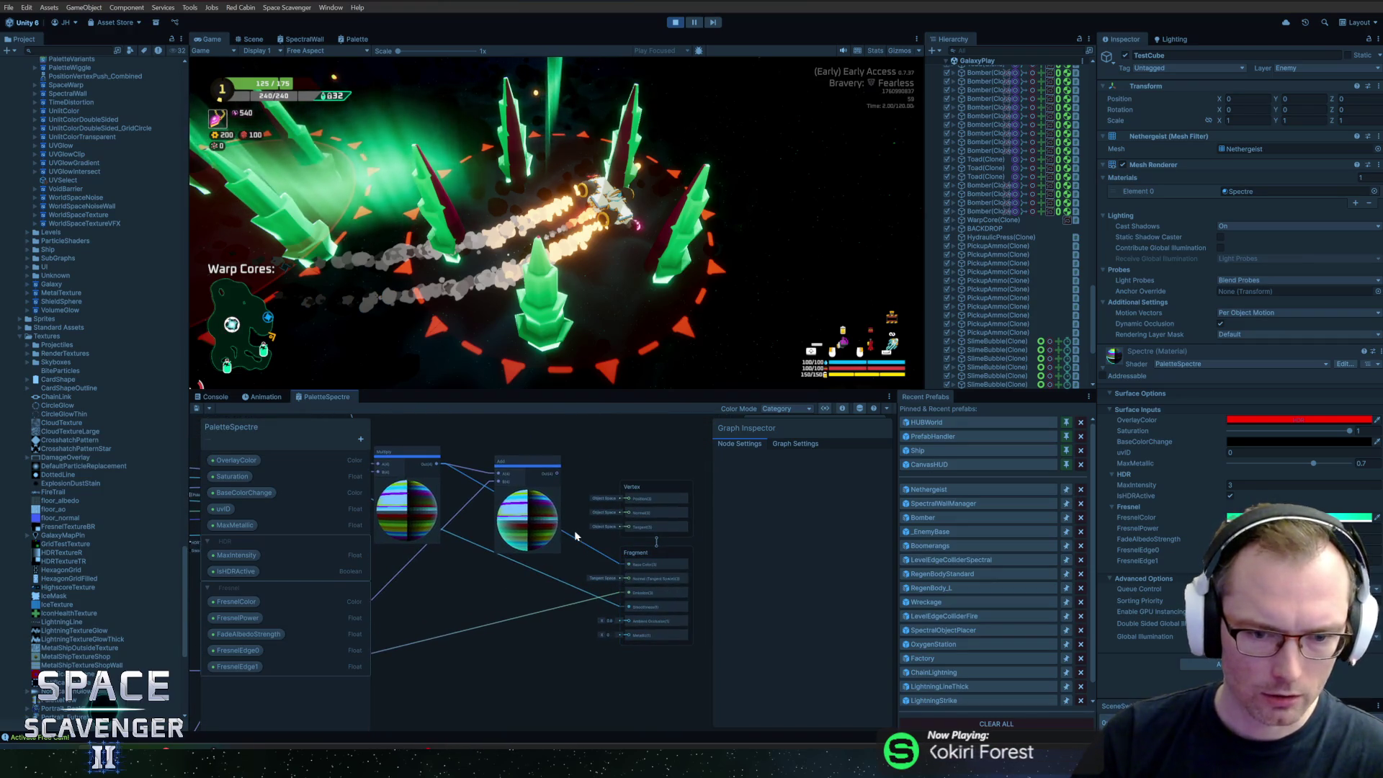
mouse_move(450, 651)
left_mouse_down()
mouse_move(534, 587)
mouse_move(514, 590)
left_mouse_up()
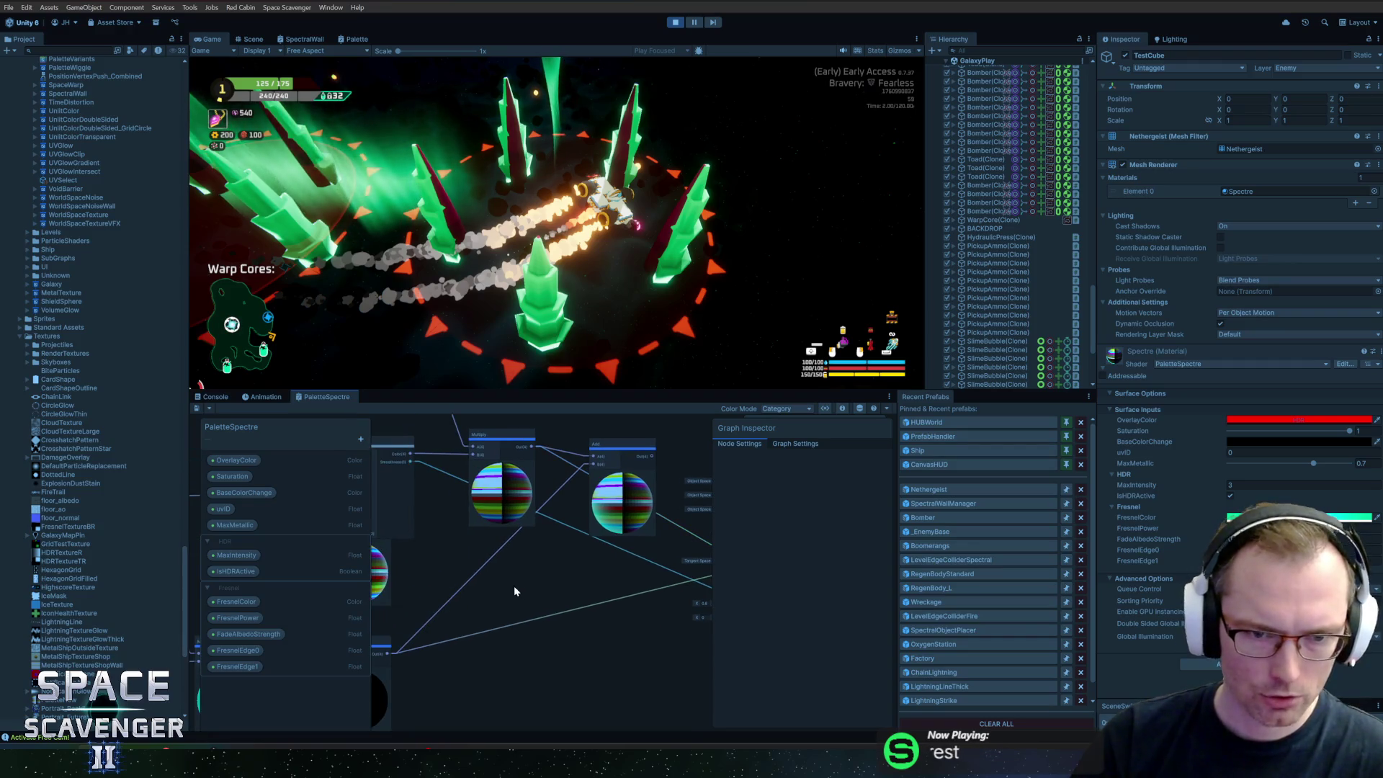
left_click(1215, 538)
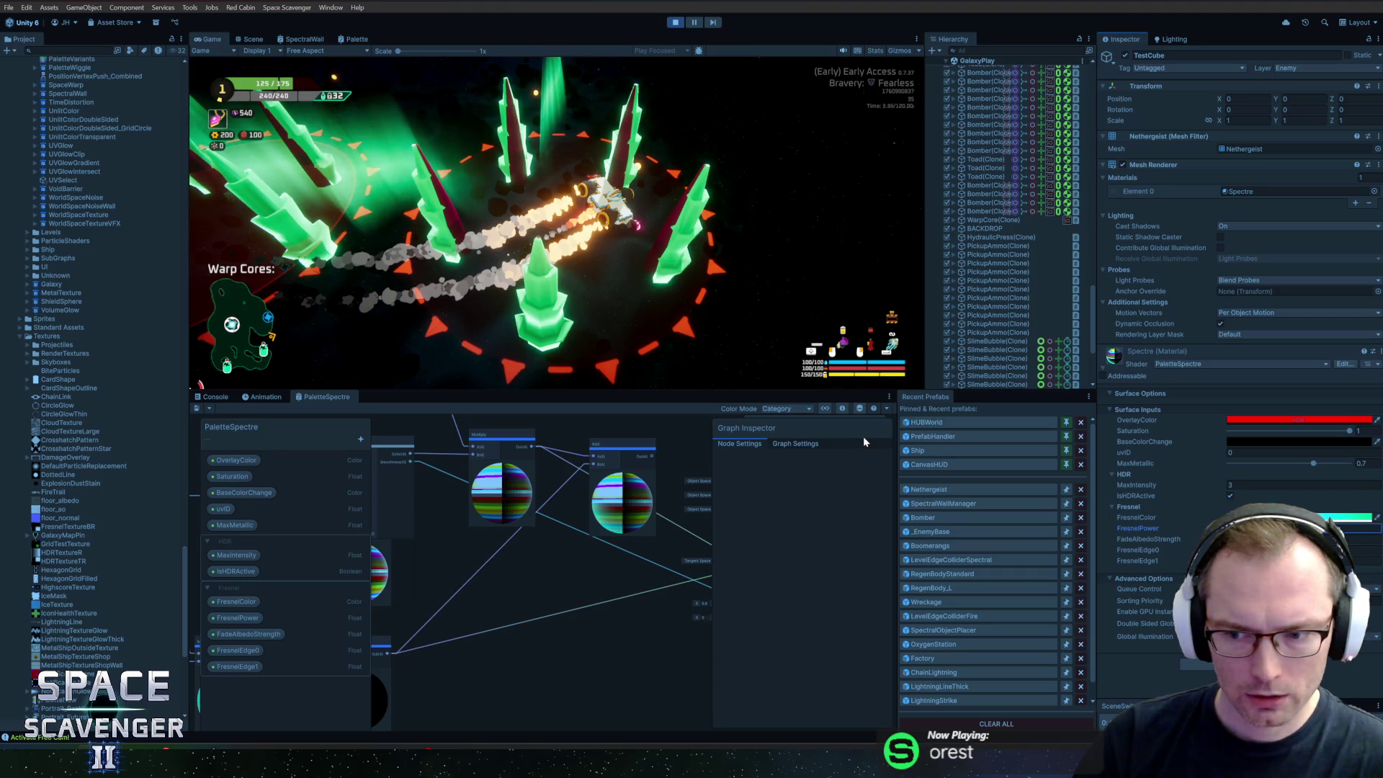
scroll(475, 613, "up", 5)
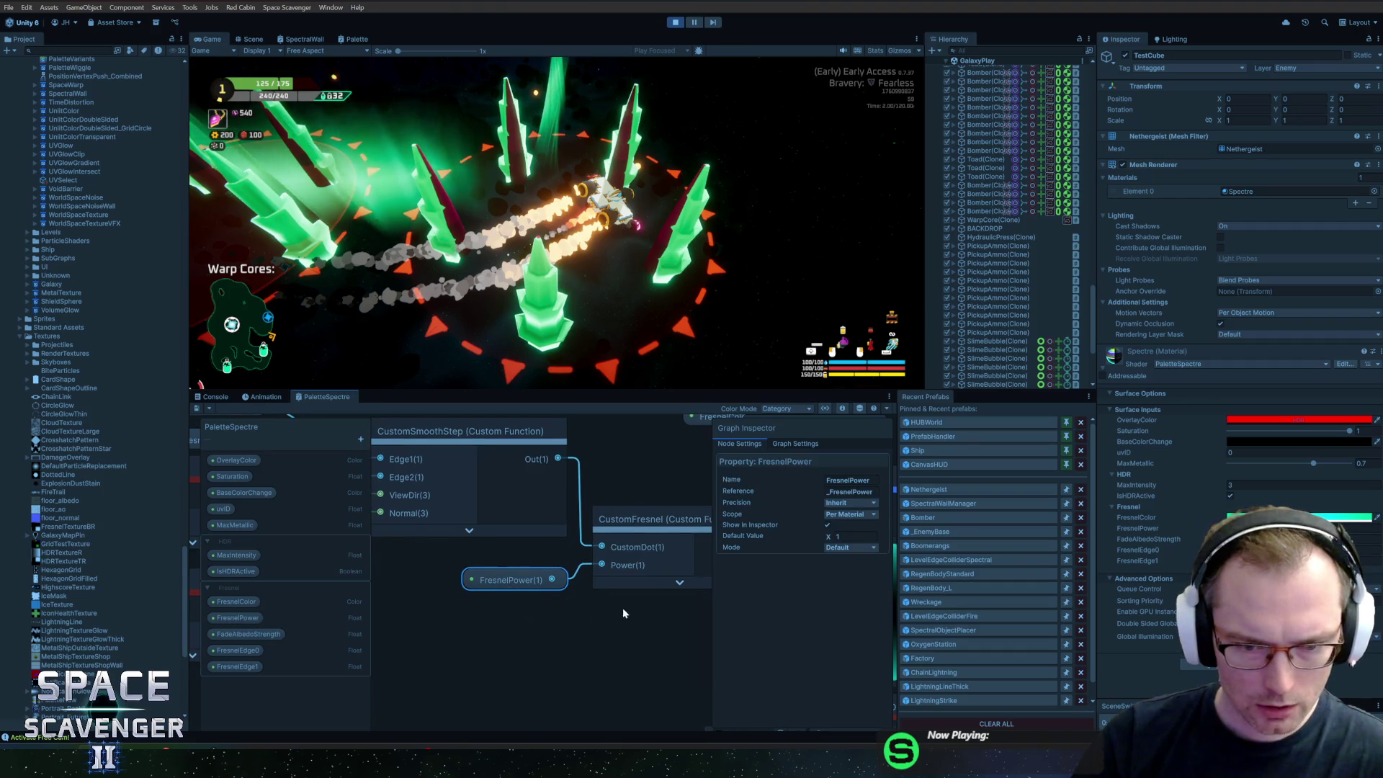
- Change CustomFresnel's body to pow(1.0-saturate(CustomDot),Power), then switch to the Smoothstep docs
left_click(650, 545)
left_click(802, 627)
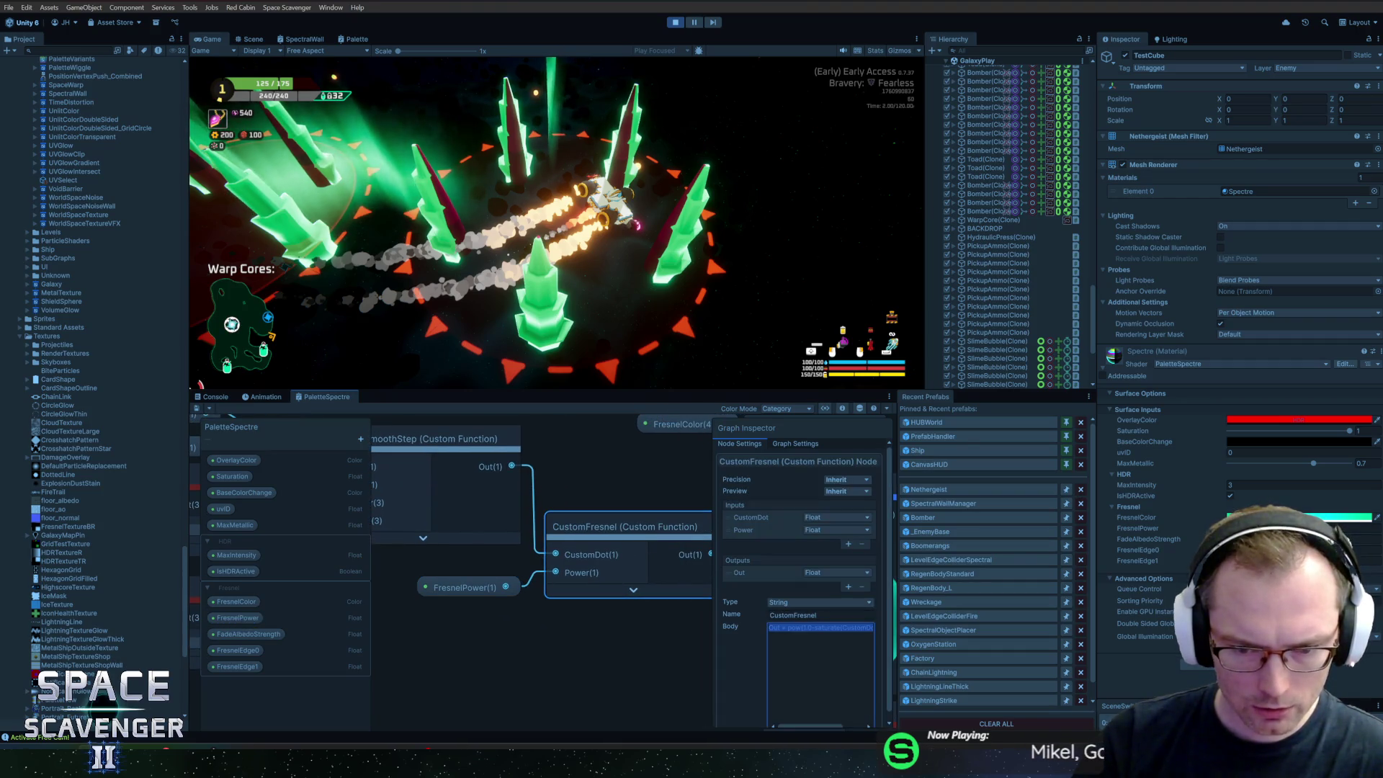
key("End")
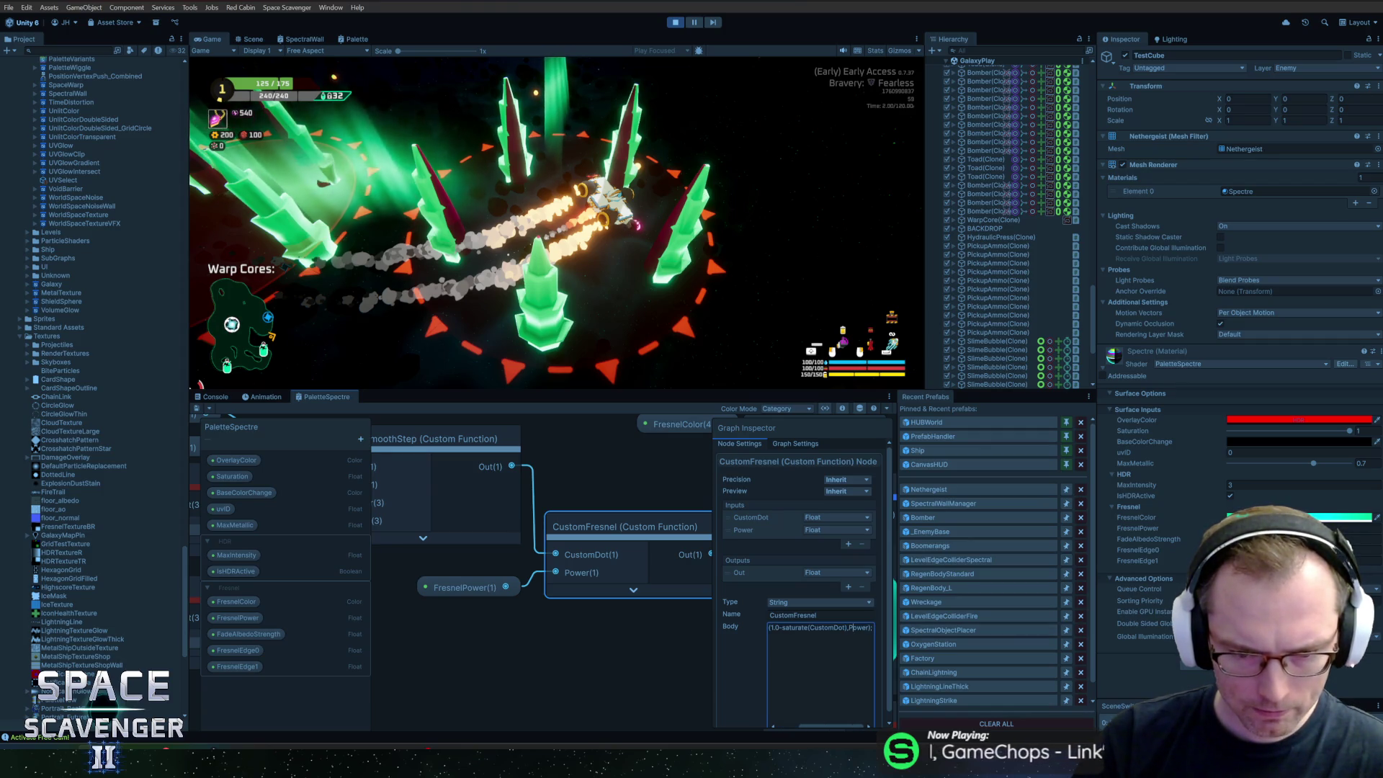
left_click(574, 634)
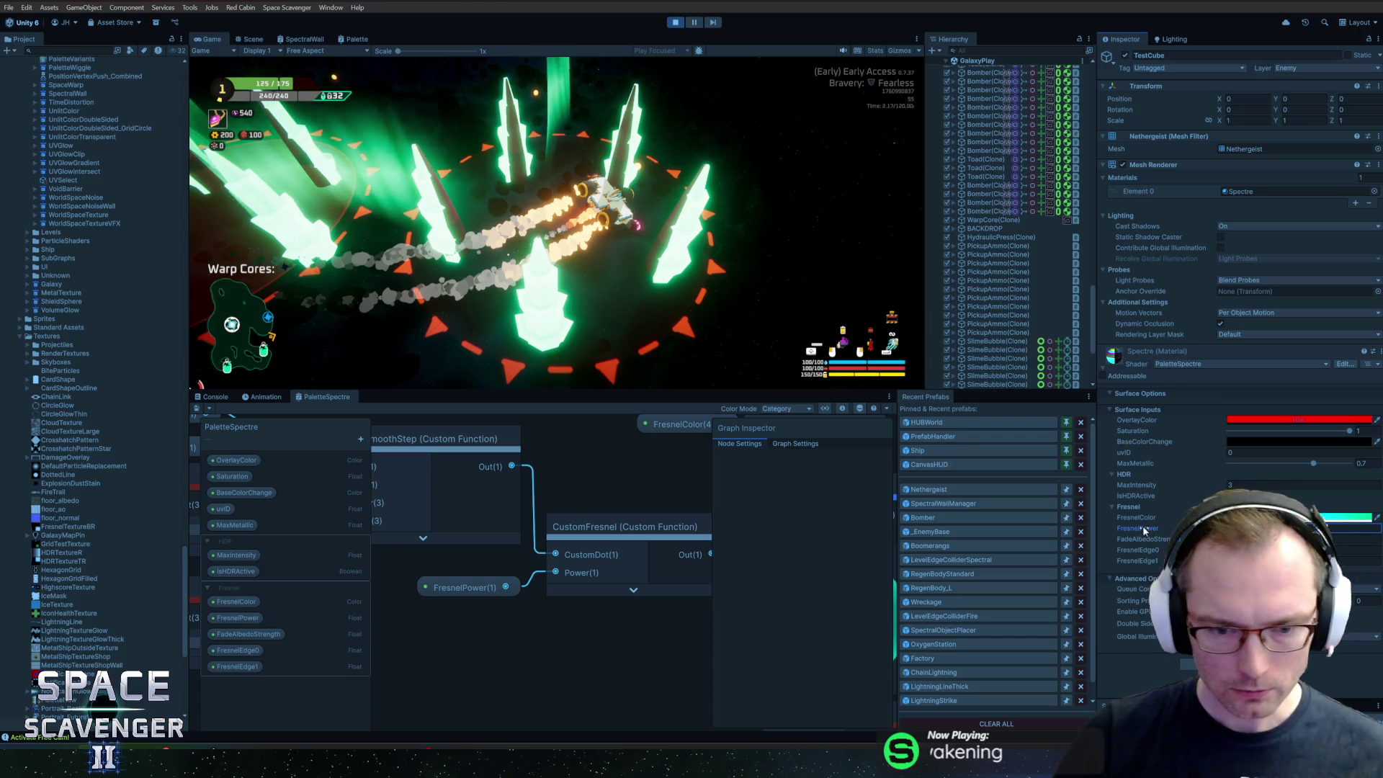
left_click(632, 515)
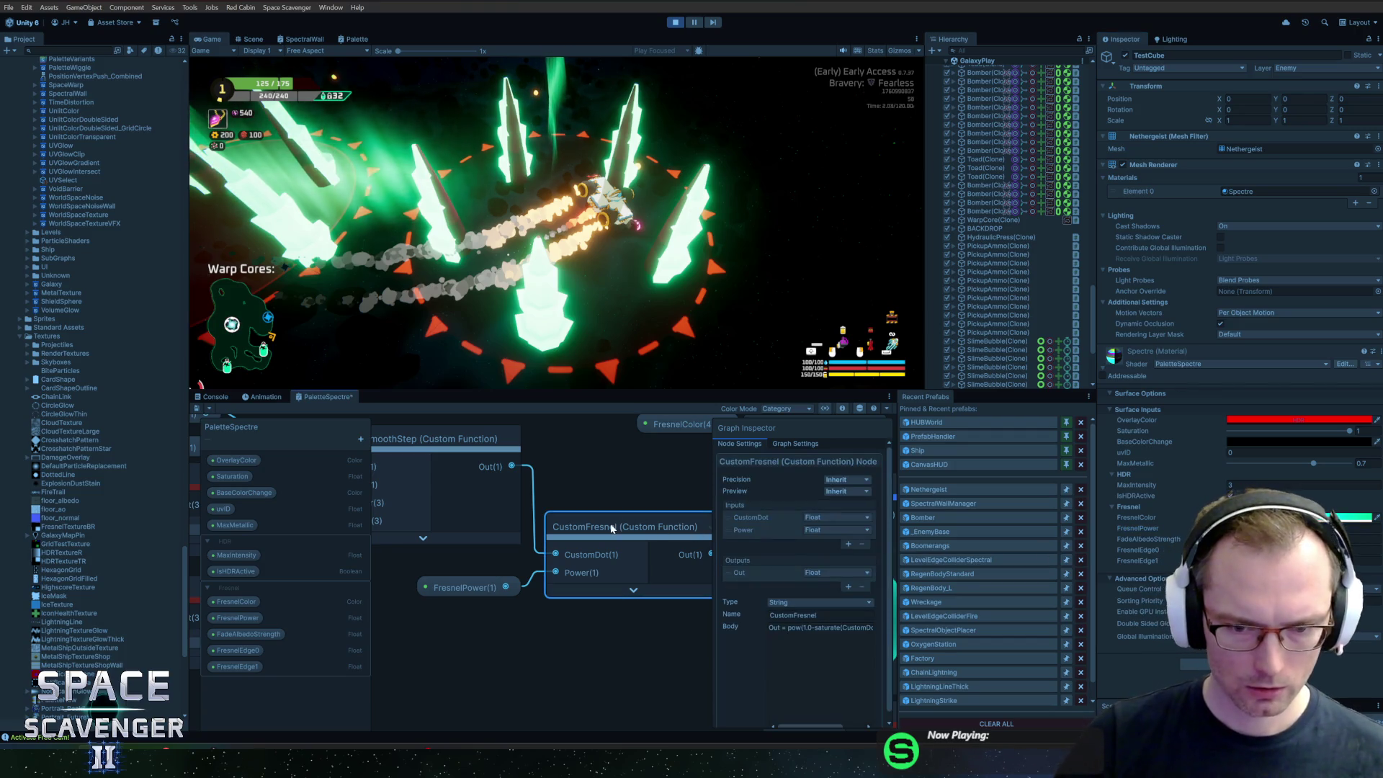
left_click(810, 627)
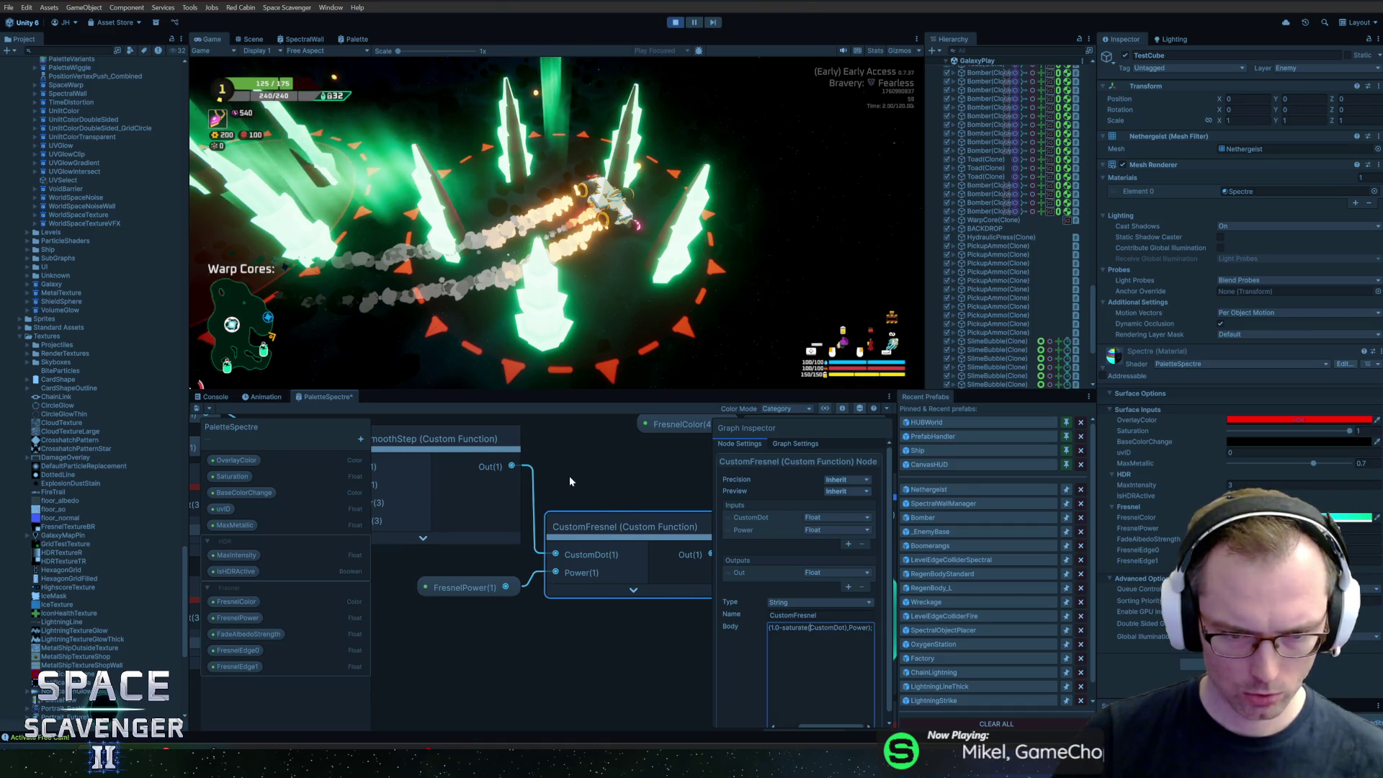
left_click_drag(569, 475, 587, 517)
key("alt+Tab")
key("alt+Tab")
key("alt+Tab")
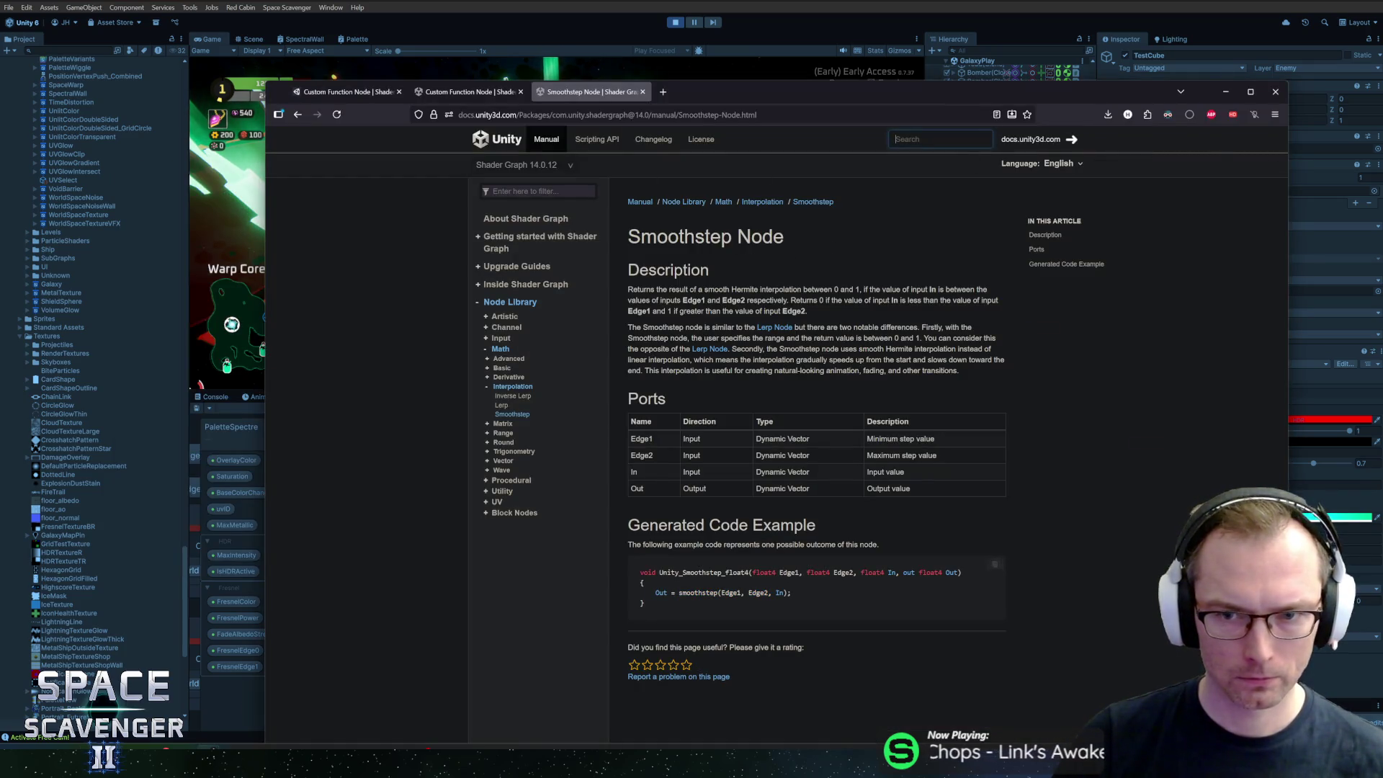
- Search the Unity docs for 'fresnel' and open the Fresnel Effect Node page
left_click(939, 139)
type("fresnel")
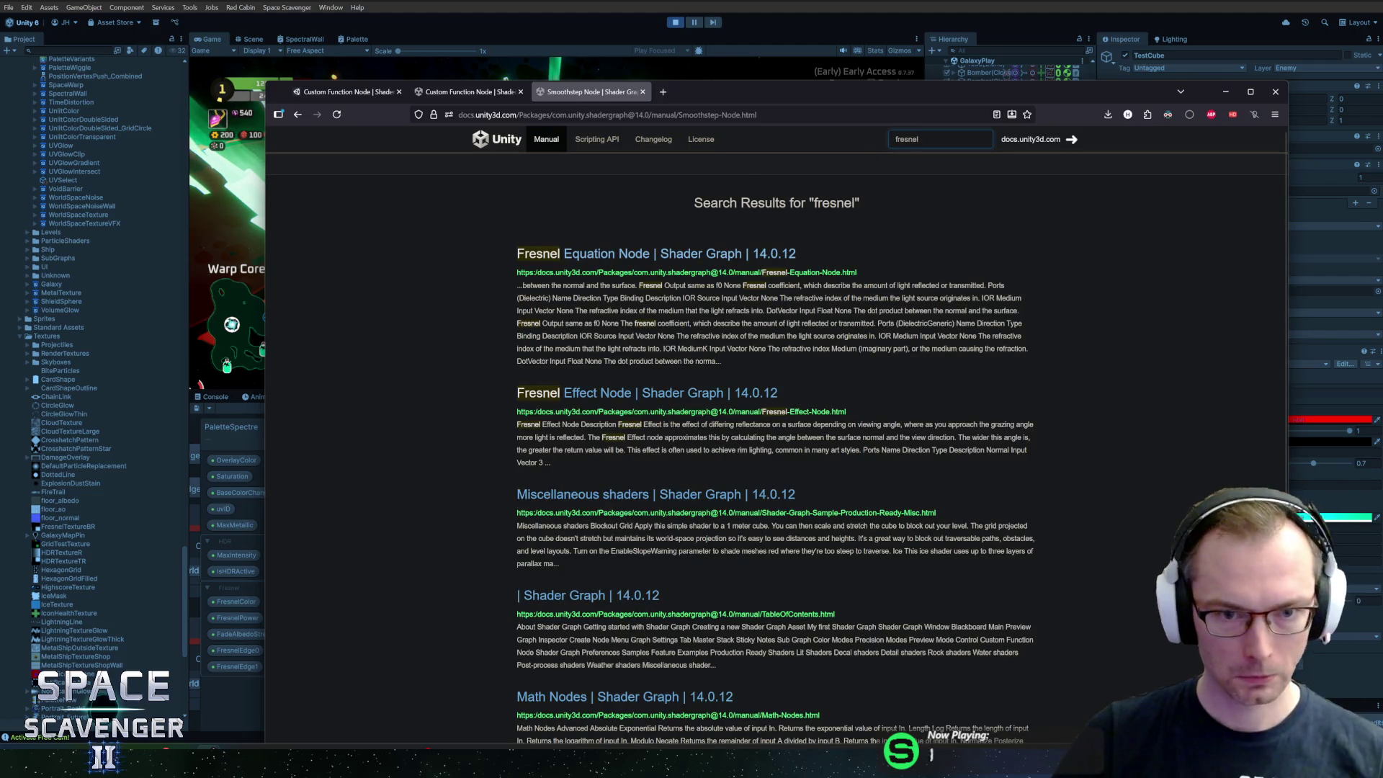
left_click(589, 394)
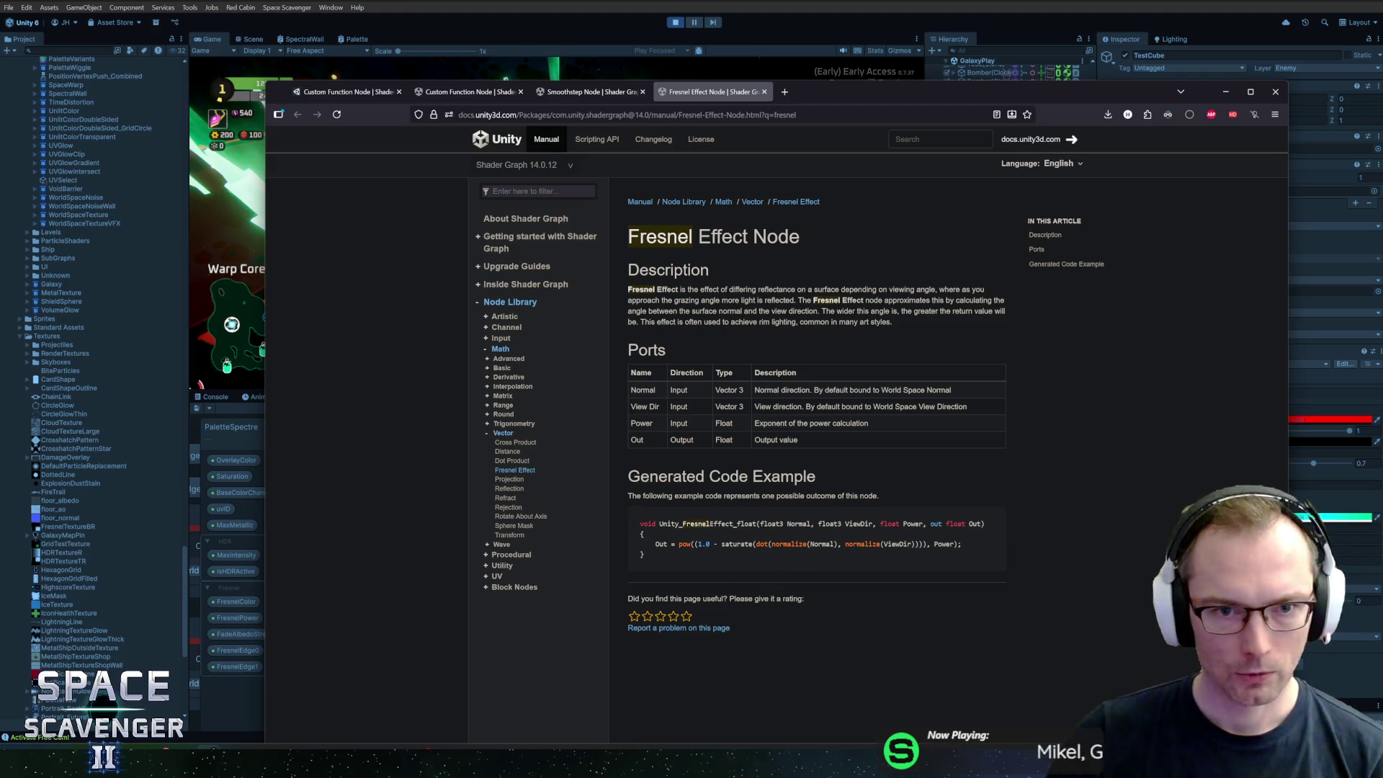
mouse_move(825, 89)
left_mouse_down()
mouse_move(1185, 500)
mouse_move(828, 583)
mouse_move(590, 348)
mouse_move(1379, 130)
mouse_move(1379, 241)
mouse_move(1131, 725)
mouse_move(591, 298)
mouse_move(603, 104)
left_mouse_up()
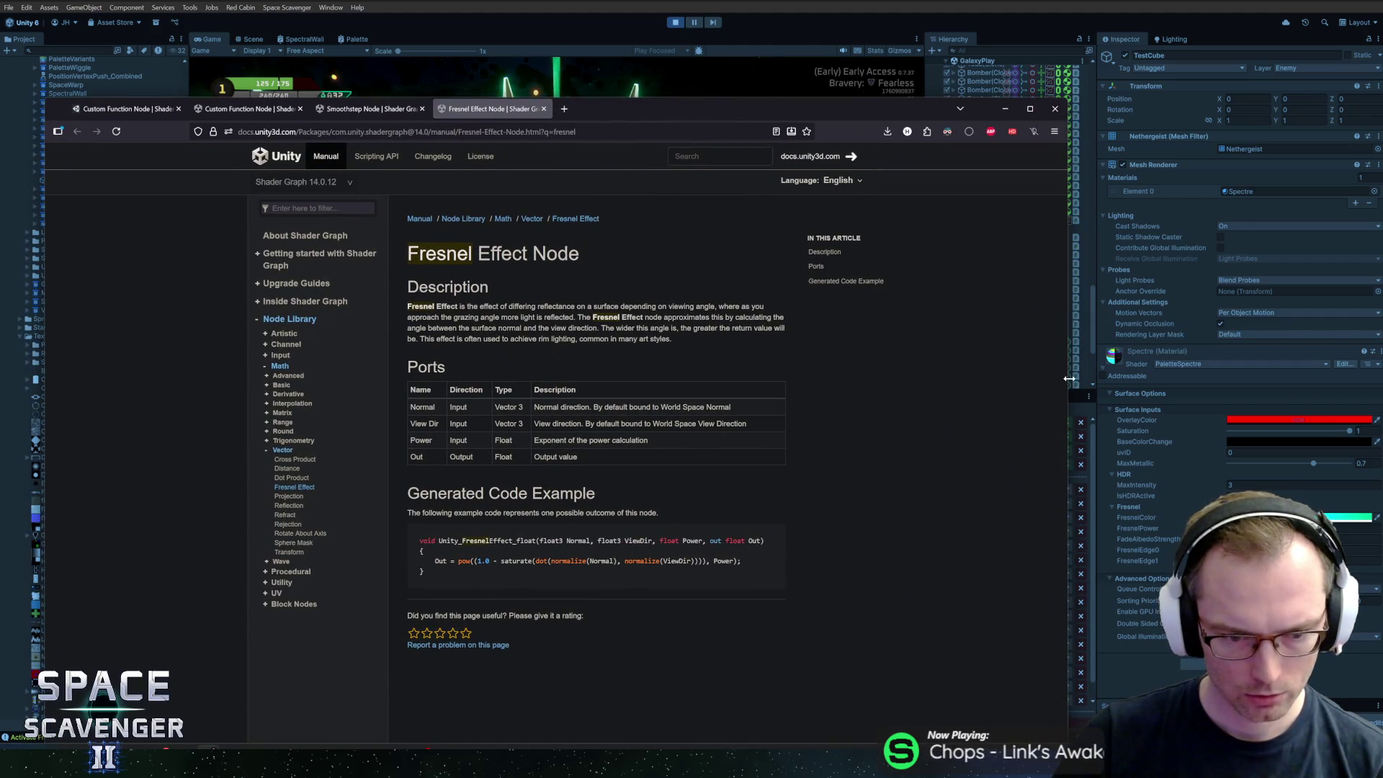
- Narrow and then minimize the Fresnel docs window to uncover the Shader Graph editor
mouse_move(1066, 377)
left_mouse_down()
mouse_move(738, 404)
mouse_move(726, 446)
left_mouse_up()
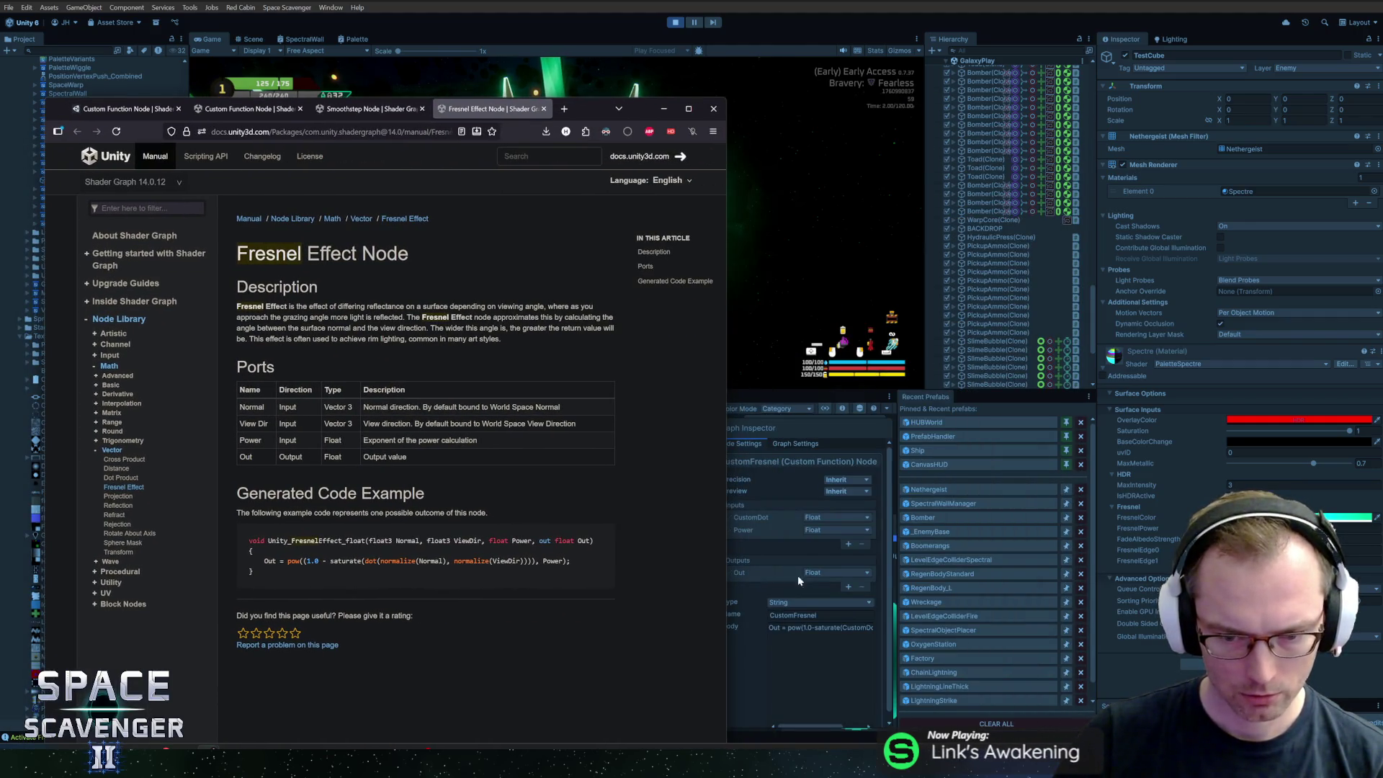
left_click(813, 627)
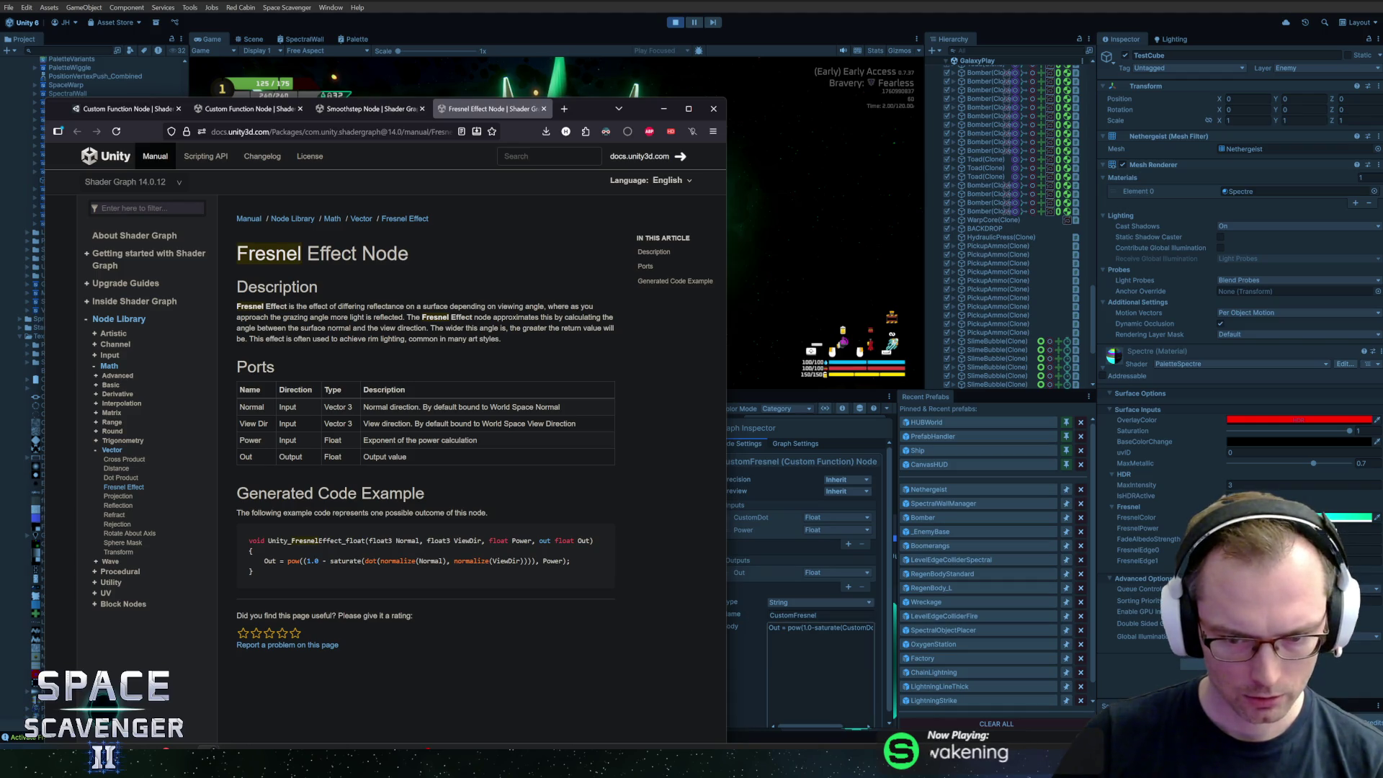
key("alt+Tab")
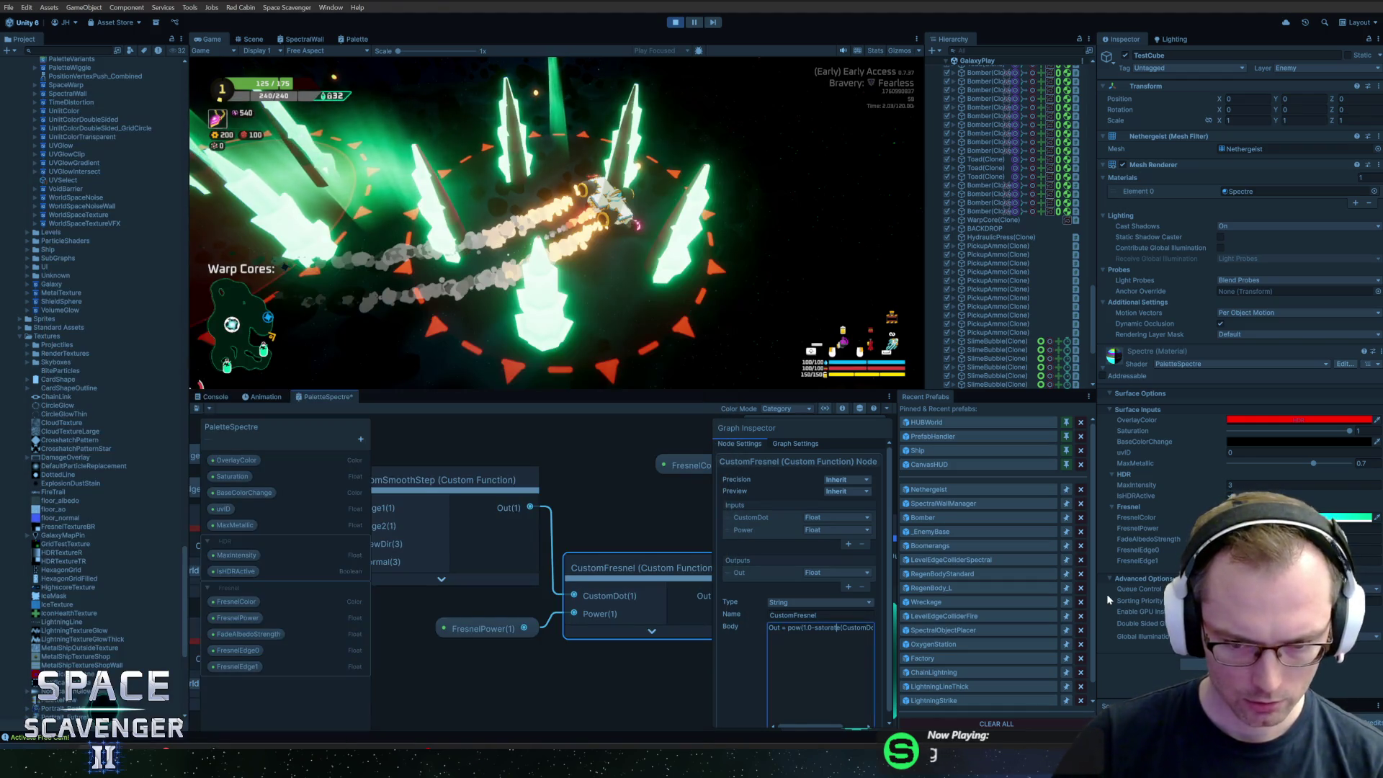
key("alt+Tab")
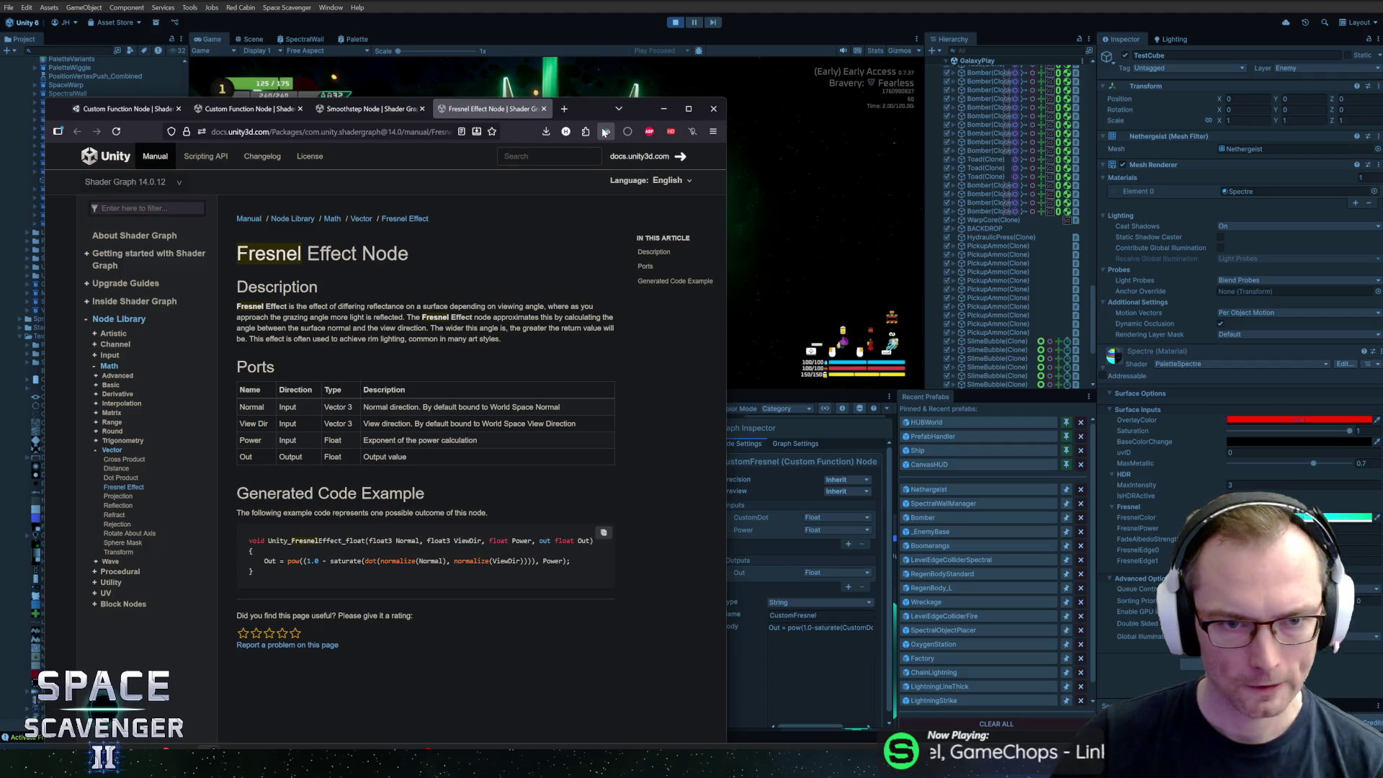
left_click(662, 115)
mouse_move(623, 526)
left_mouse_down()
mouse_move(616, 499)
mouse_move(657, 537)
left_mouse_up()
- Replace CustomSmoothStep's body with smoothstep(Edge1, Edge2, dot(Normal, ViewDir)) and apply it
left_click(463, 519)
mouse_move(463, 518)
left_mouse_down()
mouse_move(555, 456)
mouse_move(492, 447)
left_mouse_up()
left_click(853, 662)
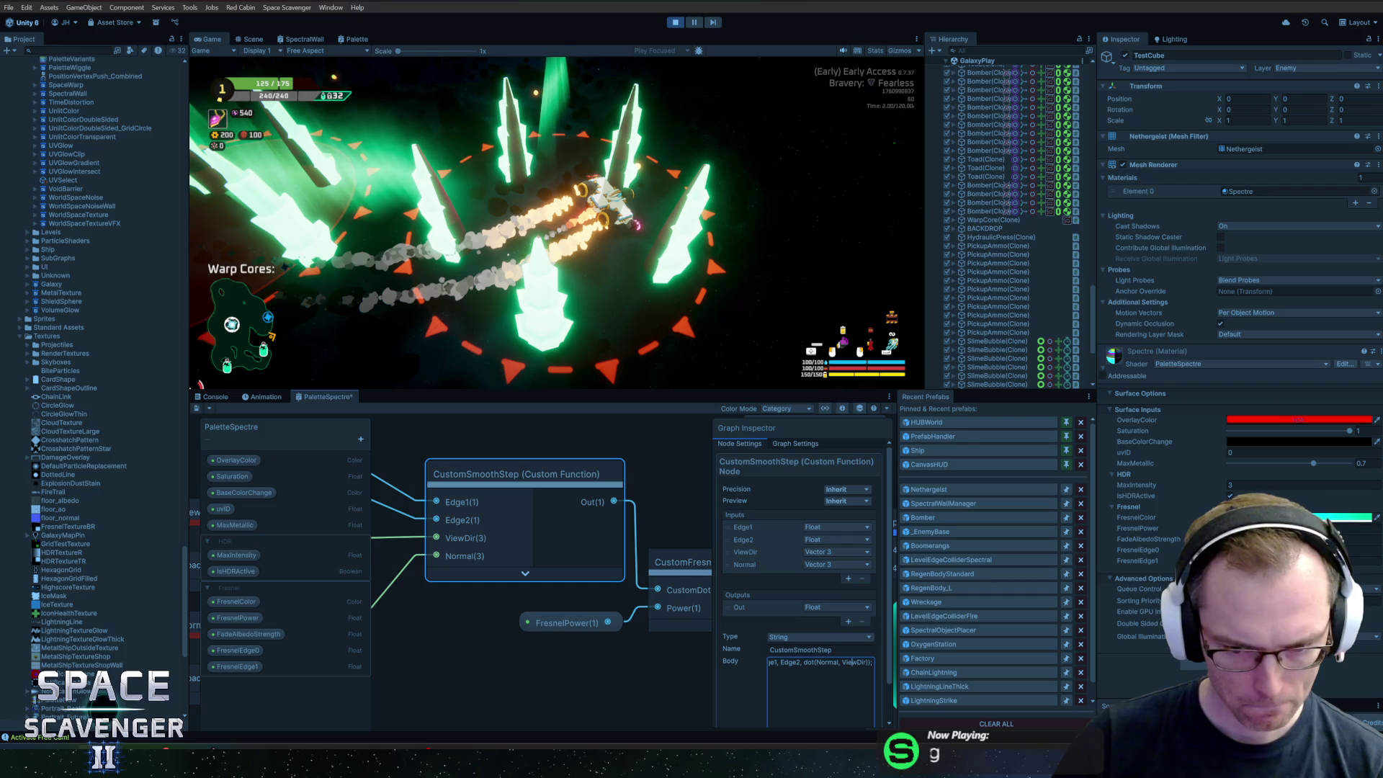
key("alt+Tab")
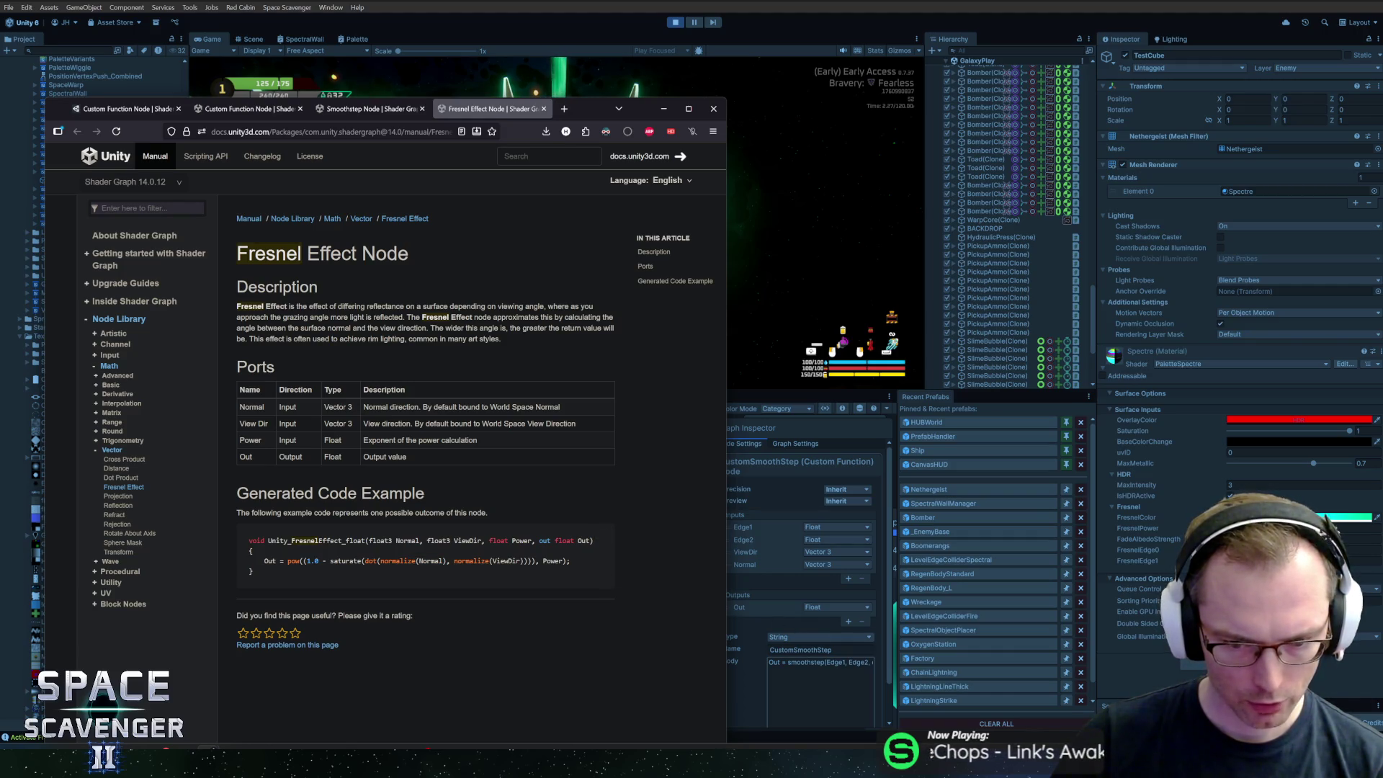
key("alt+Tab")
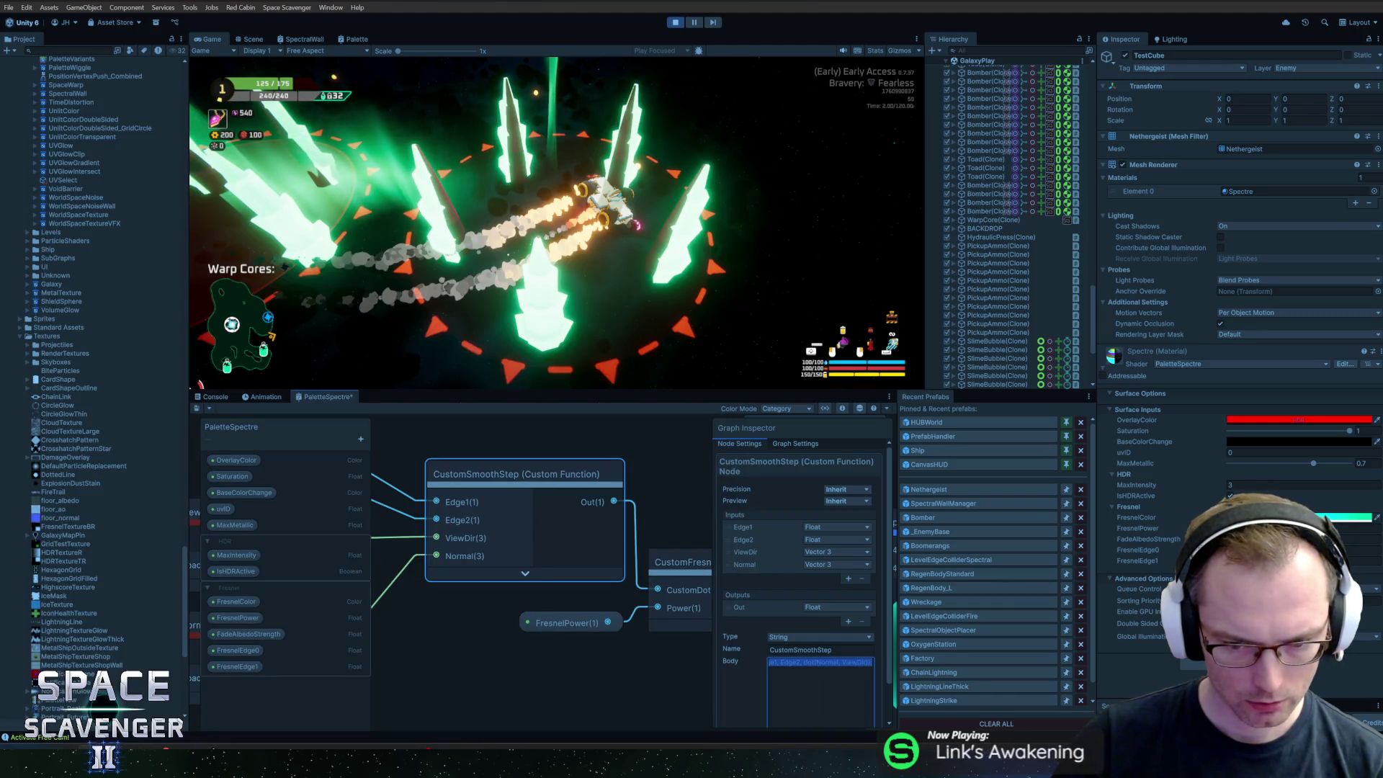
key("ctrl+v")
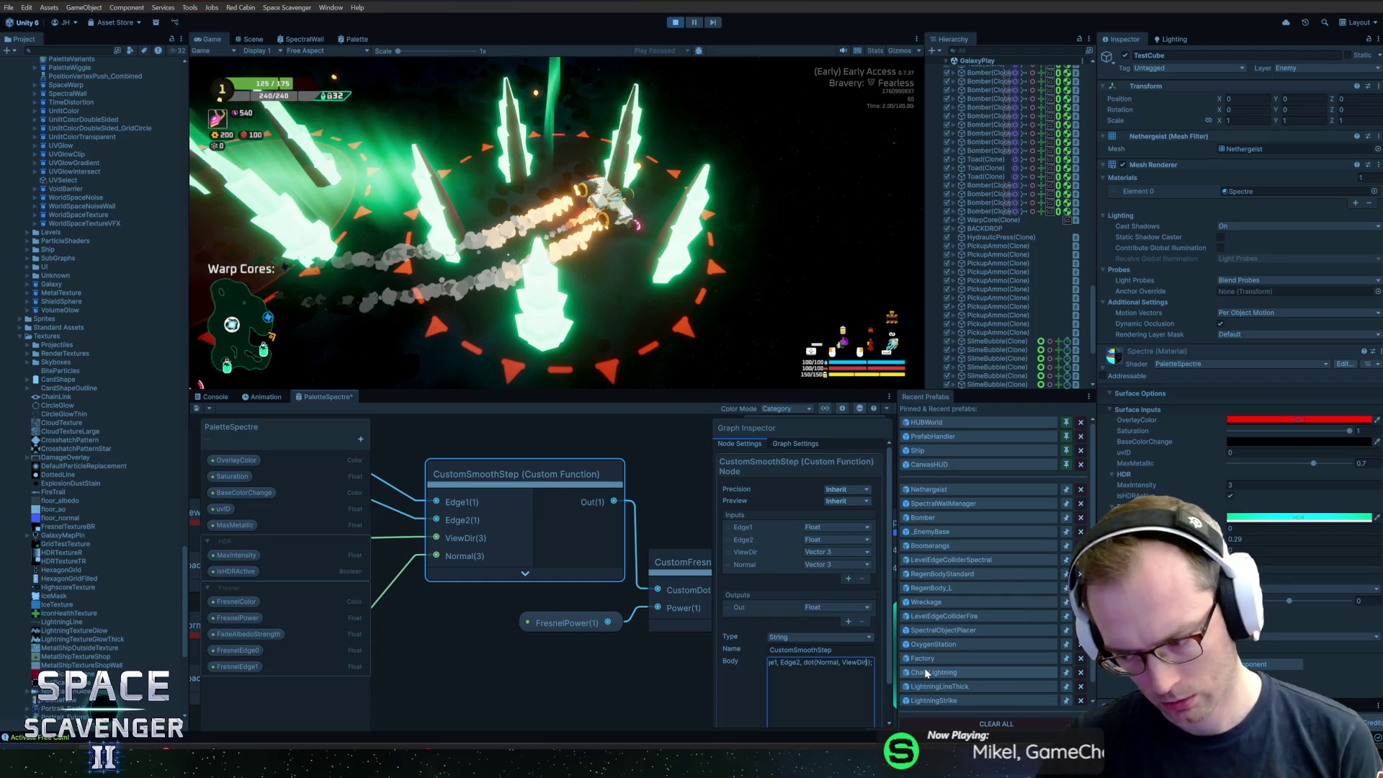
key("alt+Tab")
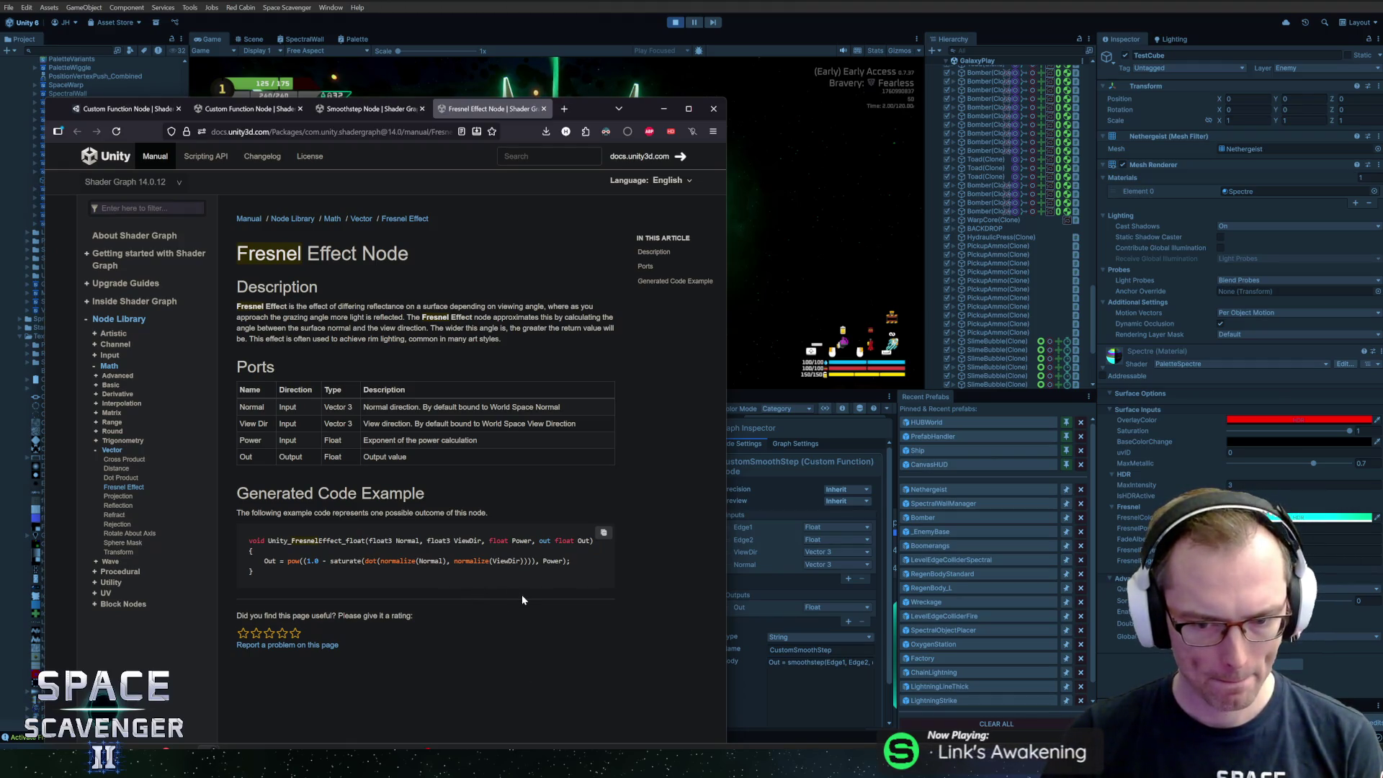
key("alt+Tab")
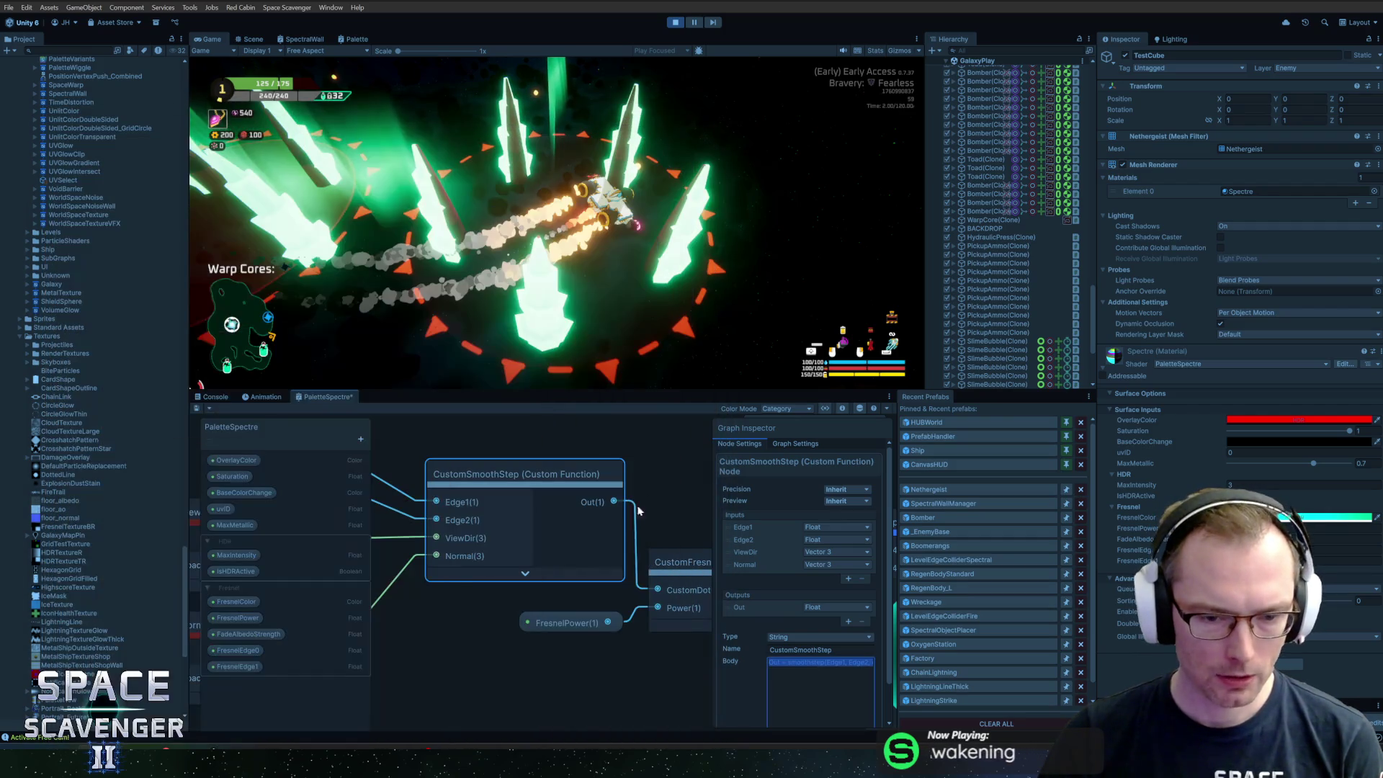
left_click(638, 510)
- Add a collapsed Normalize node after View Direction, wired into CustomSmoothStep's ViewDir input
key("a")
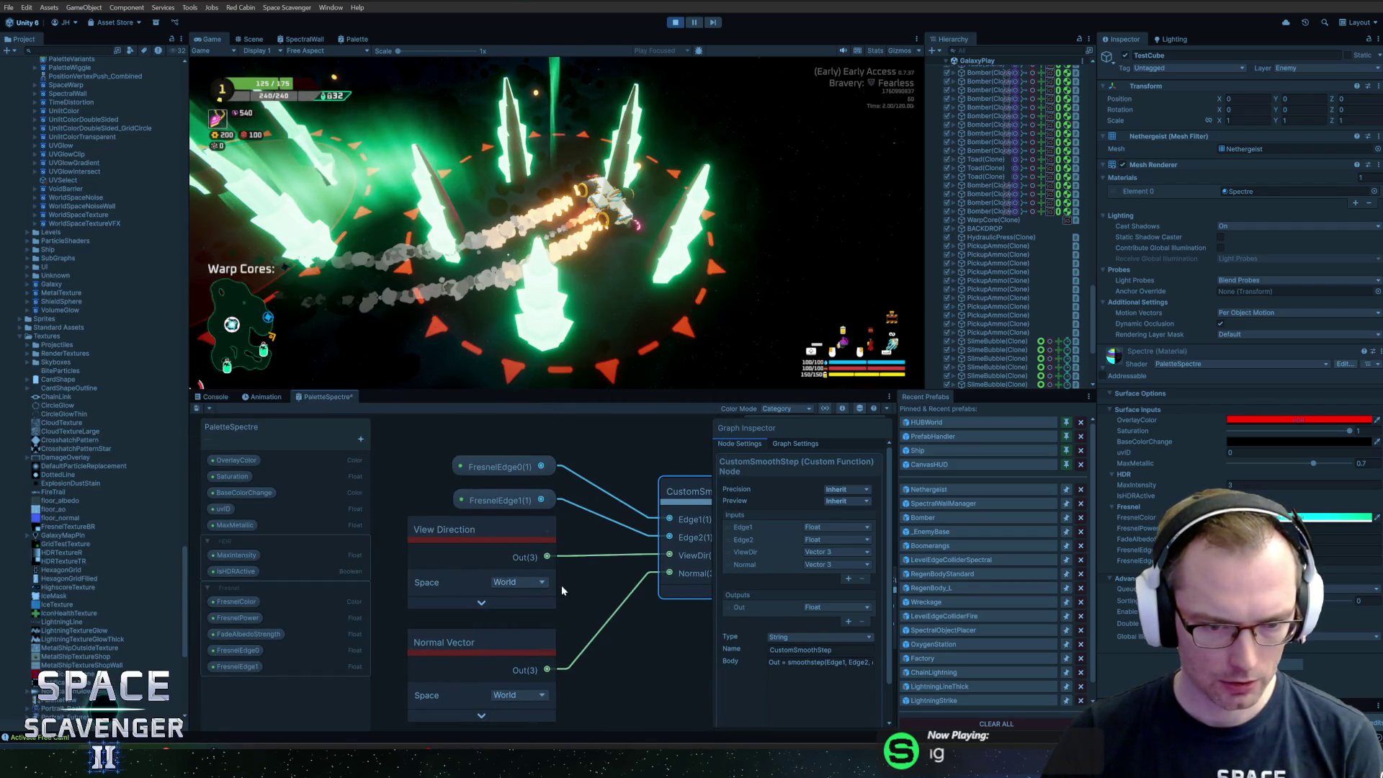
left_click(507, 589)
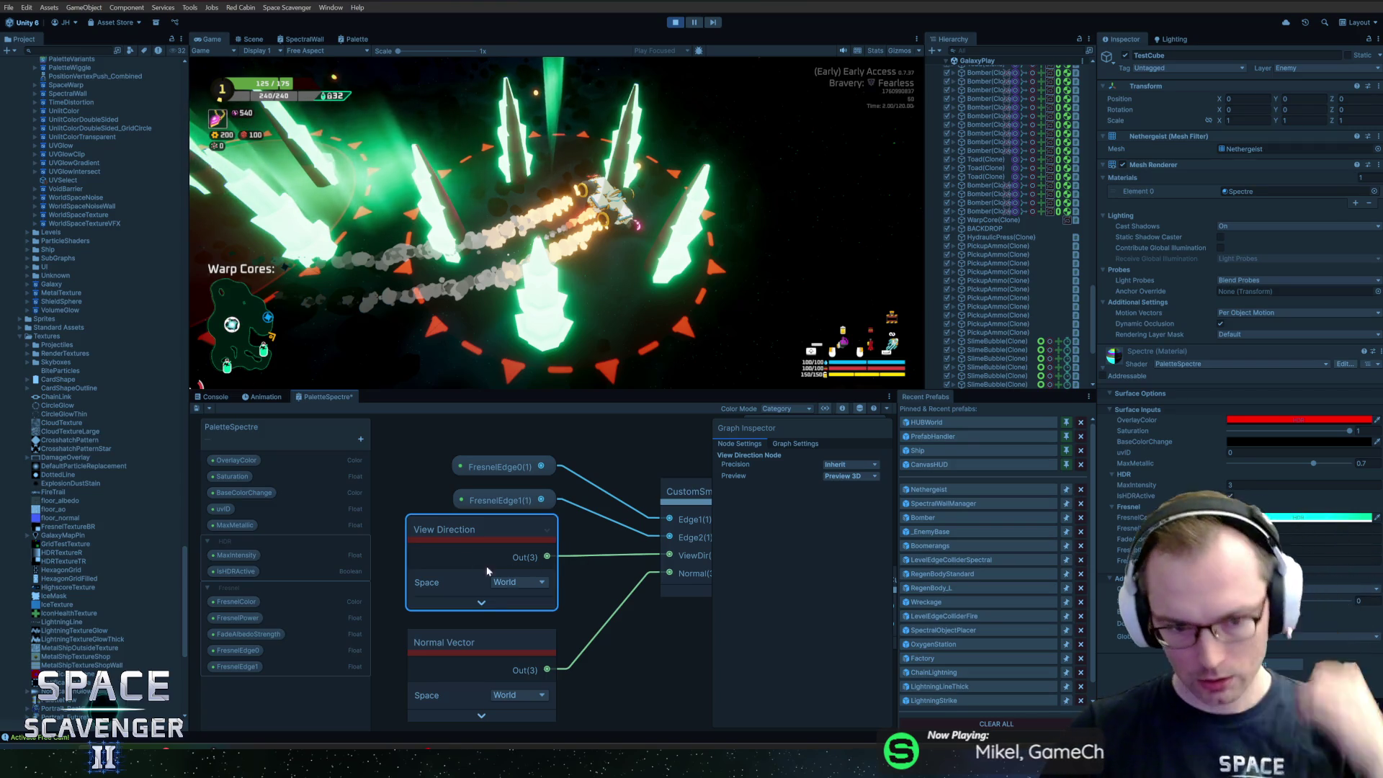
scroll(475, 569, "down", 3)
mouse_move(468, 562)
left_mouse_down()
mouse_move(405, 580)
mouse_move(469, 572)
left_mouse_up()
type("normalize")
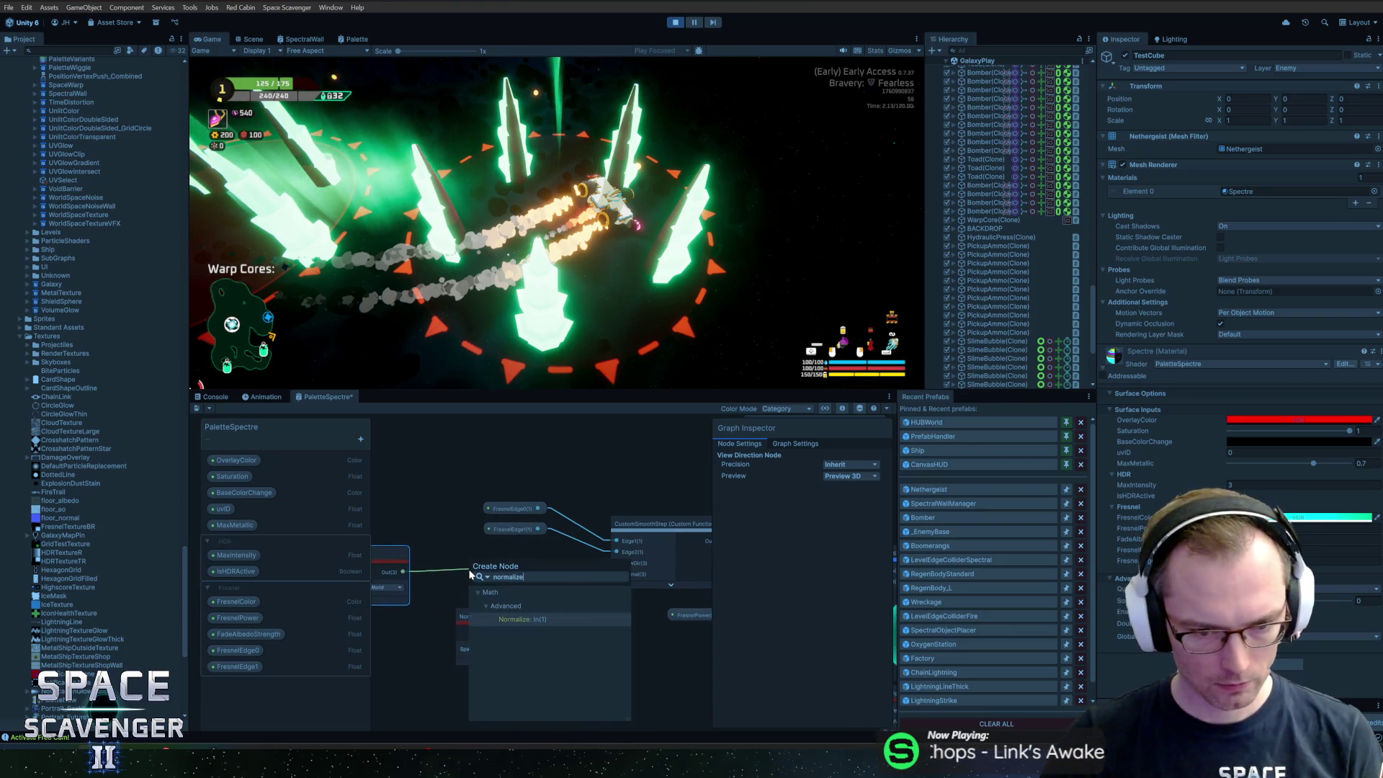
key("Return")
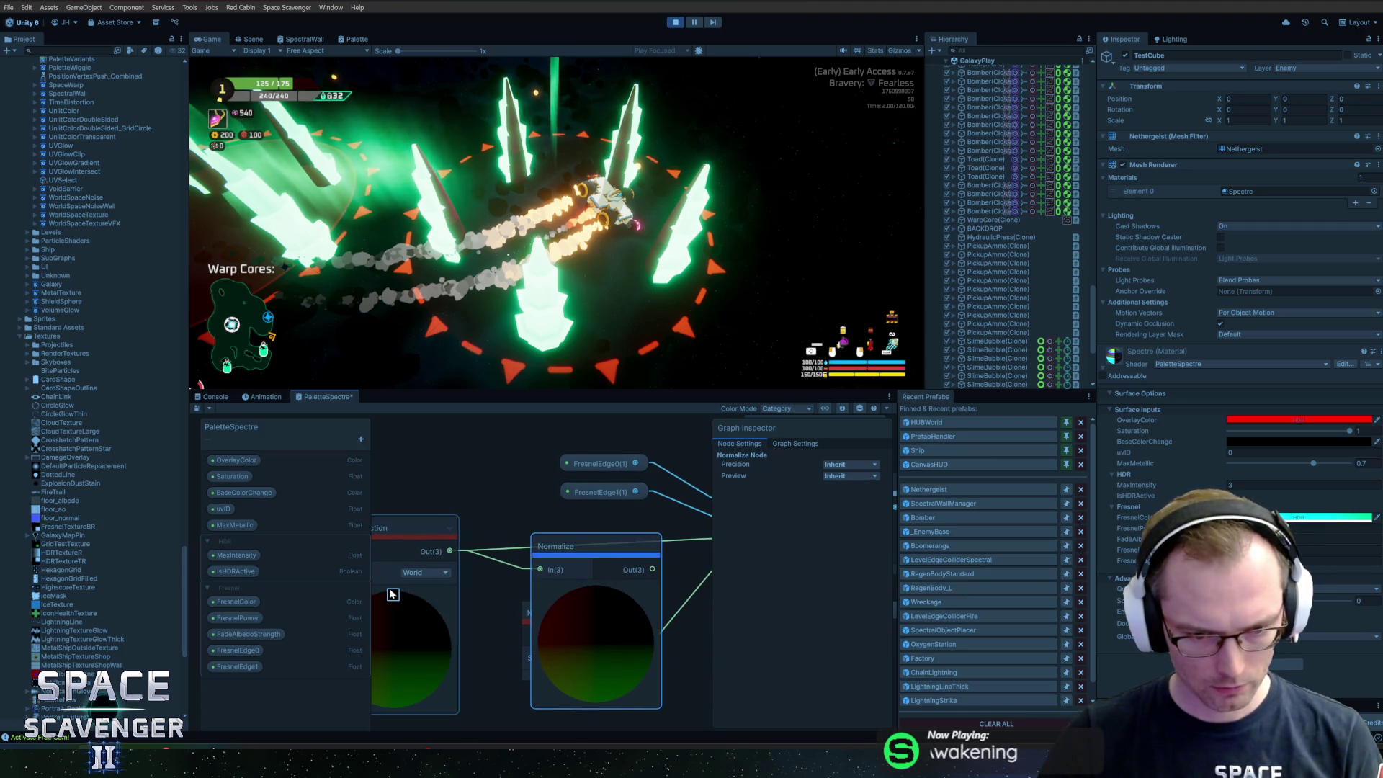
left_click(595, 588)
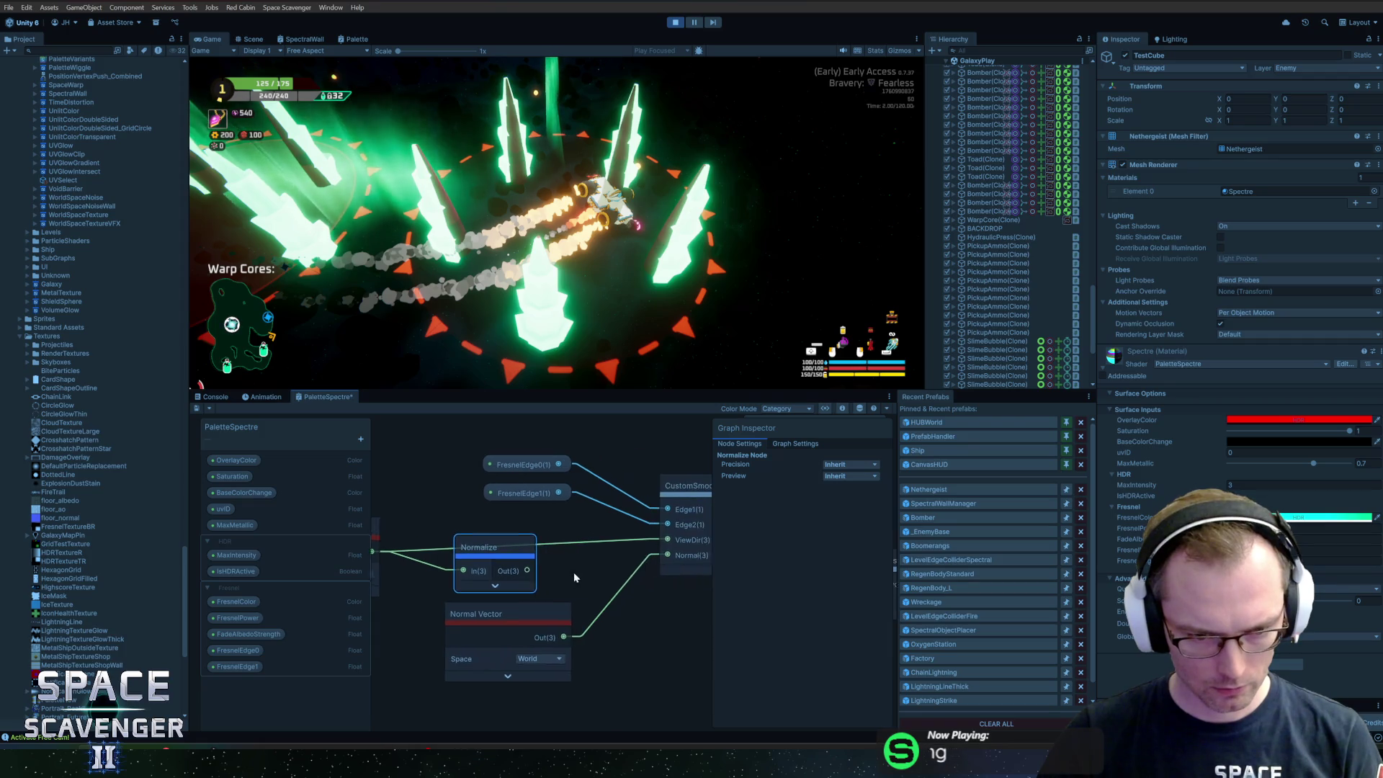
left_click_drag(646, 554, 656, 540)
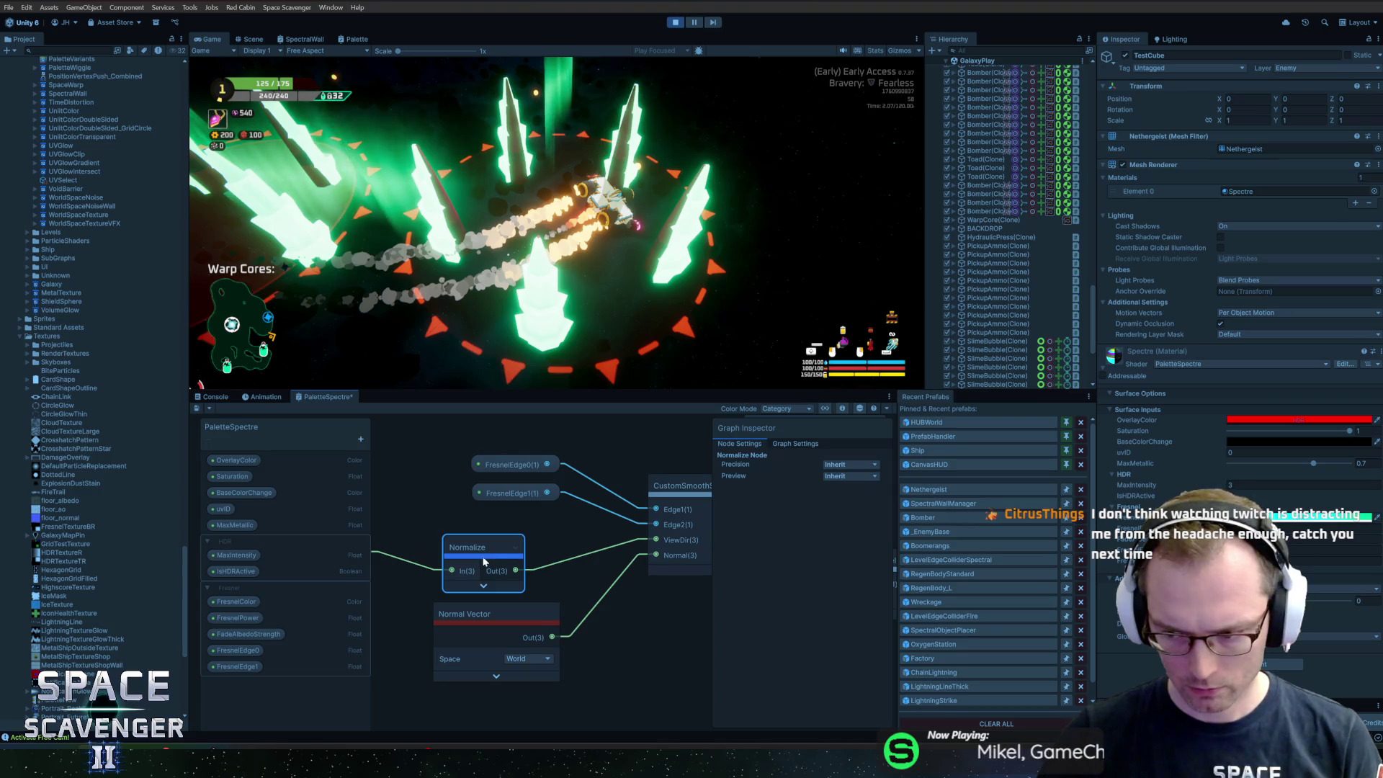
- Normalize the Normal Vector into CustomSmoothStep's Normal input and save the PaletteSpectre graph
mouse_move(557, 575)
left_mouse_down()
mouse_move(621, 591)
mouse_move(565, 568)
mouse_move(577, 562)
left_mouse_up()
left_click_drag(388, 546, 475, 512)
mouse_move(559, 608)
left_mouse_down()
mouse_move(412, 632)
mouse_move(452, 642)
left_mouse_up()
key("space")
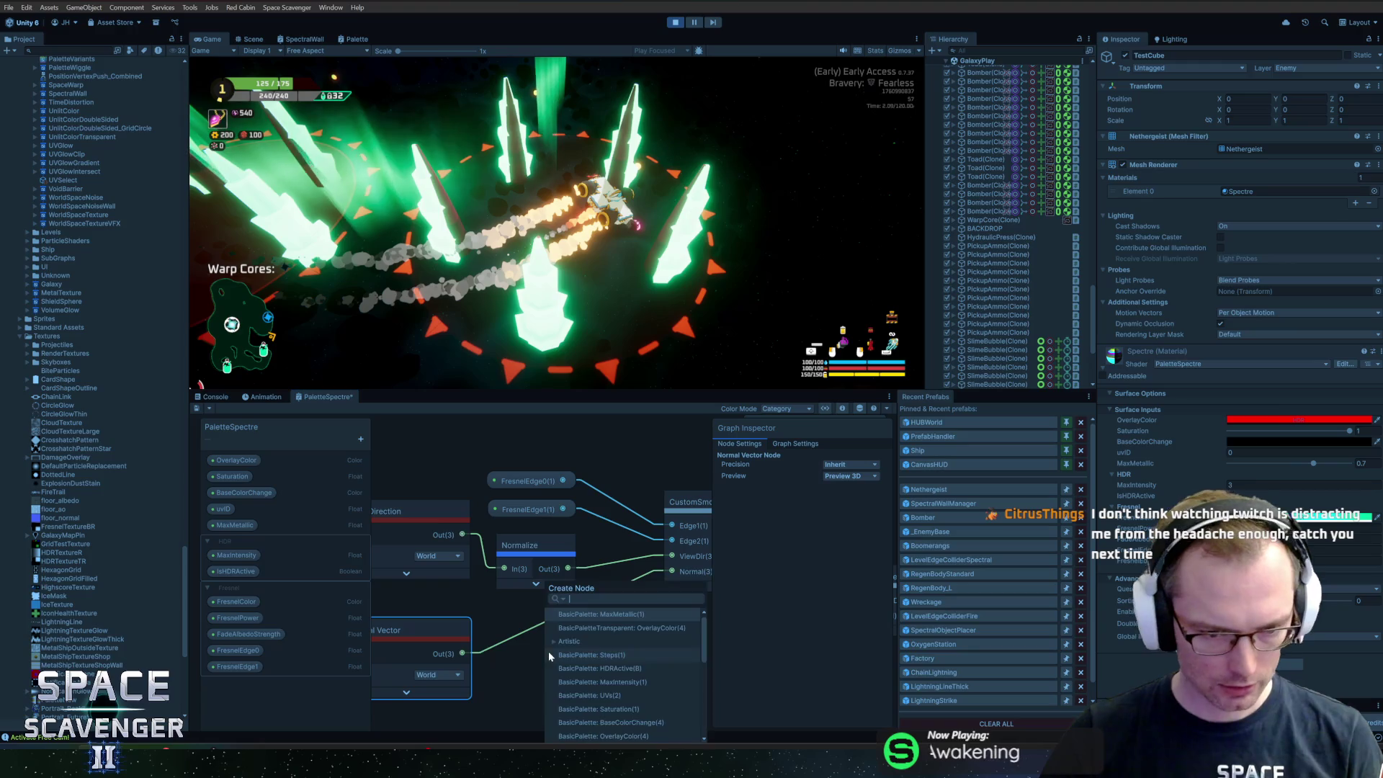
type("normalize")
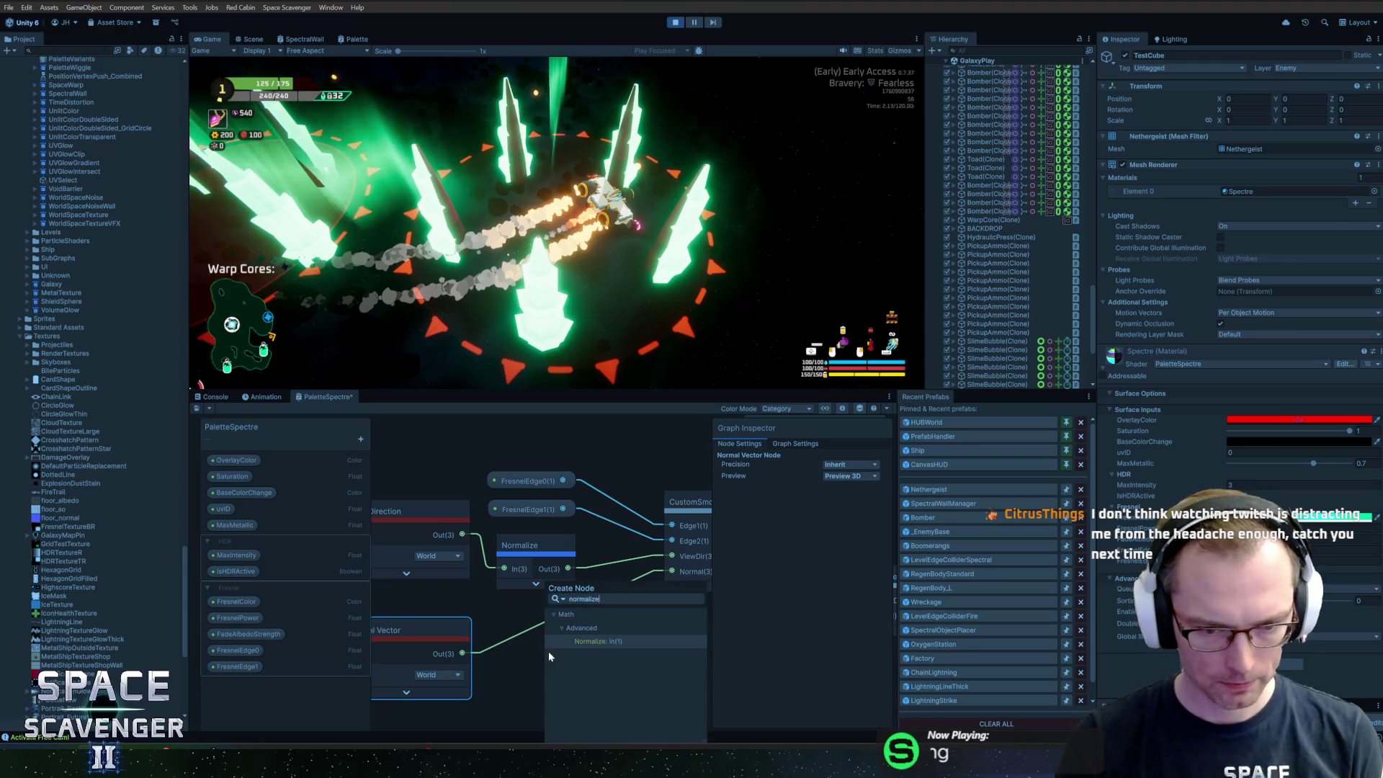
key("Return")
left_click(600, 686)
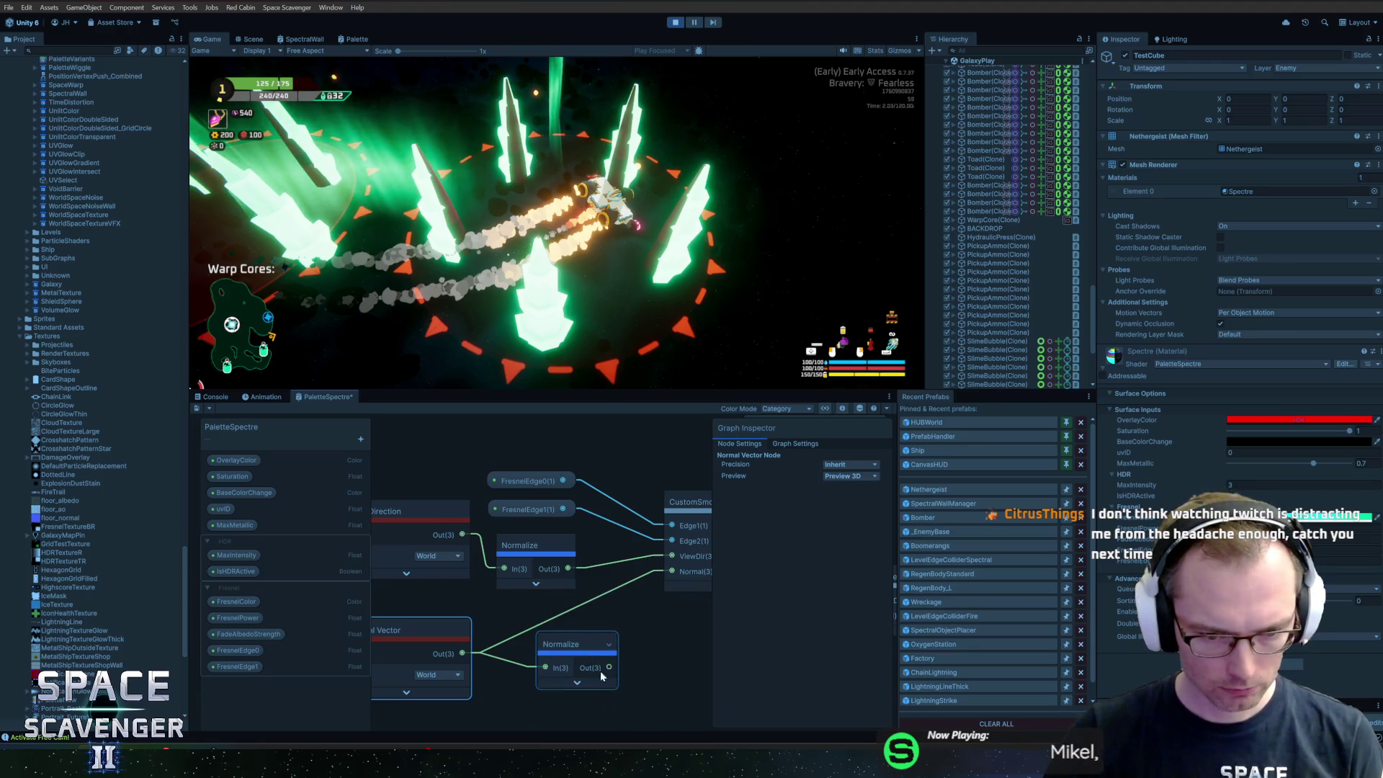
mouse_move(566, 633)
left_mouse_down()
mouse_move(524, 620)
mouse_move(609, 637)
left_mouse_up()
left_click_drag(683, 578, 672, 572)
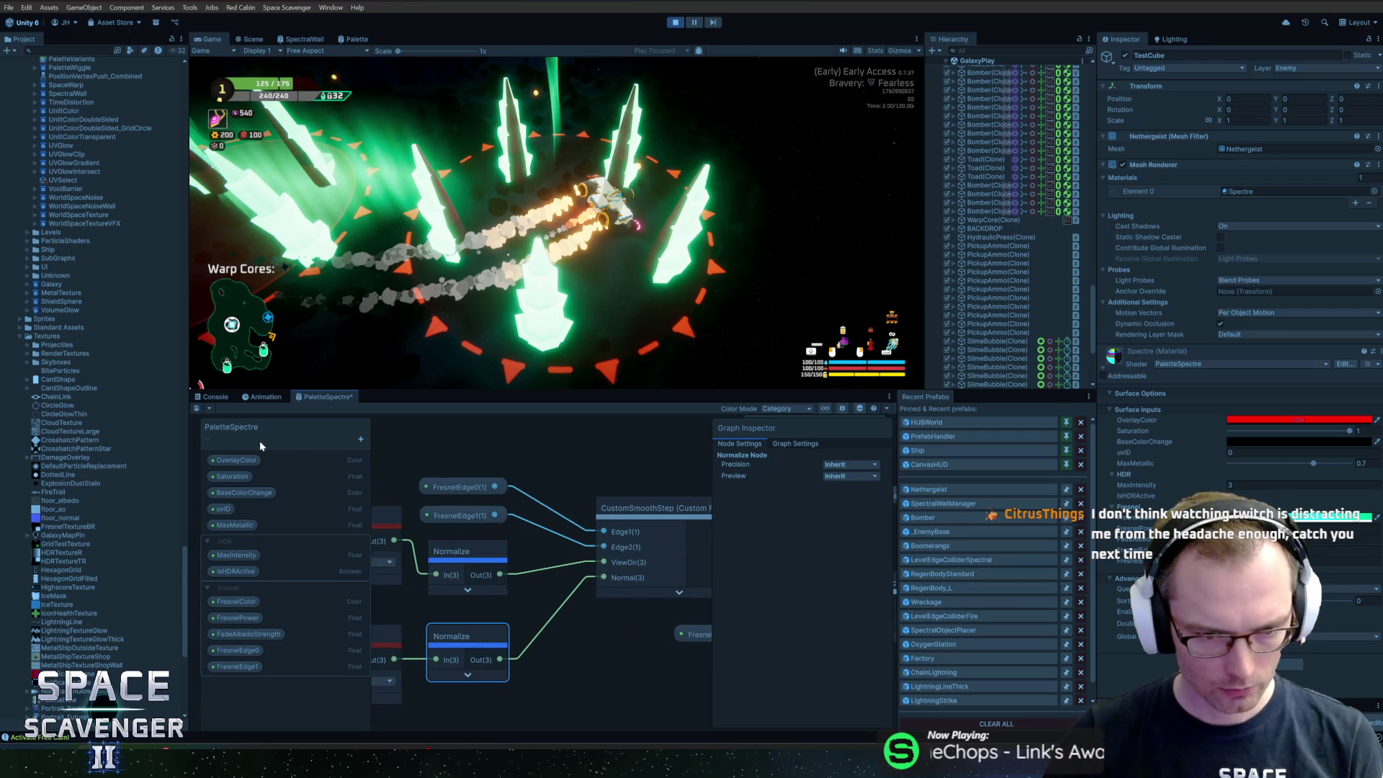
left_click(195, 408)
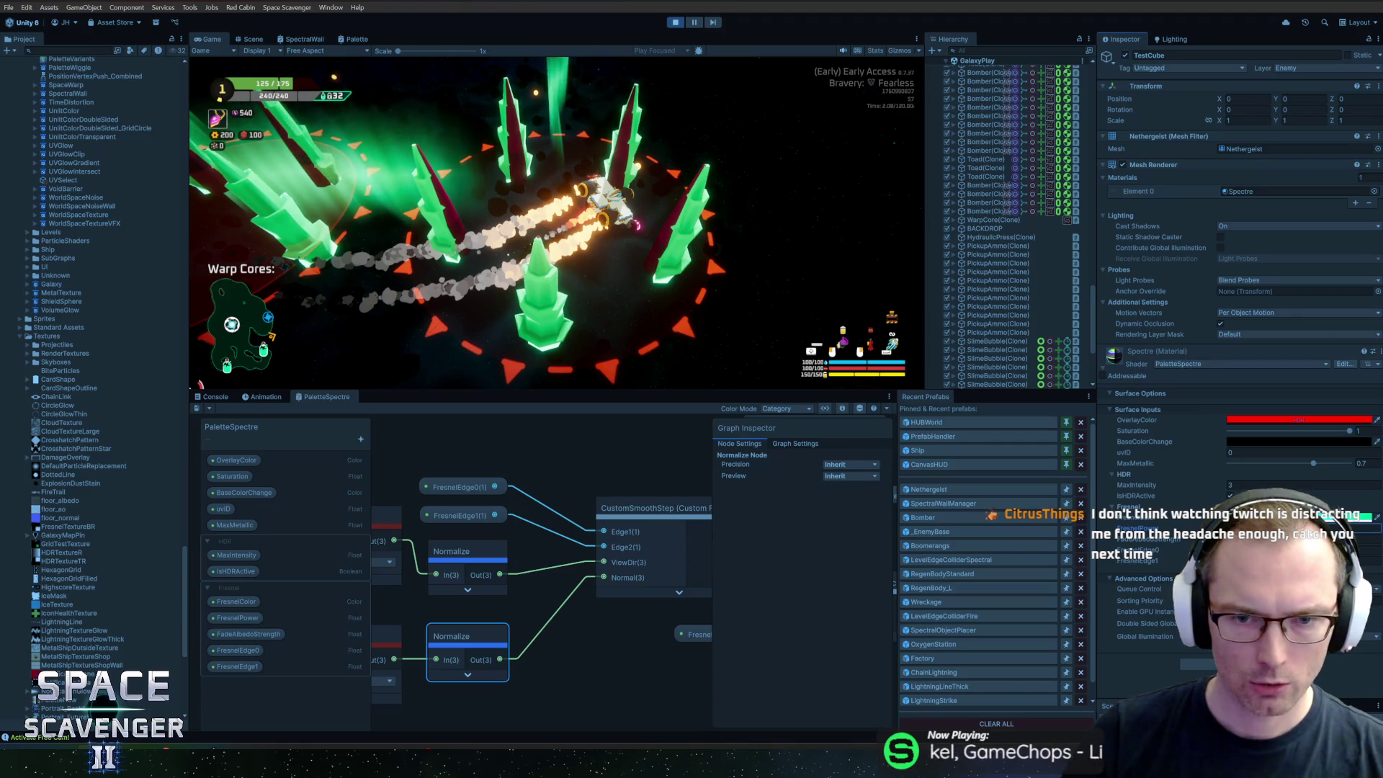
key("alt+Tab")
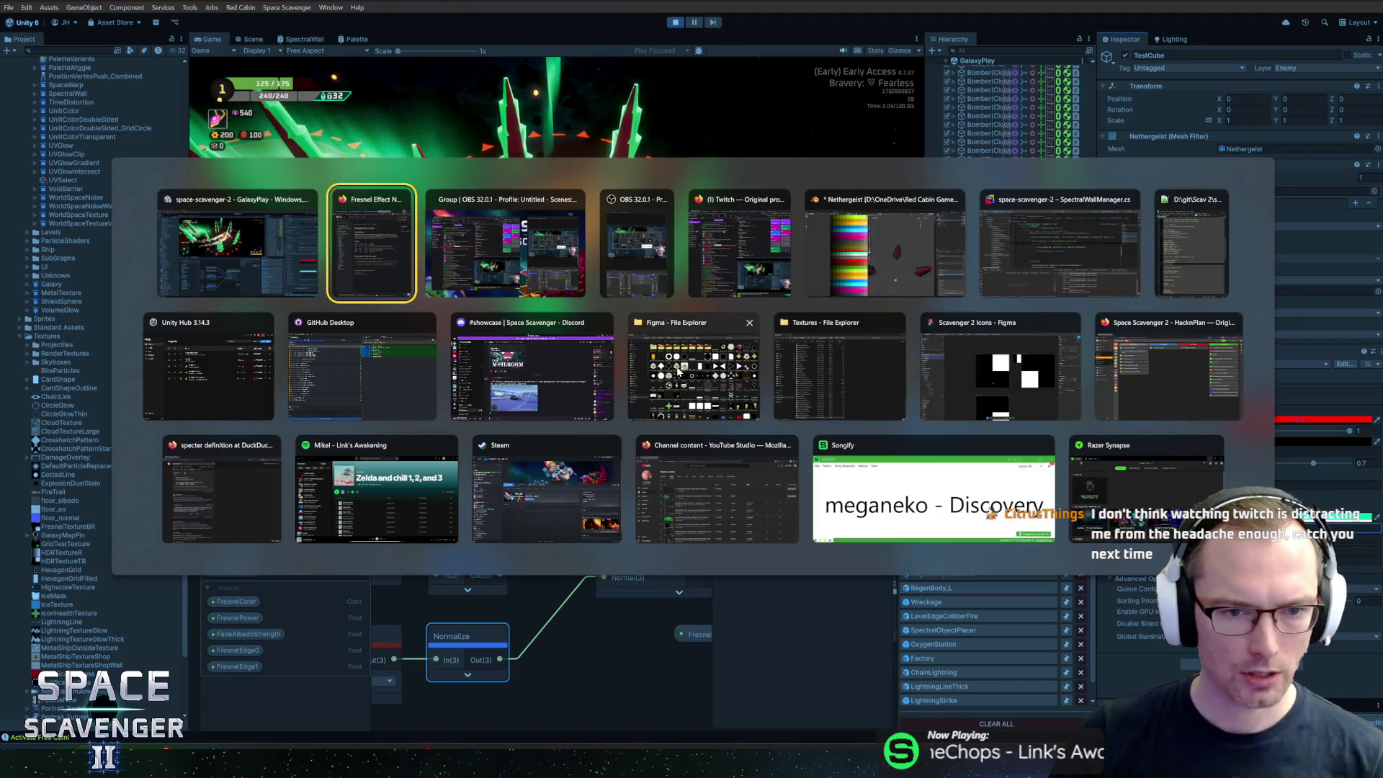
key("alt+Tab")
key("alt+Tab")
key("alt+Tab")
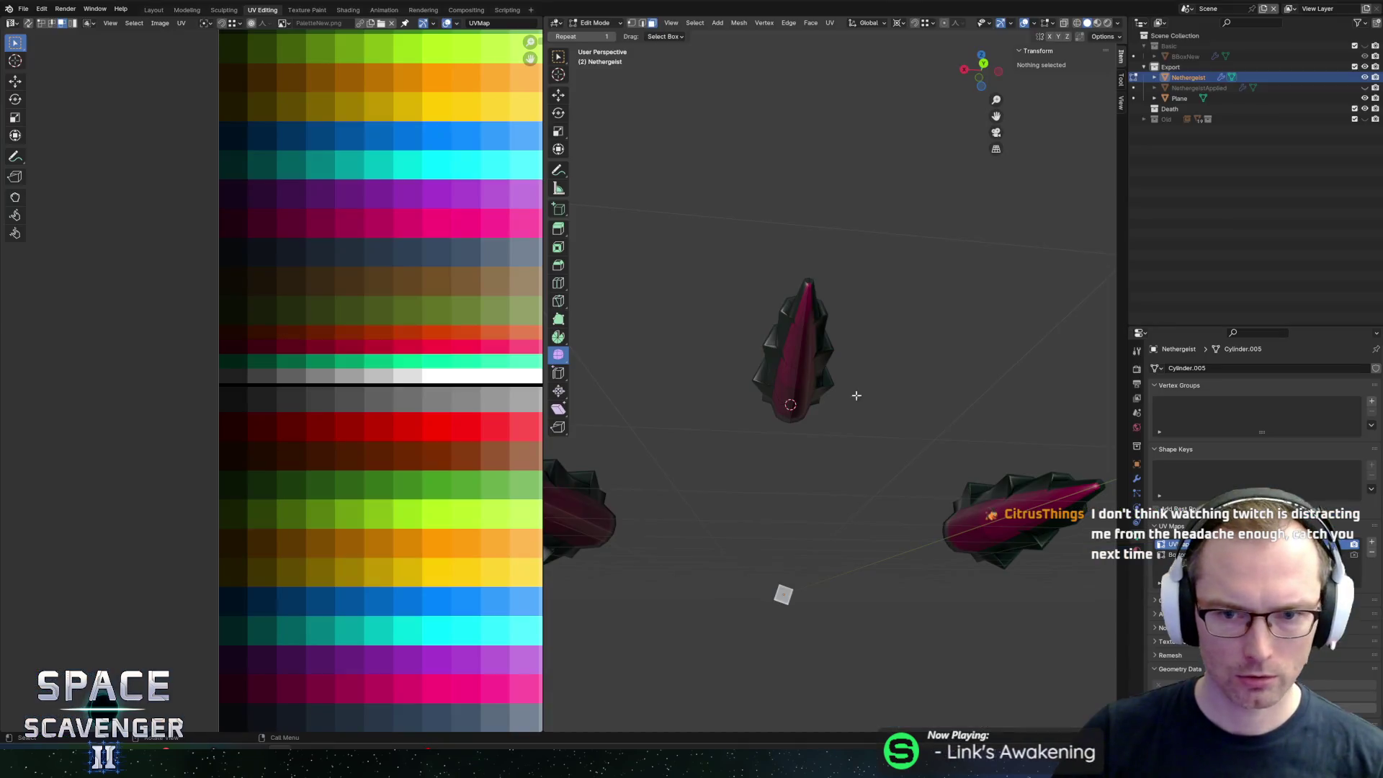
key("a")
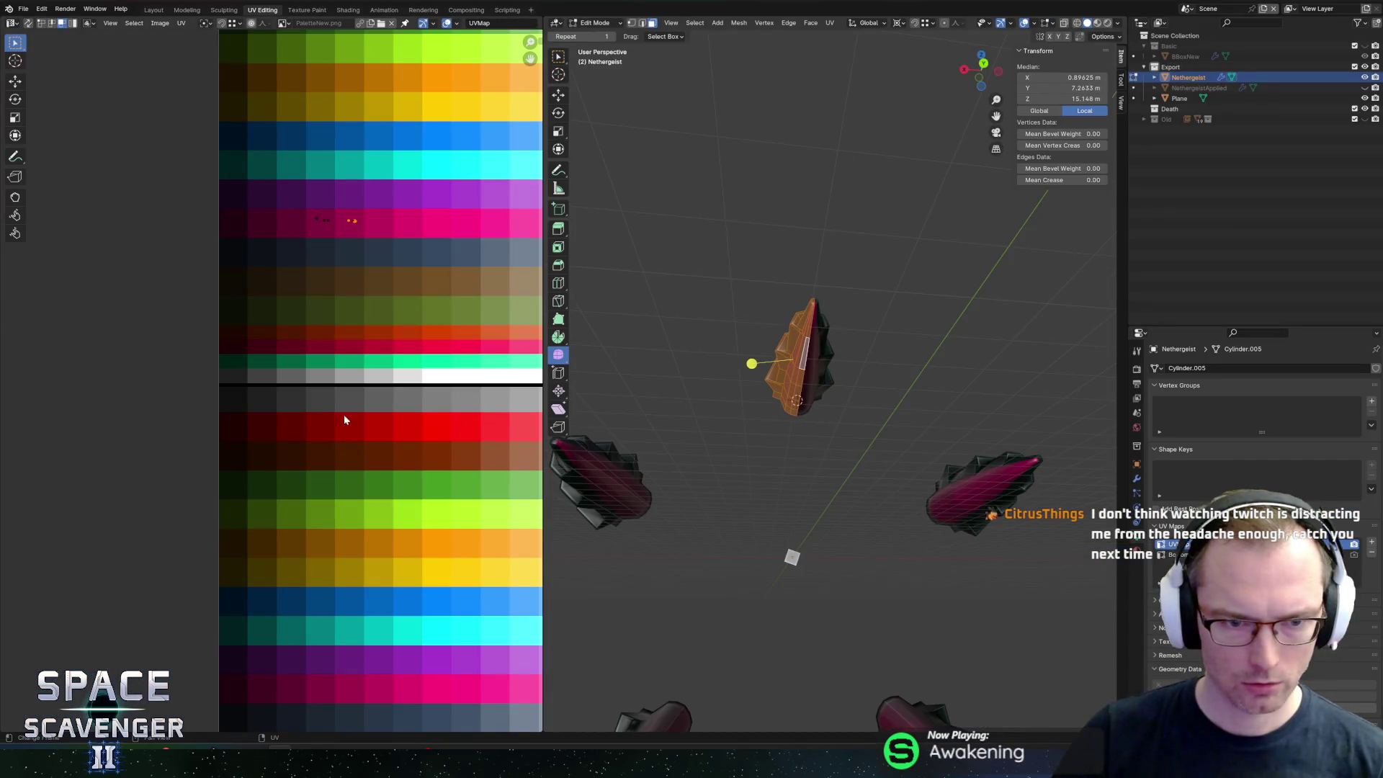
scroll(318, 417, "down", 2)
scroll(377, 525, "up", 2)
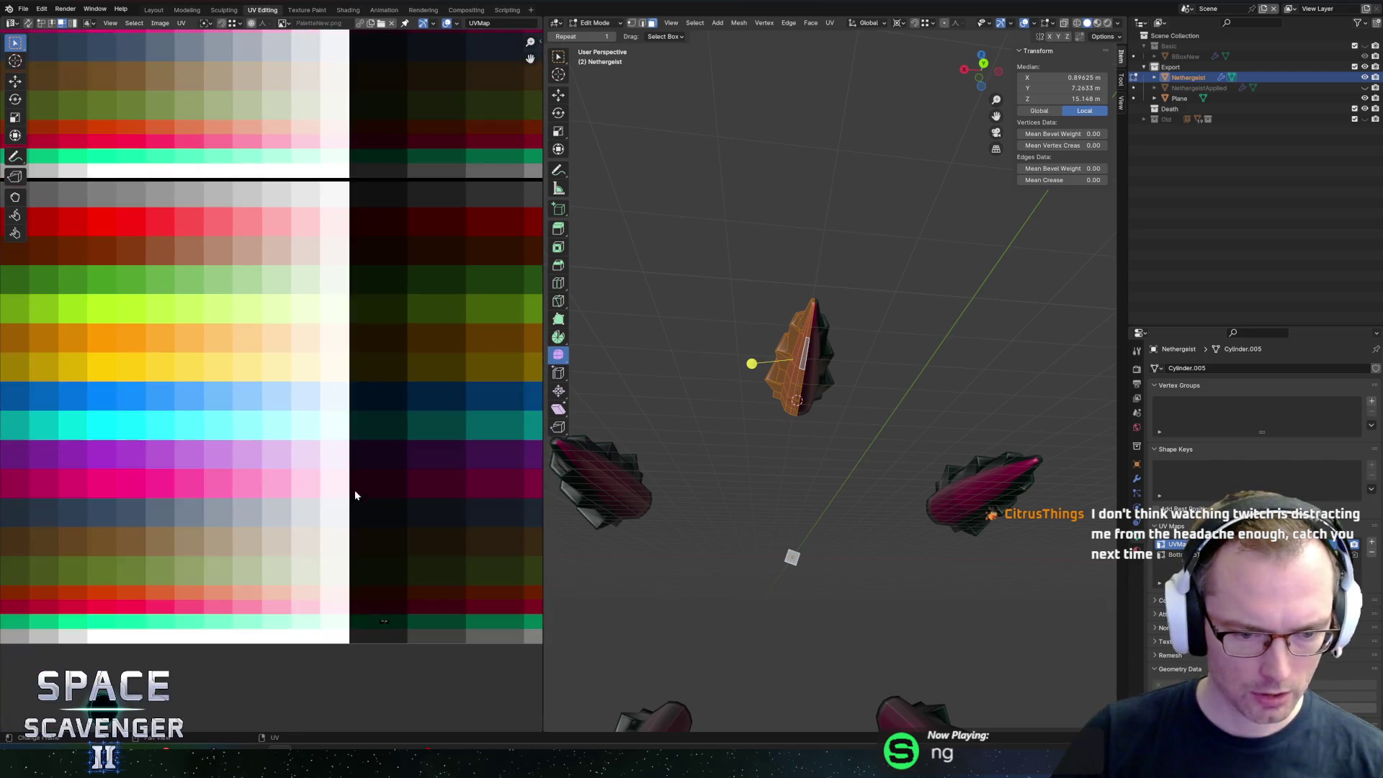
scroll(368, 470, "down", 1)
mouse_move(369, 469)
left_mouse_down()
mouse_move(404, 494)
mouse_move(170, 413)
mouse_move(330, 509)
left_mouse_up()
key("alt+Tab")
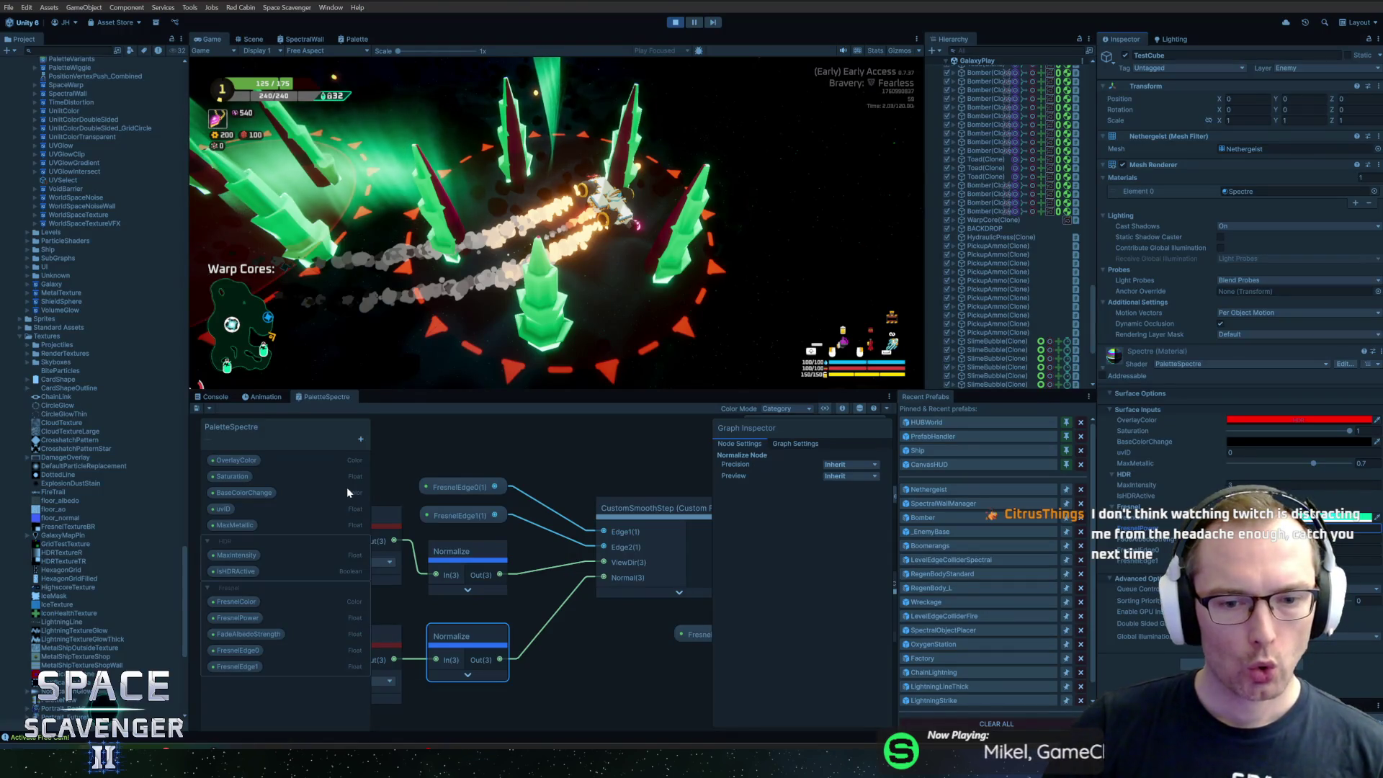
- Open the BasicPalette sub-graph from its node in PaletteSpectre
scroll(565, 450, "down", 1)
scroll(591, 466, "down", 2)
scroll(573, 504, "up", 3)
double_click(538, 586)
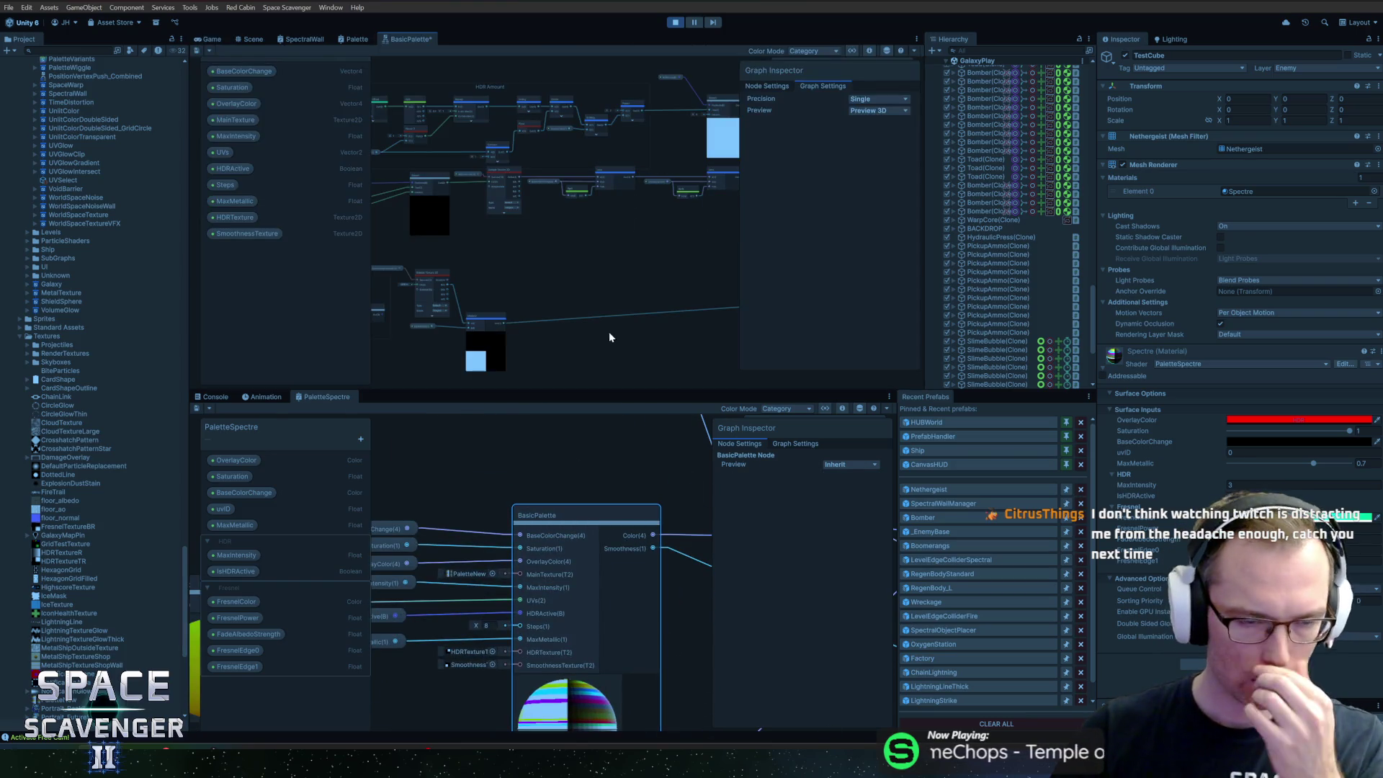
- Pan and zoom to the FakeUV group's Split, Comparison, Vector 2 and Branch nodes
mouse_move(540, 301)
left_mouse_down()
mouse_move(714, 284)
mouse_move(676, 246)
left_mouse_up()
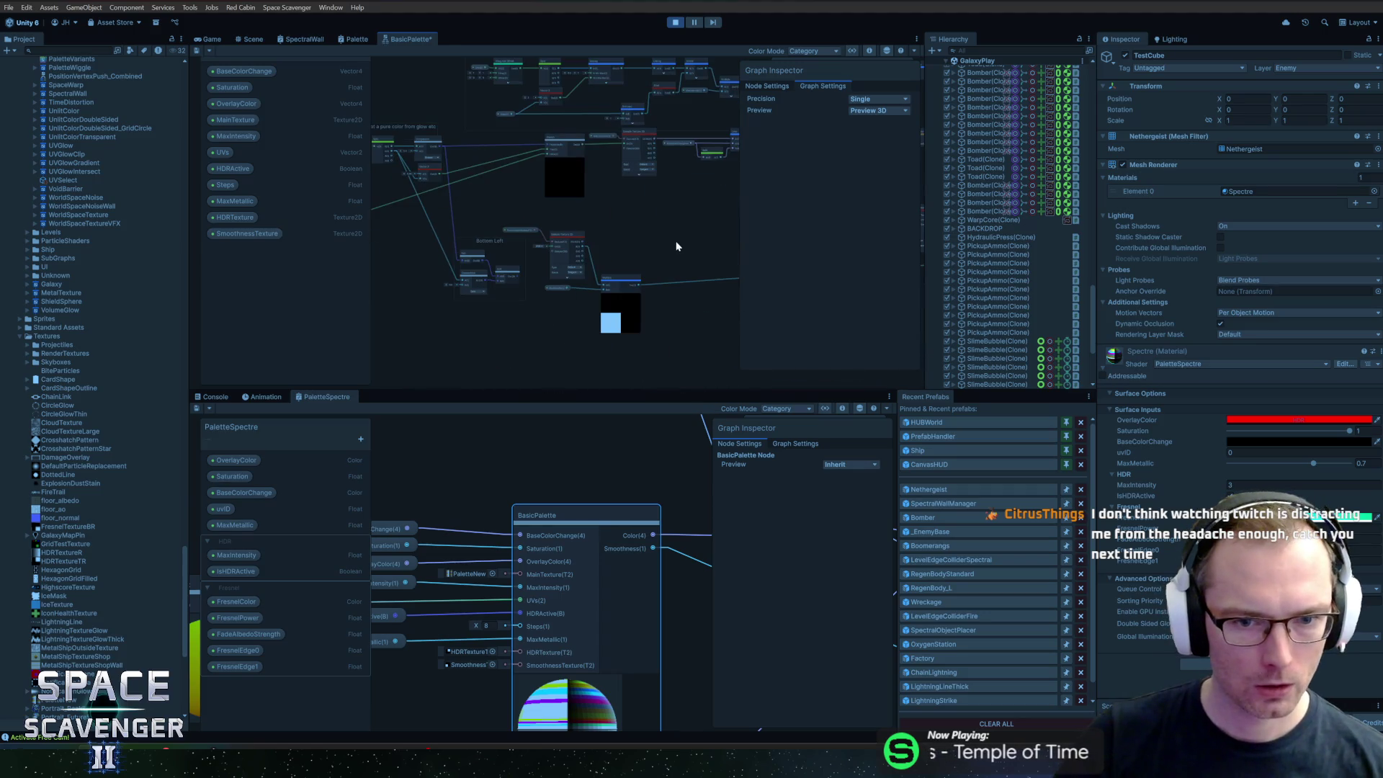
scroll(639, 225, "up", 3)
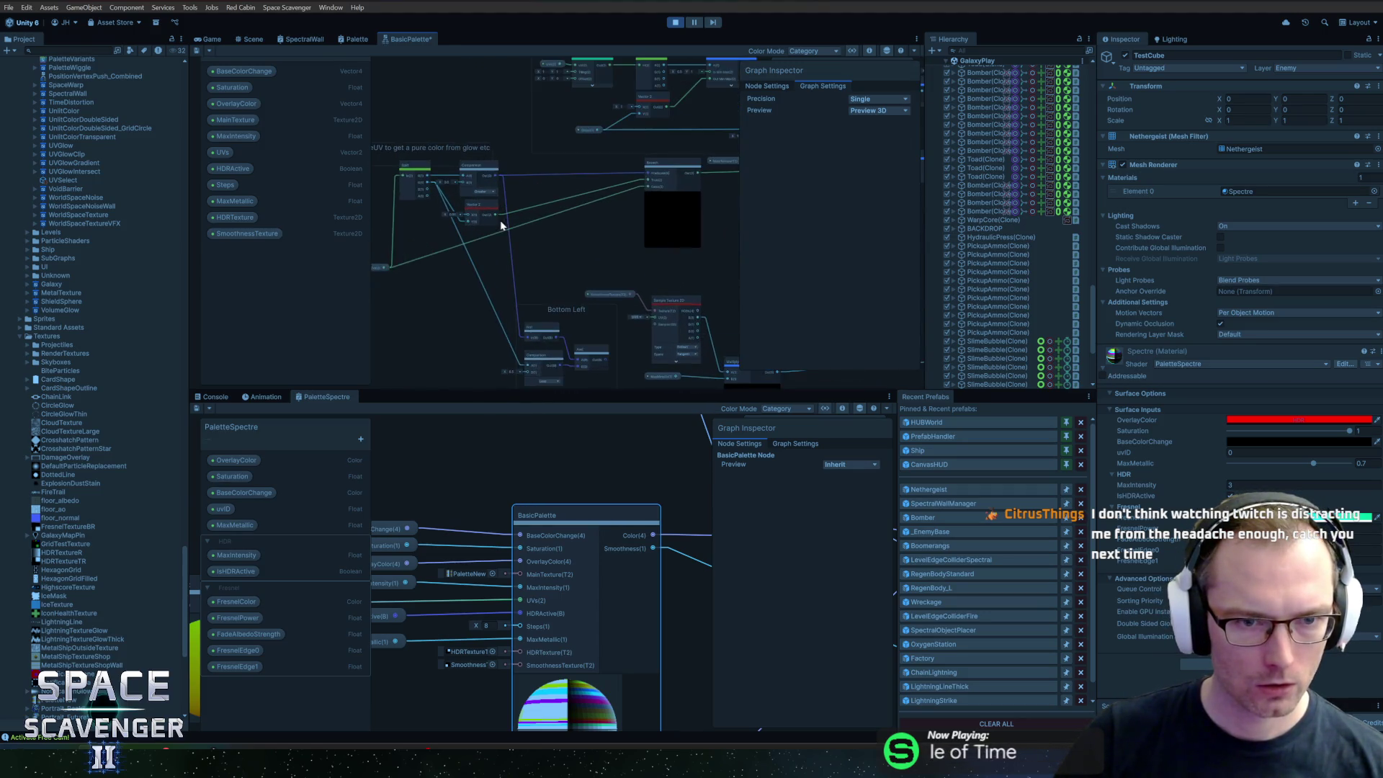
mouse_move(645, 295)
left_mouse_down()
mouse_move(506, 334)
mouse_move(562, 361)
mouse_move(704, 361)
left_mouse_up()
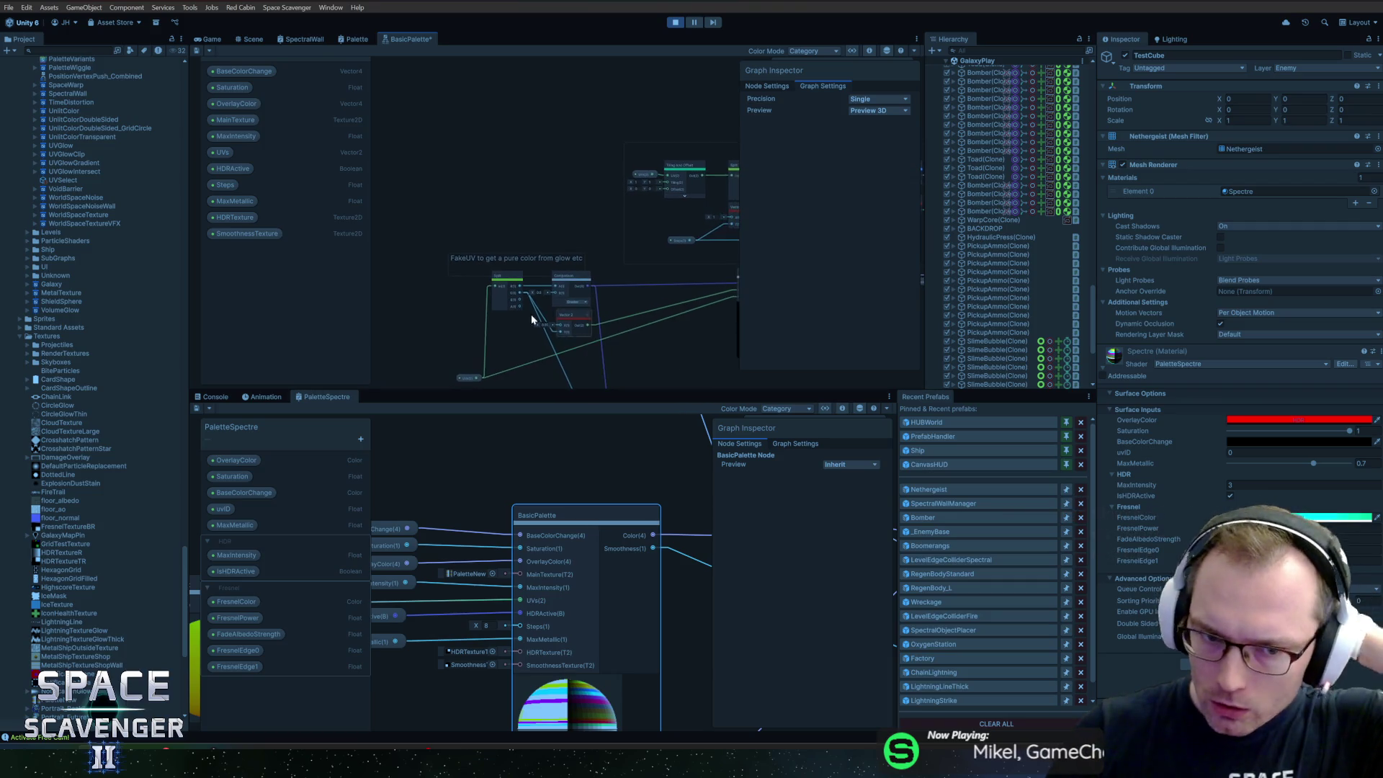
scroll(530, 314, "up", 3)
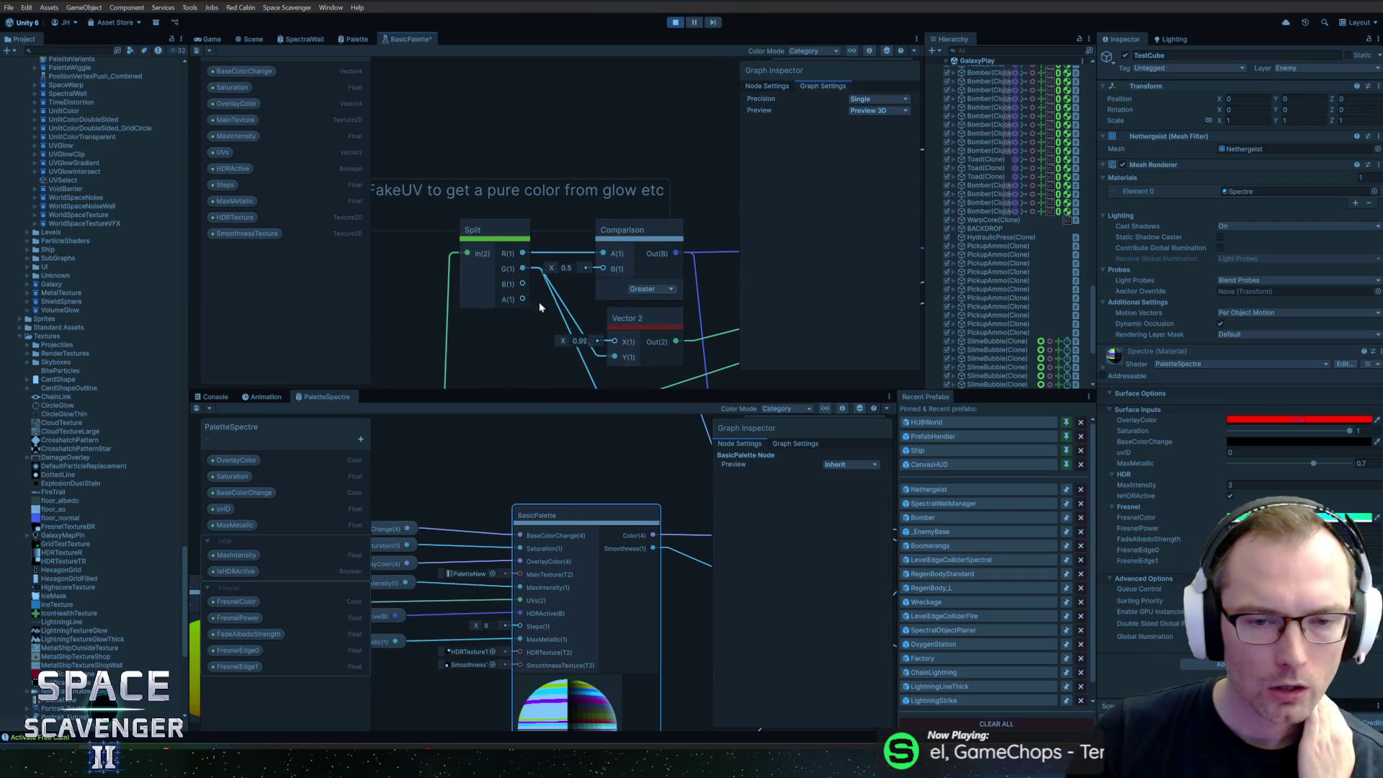
mouse_move(549, 353)
left_mouse_down()
mouse_move(525, 287)
mouse_move(470, 263)
mouse_move(467, 282)
mouse_move(473, 163)
left_mouse_up()
mouse_move(432, 259)
left_mouse_down()
mouse_move(547, 314)
mouse_move(348, 176)
left_mouse_up()
scroll(418, 231, "down", 1)
mouse_move(433, 215)
left_mouse_down()
mouse_move(586, 281)
mouse_move(668, 350)
left_mouse_up()
mouse_move(628, 226)
left_mouse_down()
mouse_move(477, 313)
mouse_move(302, 303)
mouse_move(590, 304)
mouse_move(800, 281)
mouse_move(719, 332)
left_mouse_up()
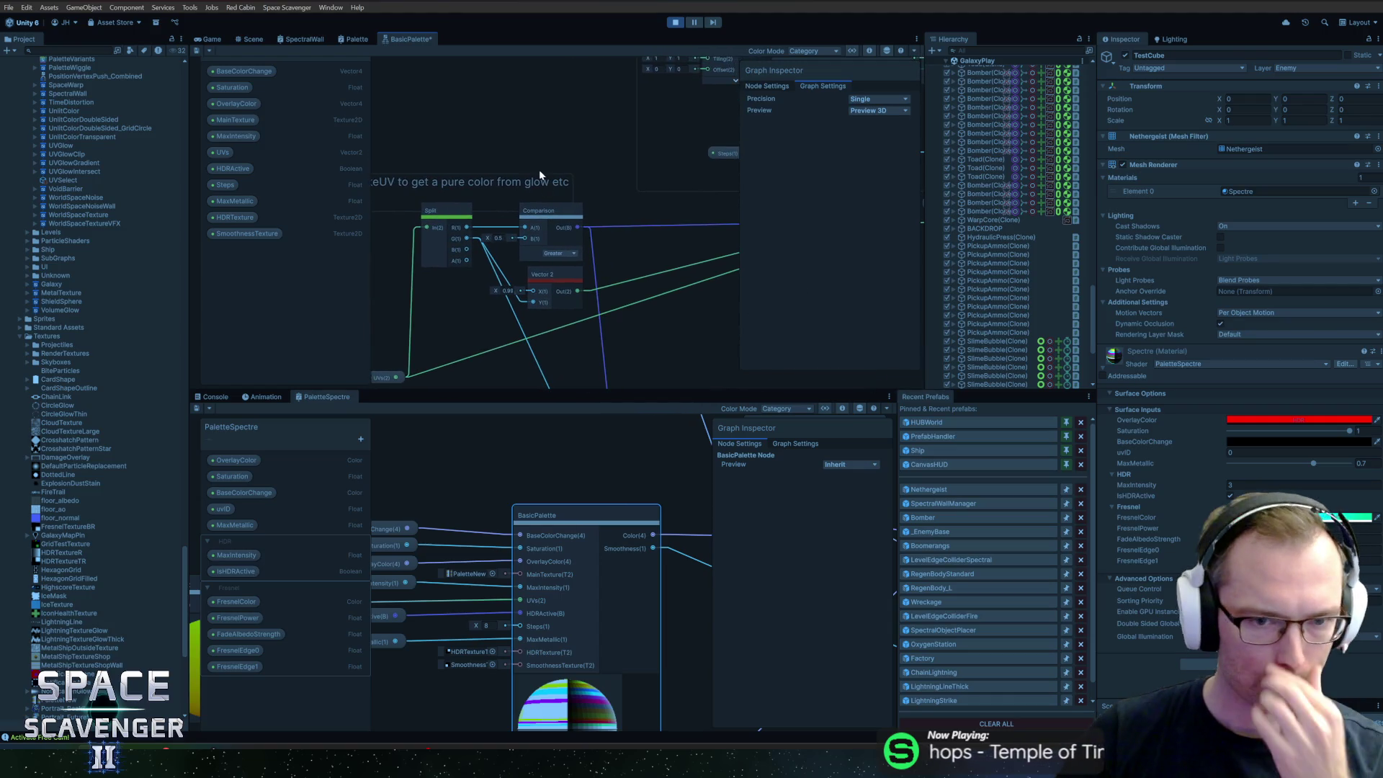
double_click(508, 185)
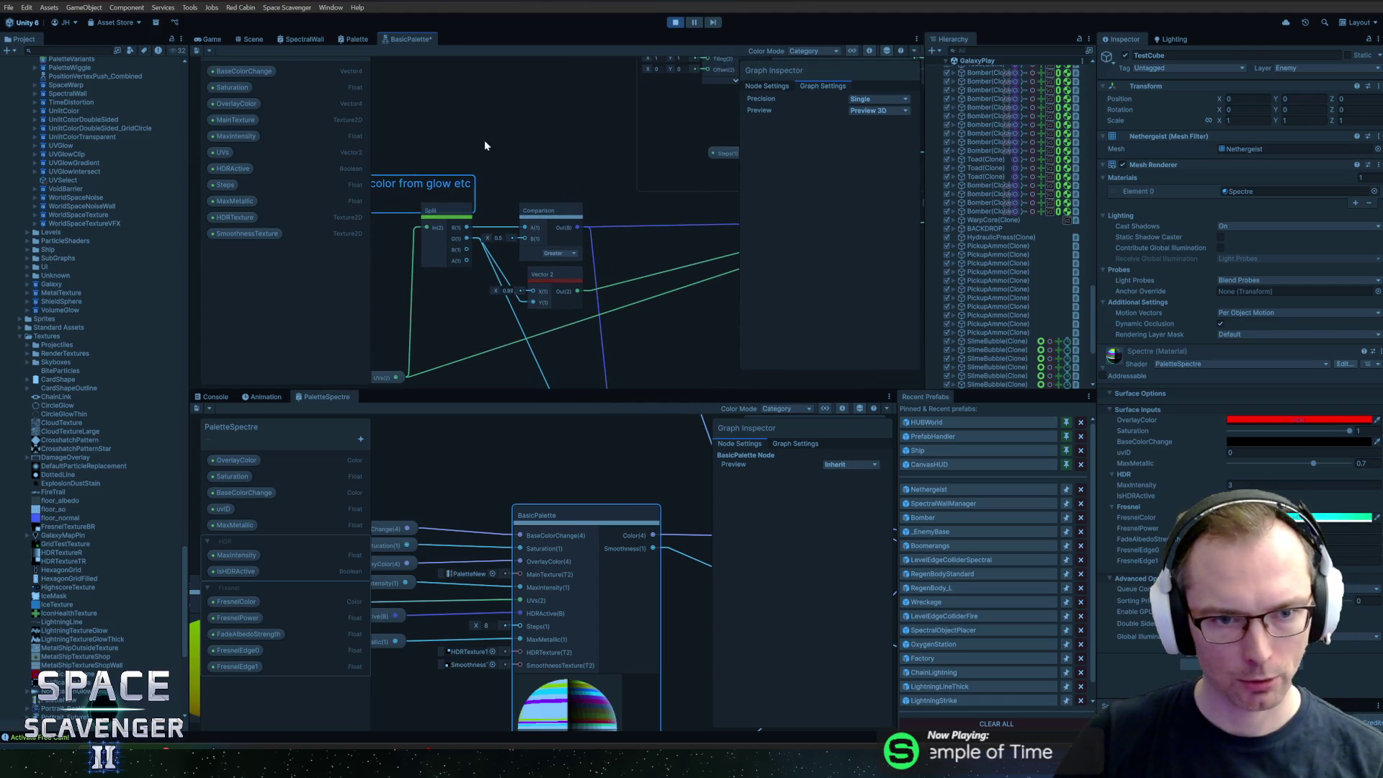
- Add an And node to the right of the existing Comparison
right_click(502, 155)
left_click(532, 159)
type("and")
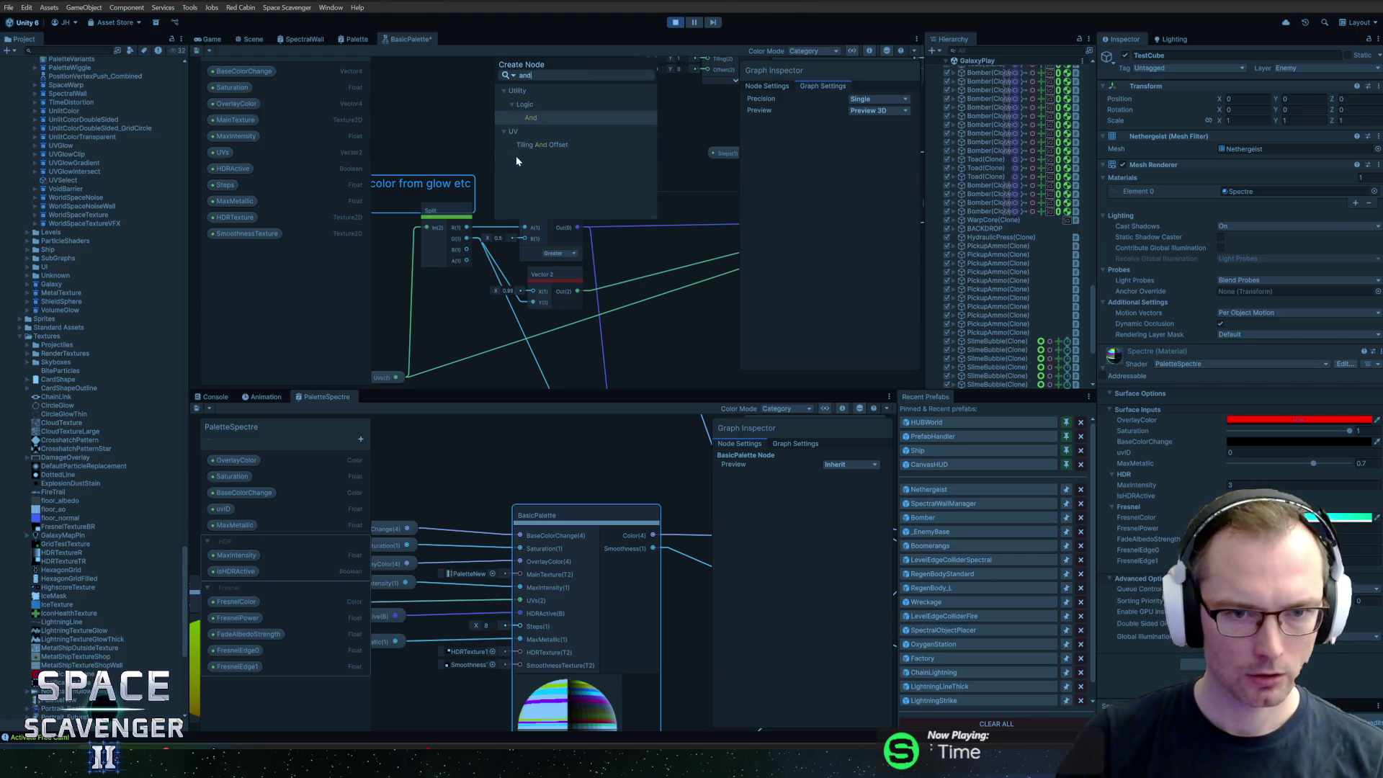
key("Return")
mouse_move(525, 176)
left_mouse_down()
mouse_move(648, 177)
mouse_move(634, 185)
left_mouse_up()
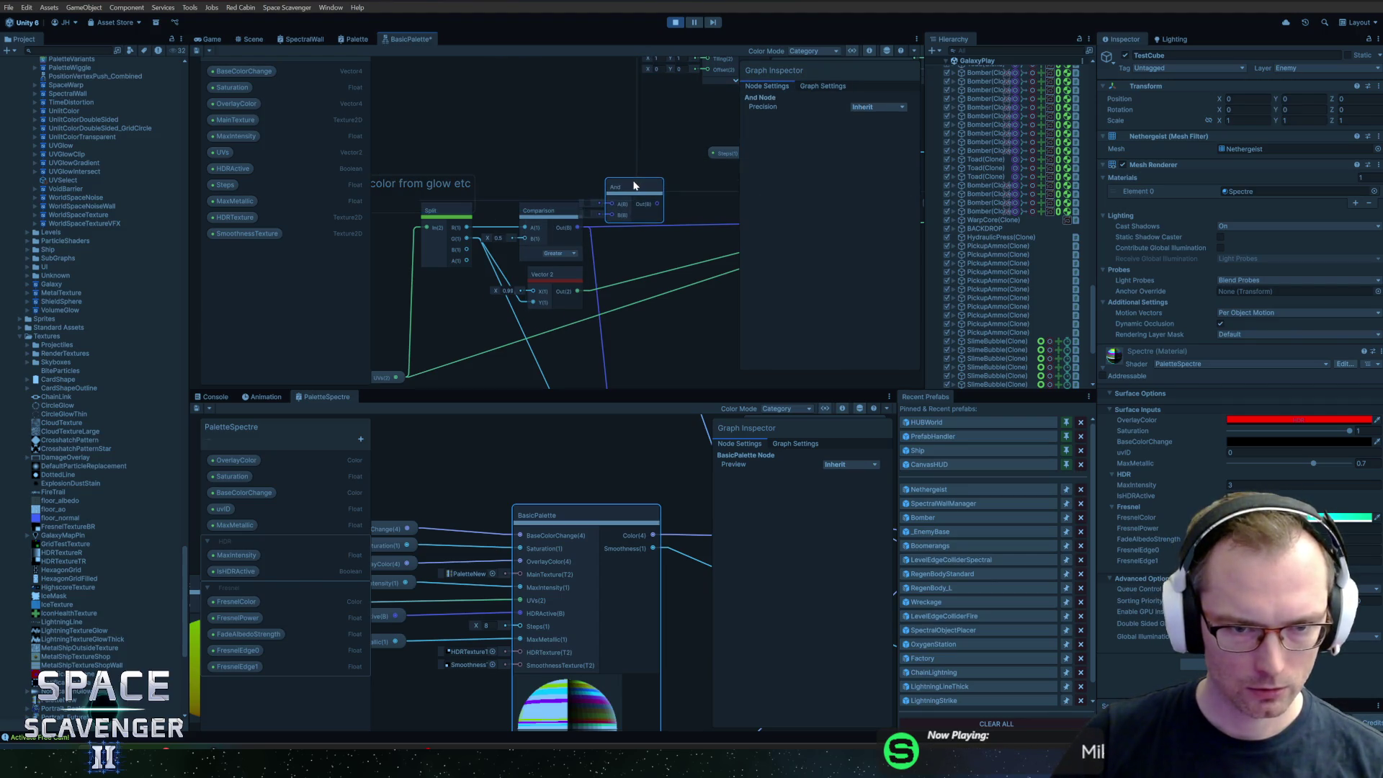
scroll(519, 170, "up", 2)
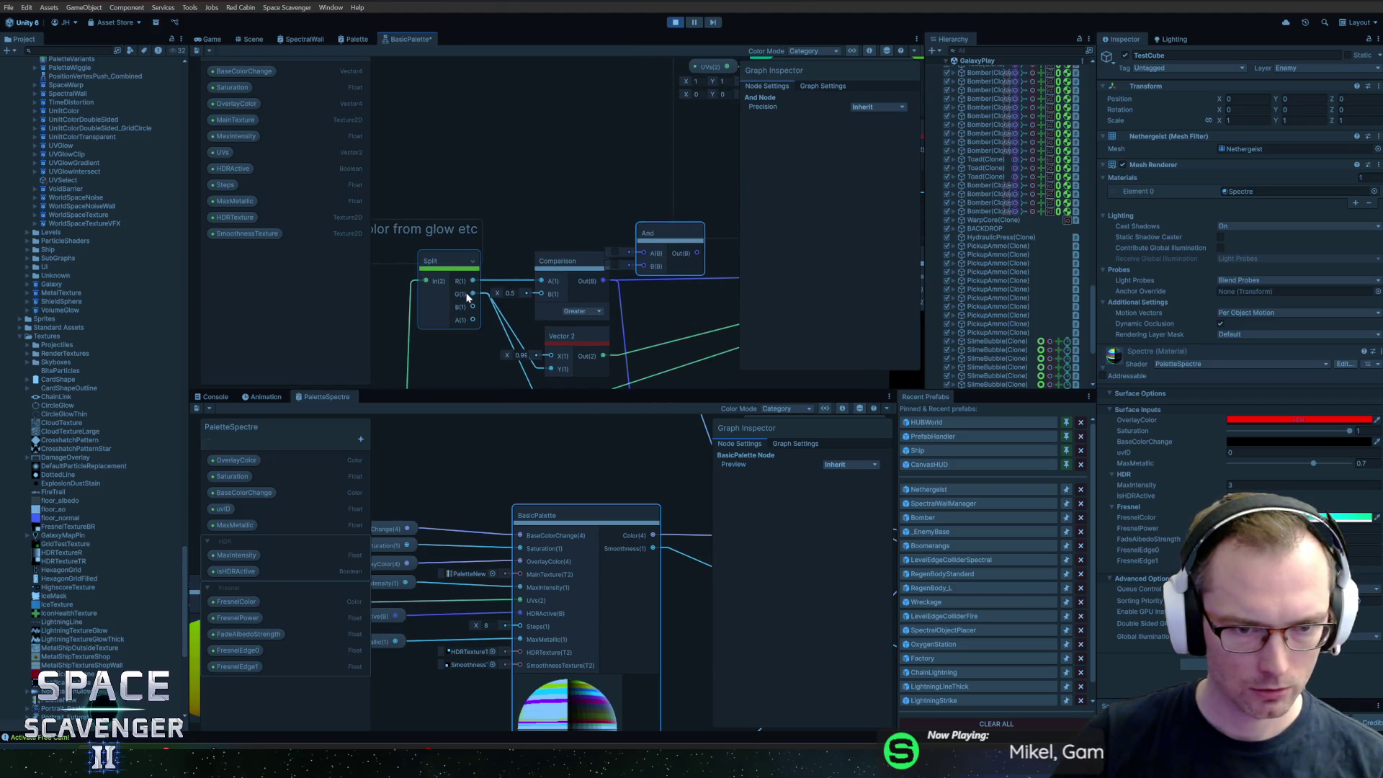
- Create a second Comparison from the Split output, placed above the existing one
left_click_drag(497, 185, 491, 174)
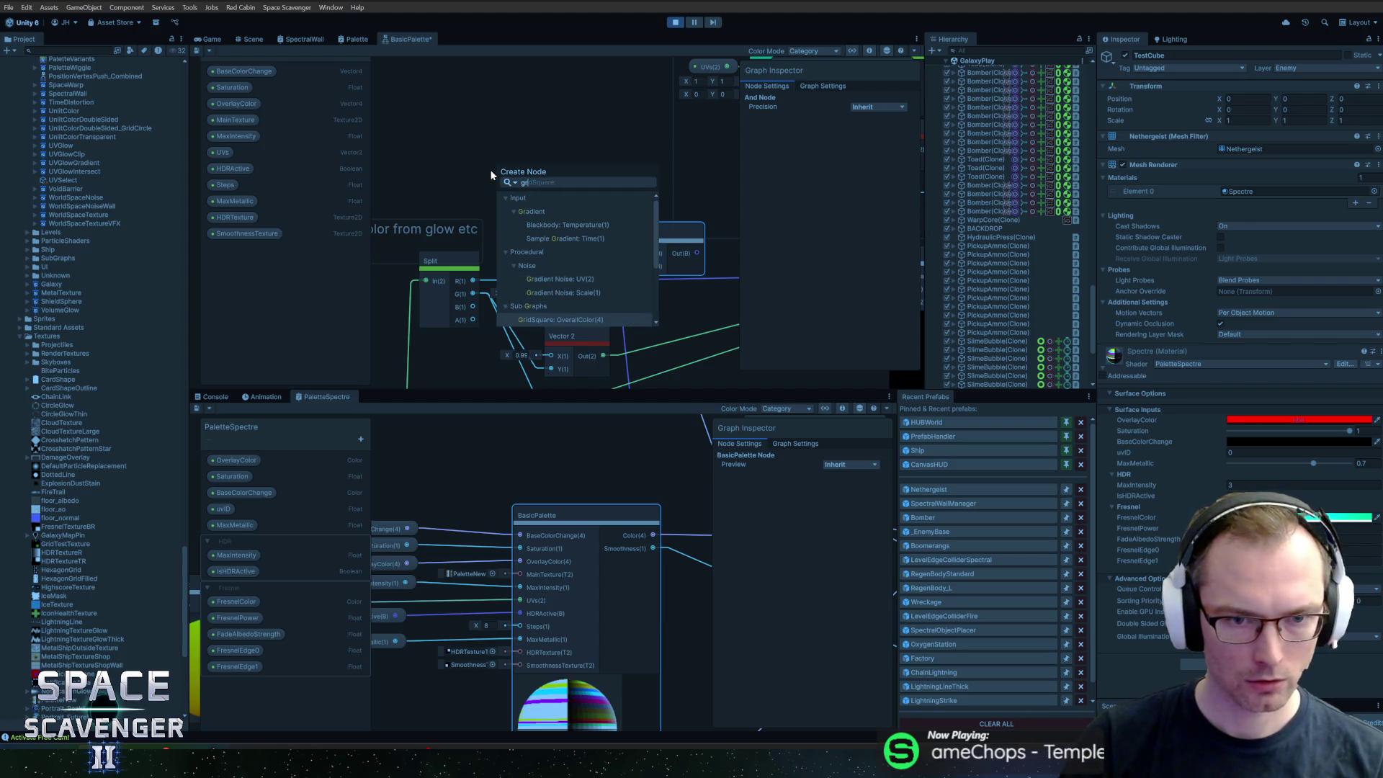
key("Down")
type("compar")
key("Down")
key("Return")
mouse_move(516, 171)
left_mouse_down()
mouse_move(582, 158)
mouse_move(561, 157)
left_mouse_up()
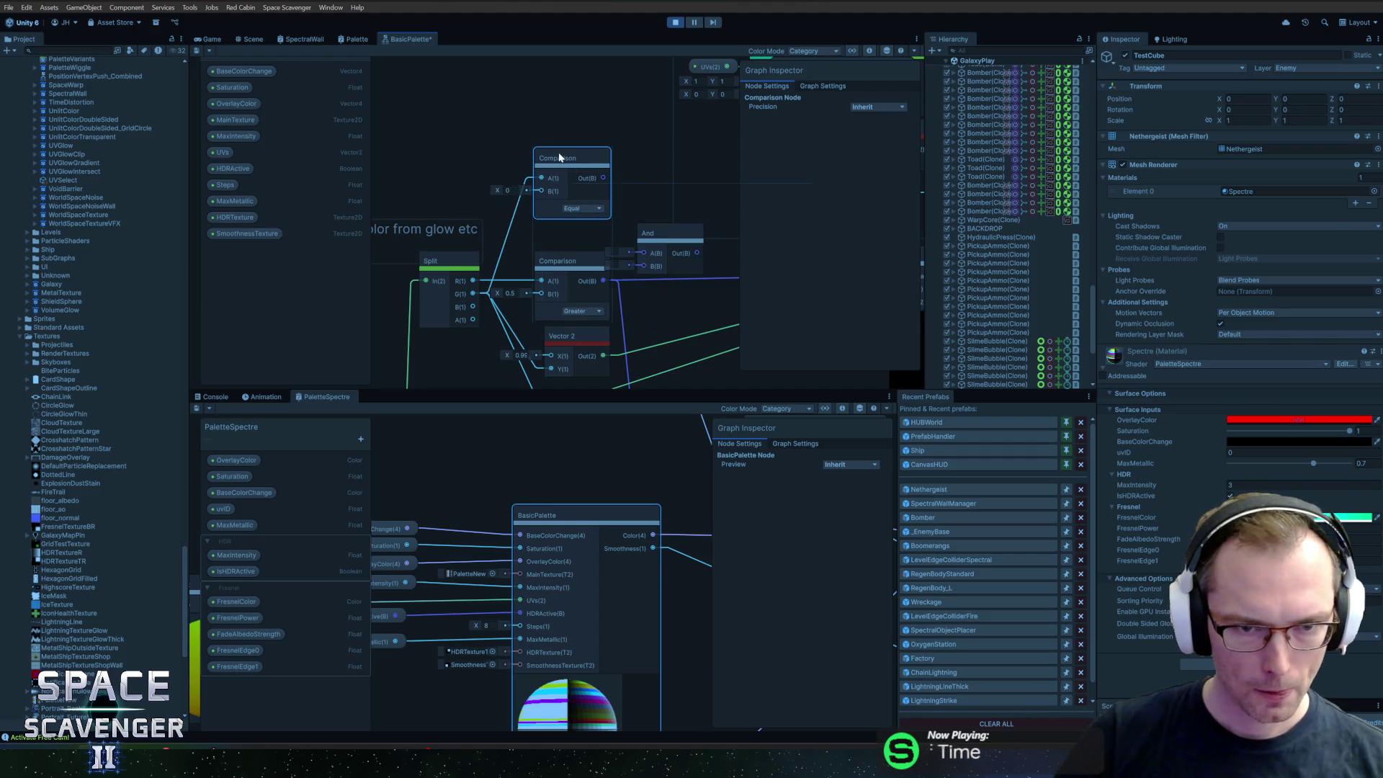
left_click(580, 210)
left_click(587, 245)
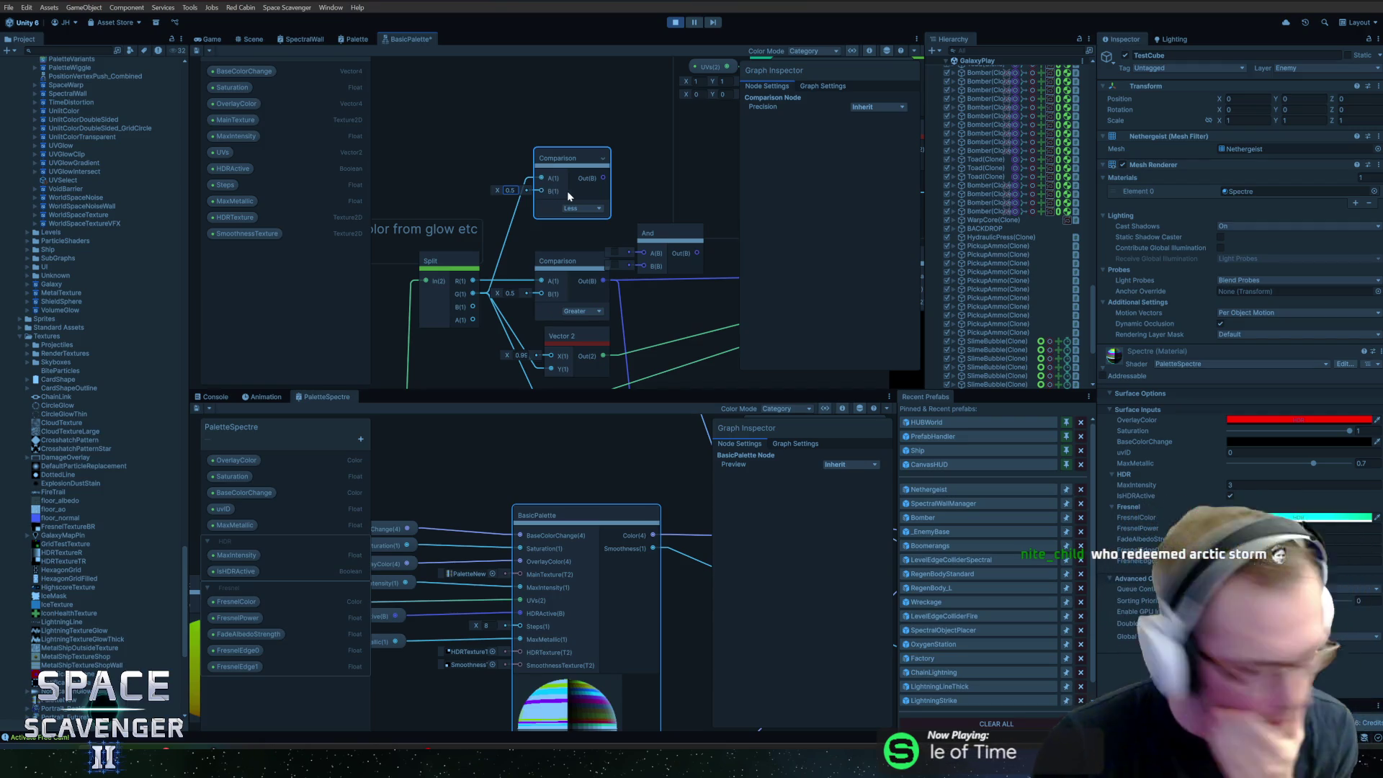
- Connect the new Comparison's result to And's A input and switch its mode to Greater
left_click_drag(603, 178, 623, 206)
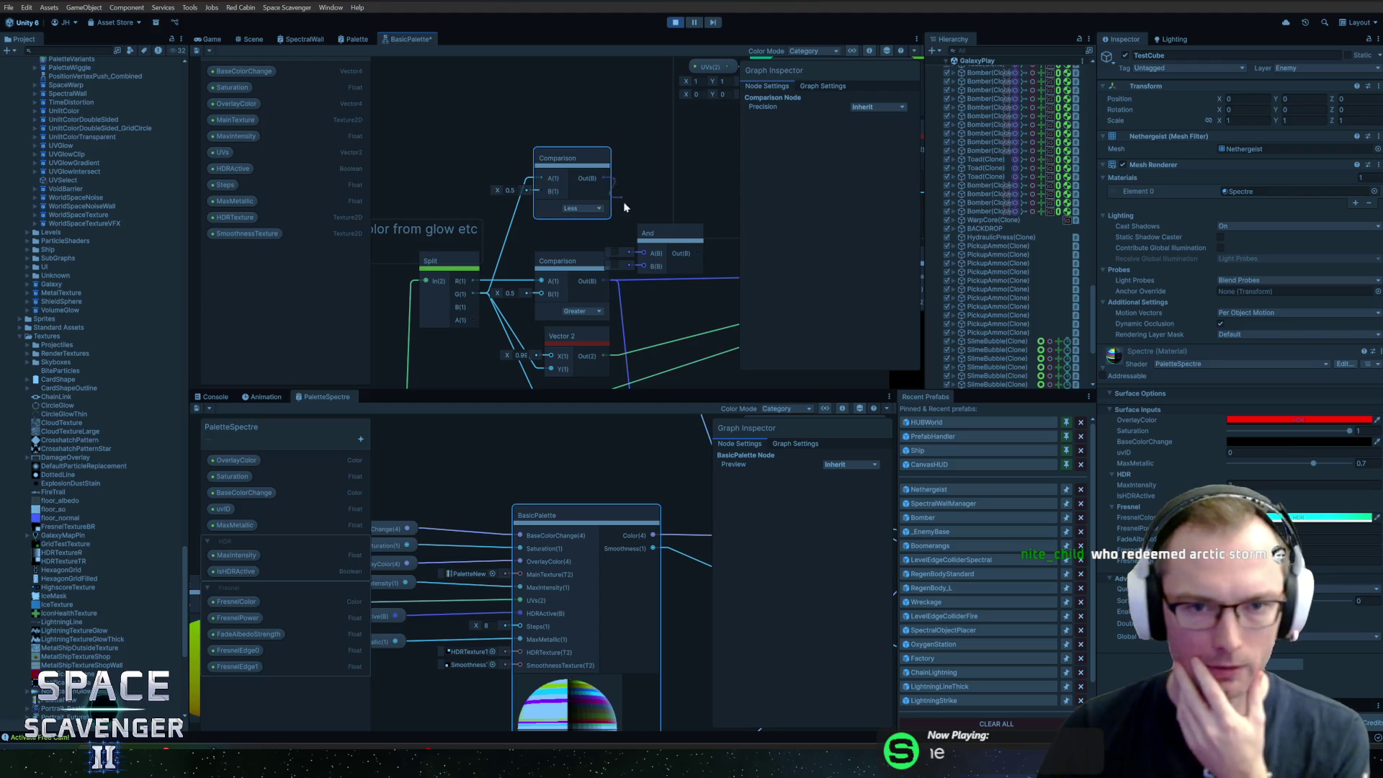
left_click_drag(647, 260, 460, 261)
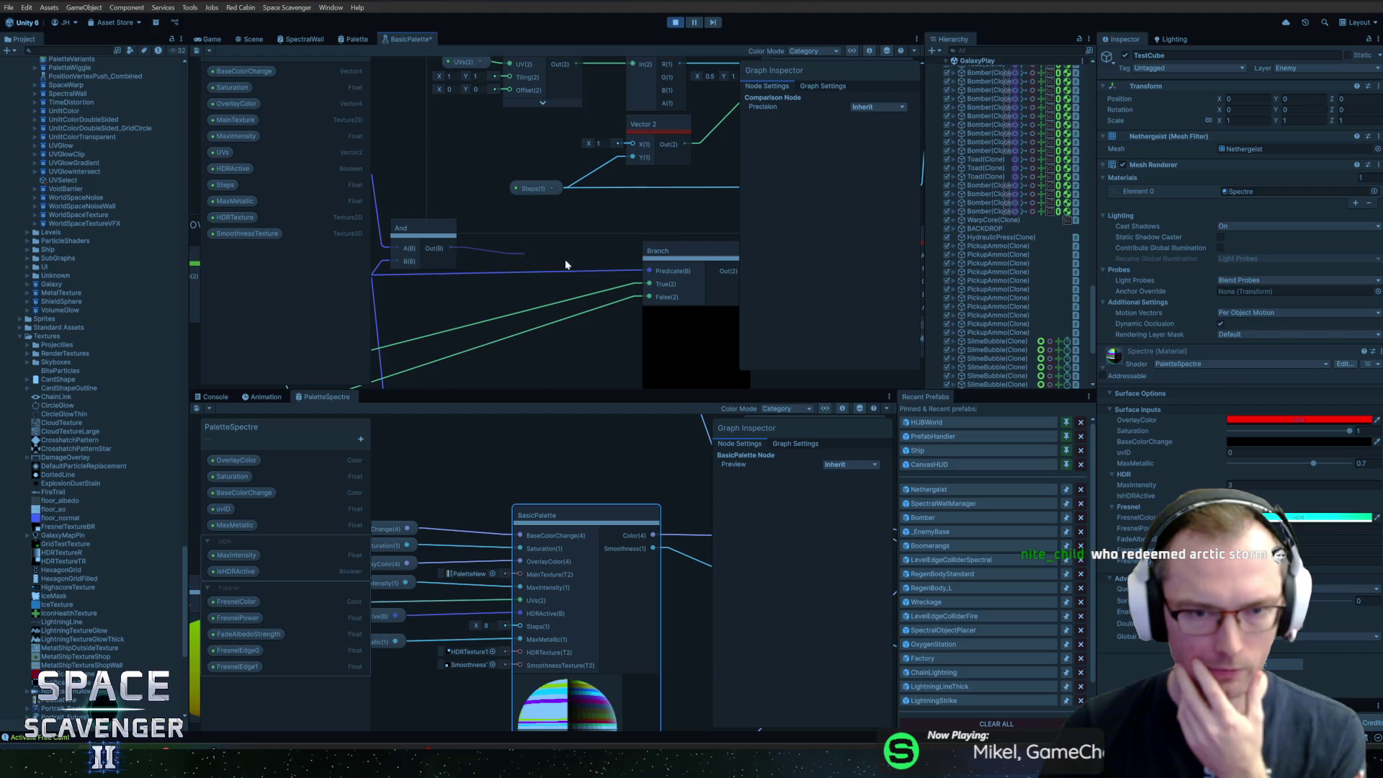
left_click_drag(676, 270, 911, 260)
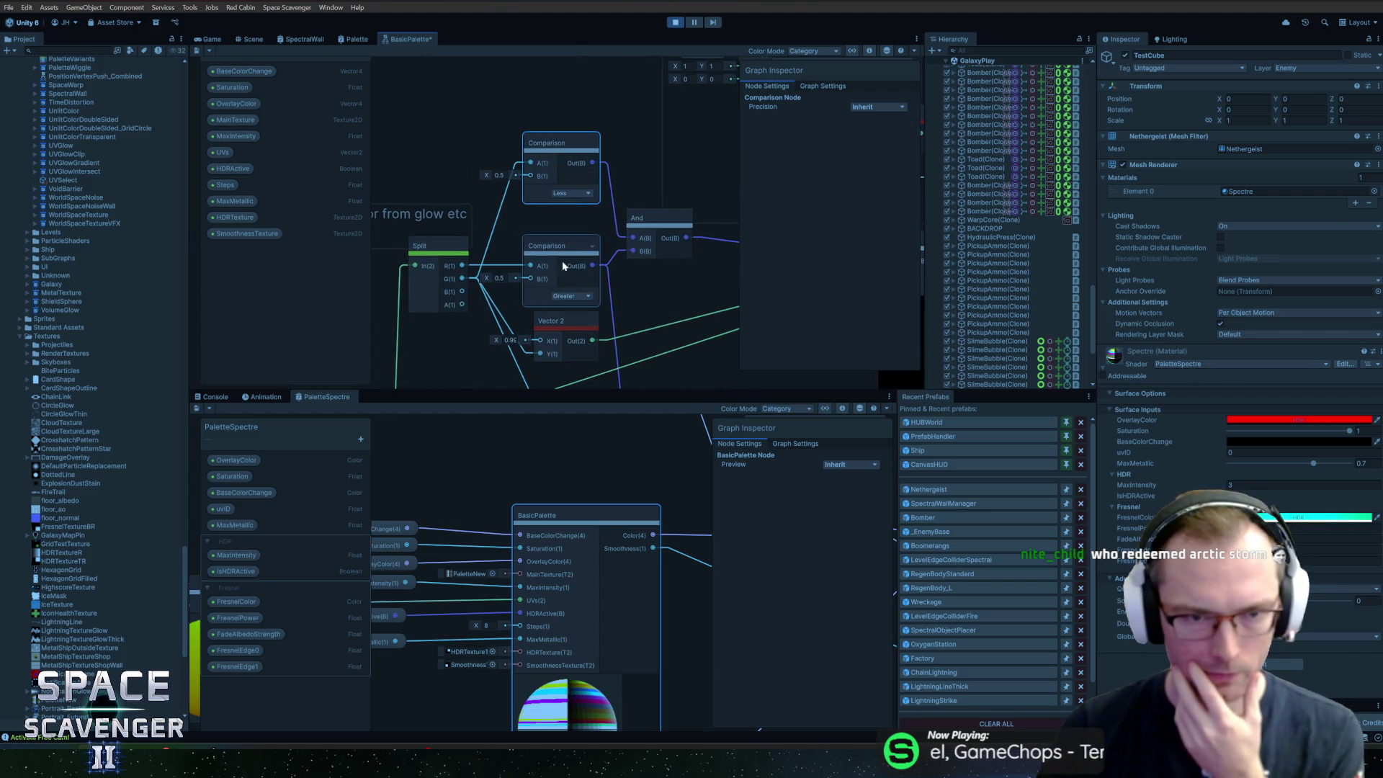
left_click(580, 195)
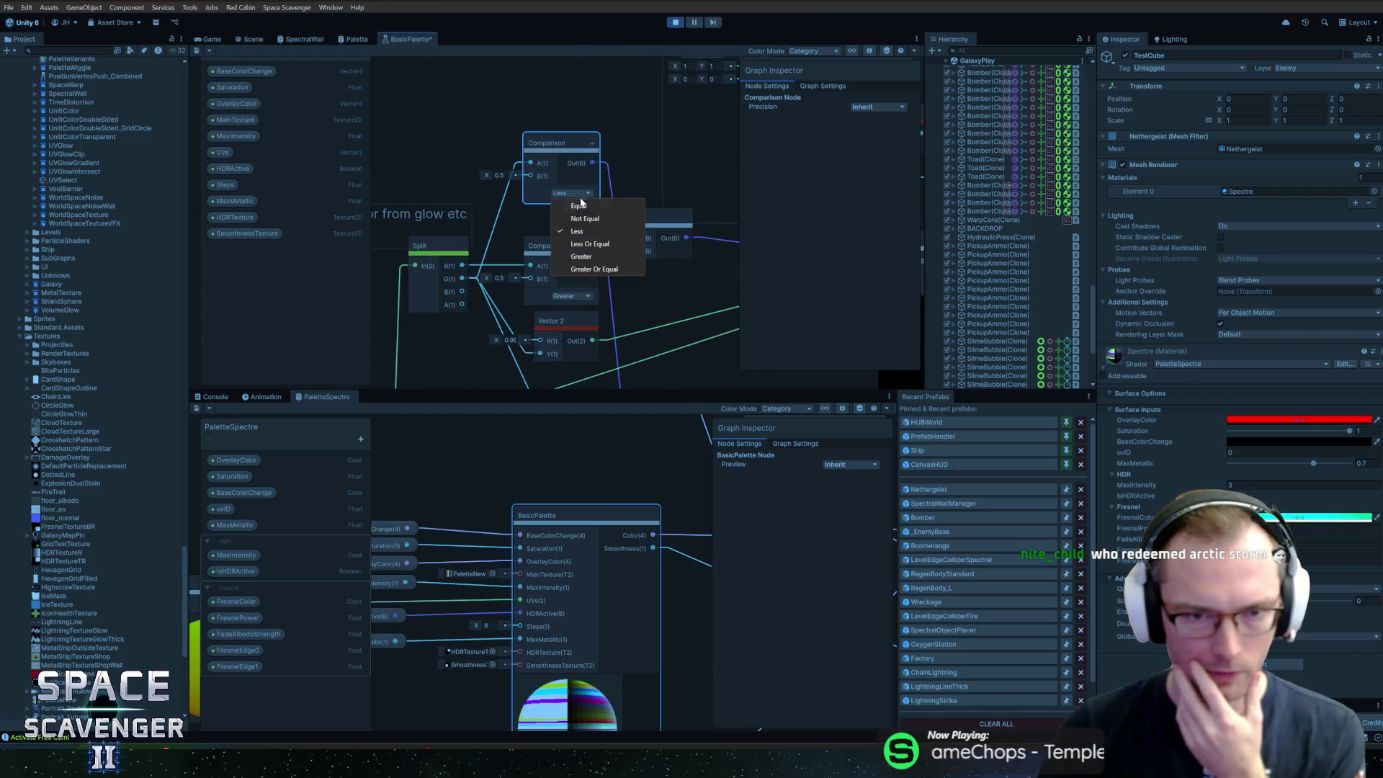
left_click(589, 255)
mouse_move(574, 145)
left_mouse_down()
mouse_move(574, 164)
mouse_move(460, 176)
left_mouse_up()
- Look over the FakeUV area, then return to the running game view
left_click_drag(686, 247, 535, 189)
left_click_drag(432, 216, 648, 238)
mouse_move(403, 237)
left_mouse_down()
mouse_move(685, 243)
mouse_move(356, 296)
left_mouse_up()
mouse_move(670, 299)
left_mouse_down()
mouse_move(422, 300)
mouse_move(610, 343)
left_mouse_up()
left_click_drag(540, 240, 568, 262)
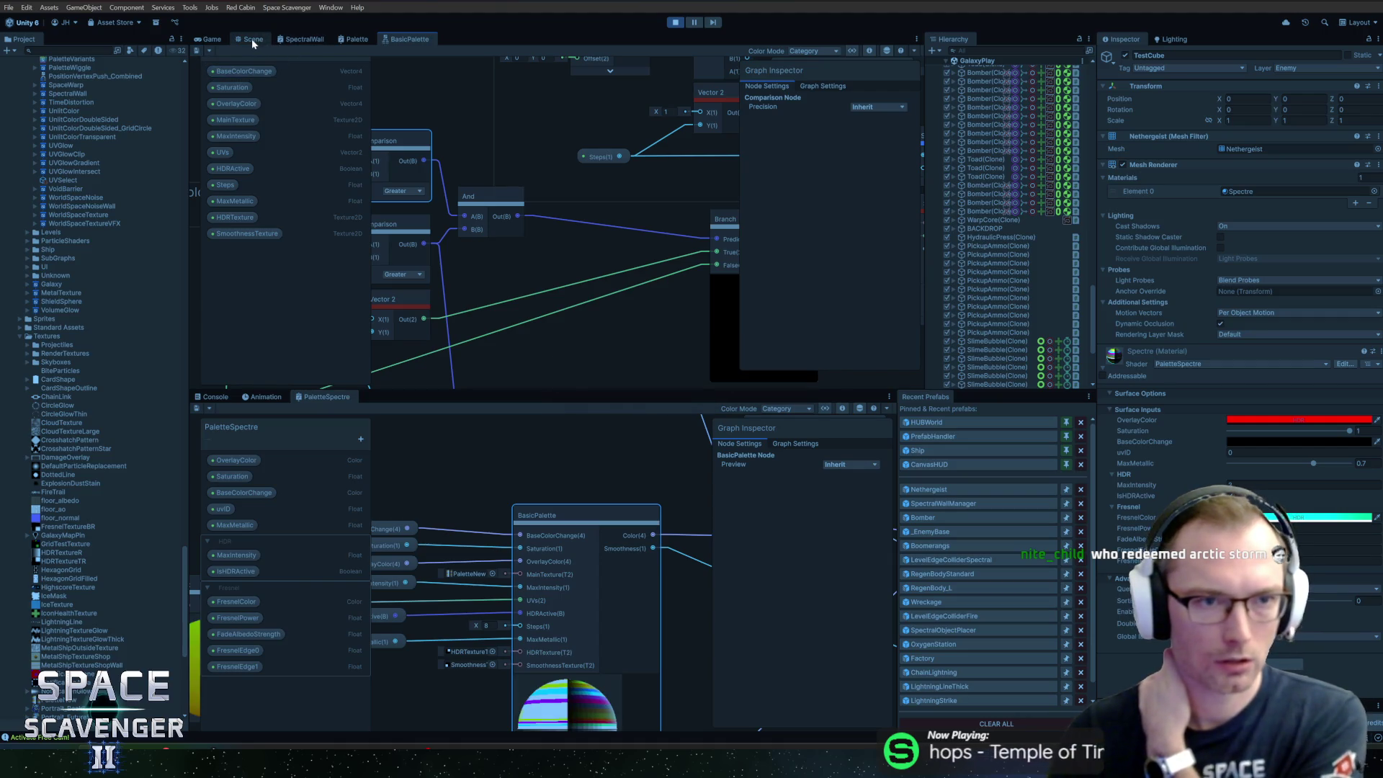
left_click(213, 39)
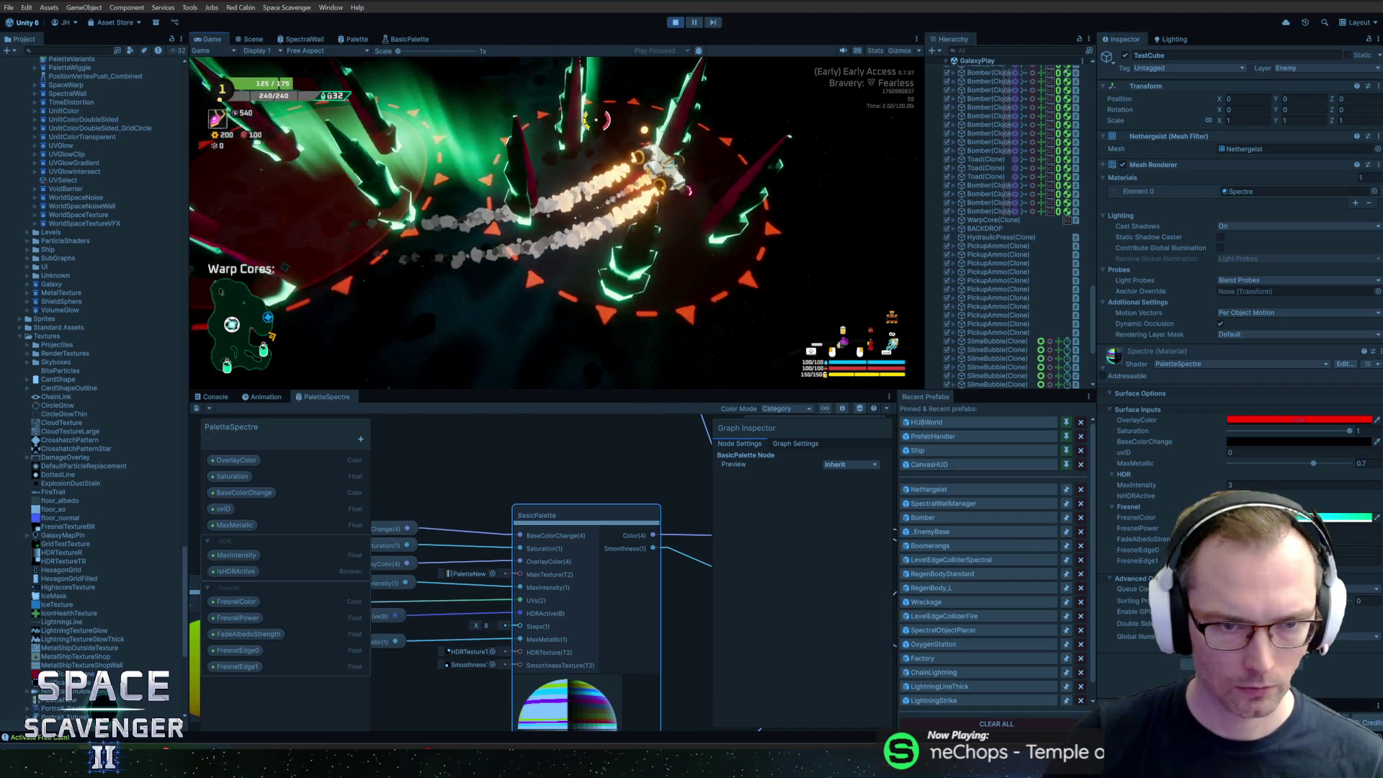
- After checking the crystal ships in game, bring up the window switcher to reach Blender
key("alt+Tab")
key("alt+Tab")
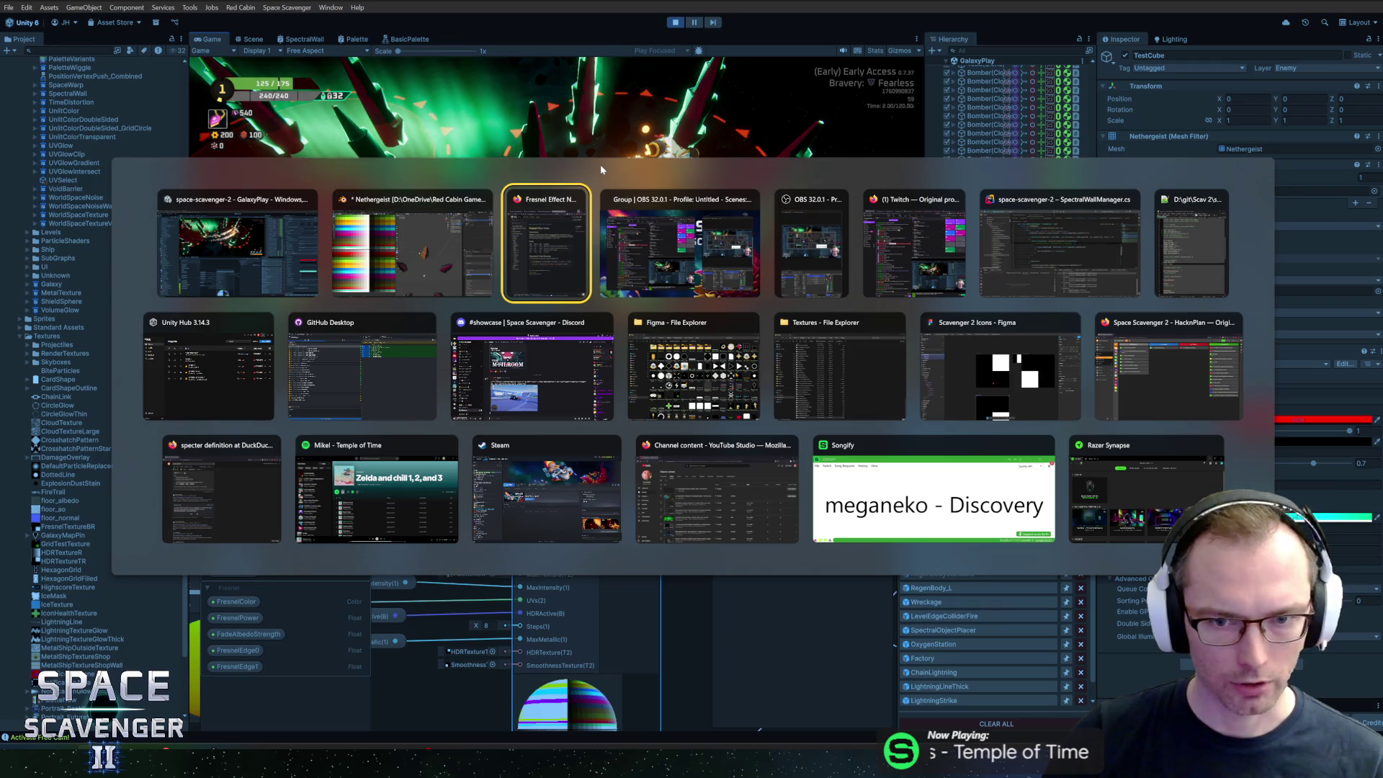
- In Blender, select a UV island on the palette and export Nethergeist.fbx
left_click(456, 273)
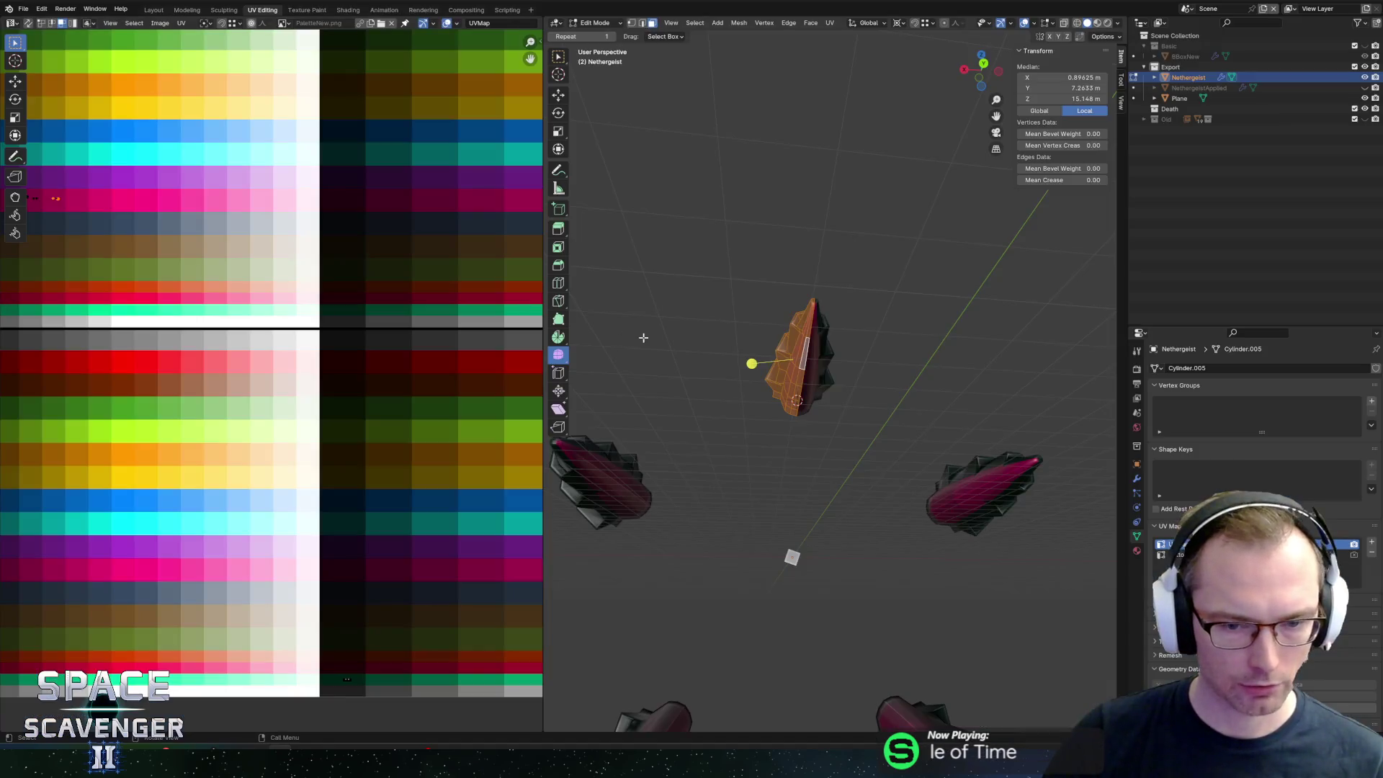
left_click_drag(362, 514, 291, 377)
left_click_drag(235, 488, 378, 602)
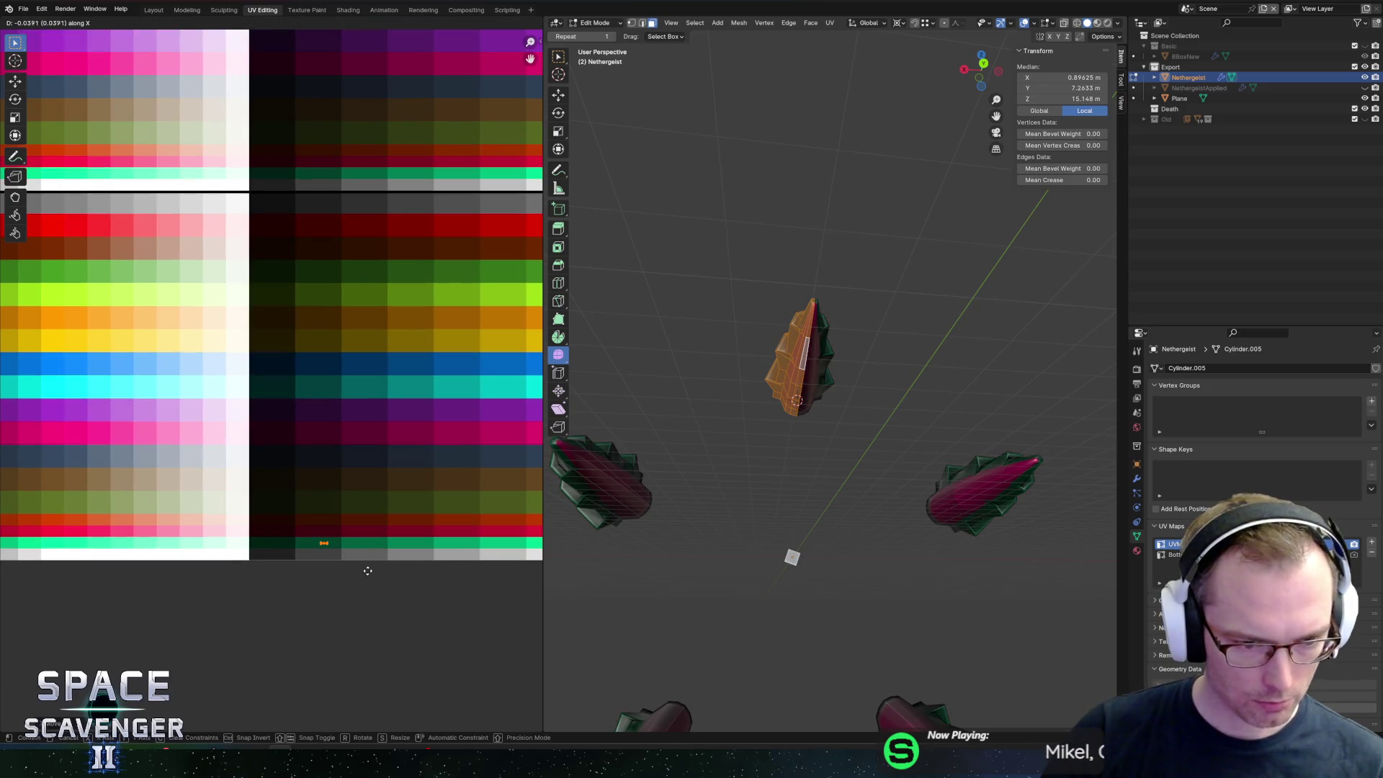
key("ctrl+alt+e")
left_click(1032, 658)
key("alt+Tab")
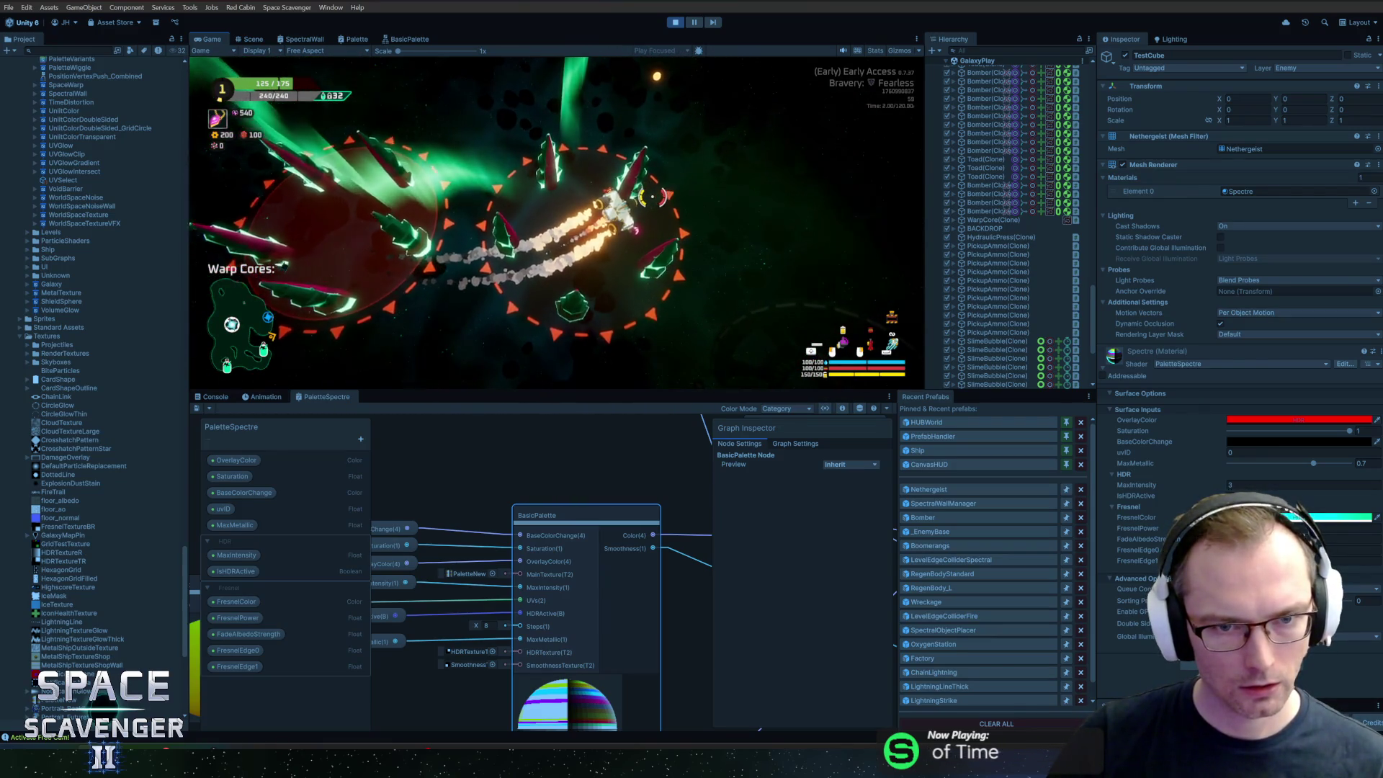
- Move the selected UVs onto a new palette colour and re-export the model for Unity
key("alt+Tab")
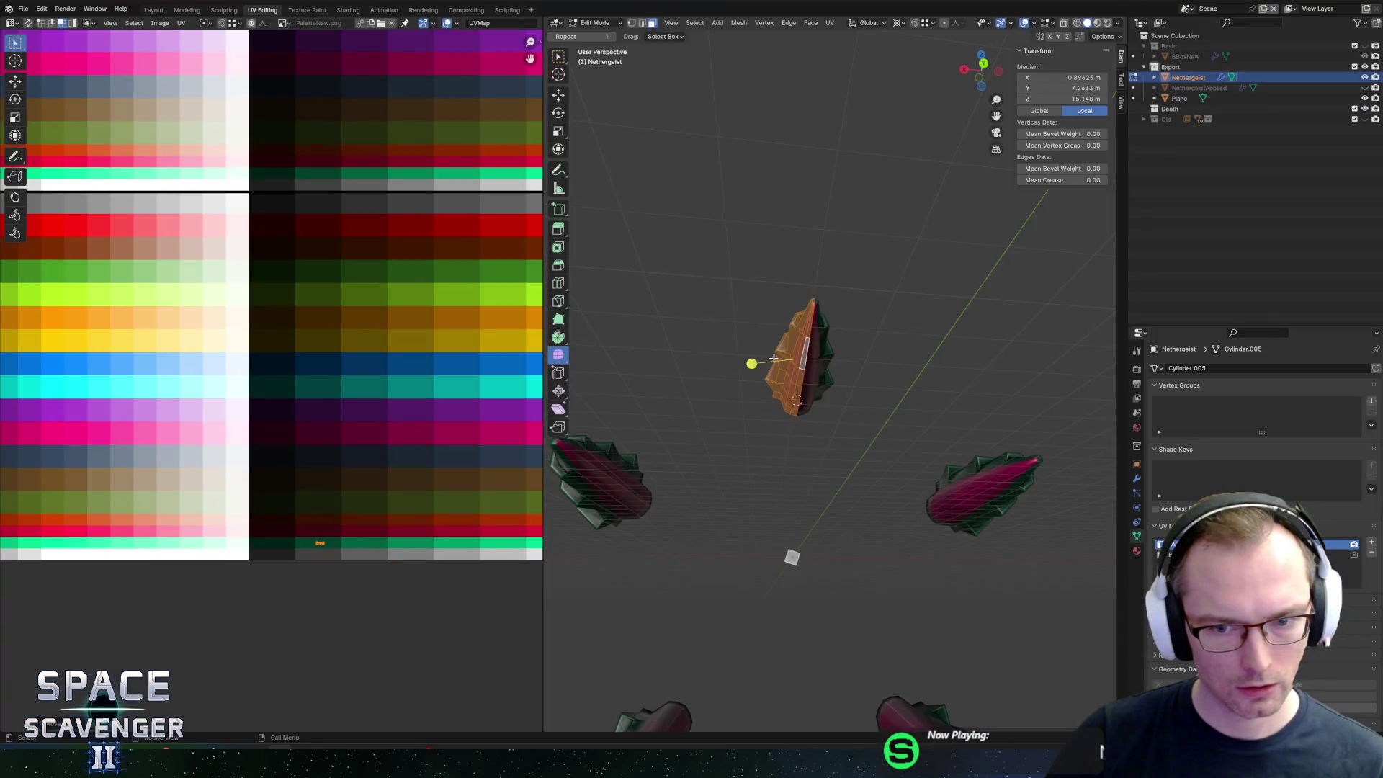
scroll(195, 169, "down", 2)
scroll(195, 169, "up", 2)
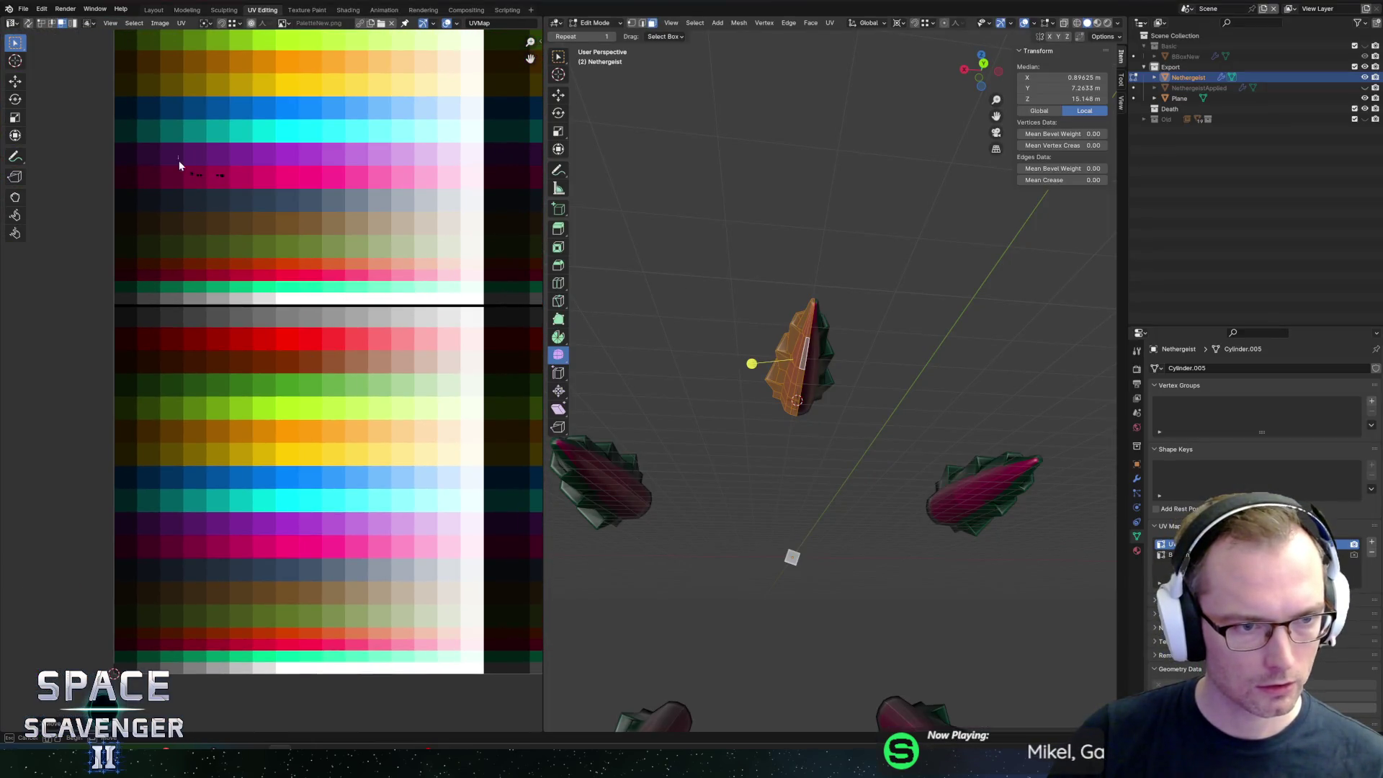
key("g")
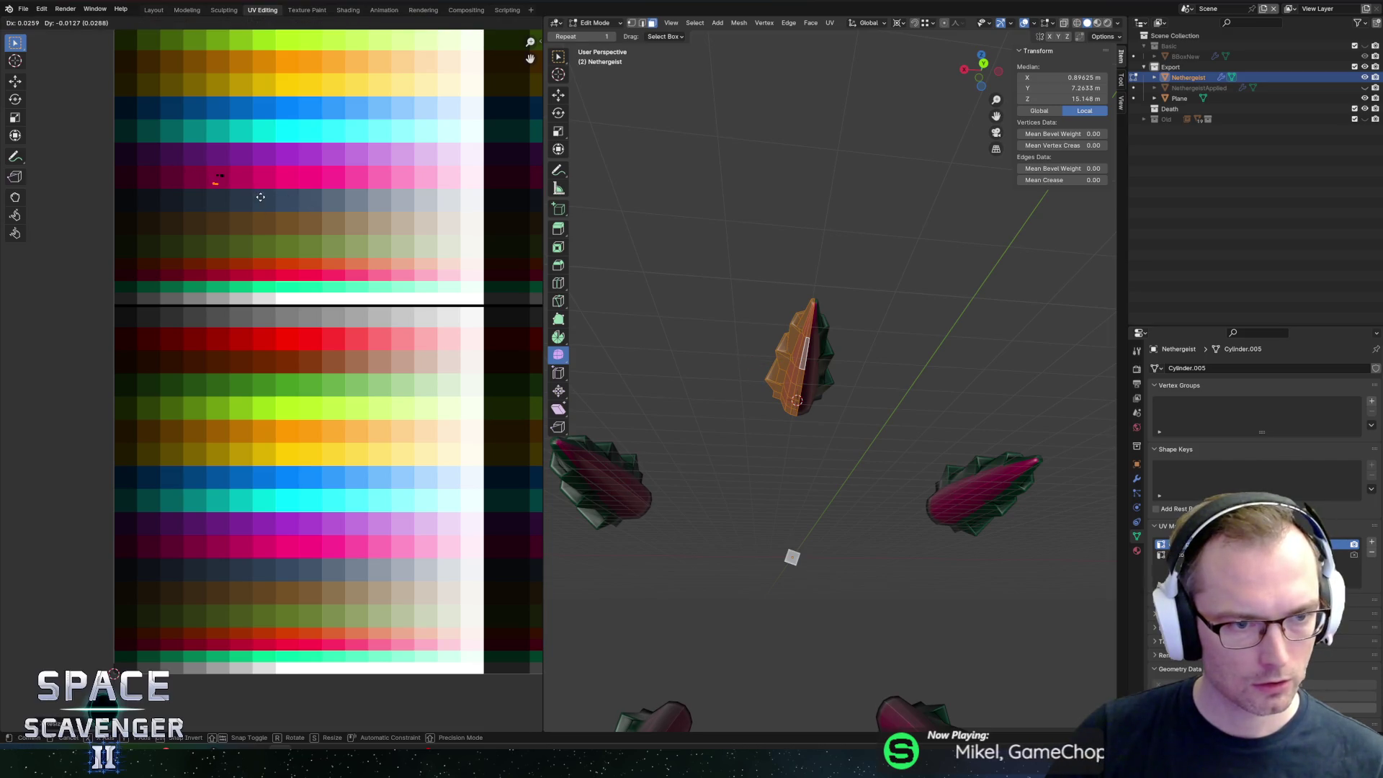
left_click(260, 197)
key("ctrl+e")
left_click(1041, 657)
key("alt+Tab")
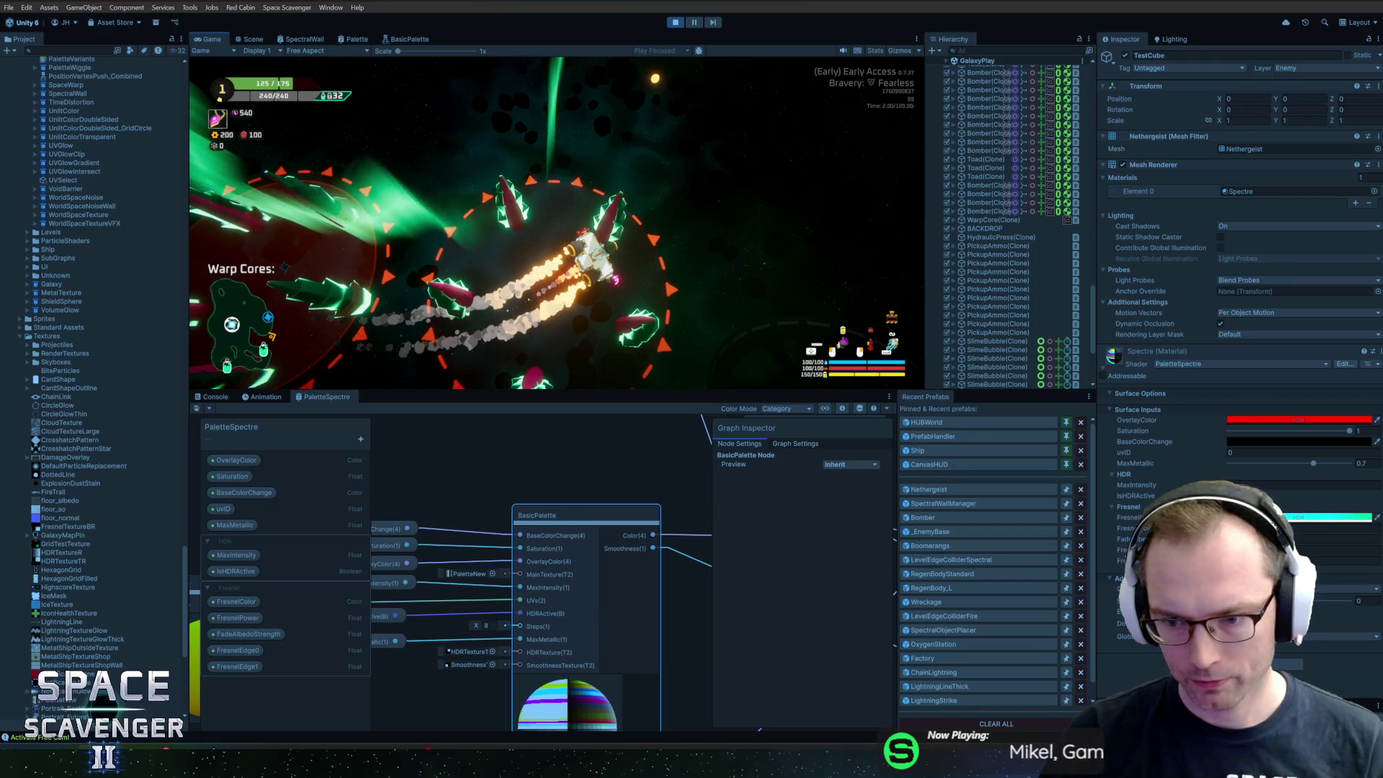
- Move FadeAlbedoStrength just below MaxMetallic in the Blackboard and save the graph
left_click(1332, 539)
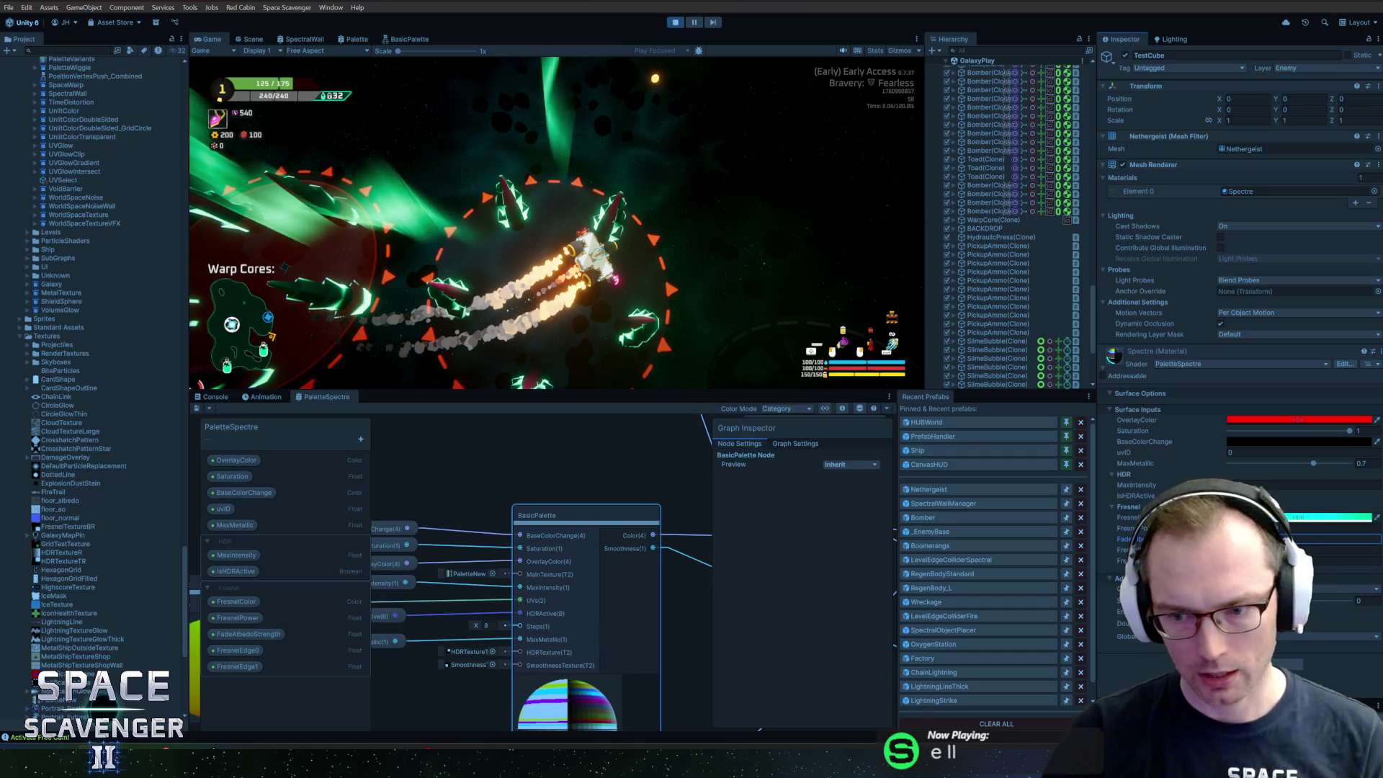
key("alt+Tab")
key("alt+Tab")
key("Tab")
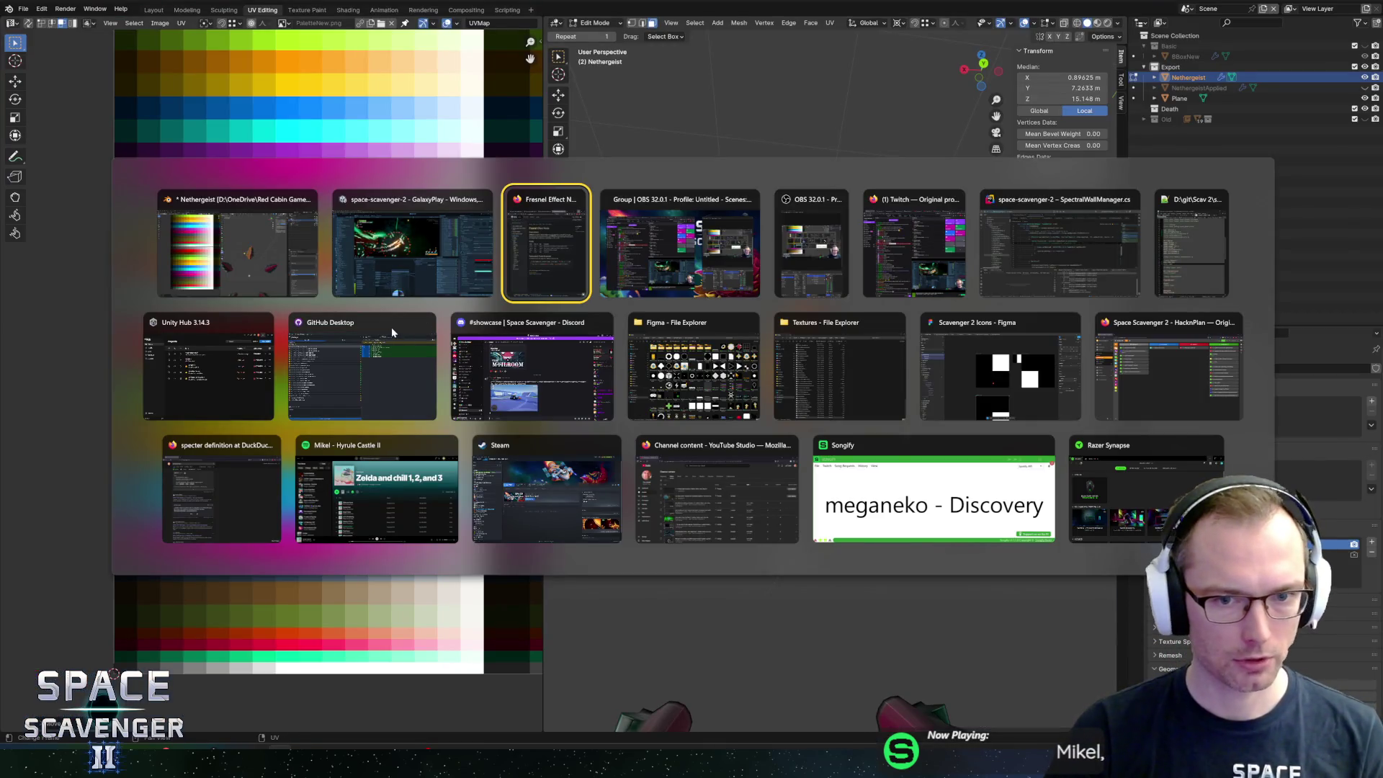
key("shift+Tab")
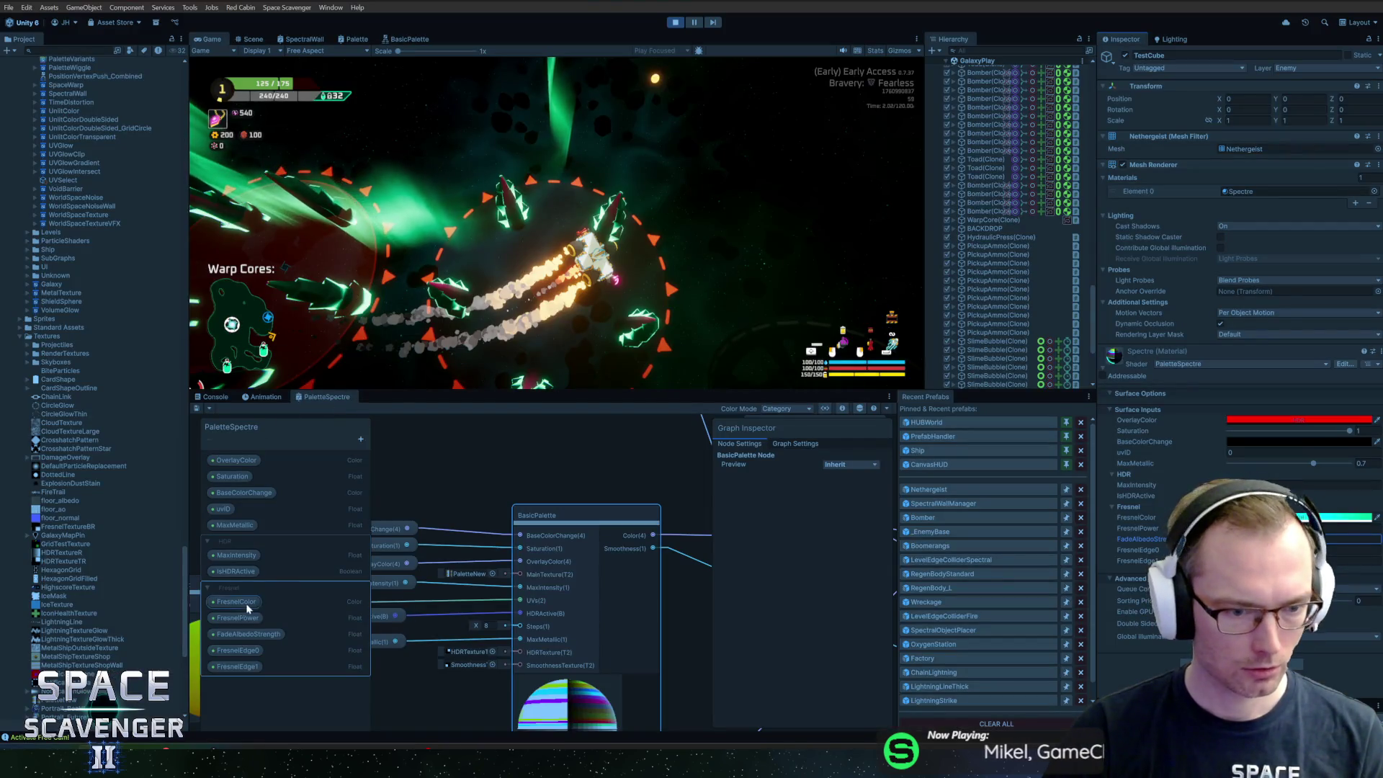
mouse_move(225, 638)
left_mouse_down()
mouse_move(239, 532)
mouse_move(271, 543)
left_mouse_up()
left_click(196, 407)
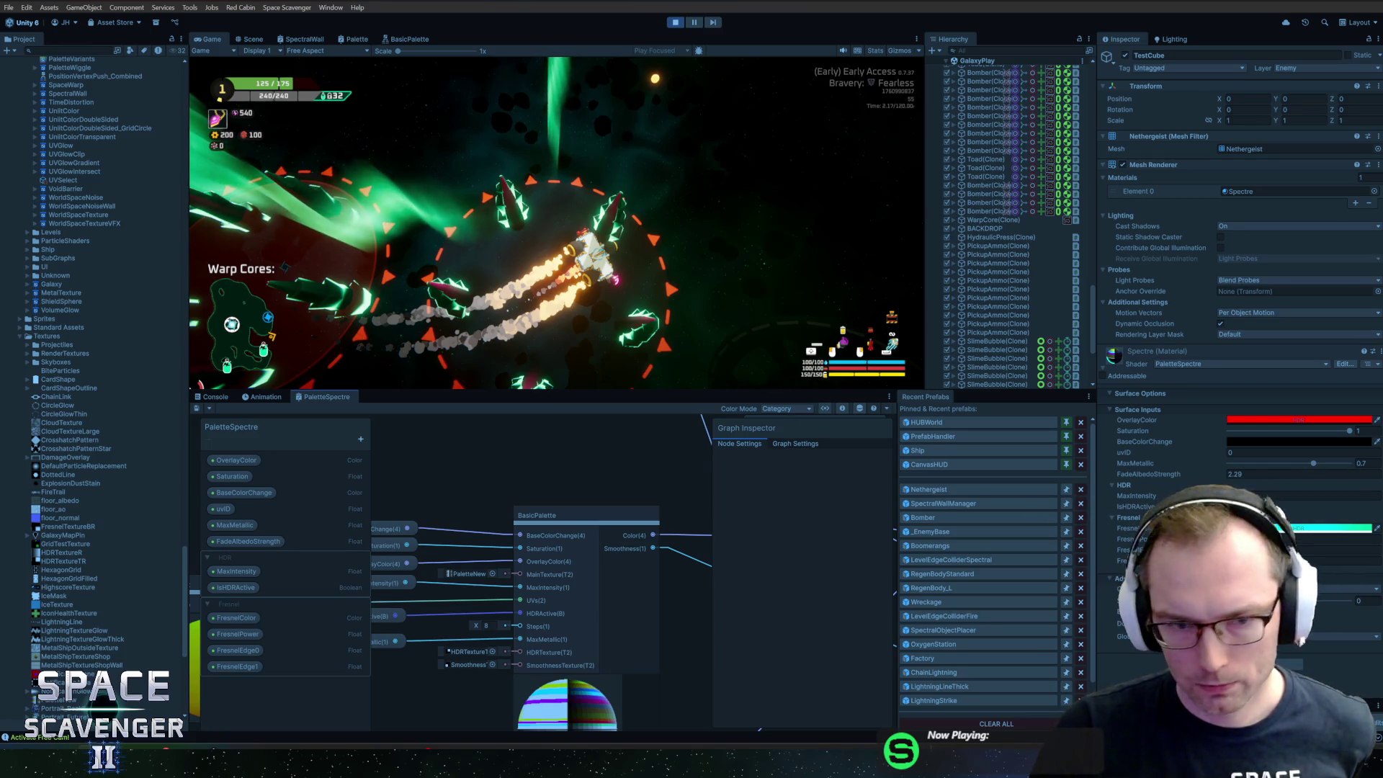
- Focus a Fresnel material setting, check the running game, then select CustomSmoothStep
left_click(1333, 550)
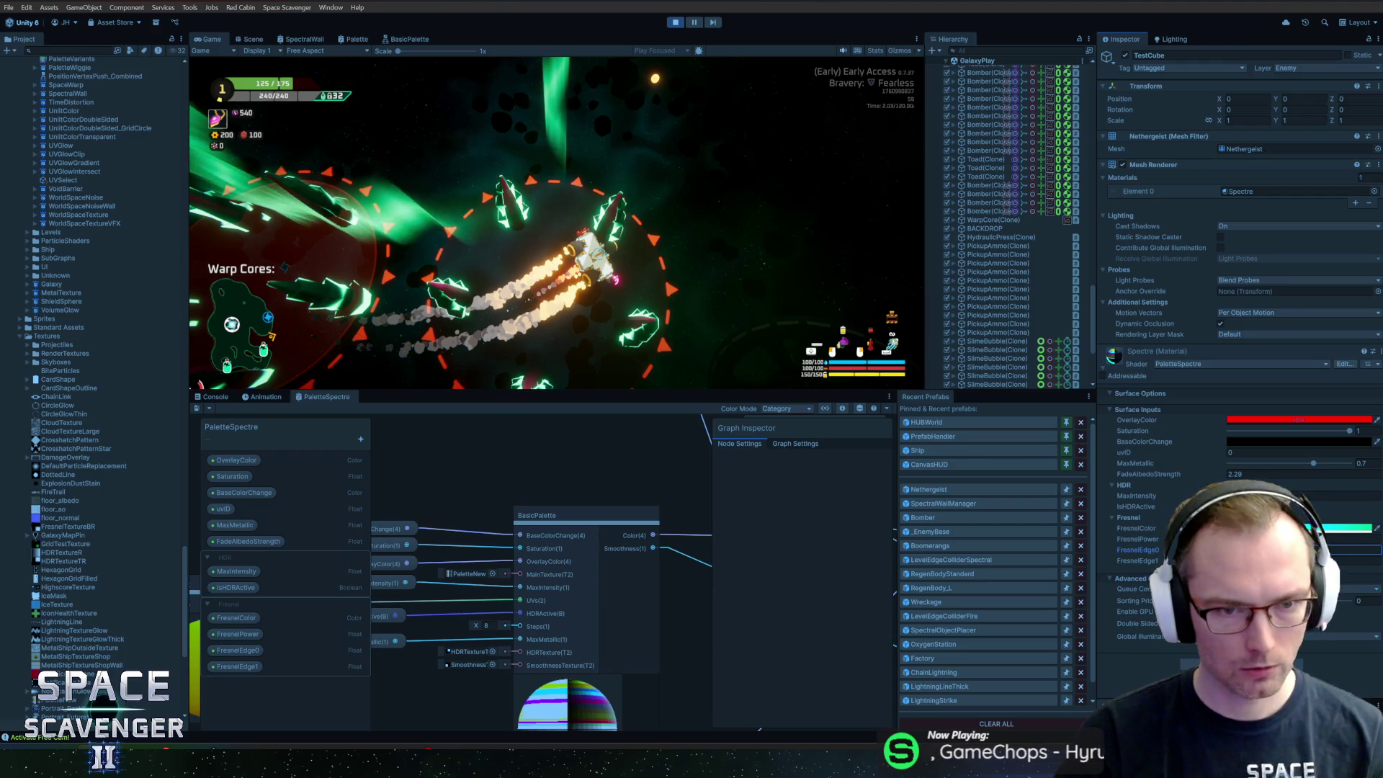
left_click(628, 289)
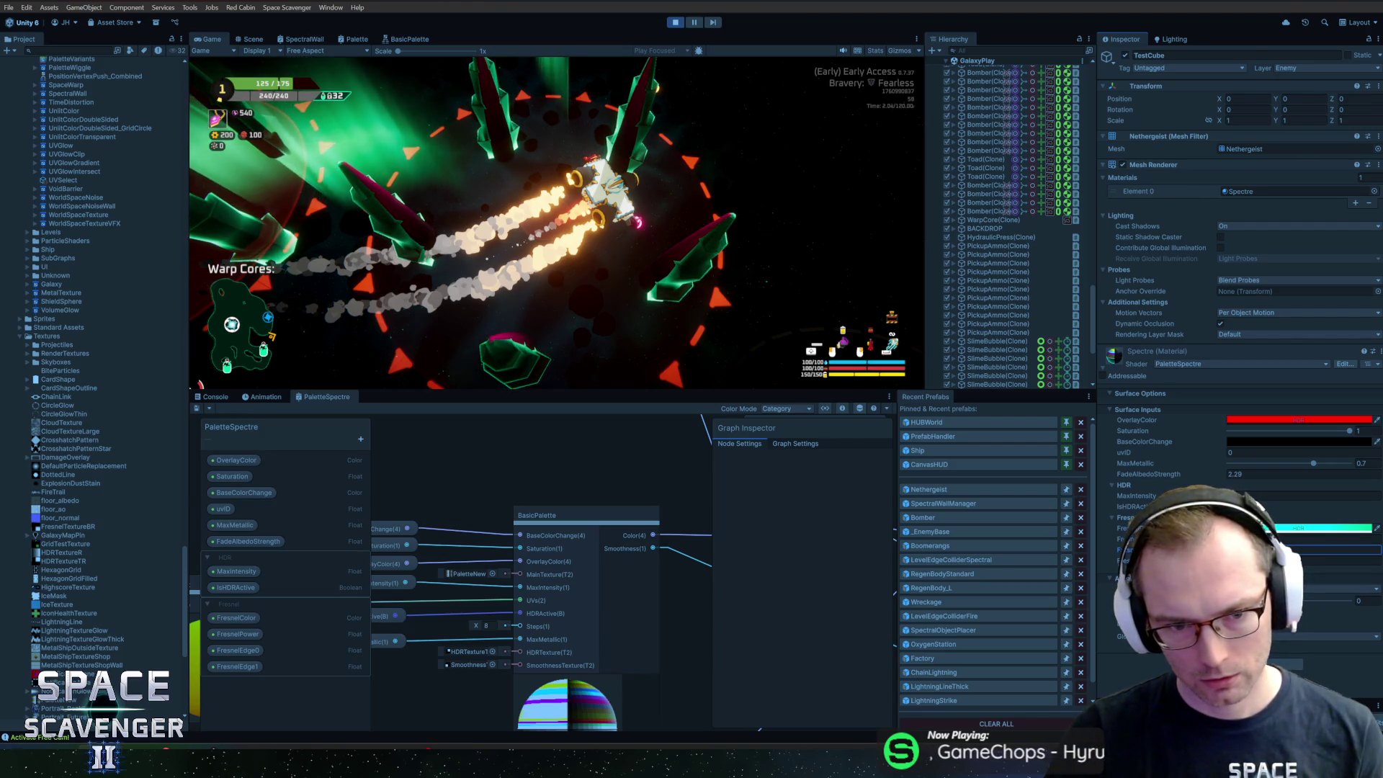
mouse_move(481, 499)
left_mouse_down()
mouse_move(560, 648)
mouse_move(556, 478)
mouse_move(584, 499)
left_mouse_up()
left_click(476, 457)
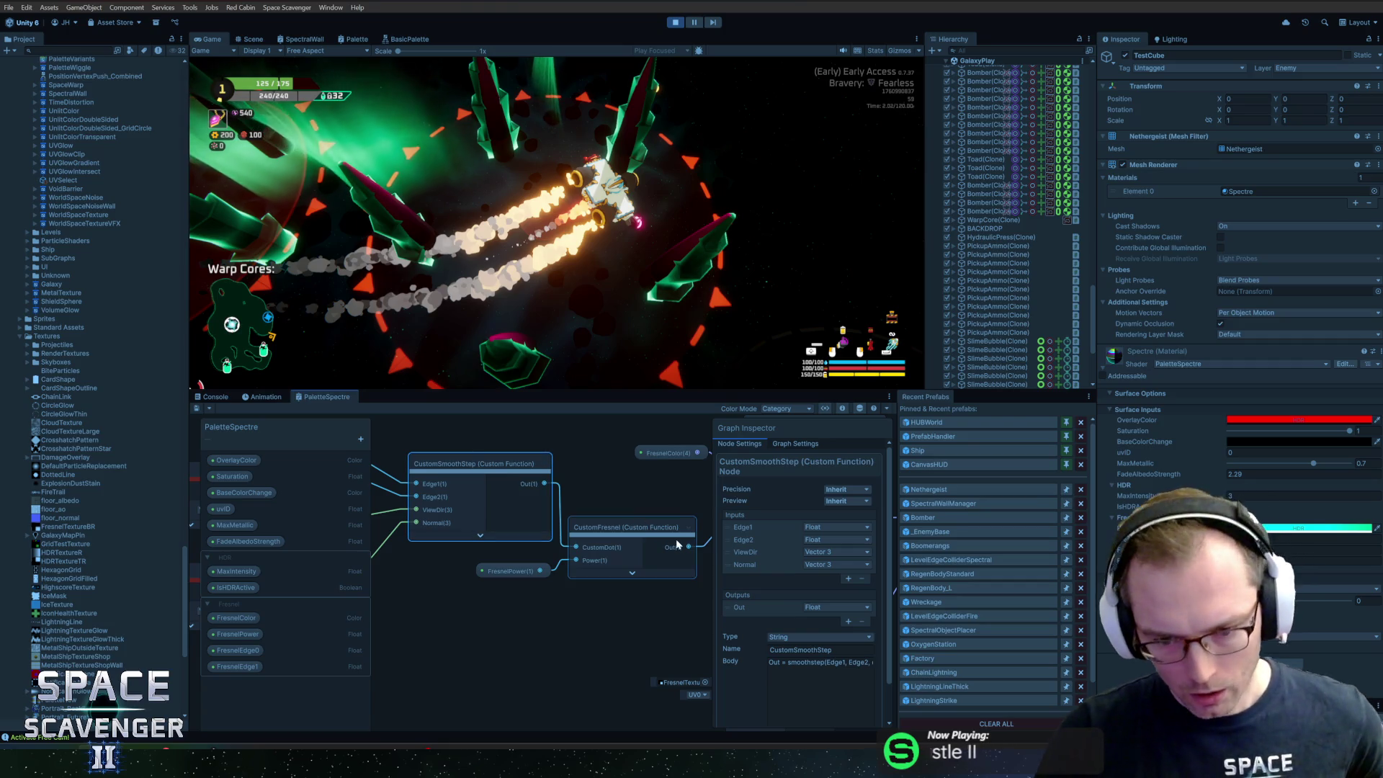
- Read CustomSmoothStep's function body in the Graph Inspector and pan to its input nodes
left_click(800, 649)
left_click(815, 662)
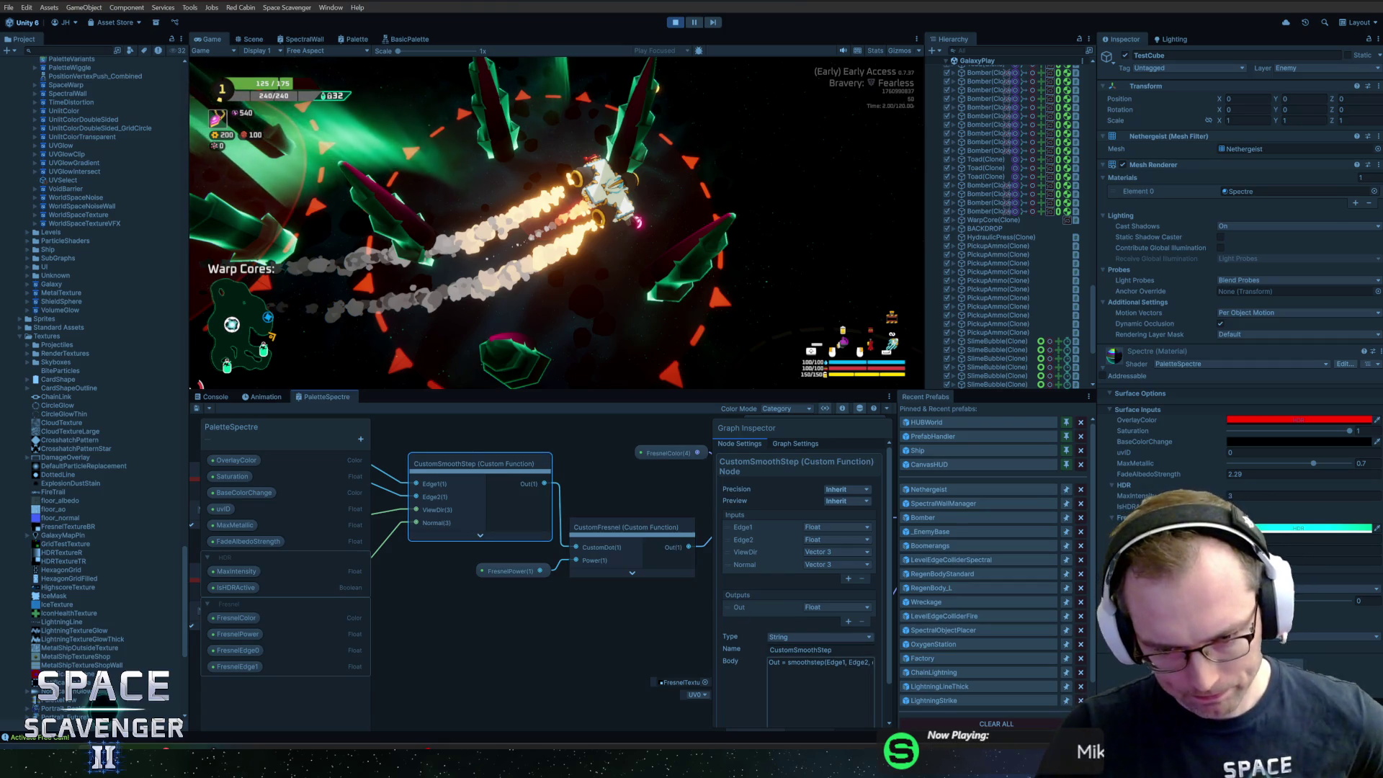
left_click_drag(799, 662, 873, 662)
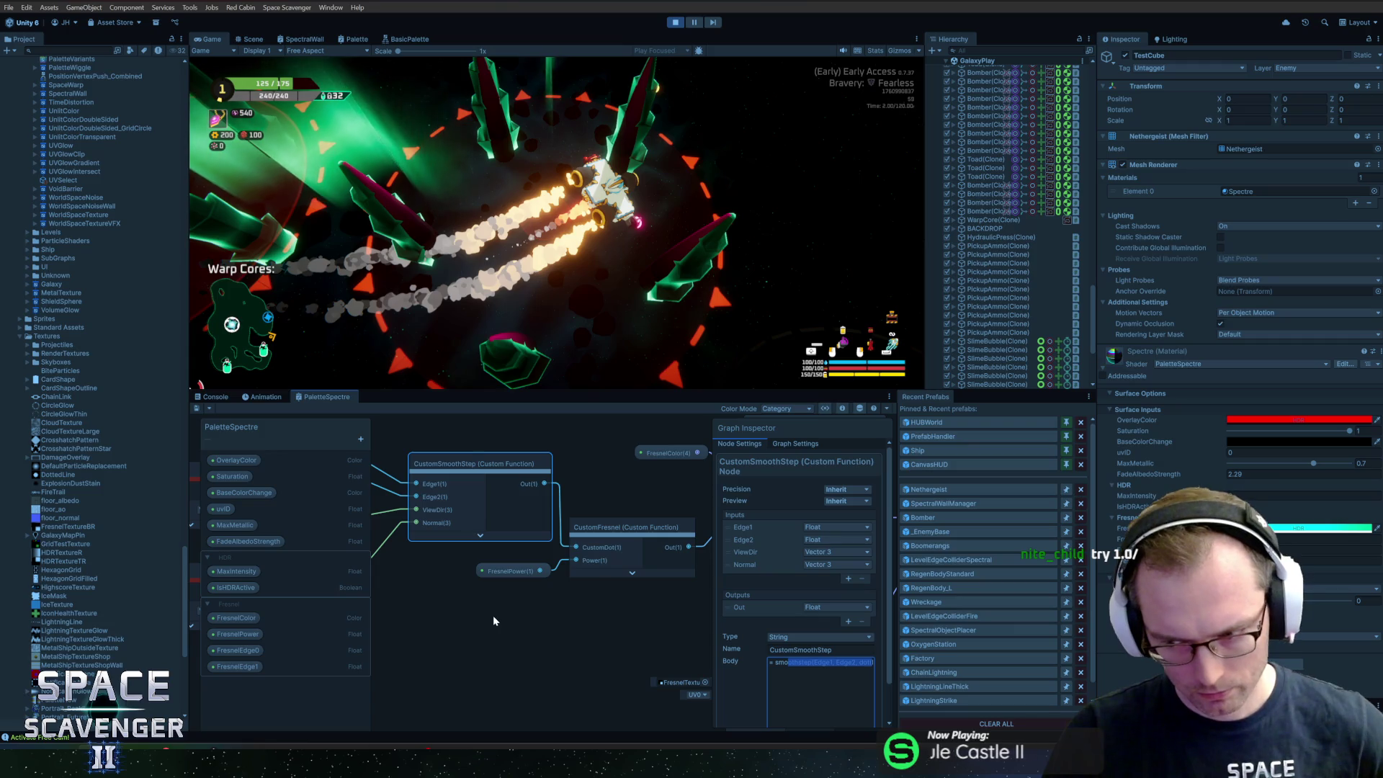
left_click_drag(408, 589, 581, 603)
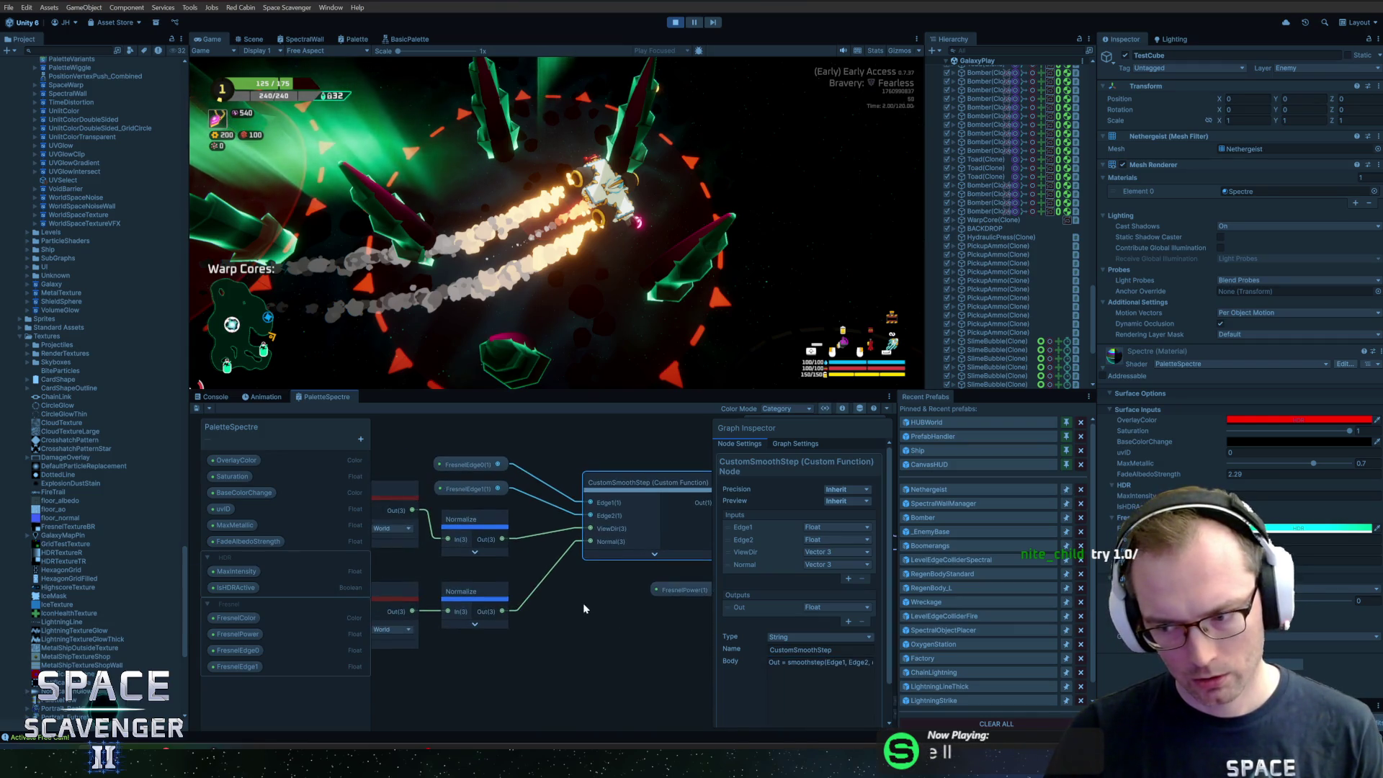
mouse_move(474, 443)
left_mouse_down()
mouse_move(508, 496)
mouse_move(486, 478)
left_mouse_up()
scroll(537, 479, "up", 1)
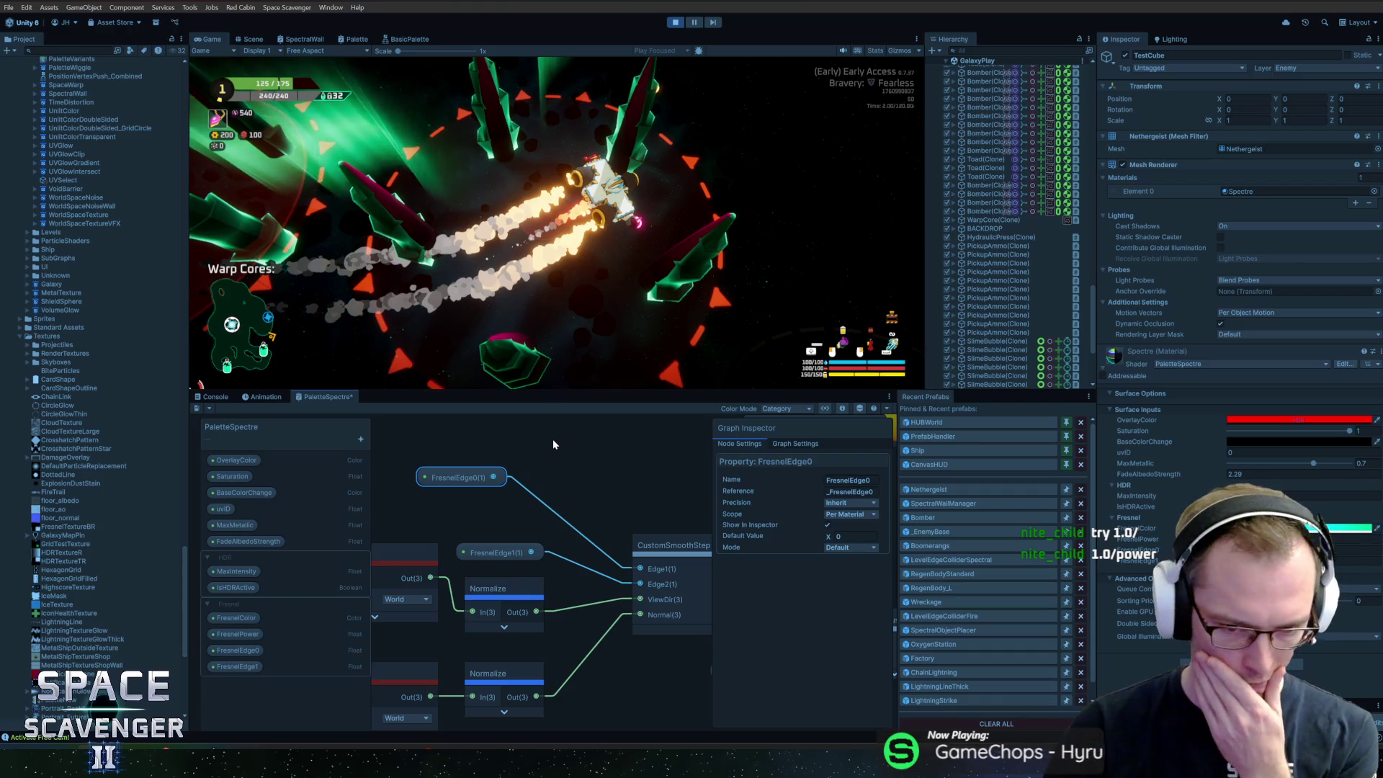
- Recentre on CustomSmoothStep and move the FresnelPower node further left
mouse_move(615, 461)
left_mouse_down()
mouse_move(550, 454)
mouse_move(525, 471)
left_mouse_up()
left_click(633, 531)
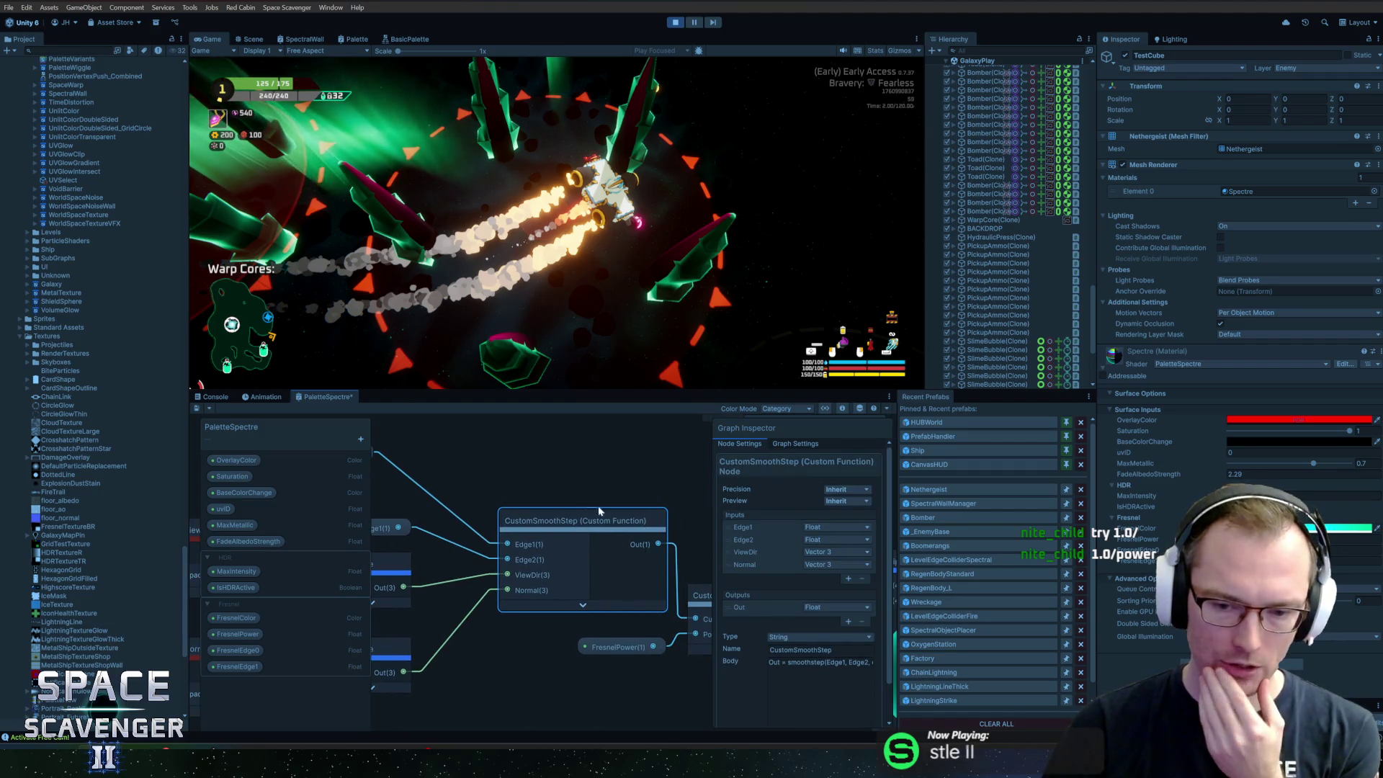
left_click(550, 489)
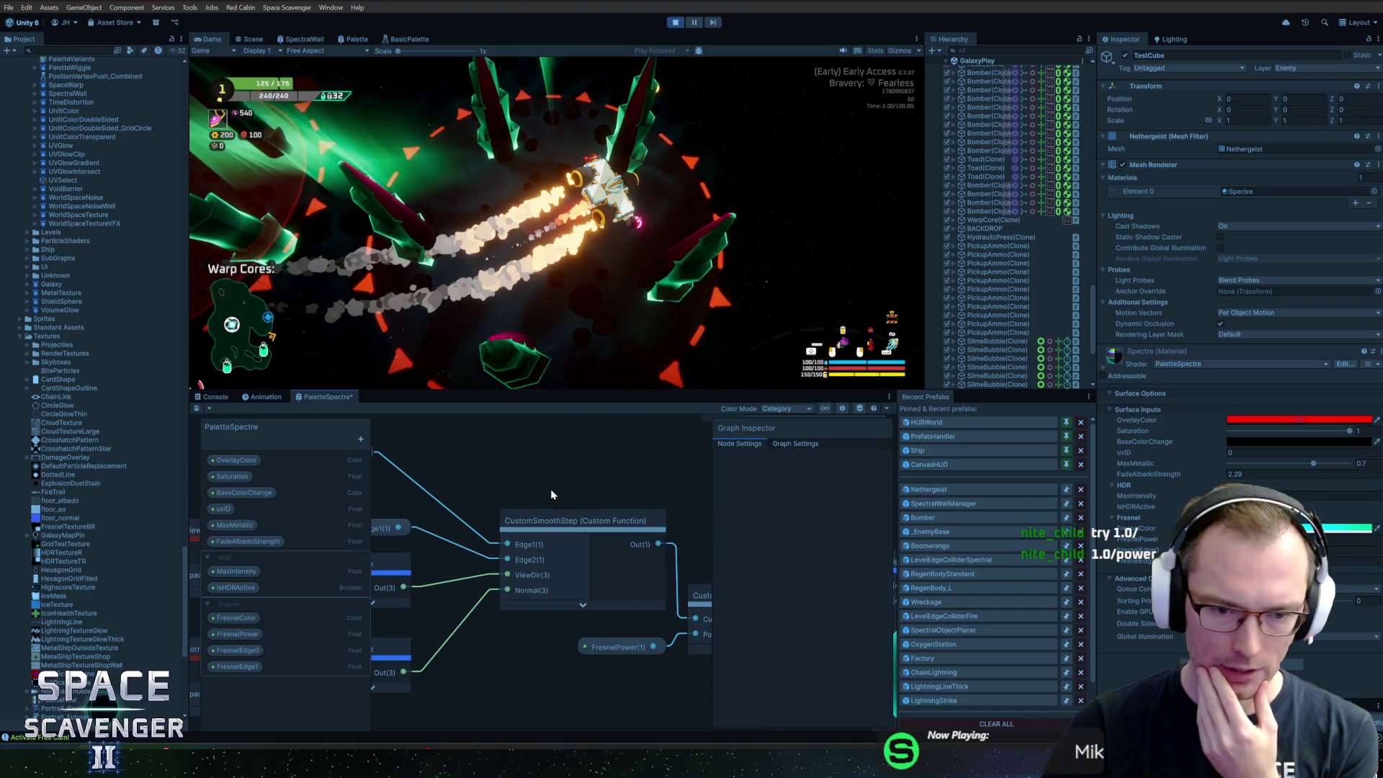
scroll(552, 497, "up", 2)
scroll(552, 487, "down", 2)
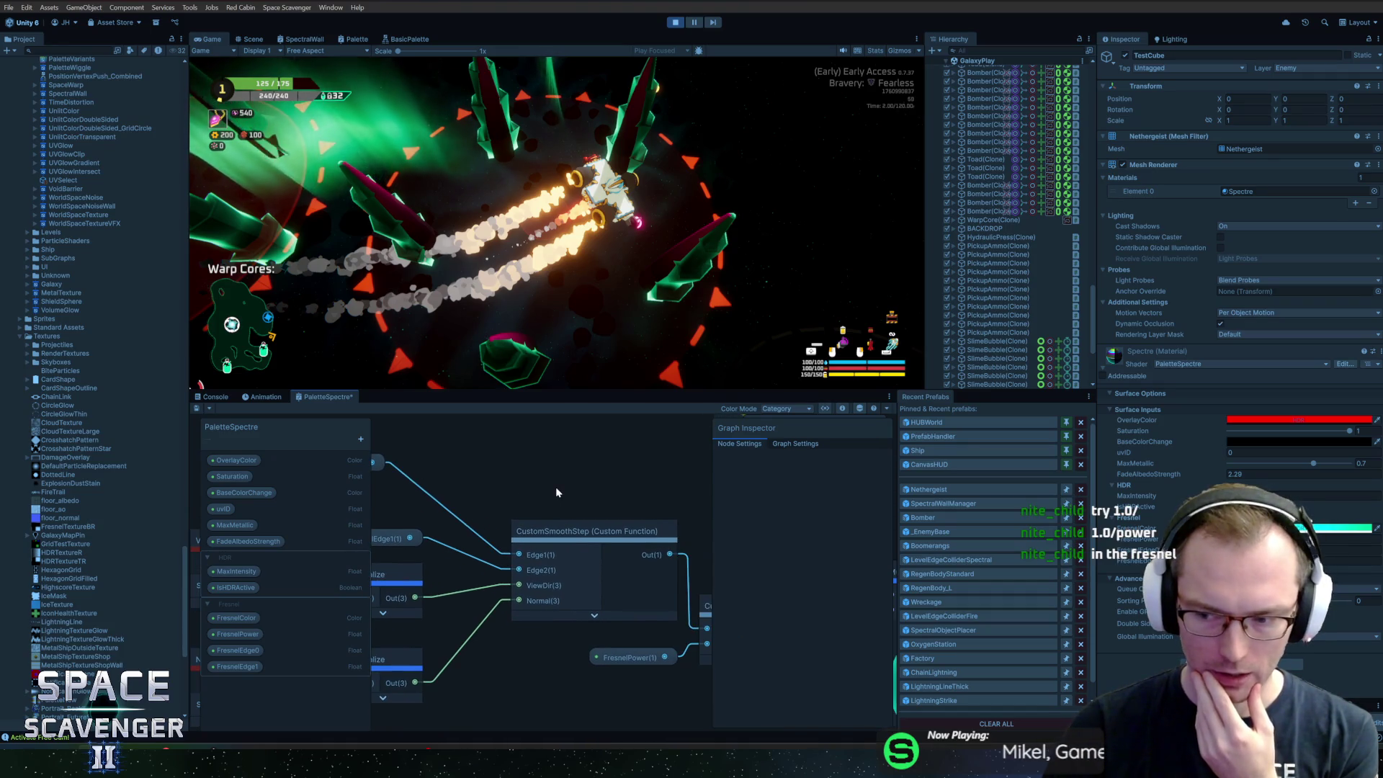
scroll(555, 490, "up", 3)
left_click_drag(589, 585, 440, 569)
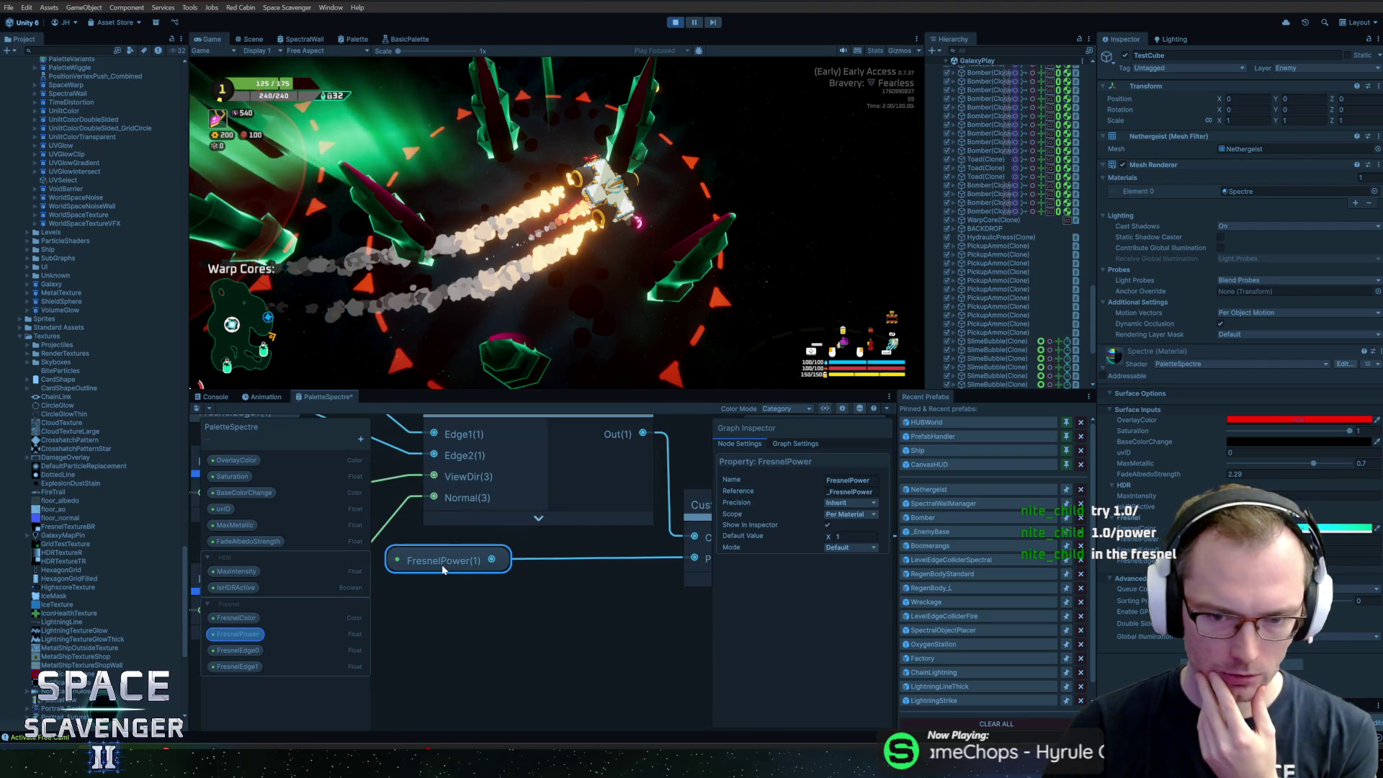
- Move the FresnelPower node lower down
left_click(488, 639)
left_click_drag(447, 562, 451, 630)
right_click(560, 609)
left_click(422, 556)
- Add a Divide node with its A input set to 1
right_click(464, 556)
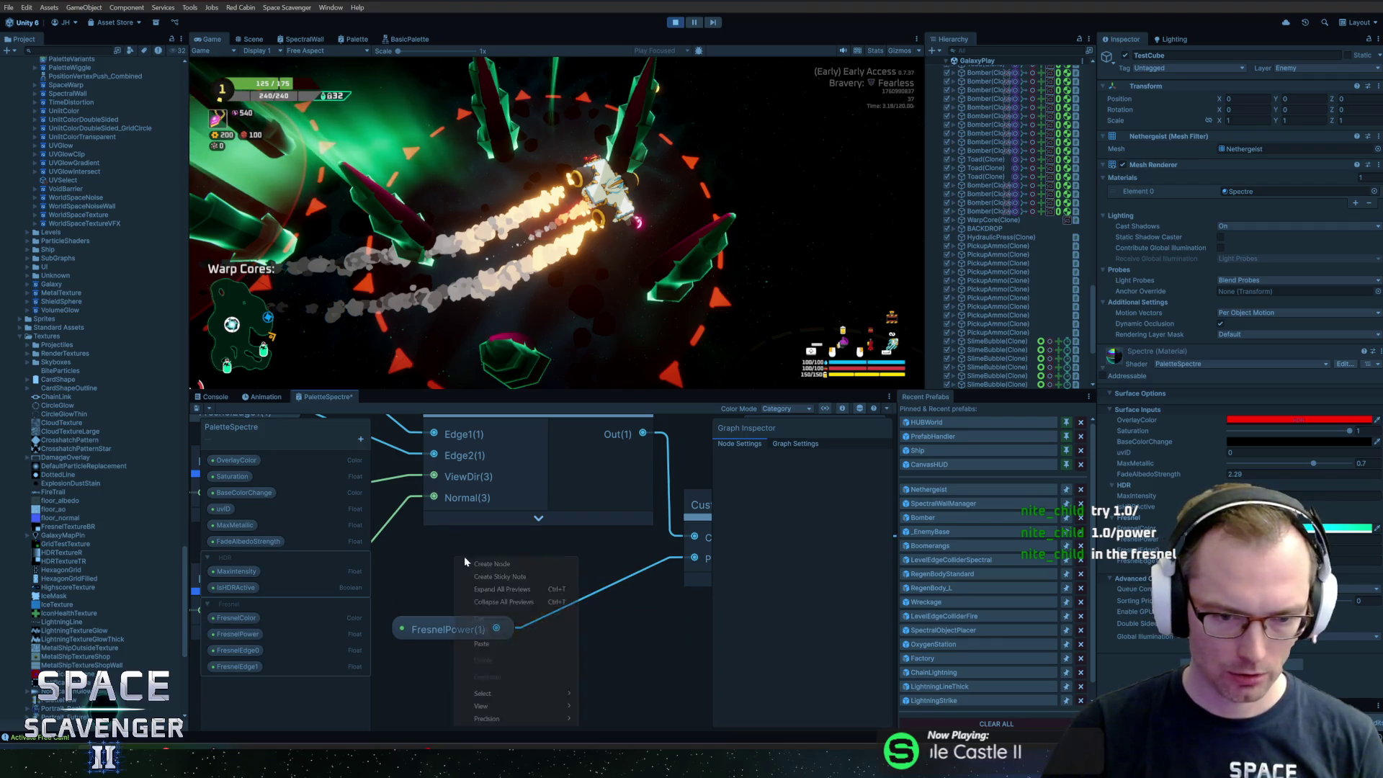
left_click(476, 563)
type("divide")
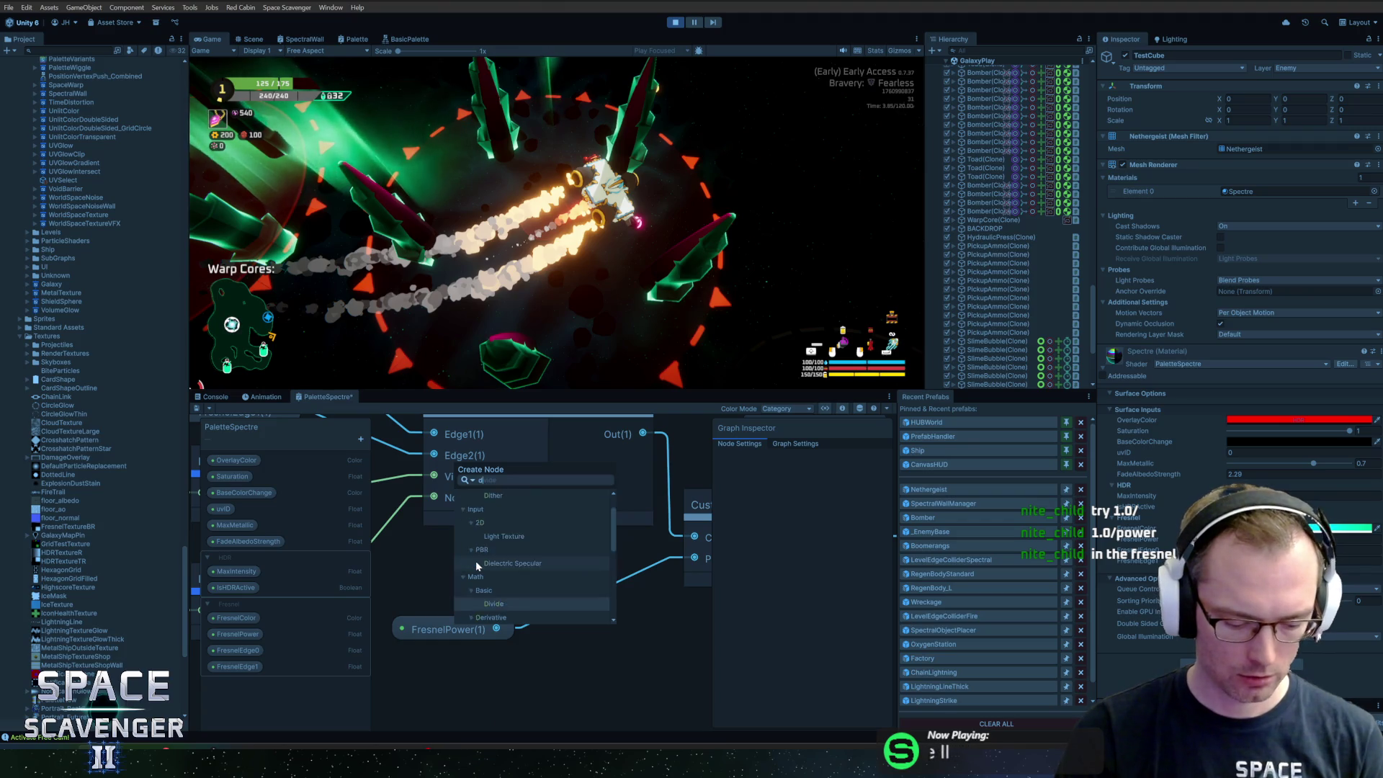
key("Return")
left_click_drag(481, 588, 534, 578)
left_click(473, 610)
type("1")
- Wire FresnelPower into Divide B and its output into CustomFresnel's power, then save
mouse_move(458, 627)
left_mouse_down()
mouse_move(453, 657)
mouse_move(522, 630)
mouse_move(506, 589)
left_mouse_up()
left_click_drag(620, 607, 694, 558)
left_click_drag(531, 571, 559, 563)
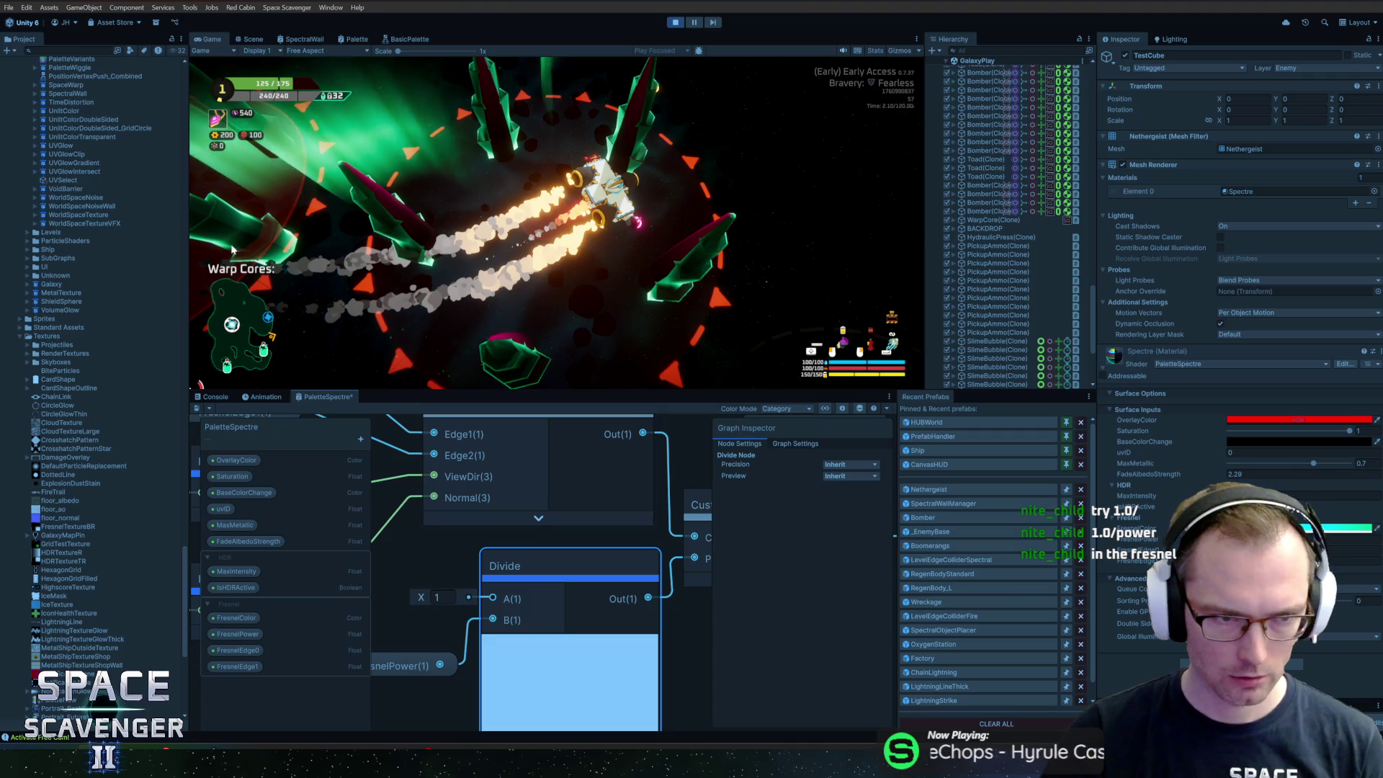
left_click(195, 409)
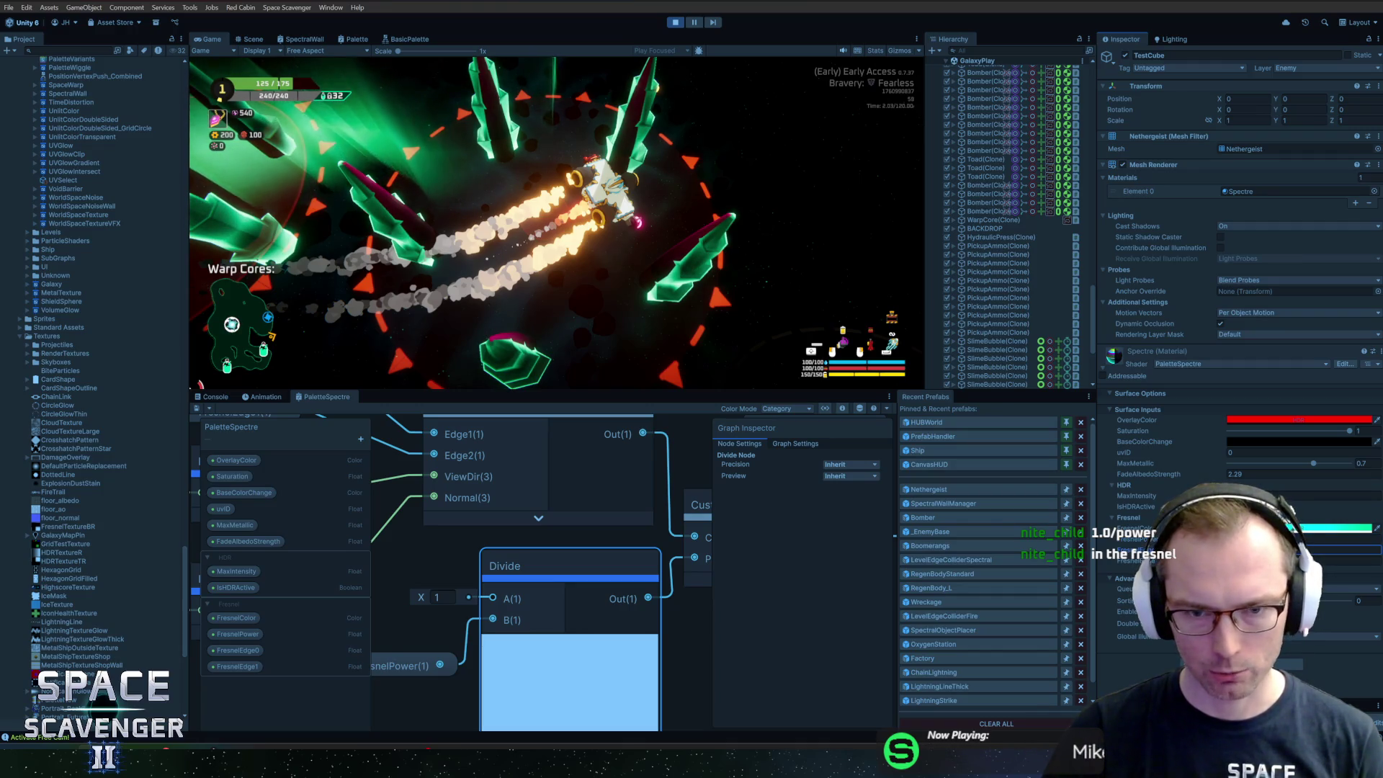
scroll(584, 446, "down", 4)
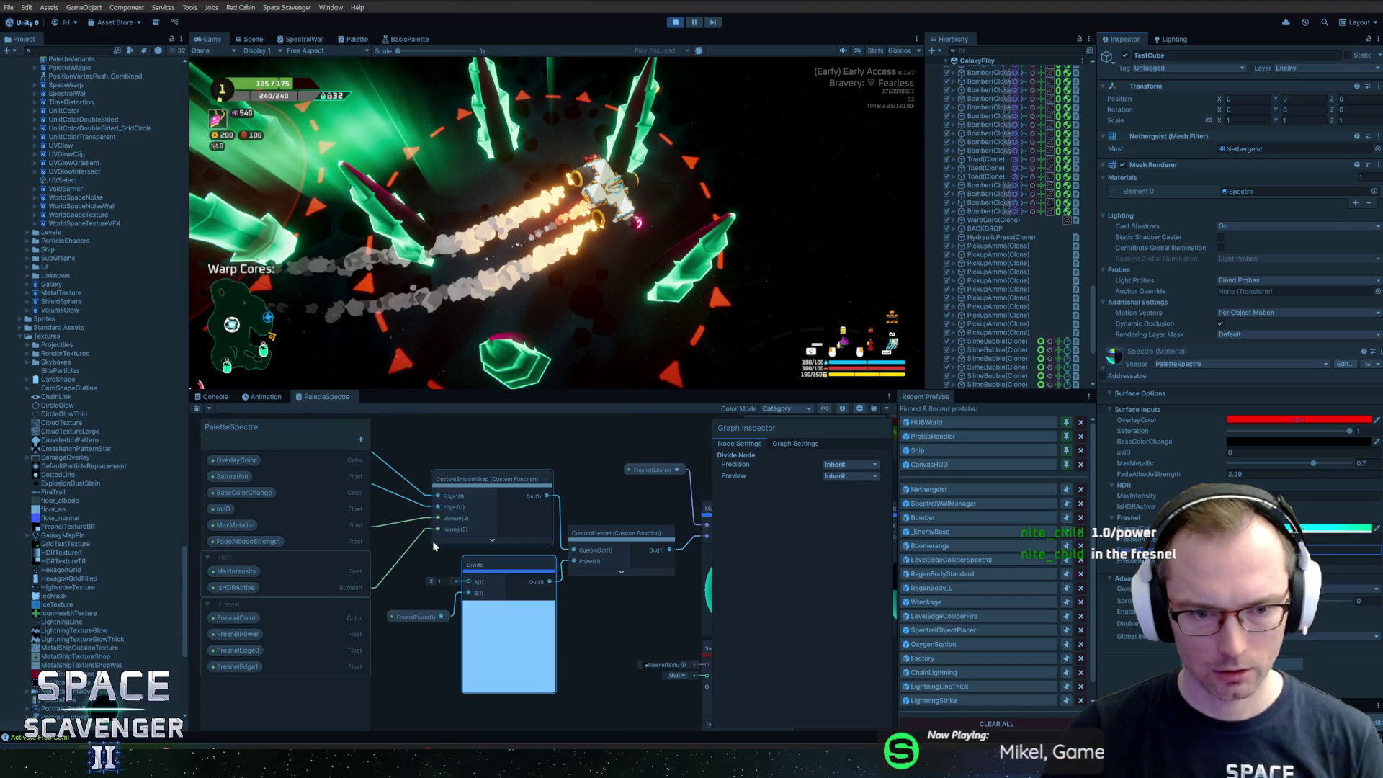
- Add a Dot Product node fed by both normalized vectors as inputs A and B
left_click_drag(584, 447, 592, 473)
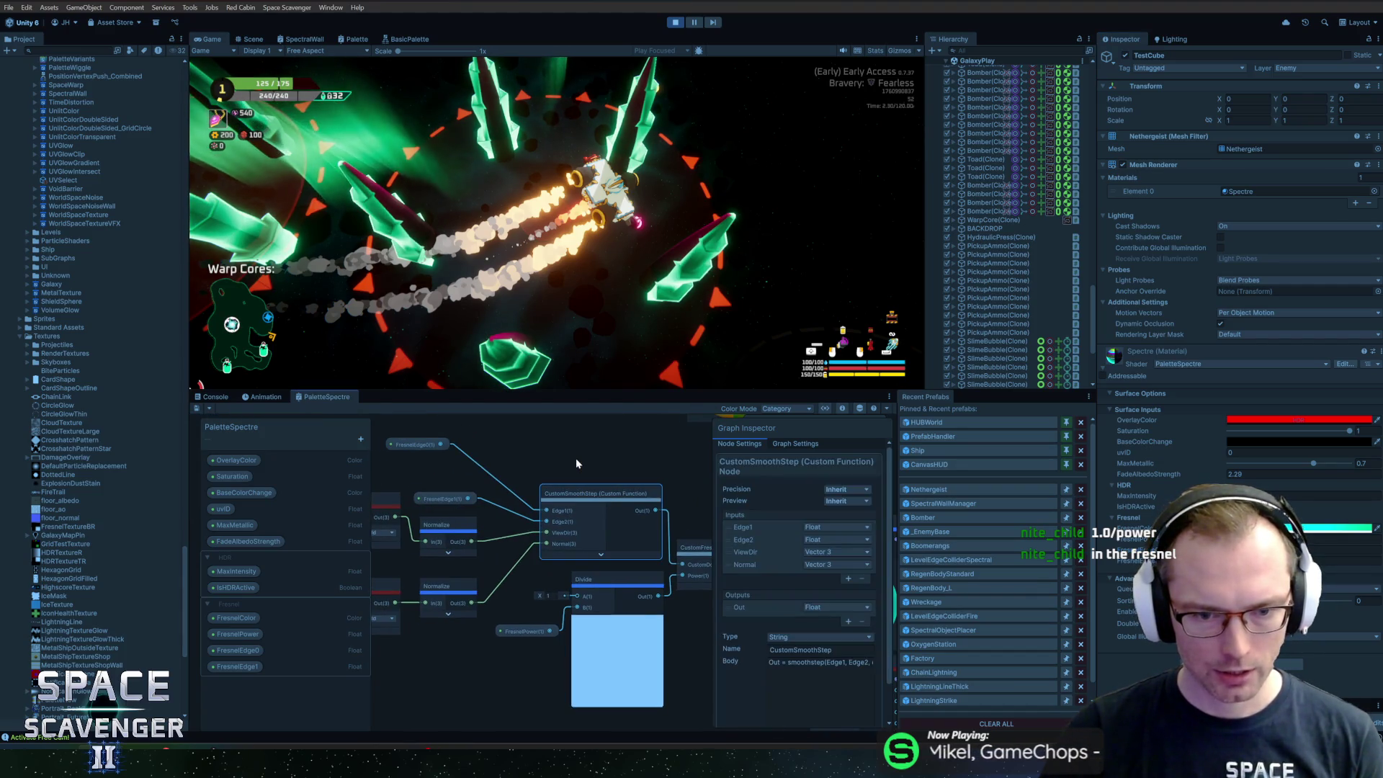
right_click(562, 430)
left_click(613, 439)
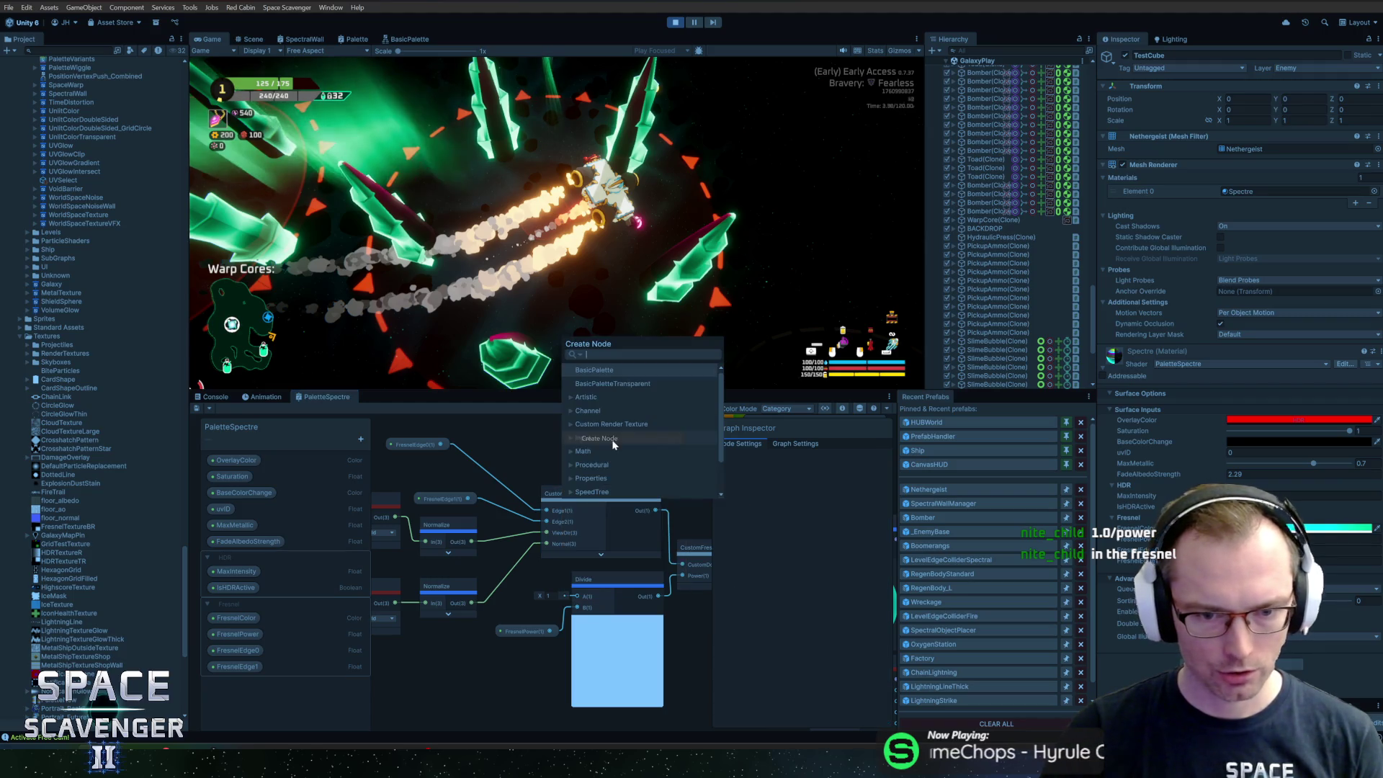
type("dot")
key("Return")
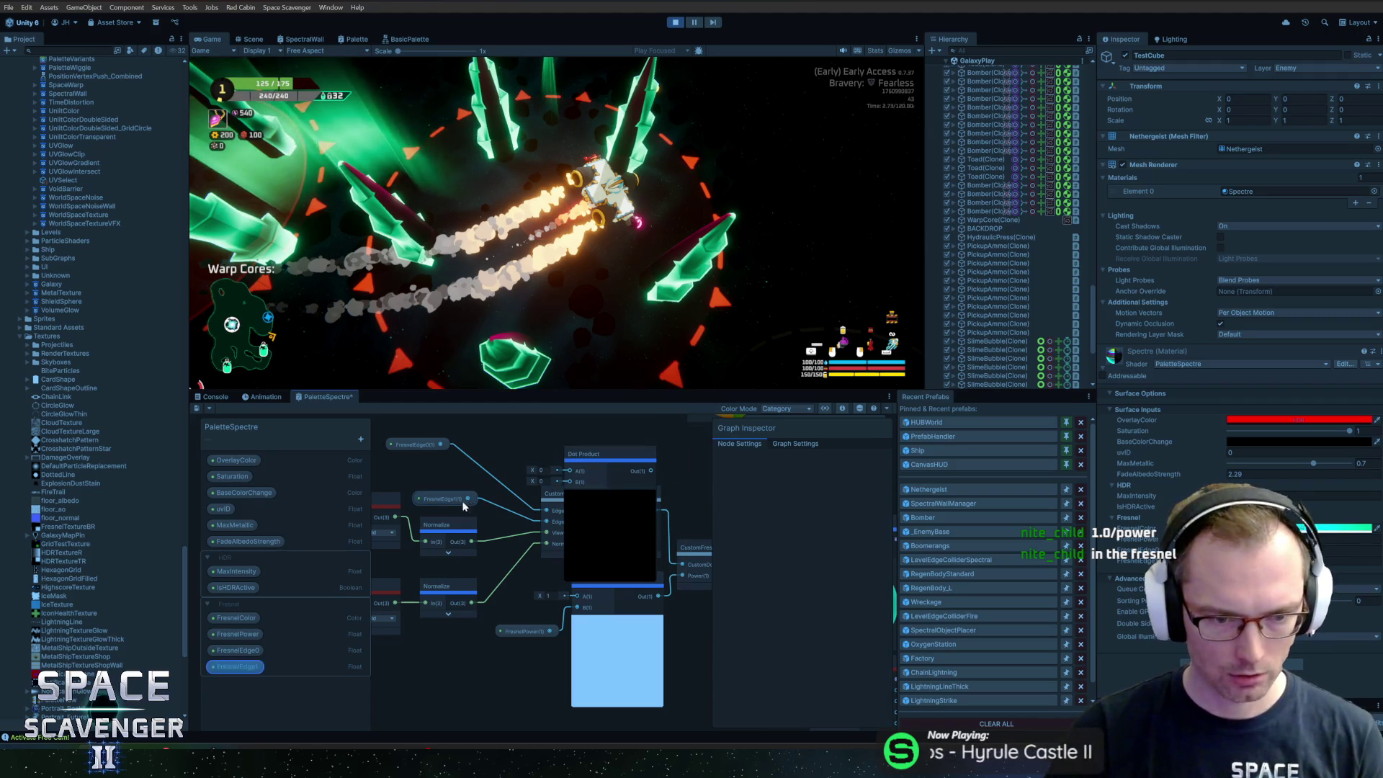
mouse_move(394, 517)
left_mouse_down()
mouse_move(548, 481)
mouse_move(580, 493)
left_mouse_up()
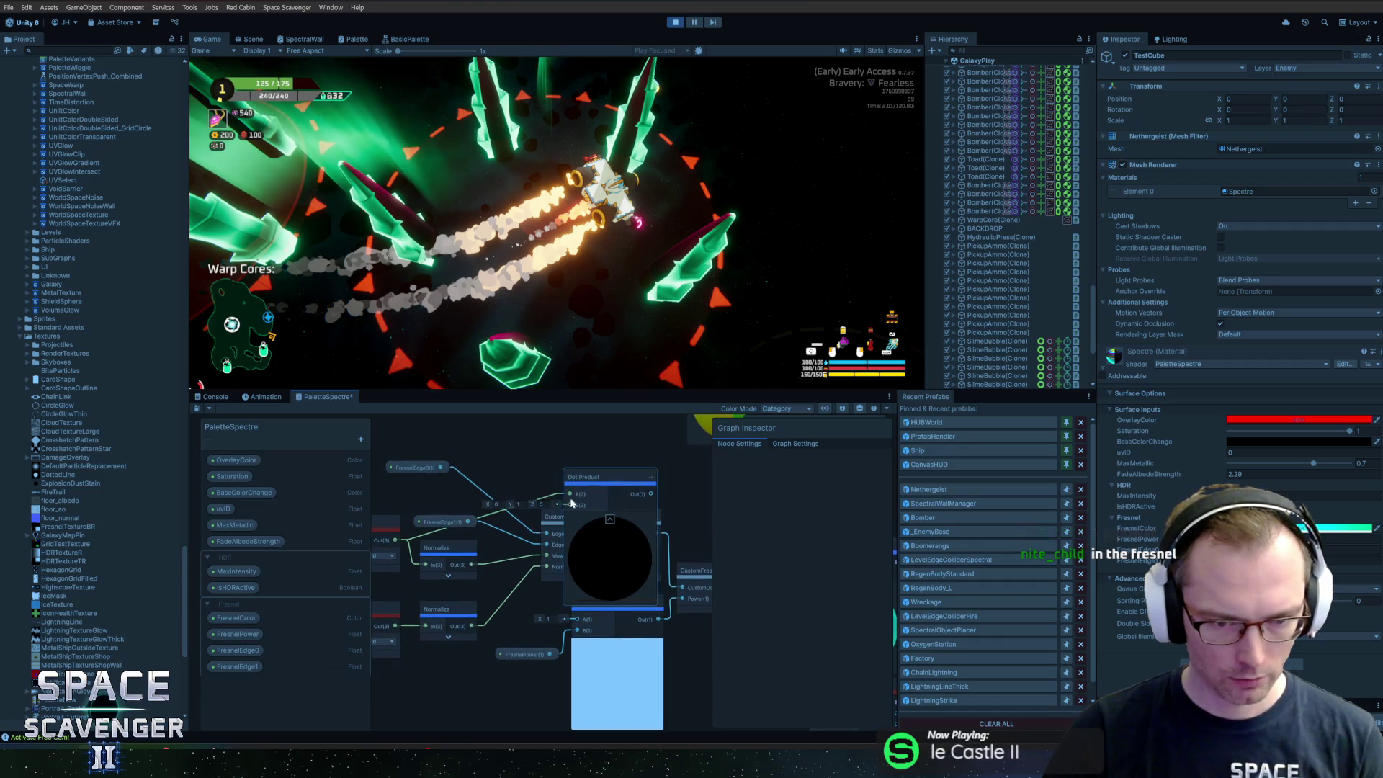
mouse_move(398, 627)
left_mouse_down()
mouse_move(575, 504)
mouse_move(435, 580)
left_mouse_up()
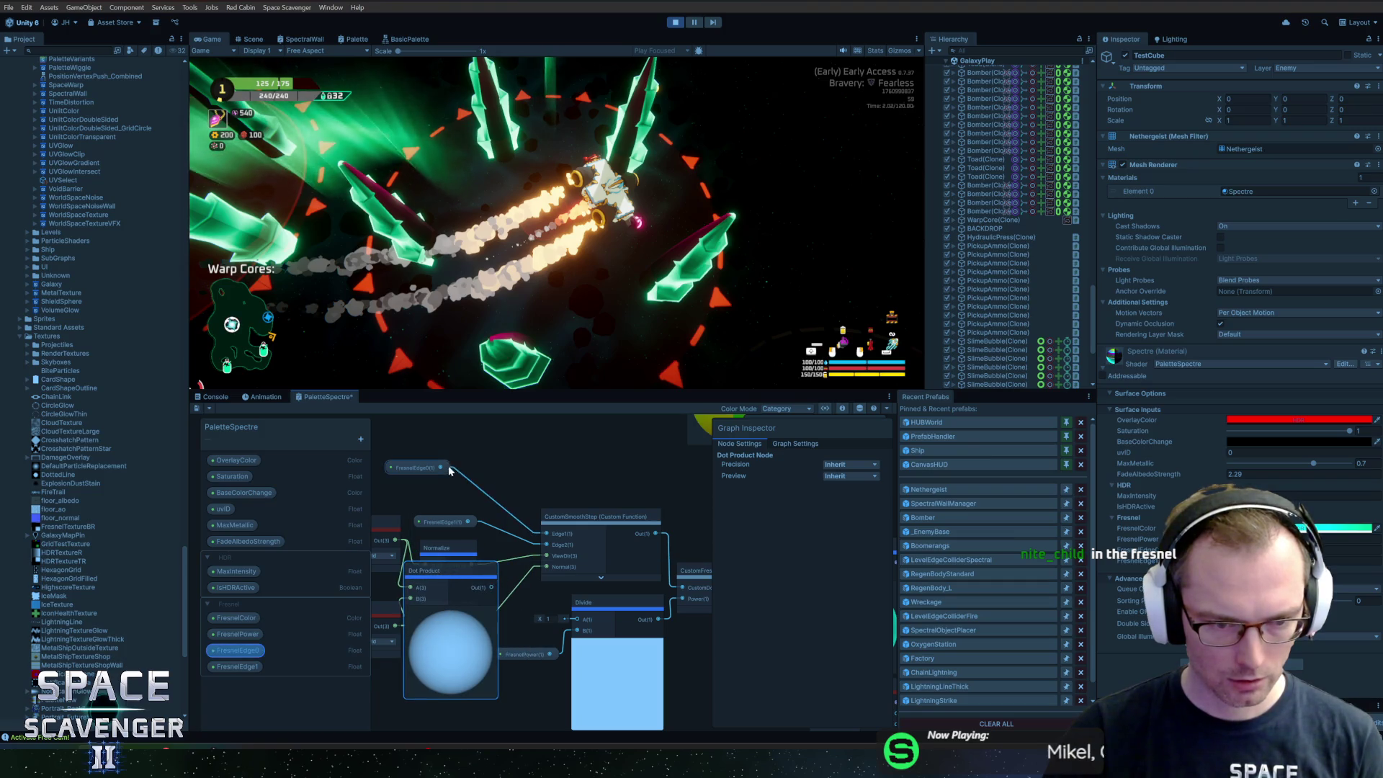
- Add a Smoothstep node with FresnelEdge0 as Edge1 and FresnelEdge1 as Edge2
left_click_drag(434, 527, 418, 495)
right_click(559, 462)
left_click(586, 467)
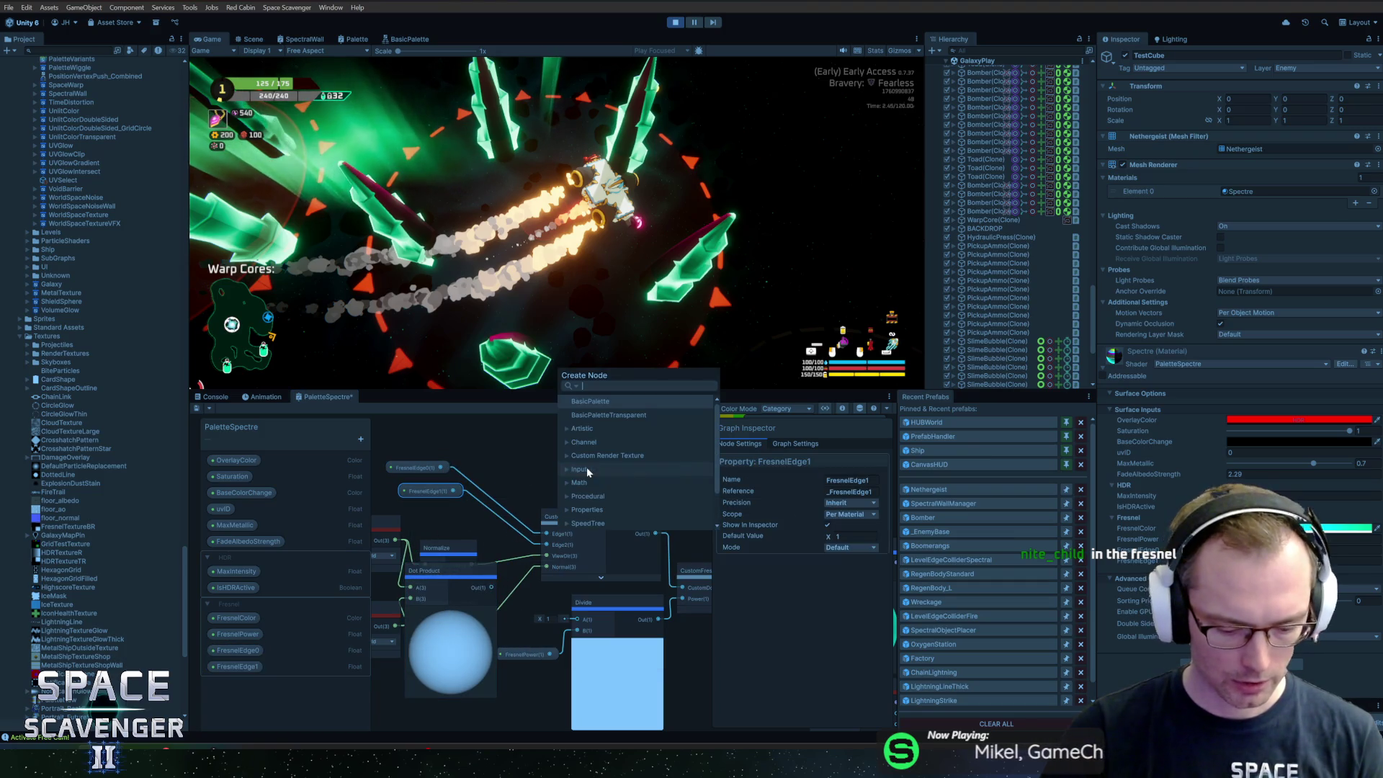
type("smoothst")
key("Return")
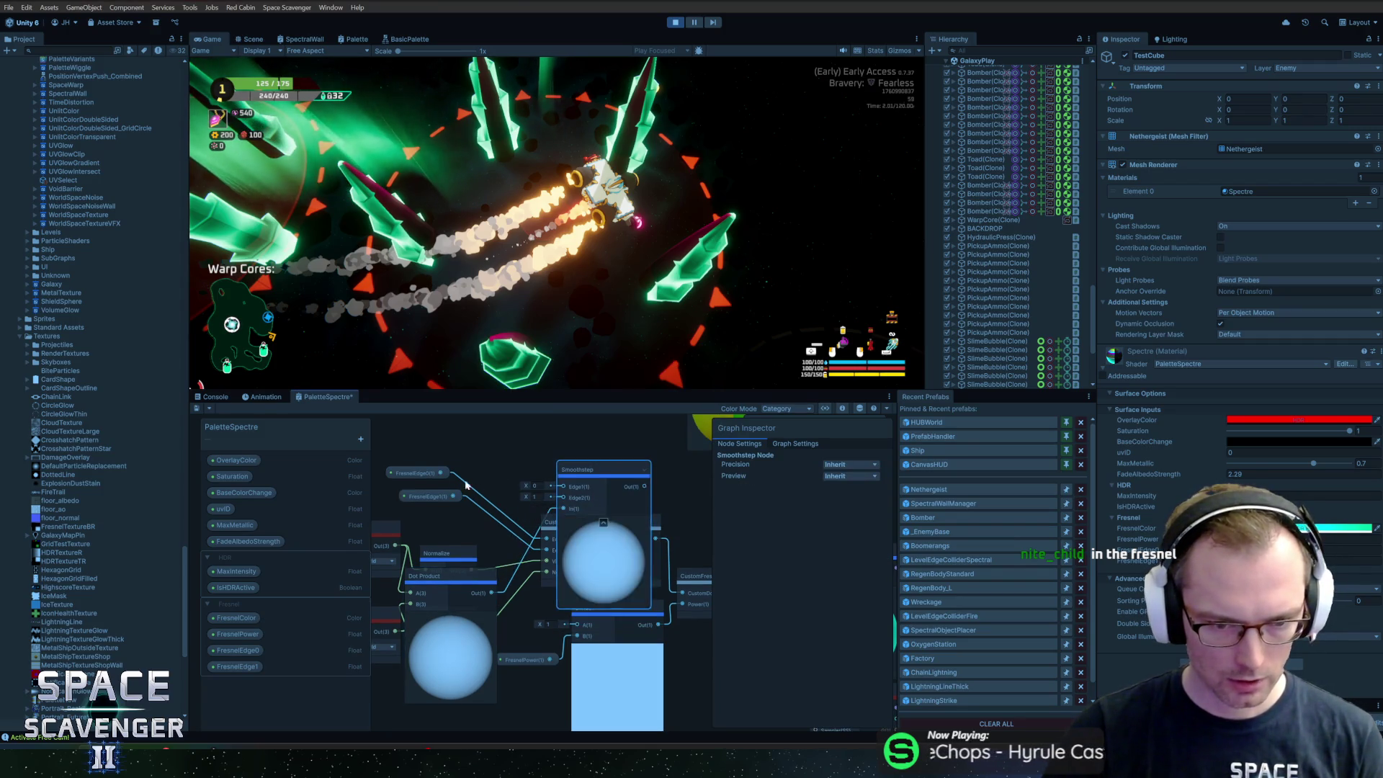
scroll(444, 472, "up", 1)
left_click_drag(569, 482, 583, 488)
mouse_move(455, 500)
left_mouse_down()
mouse_move(583, 501)
mouse_move(449, 478)
mouse_move(568, 596)
mouse_move(636, 581)
left_mouse_up()
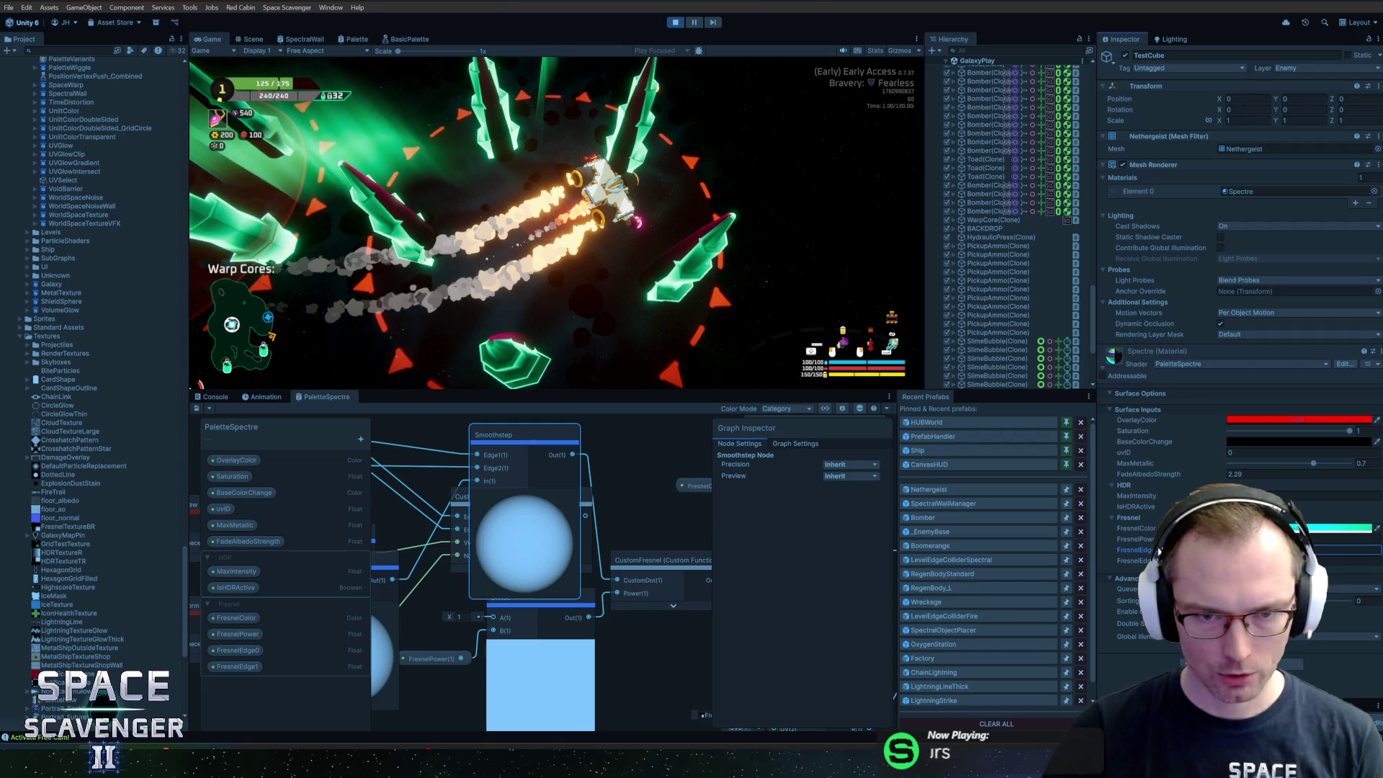
left_click(1340, 549)
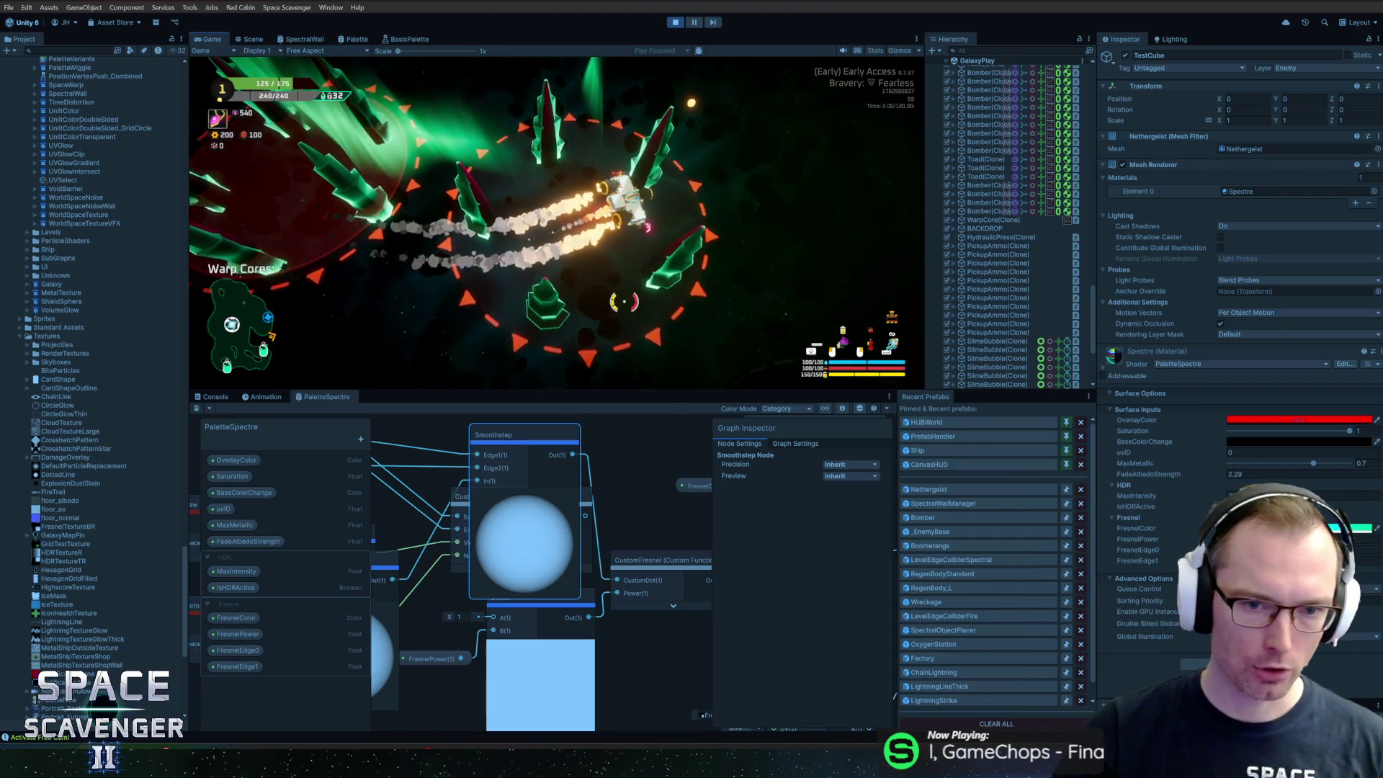
- Switch to Blender and orbit to a low side view of the ships
key("alt+Tab")
left_click_drag(707, 358, 773, 385)
left_click_drag(758, 329, 813, 375)
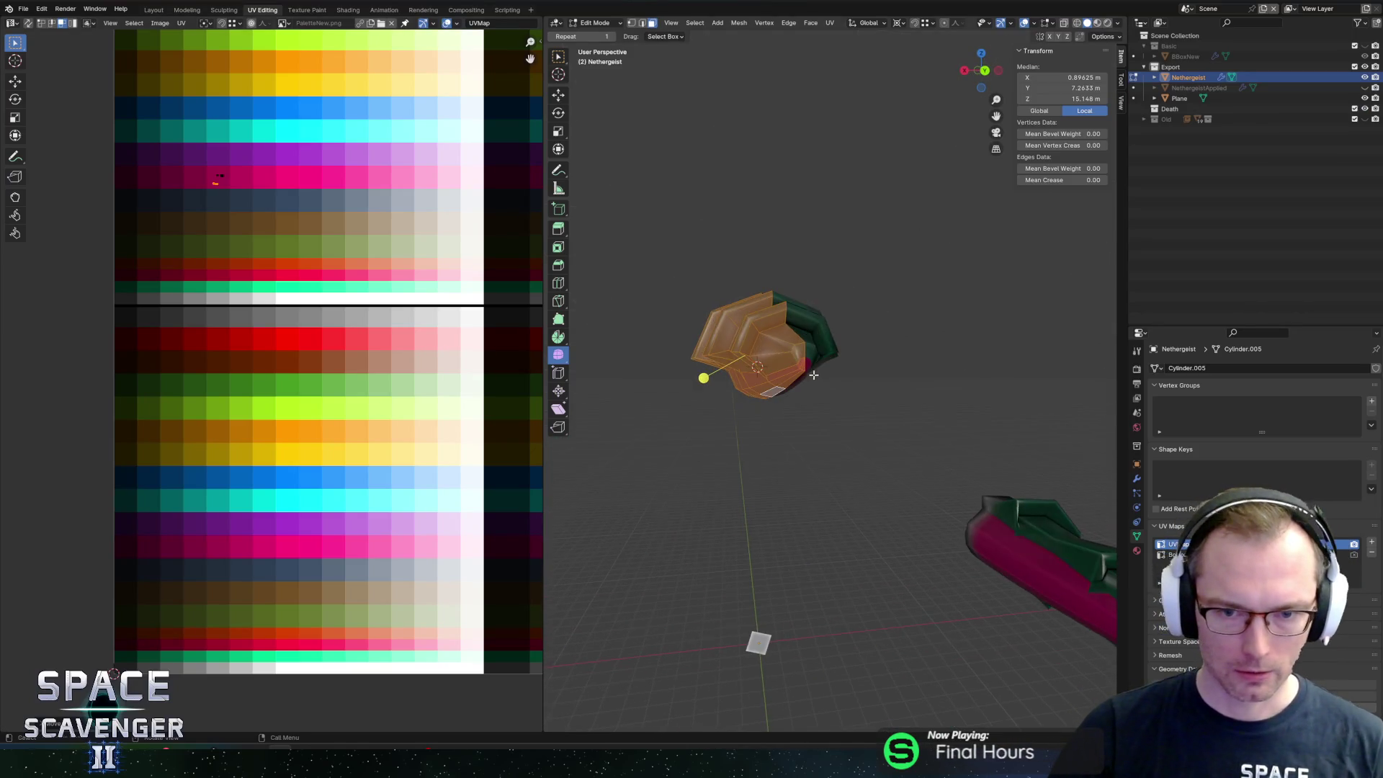
- Select two hull face loops and shift their UVs horizontally to the left
left_click(756, 329, "alt")
key("KP_Decimal")
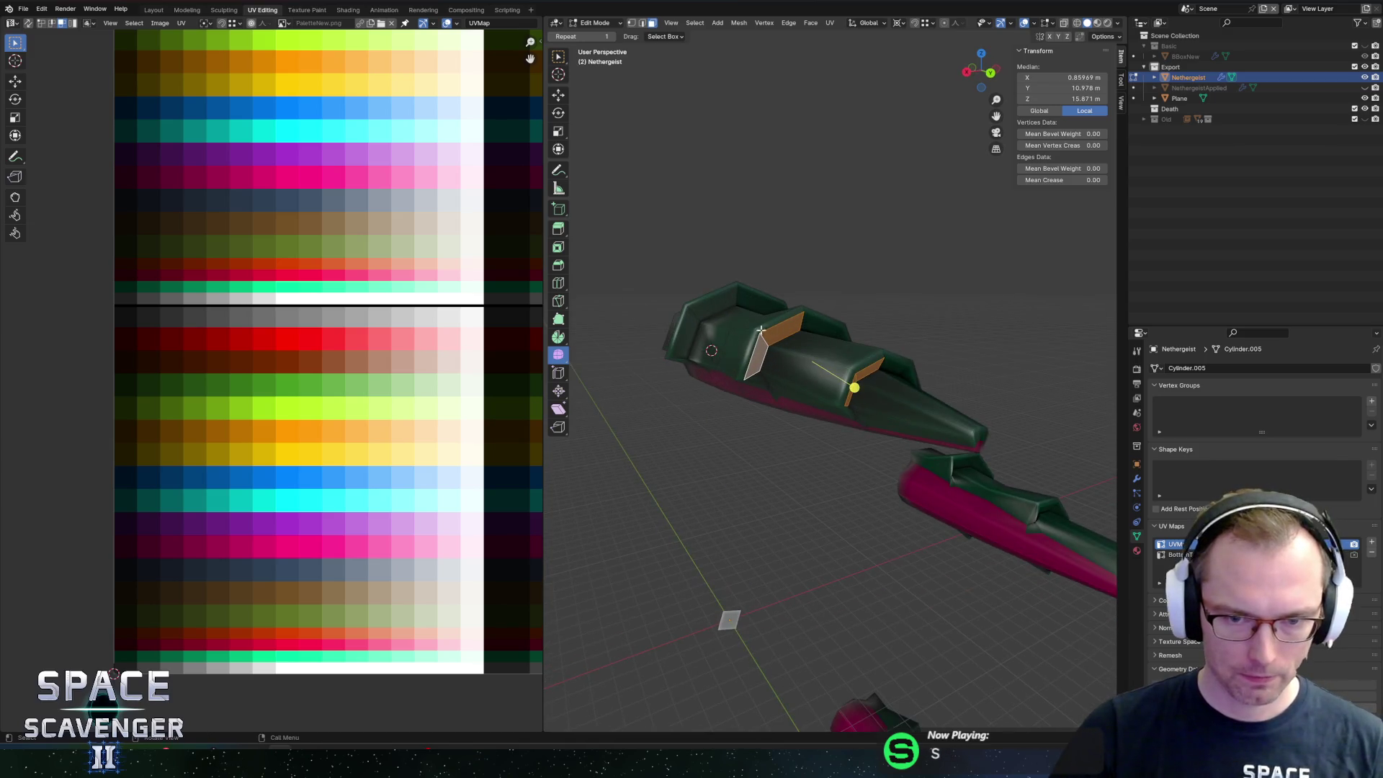
scroll(693, 320, "down", 3)
key("g")
key("x")
left_click(379, 598)
- Widen three hull edge loops to 1.209 with proportional editing, excluding the length axis
mouse_move(781, 401)
left_mouse_down()
mouse_move(847, 390)
mouse_move(864, 350)
mouse_move(863, 385)
left_mouse_up()
scroll(847, 390, "up", 2)
left_click(865, 348, "alt")
left_click(829, 360, "alt")
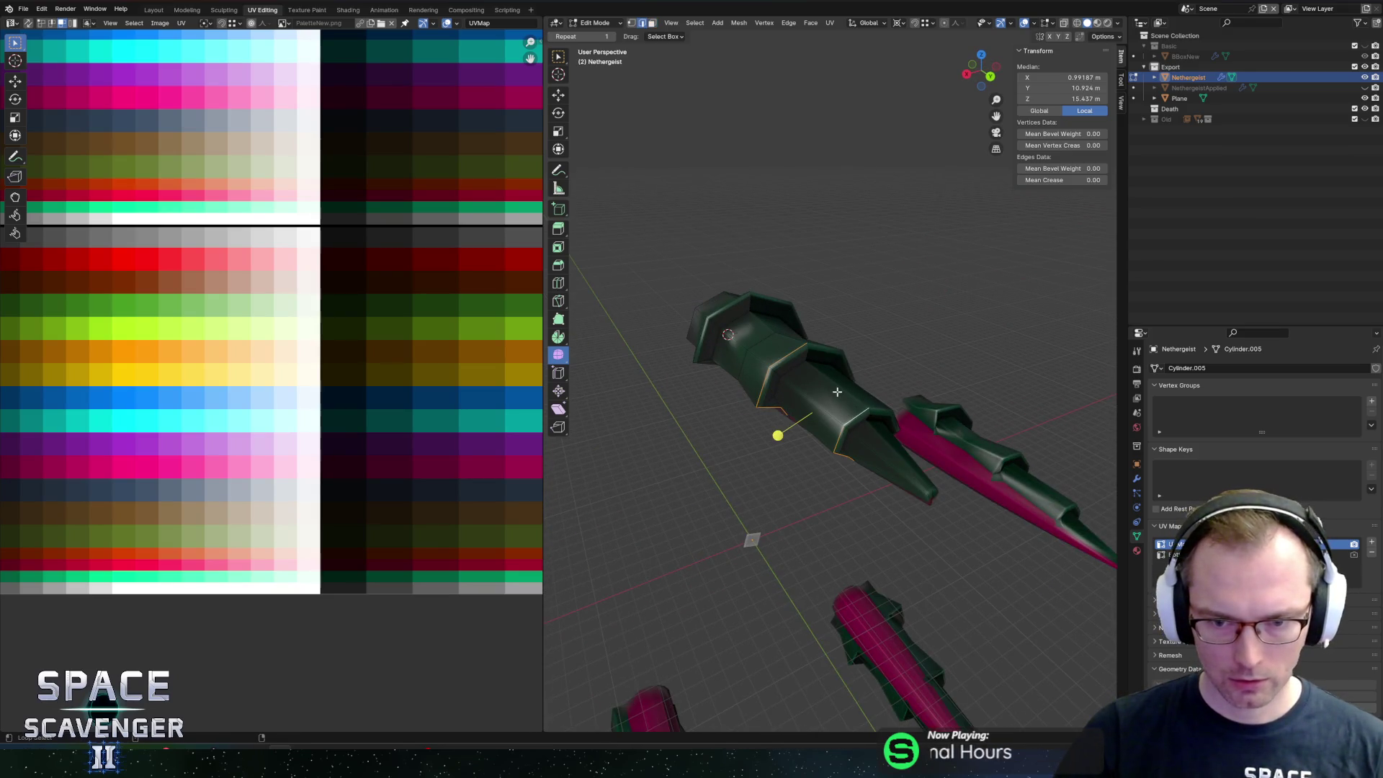
left_click_drag(821, 342, 737, 319)
left_click(737, 320, "alt+shift")
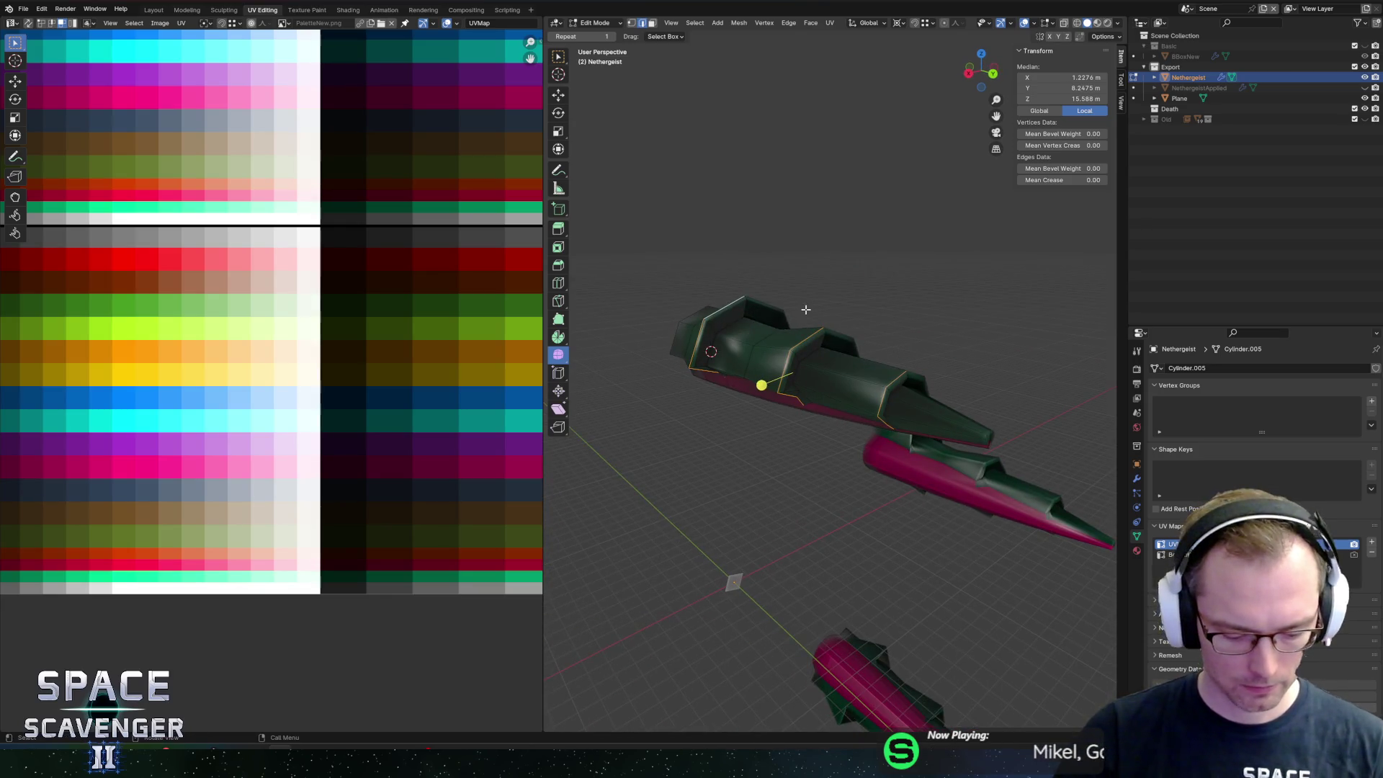
key("g")
key("z")
key("Escape")
key("o")
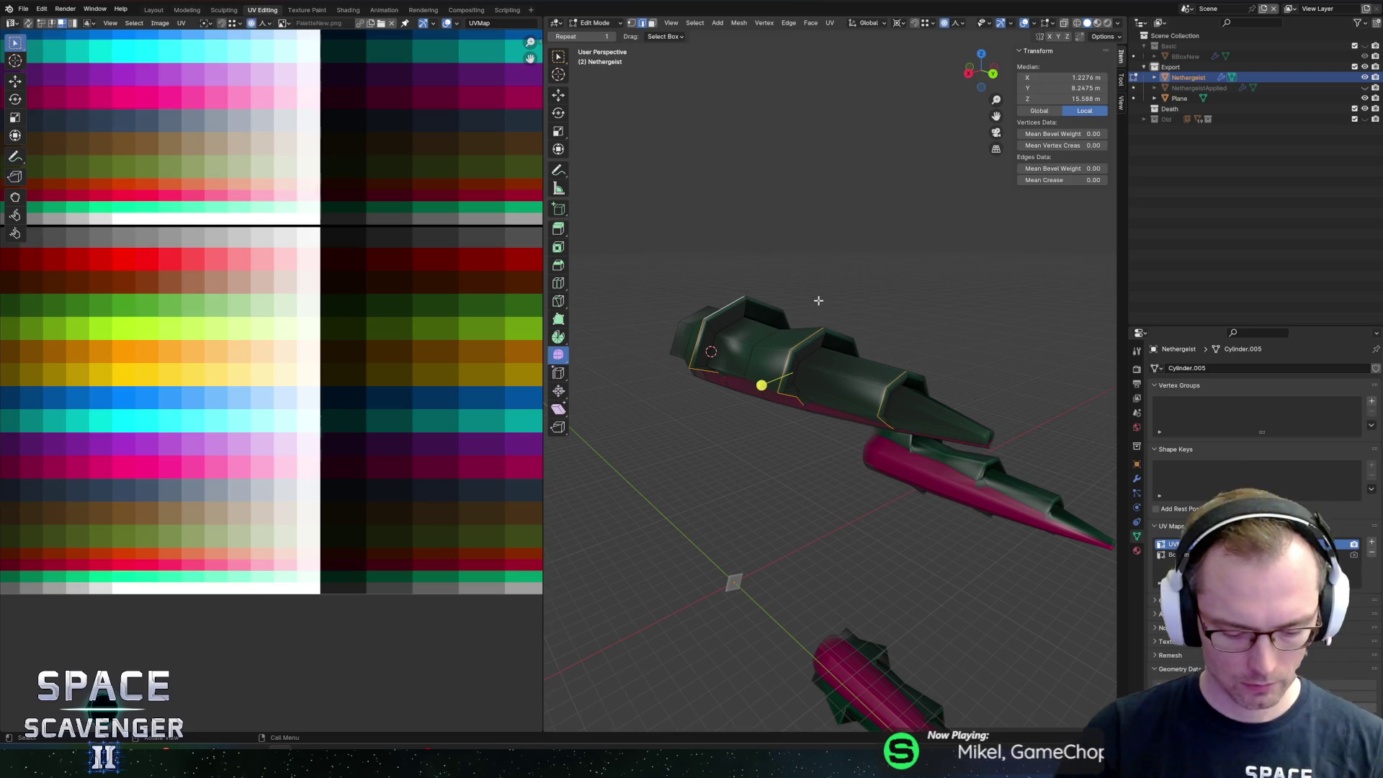
key("s")
key("shift+y")
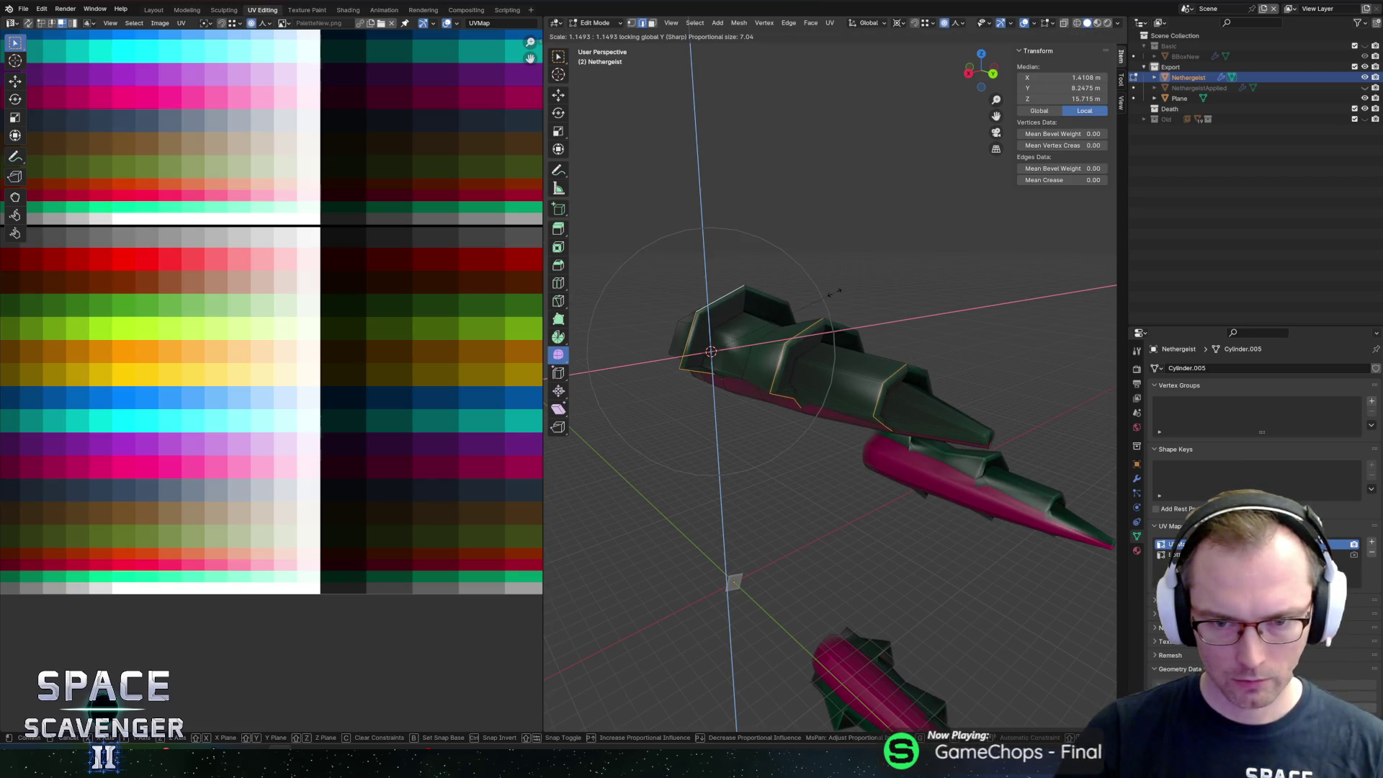
left_click(918, 286)
- Export the widened ships as FBX and preview them in Unity
key("Tab")
mouse_move(919, 286)
left_mouse_down()
mouse_move(968, 271)
mouse_move(948, 239)
left_mouse_up()
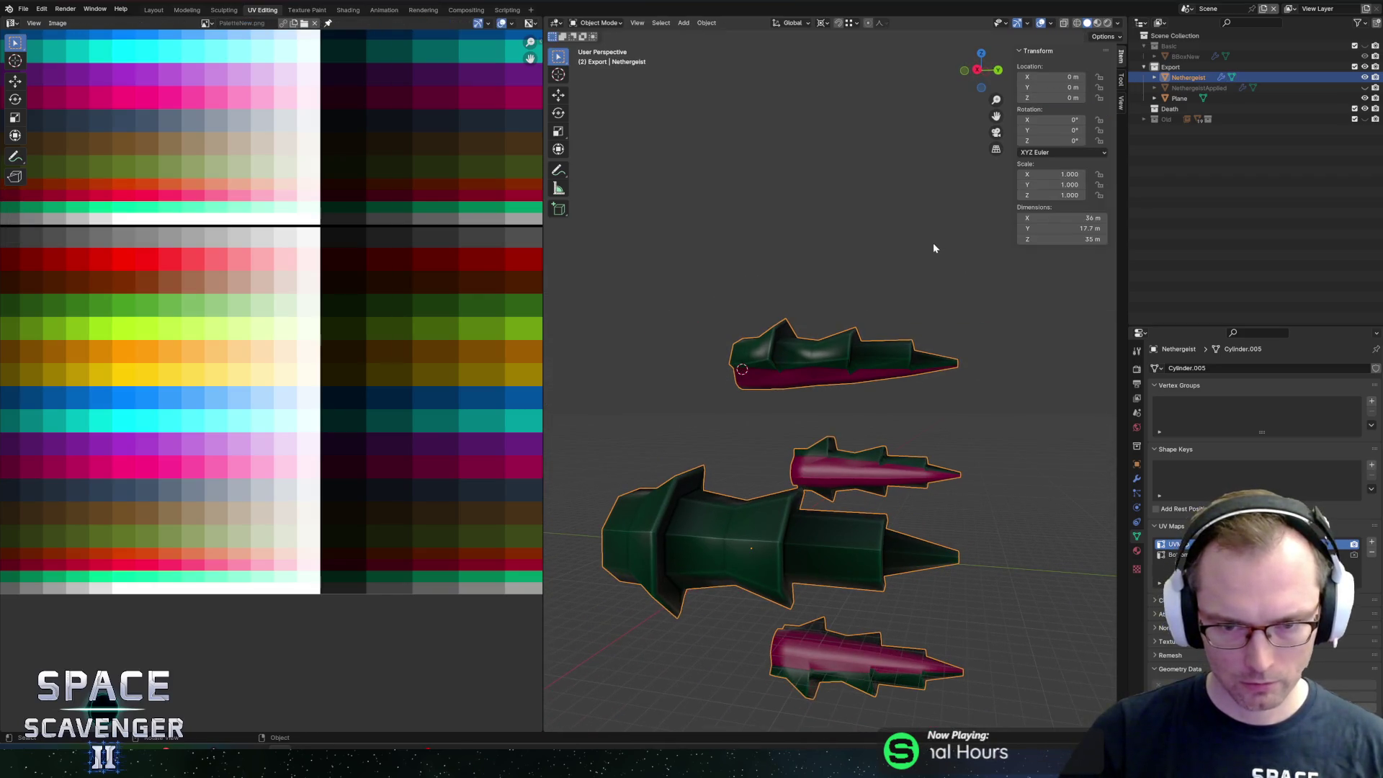
key("Tab")
key("Tab")
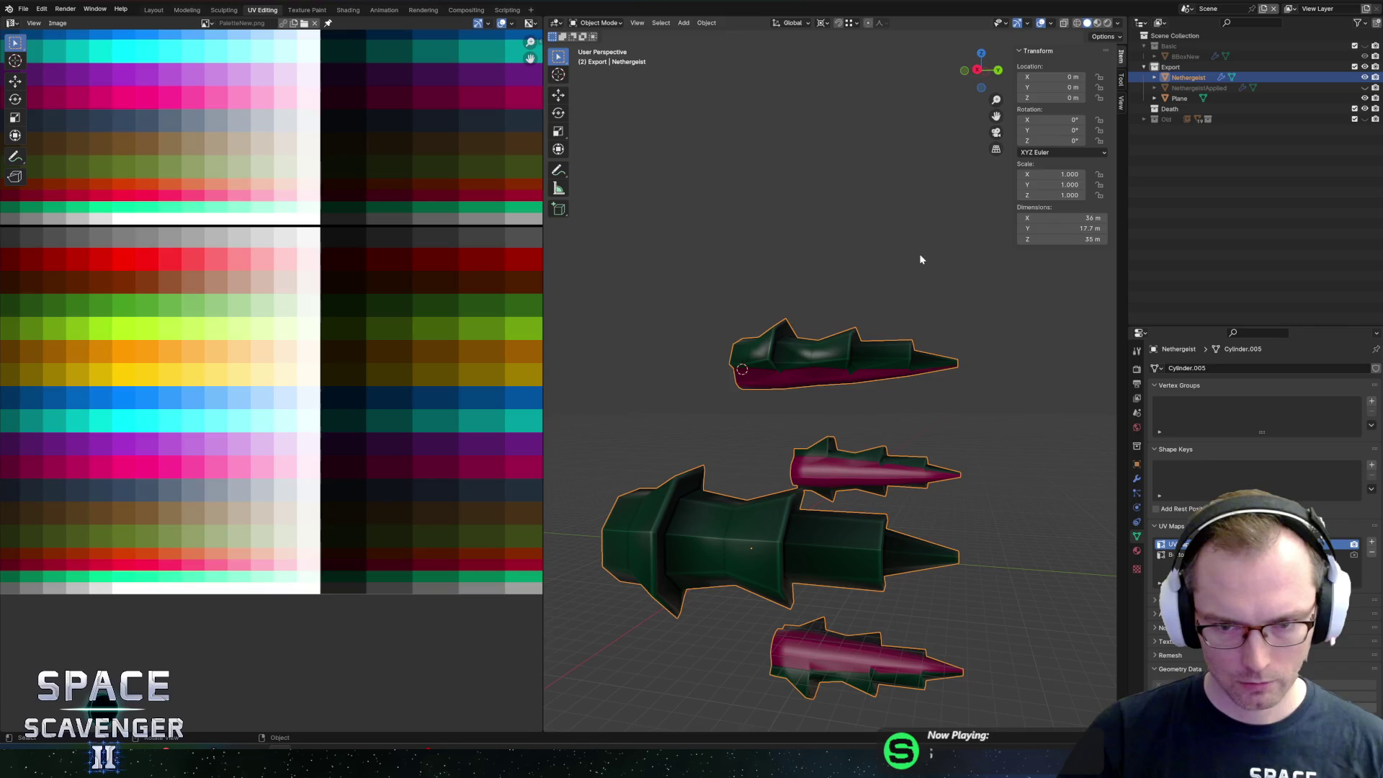
key("ctrl+shift+e")
left_click(1037, 658)
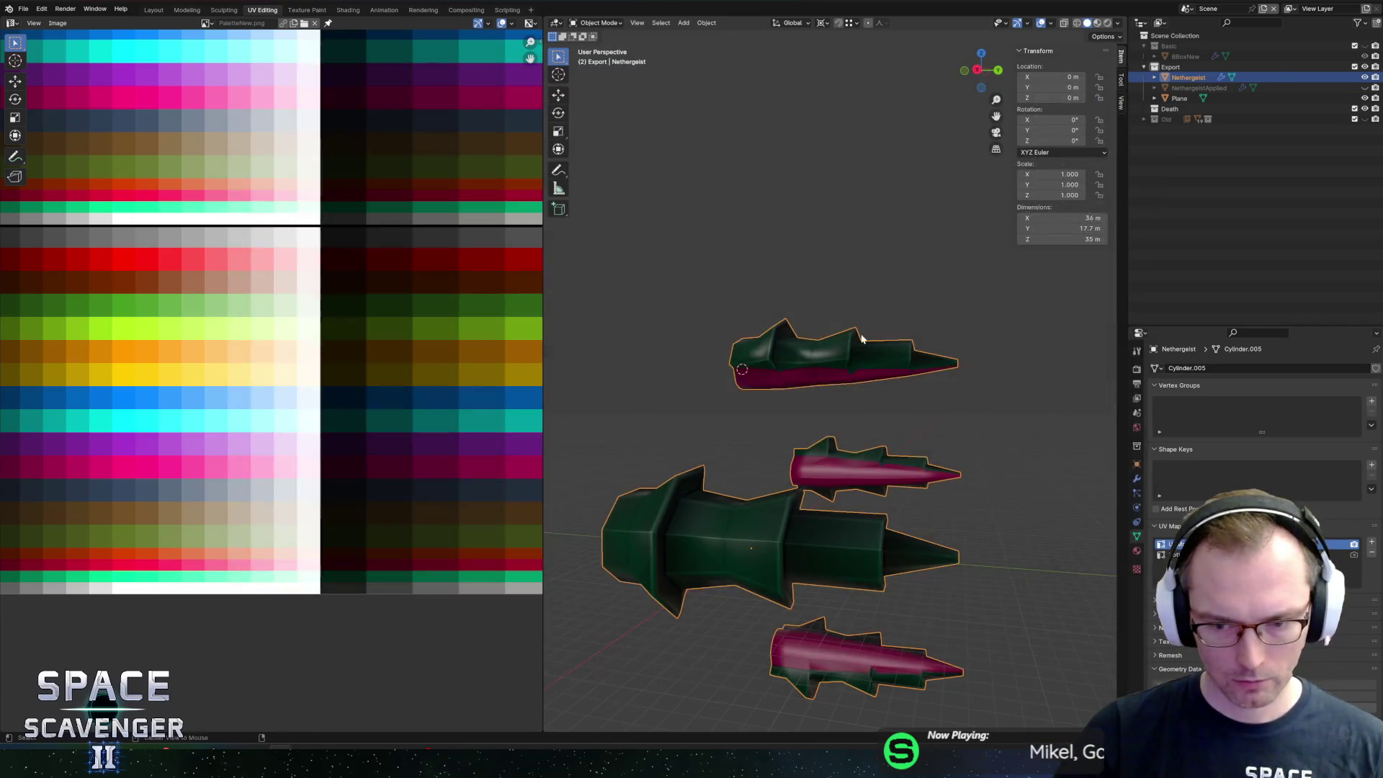
key("alt+Tab")
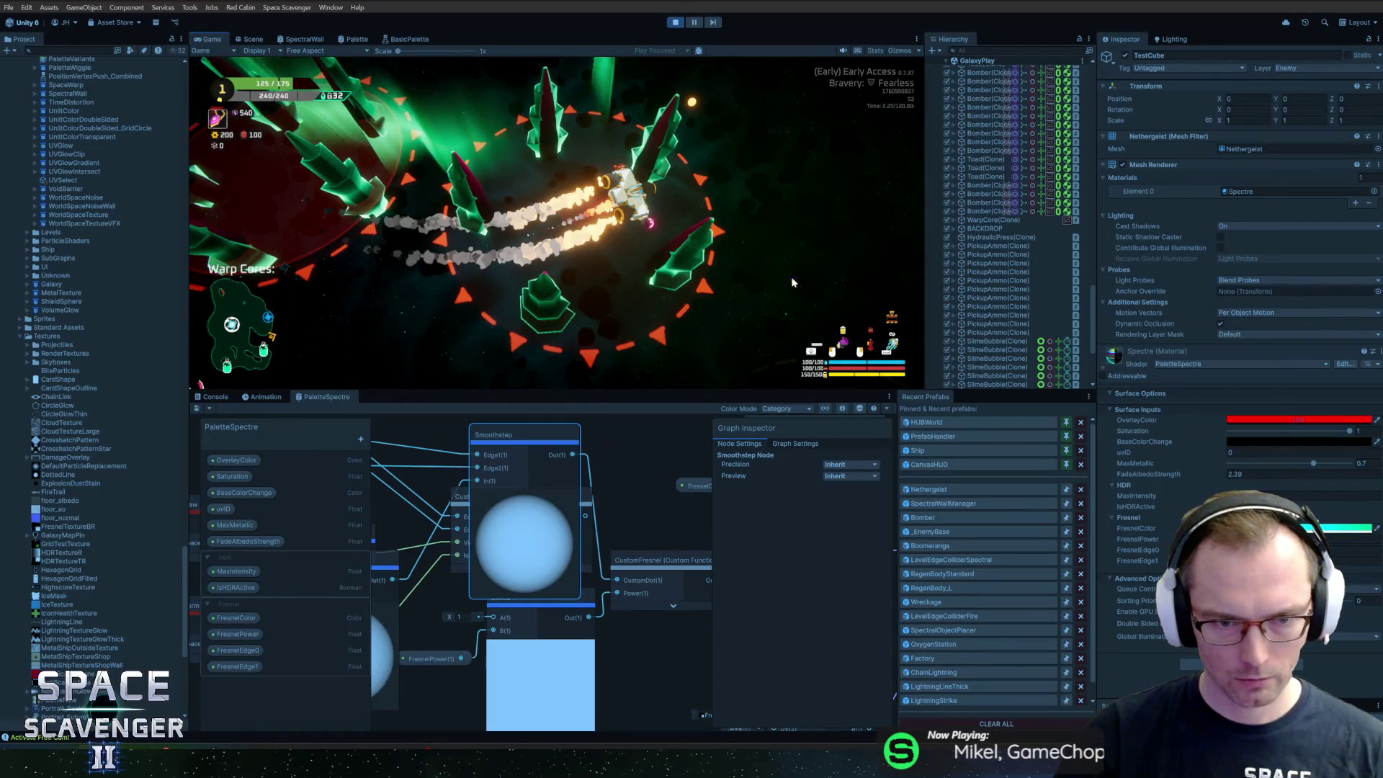
key("alt+Tab")
key("alt+Tab")
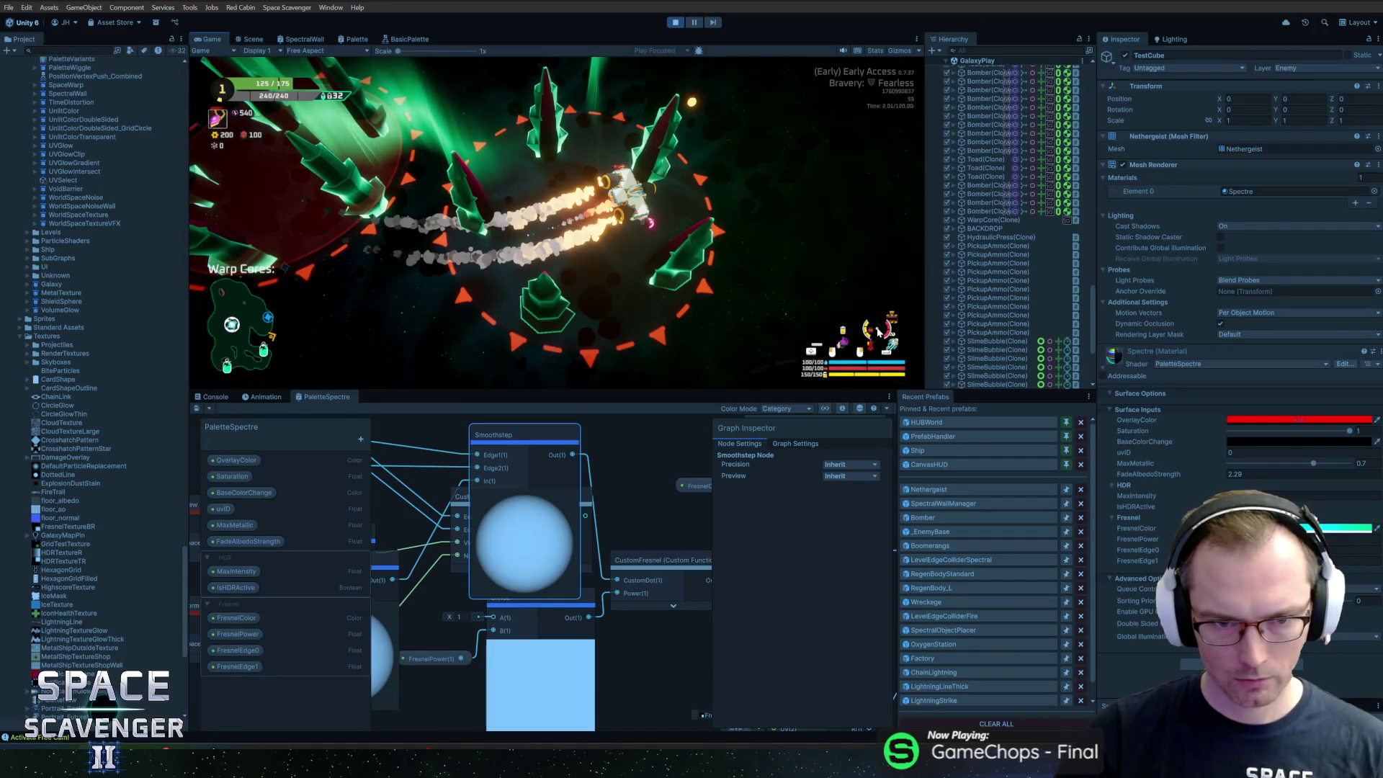
key("alt+Tab")
- Undo the hull widening in the Nethergeist mesh
key("Tab")
key("ctrl+z")
key("ctrl+z")
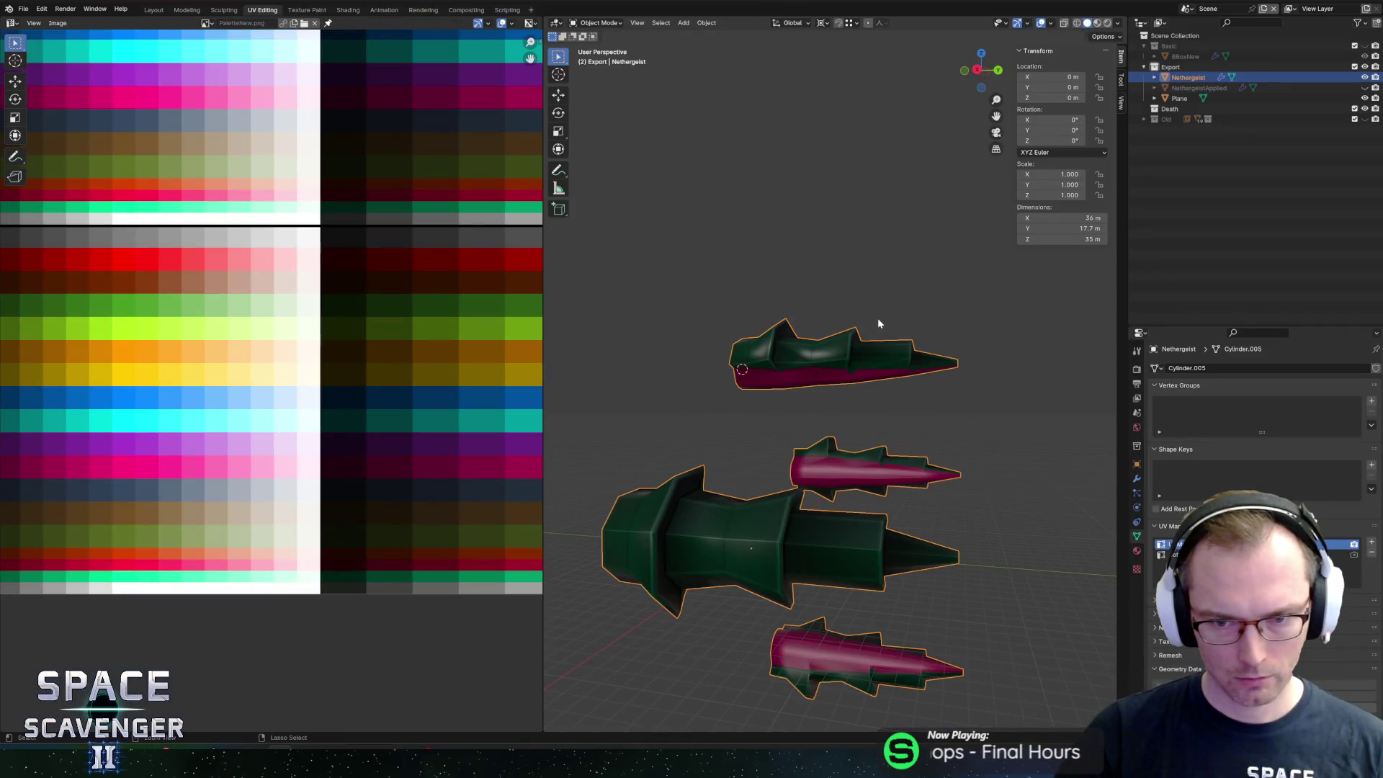
key("ctrl+z")
mouse_move(878, 318)
left_mouse_down()
mouse_move(803, 314)
mouse_move(809, 247)
mouse_move(784, 256)
mouse_move(886, 312)
mouse_move(904, 366)
left_mouse_up()
key("ctrl+z")
- Cut a new edge loop across the hull and slide it into place
key("ctrl+r")
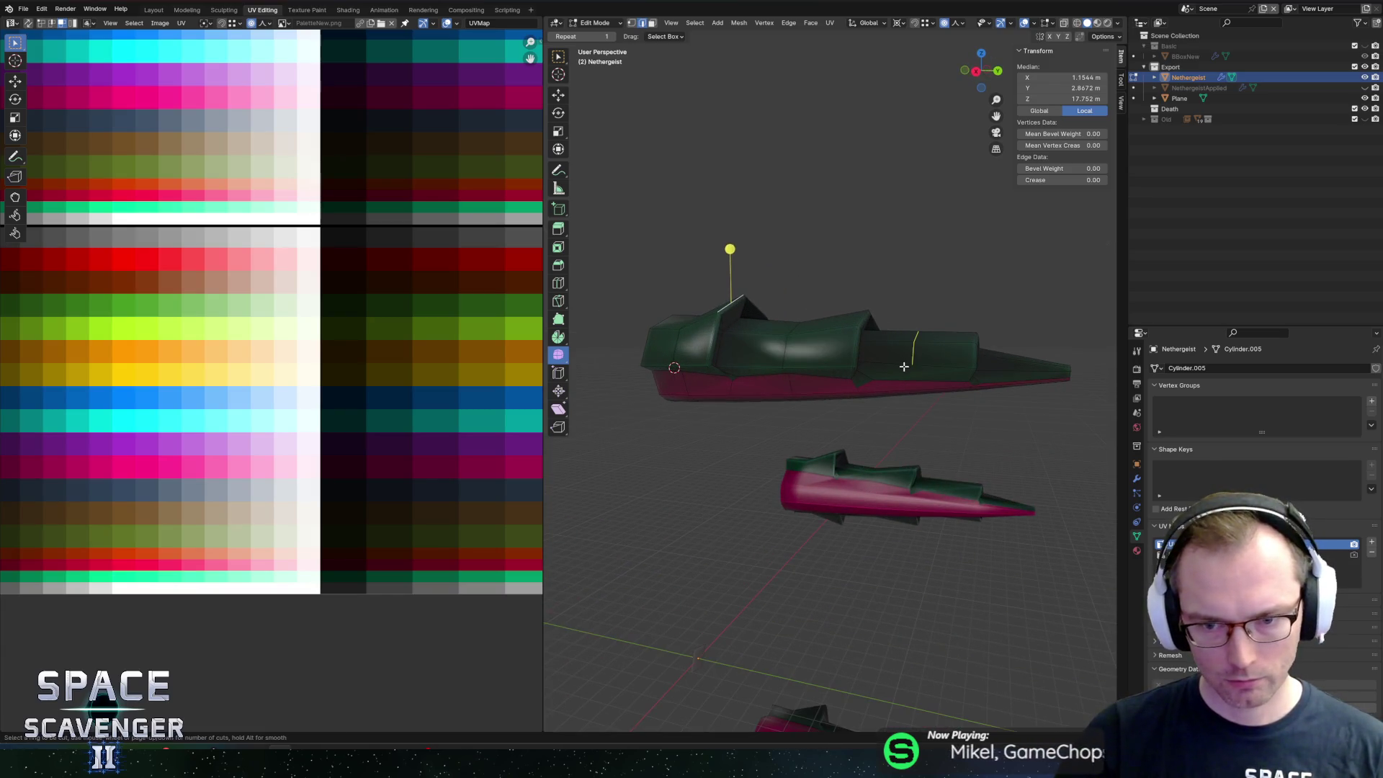
key("Escape")
scroll(886, 356, "up", 4)
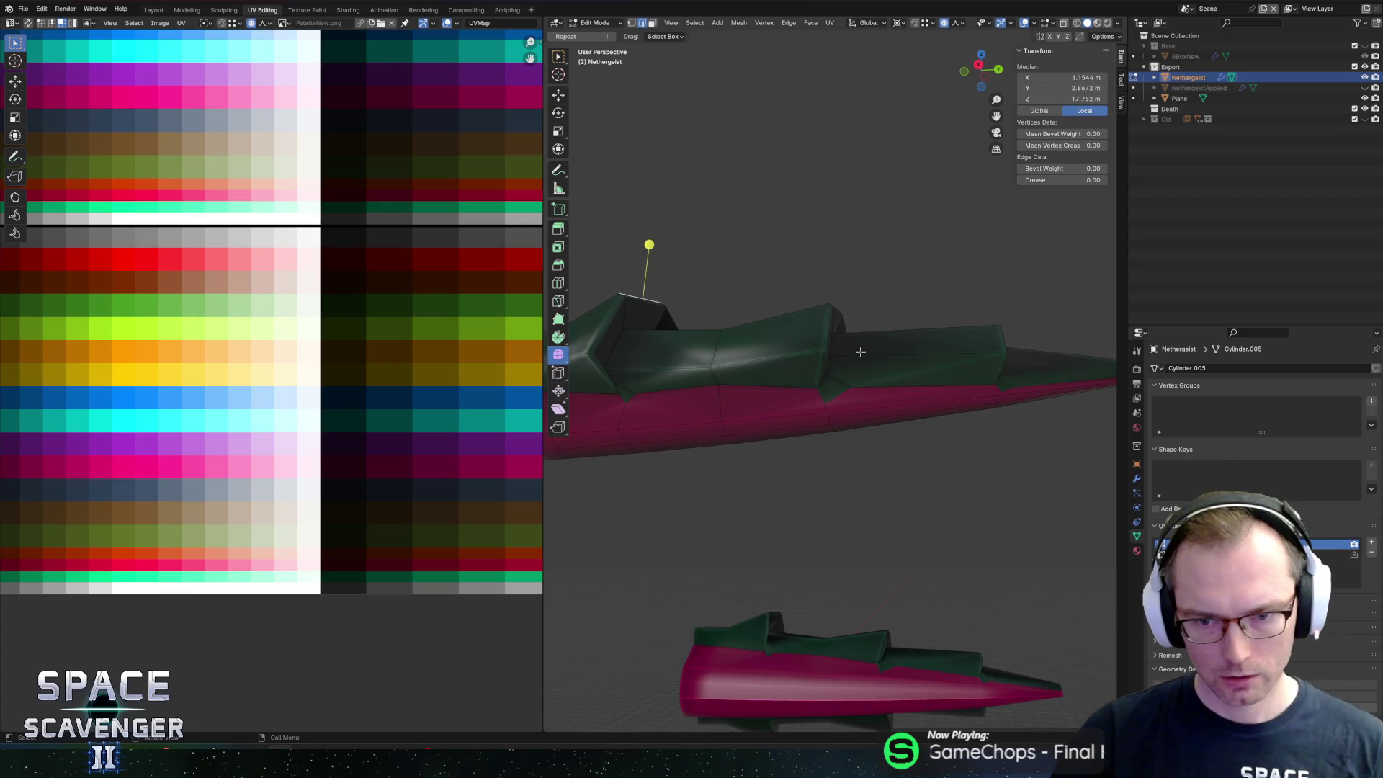
left_click_drag(860, 352, 843, 324)
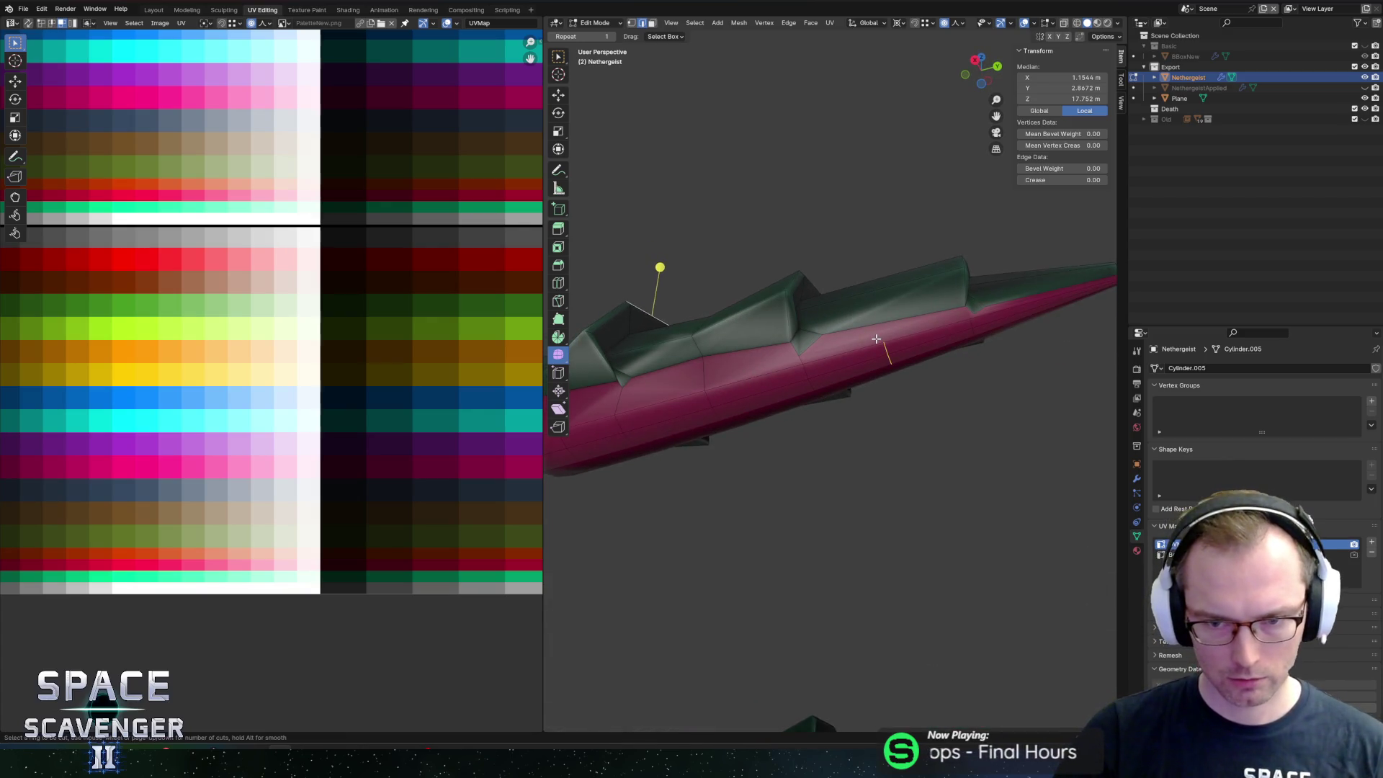
left_click(876, 339)
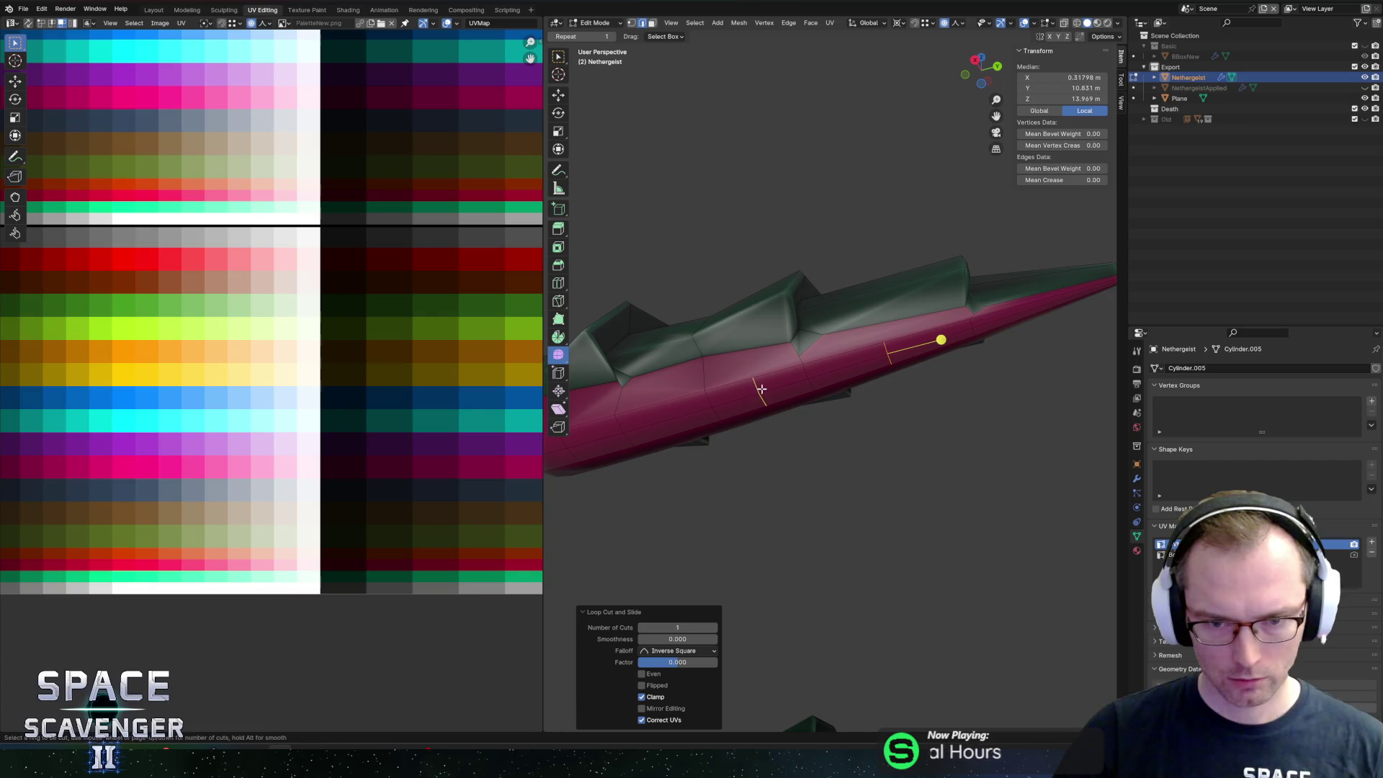
left_click(678, 414)
left_click(678, 414)
- Cut three more edge loops through the ship further back along the hull
key("KP_2")
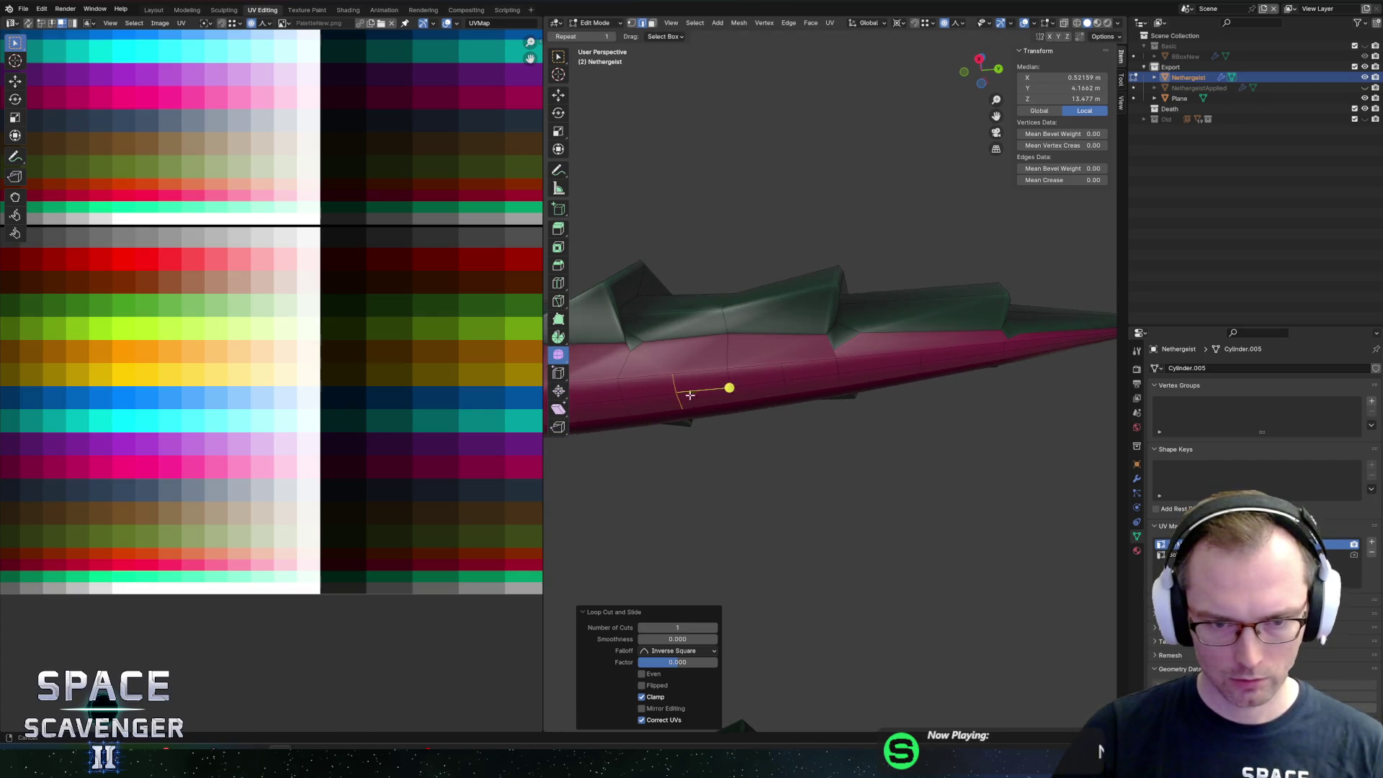
key("KP_2")
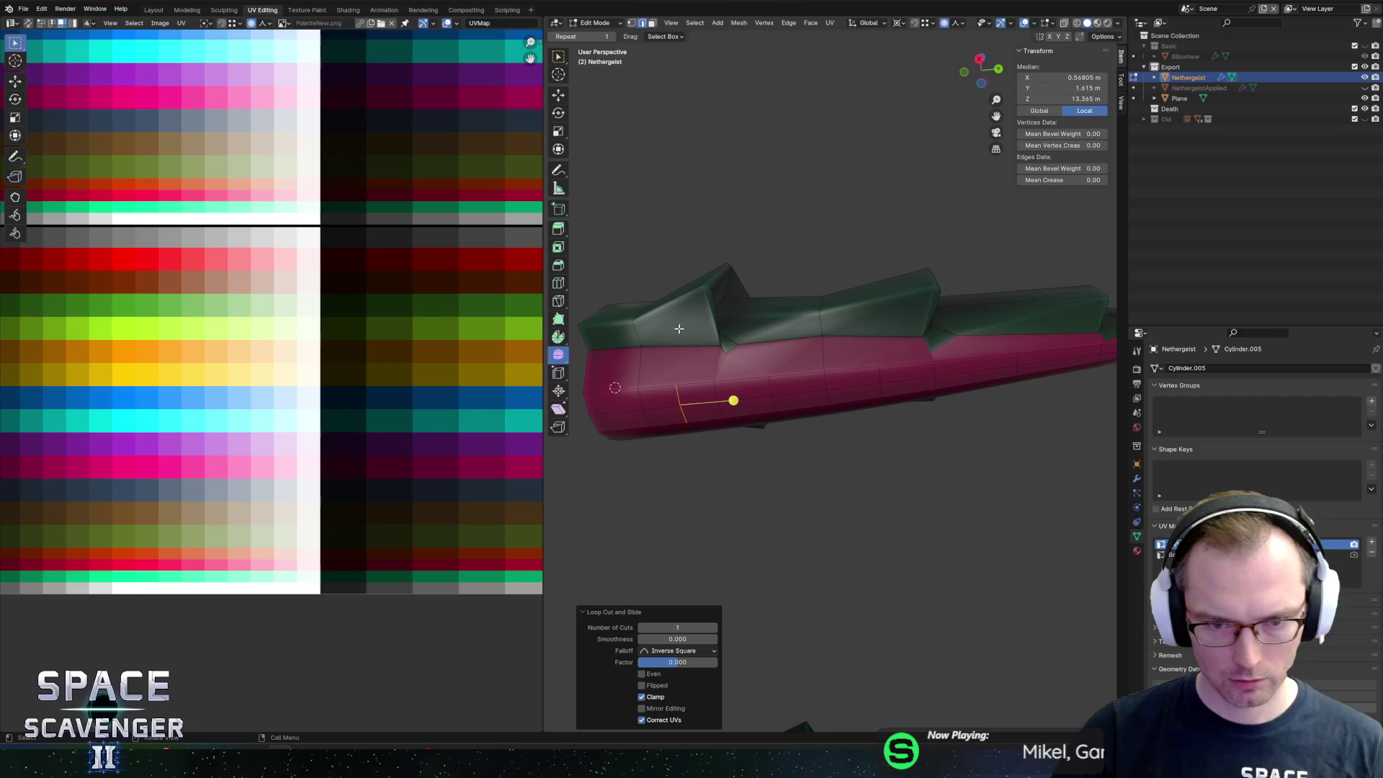
key("ctrl+z")
key("KP_2")
key("KP_2")
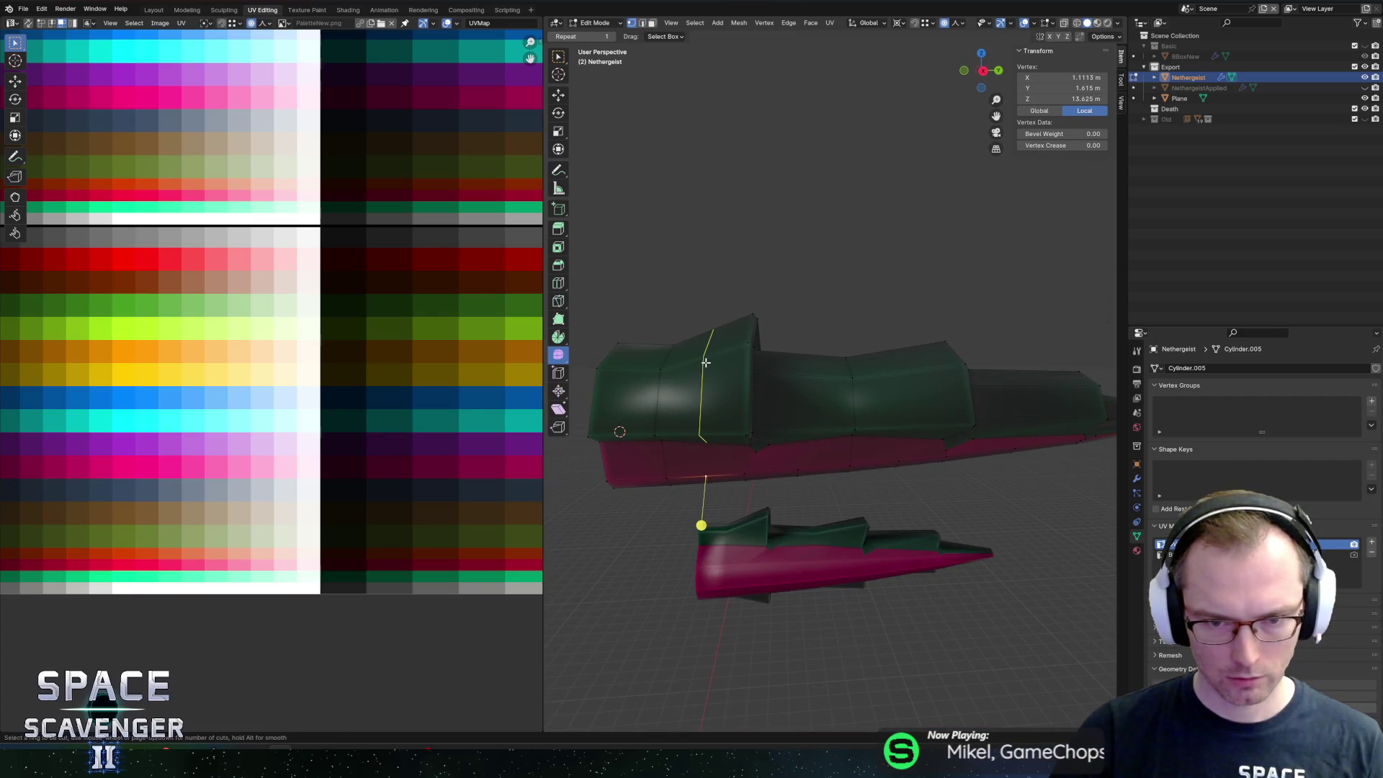
left_click(705, 362)
left_click(706, 363)
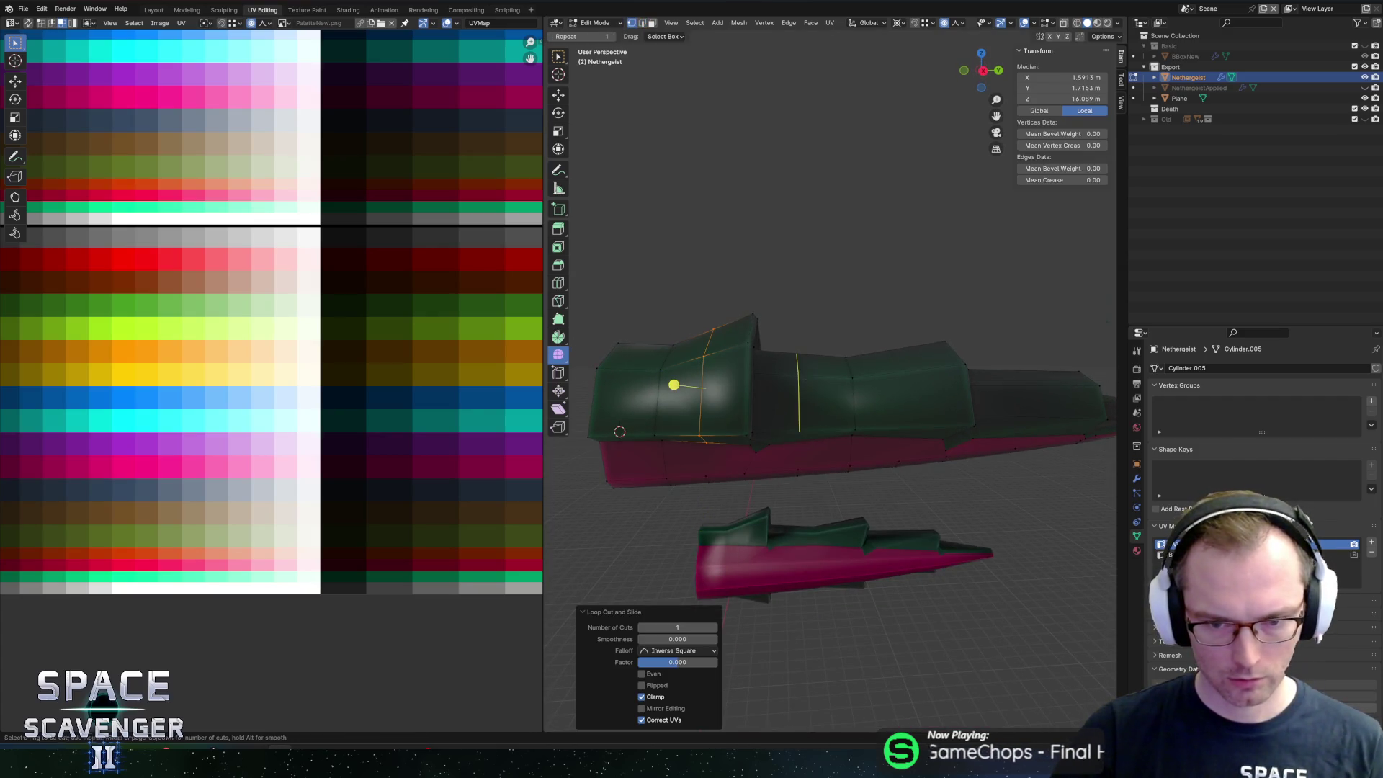
key("KP_4")
key("KP_4")
left_click(884, 373)
left_click(884, 373)
left_click(992, 399)
left_click(992, 399)
key("KP_8")
- Select individual vertices on the hull, including one to merge
left_click(997, 336)
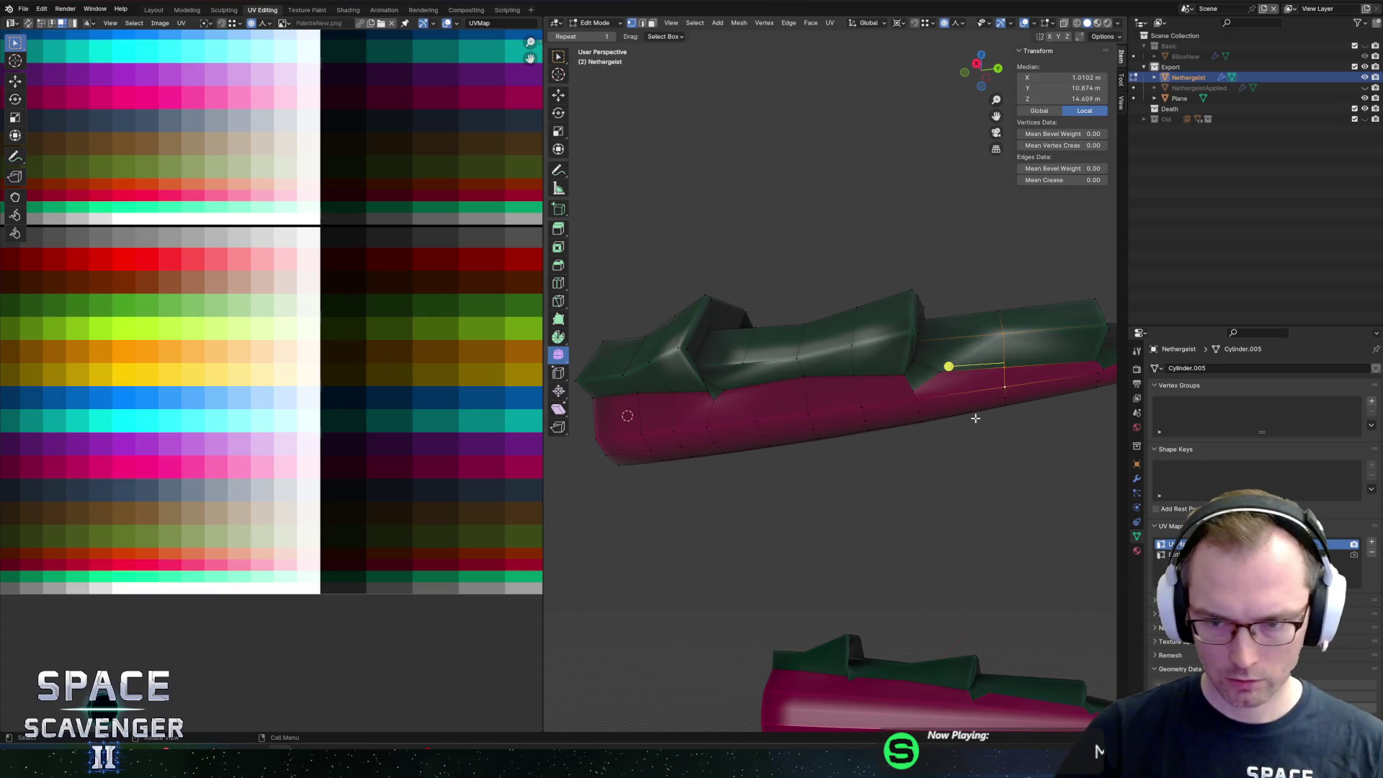
left_click(745, 360)
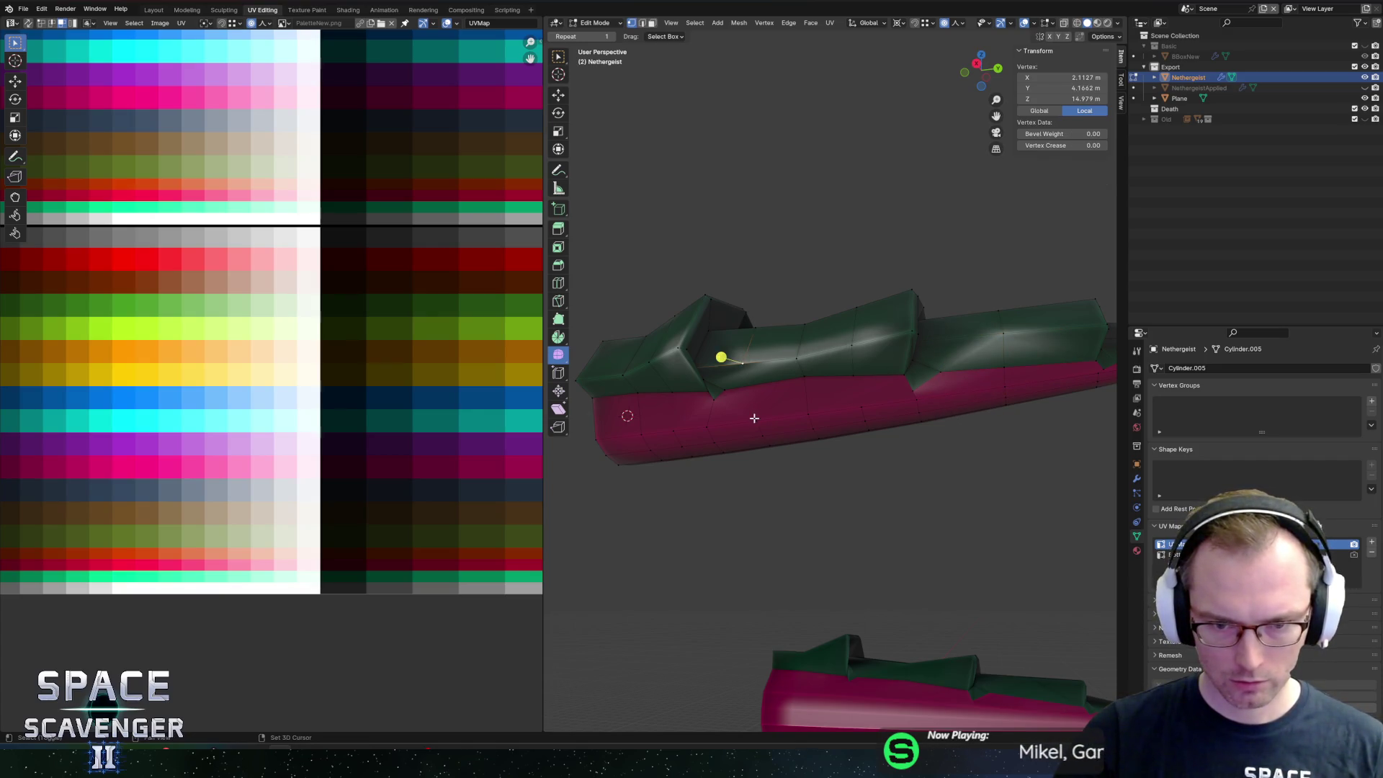
left_click(861, 385)
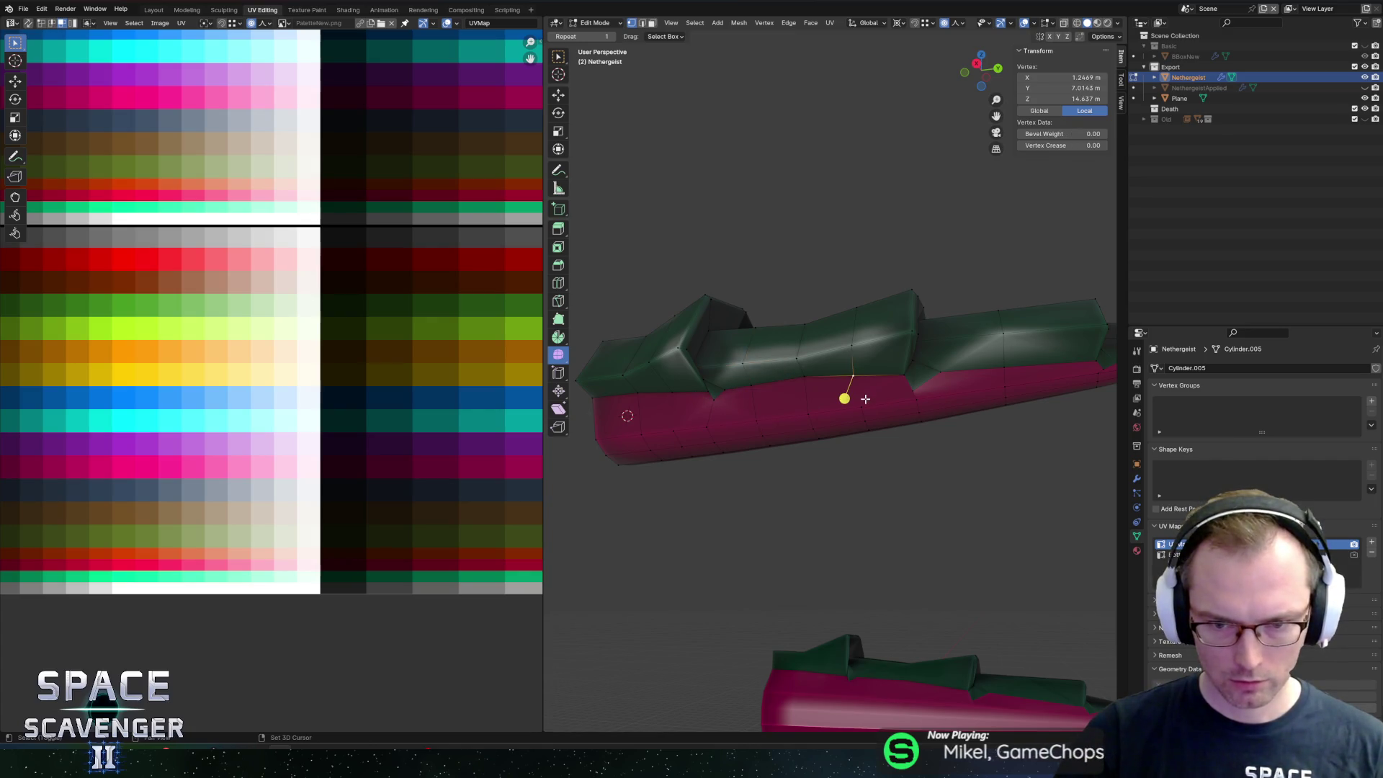
left_click(671, 391)
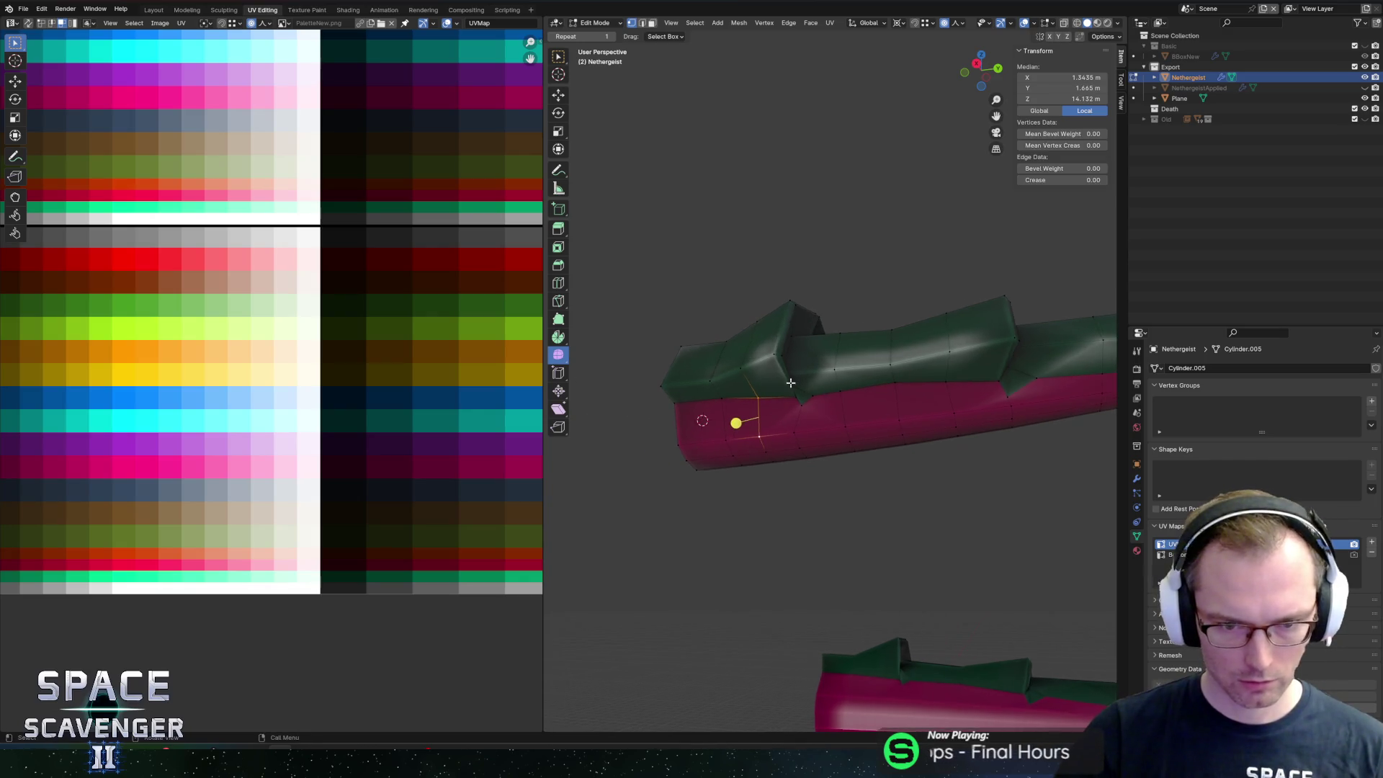
key("ctrl+r")
key("Escape")
left_click_drag(702, 381, 823, 416)
scroll(824, 416, "up", 3)
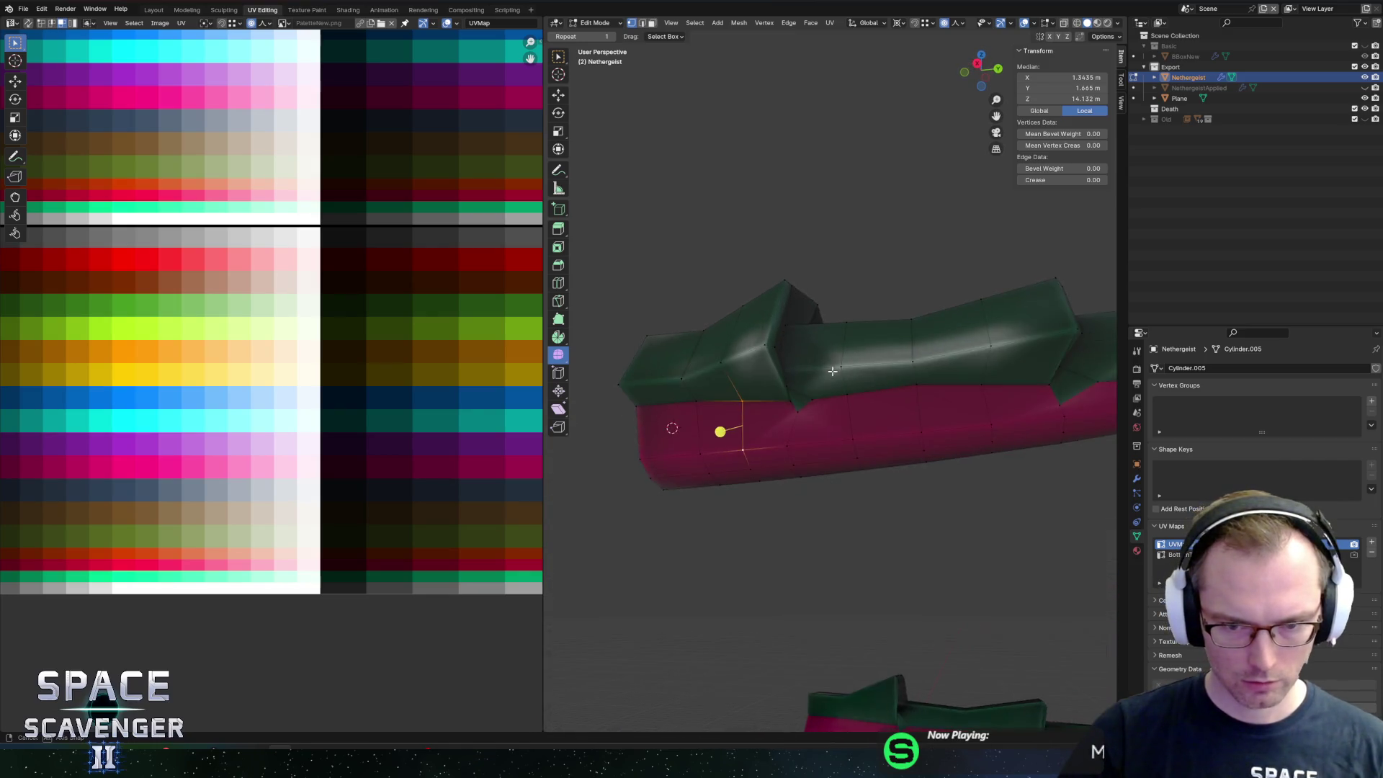
left_click(789, 416)
scroll(789, 416, "up", 2)
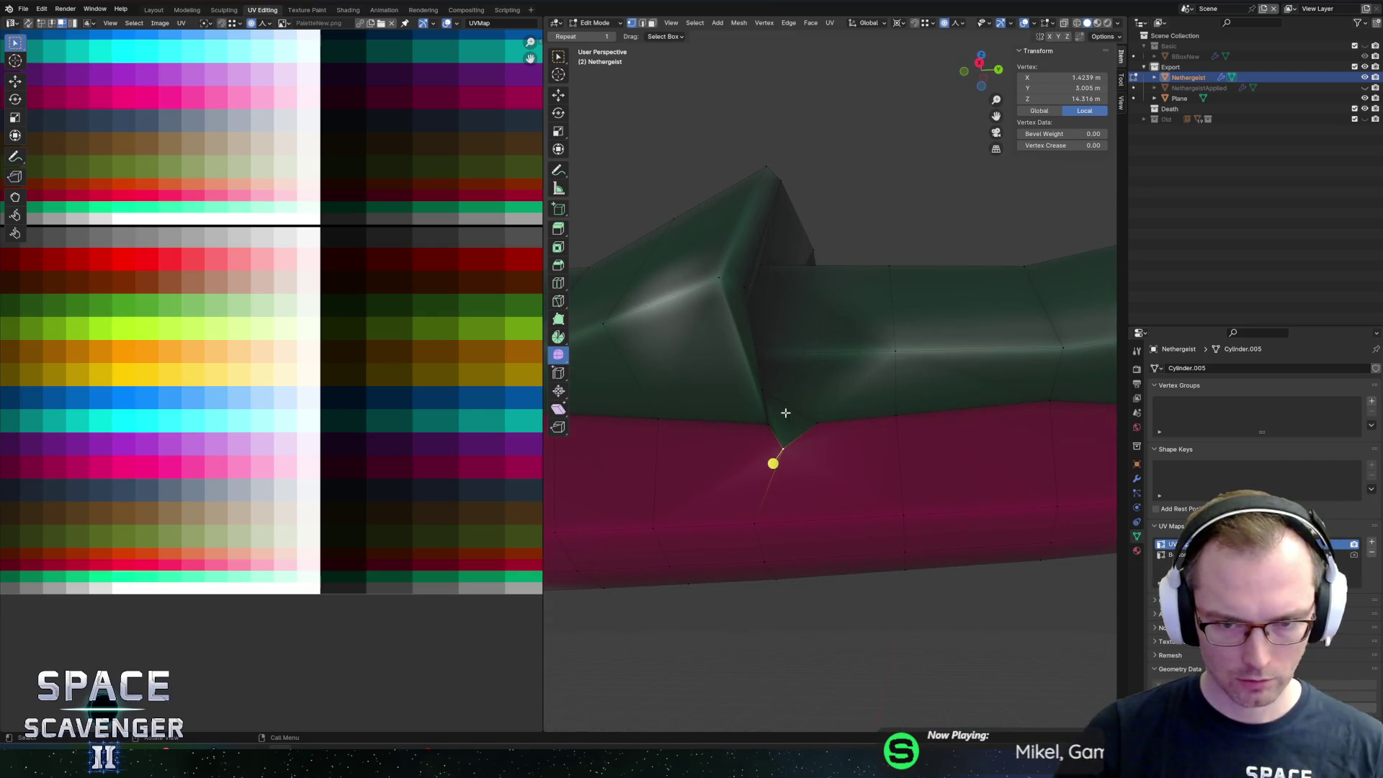
- Merge two pairs of stray hull vertices at the last selected vertex
left_click(778, 429, "shift")
key("m")
left_click(764, 407)
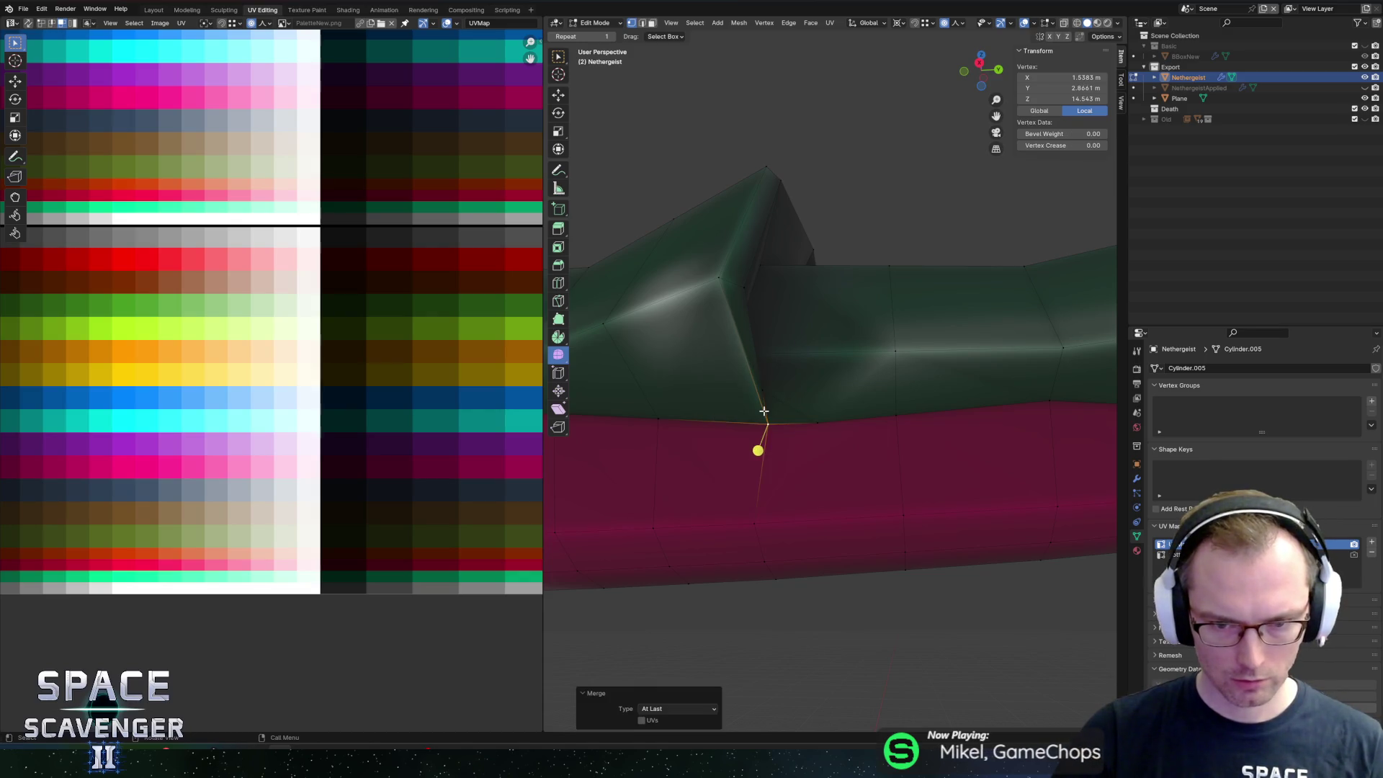
left_click_drag(825, 400, 757, 449)
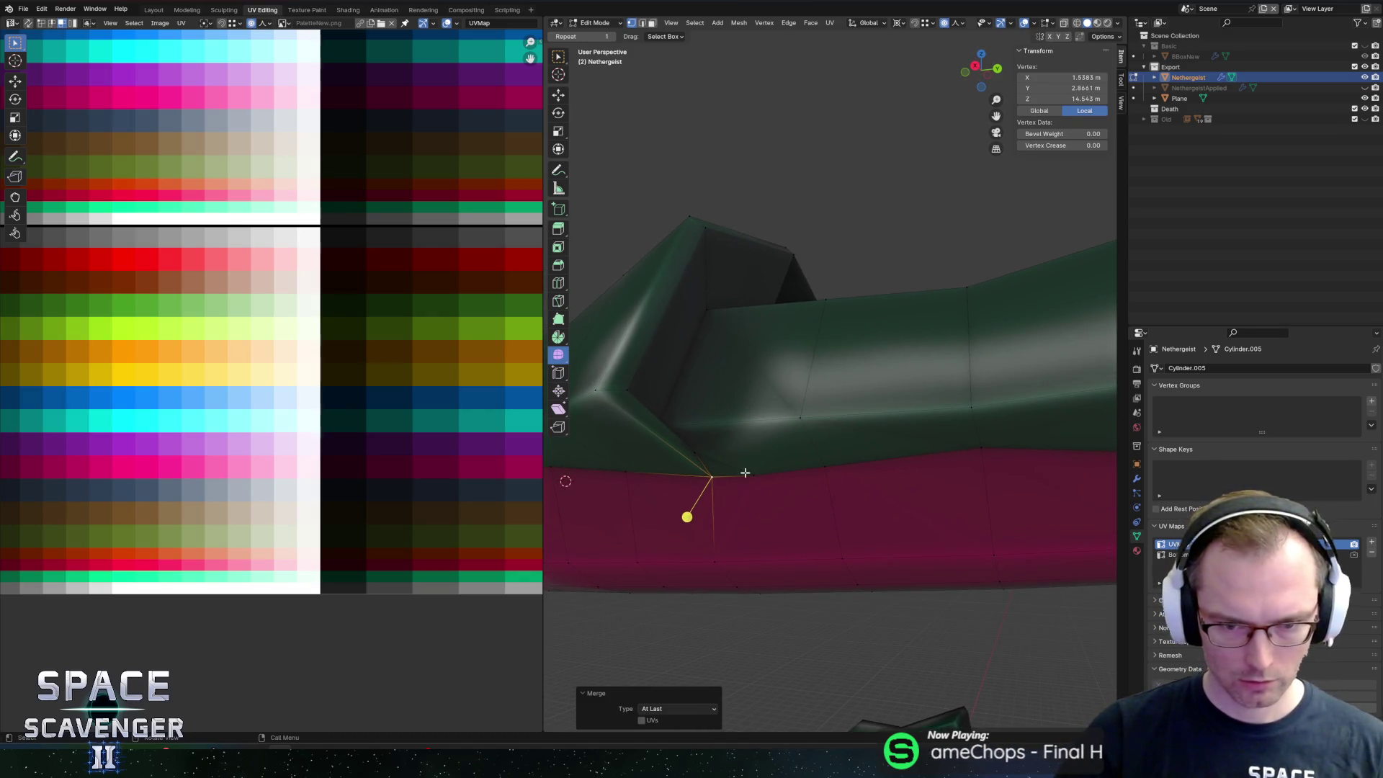
left_click(704, 479, "shift")
key("m")
left_click(703, 478)
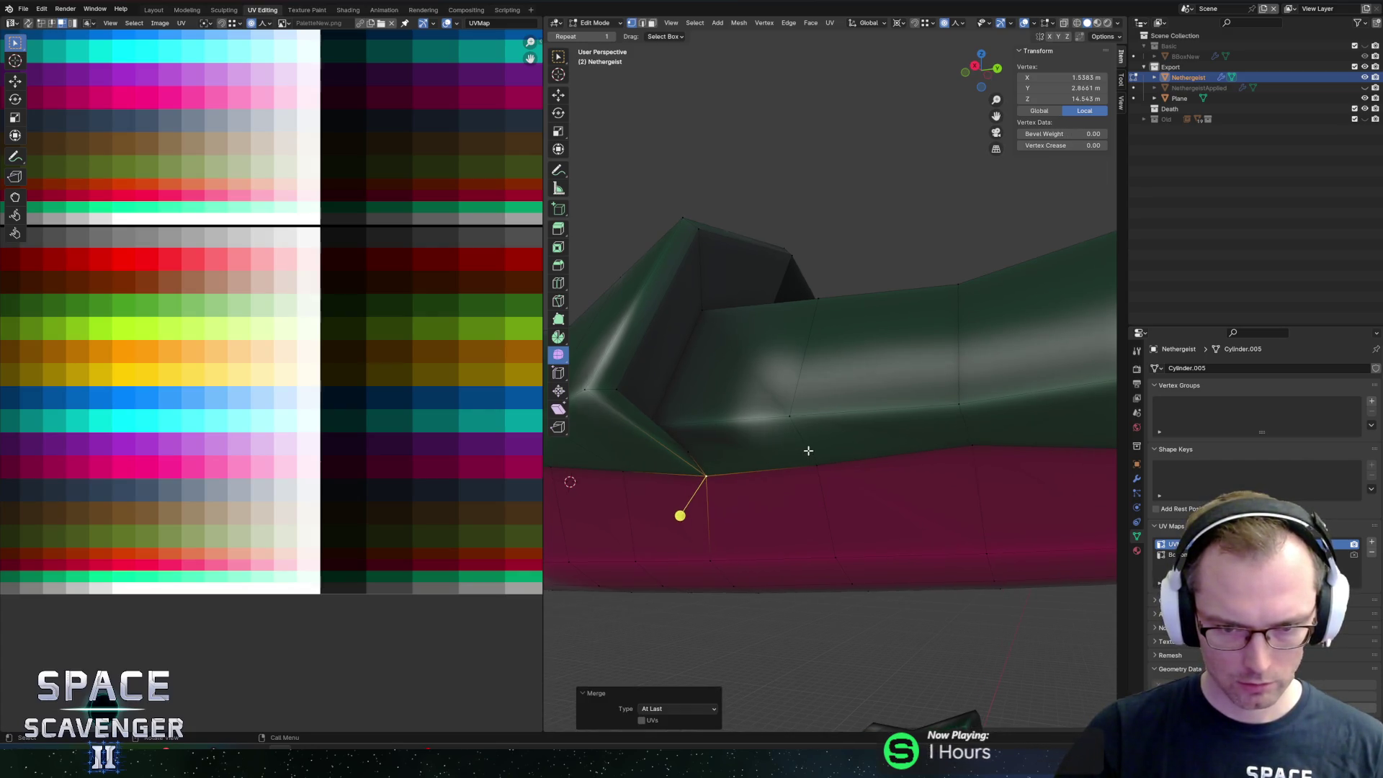
- Inspect the cockpit face, the face below it, and nearby vertices
middle_click(808, 450, "alt")
key("3")
left_click(763, 402)
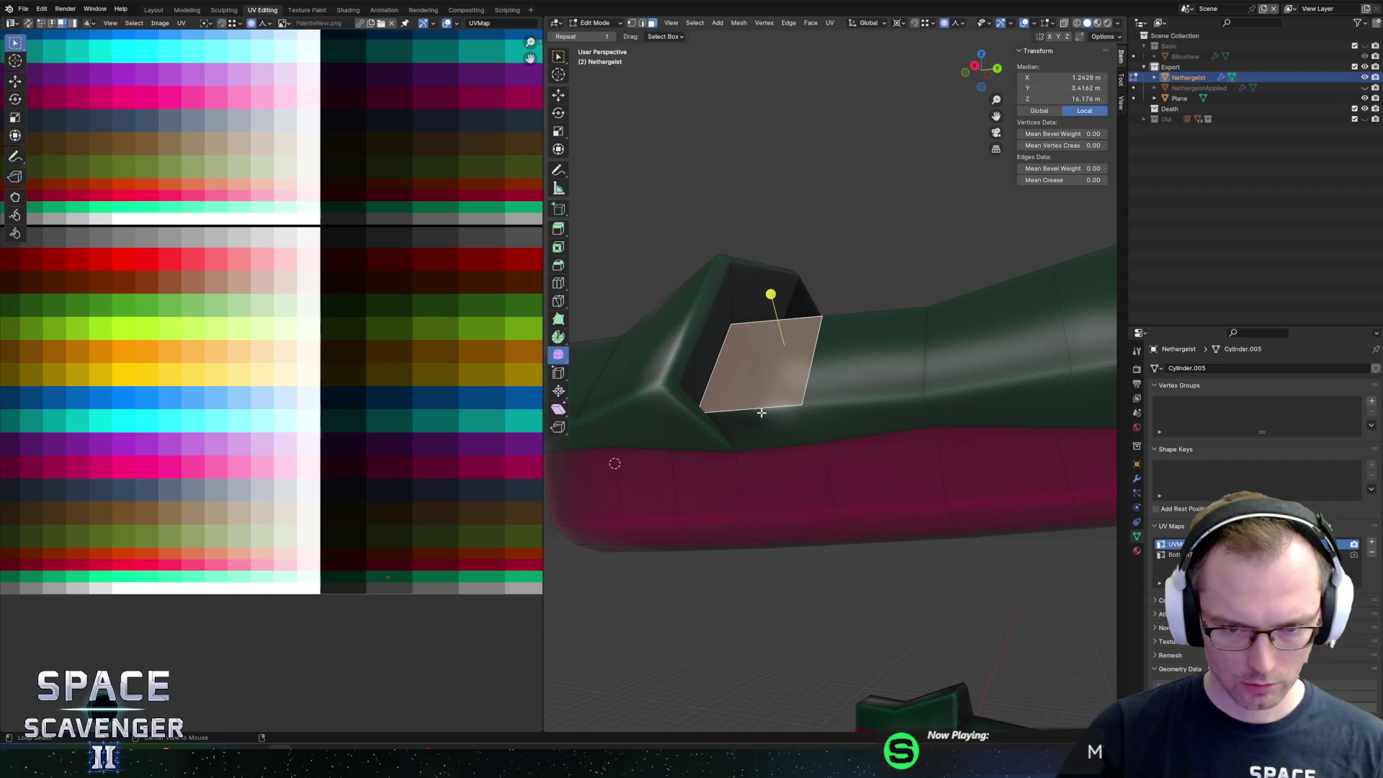
left_click(761, 412)
middle_click(741, 418)
key("1")
left_click(648, 464)
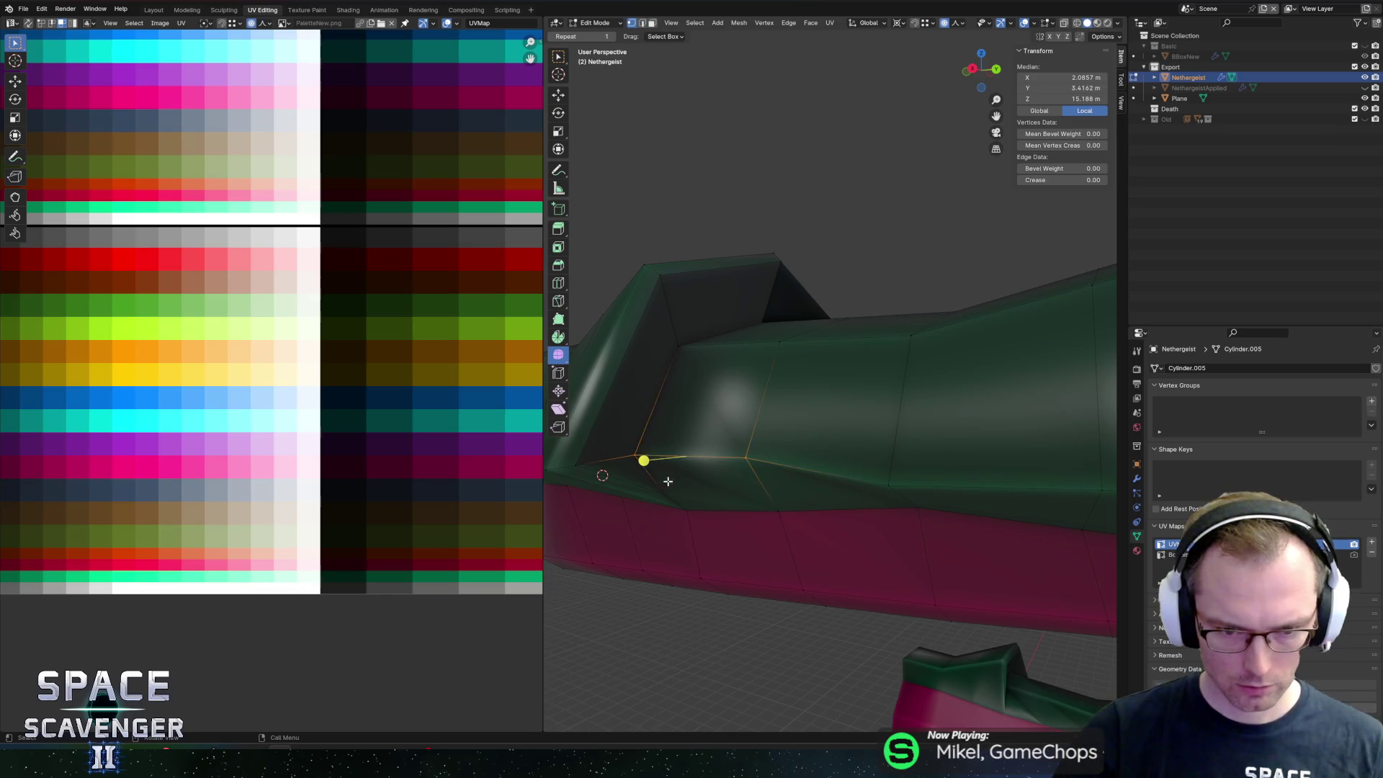
left_click(666, 489)
- Select a triangular hull face and its adjacent quad, then reposition its UV point on the palette
middle_click(702, 460)
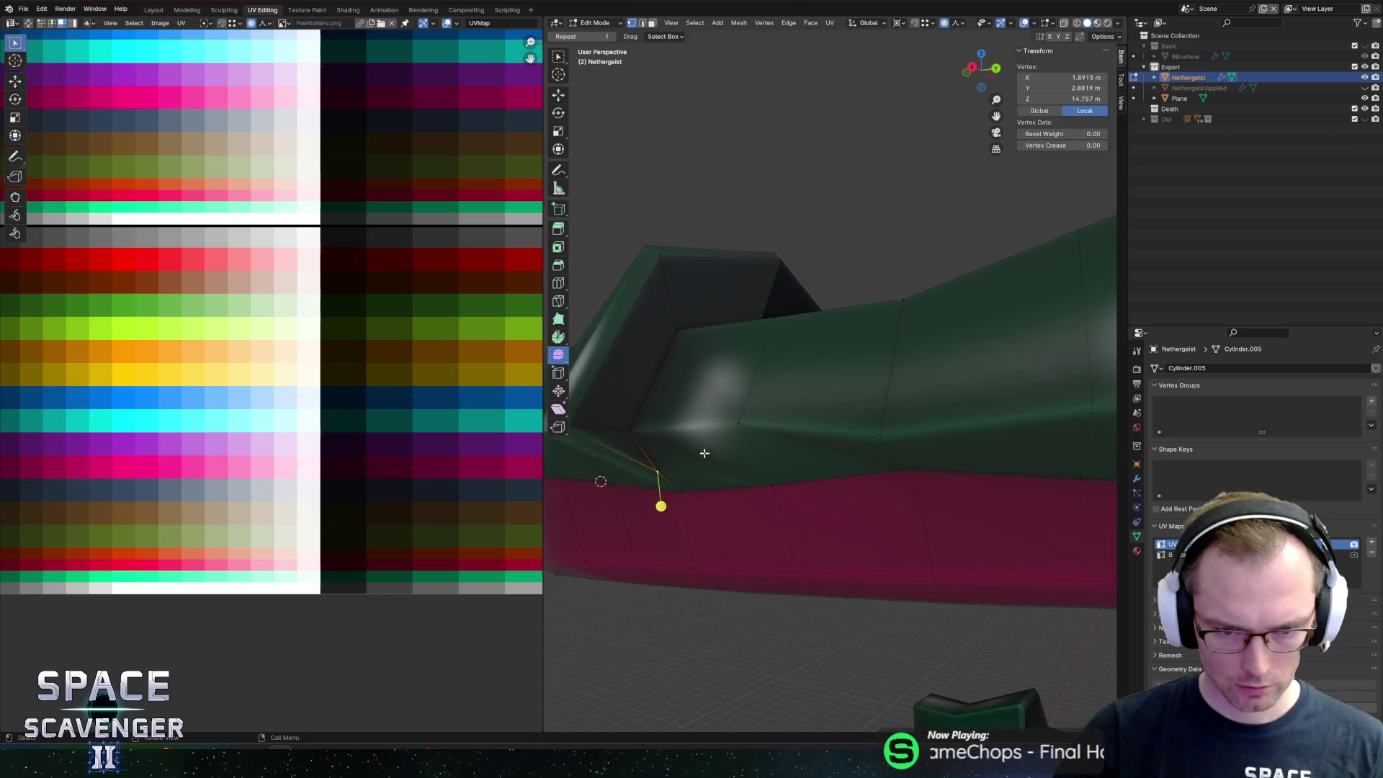
middle_click(685, 480)
middle_click(735, 494)
left_click(671, 462)
left_click(670, 461)
left_click(624, 468, "shift")
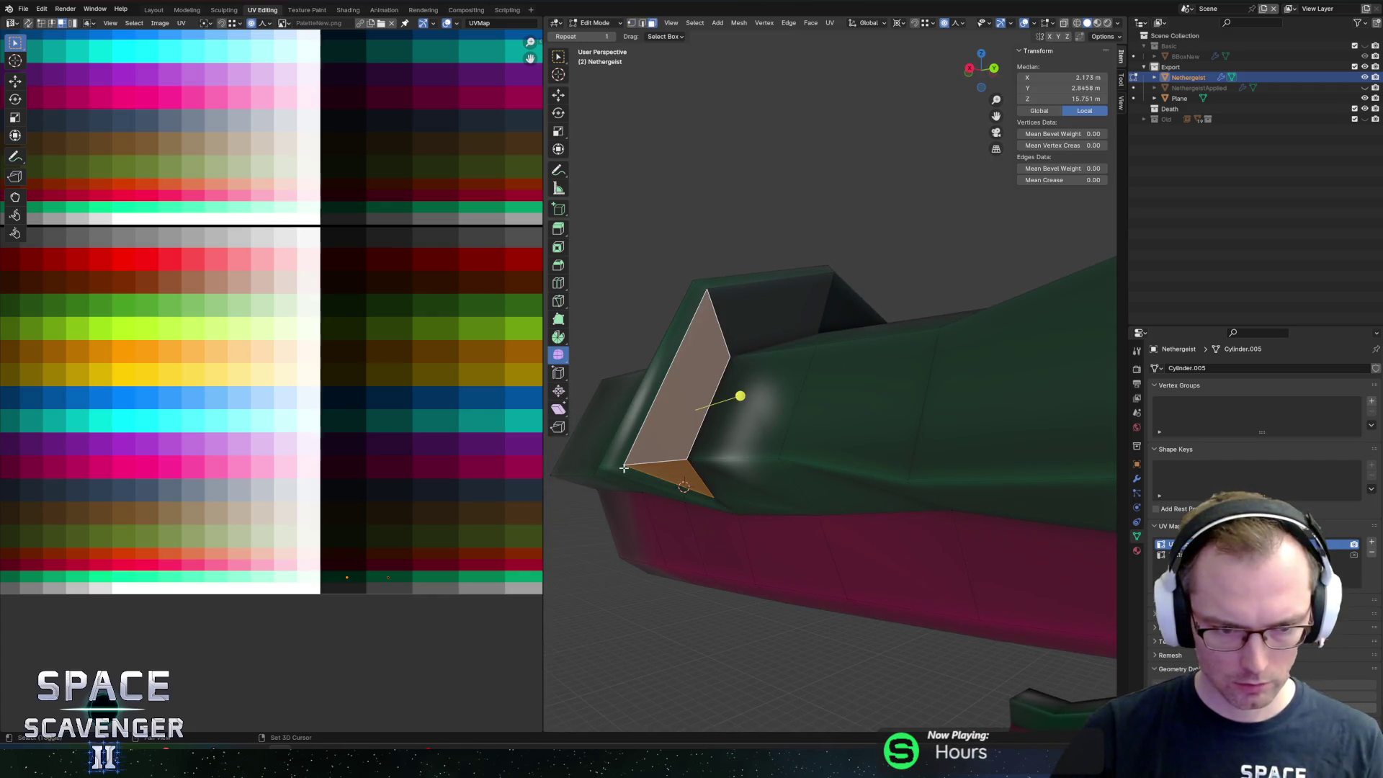
left_click(387, 577)
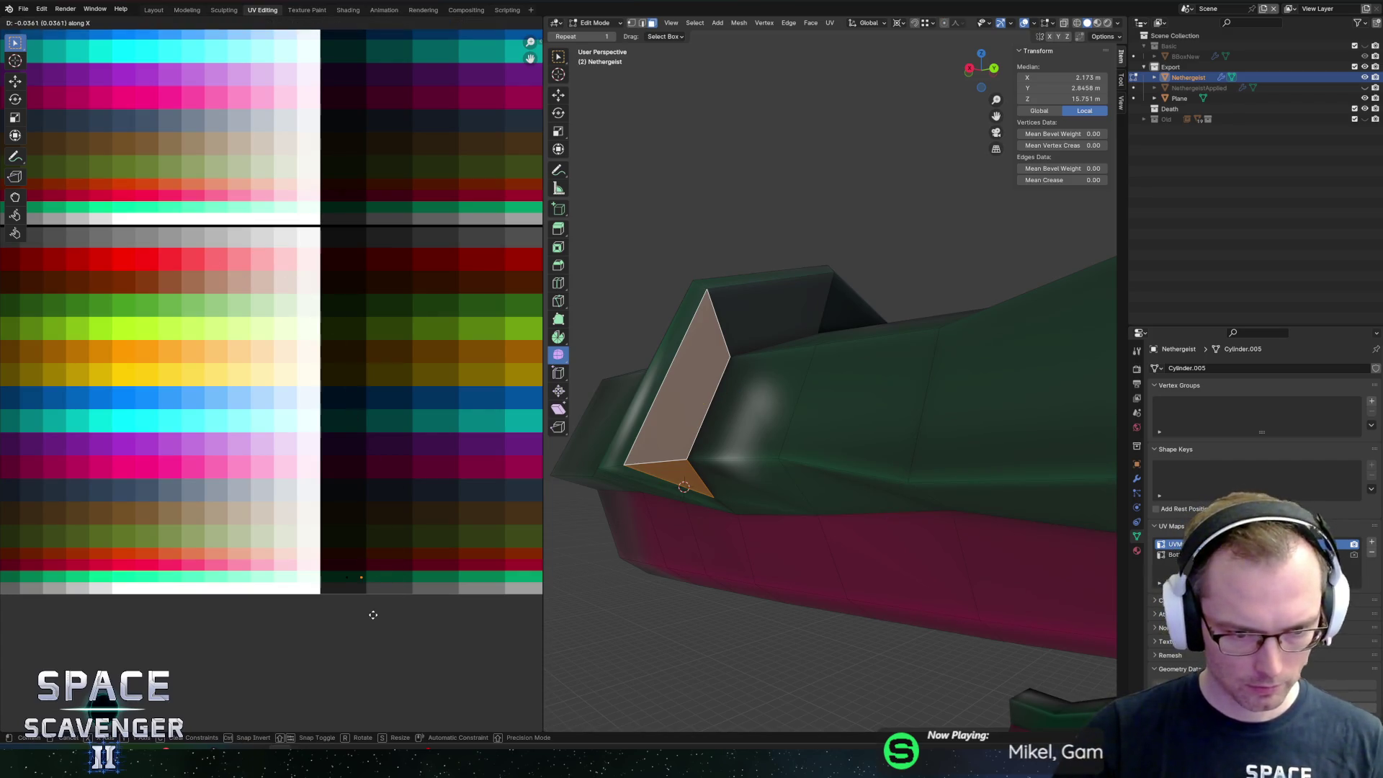
- Merge two more stray vertex pairs at the cockpit base into single vertices
key("Tab")
mouse_move(758, 338)
left_mouse_down()
mouse_move(828, 348)
mouse_move(724, 338)
mouse_move(800, 331)
mouse_move(849, 387)
left_mouse_up()
key("Tab")
left_click(802, 426)
scroll(762, 401, "up", 3)
key("m")
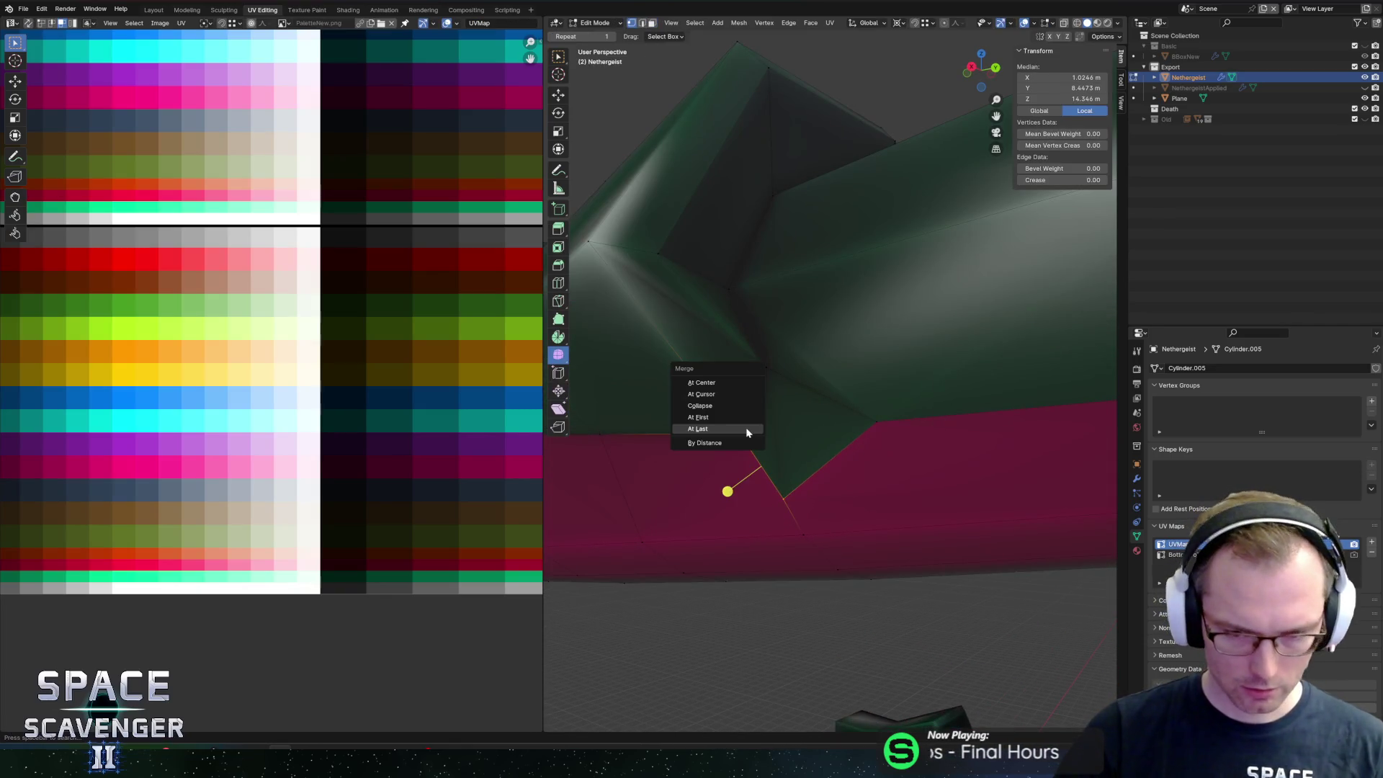
left_click(745, 427)
left_click(875, 421)
left_click(728, 437, "shift")
key("m")
left_click(729, 443)
- Select the remaining corner vertices and the quad face beside the cockpit
left_click(766, 369)
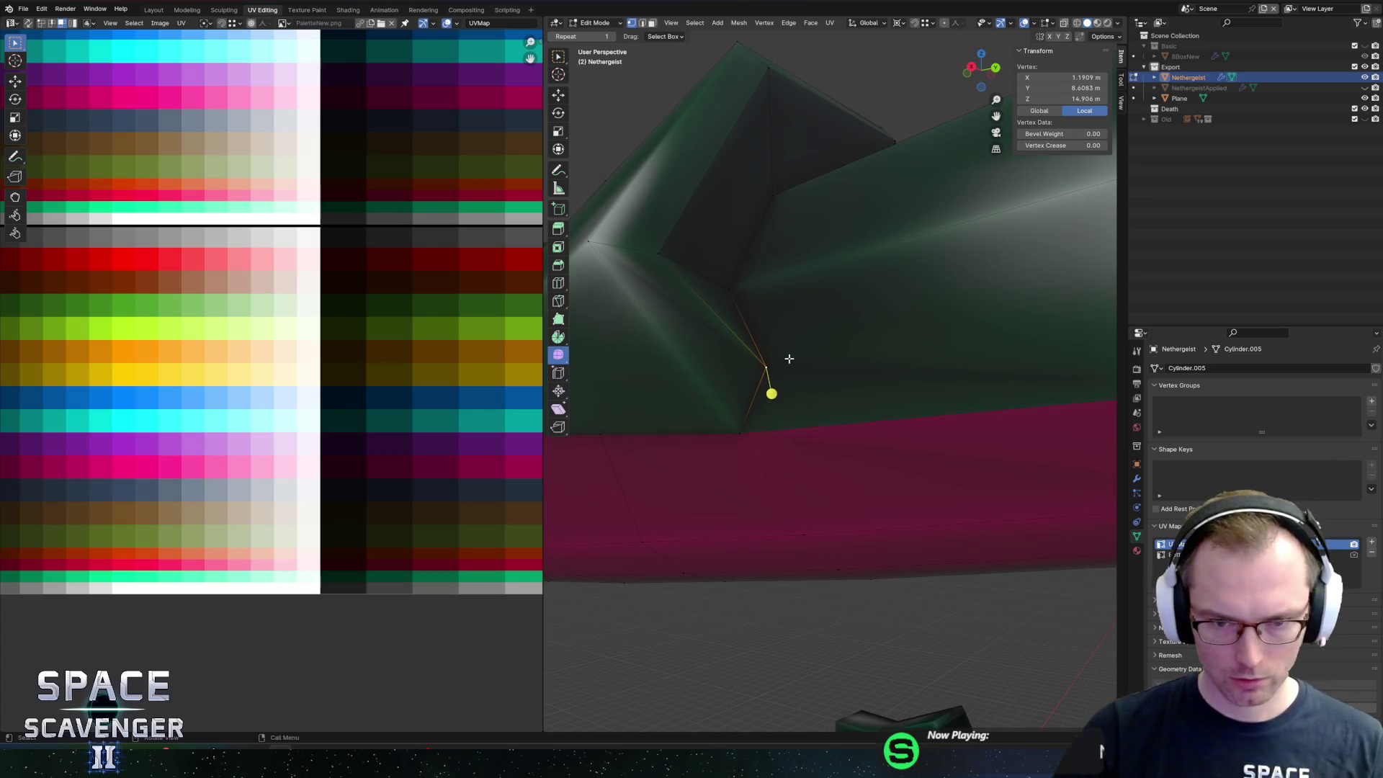
left_click(742, 424, "shift")
scroll(743, 373, "down", 4)
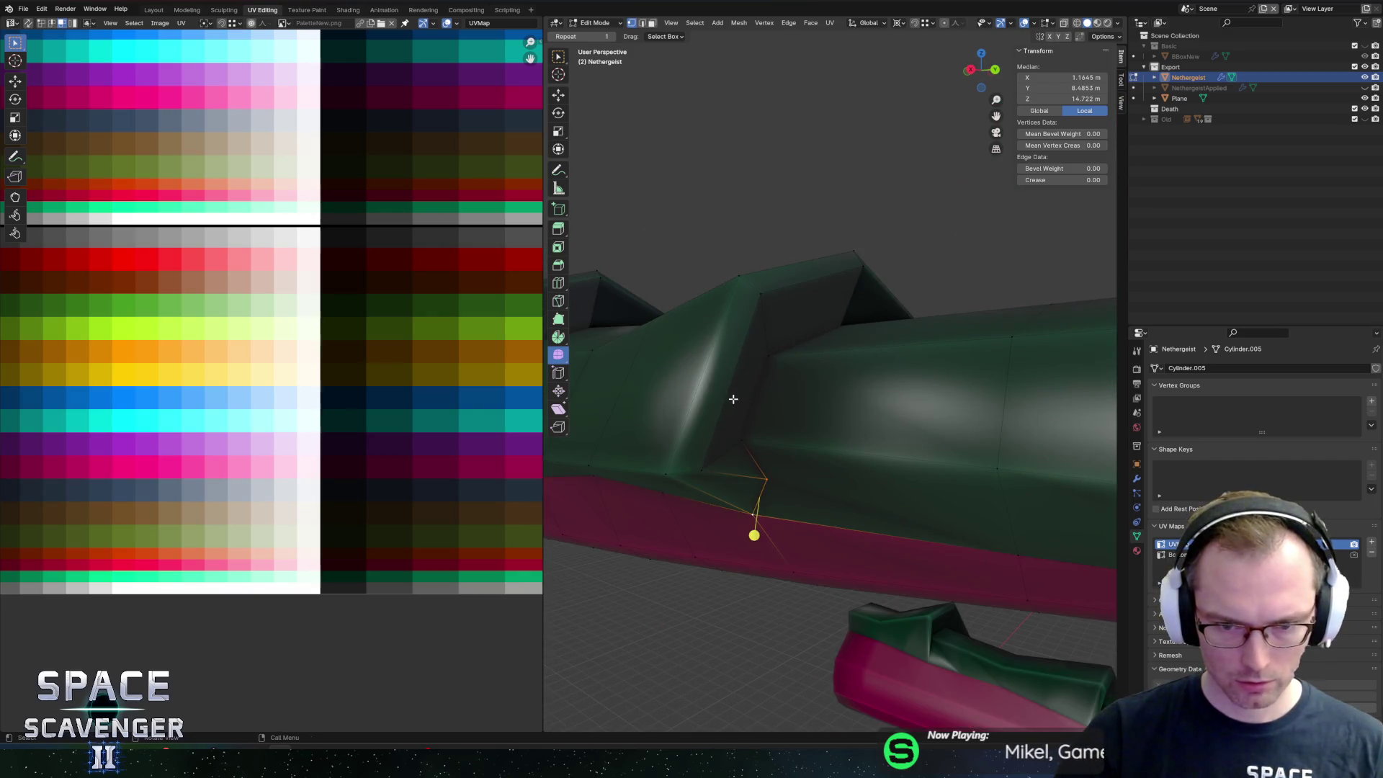
left_click(742, 445, "shift")
left_click(764, 490)
key("1")
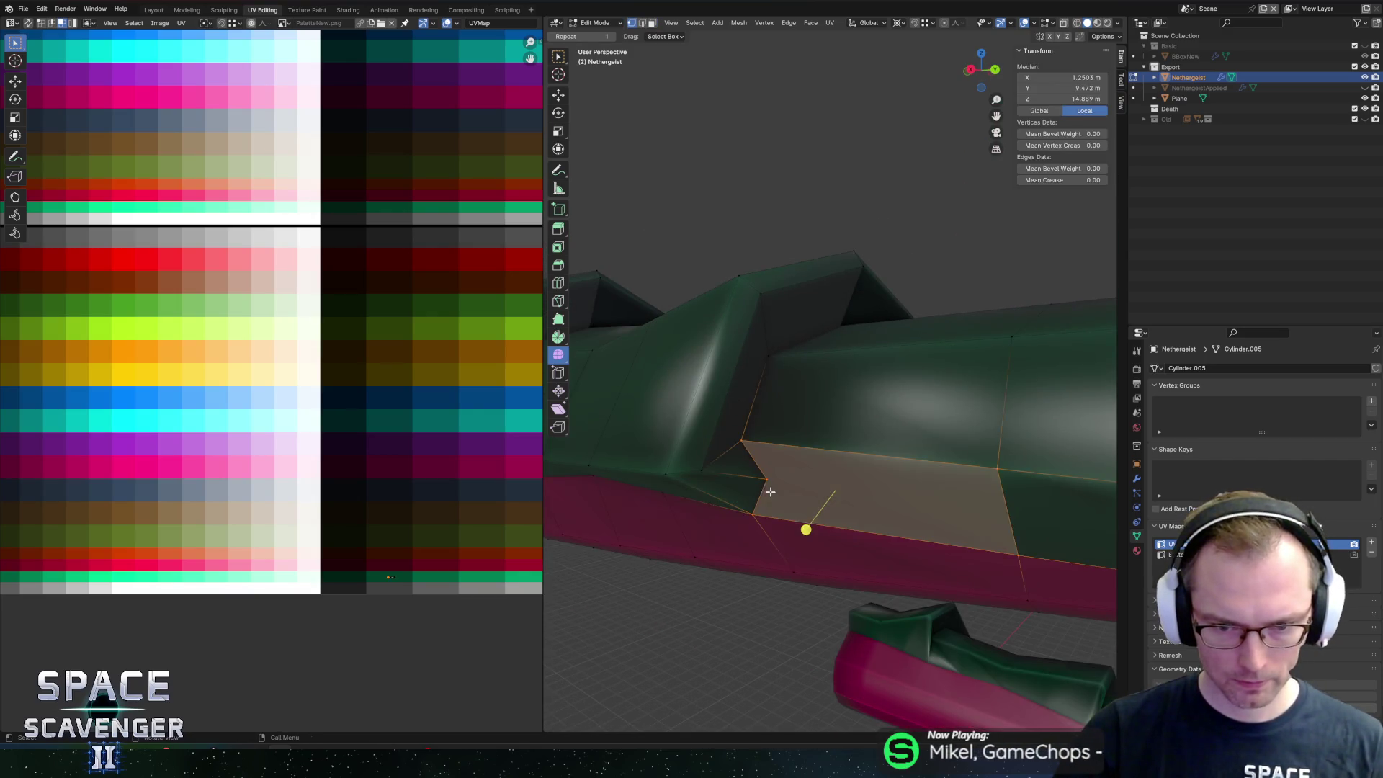
left_click(760, 490)
- Select faces and vertices where the cockpit meets the hull side
key("3")
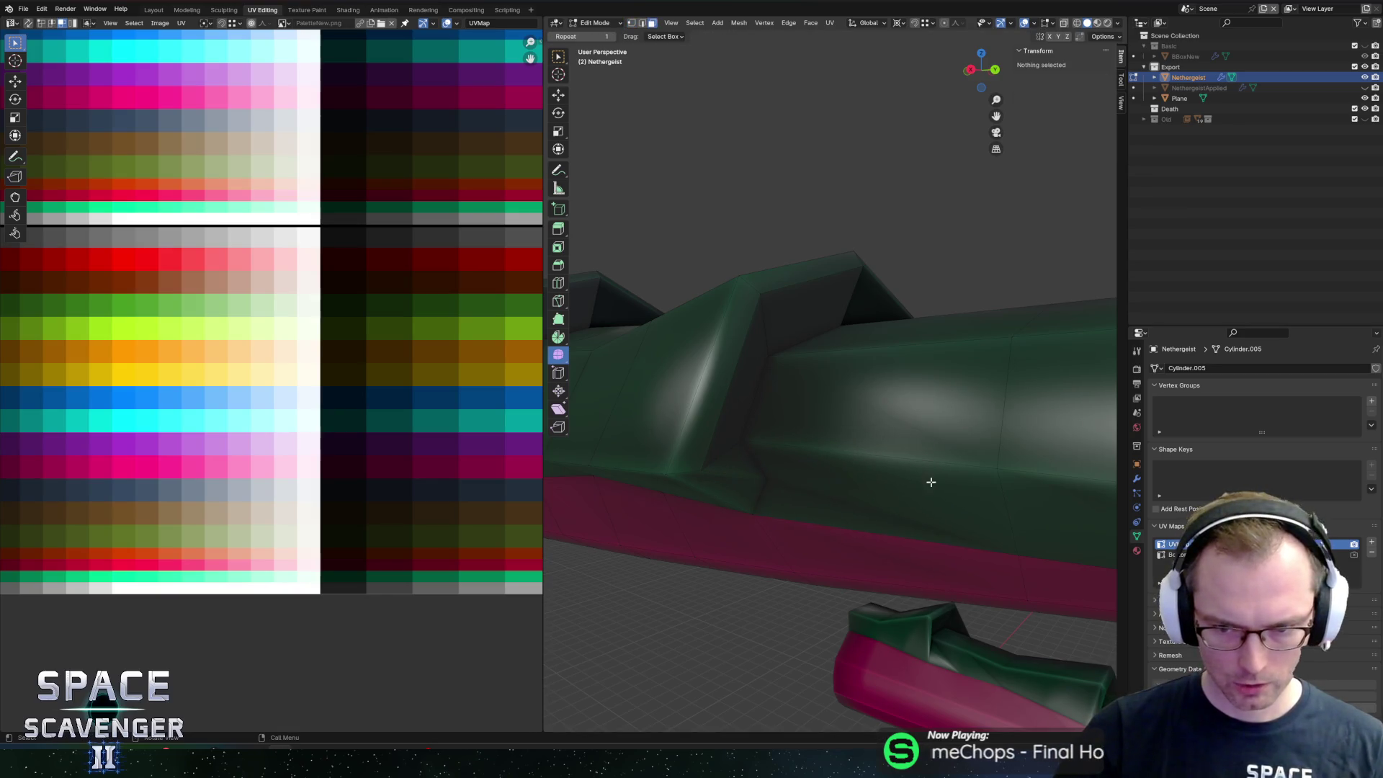
scroll(926, 478, "down", 2)
left_click(882, 438)
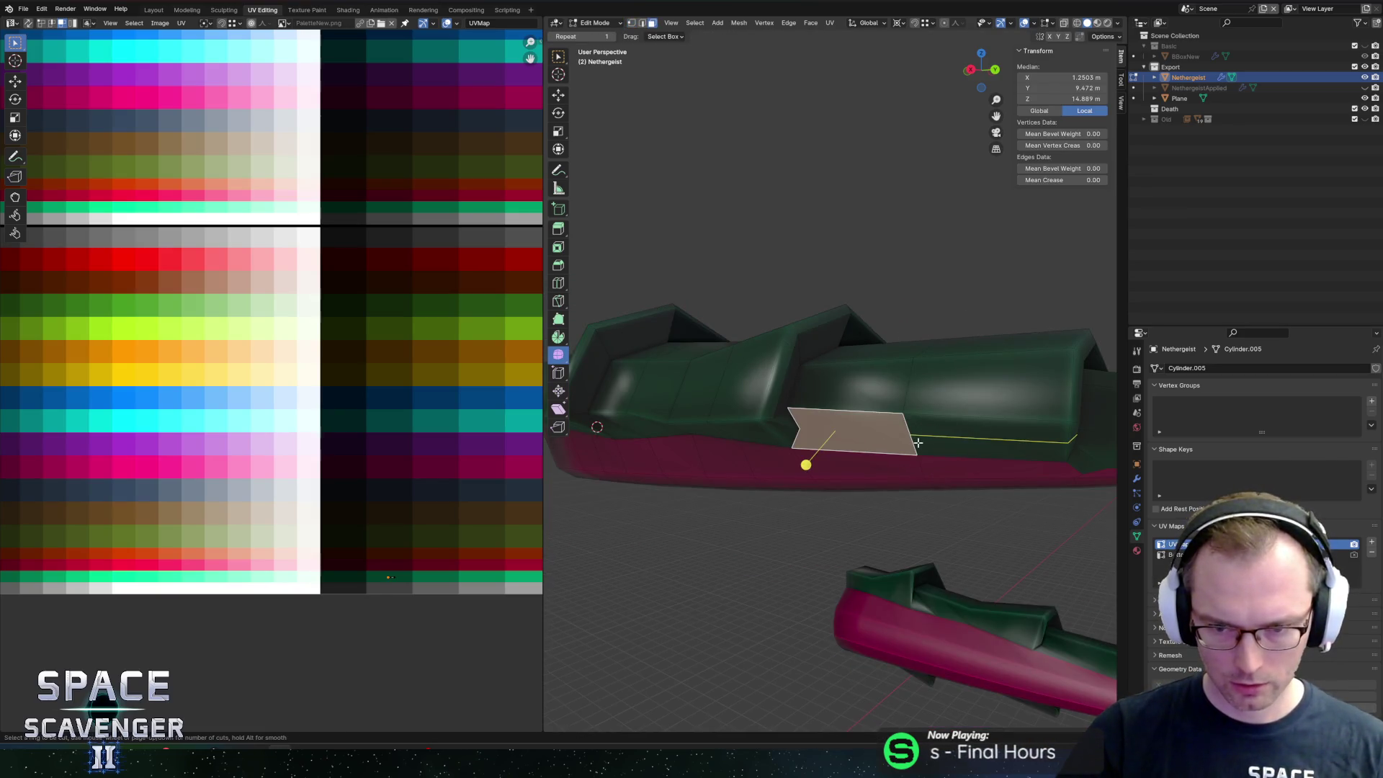
left_click(916, 442)
key("1")
left_click(788, 445)
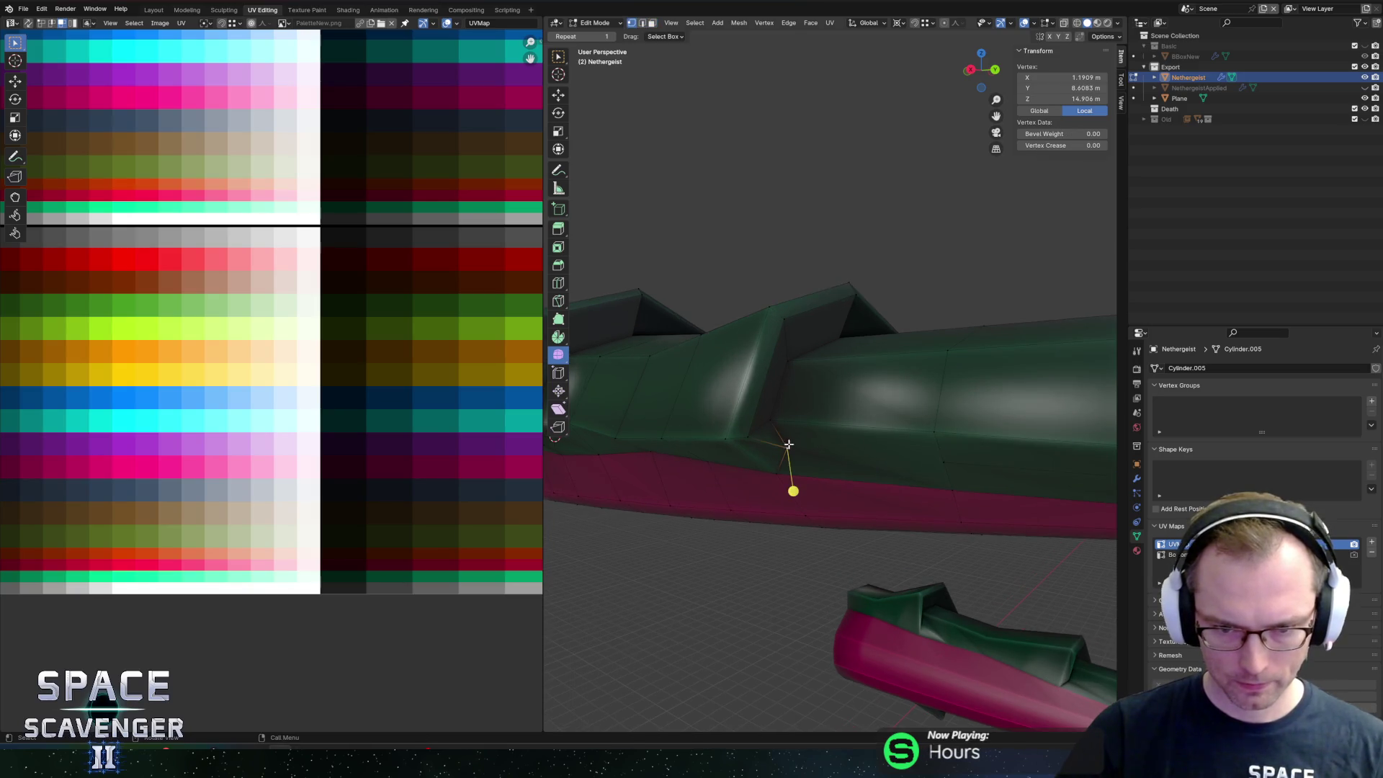
key("Escape")
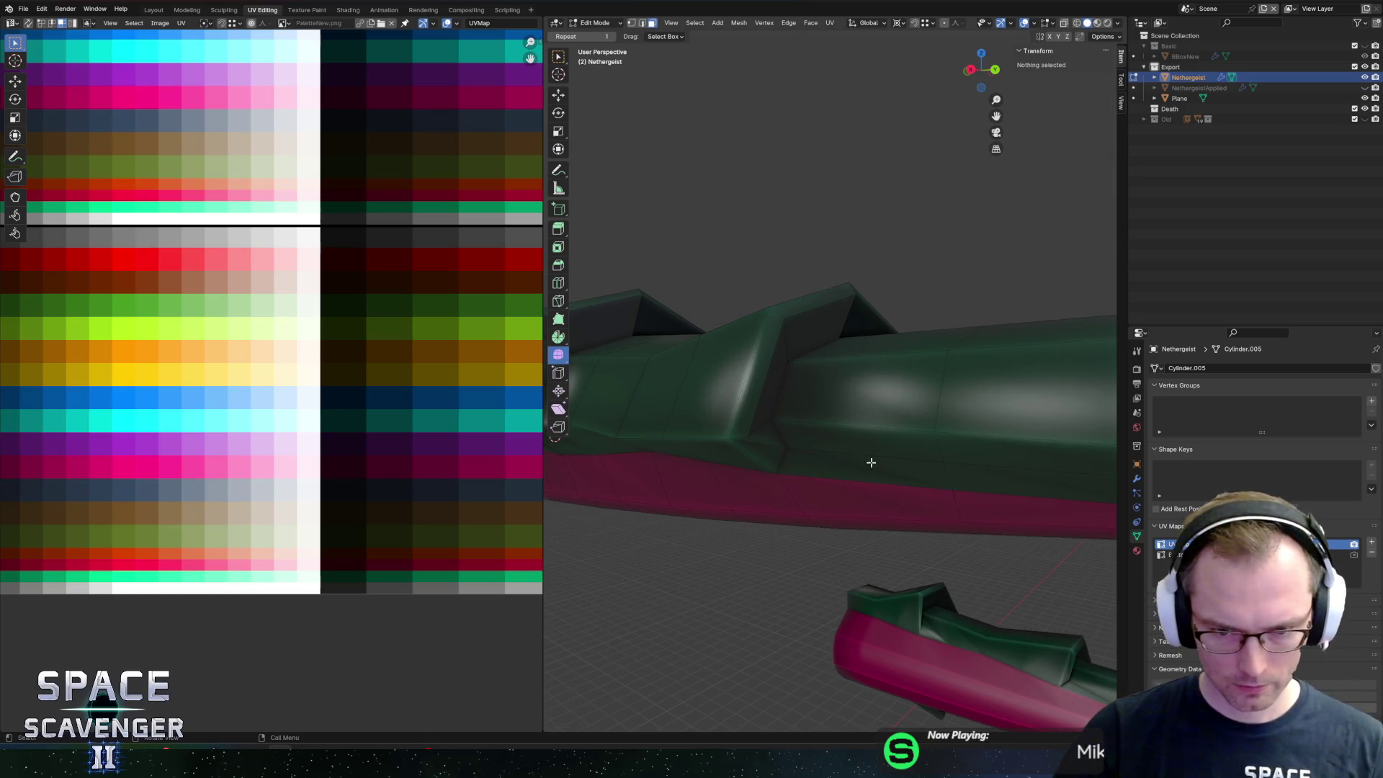
left_click(948, 473, "alt")
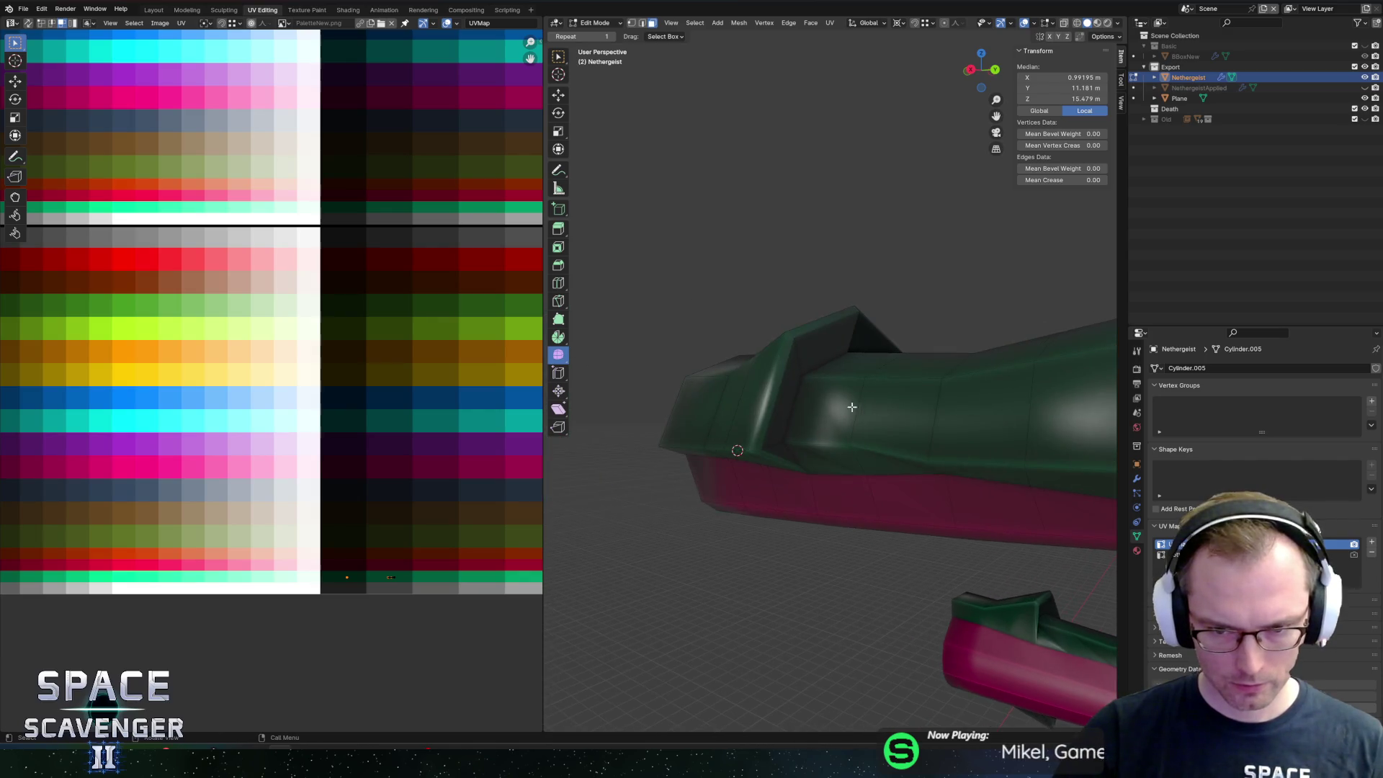
left_click(869, 480)
key("1")
left_click(783, 483)
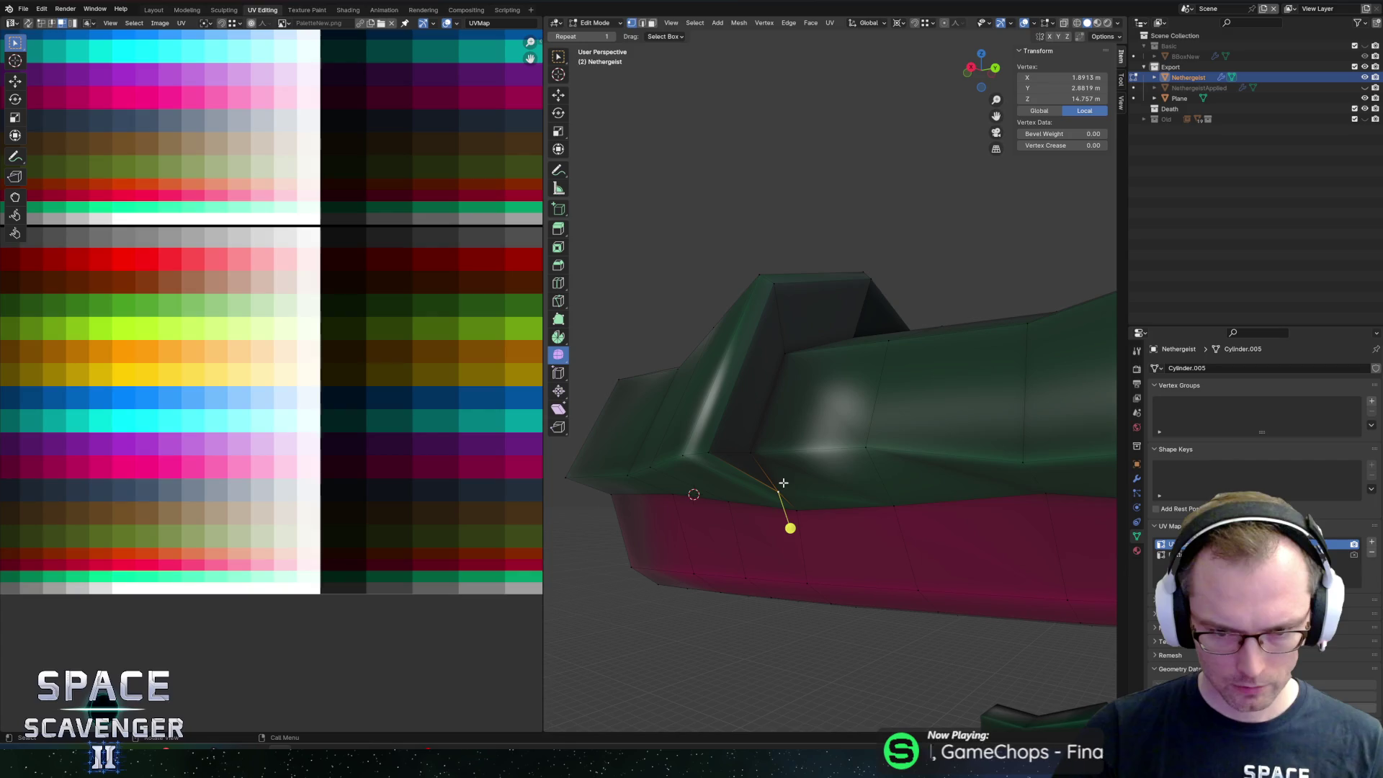
left_click(892, 482)
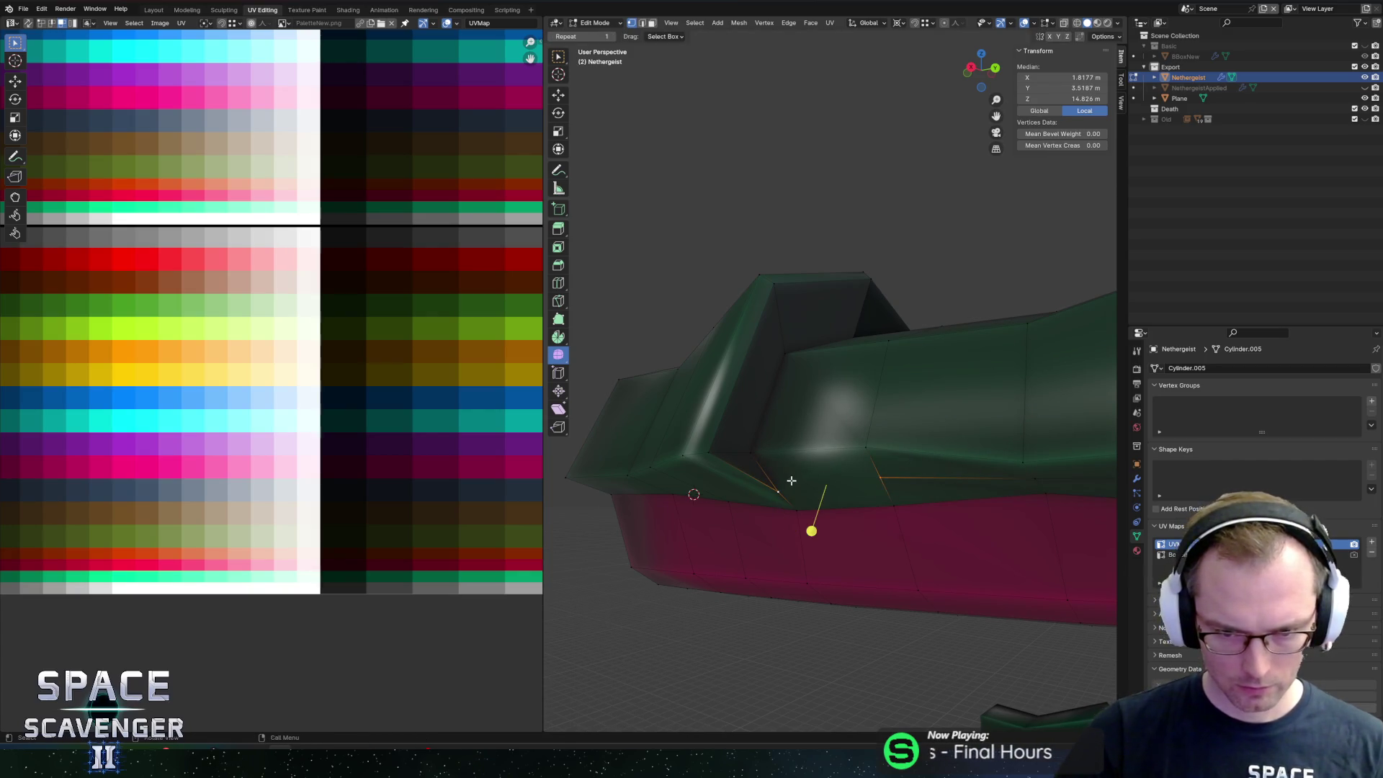
- Select the edge and face loops along the cockpit's lower rim
left_click_drag(794, 481, 659, 395)
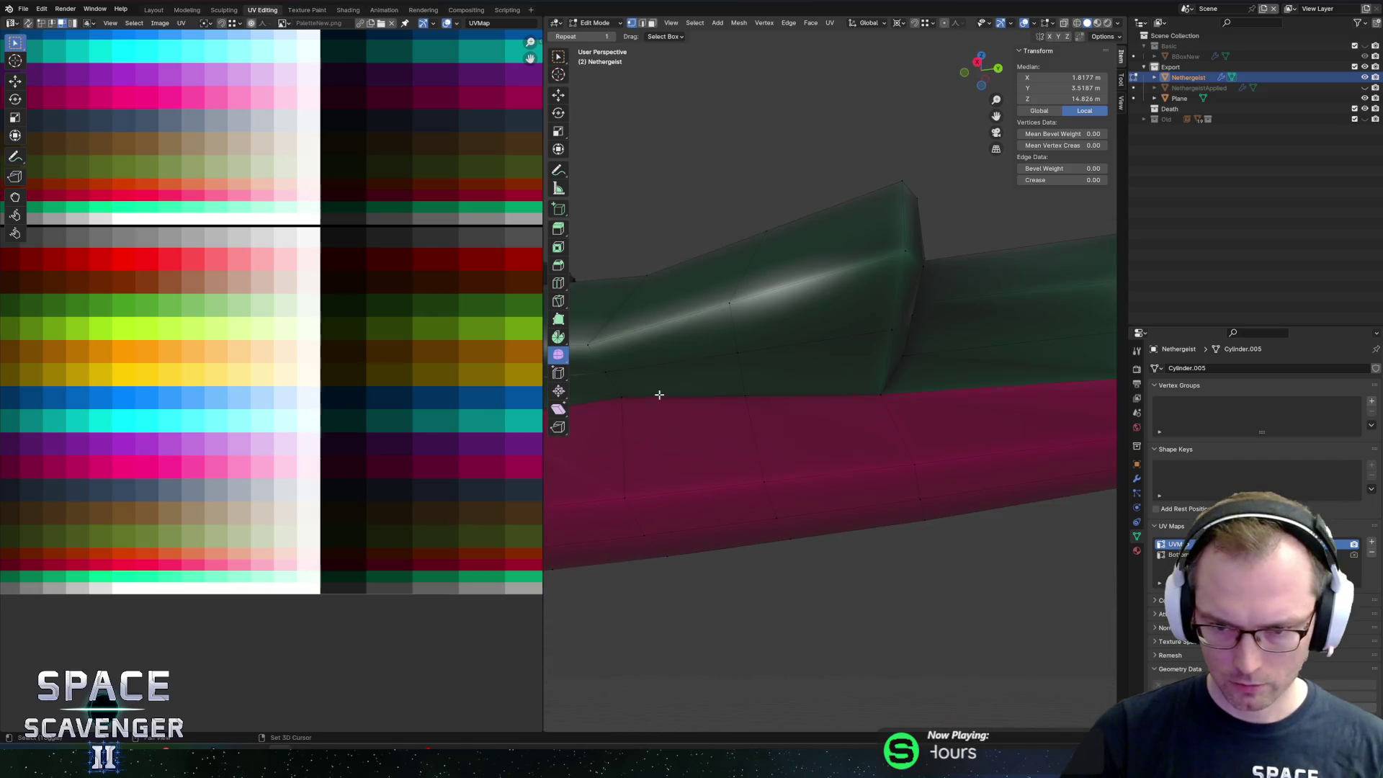
left_click(763, 354, "alt")
scroll(763, 375, "down", 4)
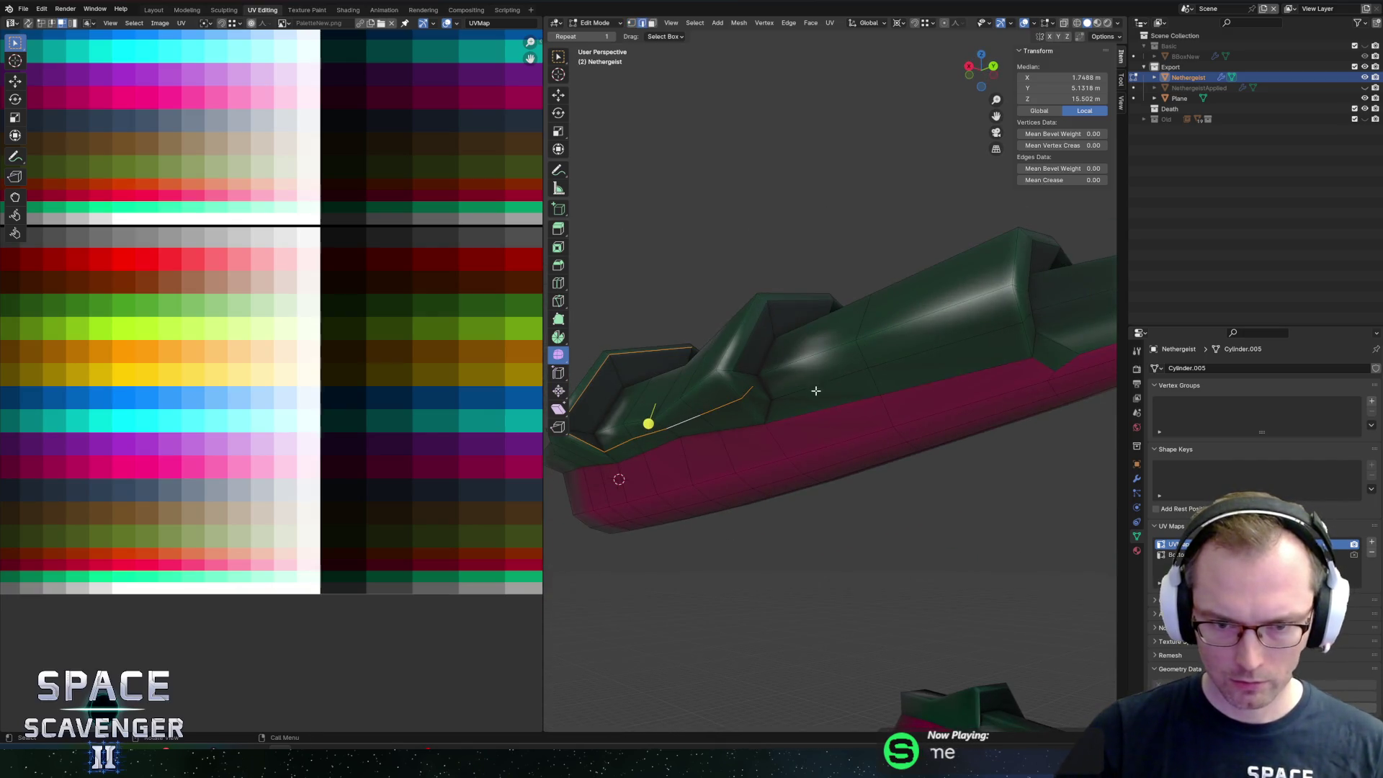
key("alt+a")
left_click(884, 440, "alt")
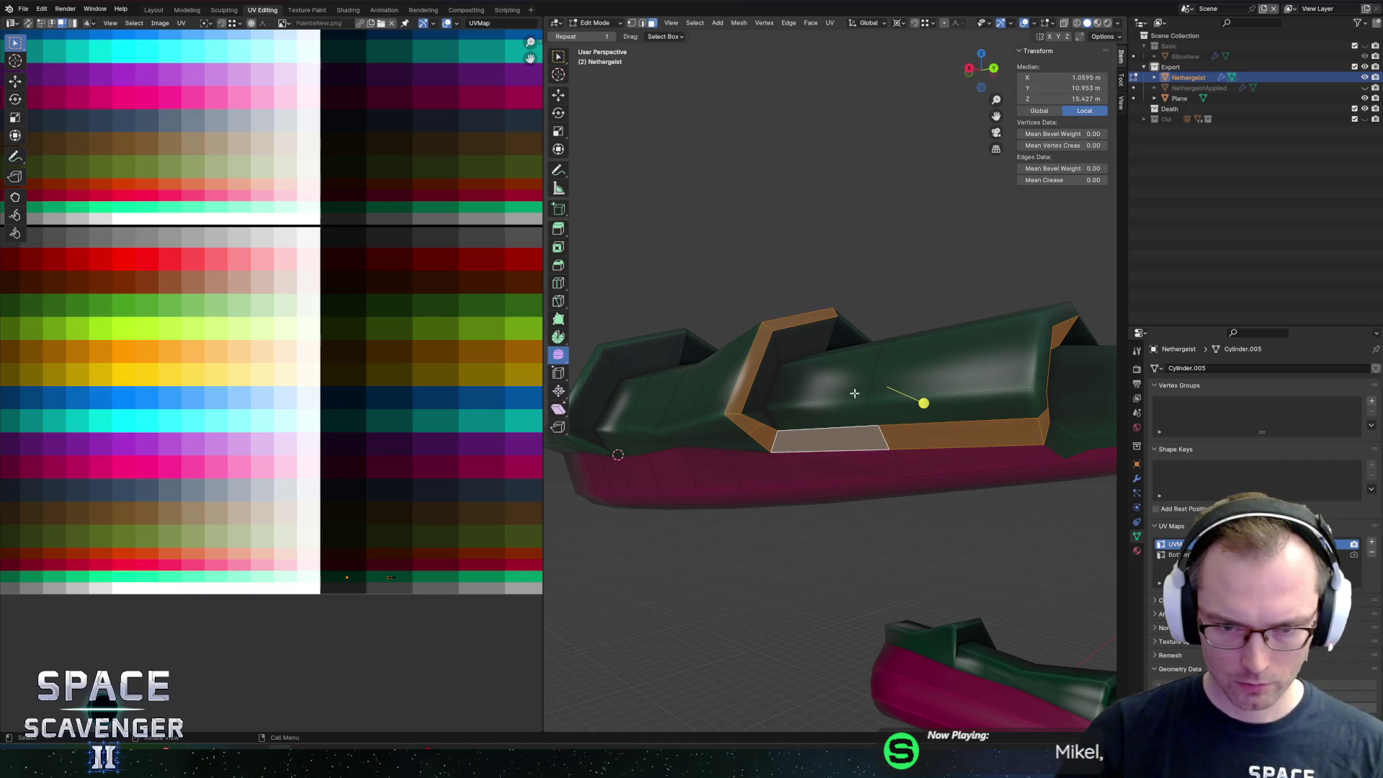
mouse_move(892, 384)
left_mouse_down()
mouse_move(790, 408)
mouse_move(792, 381)
mouse_move(823, 396)
mouse_move(796, 300)
left_mouse_up()
- Merge three cockpit-rim vertices at last, in two merges
key("1")
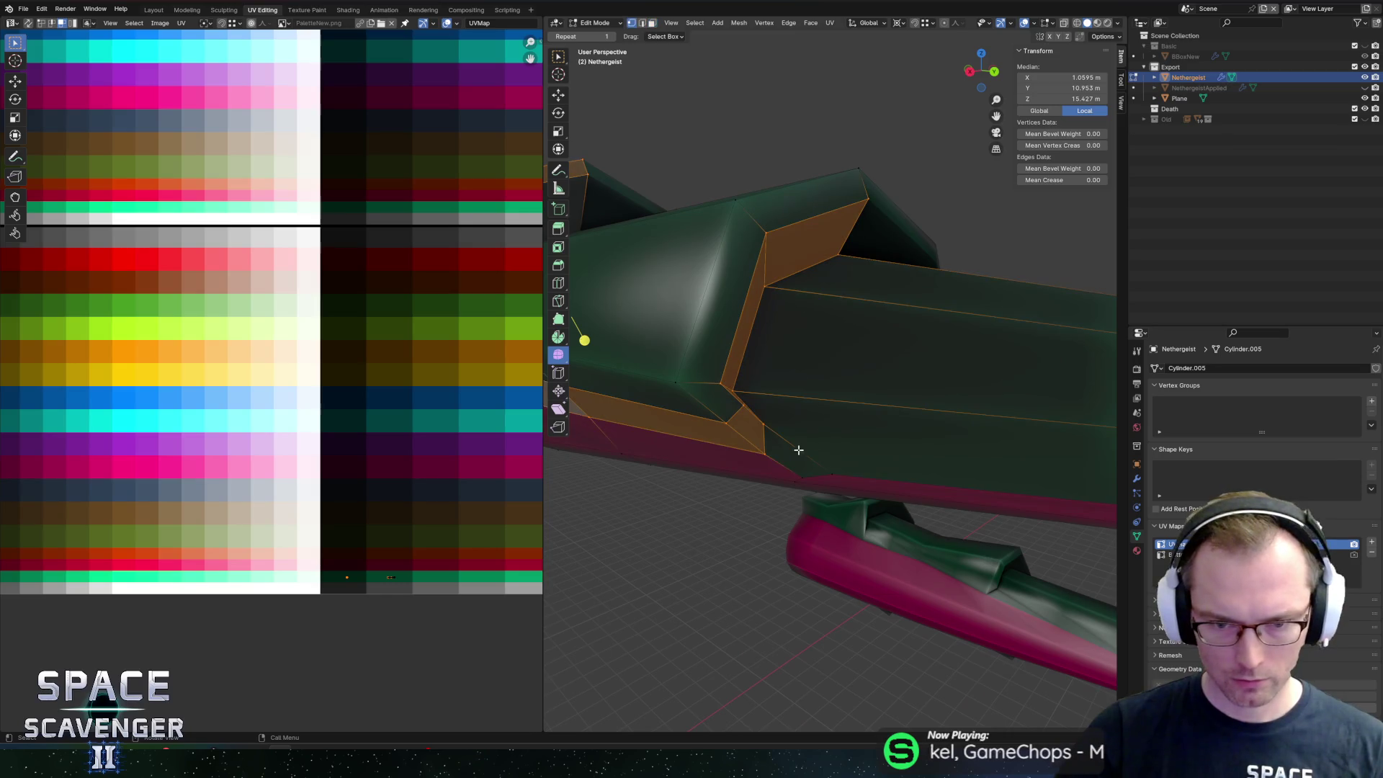
left_click(794, 476)
left_click(765, 455, "shift")
key("m")
left_click(769, 460)
left_click(769, 458, "shift")
key("m")
left_click(772, 461)
mouse_move(772, 461)
left_mouse_down()
mouse_move(784, 407)
mouse_move(697, 372)
left_mouse_up()
- Select an edge and vertices near the ship's nose, framing the view on them
key("2")
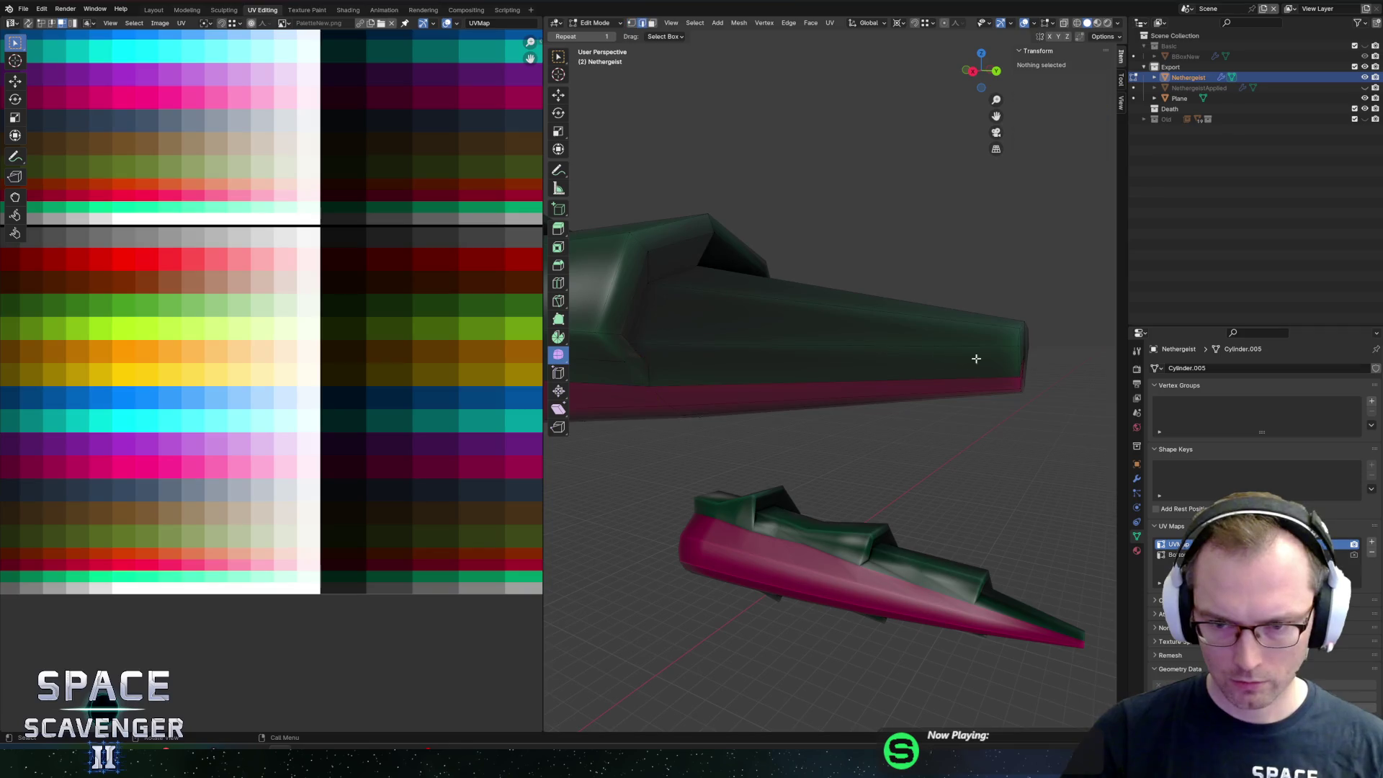
left_click(1009, 365)
key("KP_Decimal")
right_click(788, 353)
left_click(803, 372)
key("KP_Decimal")
left_click(833, 385, "shift")
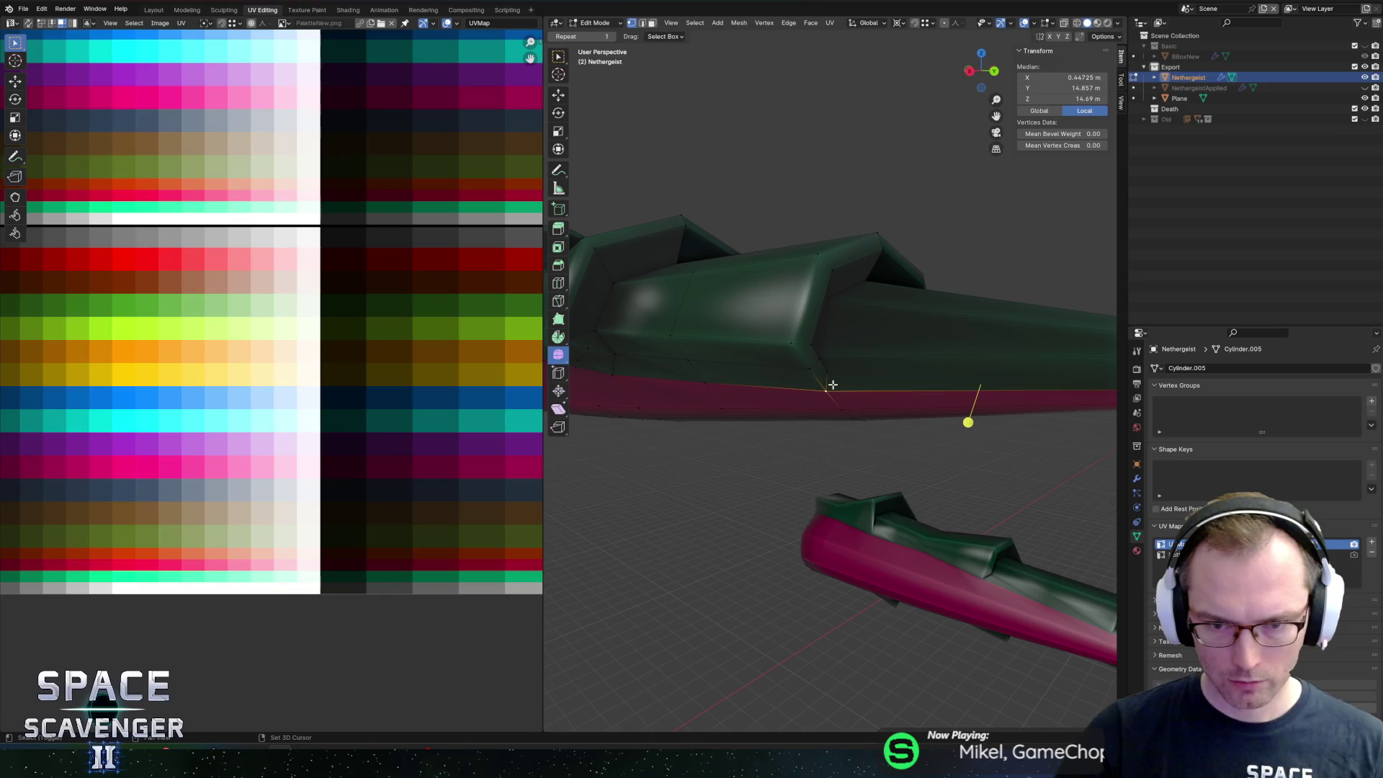
left_click(827, 375, "shift")
left_click(853, 384, "alt")
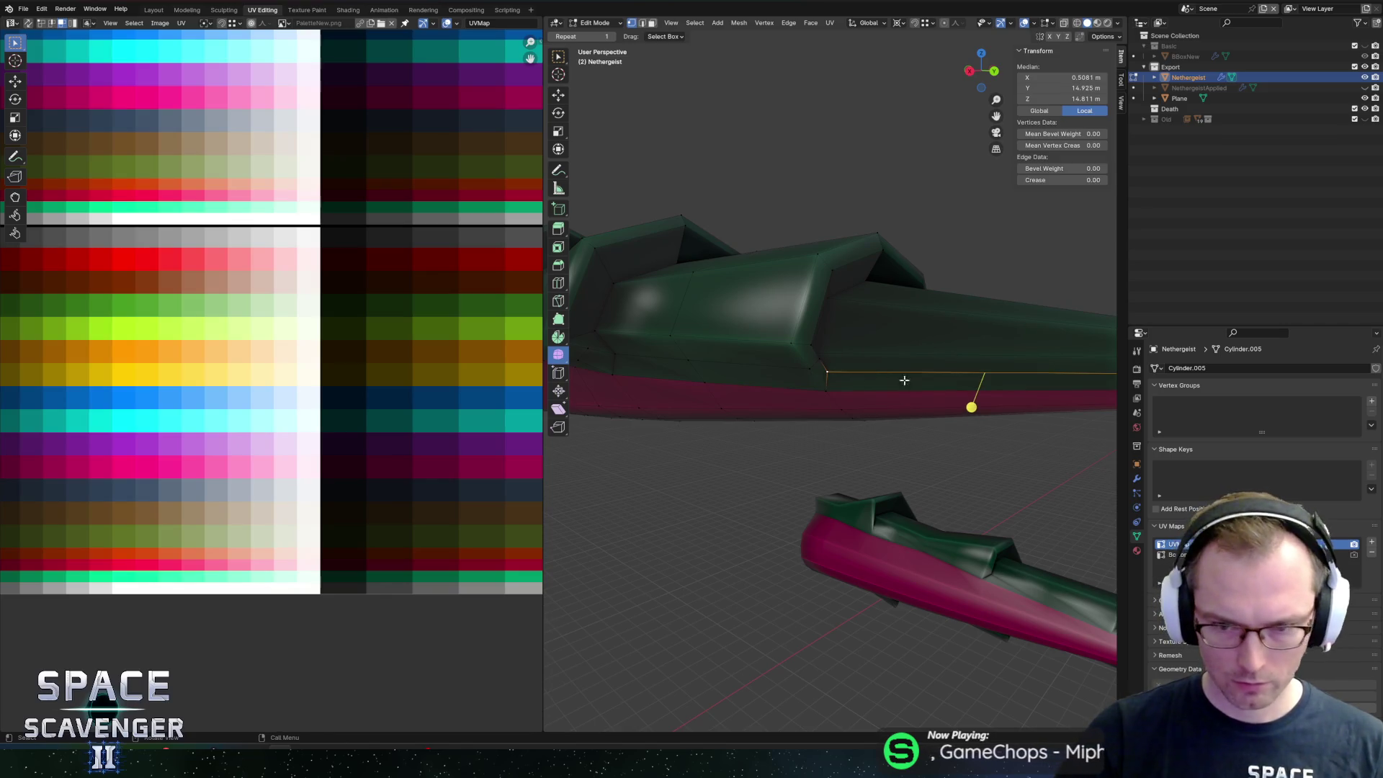
- Add two loop cuts across the nose section
key("KP_Decimal")
key("ctrl+r")
scroll(910, 365, "up", 1)
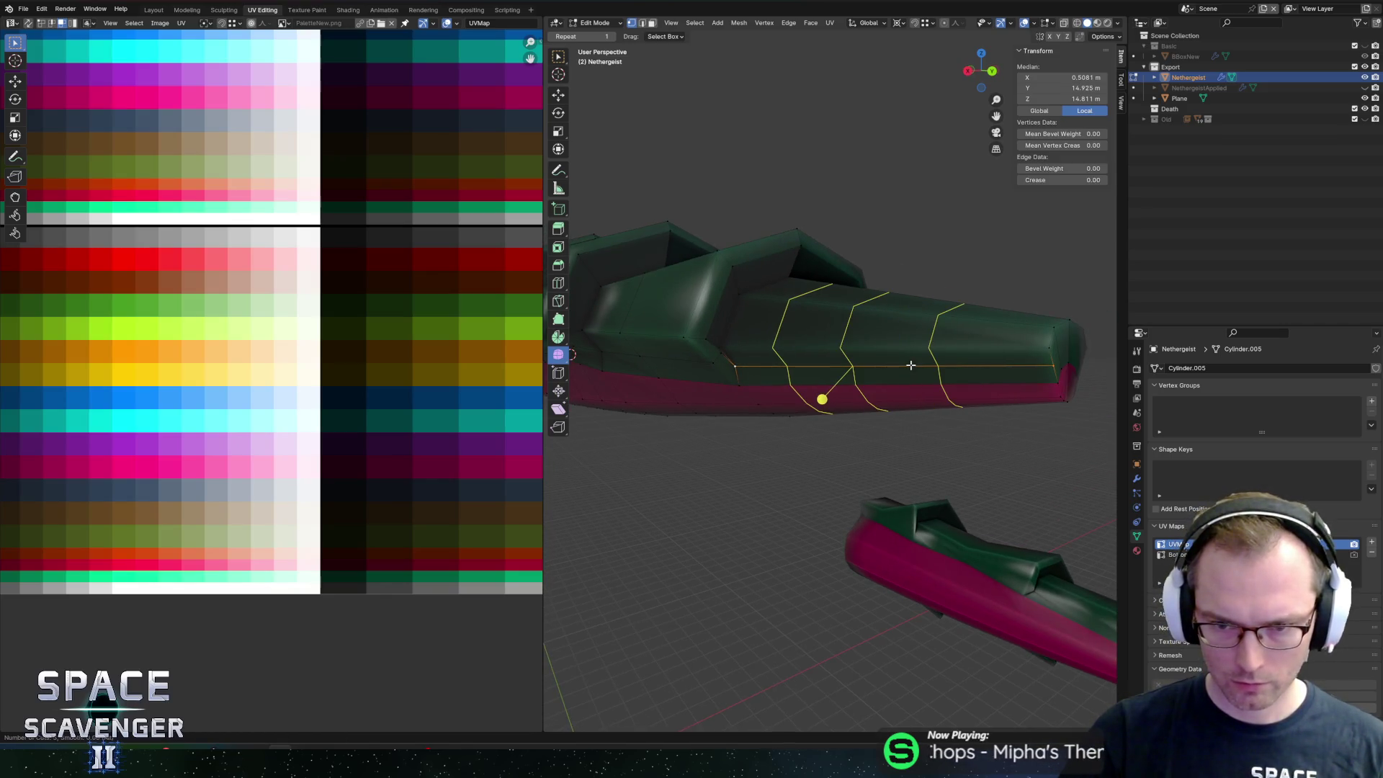
left_click(910, 365)
key("KP_6")
- Extrude the nose tip face inward along its normals
left_click(855, 358)
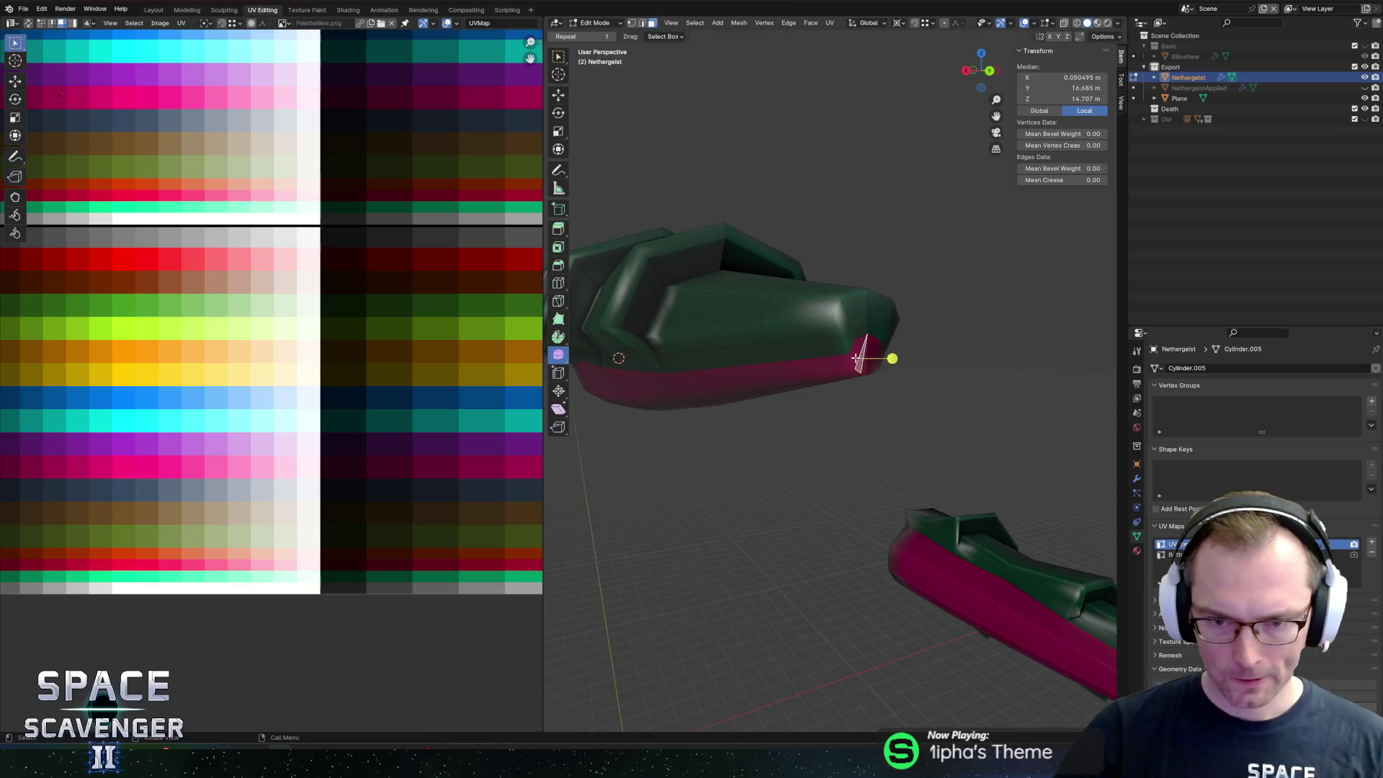
left_click(866, 365, "shift")
key("KP_6")
key("alt+e")
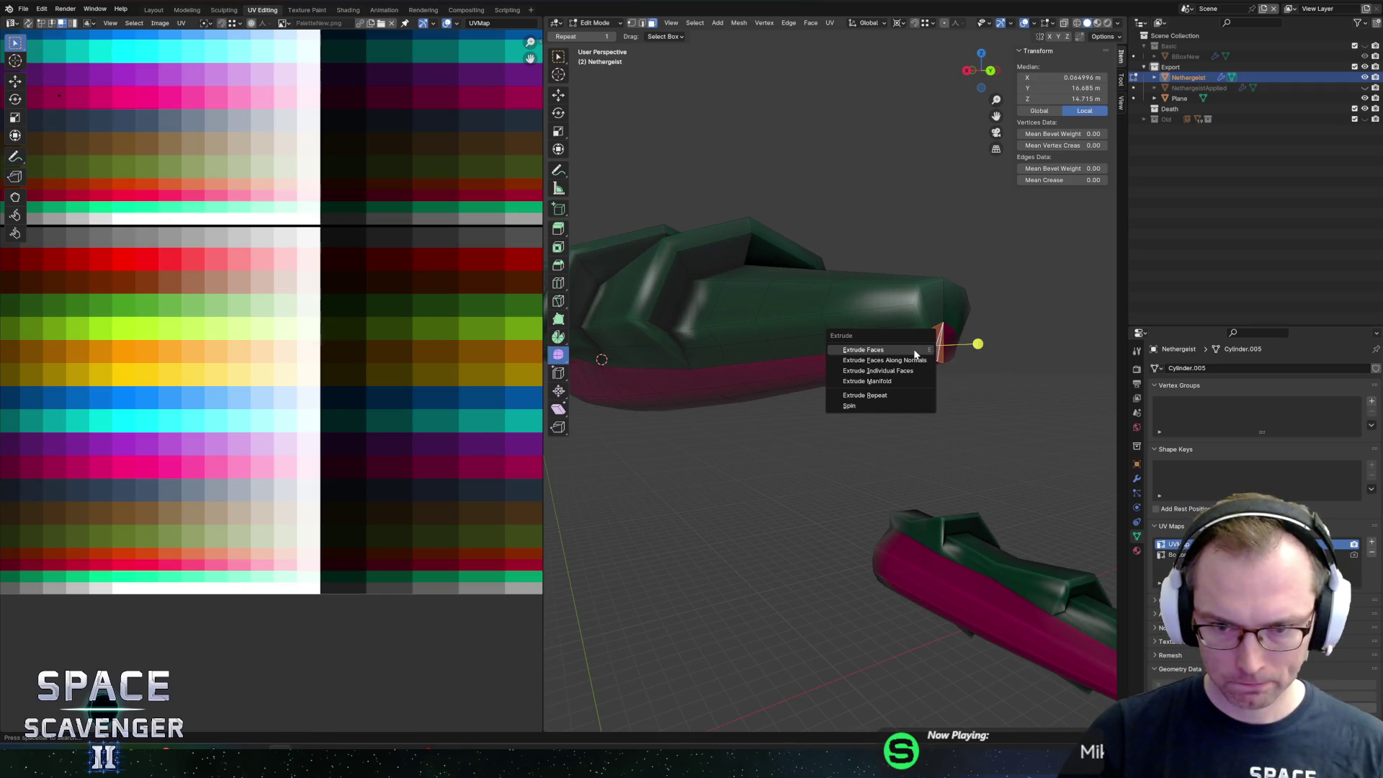
left_click(881, 381)
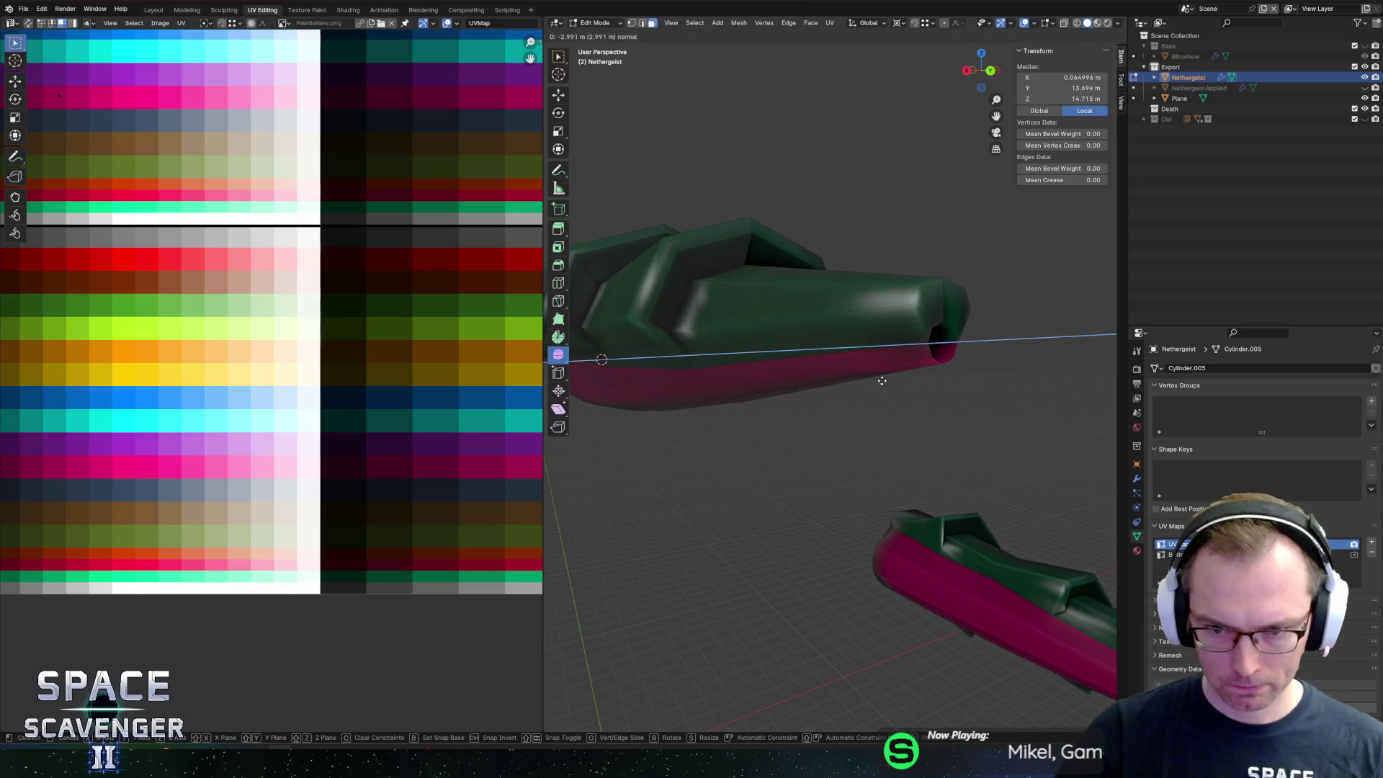
left_click(882, 381)
key("KP_6")
key("KP_6")
- Try Merge by Distance on the whole mesh, then undo it
key("a")
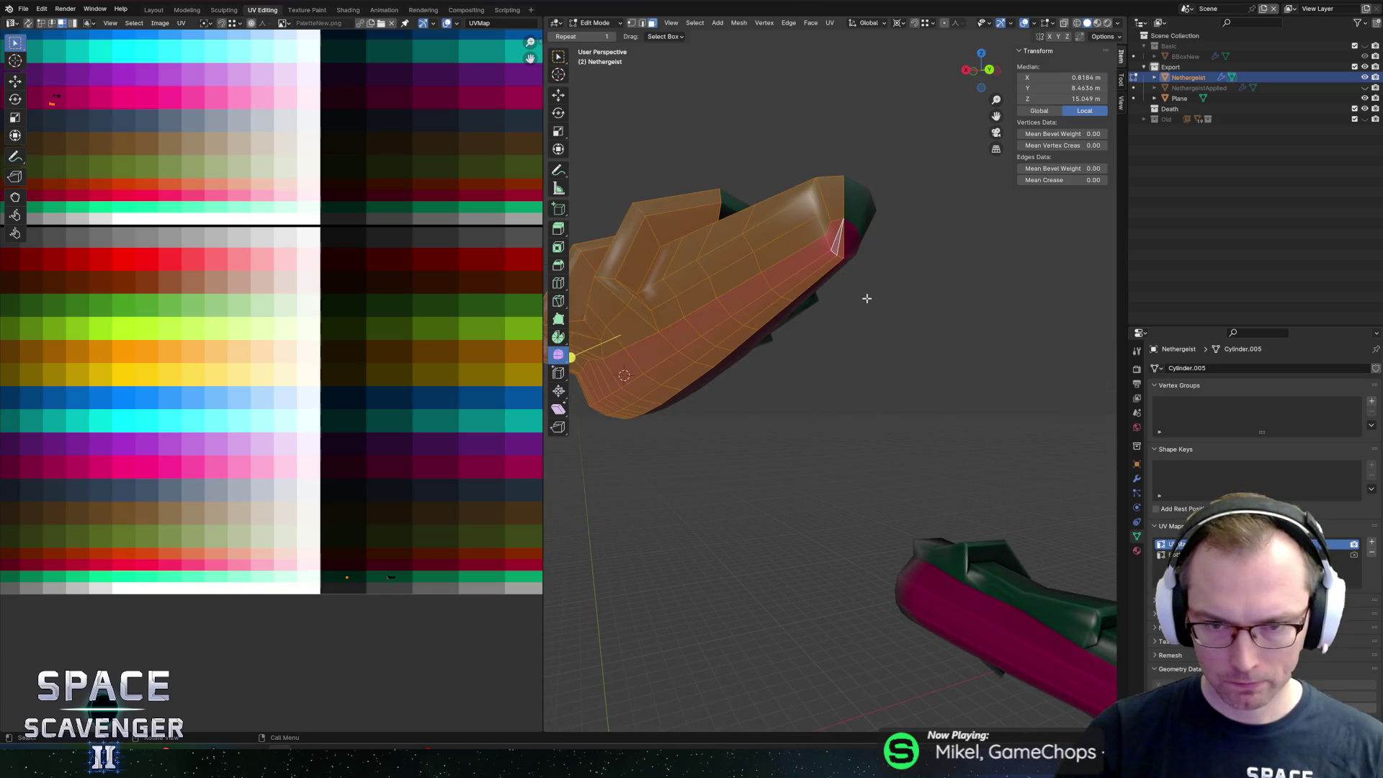
key("m")
left_click(845, 336)
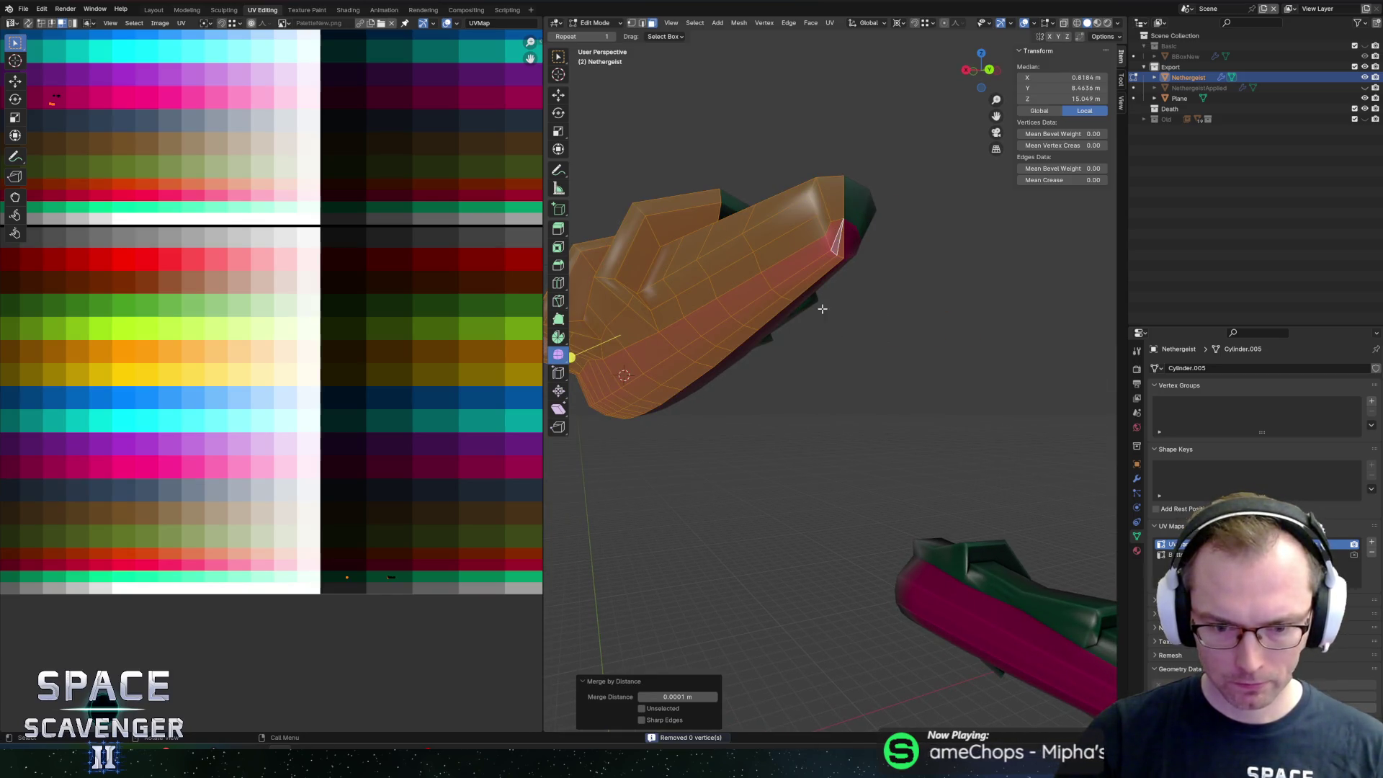
key("ctrl+z")
key("ctrl+z")
scroll(819, 201, "up", 3)
scroll(799, 183, "down", 5)
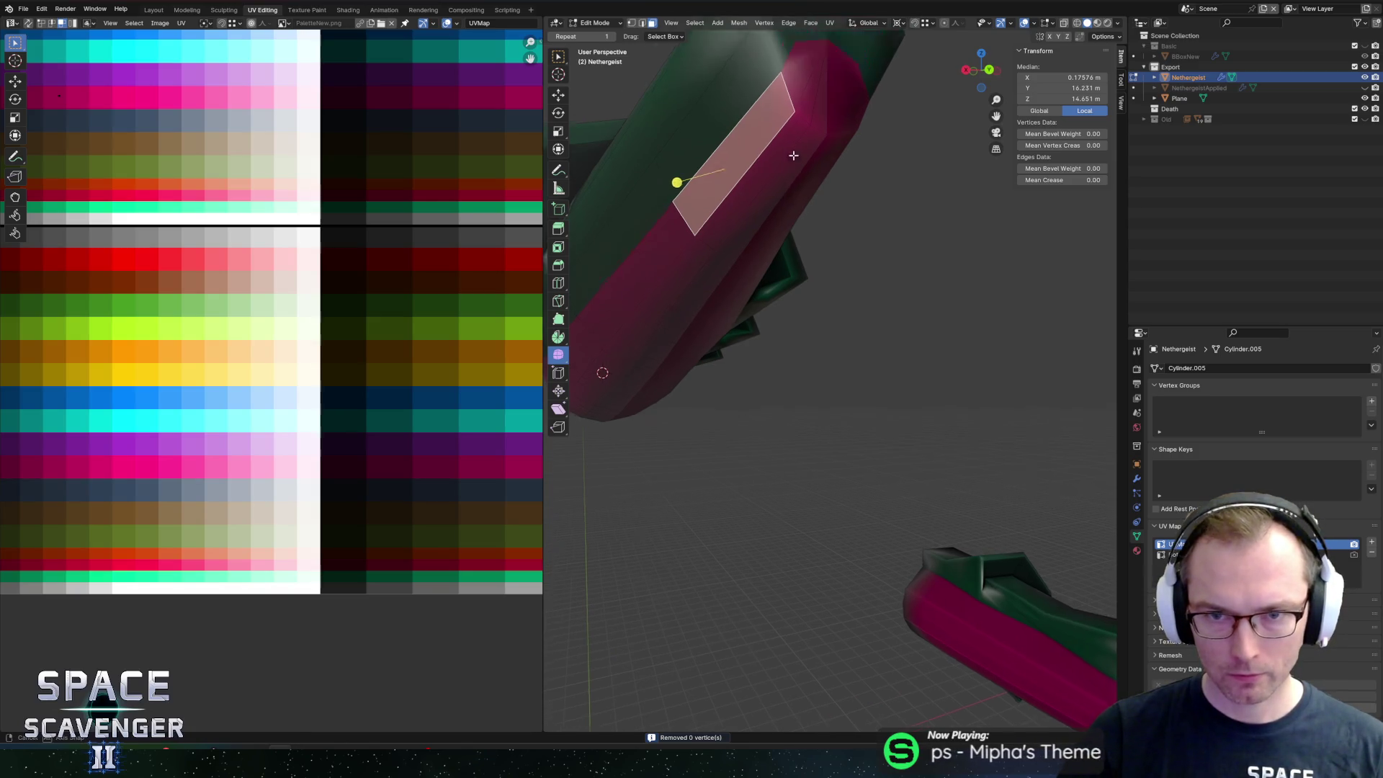
- Select two hull side faces and try extruding them, cancelling and undoing each attempt
left_click(791, 278)
scroll(751, 148, "up", 4)
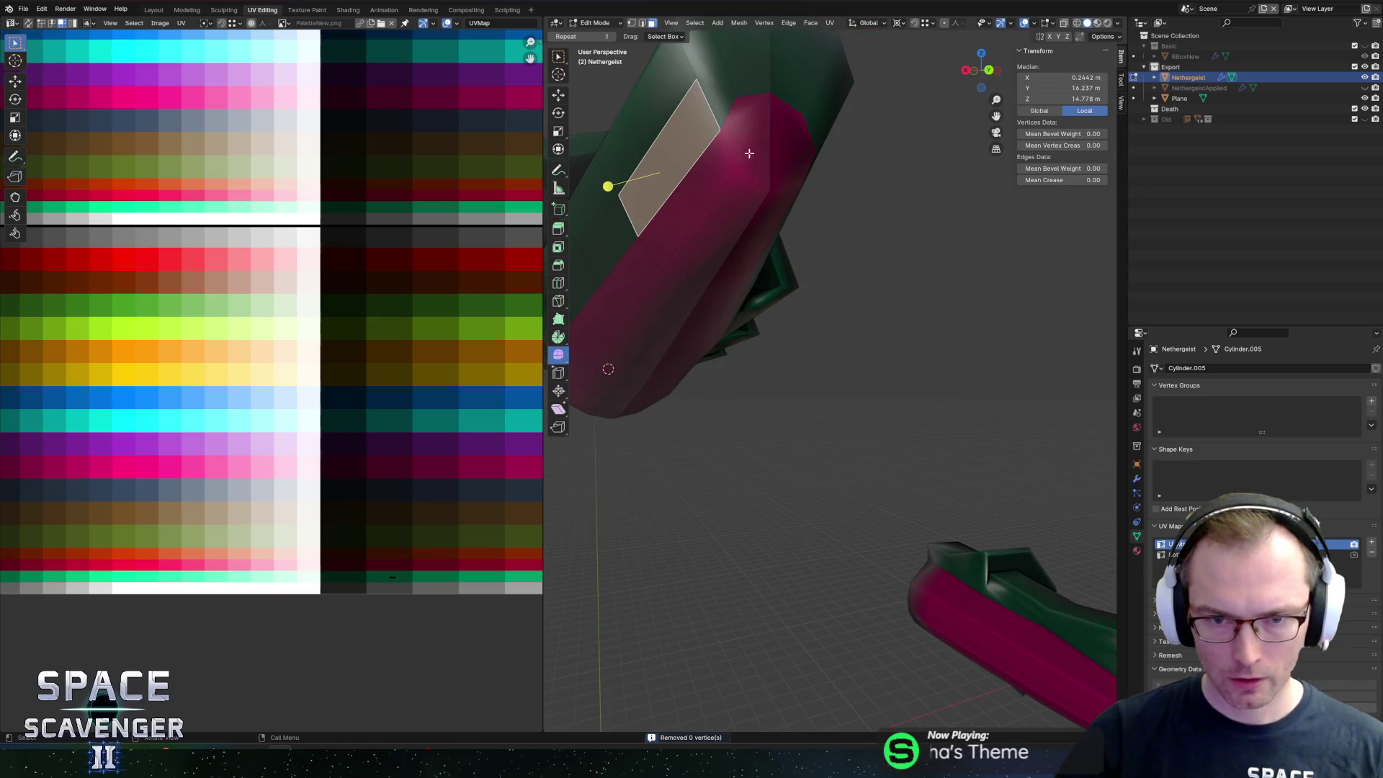
left_click(771, 157, "shift")
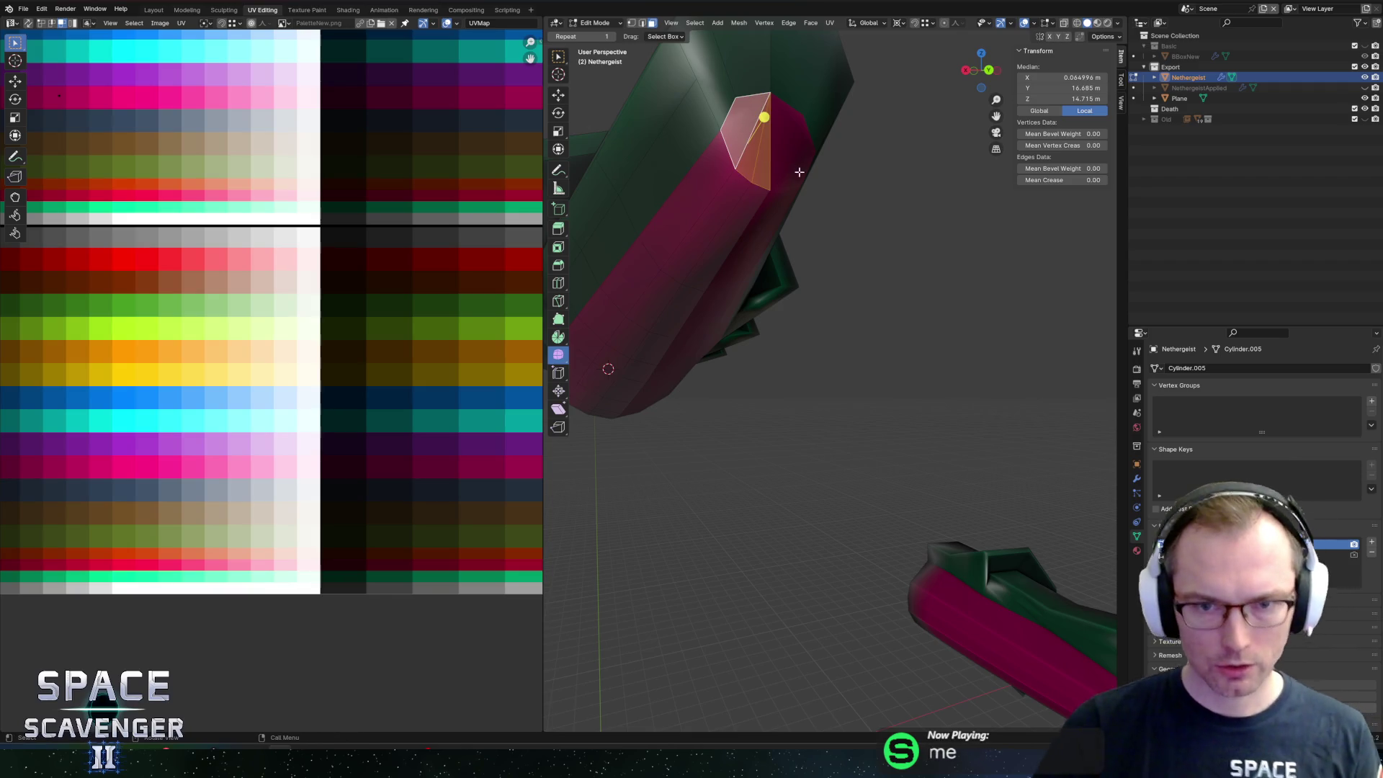
key("KP_Decimal")
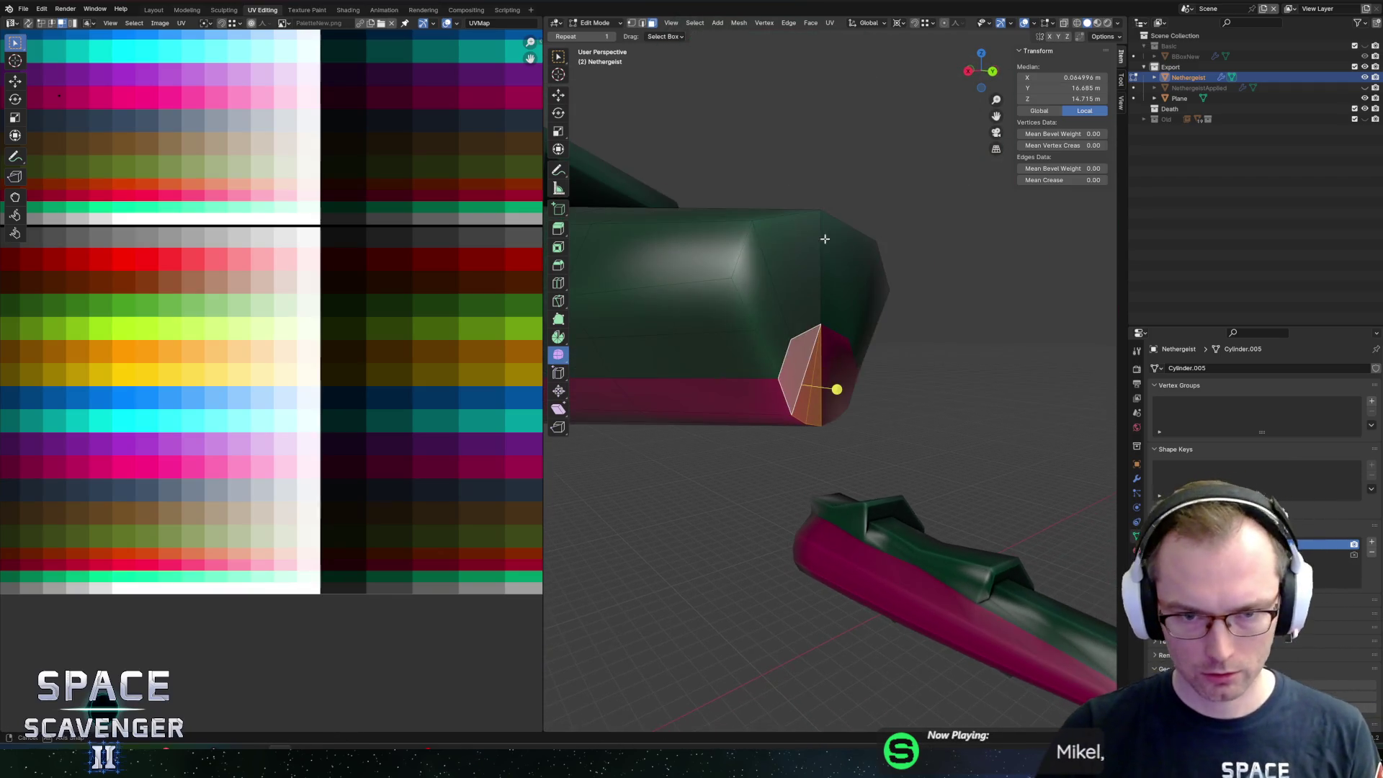
key("alt+e")
left_click(856, 244)
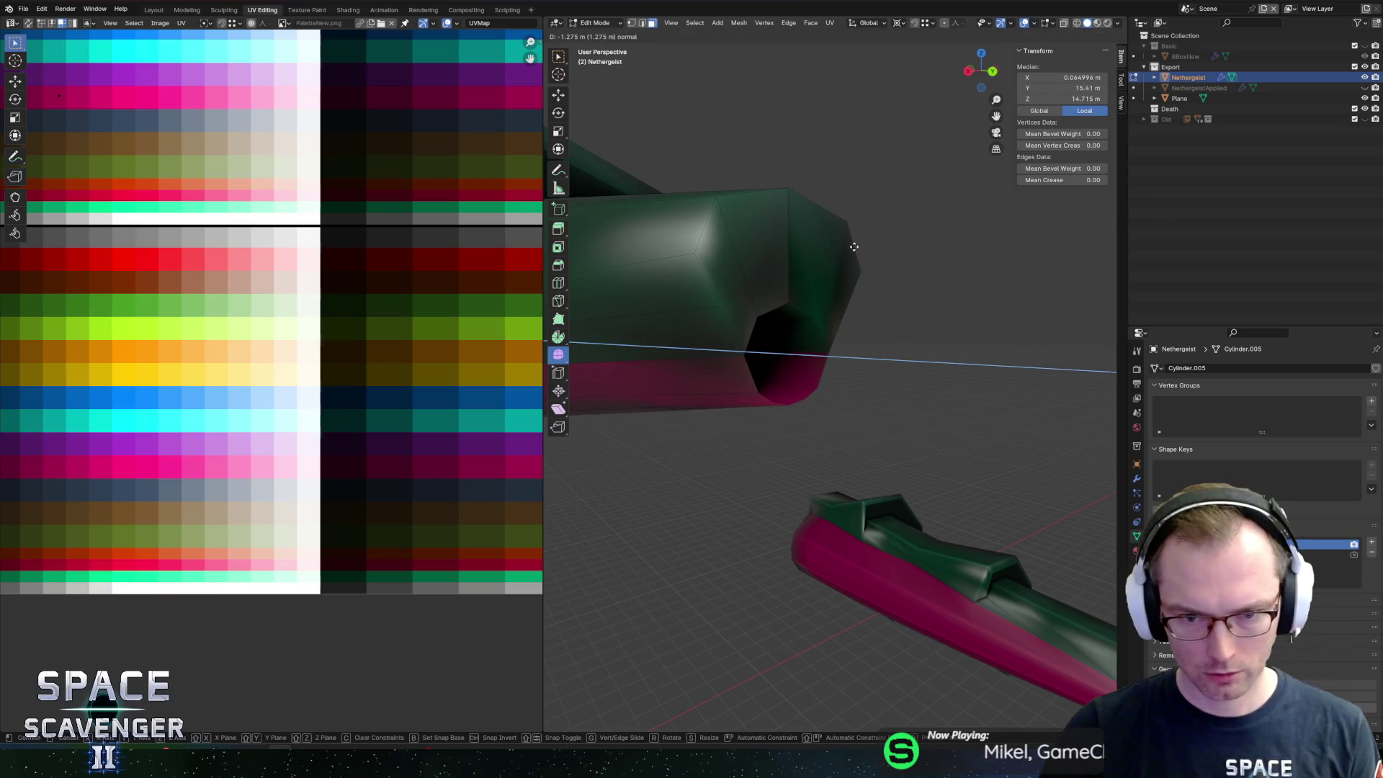
right_click(852, 247)
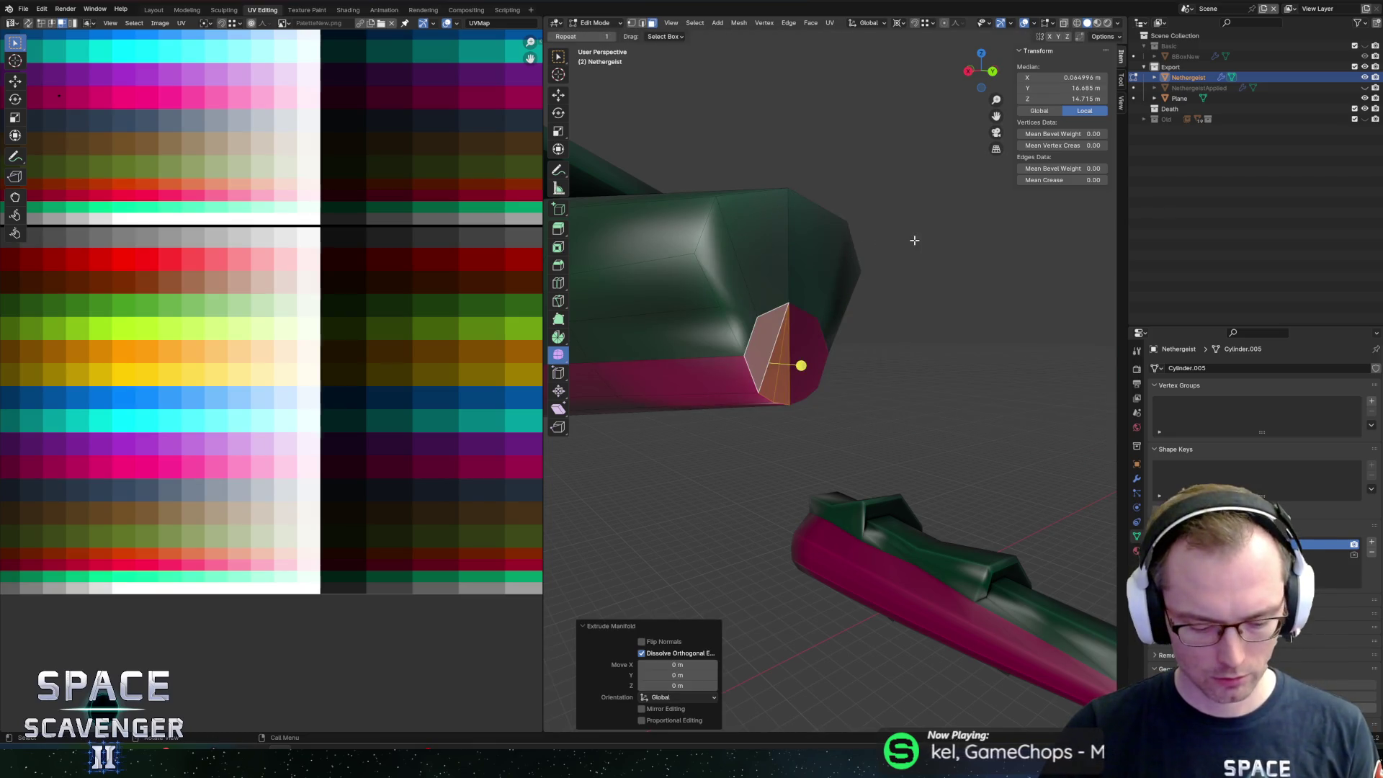
key("ctrl+z")
key("e")
right_click(889, 300)
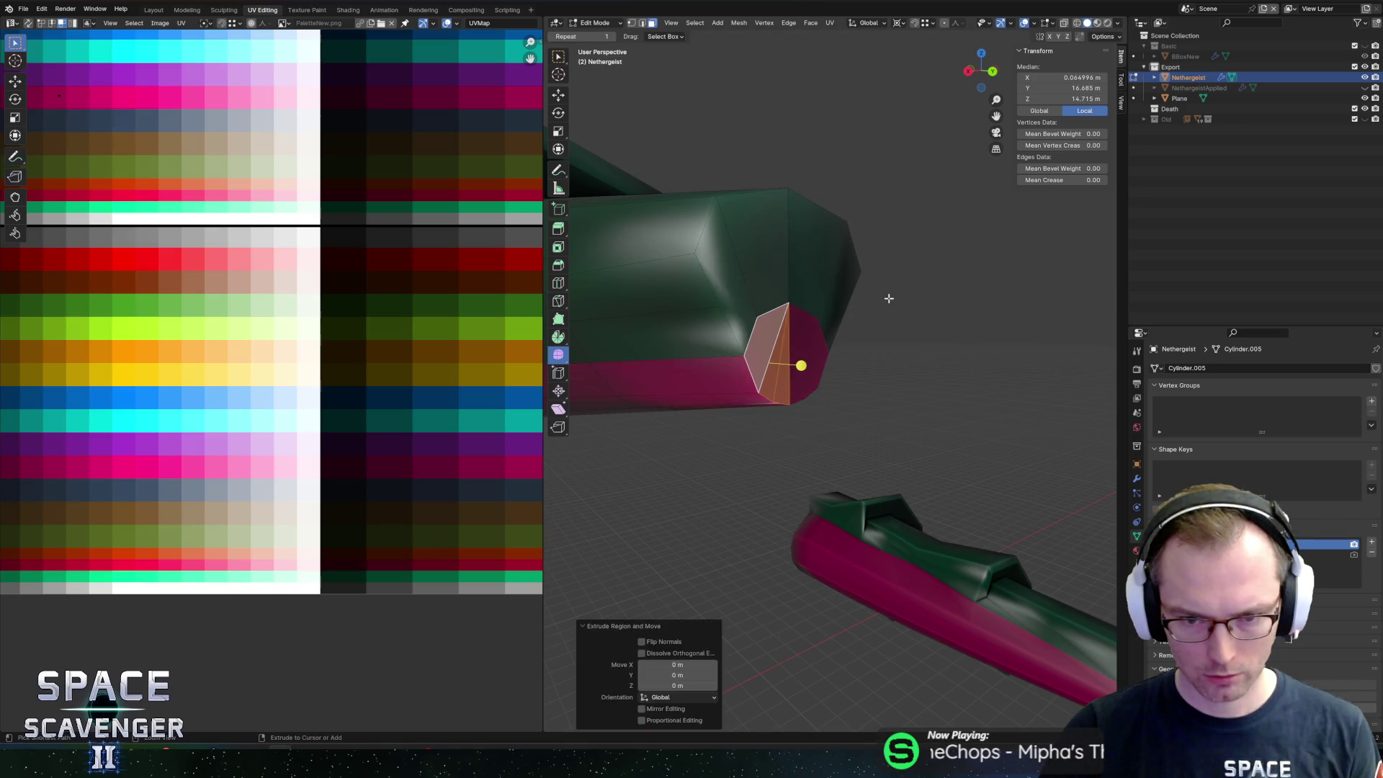
key("ctrl+z")
scroll(911, 283, "down", 3)
- Move a nose edge to a new position so the tip slants
left_click_drag(908, 266, 852, 228)
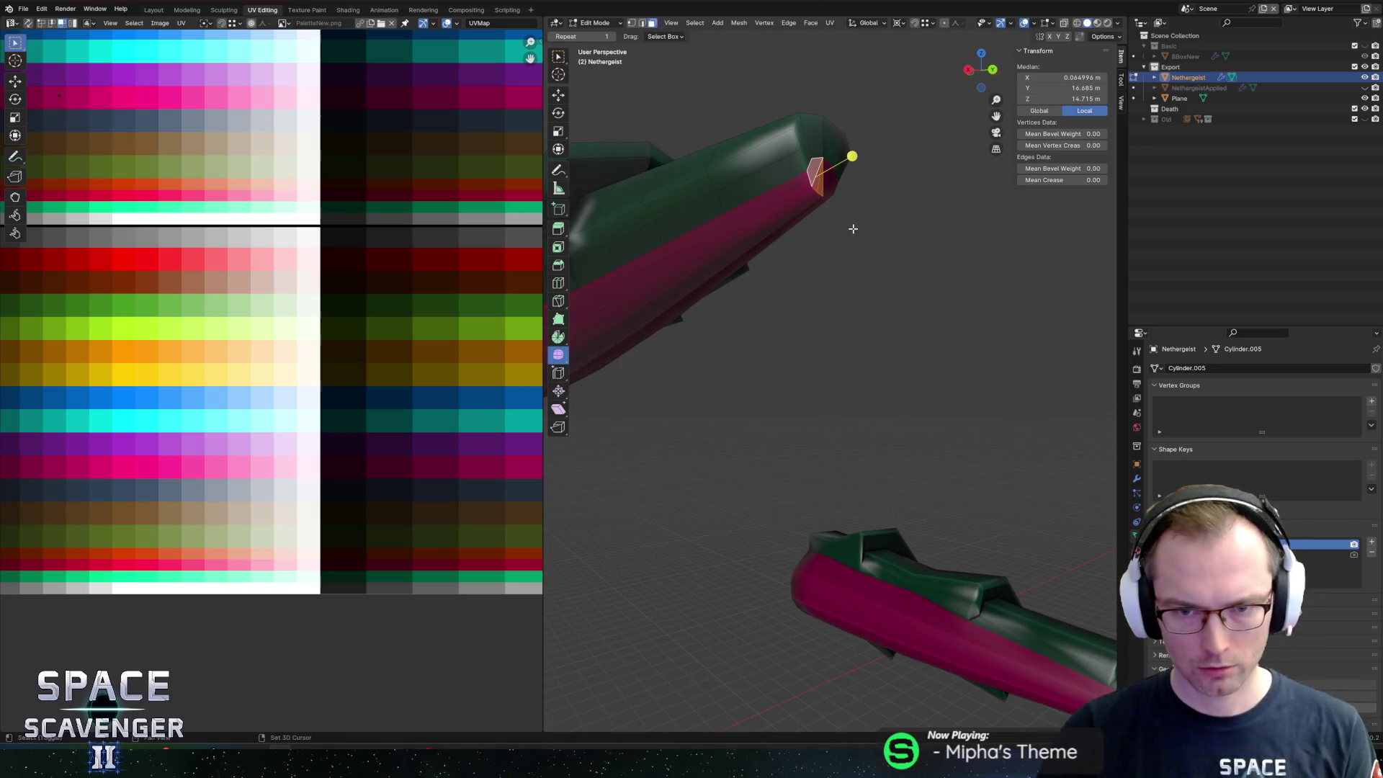
key("2")
left_click(810, 191)
key("g")
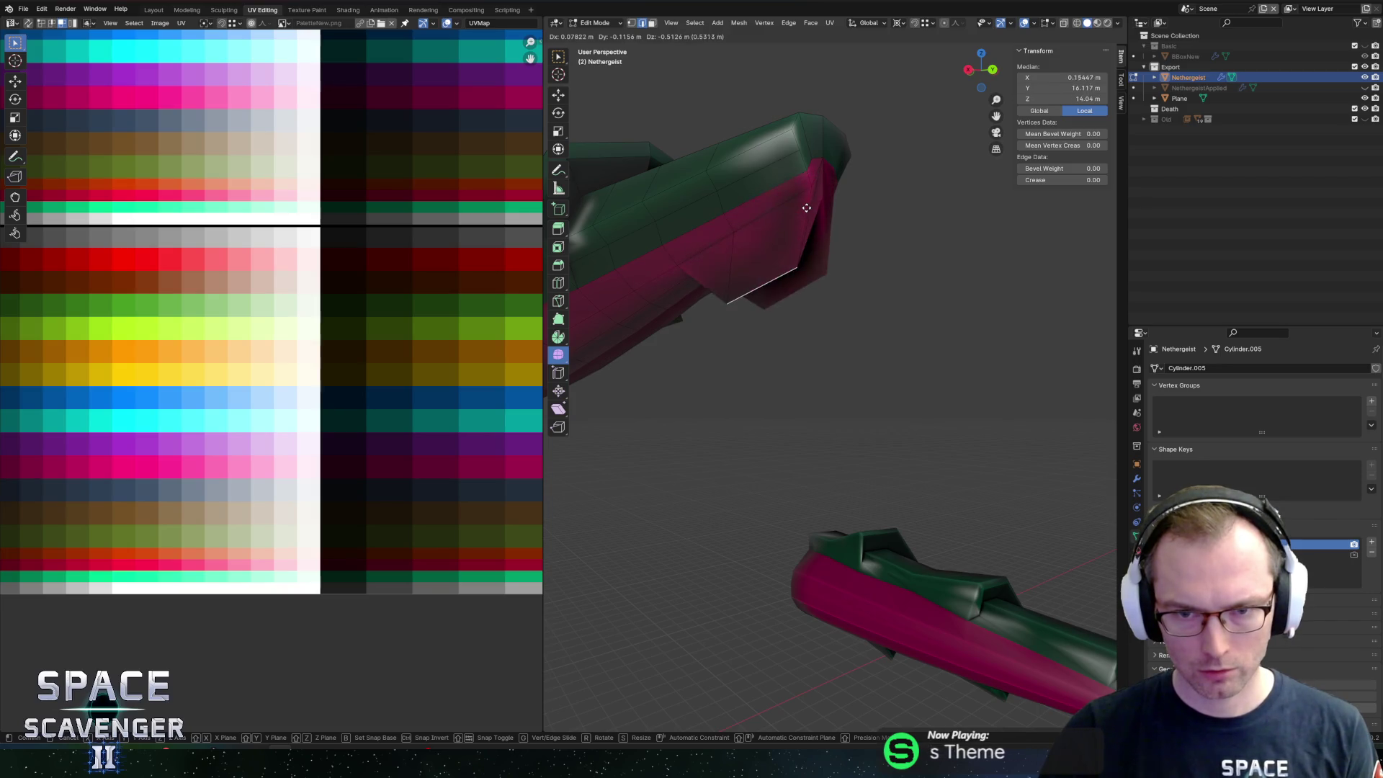
left_click(800, 208)
mouse_move(800, 209)
left_mouse_down()
mouse_move(837, 250)
mouse_move(778, 278)
left_mouse_up()
key("g")
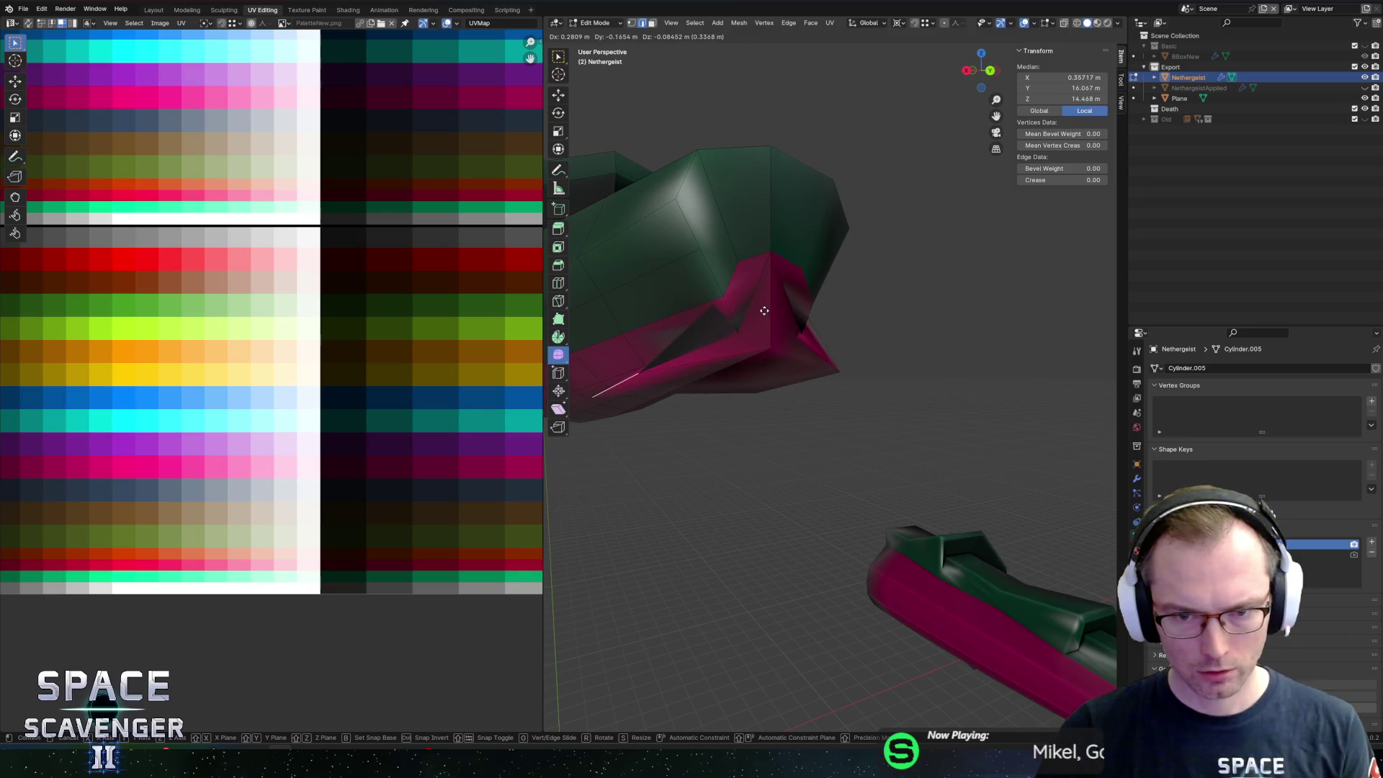
left_click(765, 308)
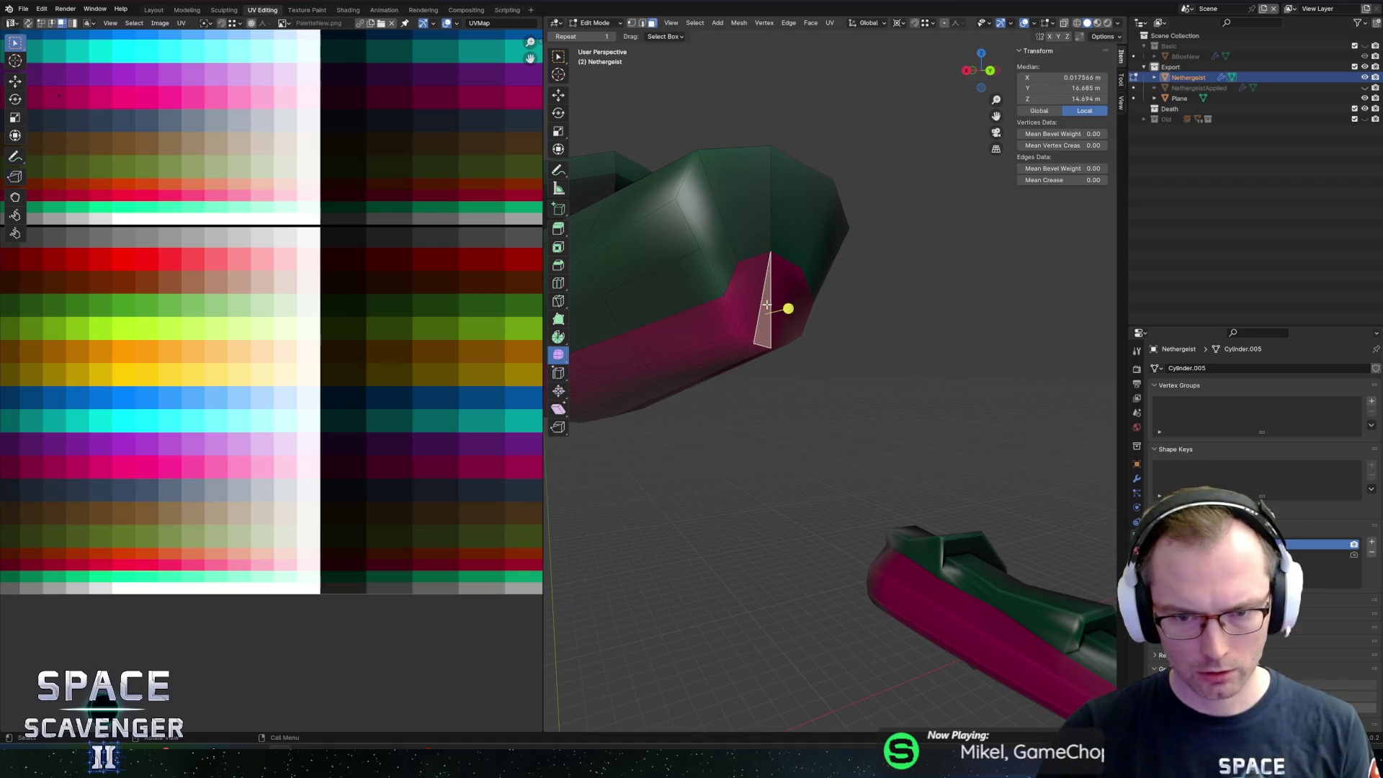
- Slant a vertical nose edge to the left, then box-select an edge of the nose face
key("2")
left_click(769, 308)
key("g")
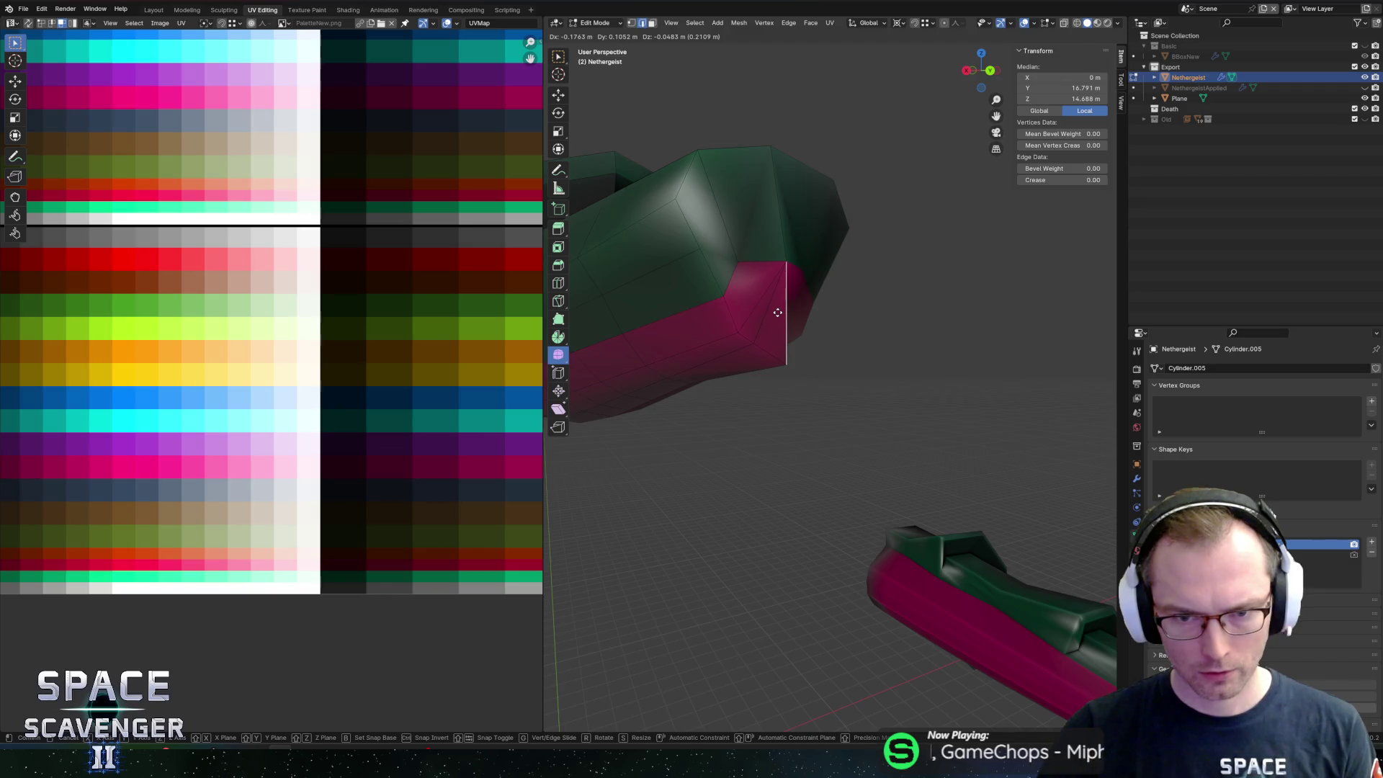
left_click(759, 314)
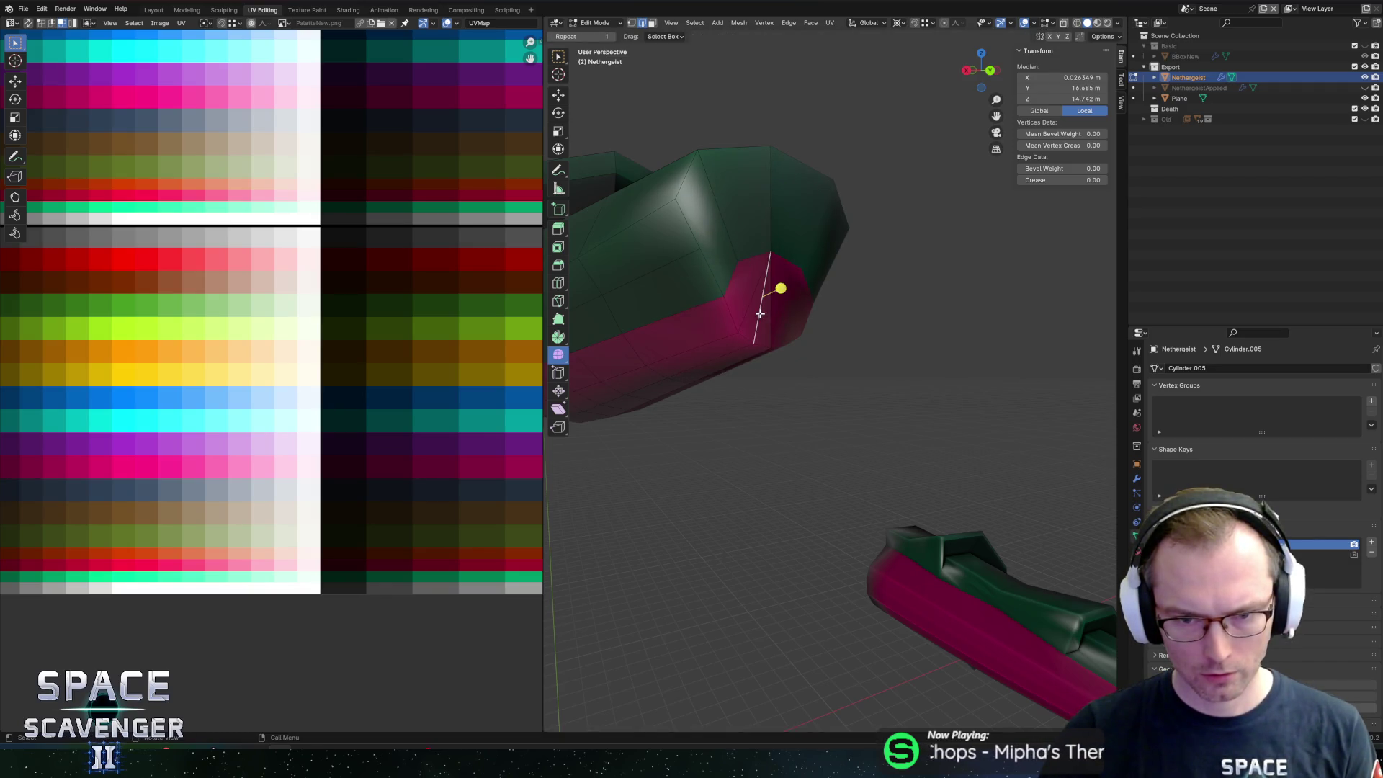
key("g")
right_click(768, 344)
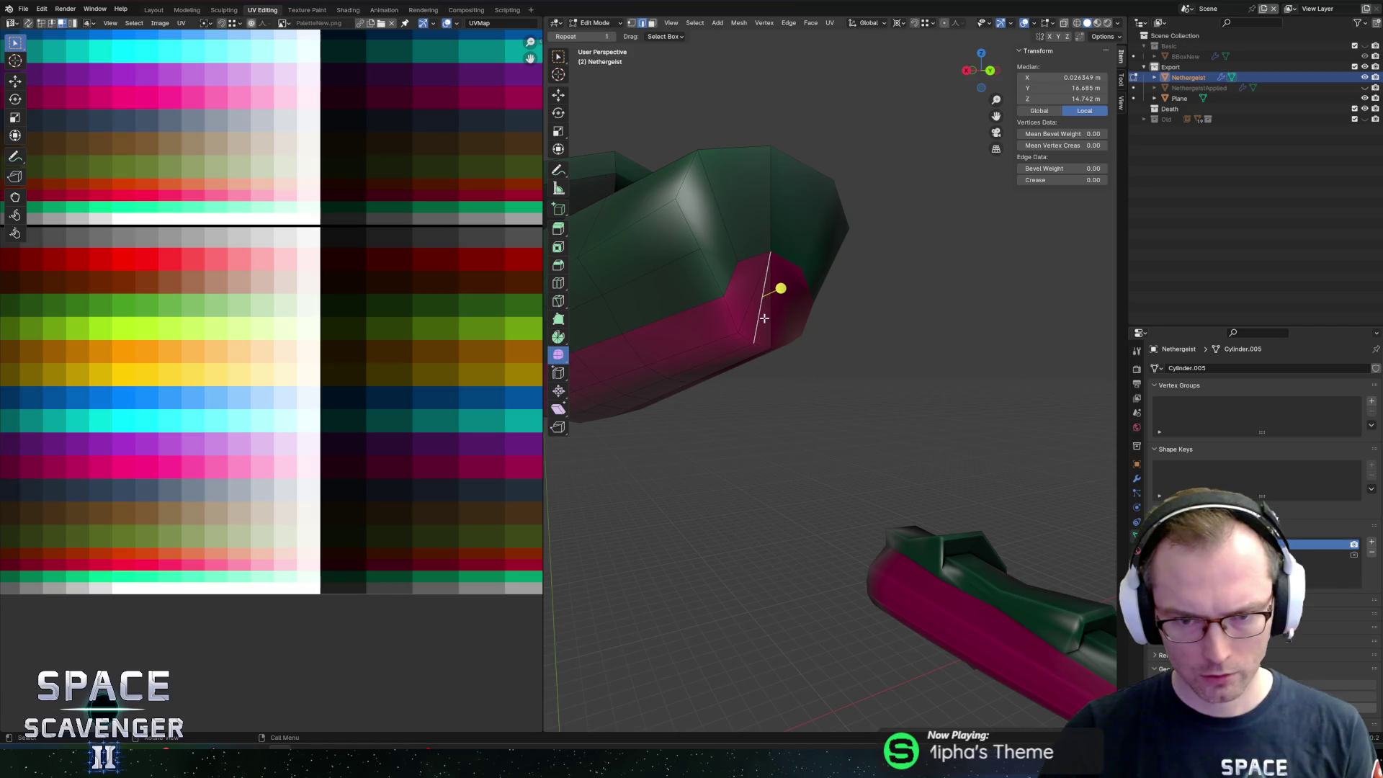
key("alt+a")
left_click_drag(778, 308, 785, 310)
scroll(815, 311, "up", 3)
scroll(822, 309, "down", 8)
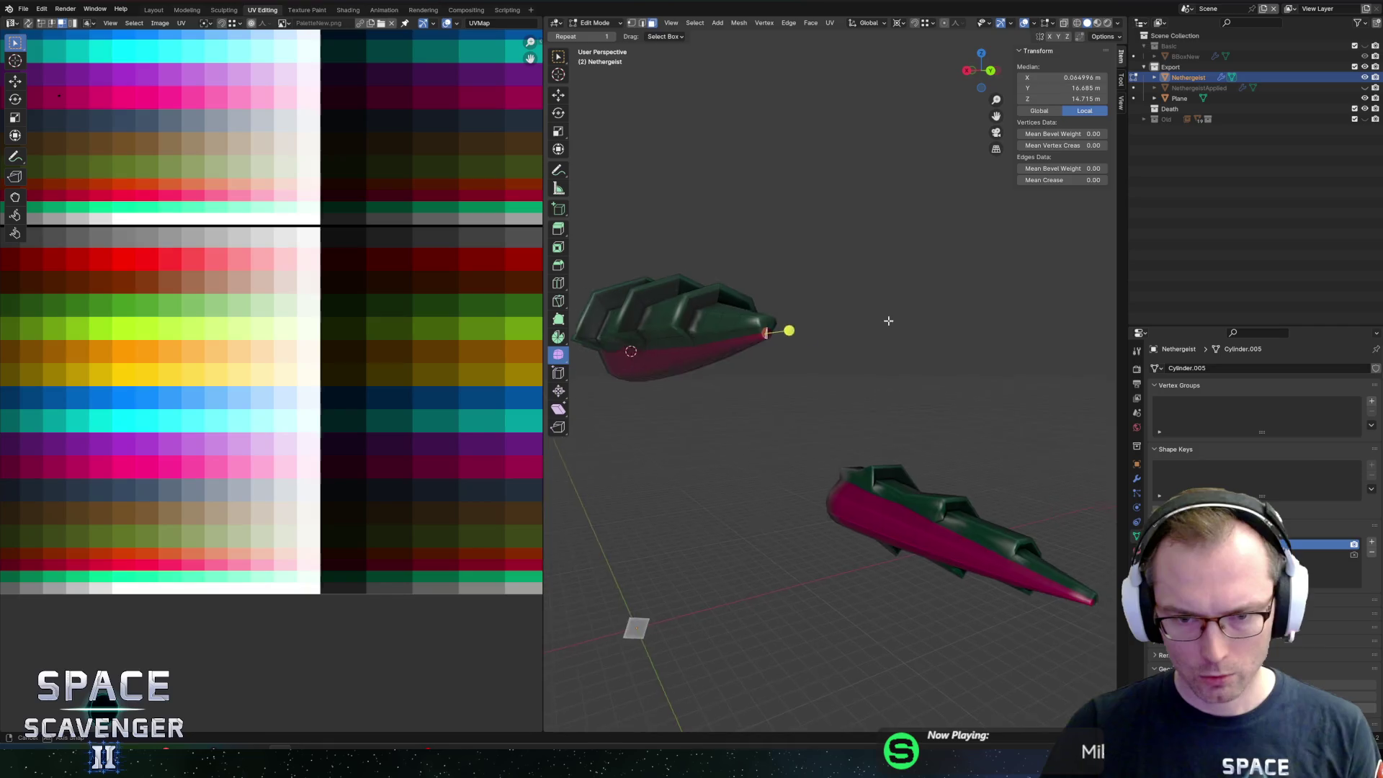
- Move the nose tip along Y, then select linked and merge by distance
scroll(897, 324, "up", 2)
key("g")
key("y")
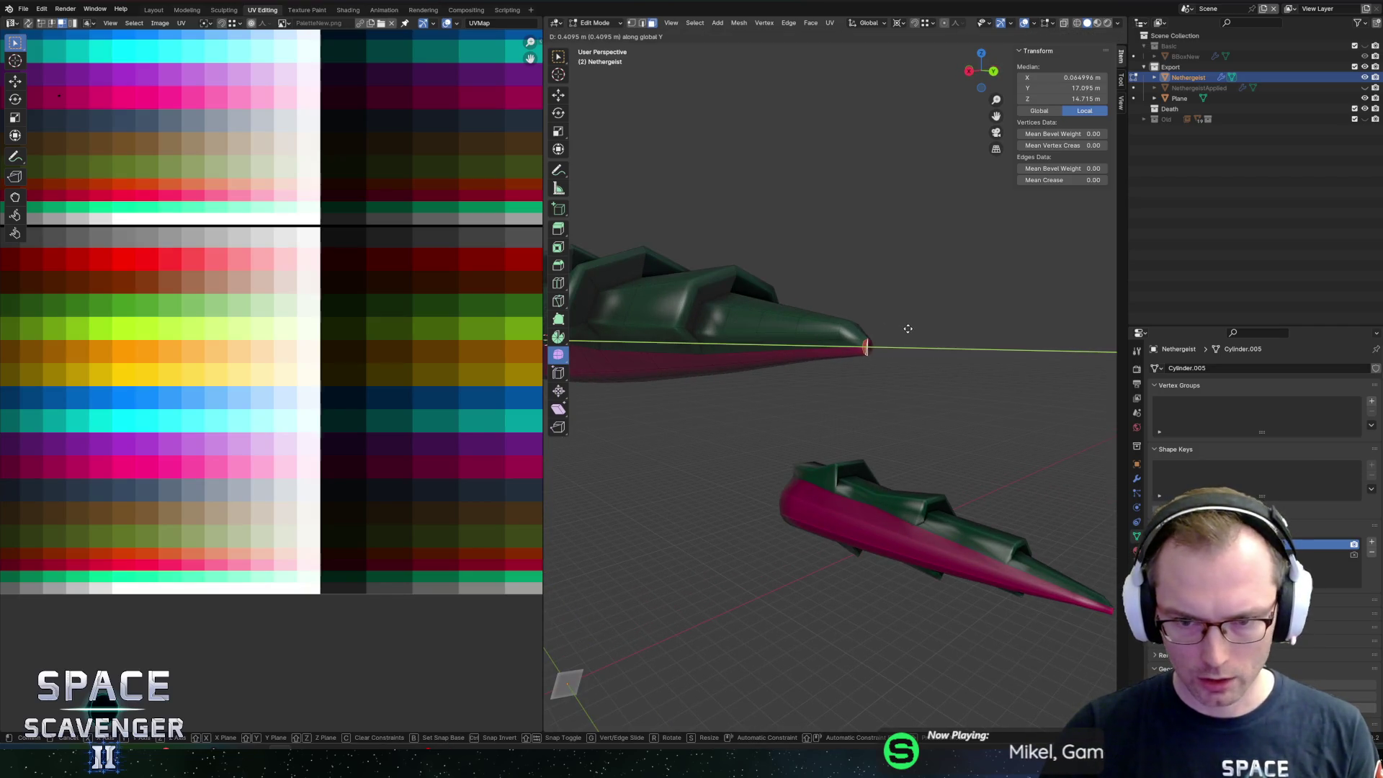
left_click(909, 327)
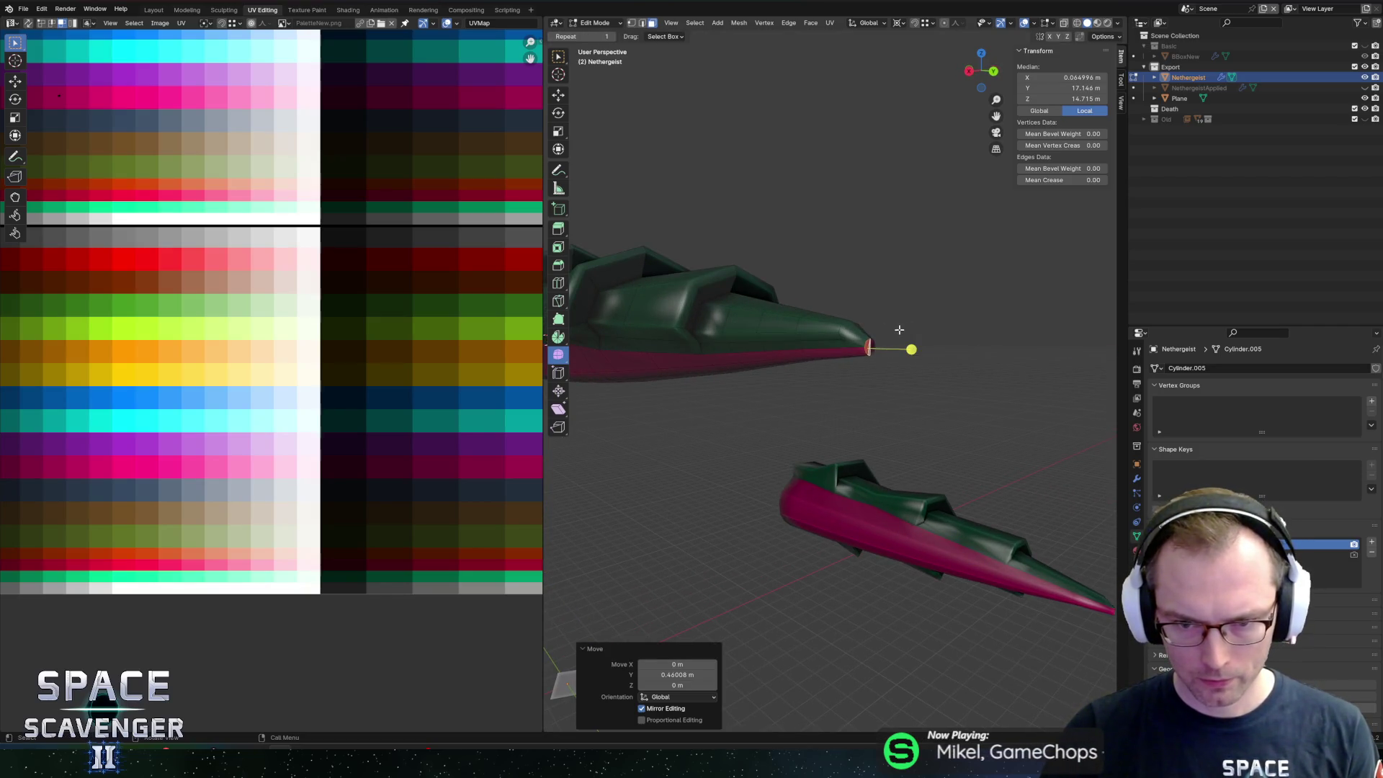
scroll(850, 314, "up", 1)
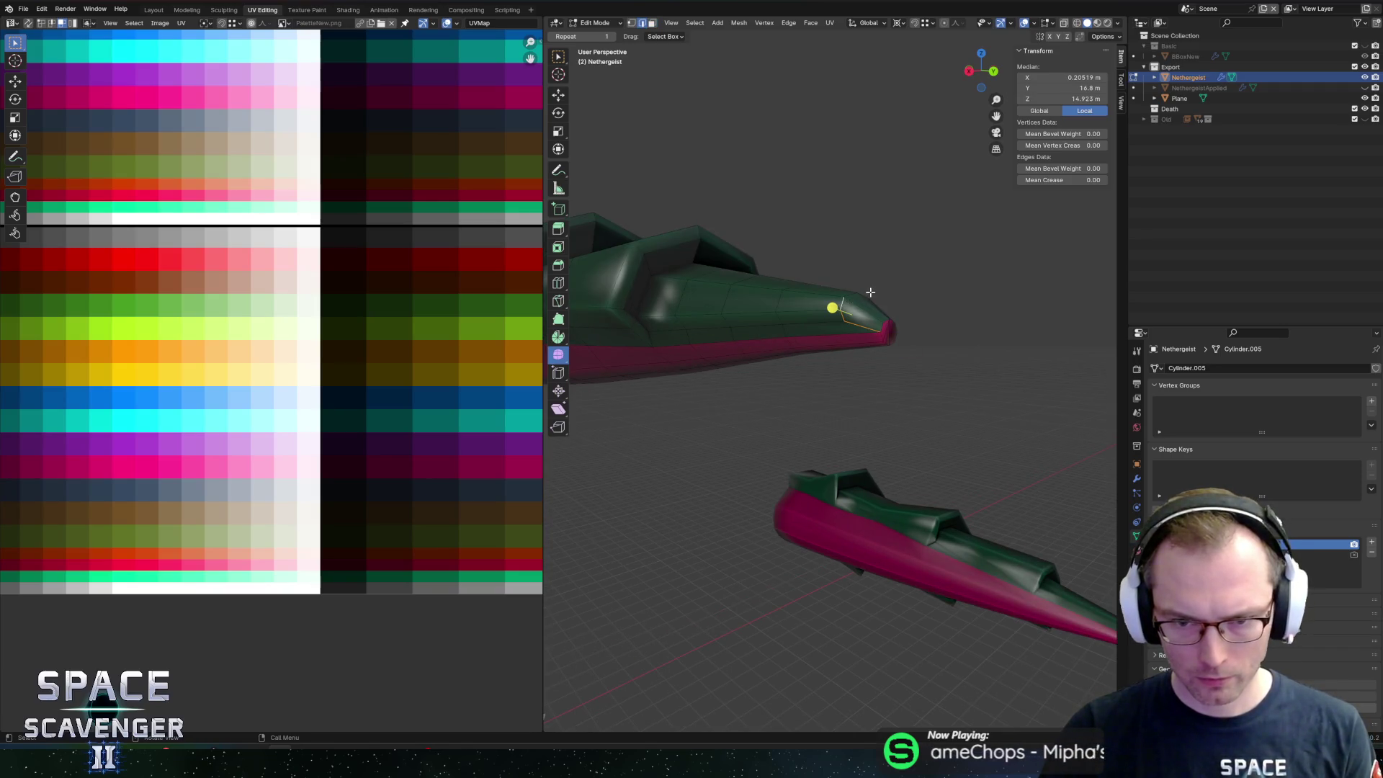
scroll(870, 292, "up", 3)
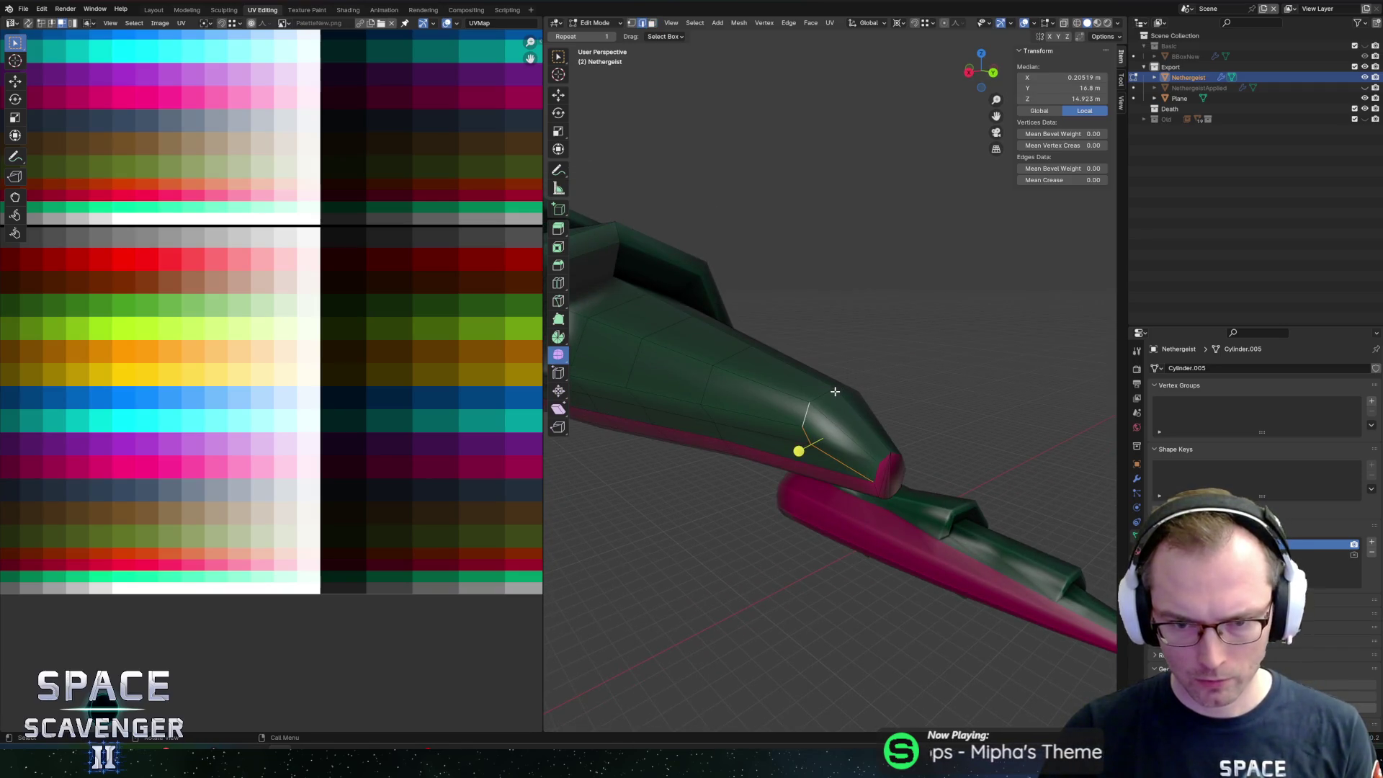
key("l")
key("m")
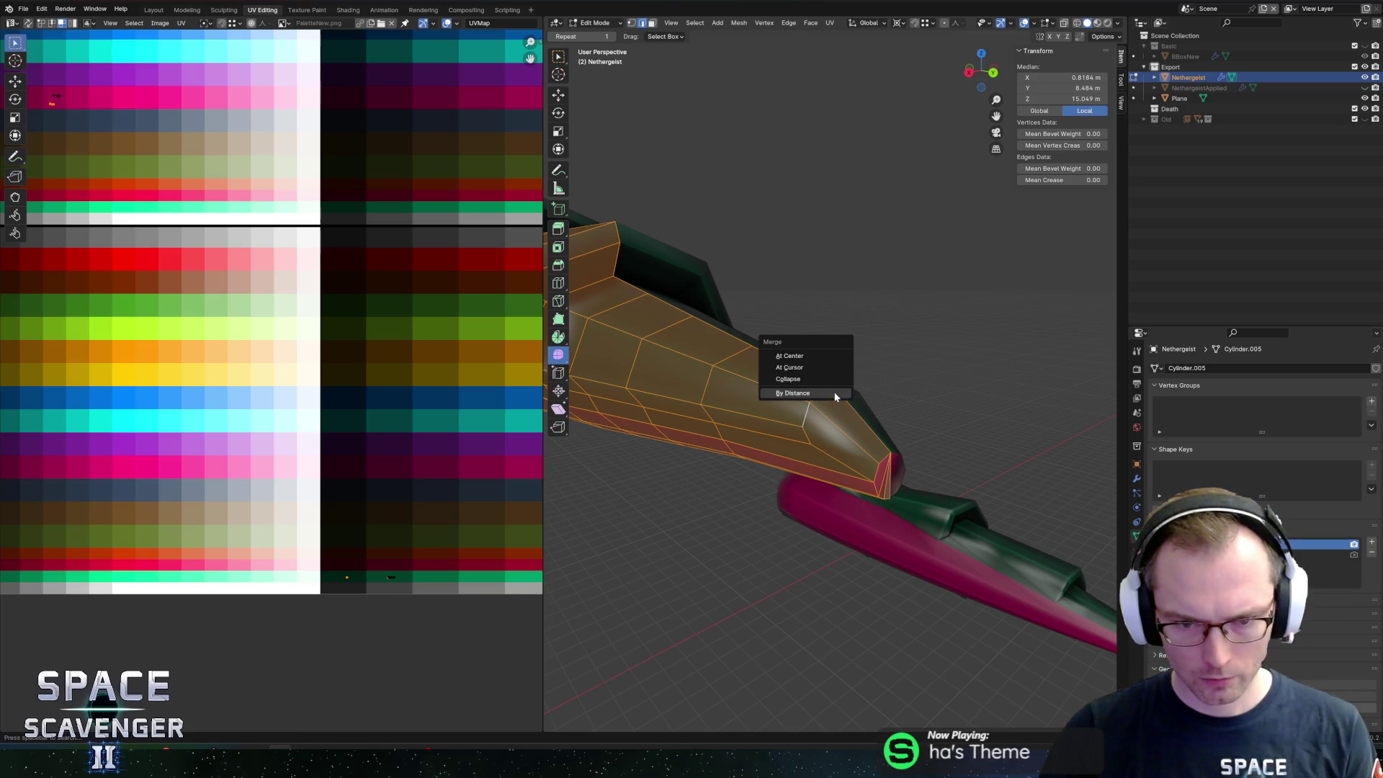
left_click(834, 392)
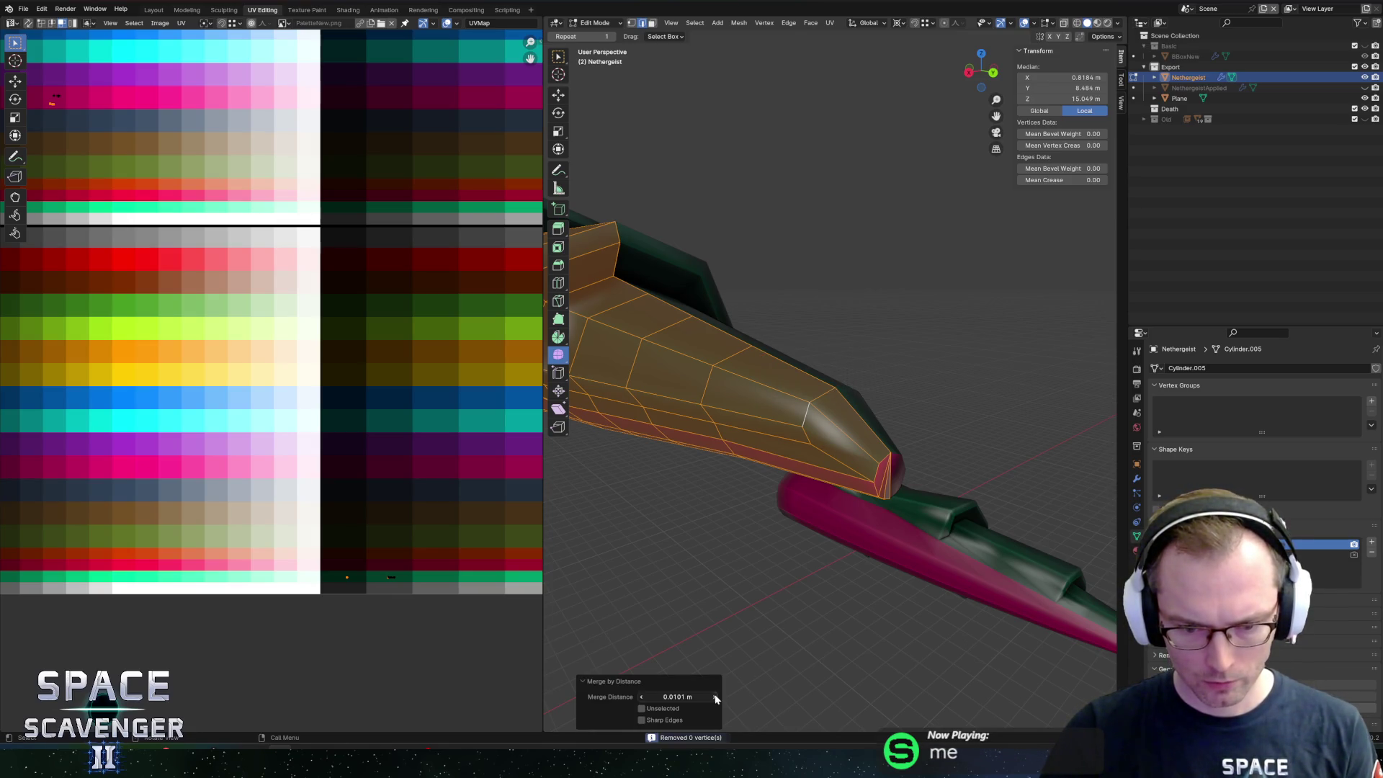
- Undo the nose edits back to before the tip extrusion
left_click(828, 503)
key("ctrl+z")
key("ctrl+z")
key("ctrl+z")
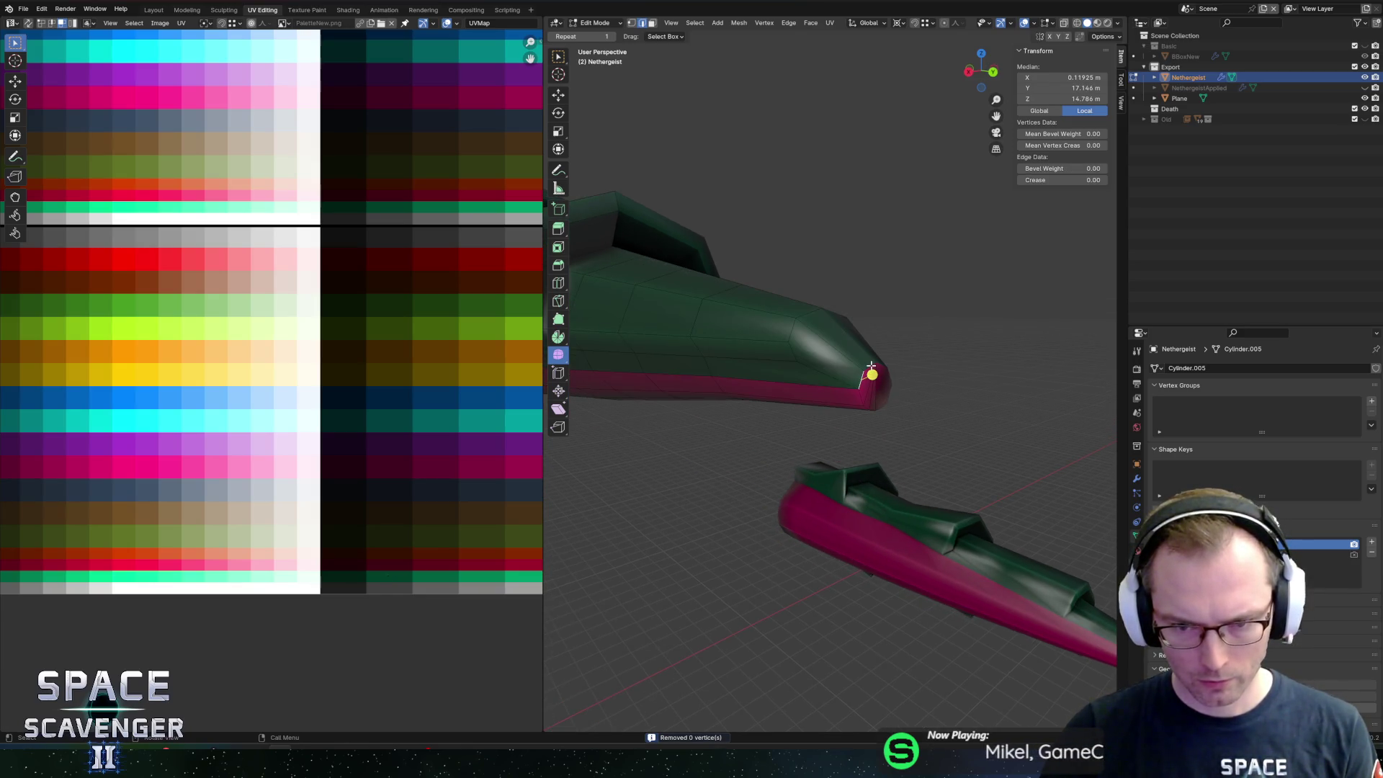
scroll(871, 368, "down", 3)
key("ctrl+l")
key("ctrl+z")
key("ctrl+z")
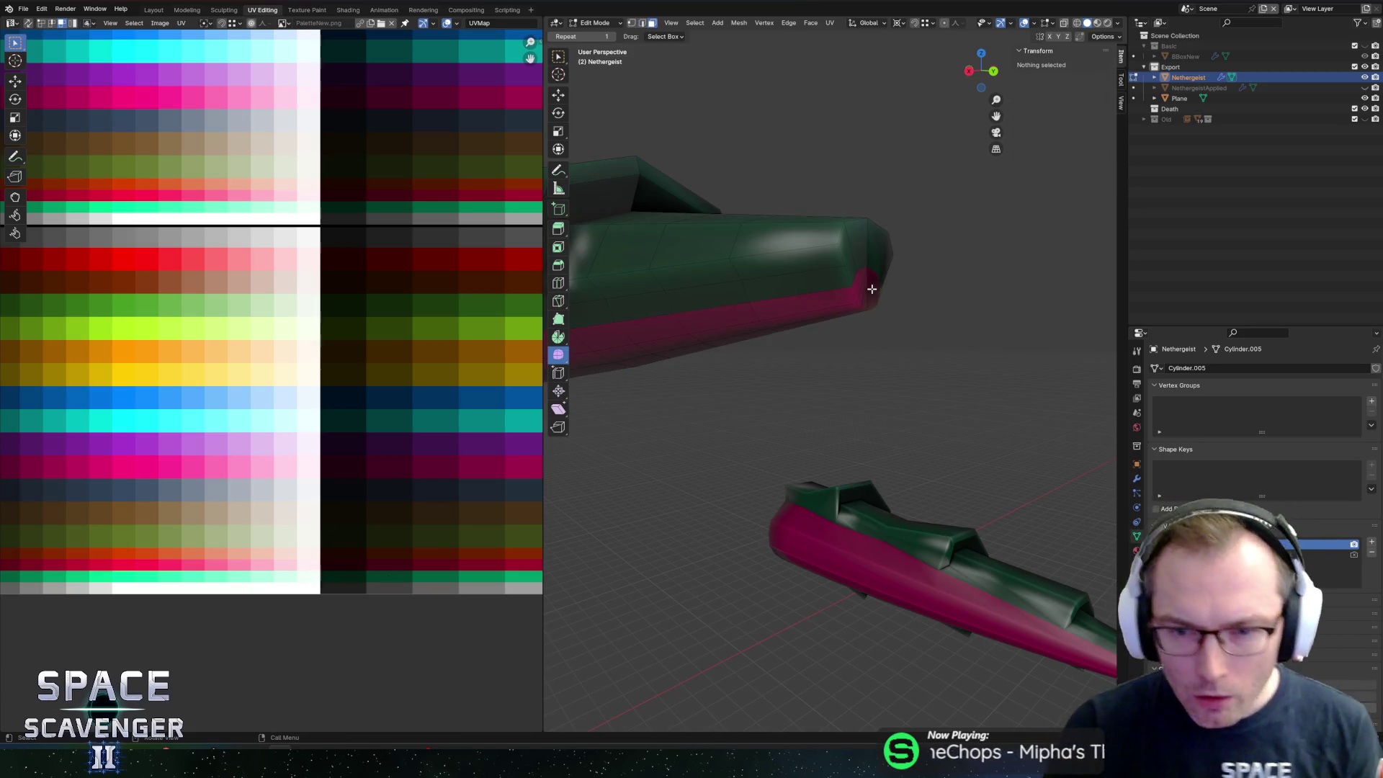
- Delete the small tip face and the long side face at the nose
left_click(871, 289)
scroll(868, 285, "down", 3)
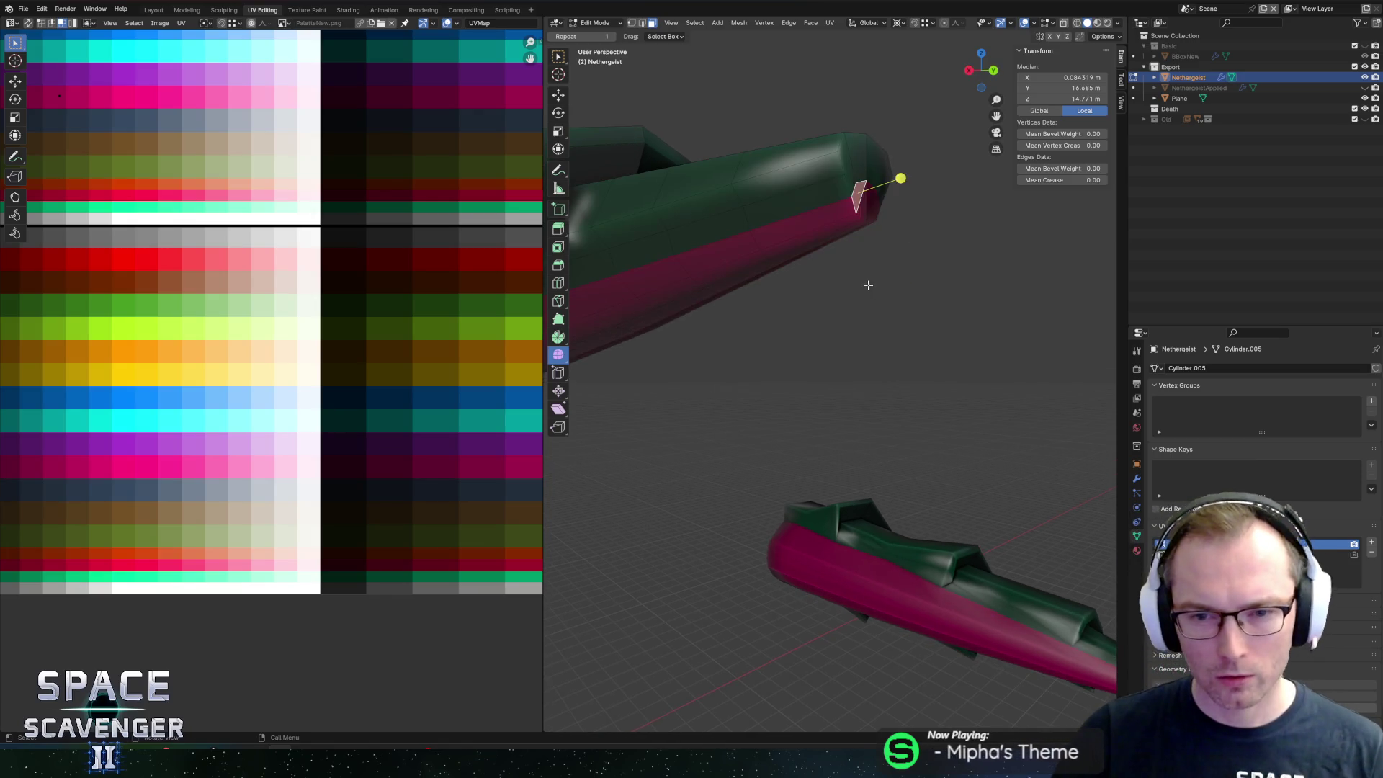
left_click(853, 225, "shift")
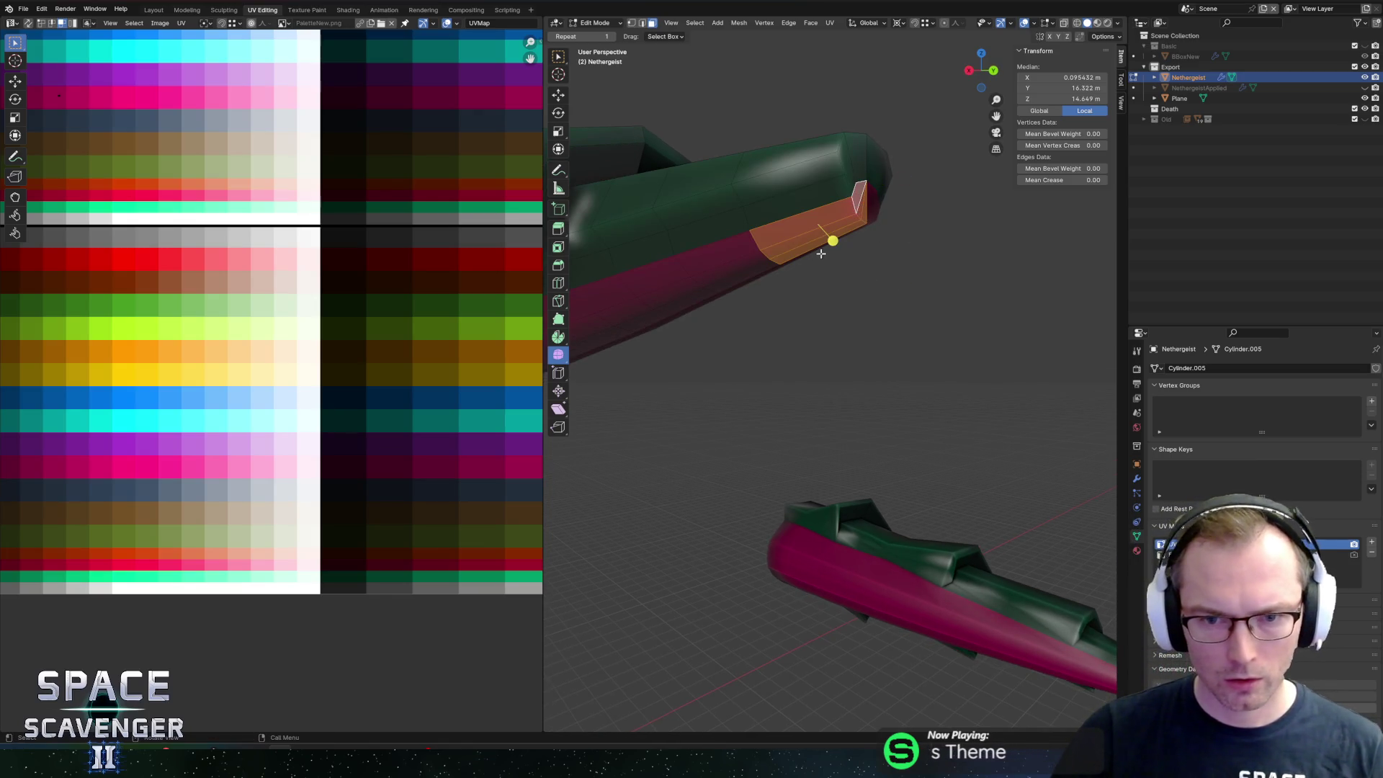
key("x")
left_click(800, 272)
scroll(760, 234, "right", 3)
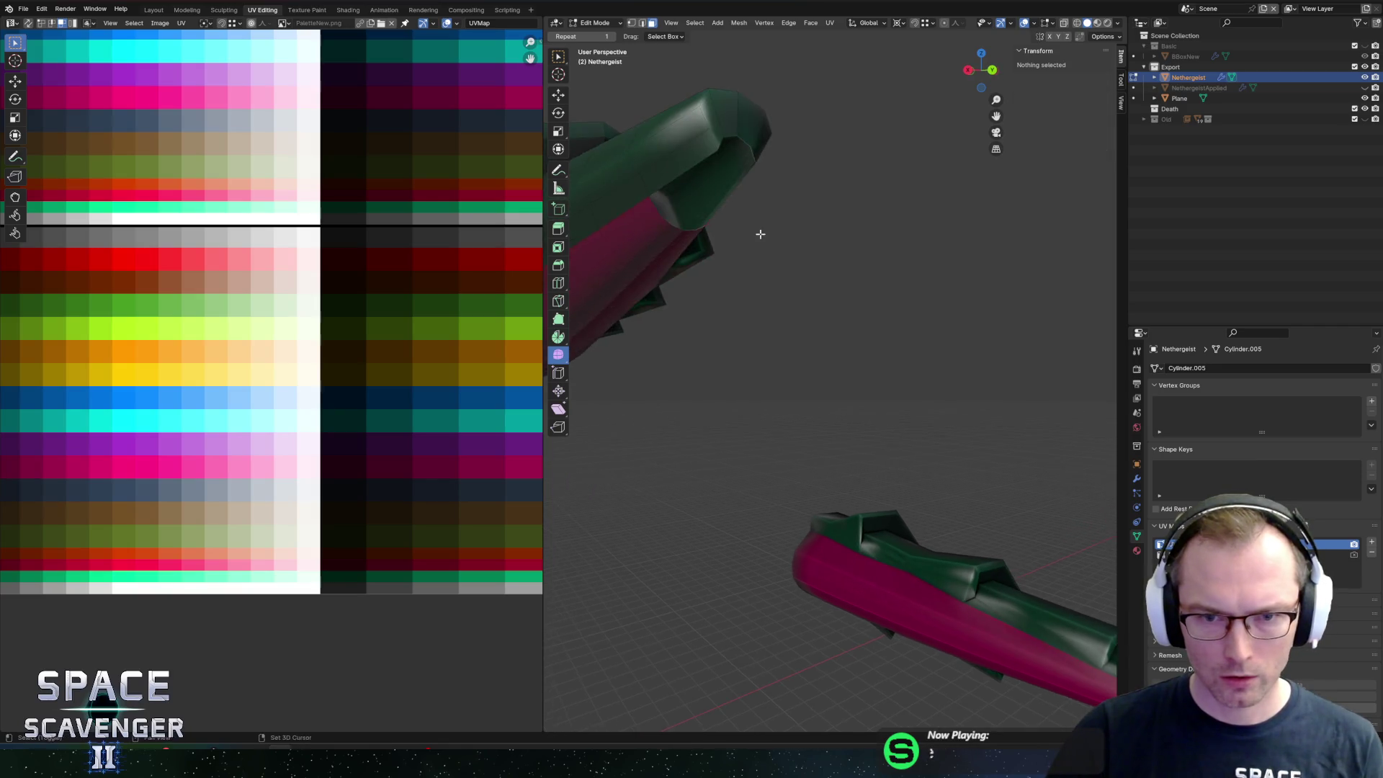
scroll(760, 234, "down", 5)
- Slide a vertex at the nose opening along the X axis
key("2")
left_click(703, 269)
key("1")
left_click(720, 273)
key("g")
key("x")
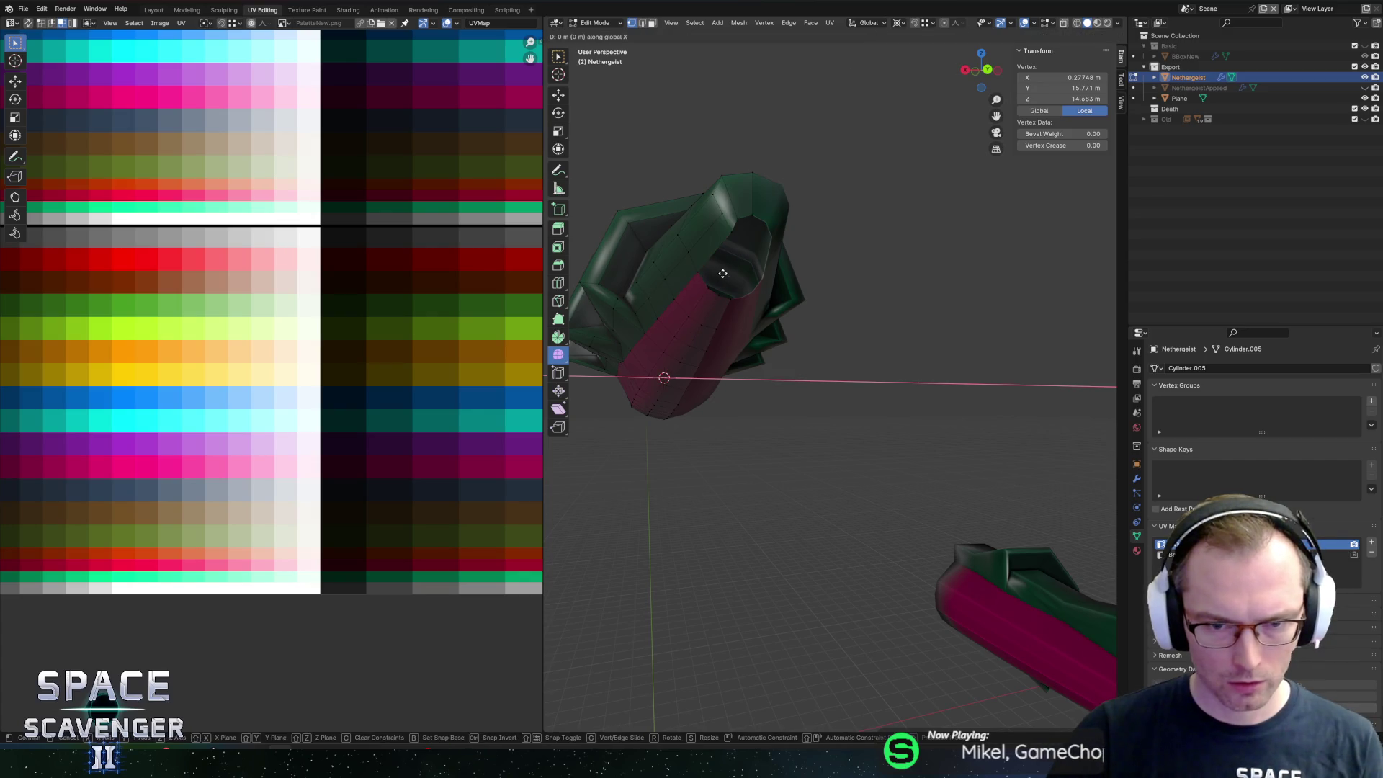
left_click(740, 282)
left_click(744, 291, "shift")
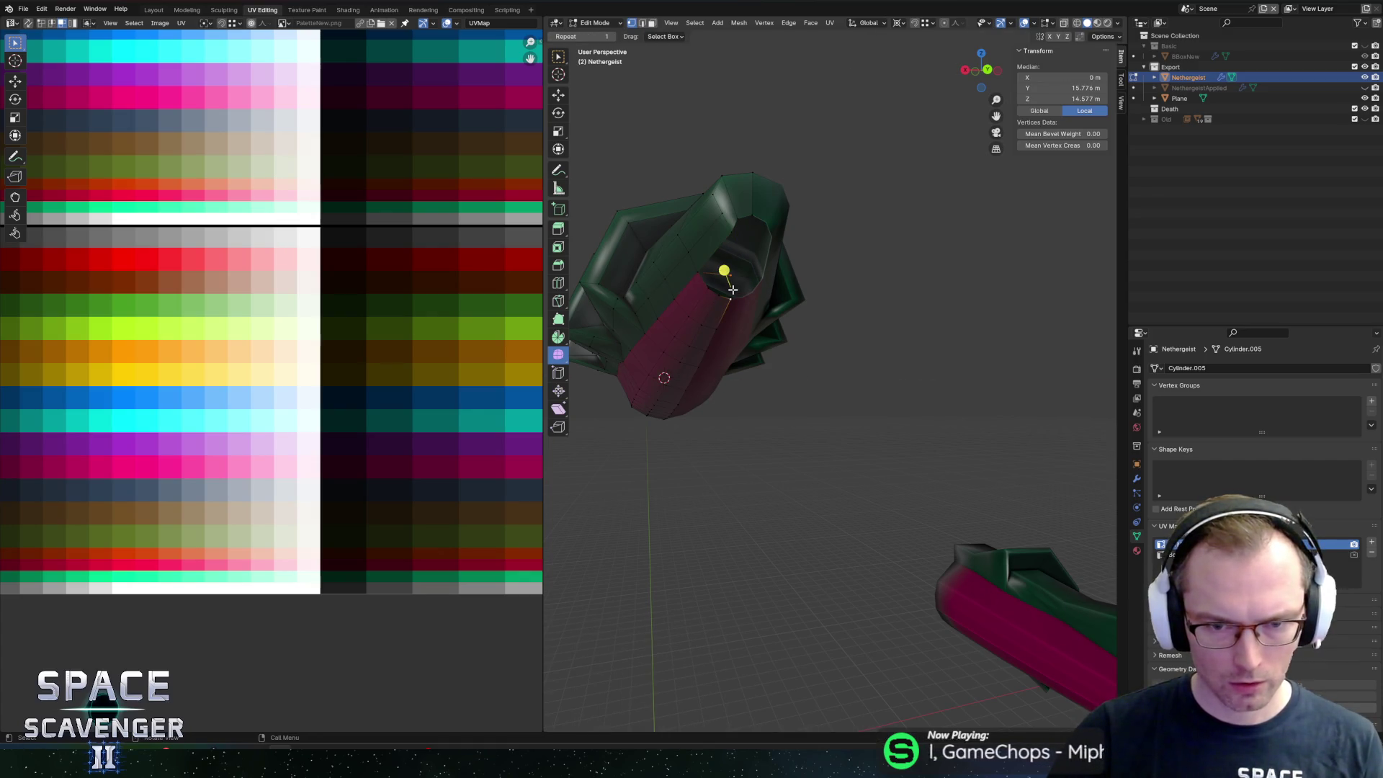
- Select the edge loop around the opening's rim
scroll(730, 317, "up", 3)
left_click(645, 306, "alt")
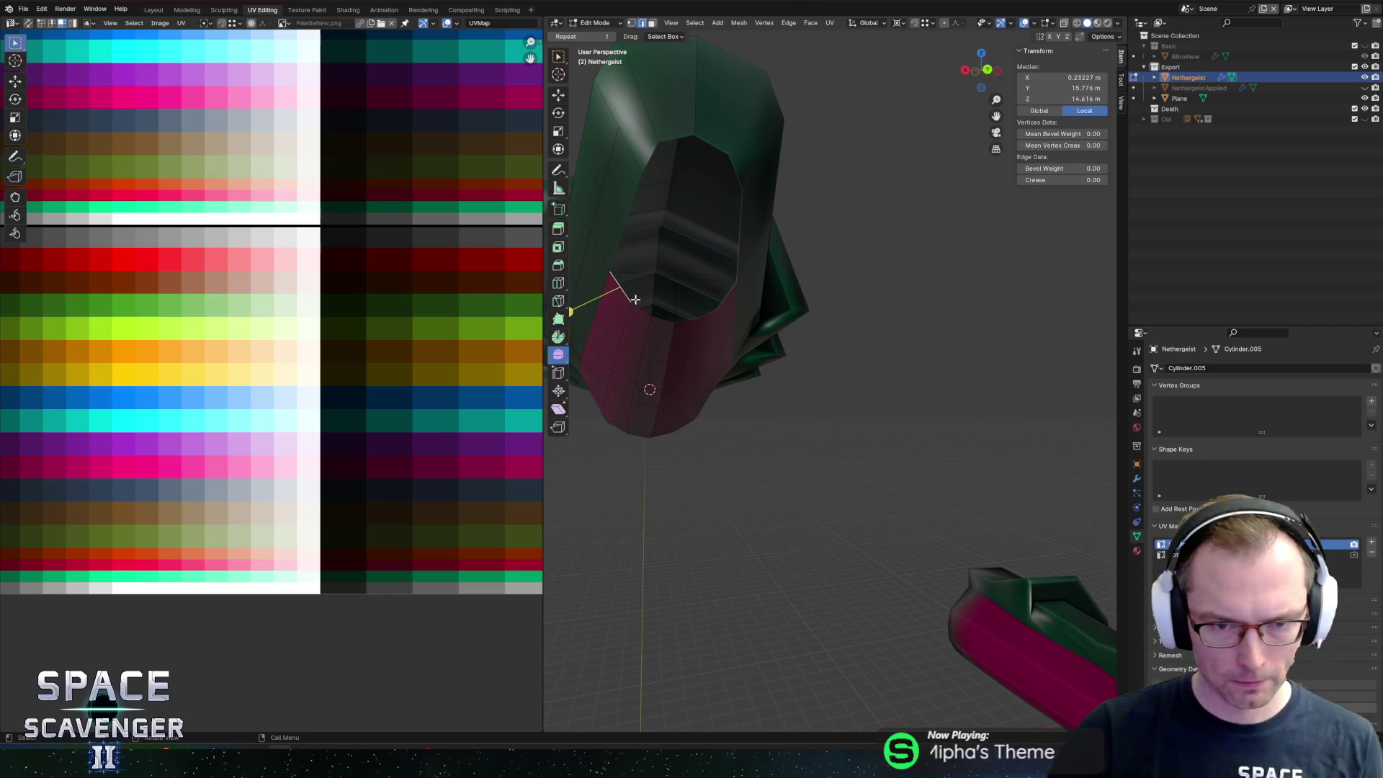
left_click(631, 309, "ctrl+alt")
left_click(652, 317)
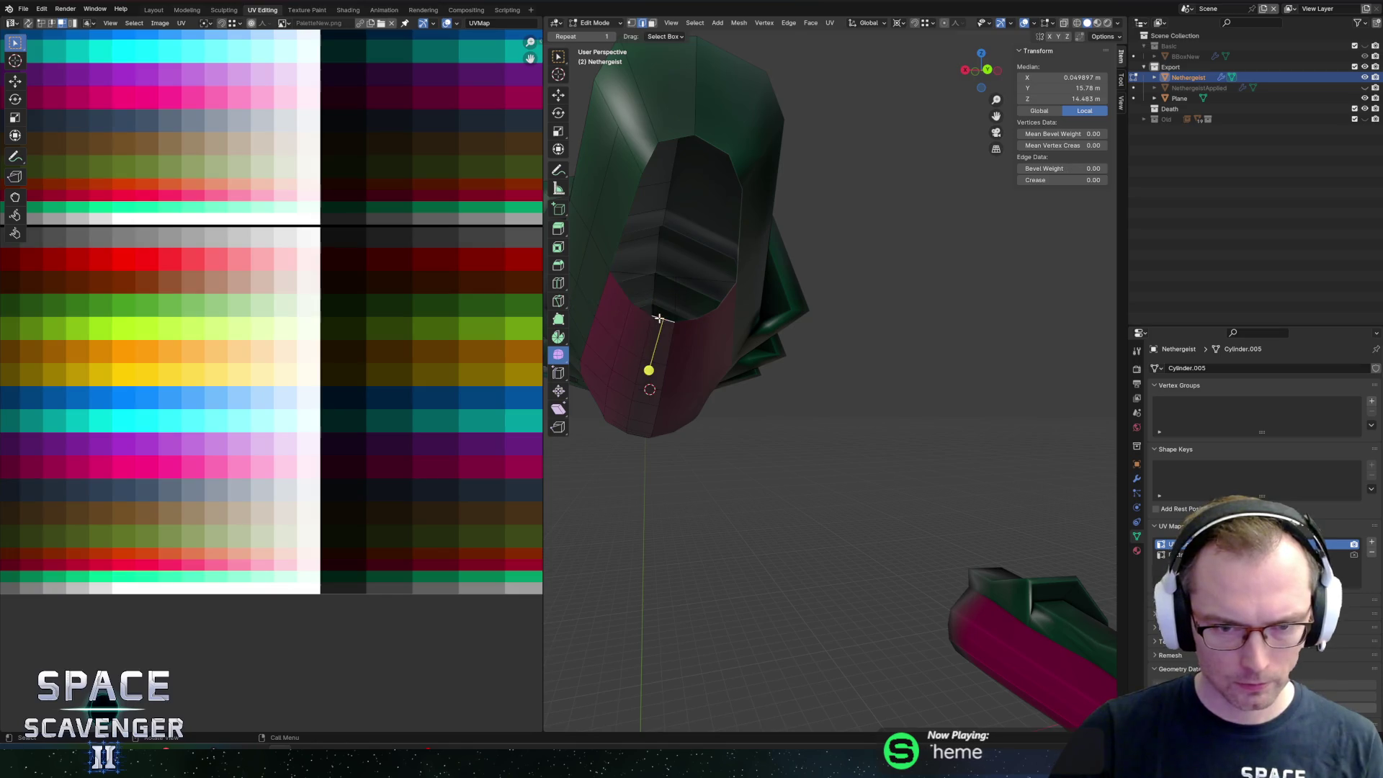
left_click(677, 277, "shift")
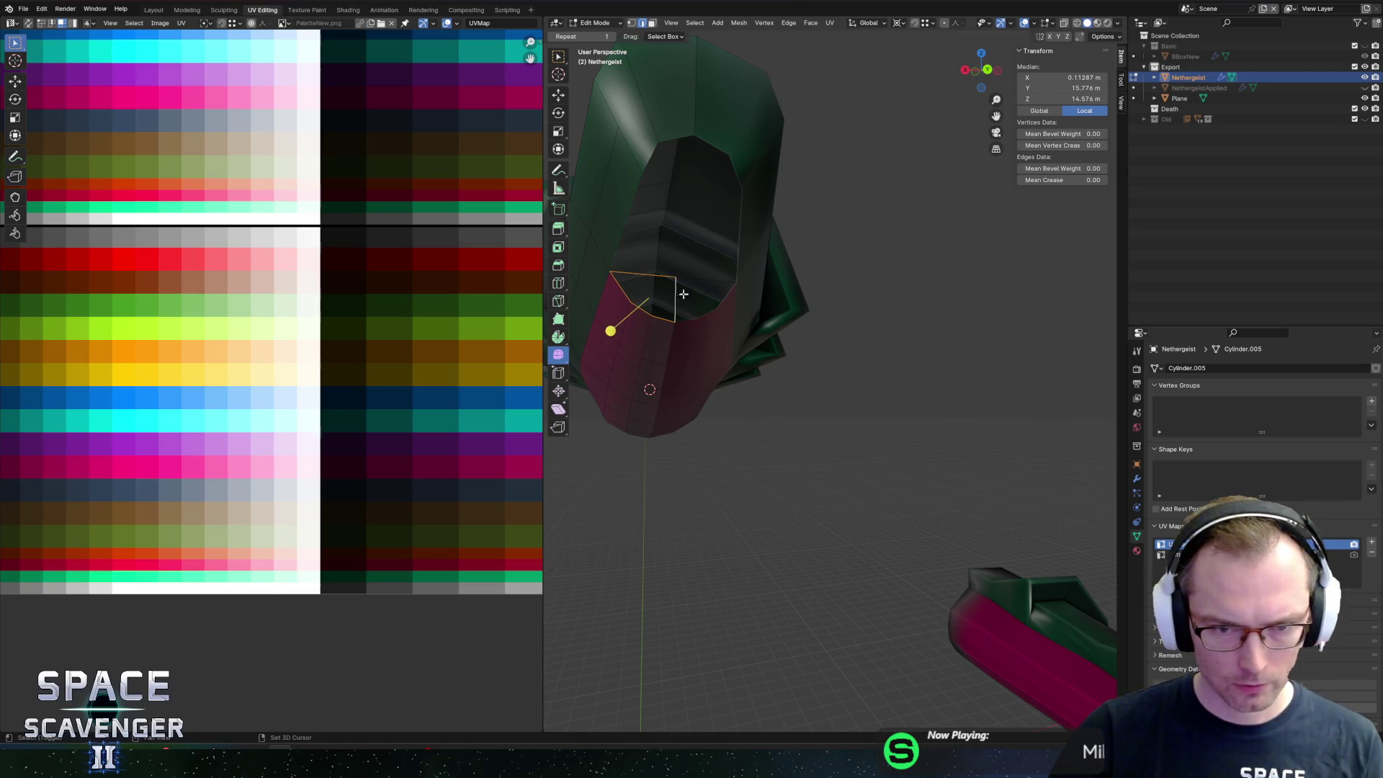
scroll(683, 294, "down", 5)
scroll(714, 317, "down", 5)
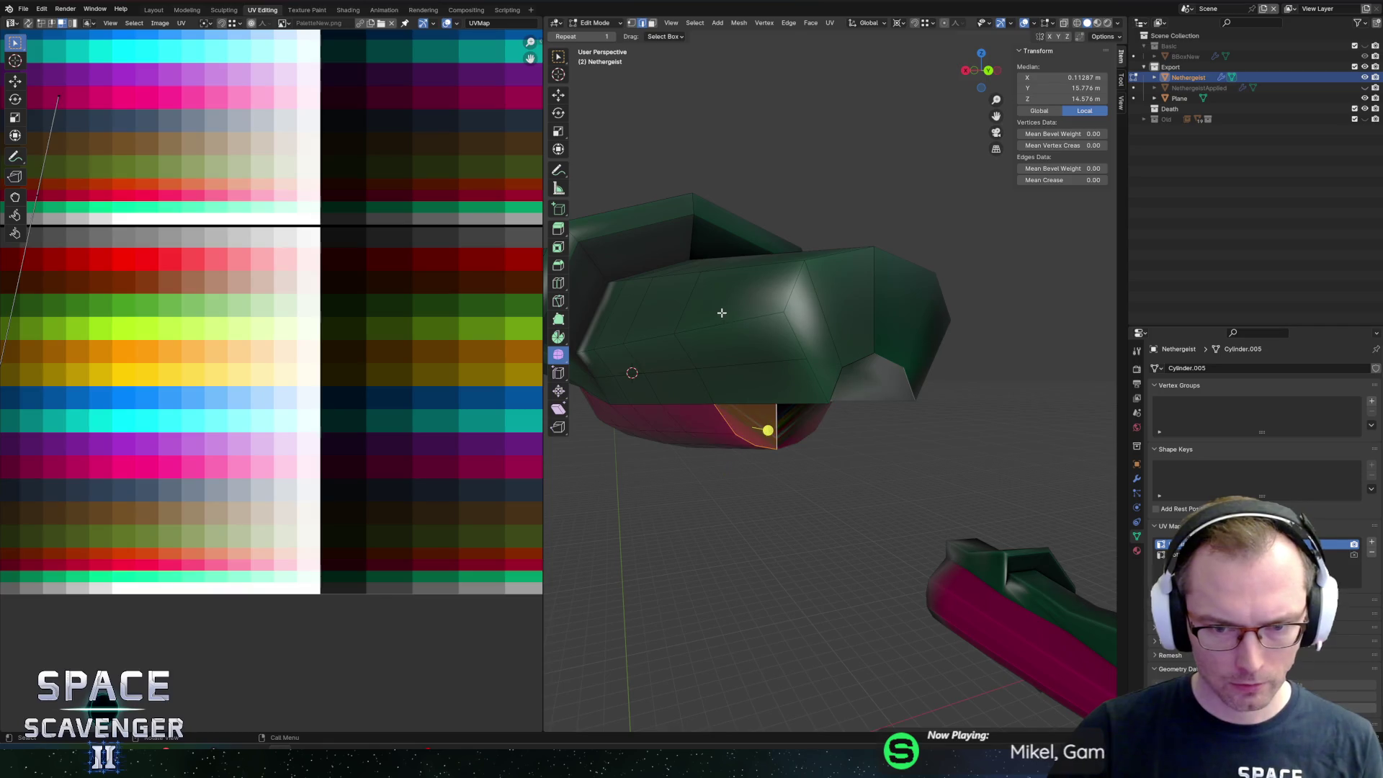
scroll(720, 311, "down", 5)
- Flip the selection's normals, then try Grid Fill on the opening and undo it
key("alt+n")
left_click(726, 317)
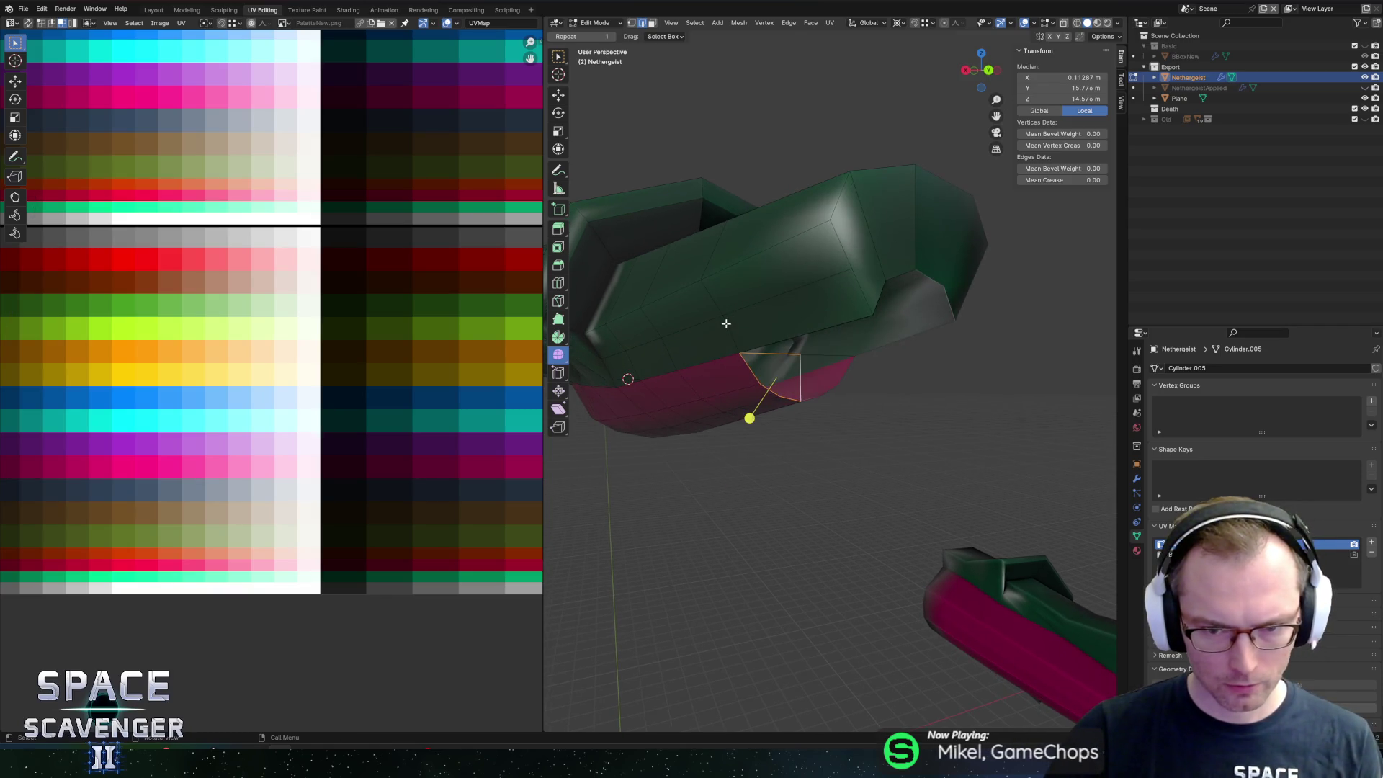
key("ctrl+f")
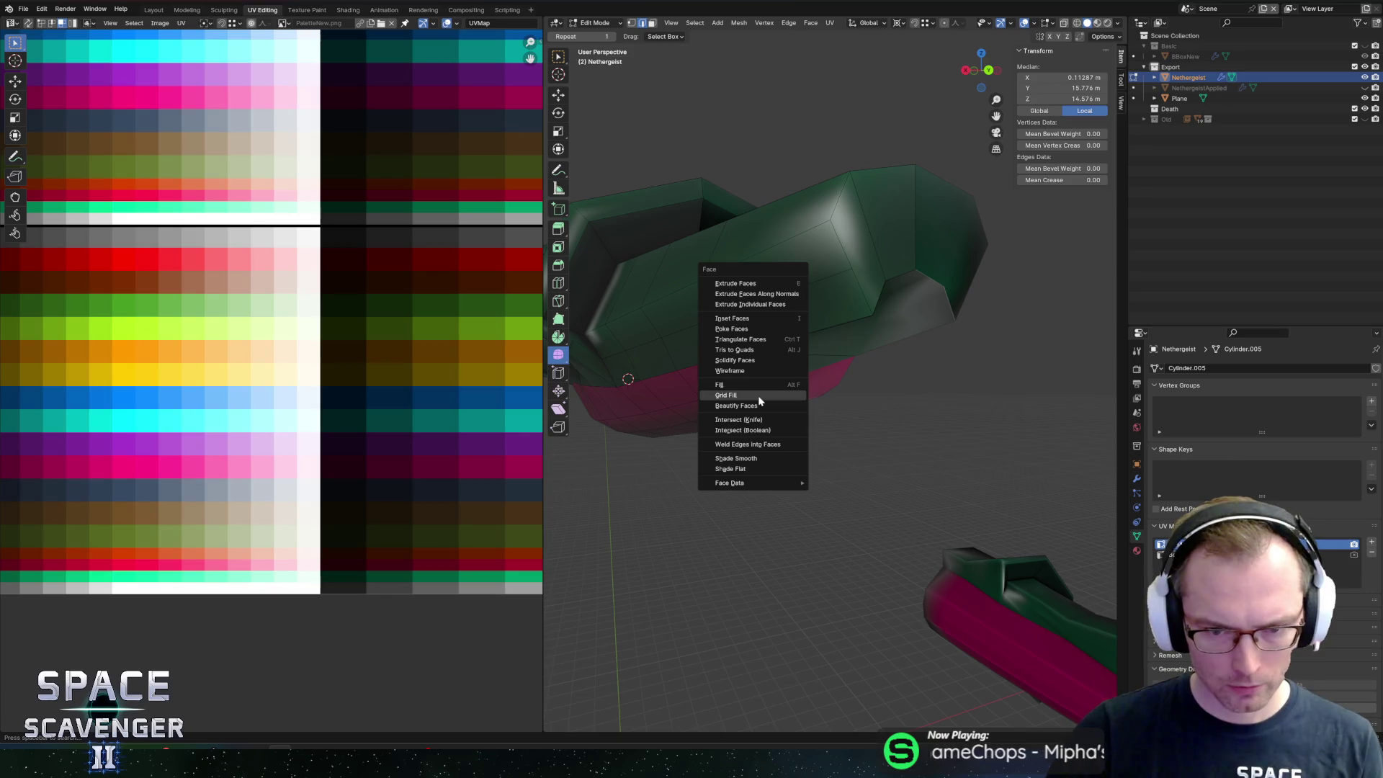
left_click(754, 395)
key("ctrl+z")
- Select vertices and the face region at the opening
key("1")
left_click(763, 387)
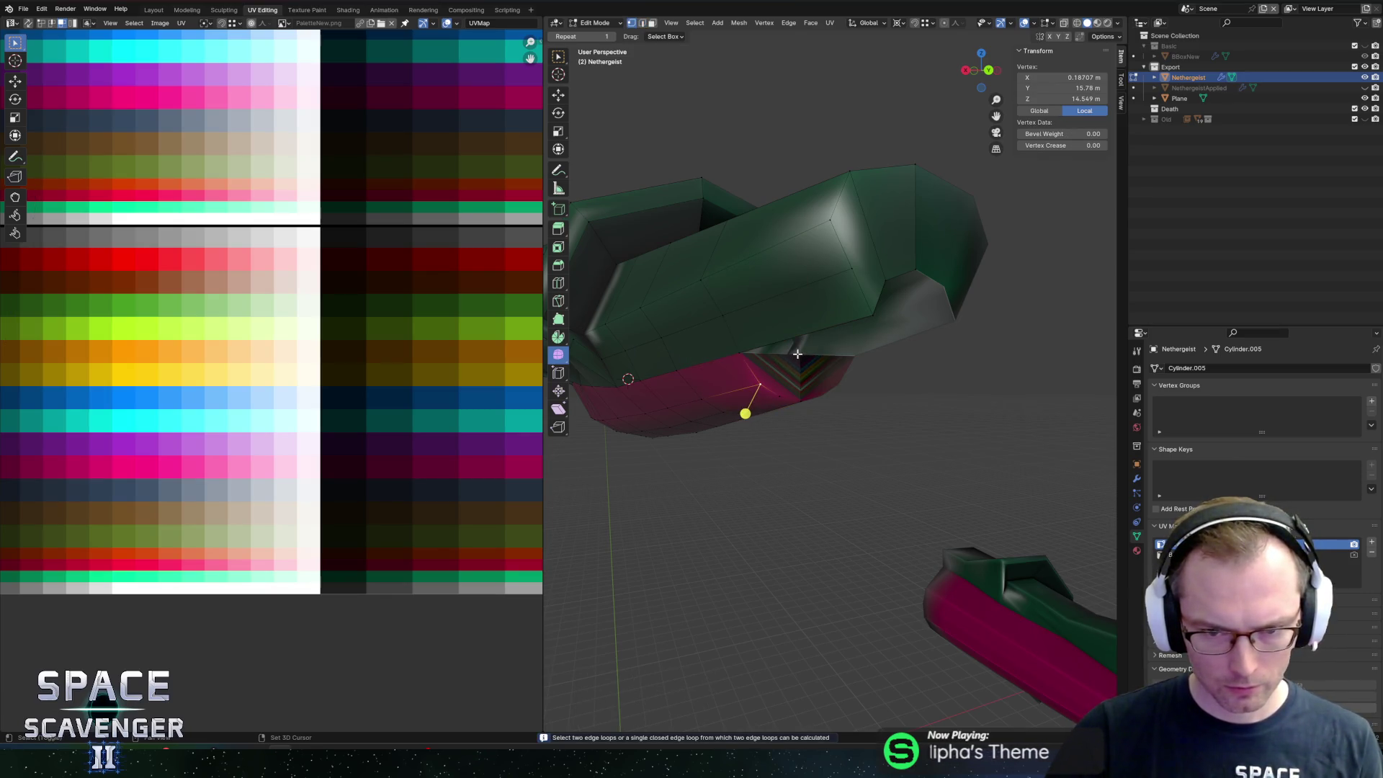
left_click(774, 393, "shift")
left_click(743, 356, "shift")
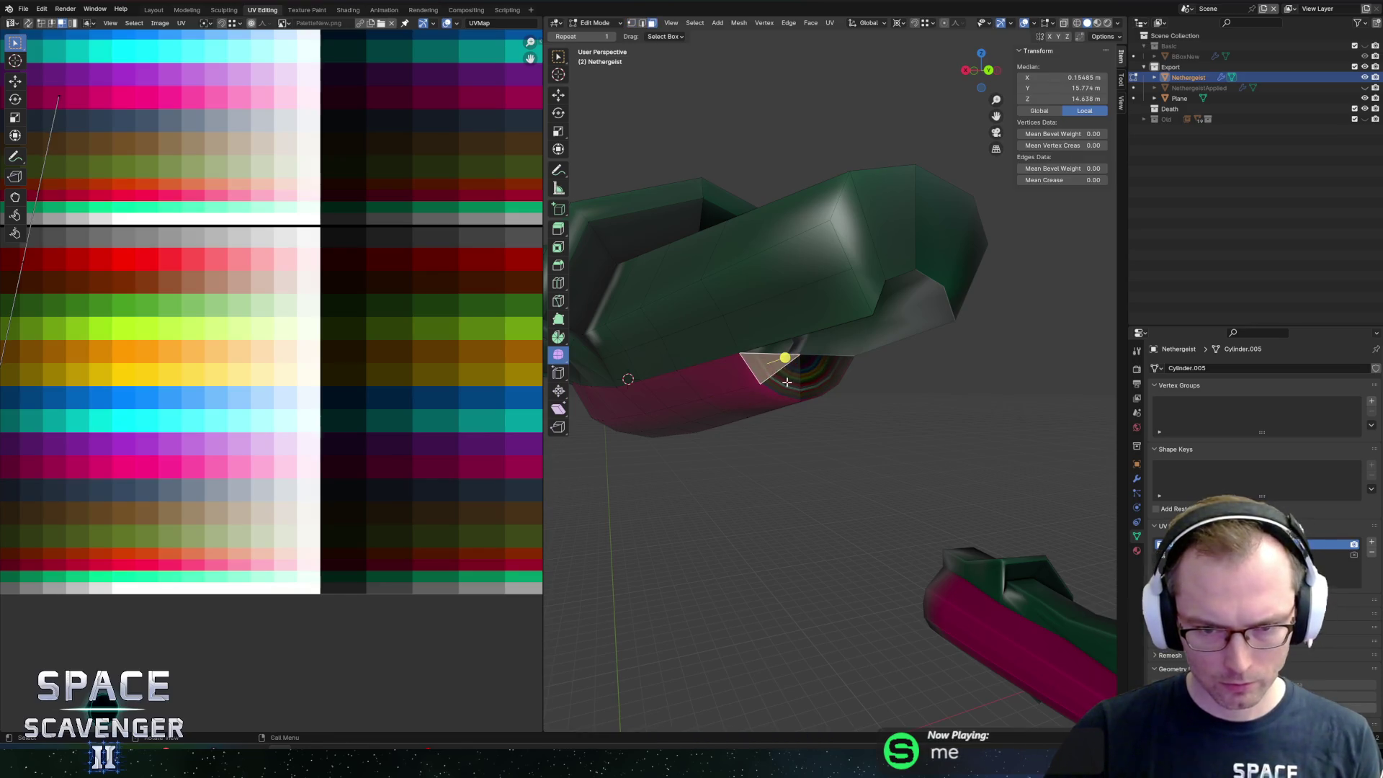